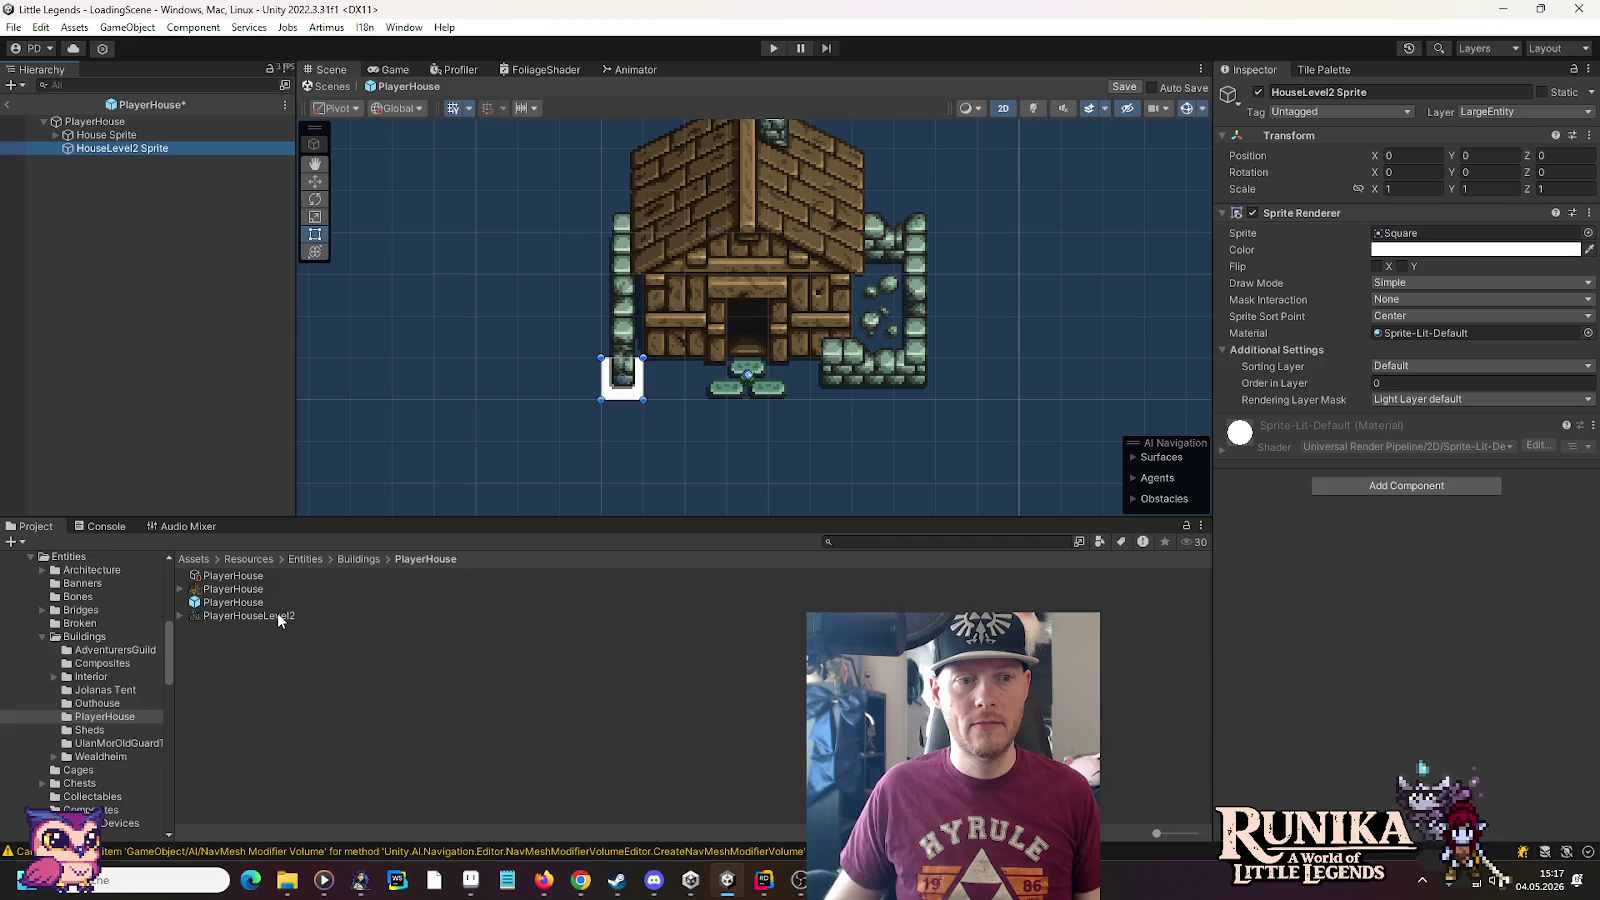
Give HouseLevel2 Sprite the PlayerHouseLevel2 artwork and move it to (3.5, 4) over the old house
drag(278, 612, 1379, 237)
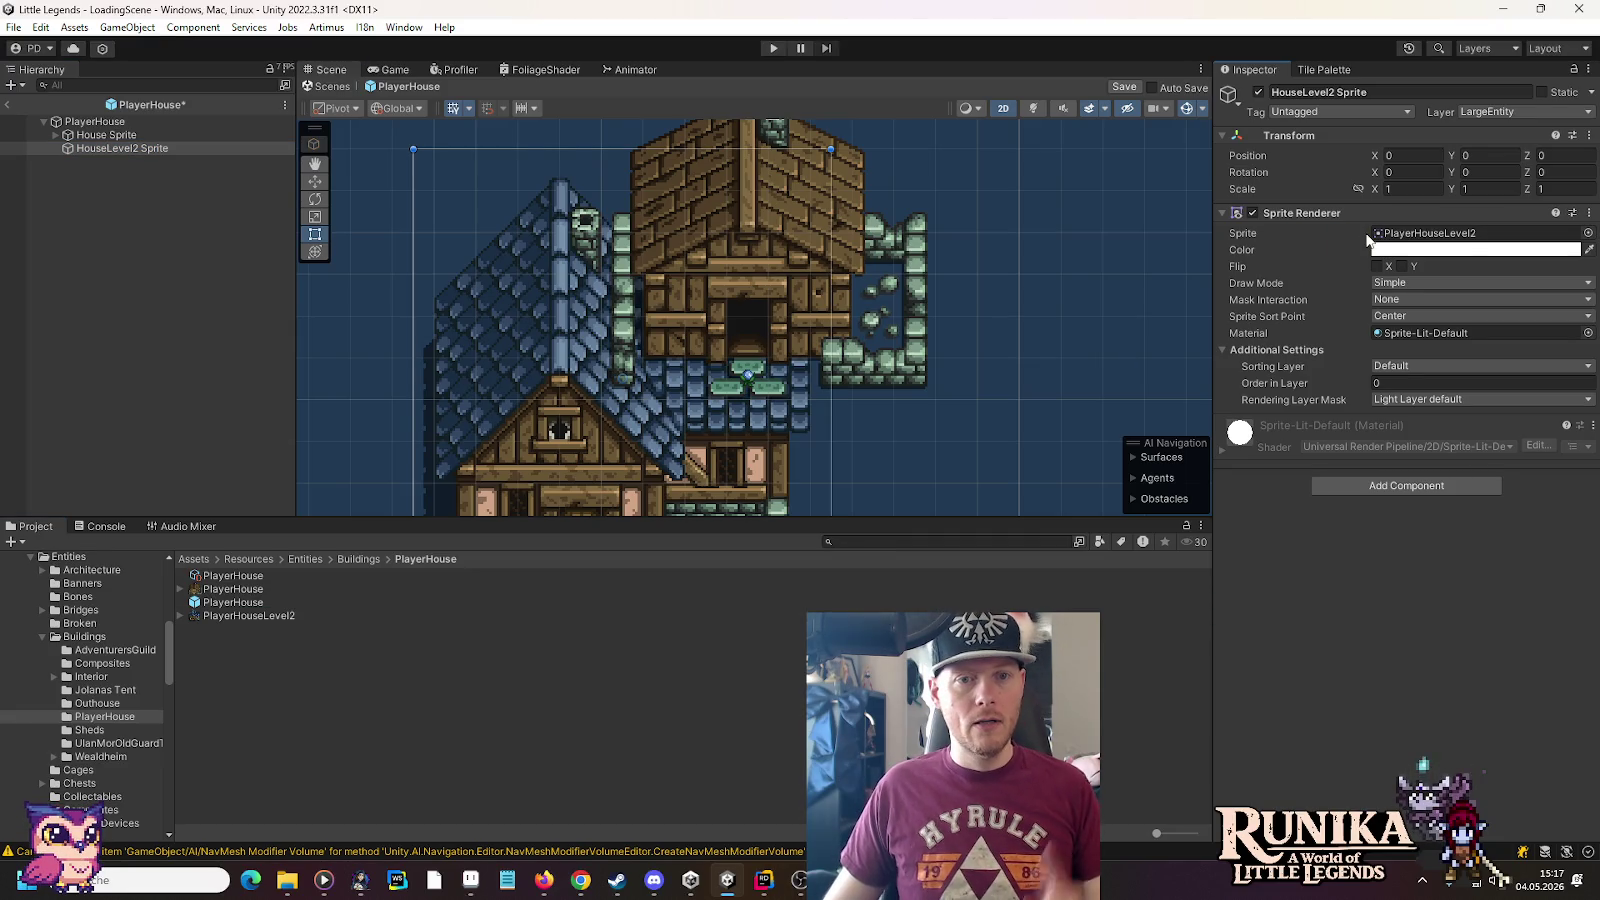
click(136, 136)
click(159, 150)
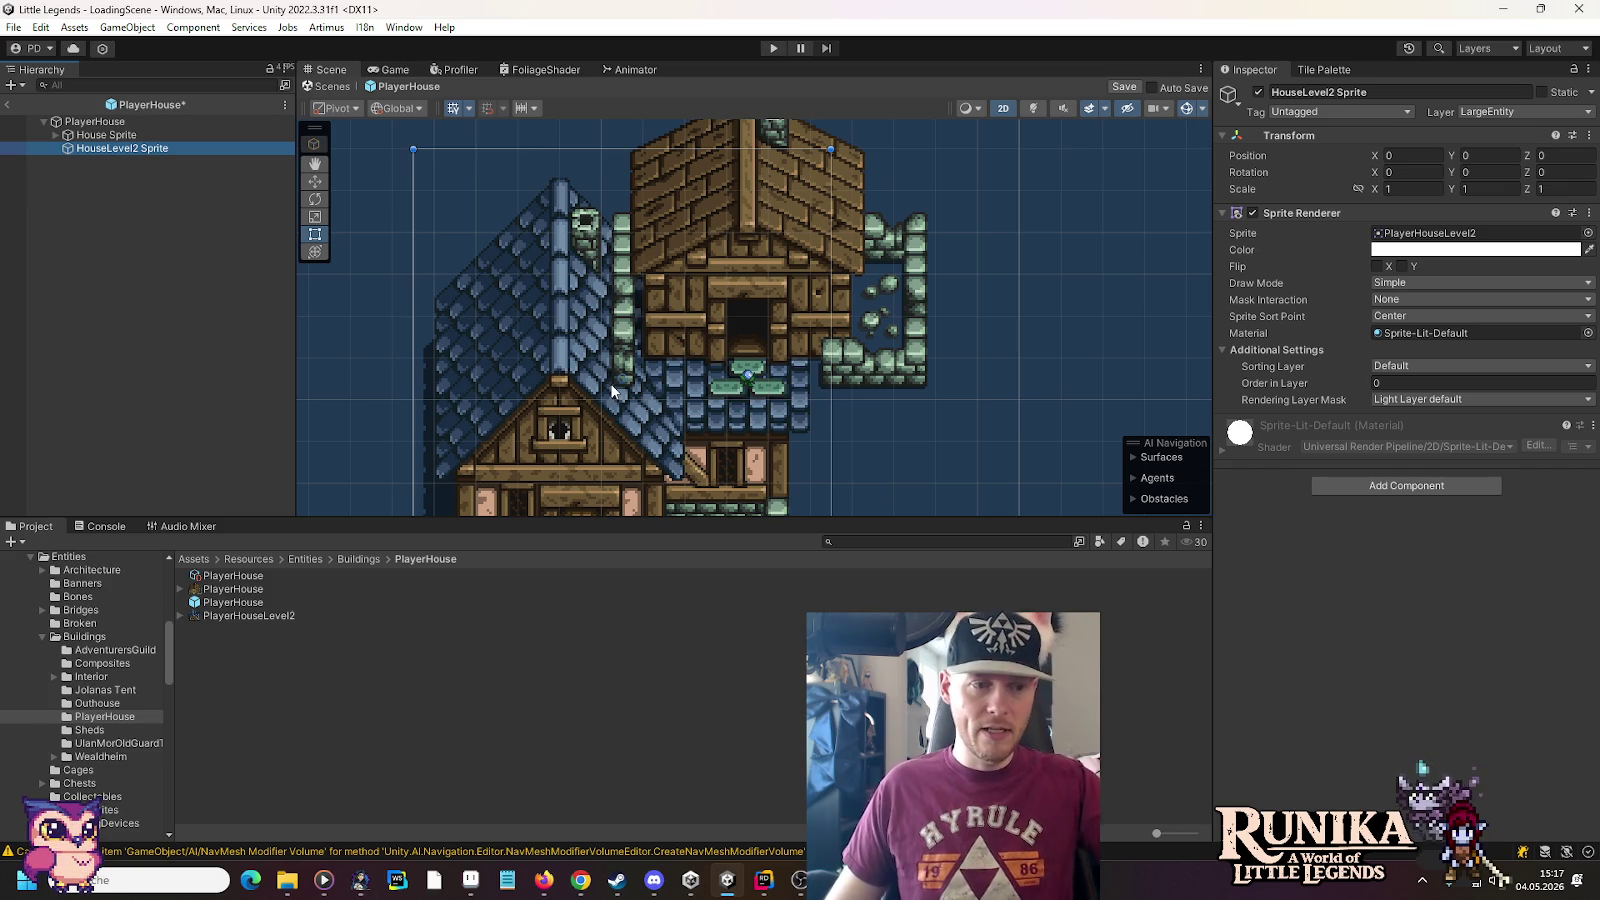
click(315, 181)
mouse_move(631, 375)
mouse_down()
mouse_move(745, 262)
mouse_move(831, 210)
mouse_move(779, 205)
mouse_up()
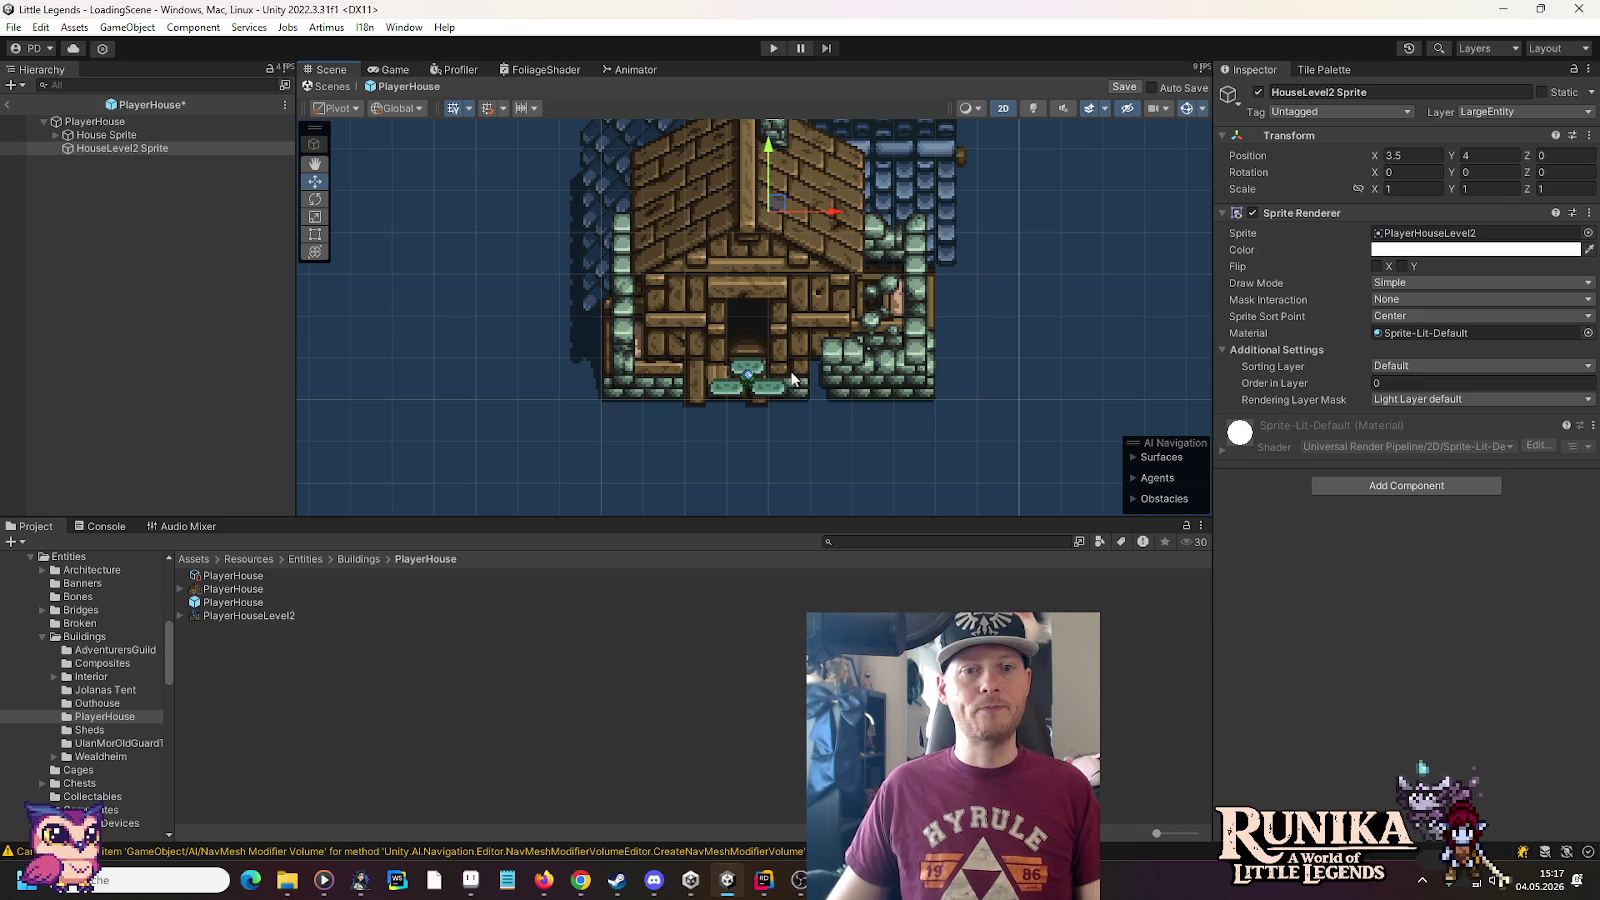
Hide the wooden House Sprite and copy its DoorOpen under HouseLevel2 Sprite, named DoorOpen
click(7, 147)
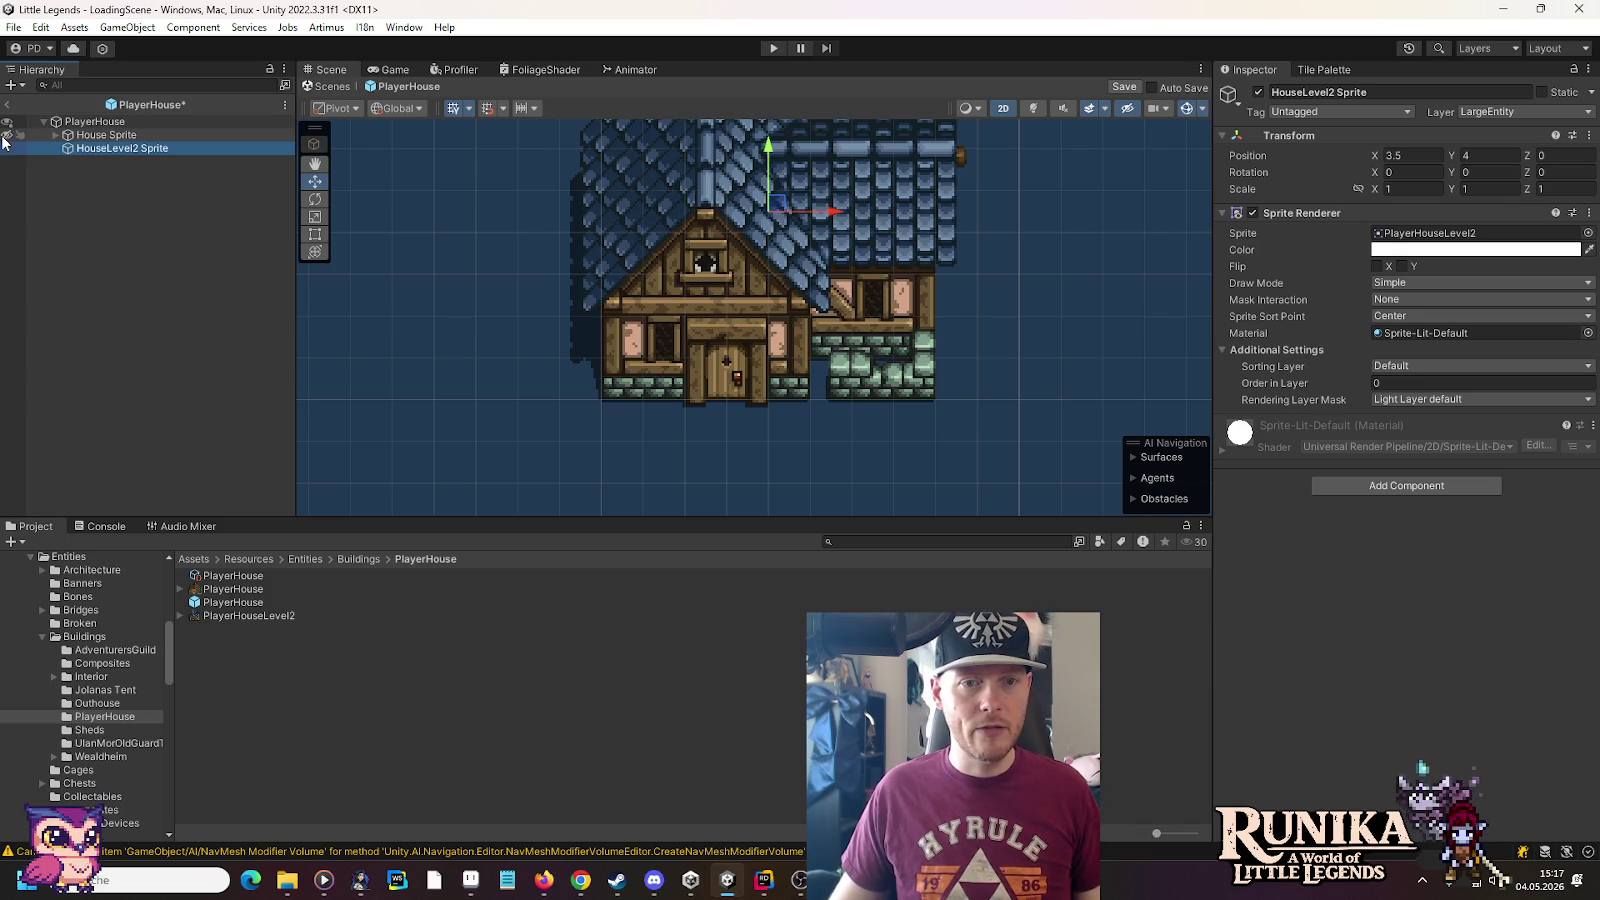
click(54, 135)
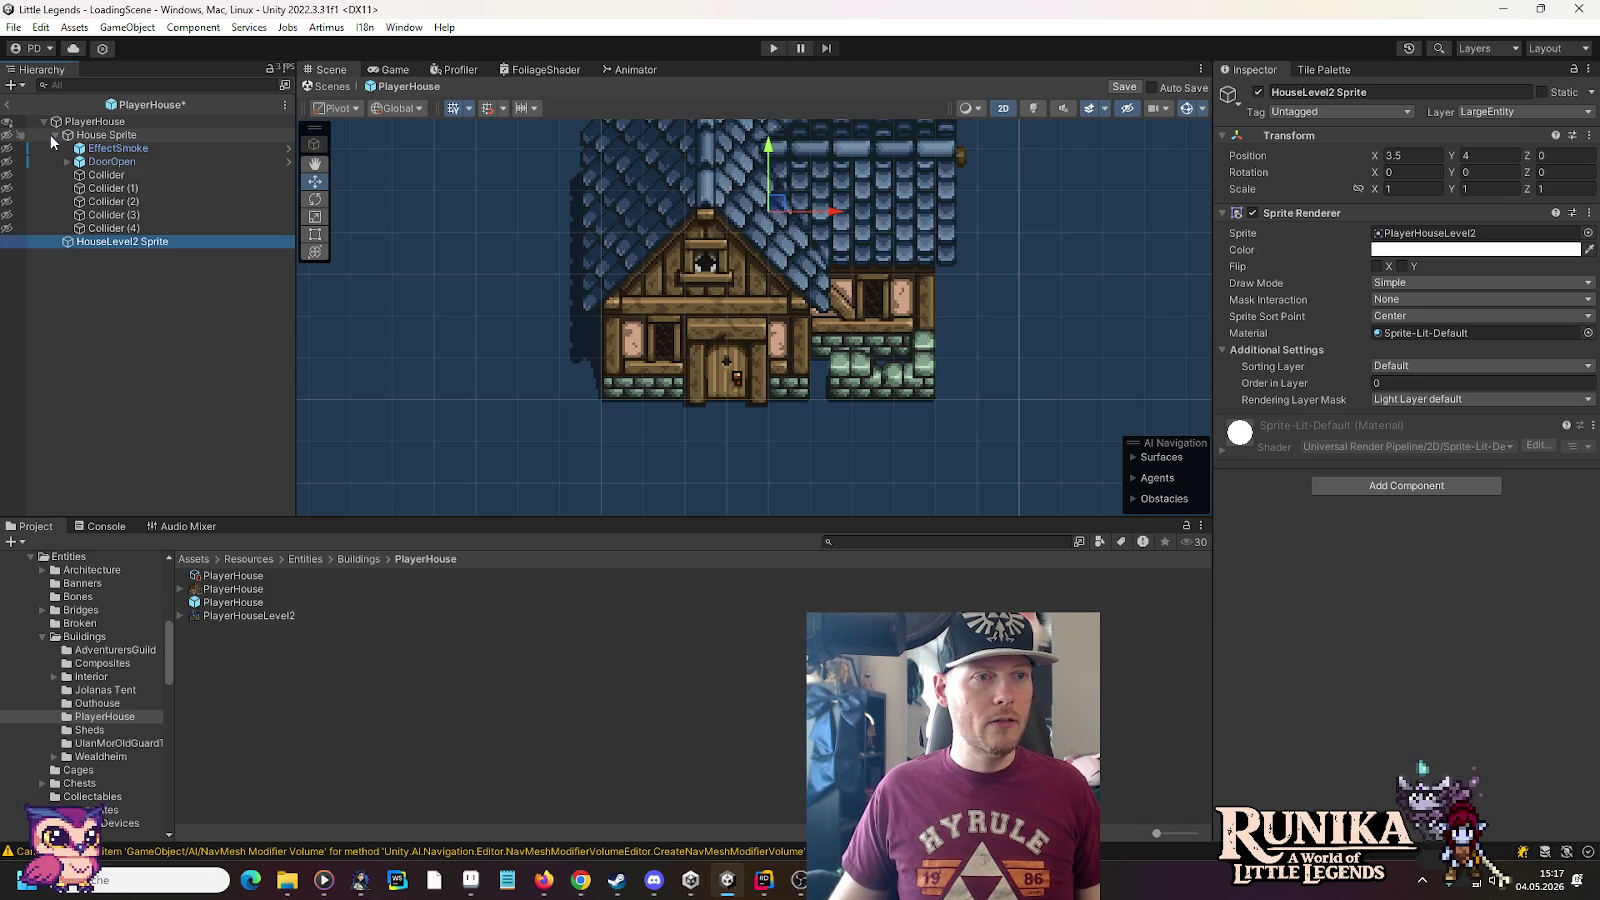
click(108, 162)
key(ctrl+d)
drag(113, 174, 132, 256)
click(150, 256)
key(BackSpace)
key(BackSpace)
key(BackSpace)
key(Return)
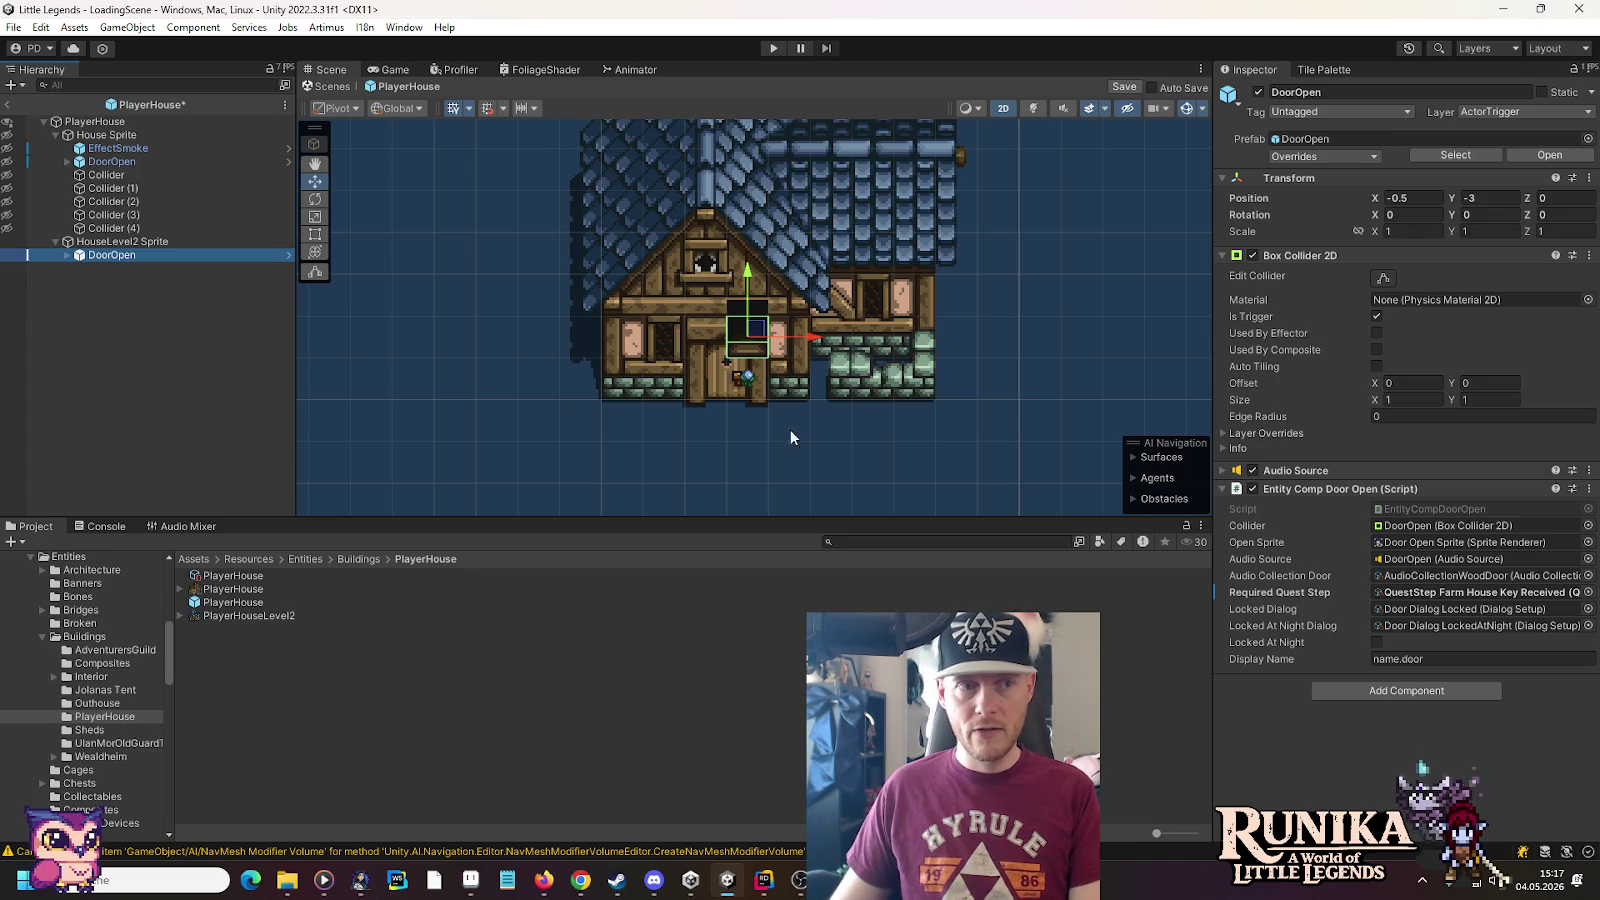
Move the new DoorOpen trigger down to the upgraded house's doorway at (-1, -4)
click(117, 245)
click(117, 254)
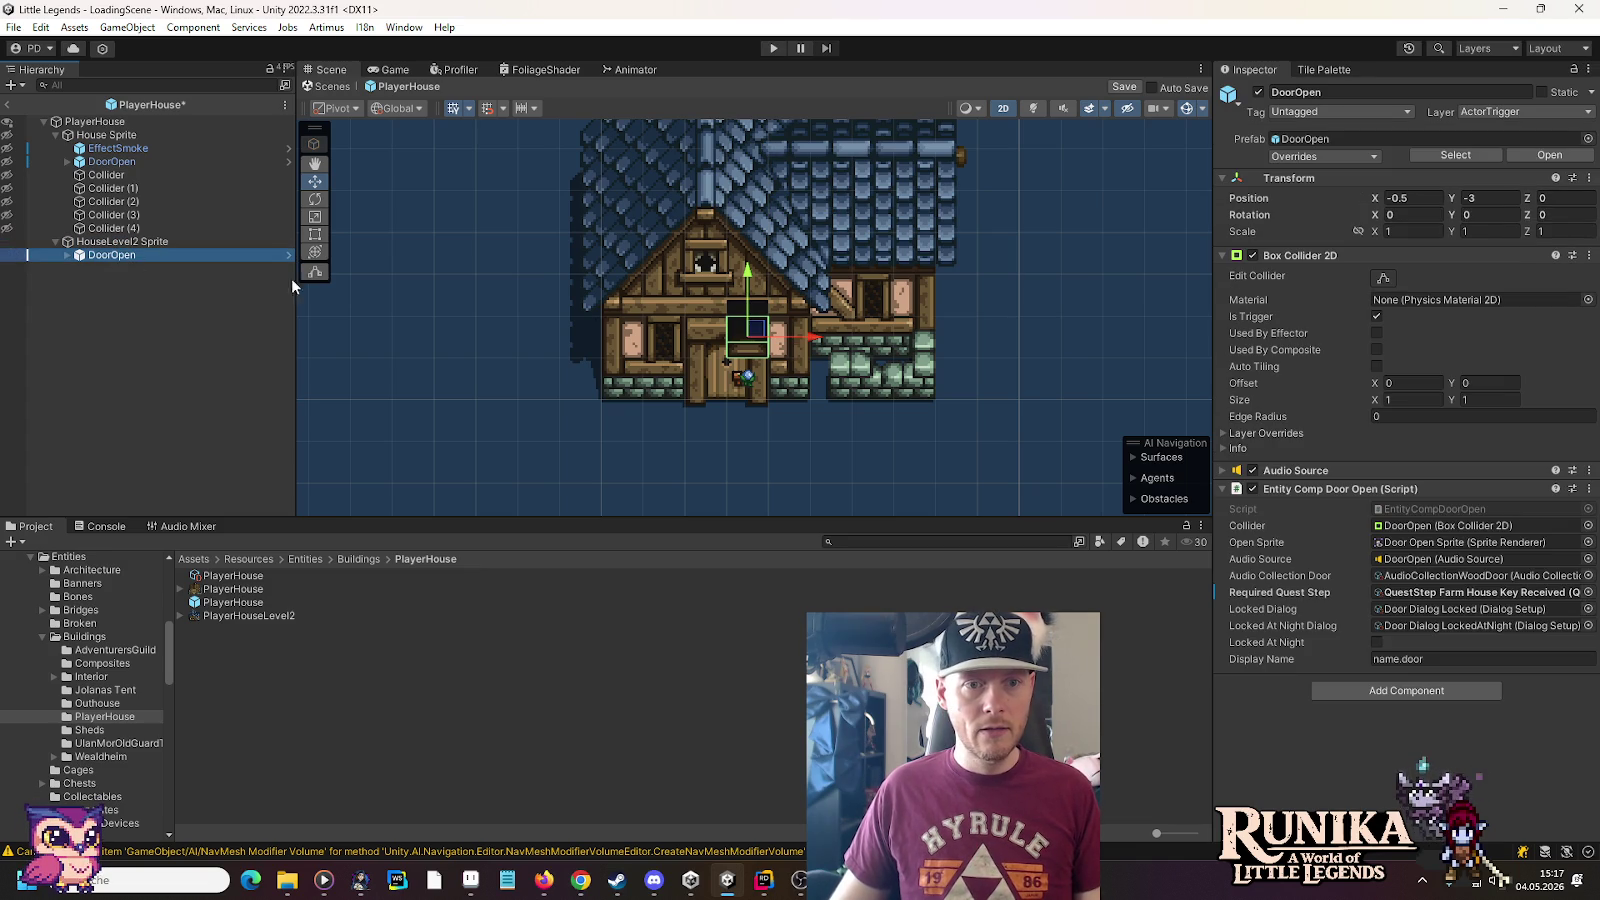
click(755, 348)
drag(755, 348, 735, 375)
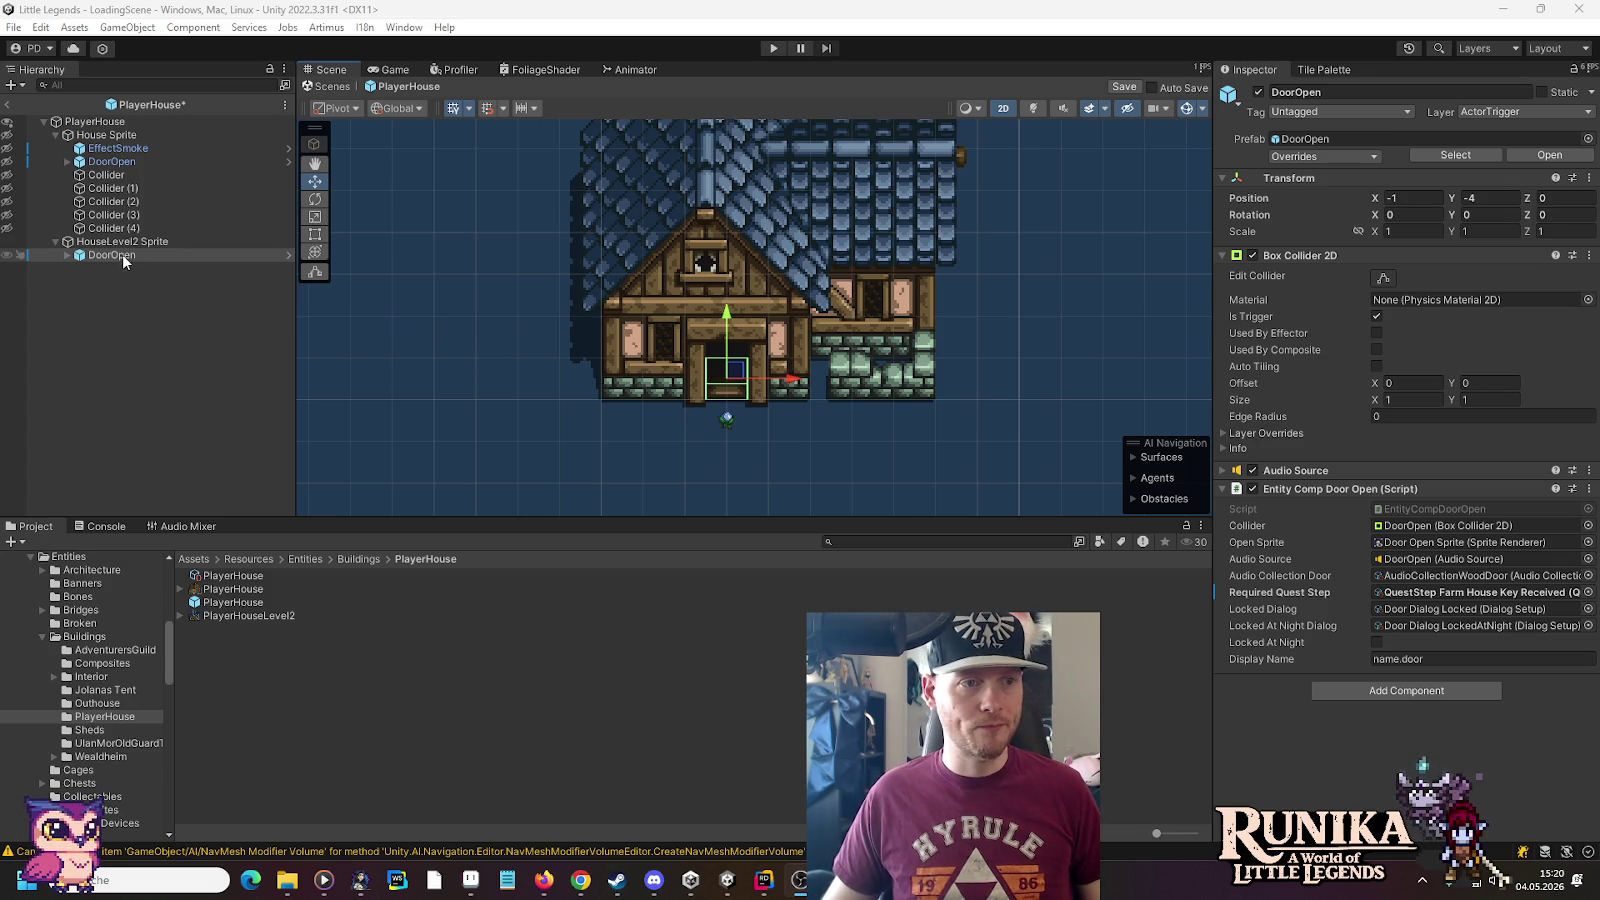
Copy a Collider under HouseLevel2 Sprite, rename it Collider, and set its width to 2
click(135, 176)
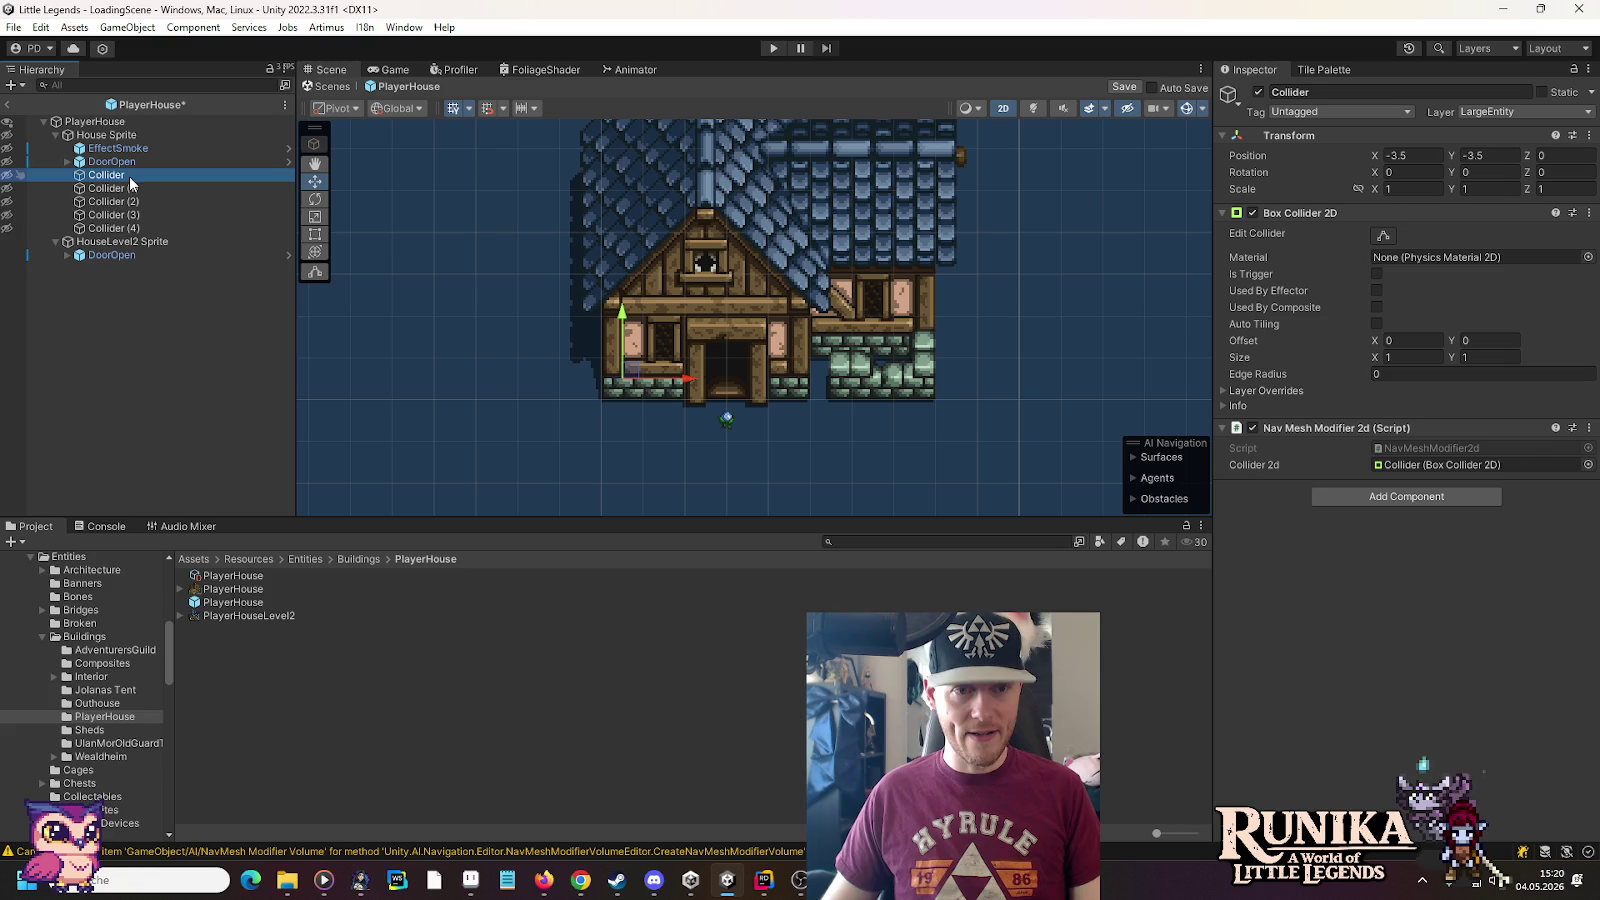
key(ctrl+d)
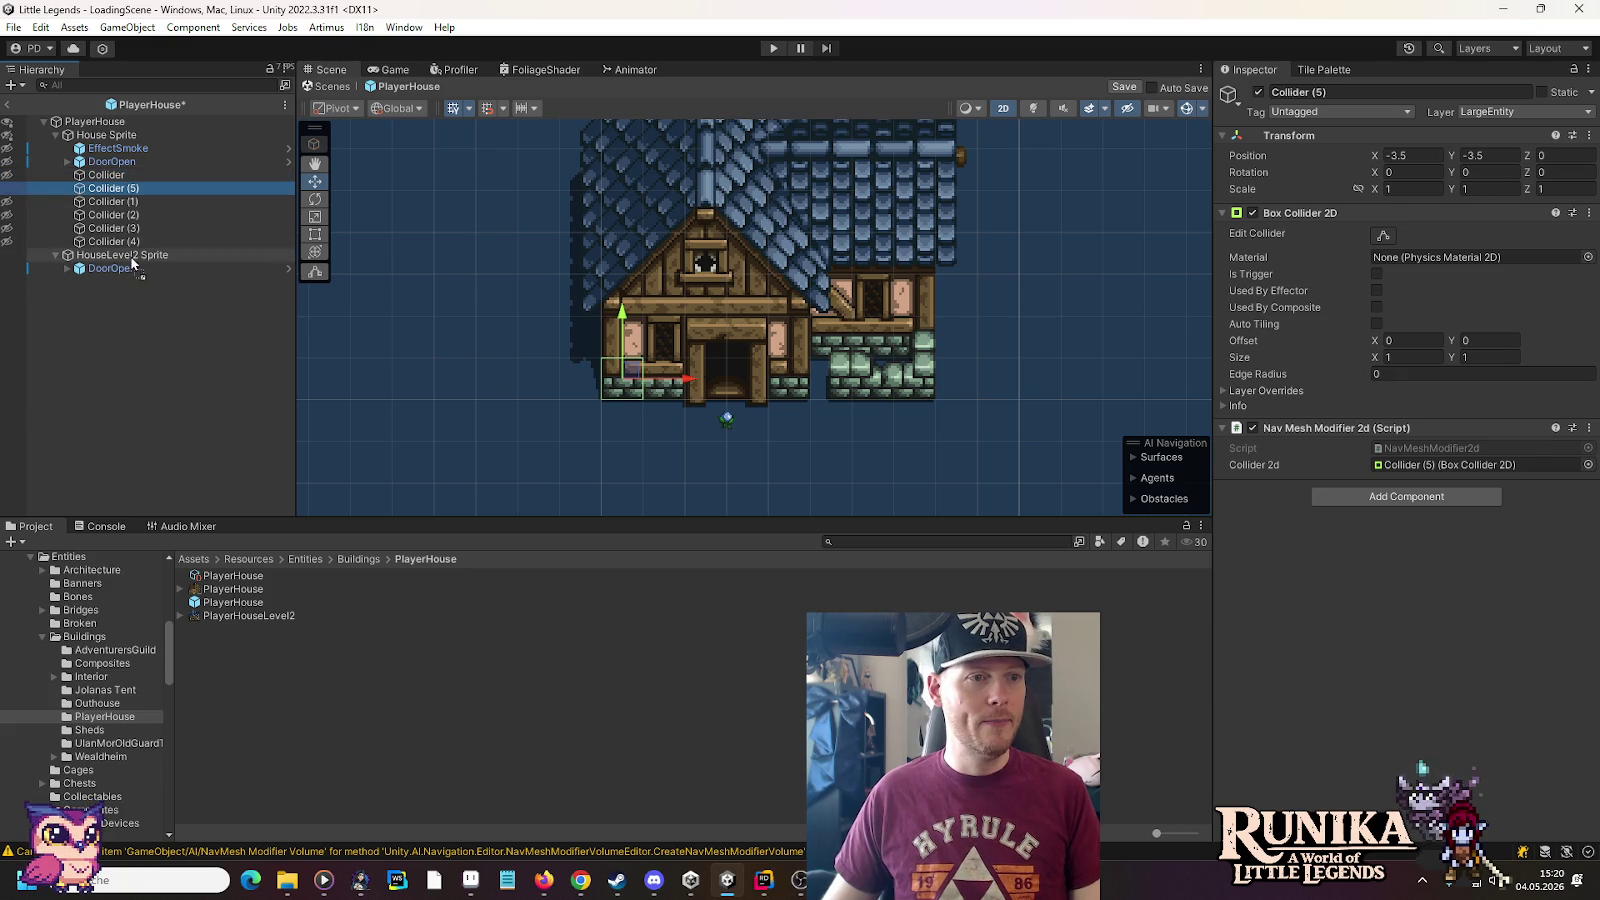
drag(133, 262, 135, 255)
click(176, 269)
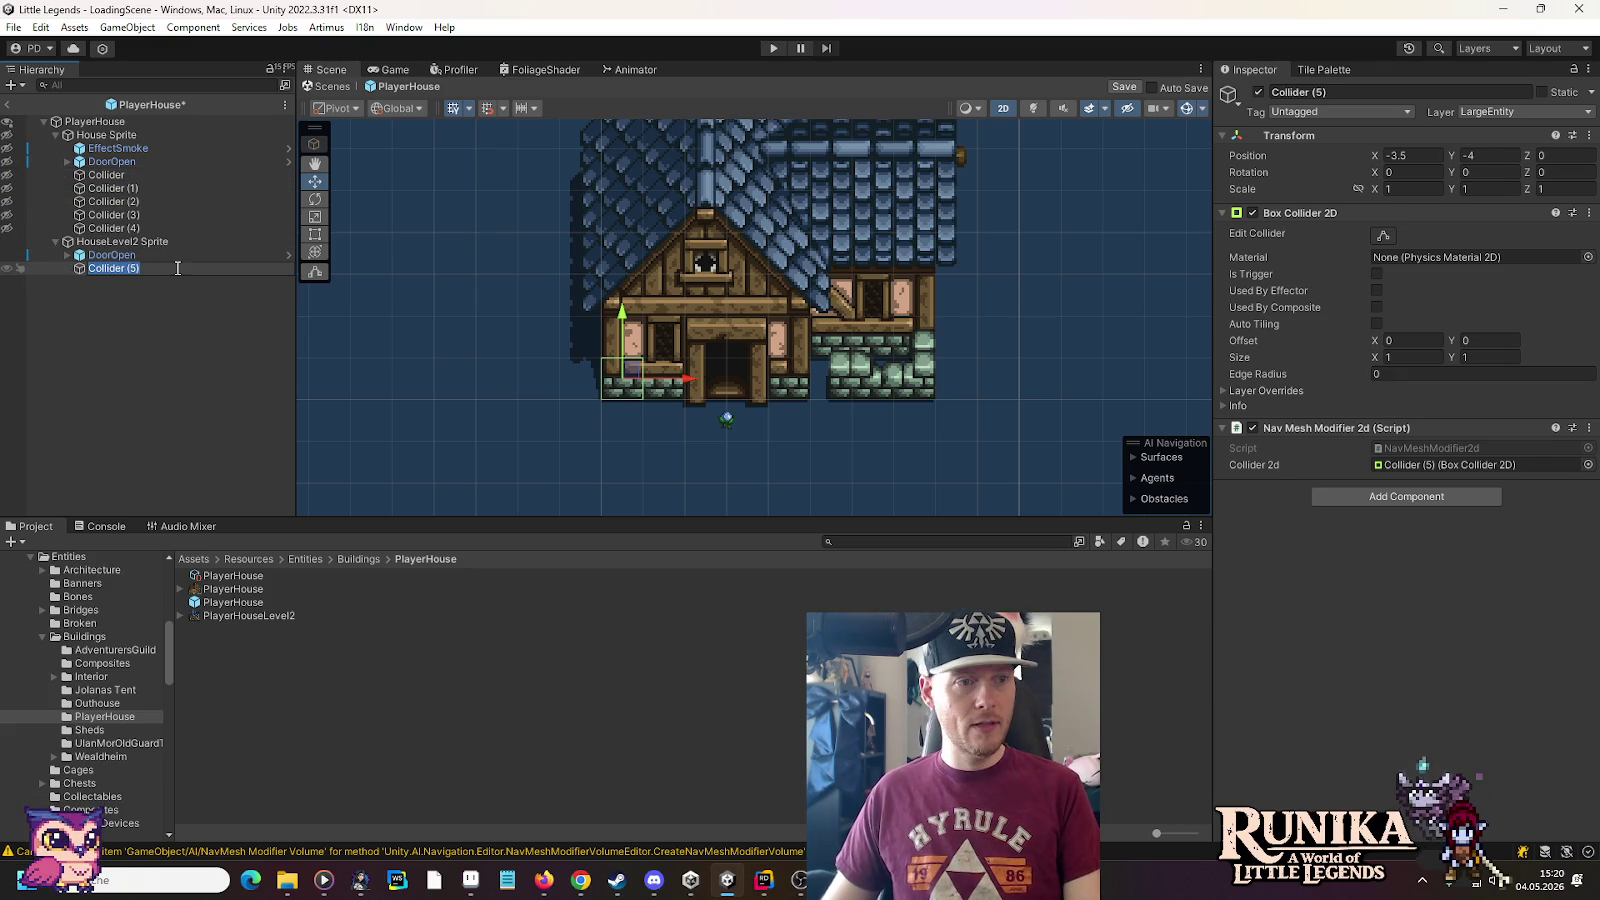
key(BackSpace)
key(BackSpace)
key(BackSpace)
key(Return)
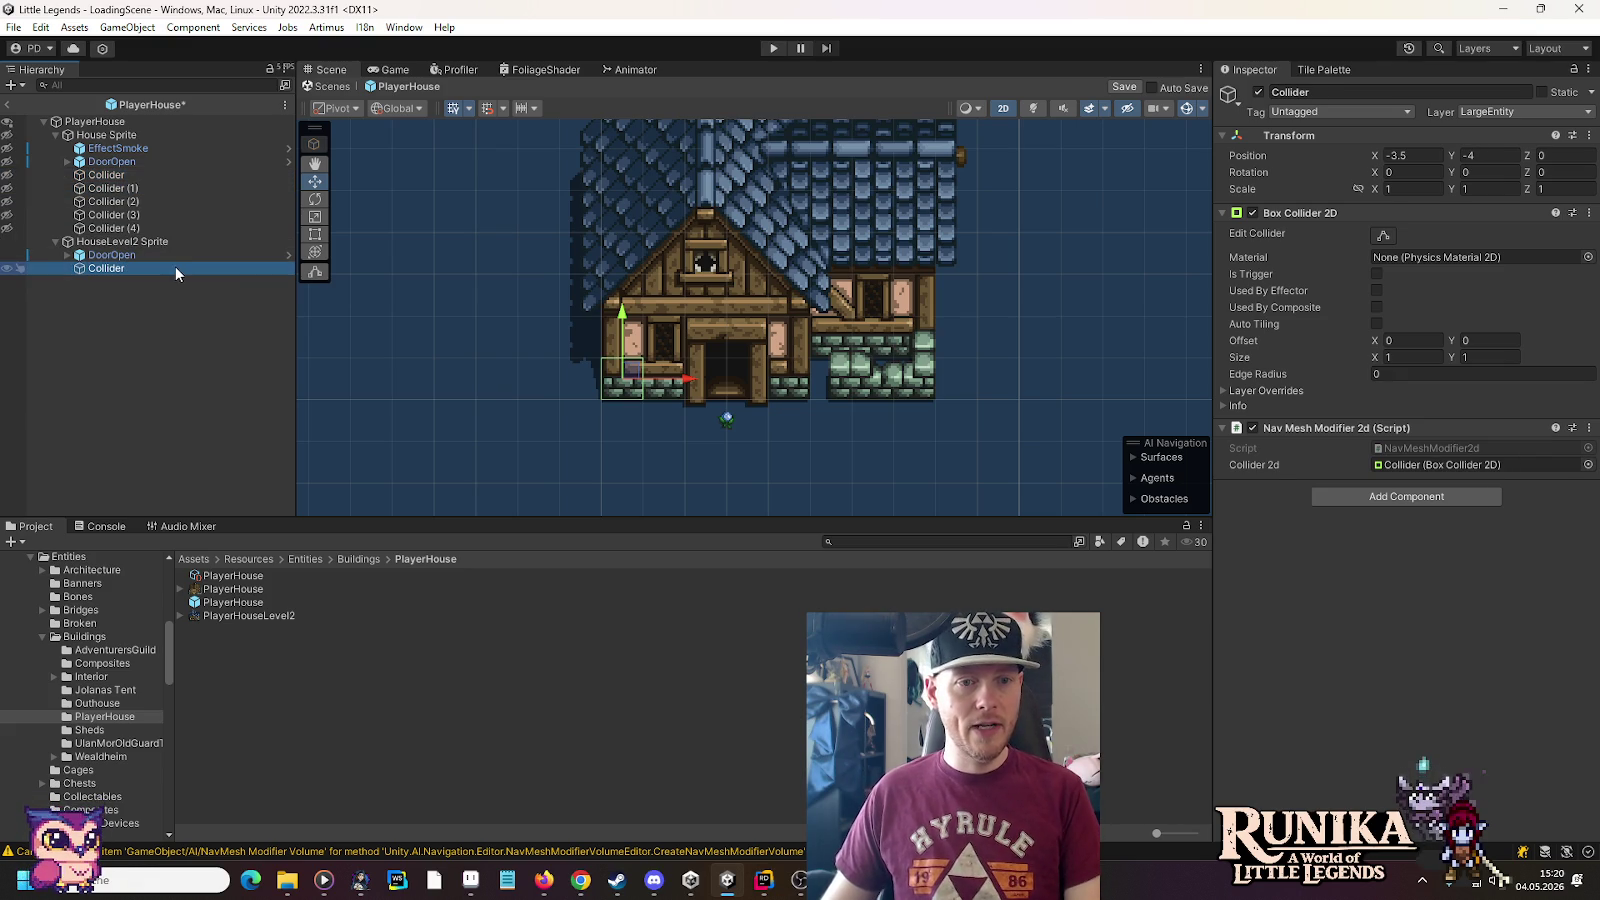
click(1410, 357)
text(2)
key(Return)
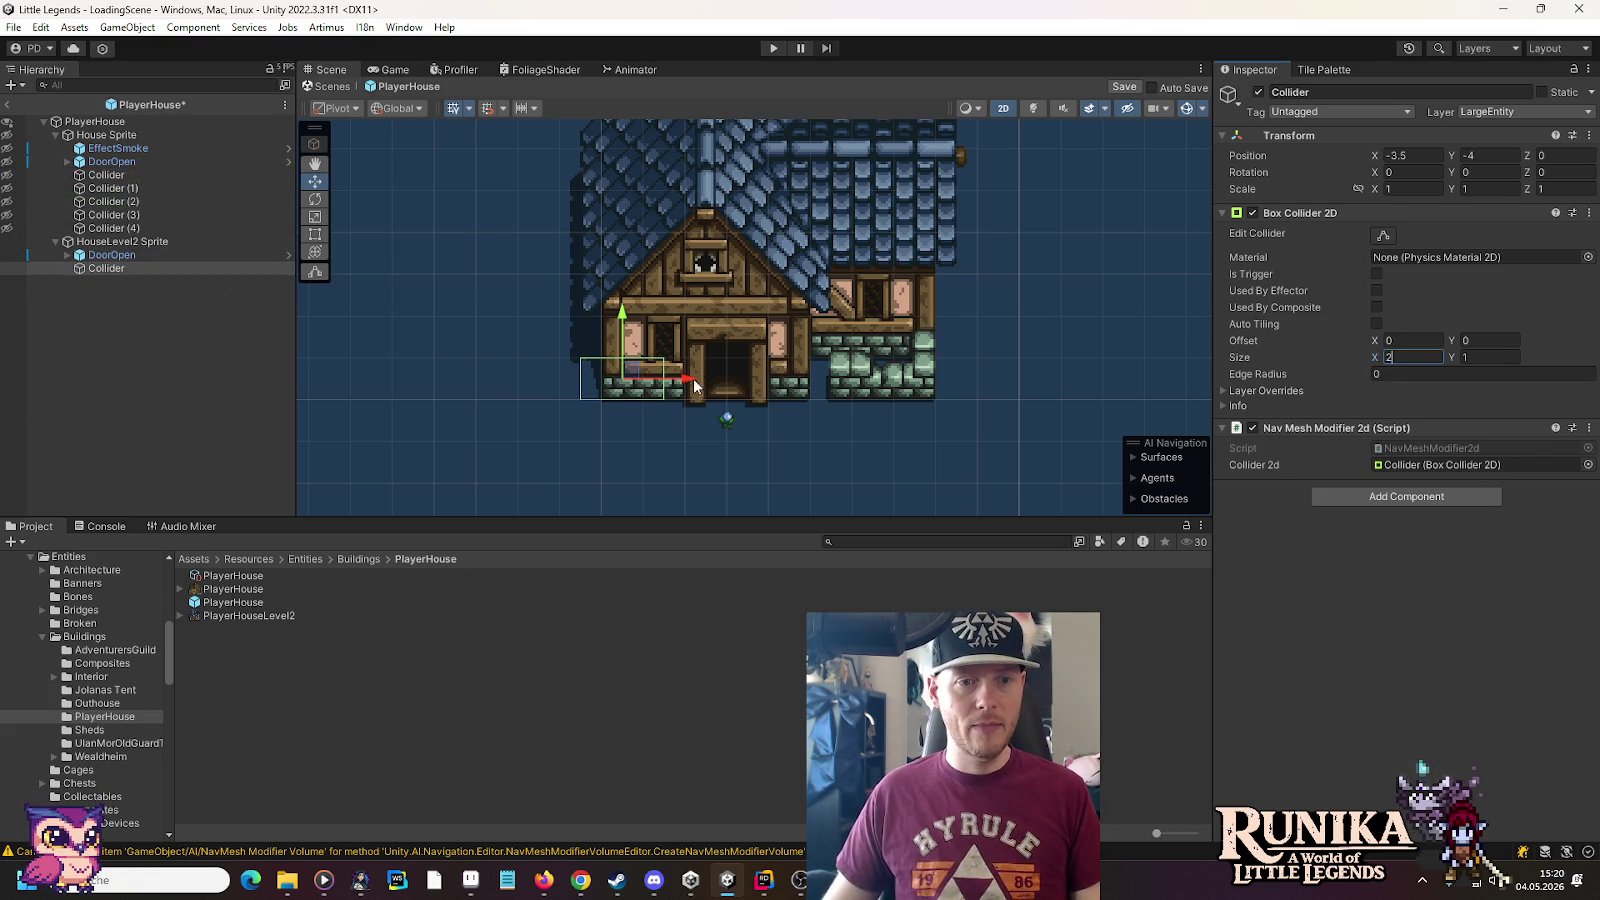
Toggle the wooden and blue-roof houses' visibility to compare outlines, leaving the wooden house hidden
click(132, 253)
click(132, 247)
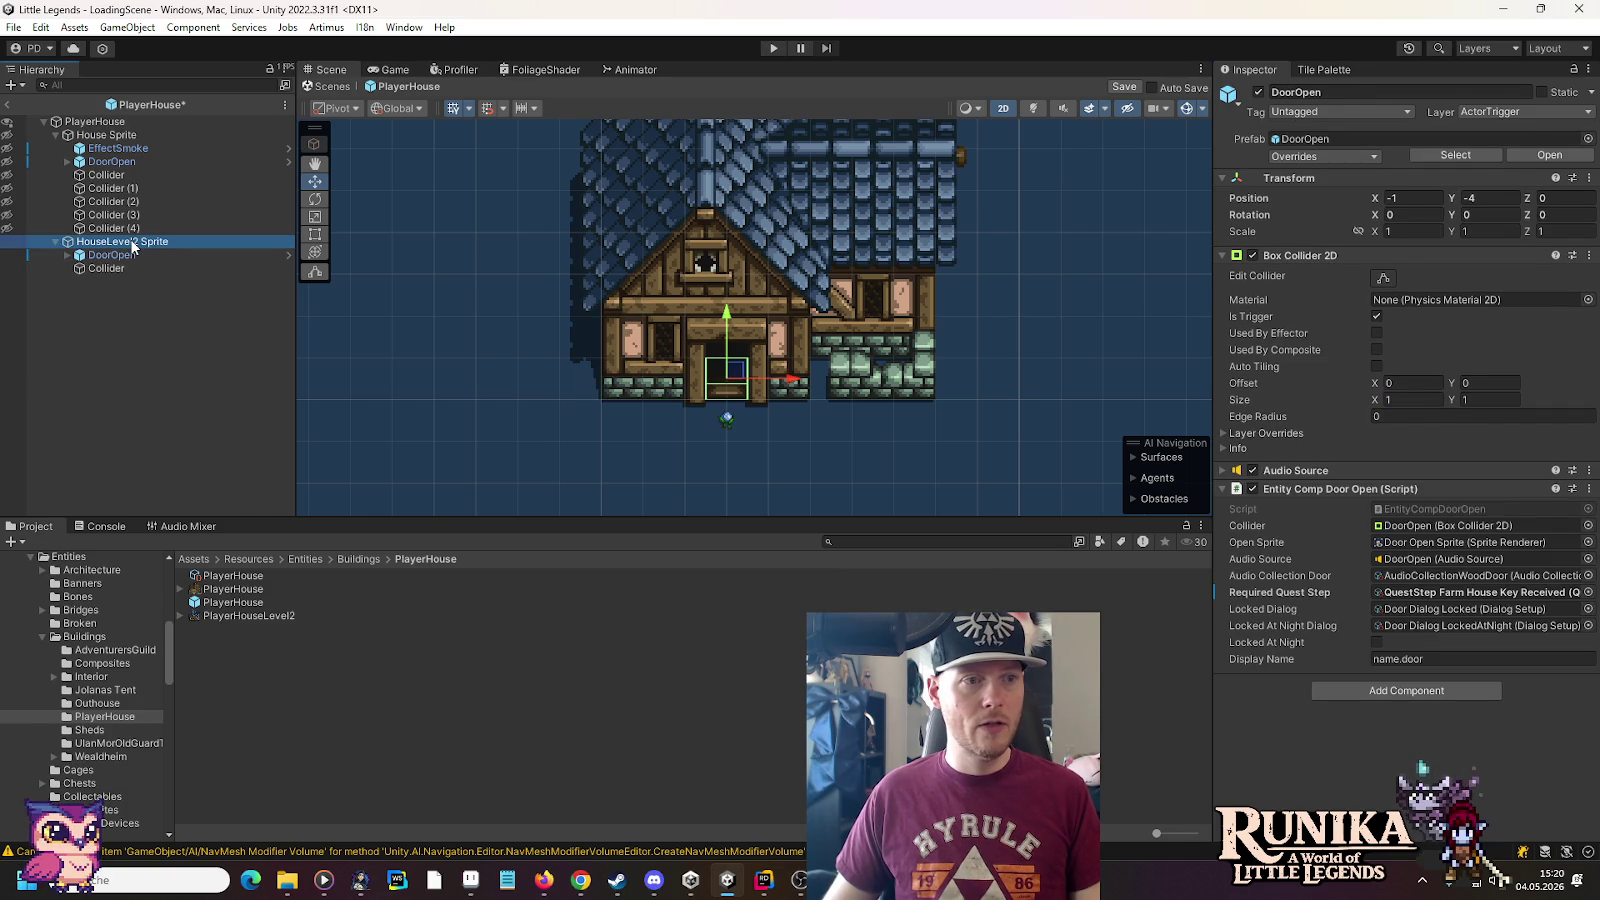
click(100, 137)
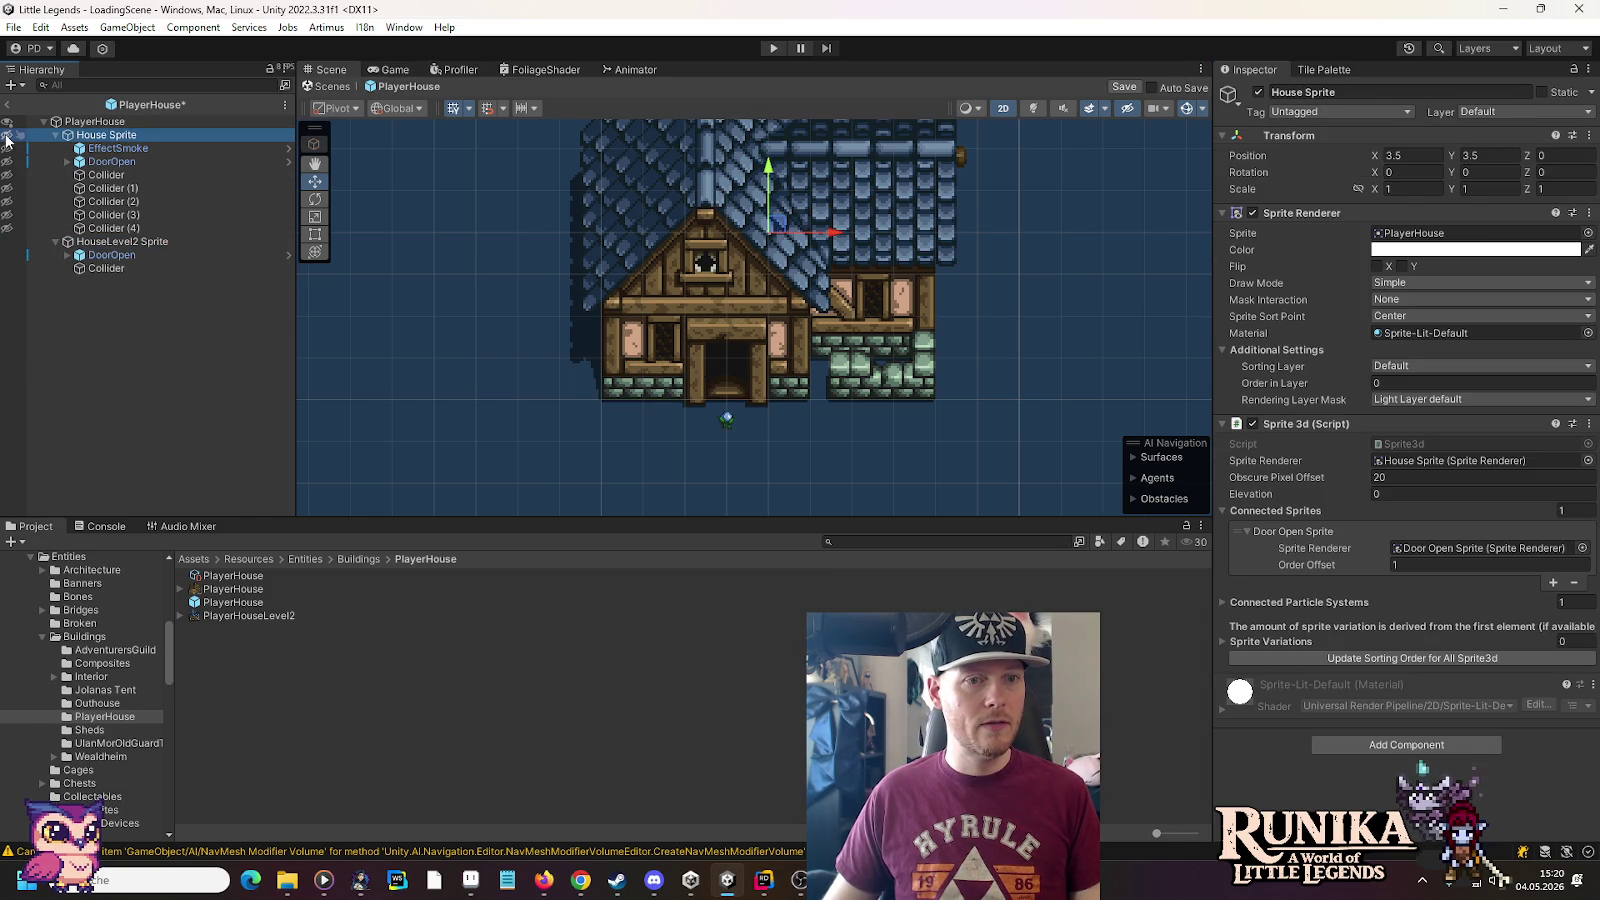
click(7, 136)
click(8, 241)
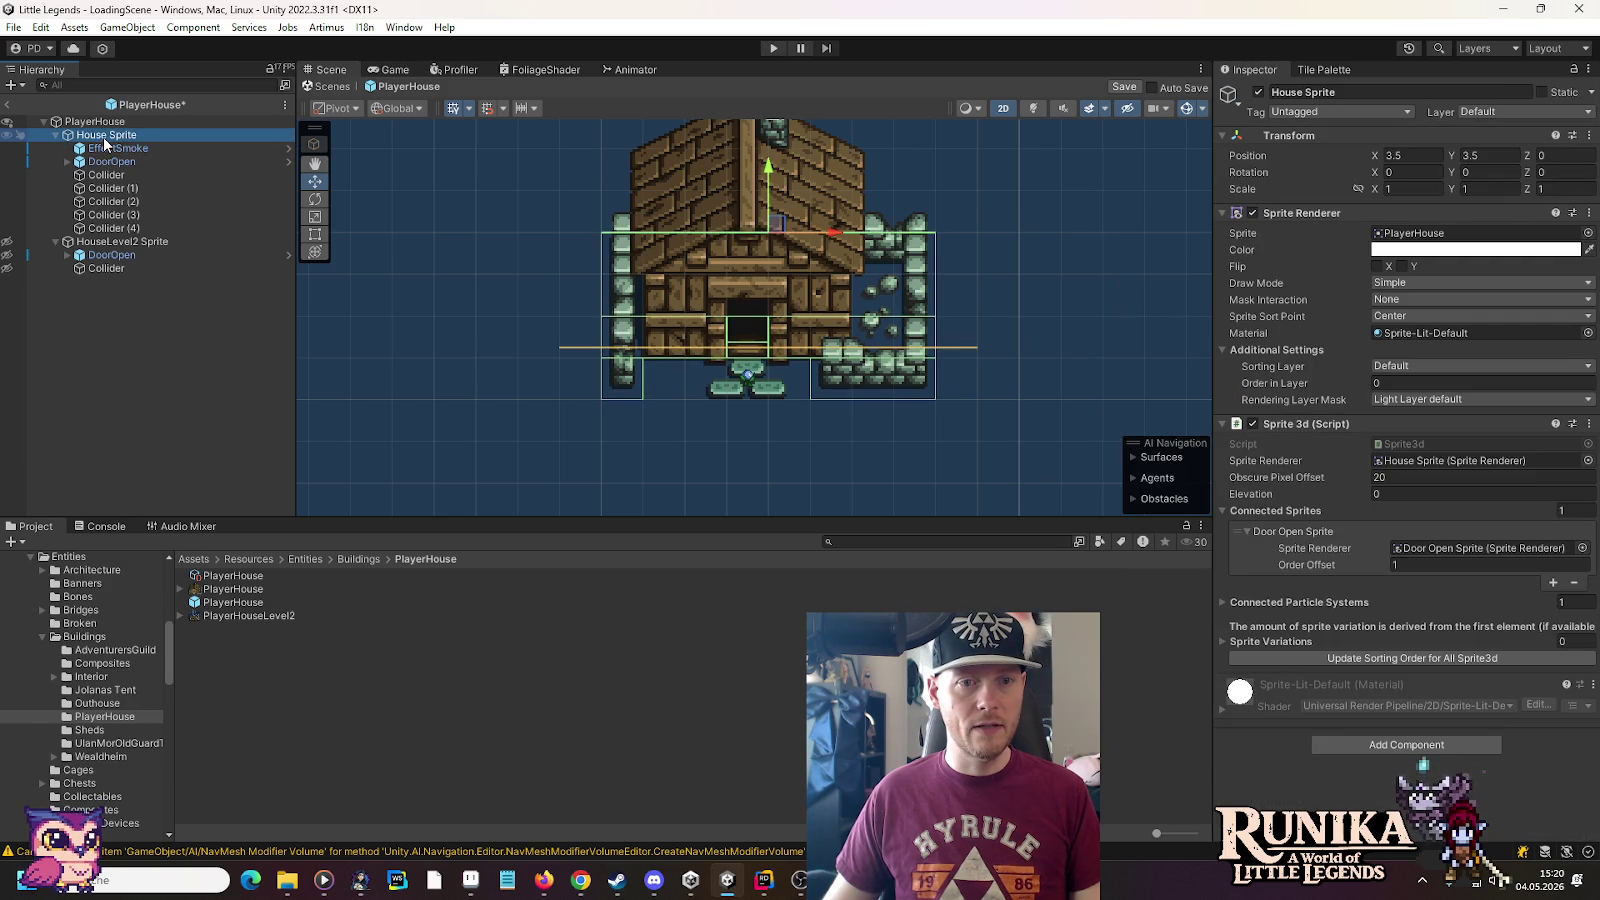
click(7, 136)
click(8, 241)
Nudge the first collider slightly right along the front wall
click(120, 241)
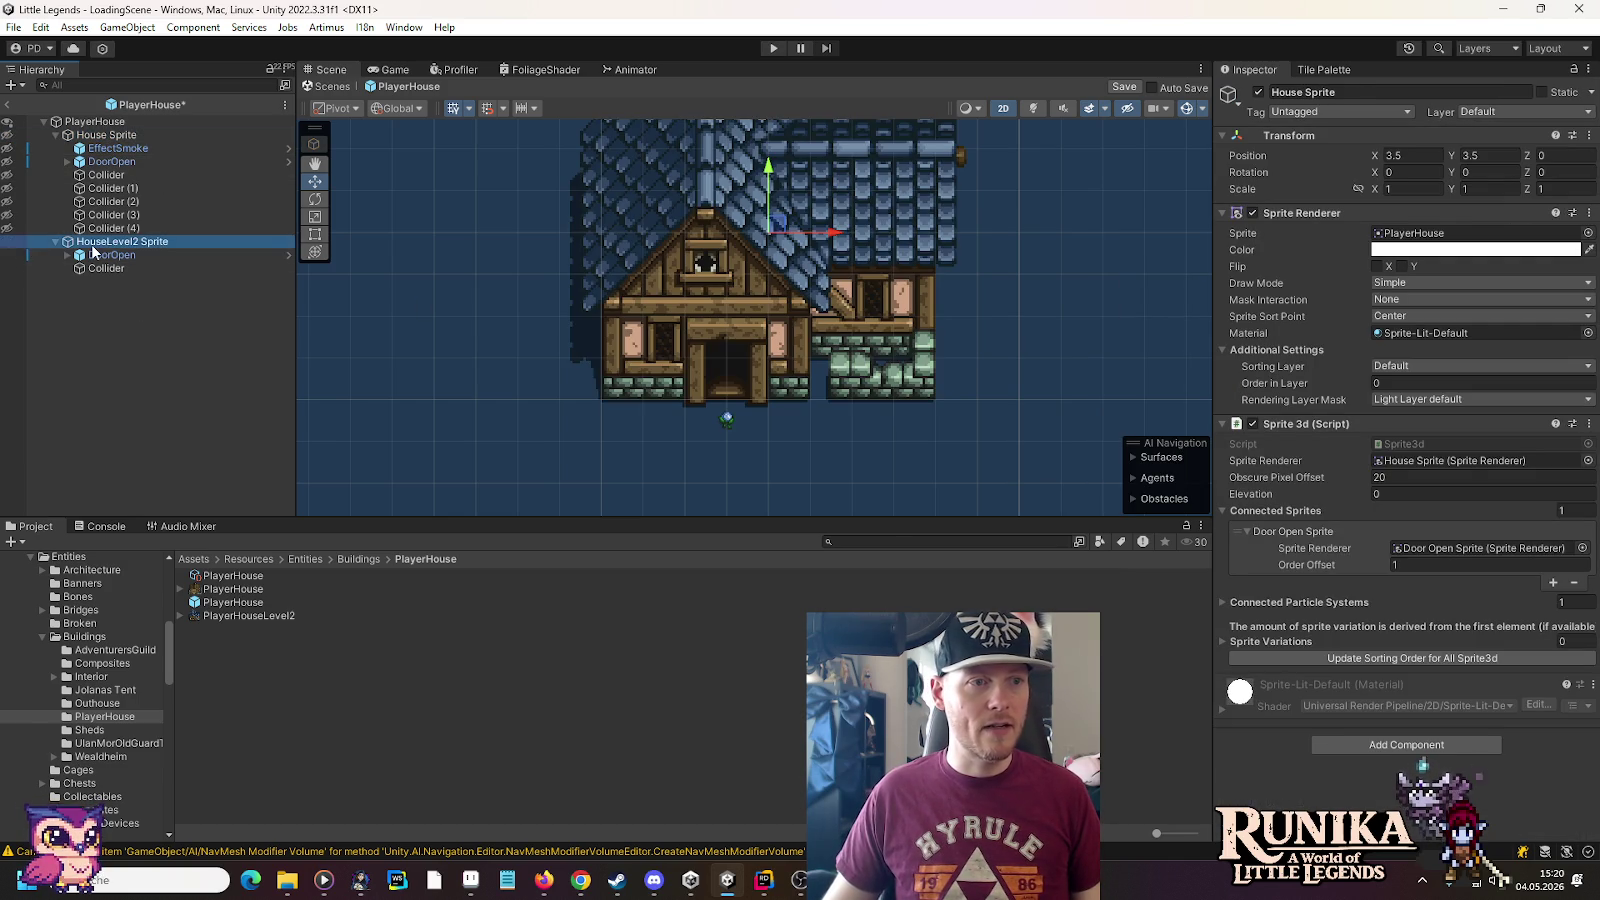
click(105, 268)
click(1416, 357)
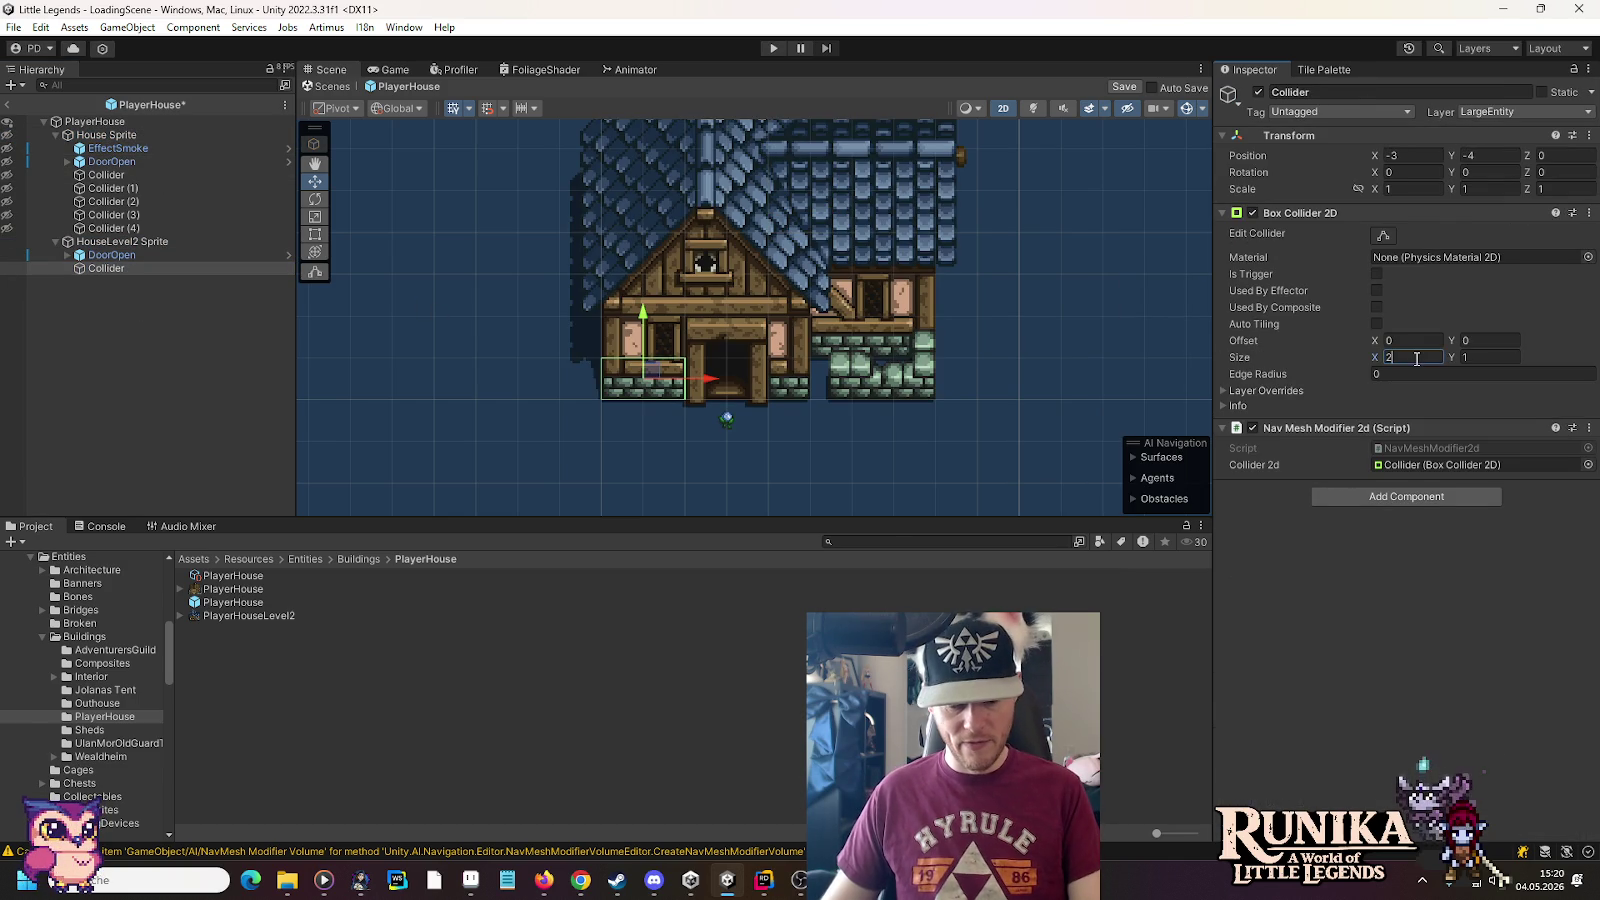
drag(714, 380, 720, 385)
Duplicate the collider, widen the copy to 4.5, and place it right of the door
click(105, 269)
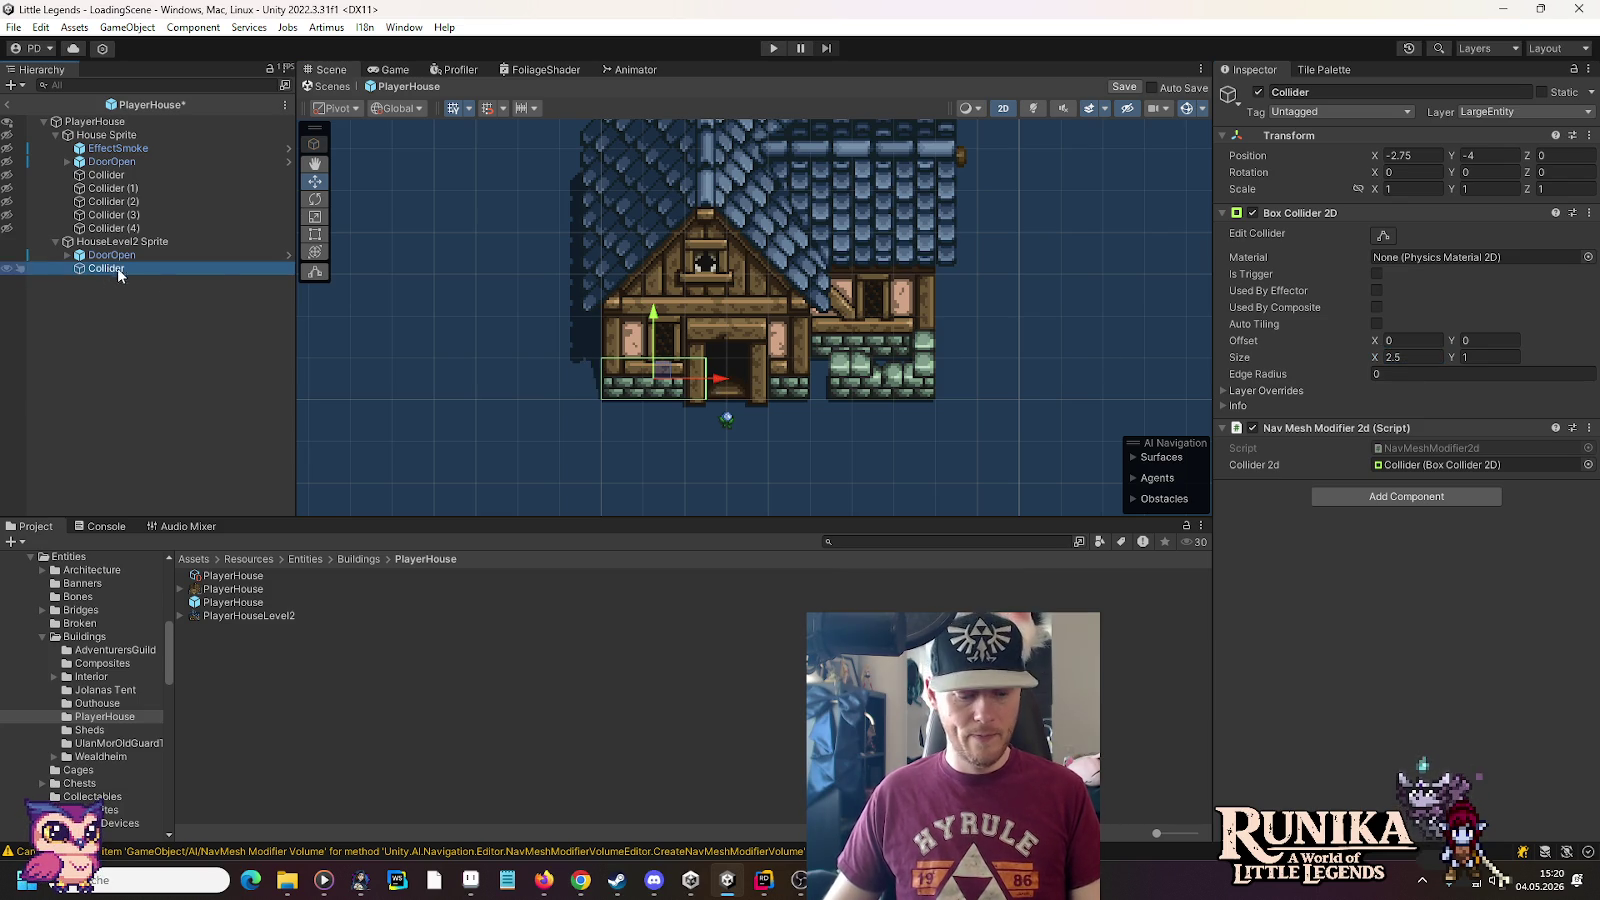
key(ctrl+d)
drag(717, 384, 820, 394)
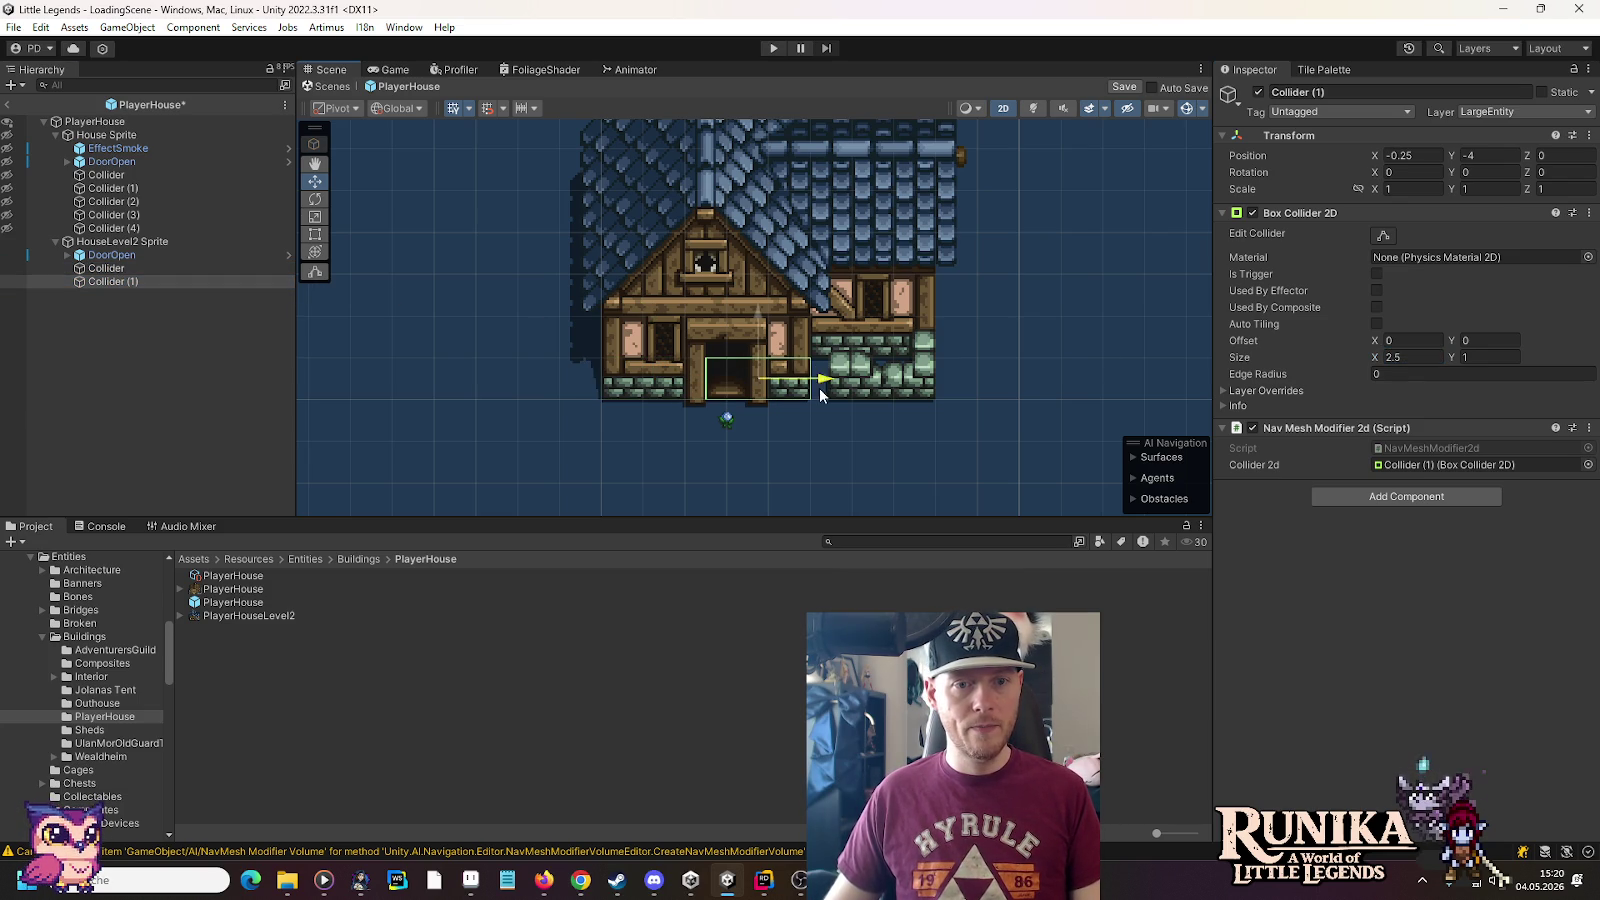
text(1.5)
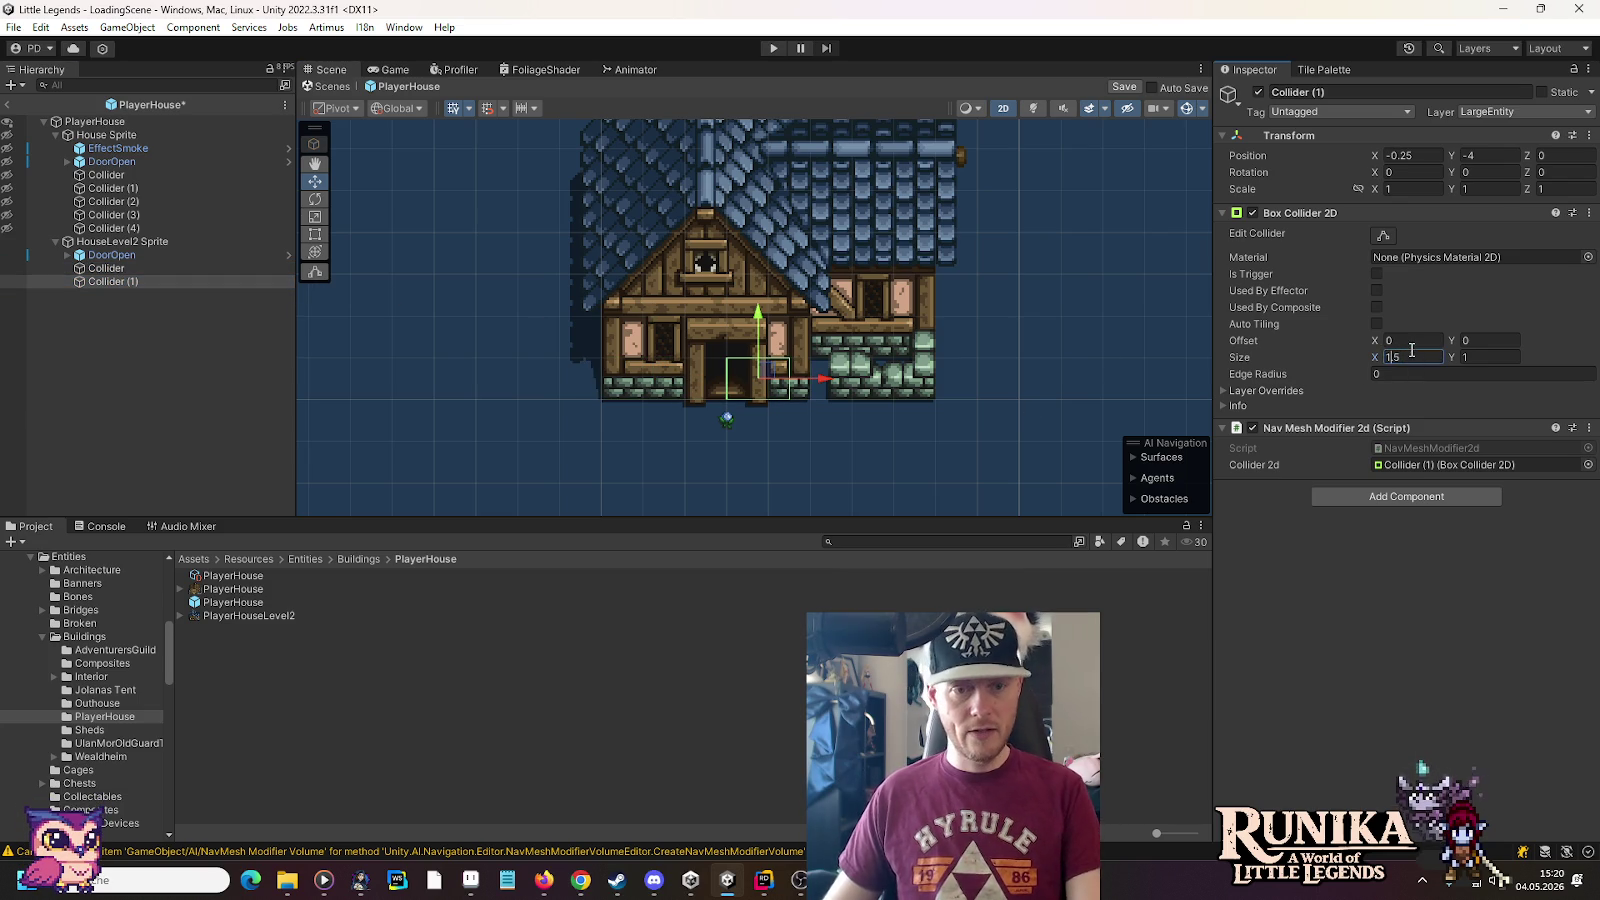
drag(845, 382, 843, 386)
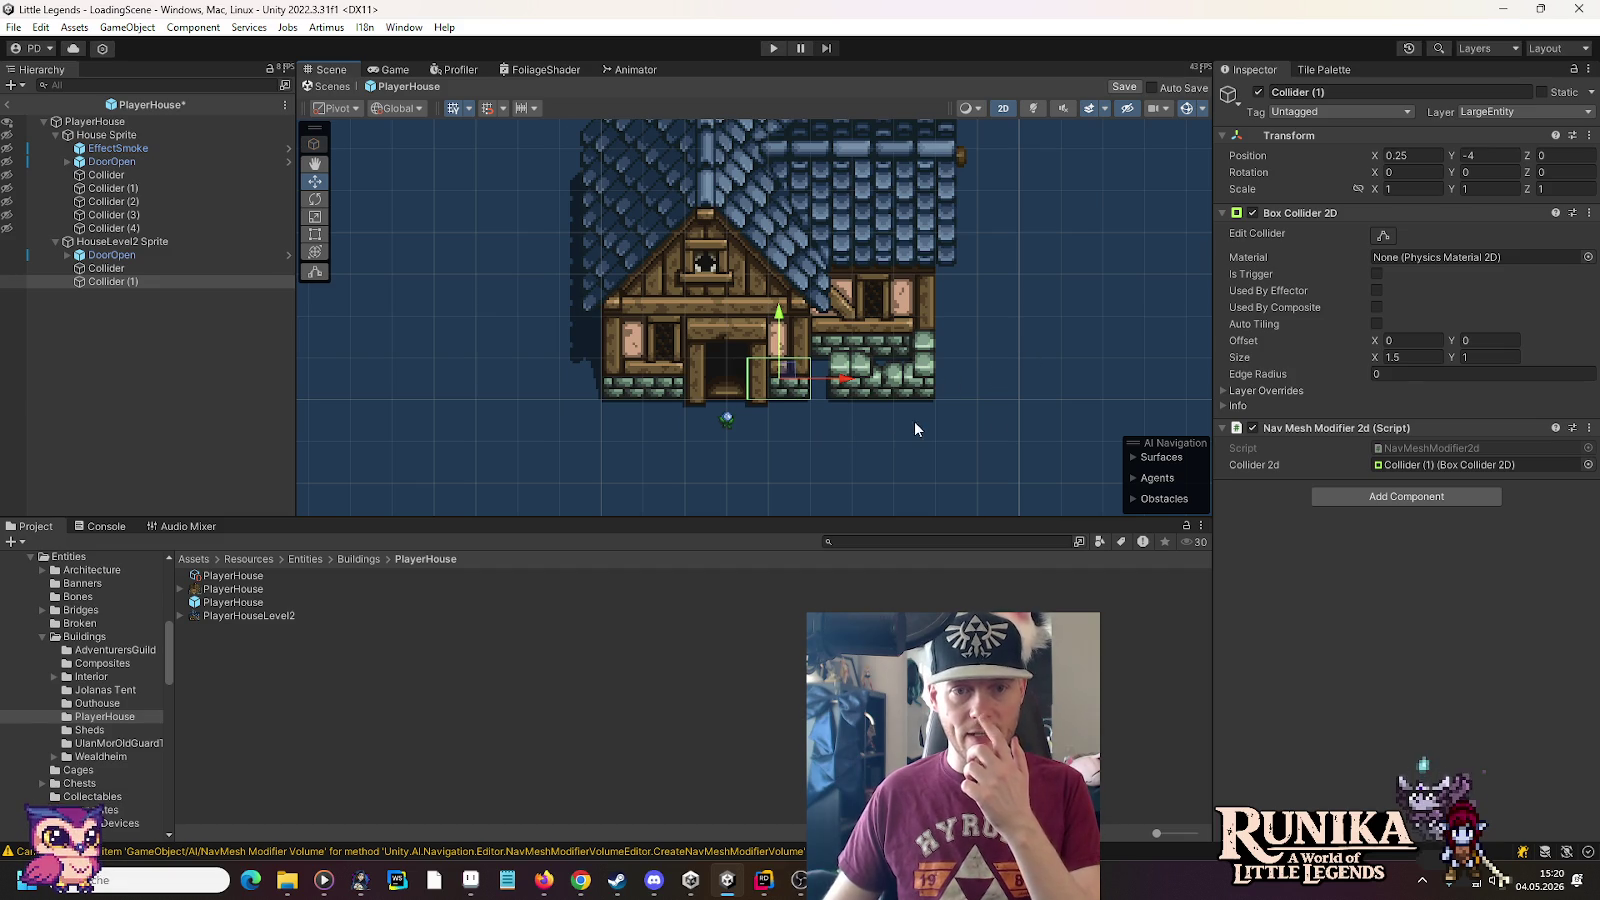
text(4.5)
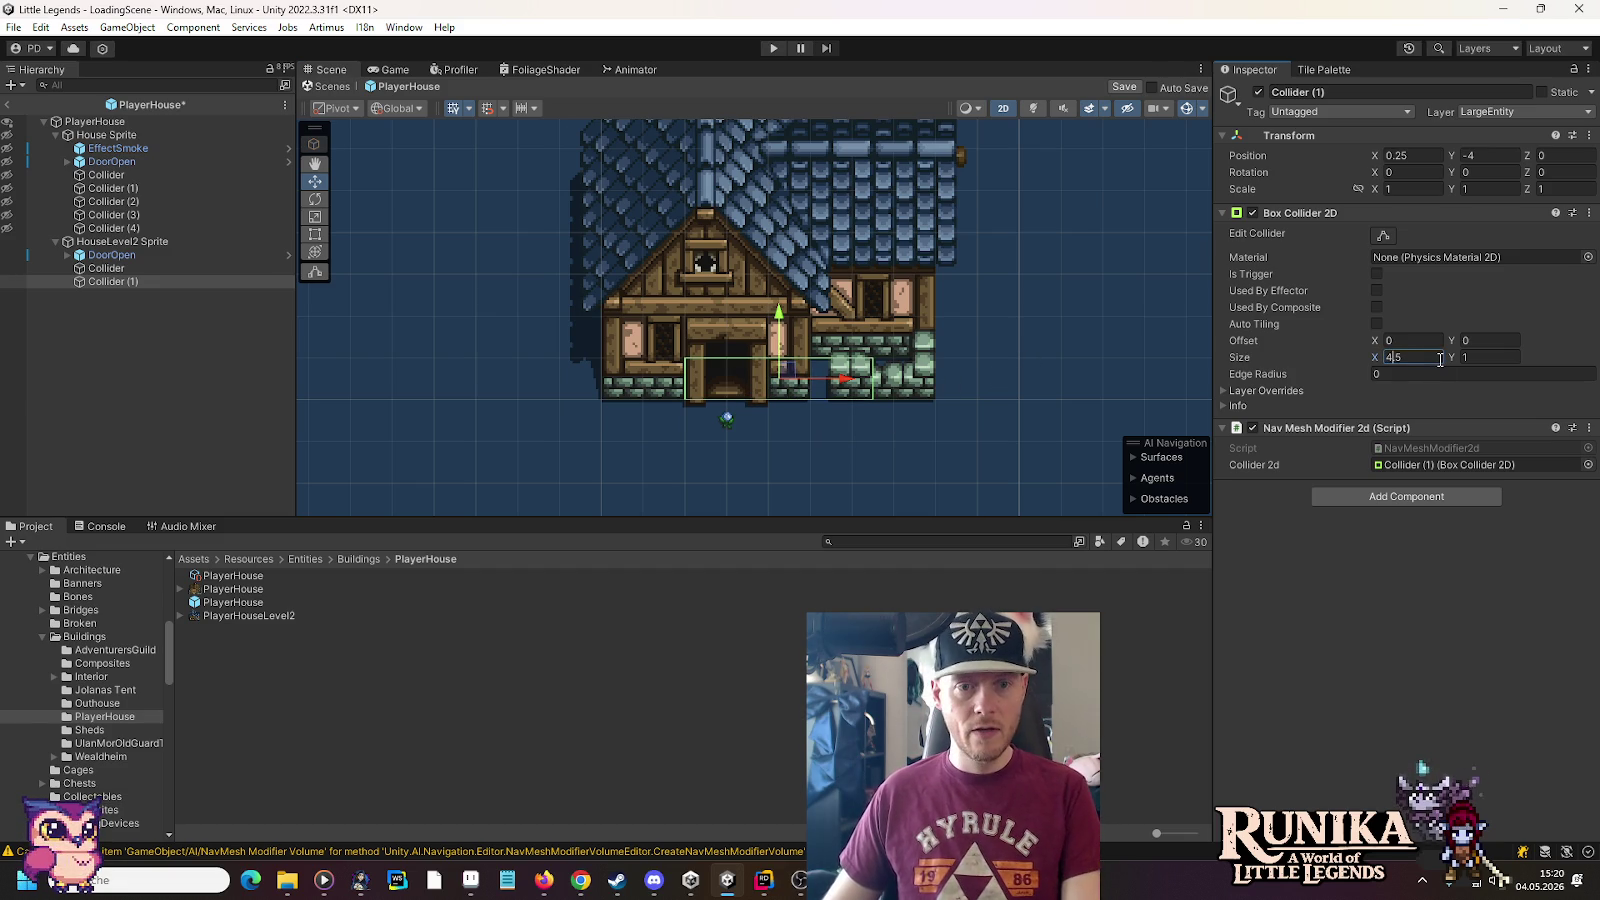
drag(847, 388, 912, 383)
Add a third collider sized 8 by 3 over the house body, then select the Level 2 DoorOpen
key(ctrl+d)
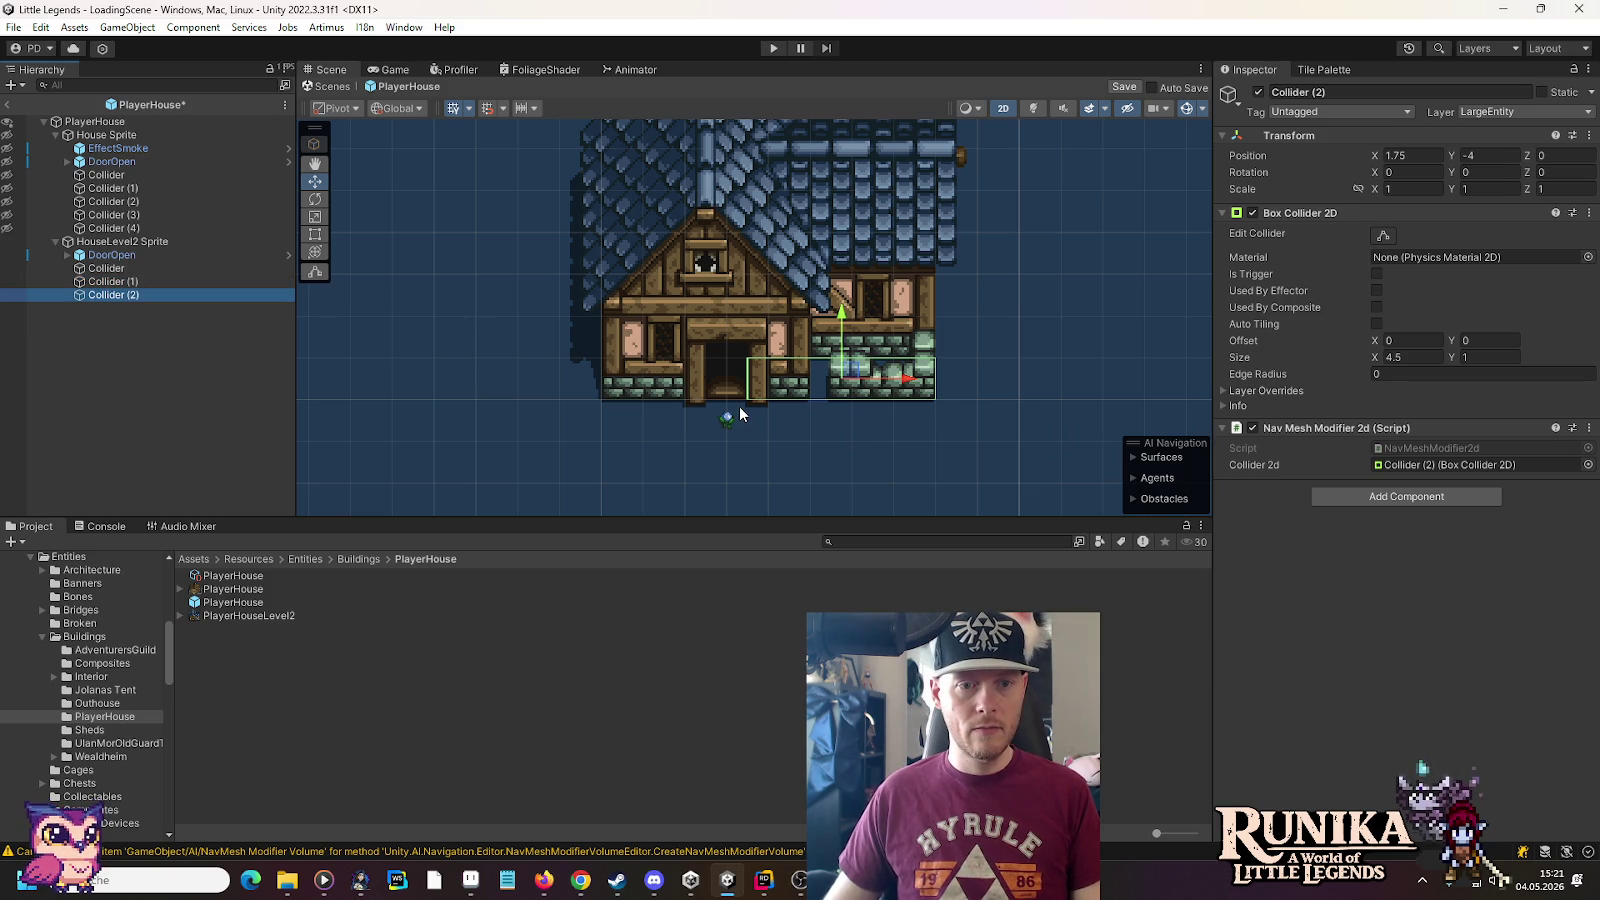
click(1431, 358)
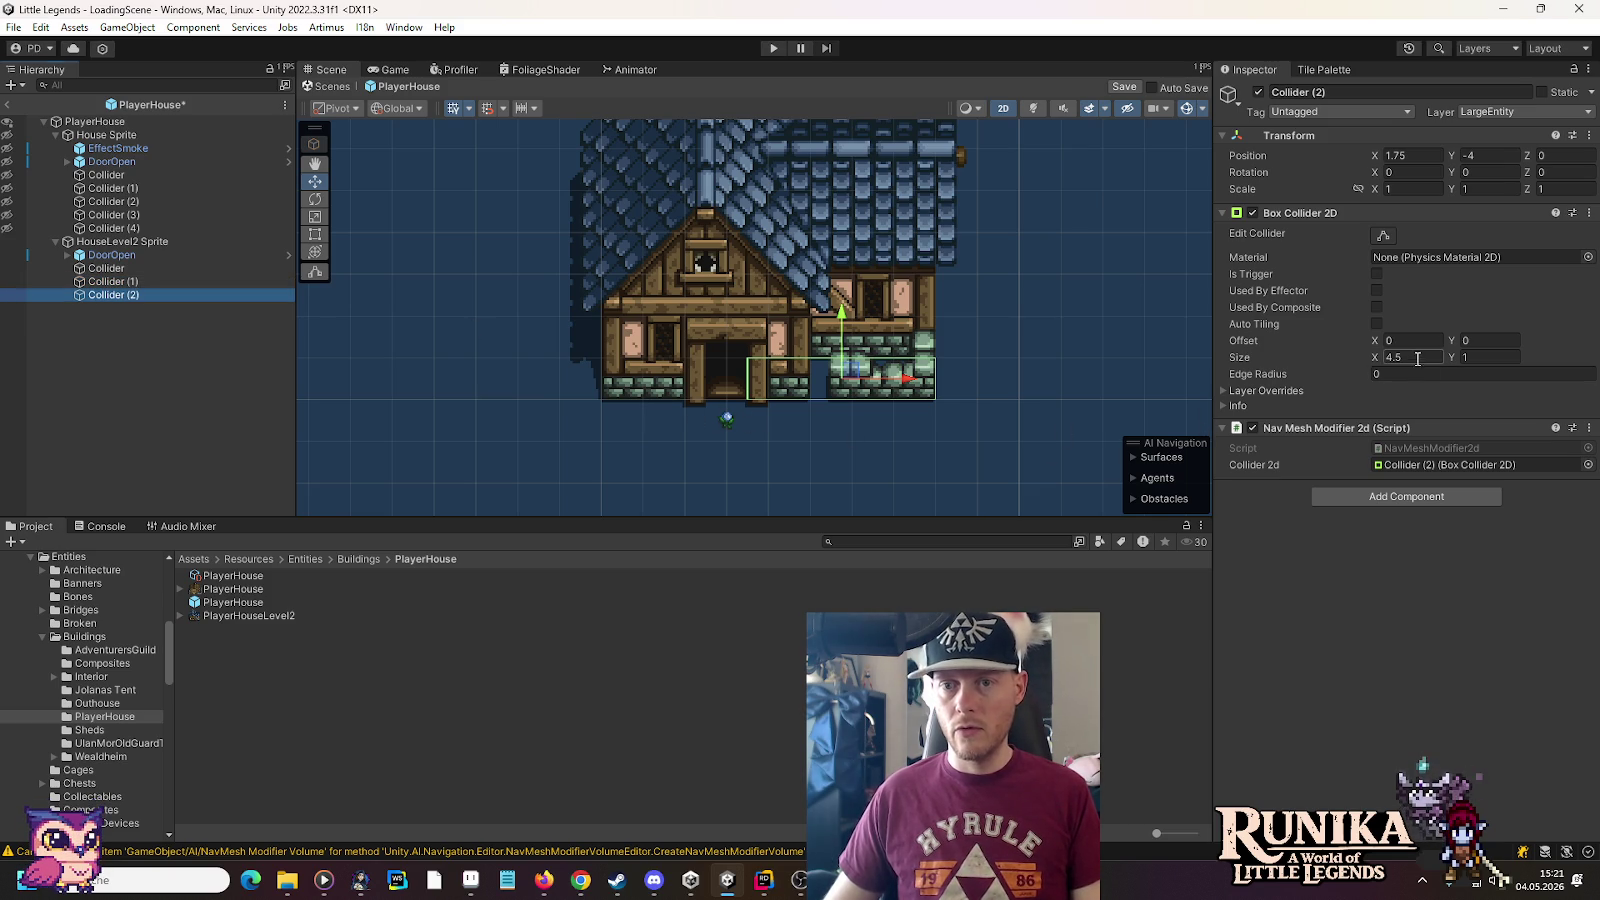
text(8)
text(4)
drag(860, 373, 782, 268)
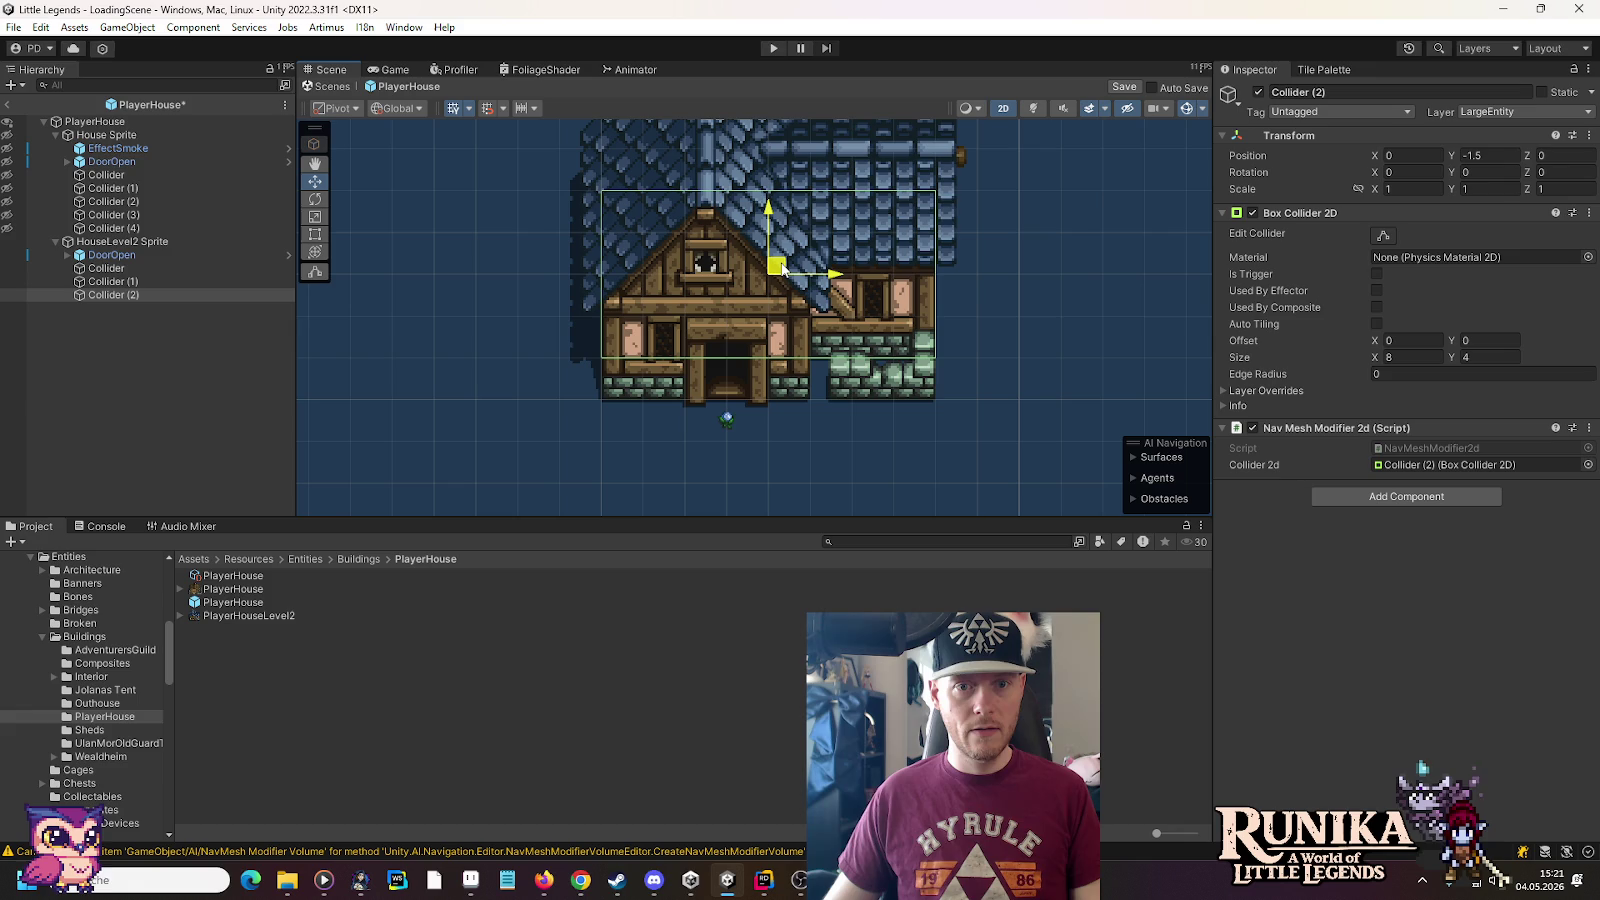
click(1489, 357)
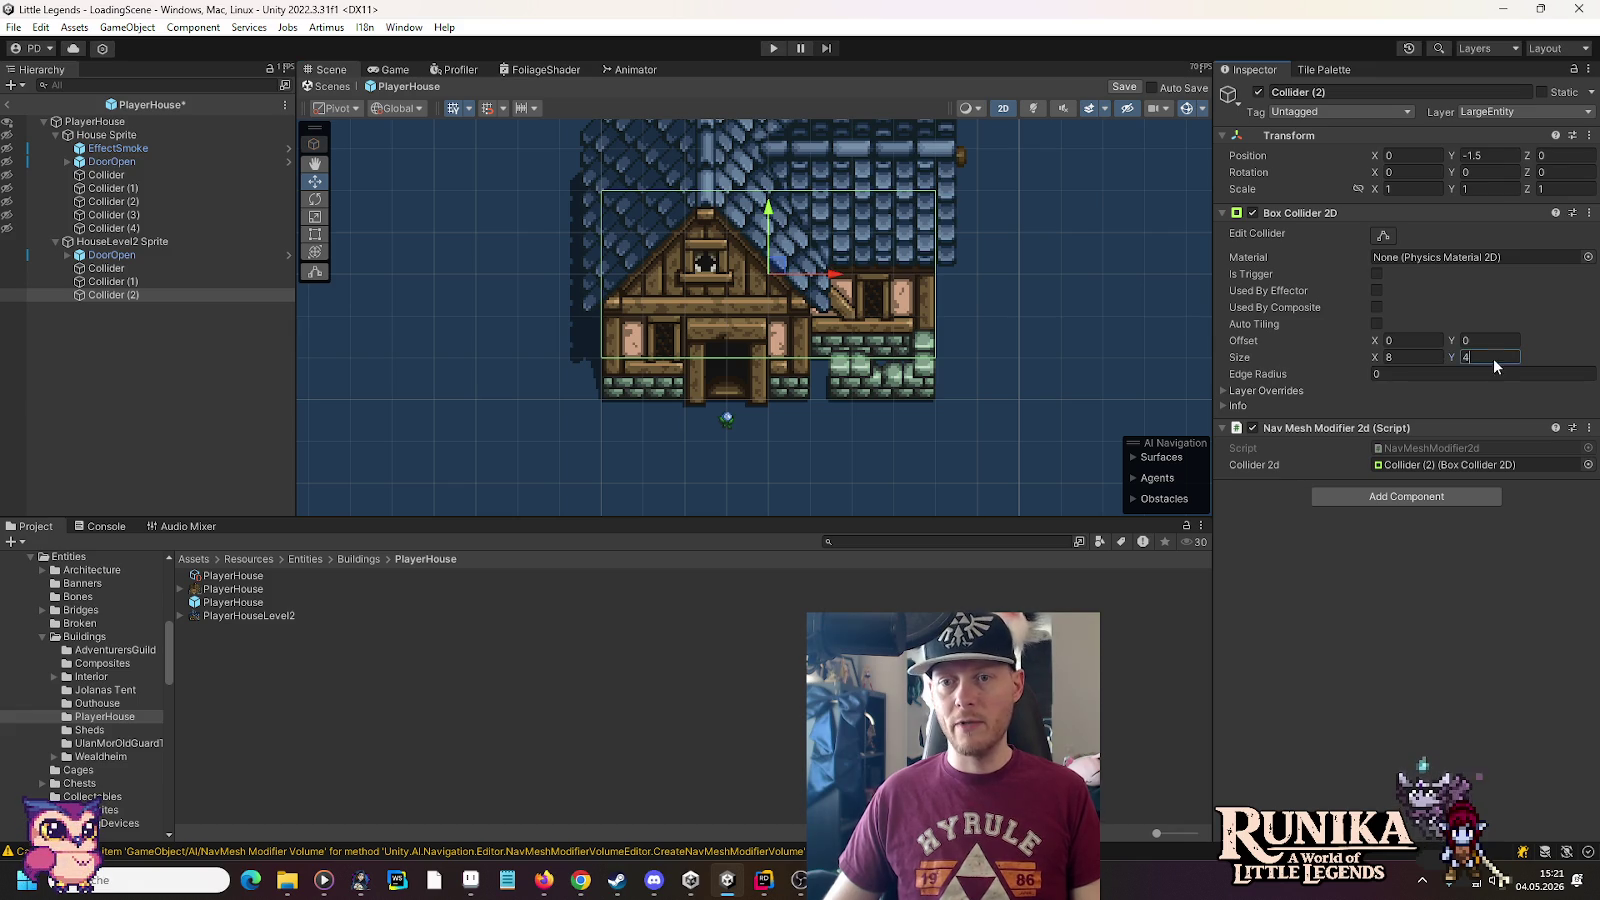
text(3)
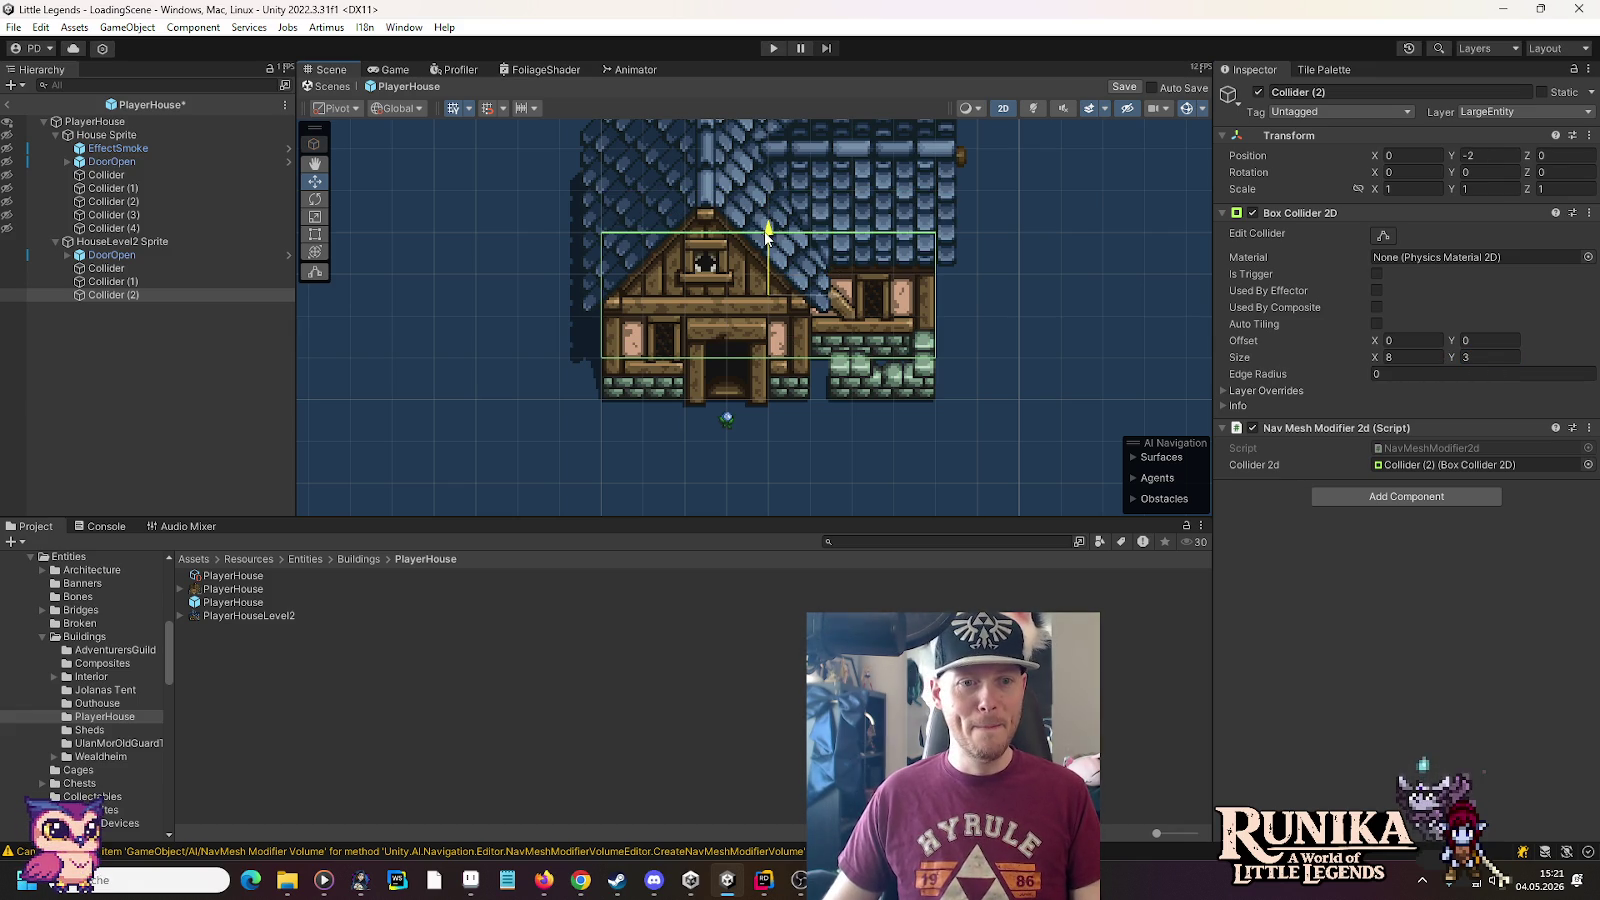
click(112, 242)
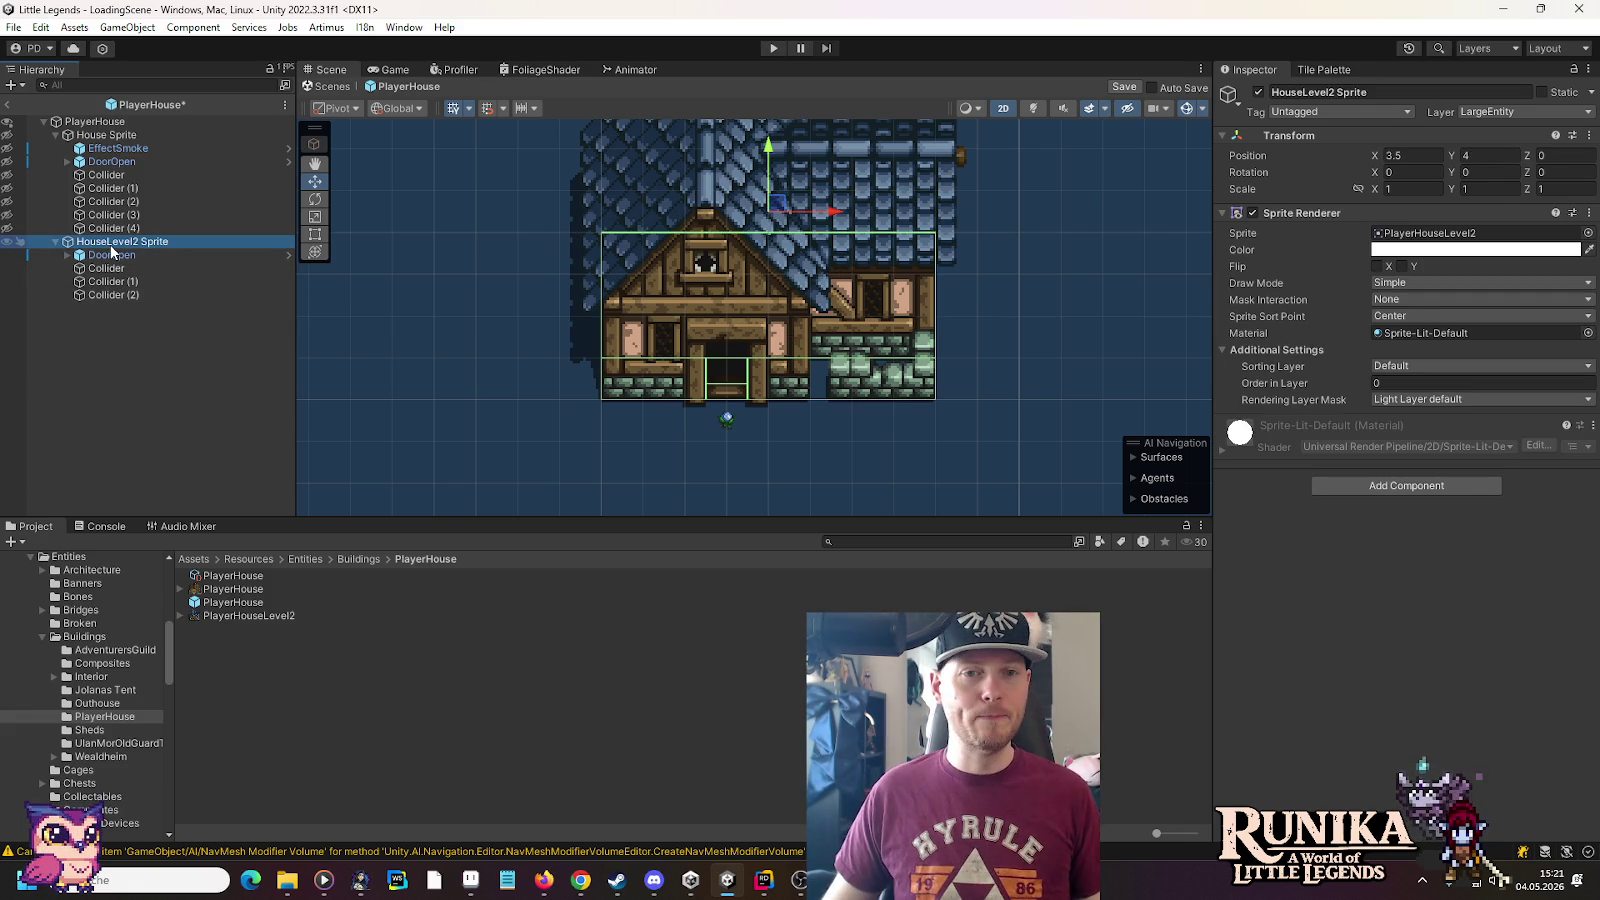
click(118, 255)
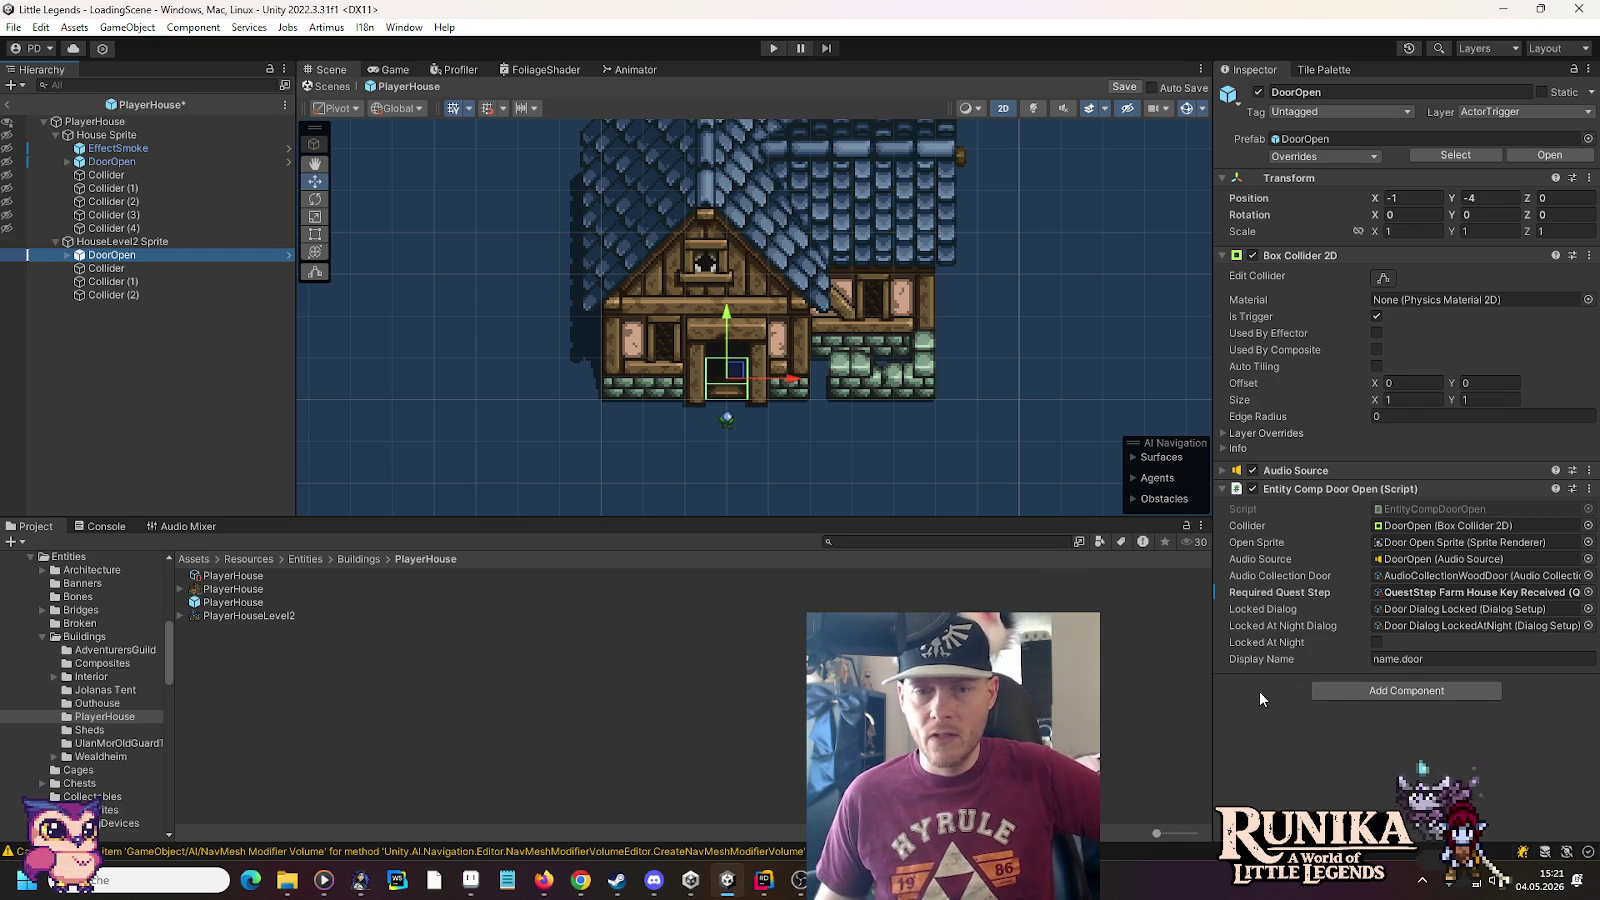
Save the PlayerHouse prefab and locate the Level 2 door's Player House (Outside) connection asset
key(Right)
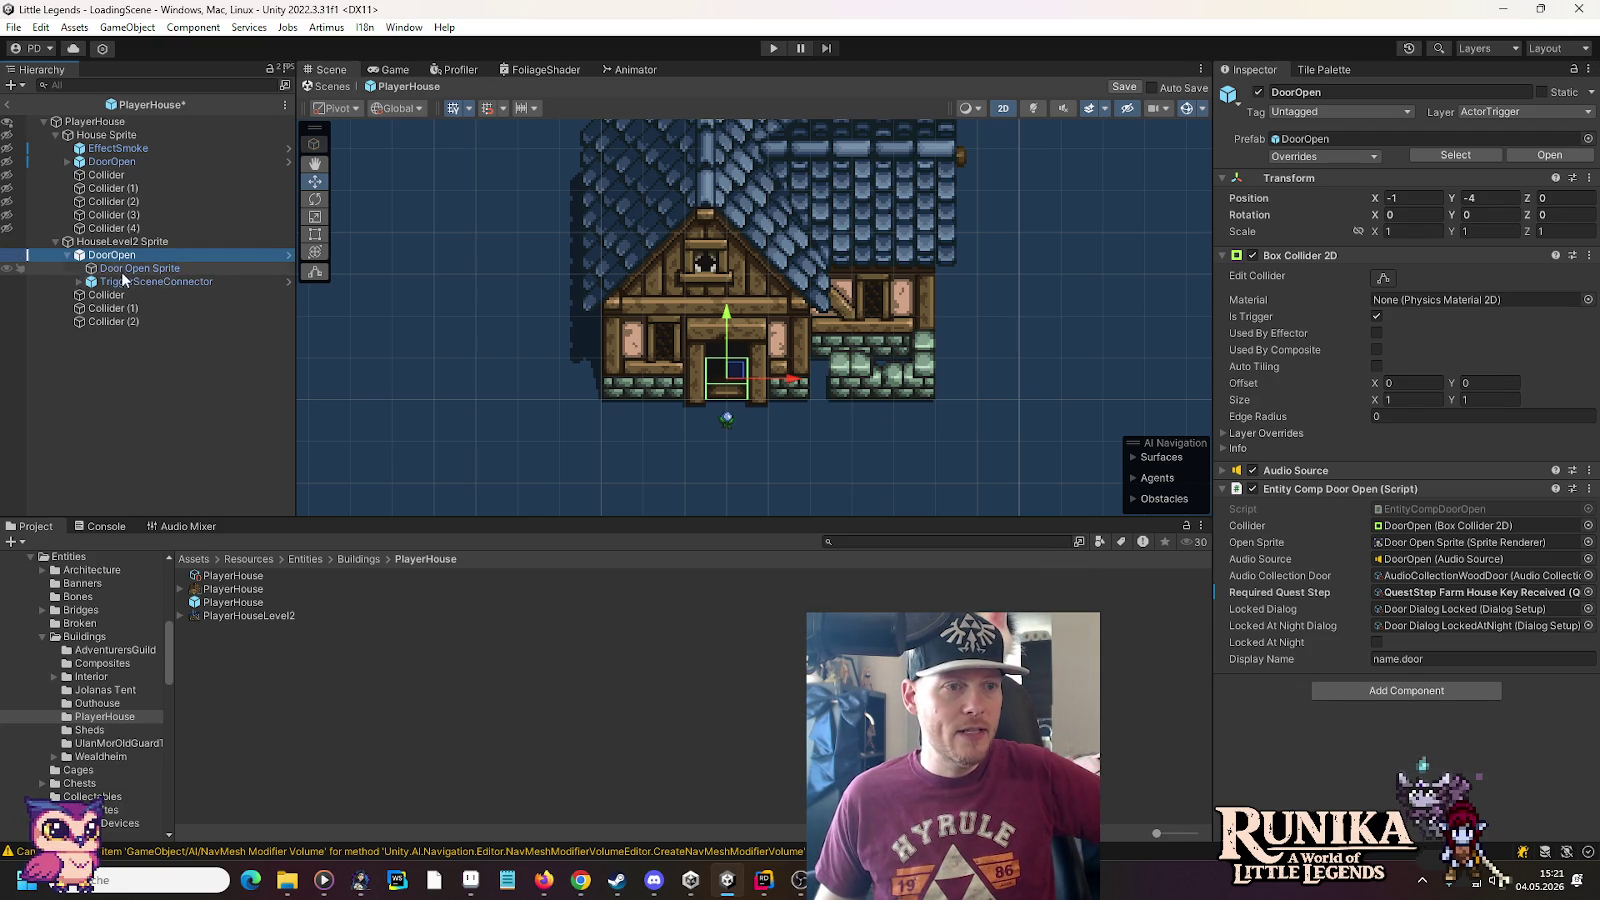
click(127, 284)
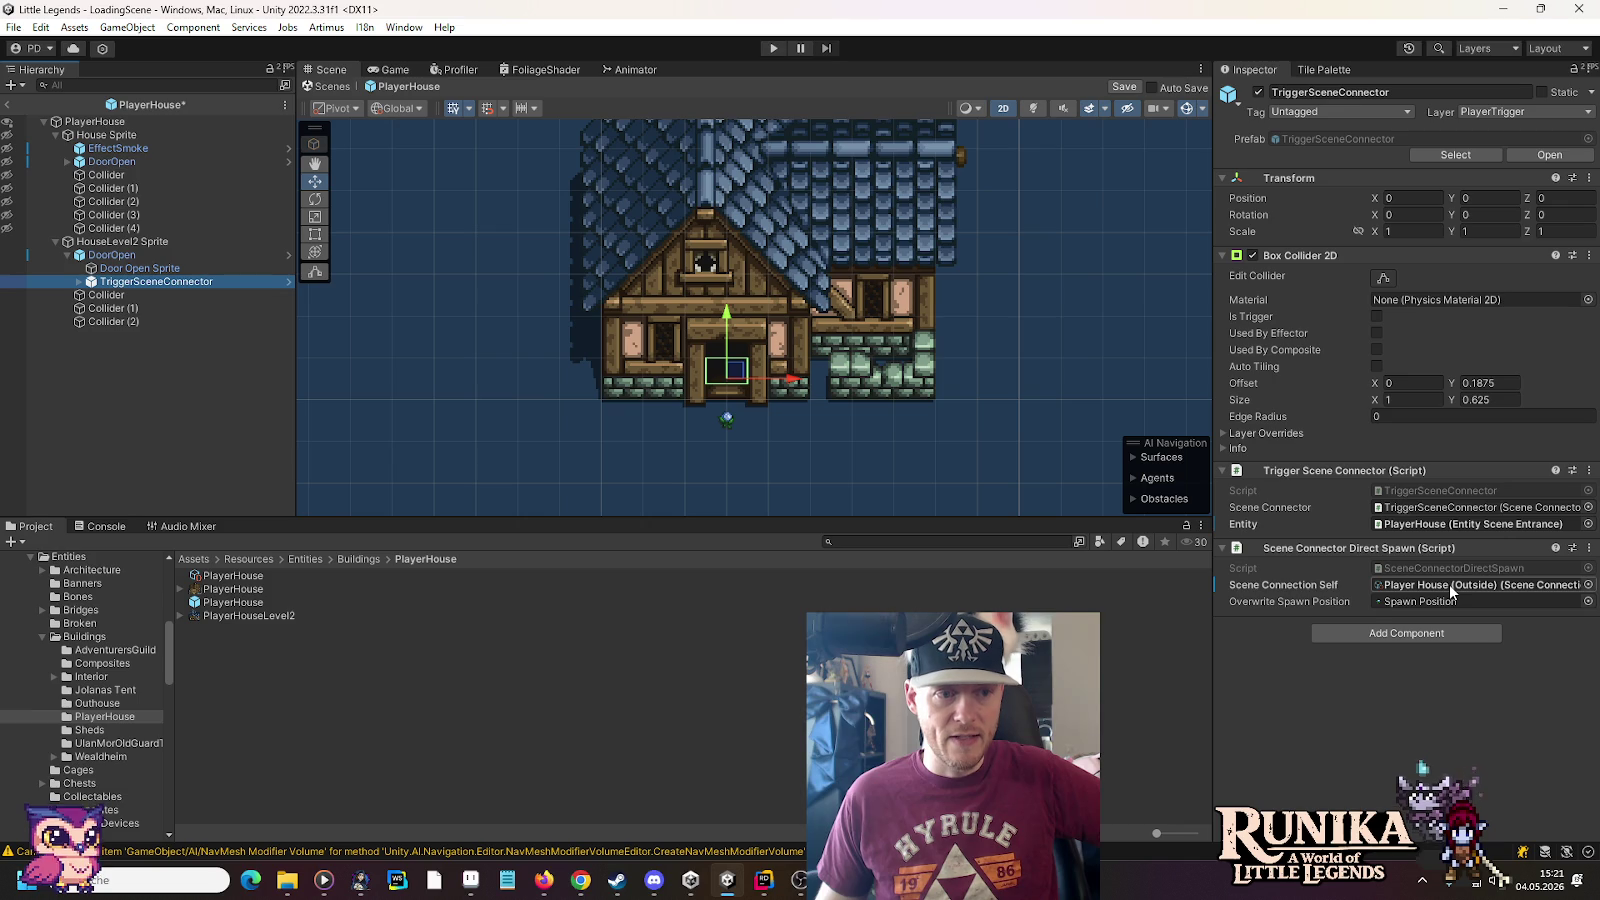
key(ctrl+s)
click(1449, 584)
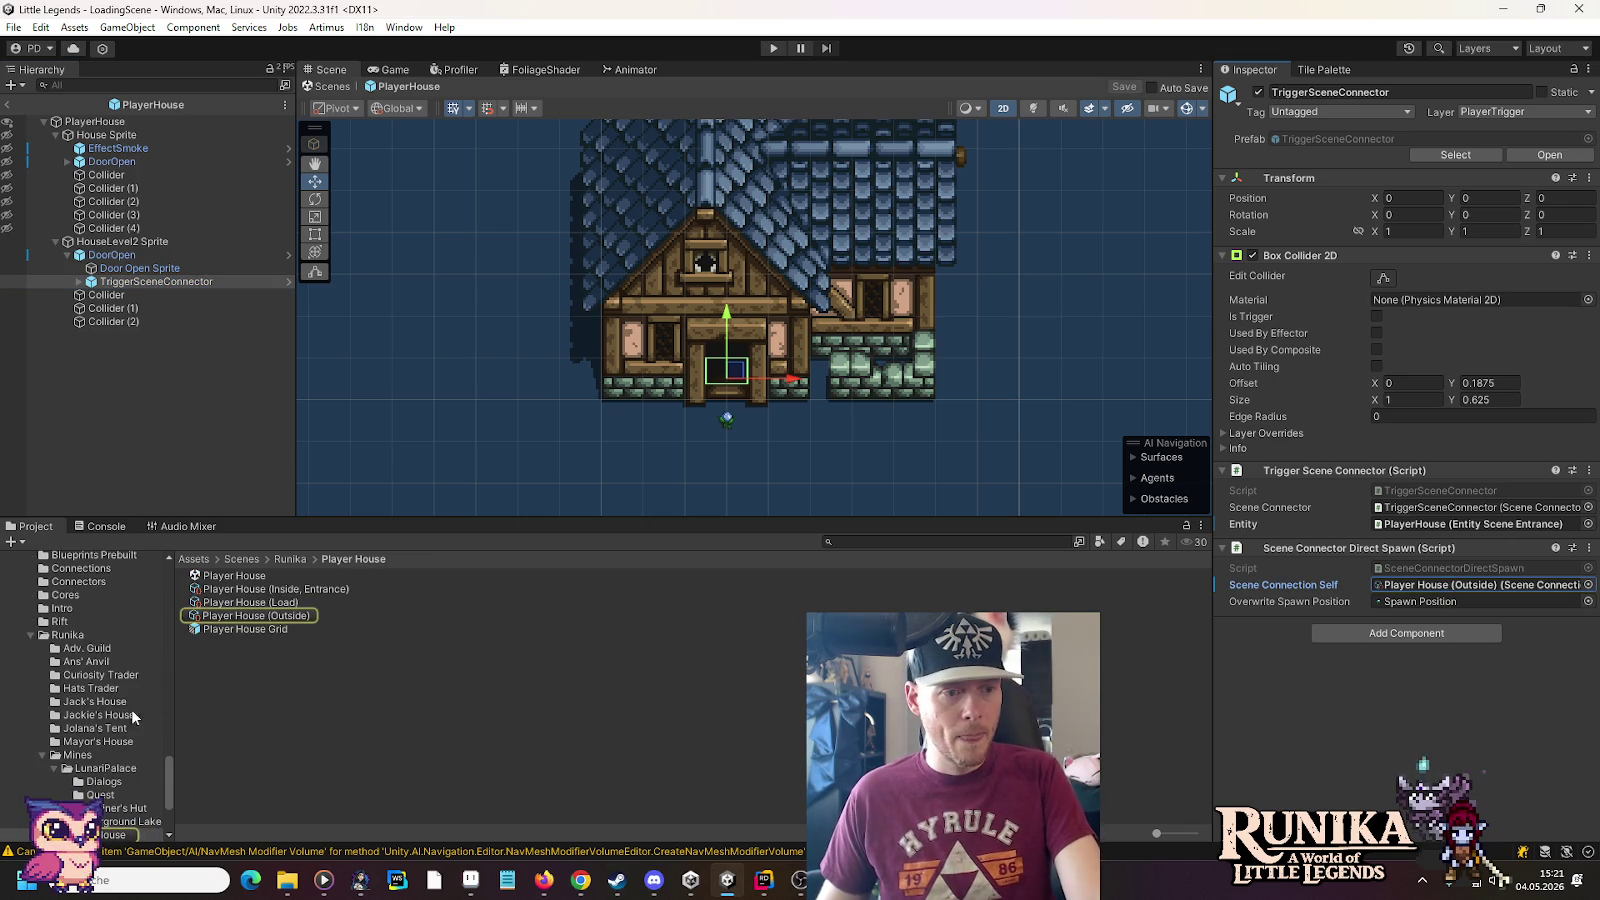
Duplicate the Player House scene as 'Player House Level 2' in the Player House folder
click(77, 703)
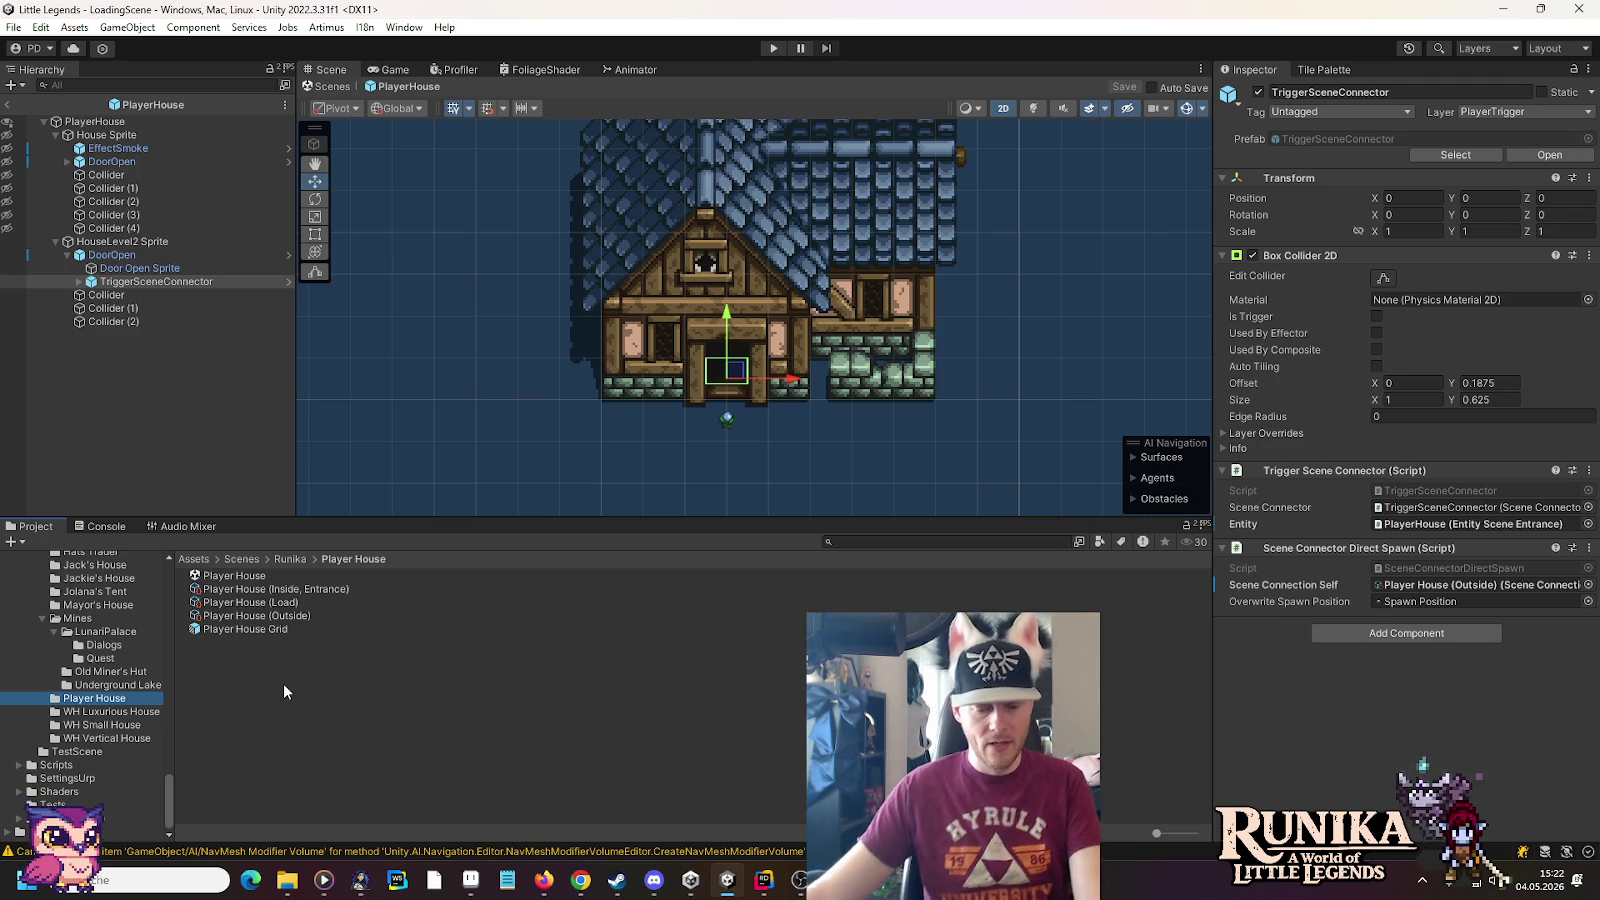
click(242, 577)
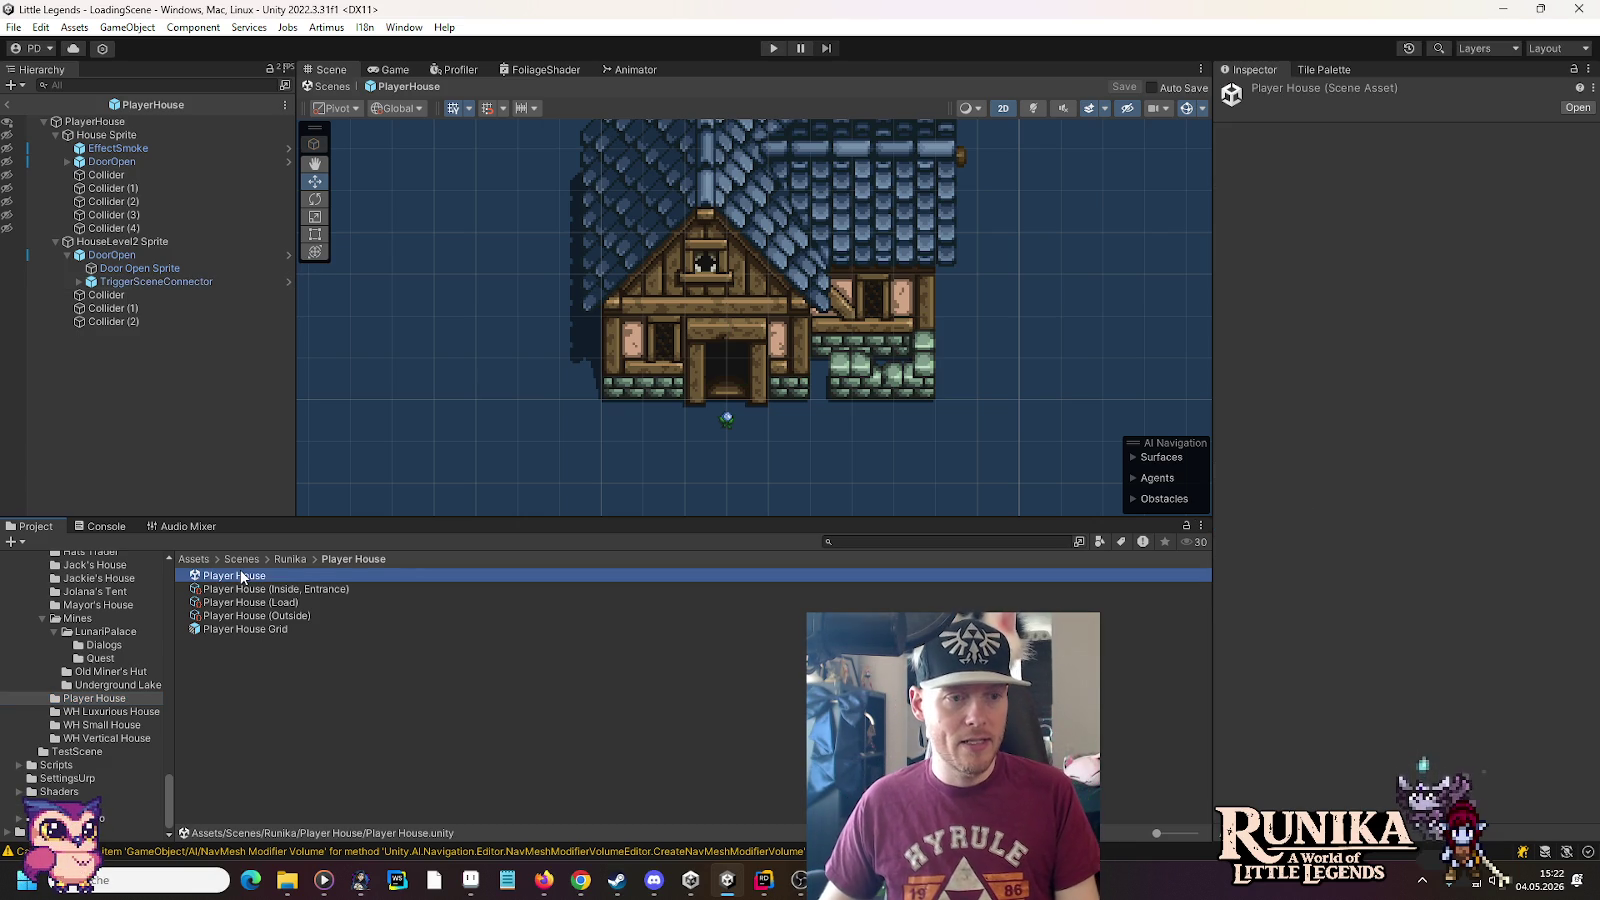
key(ctrl+d)
key(F2)
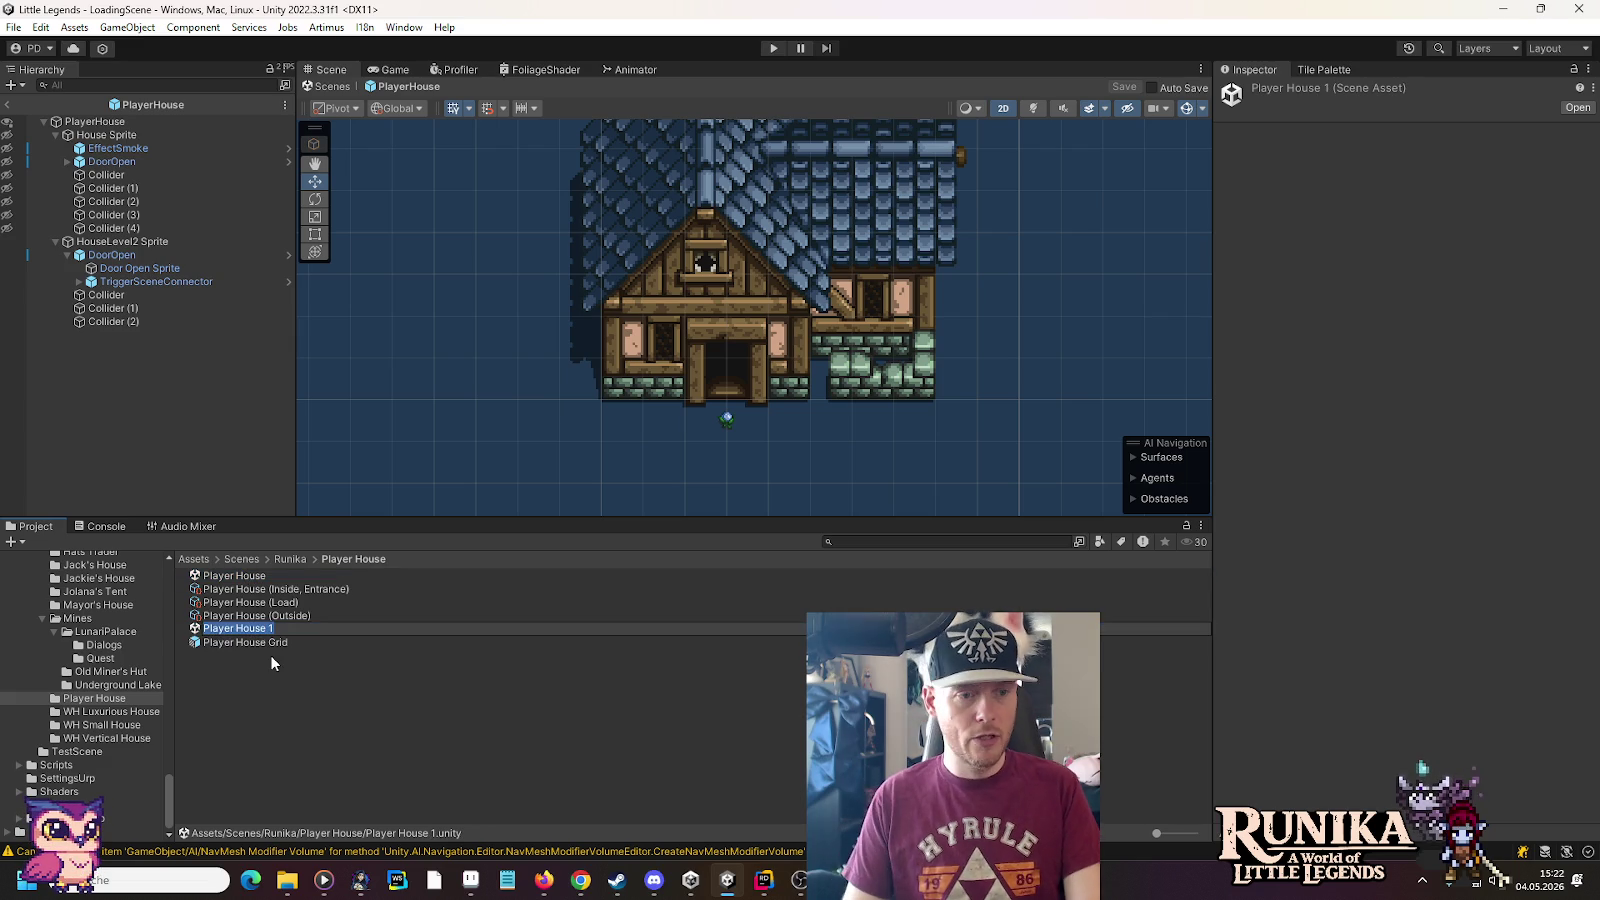
text(2)
key(Return)
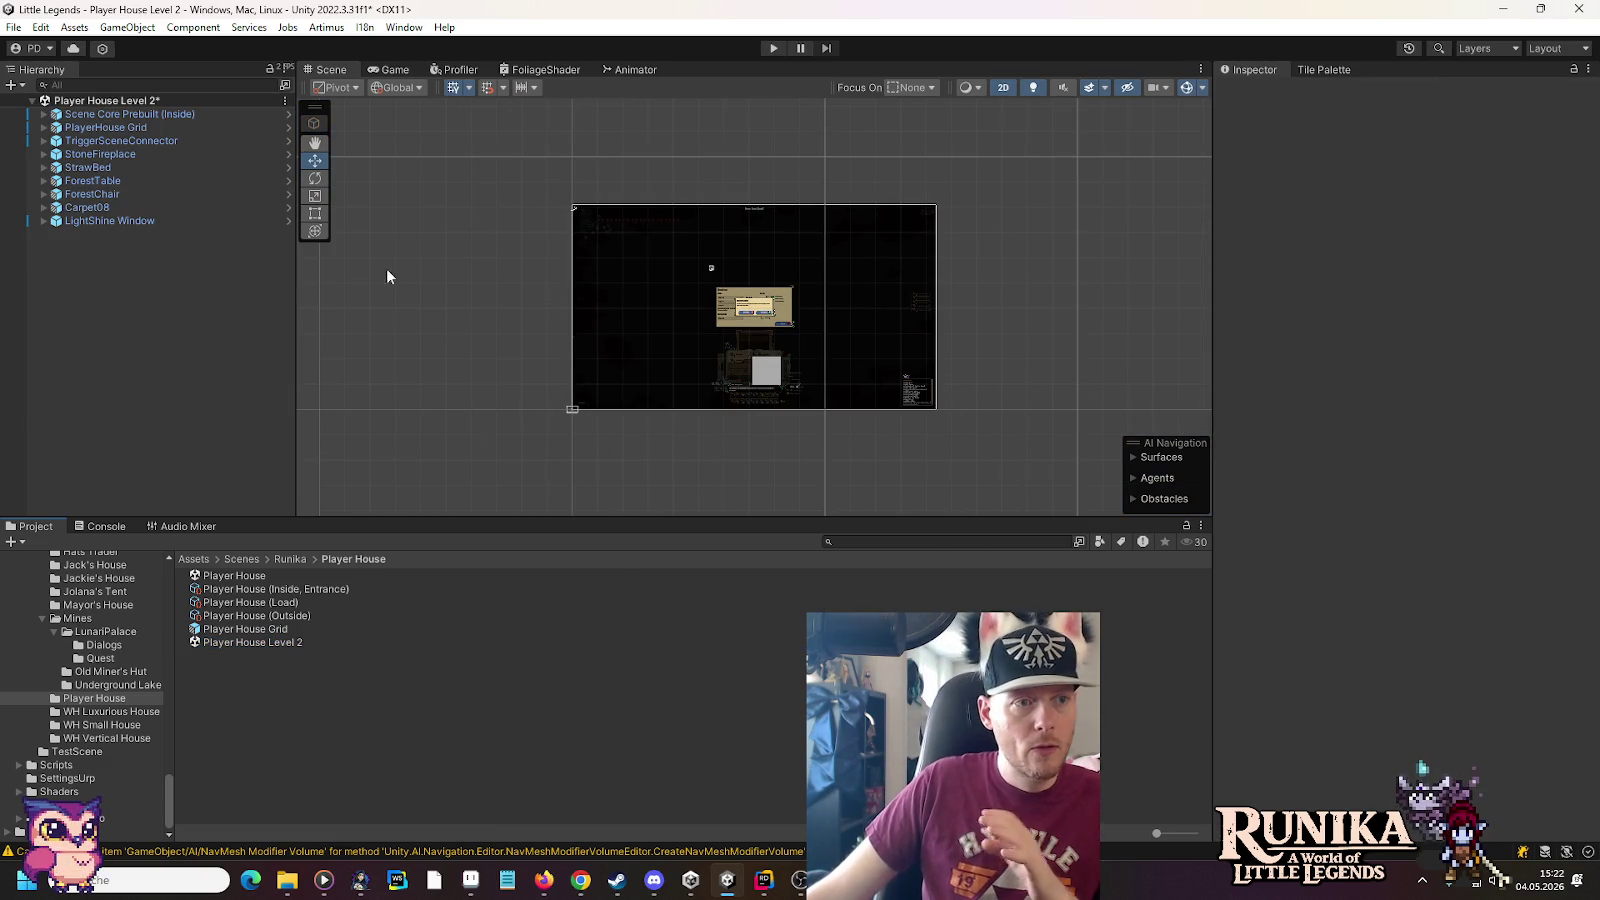
Delete StrawBed, Carpet08, ForestTable, ForestChair and StoneFireplace from the Level 2 room
double_click(118, 128)
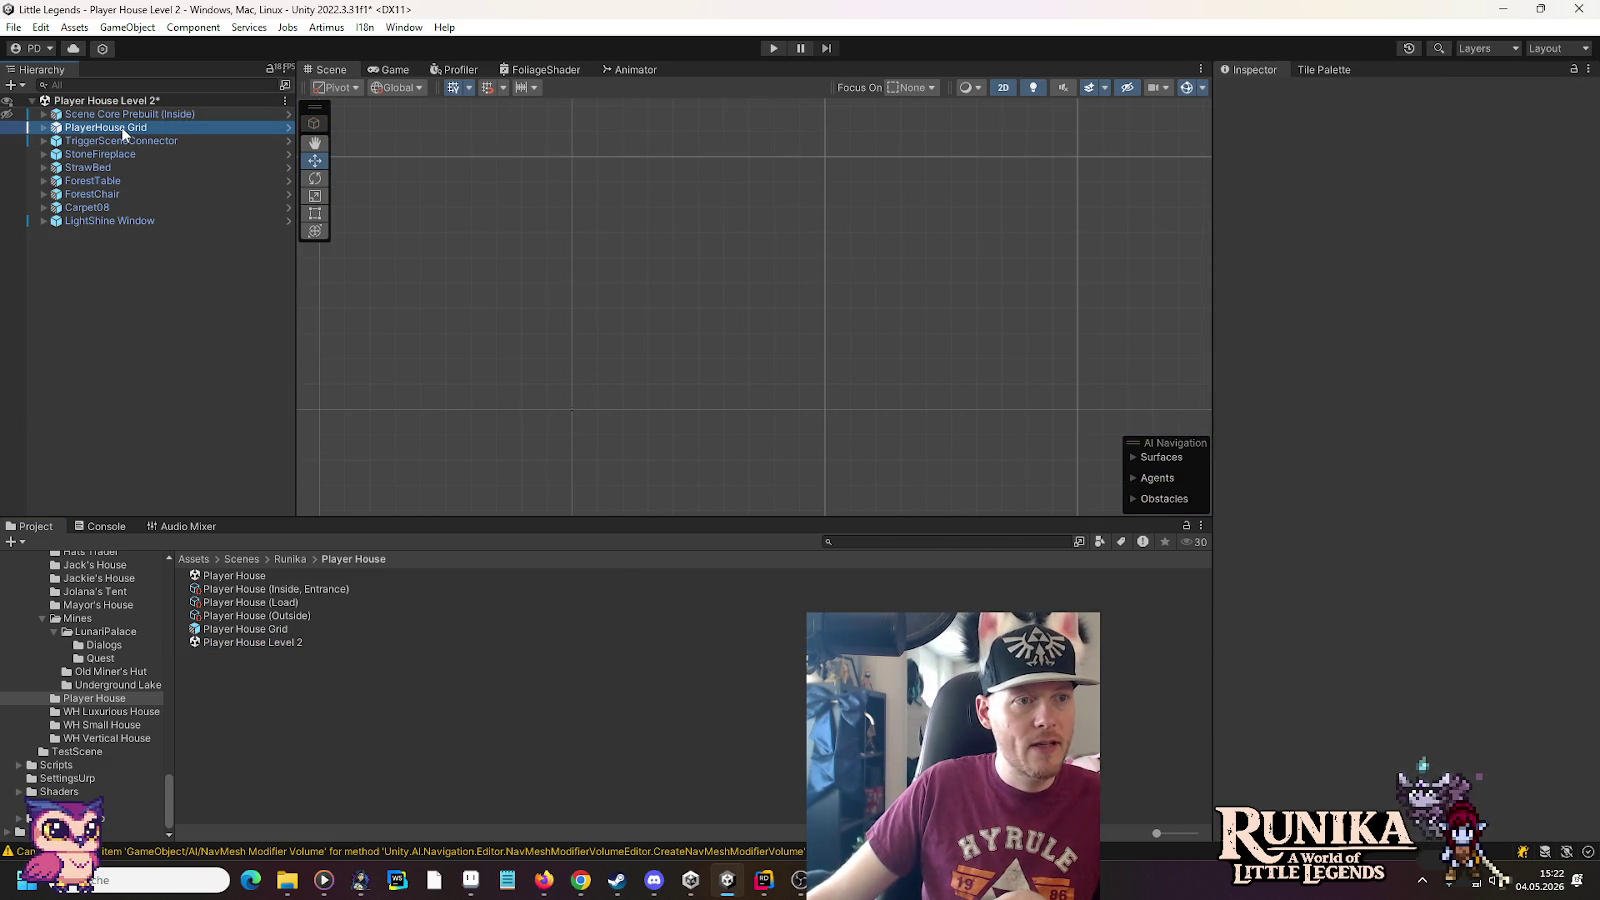
scroll(752, 352, up, 5)
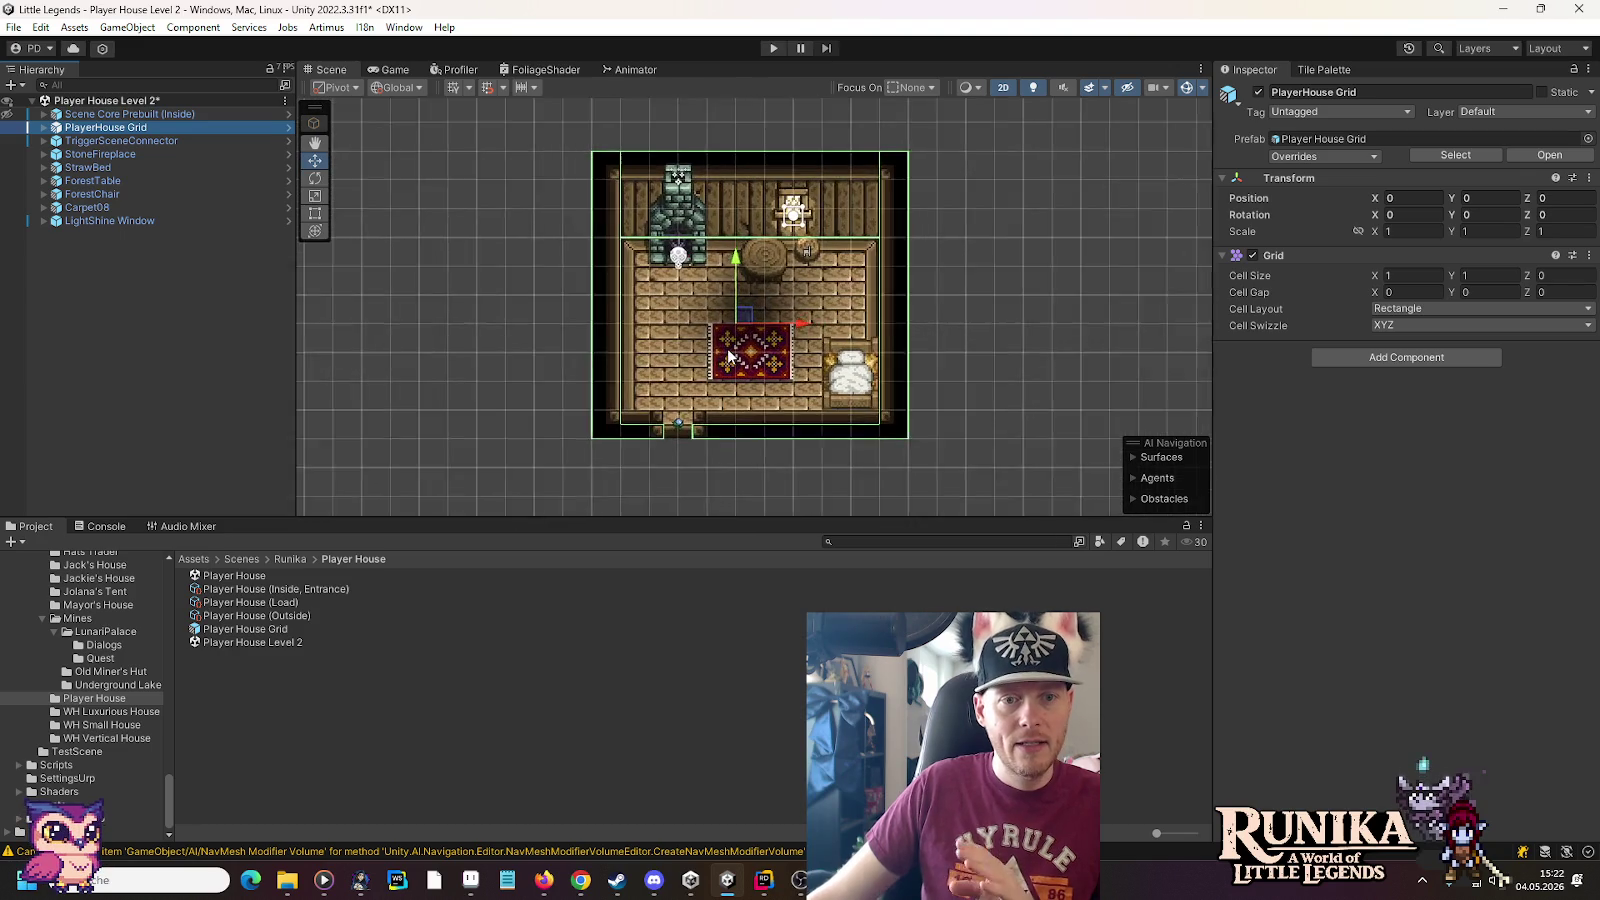
click(839, 370)
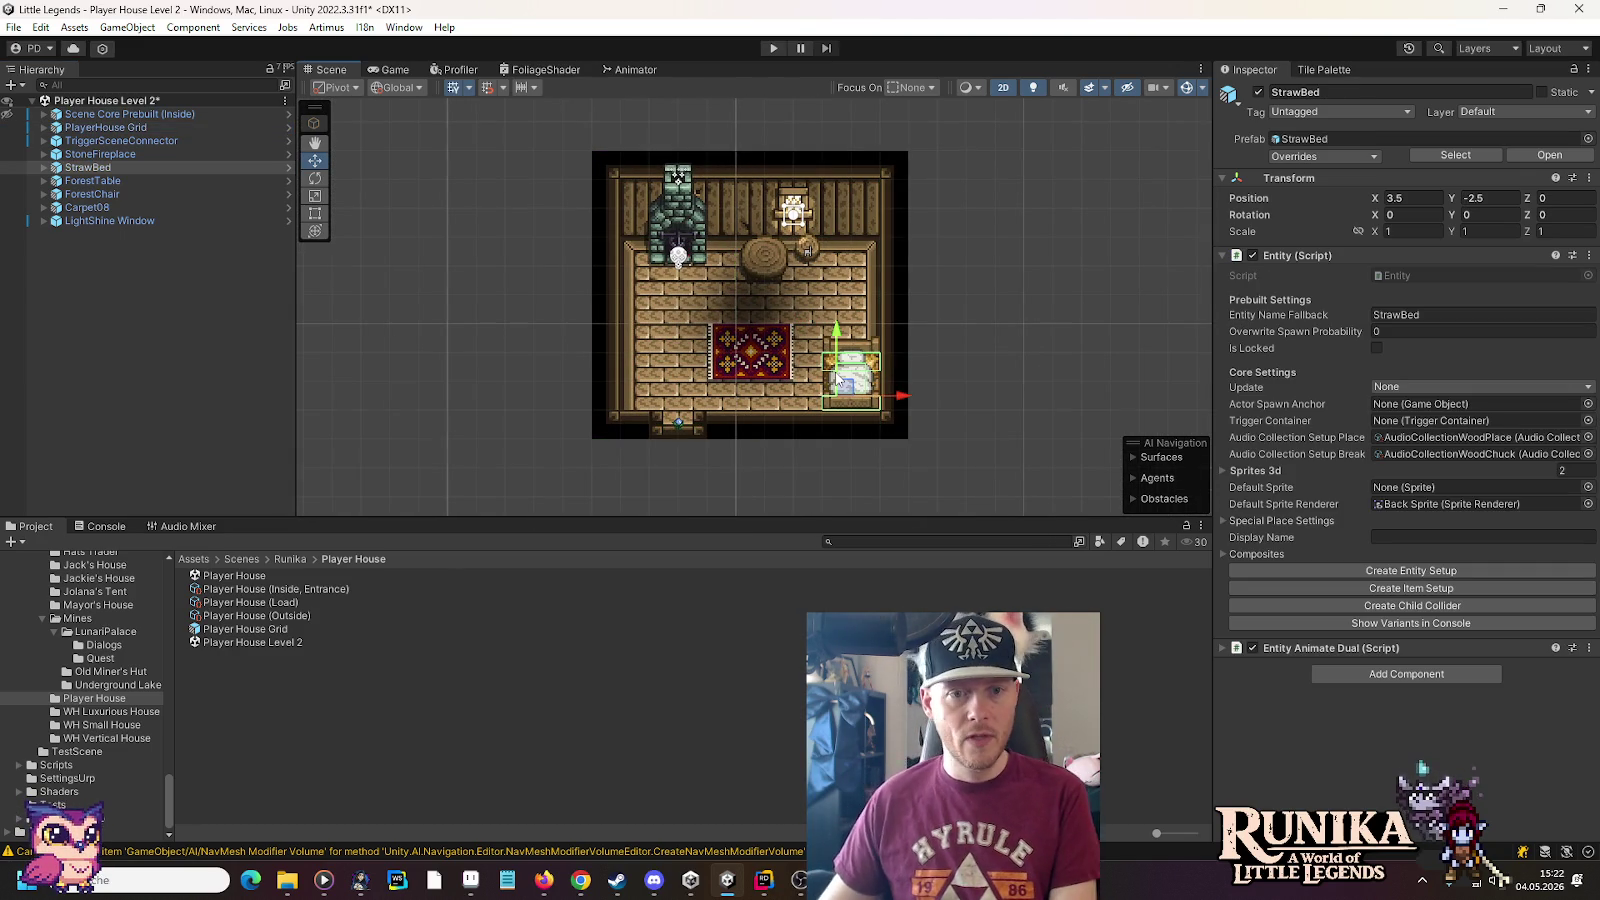
key(Delete)
click(752, 350)
key(Delete)
click(762, 266)
key(Delete)
click(808, 249)
key(Delete)
click(675, 240)
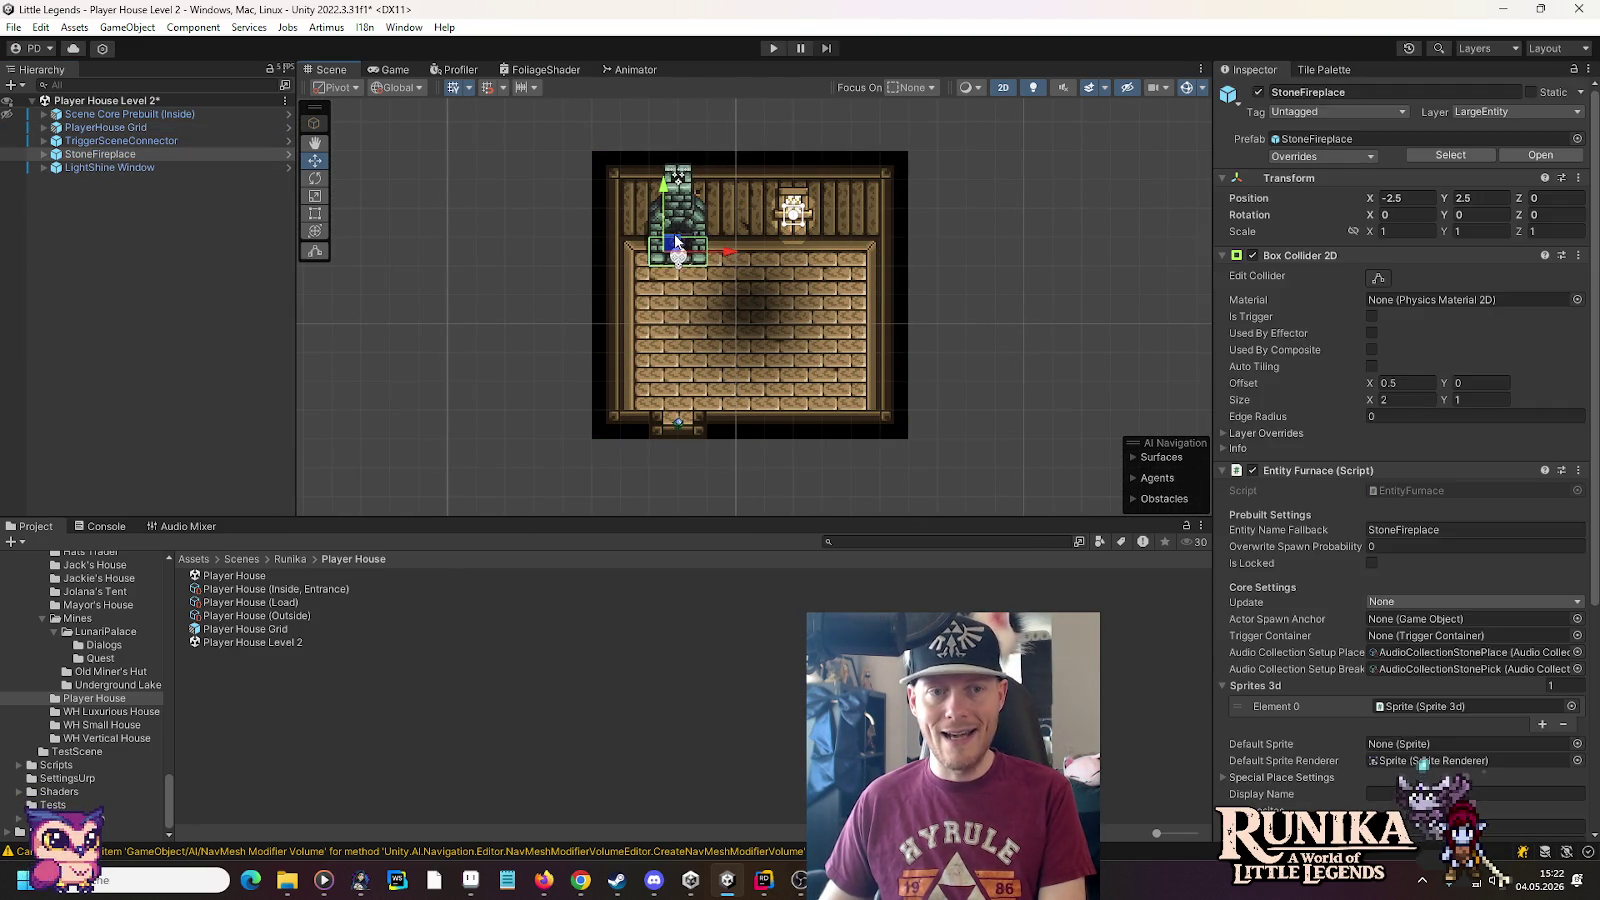
key(Delete)
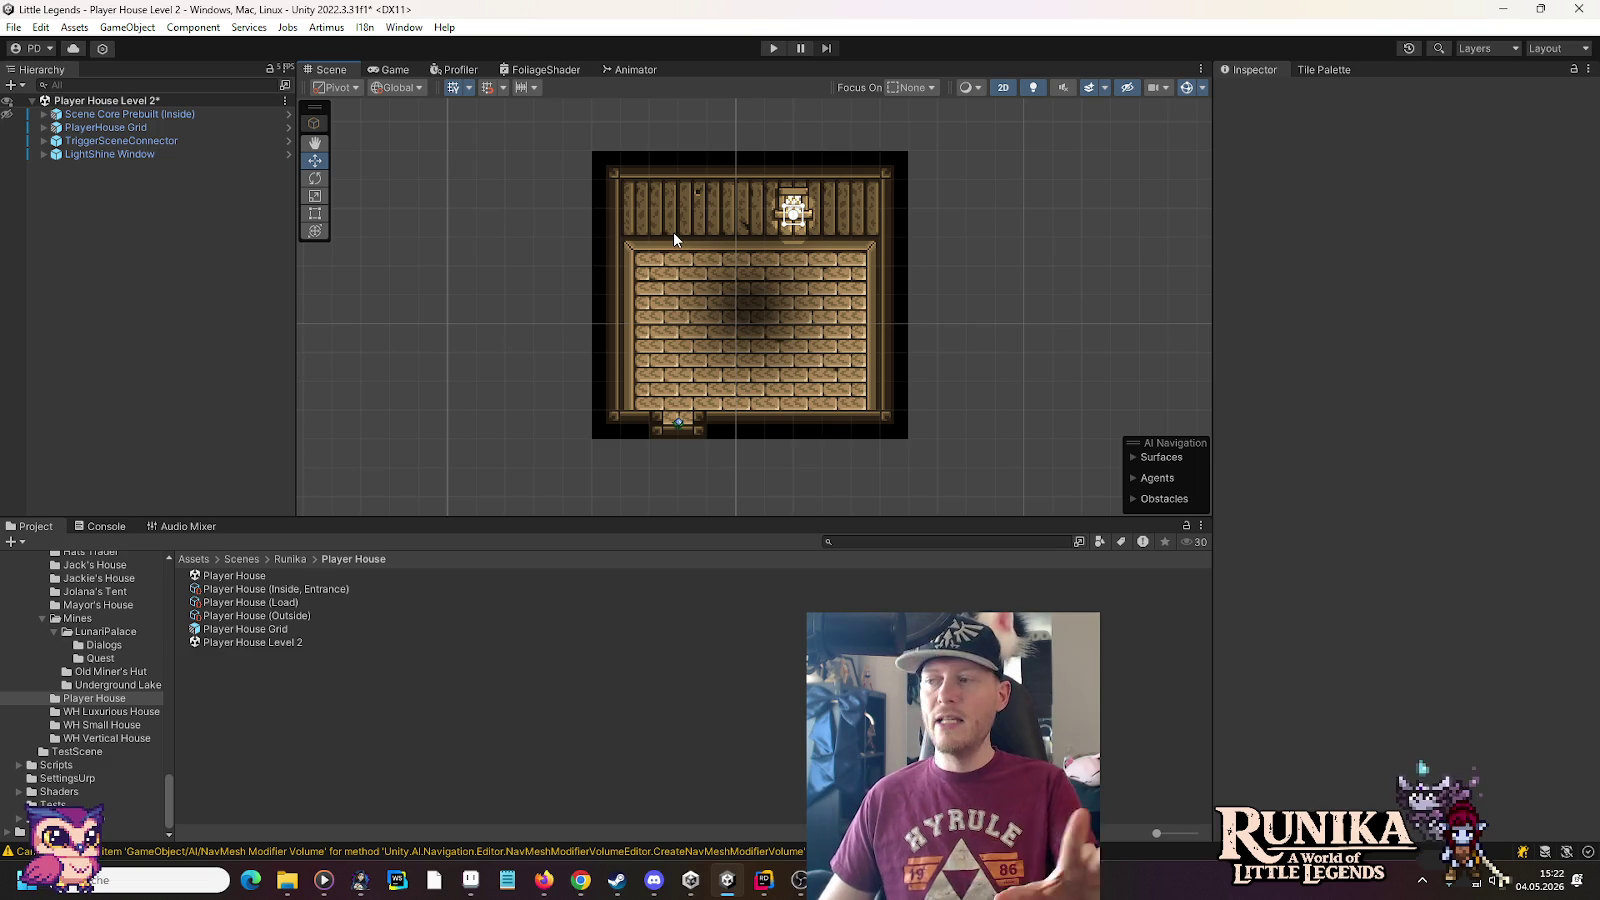
Save the Level 2 scene and generate its scene connection assets from Scene Core Prebuilt (Inside)
click(102, 116)
key(ctrl+s)
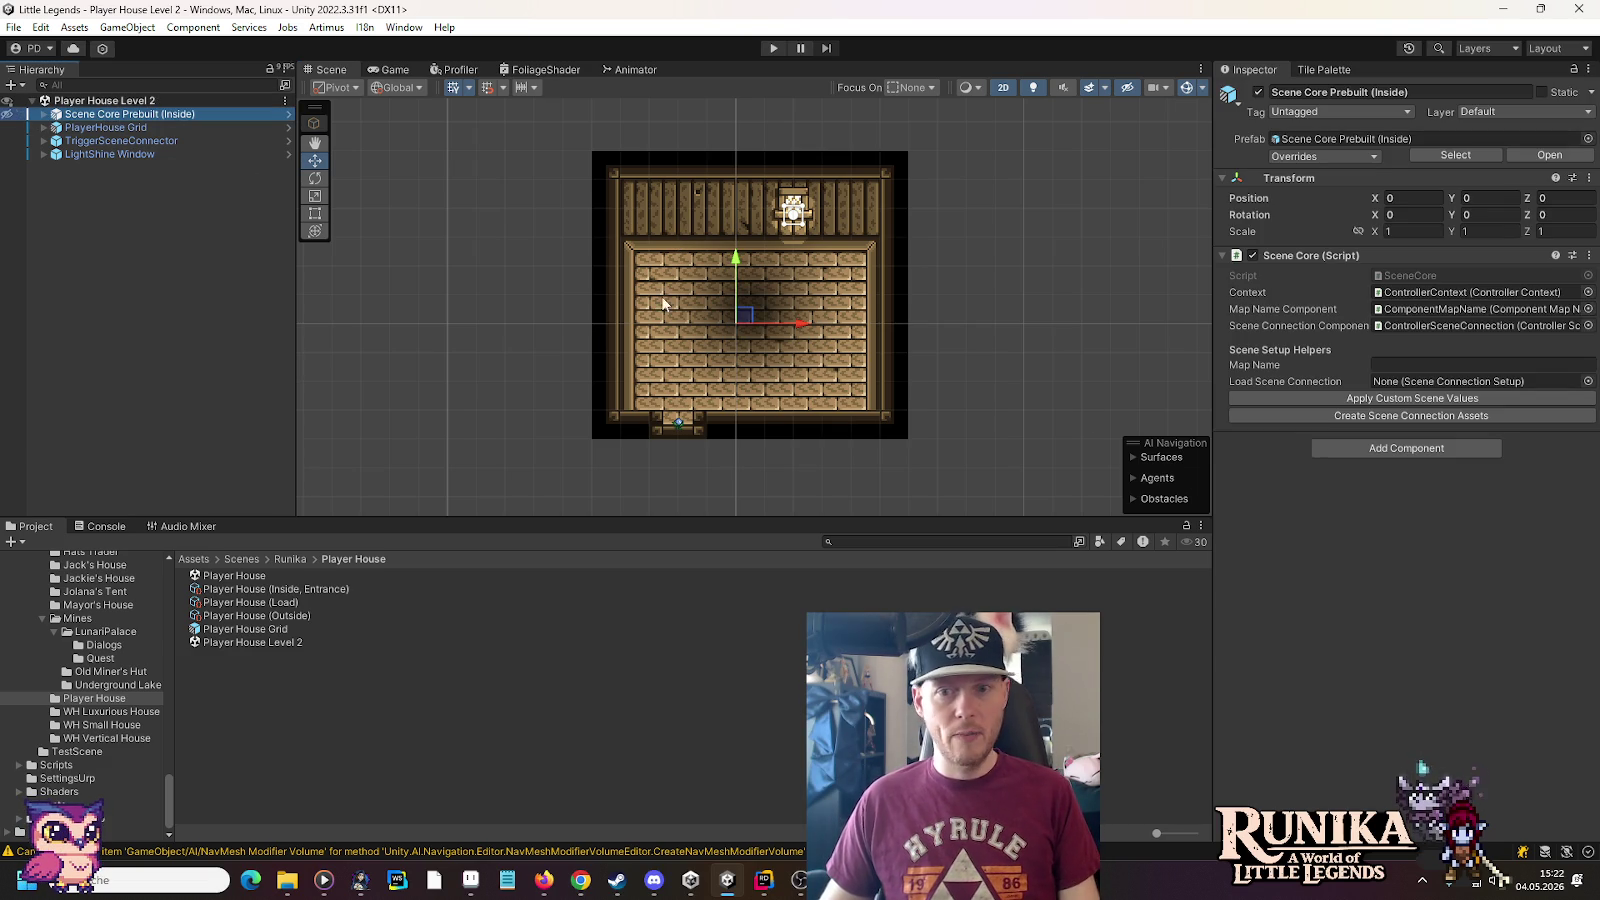
click(1381, 420)
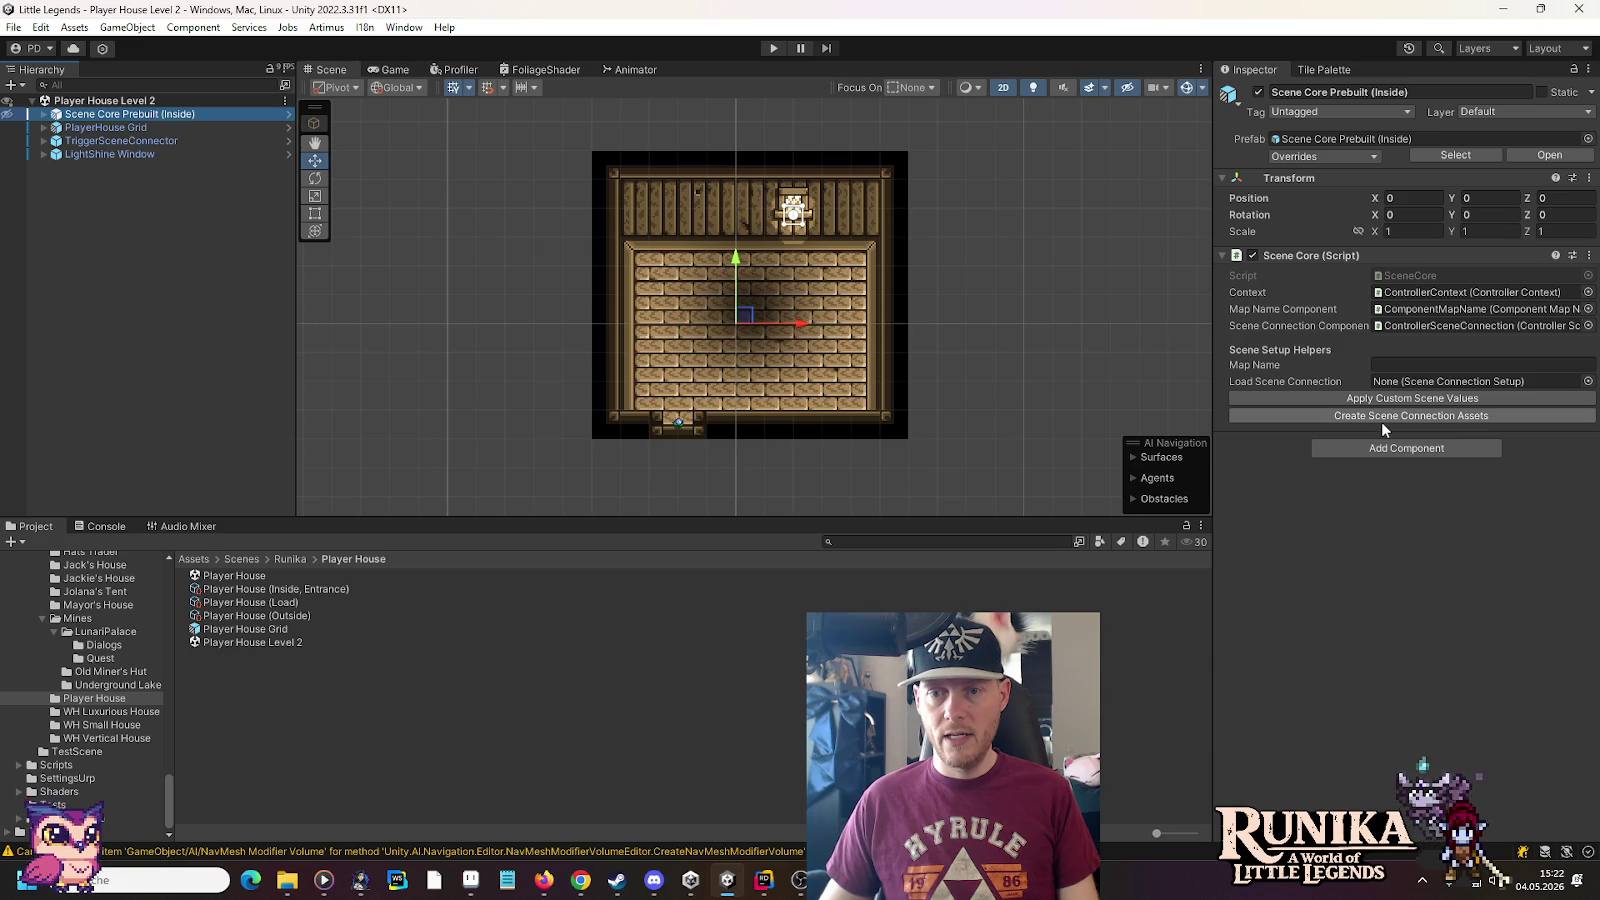
click(1381, 415)
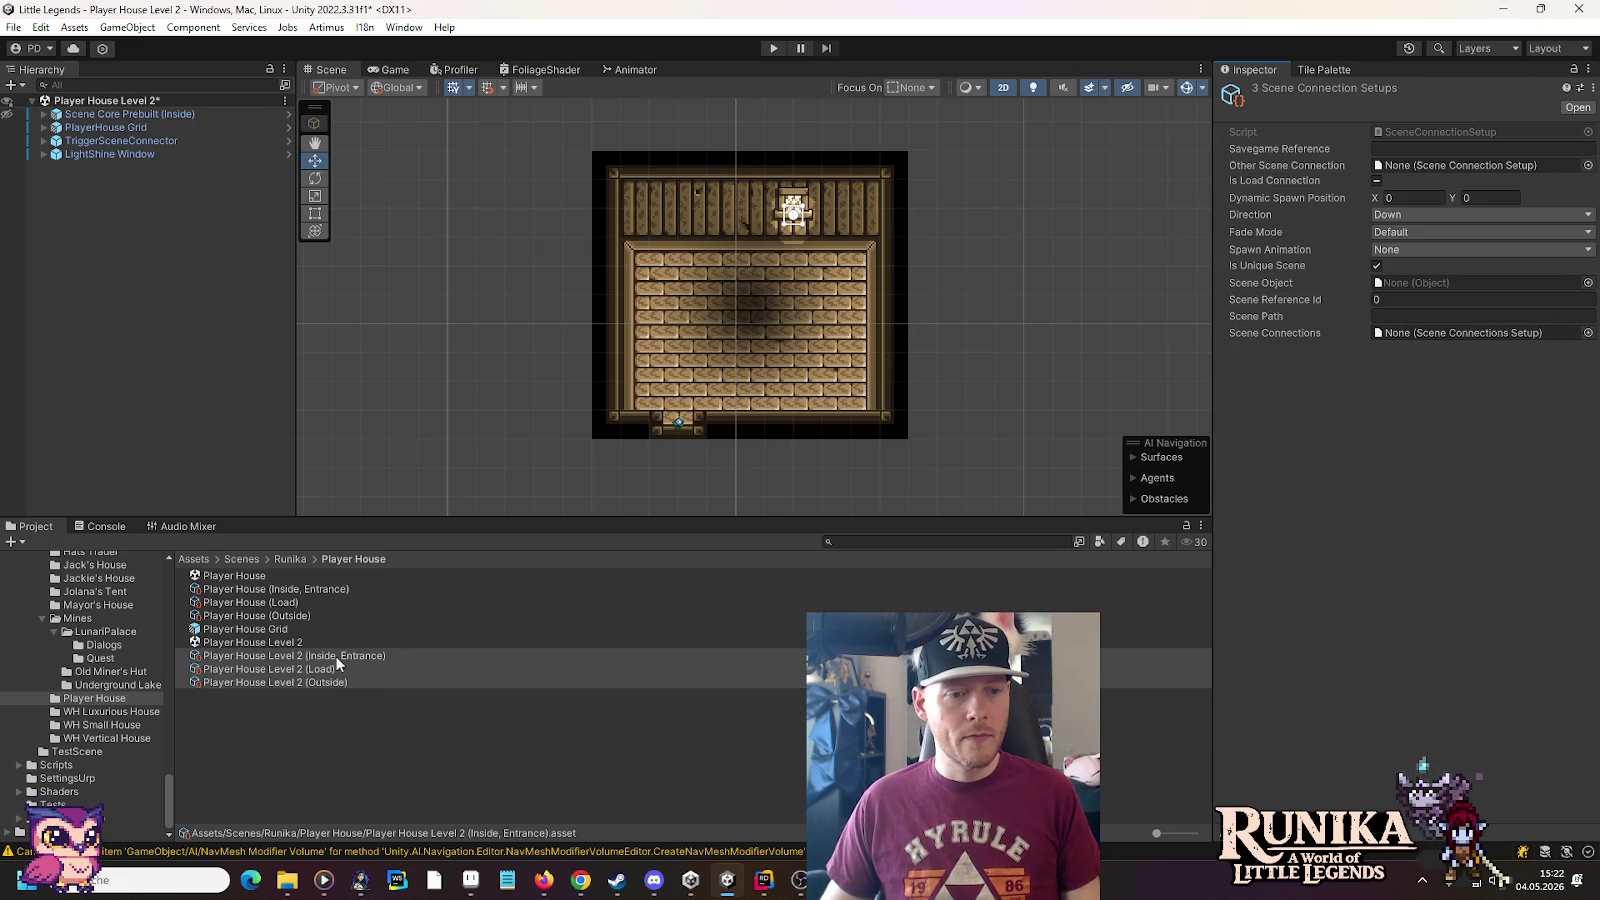
Set the TriggerSceneConnector's self connection to Player House Level 2 (Inside, Entrance)
click(74, 143)
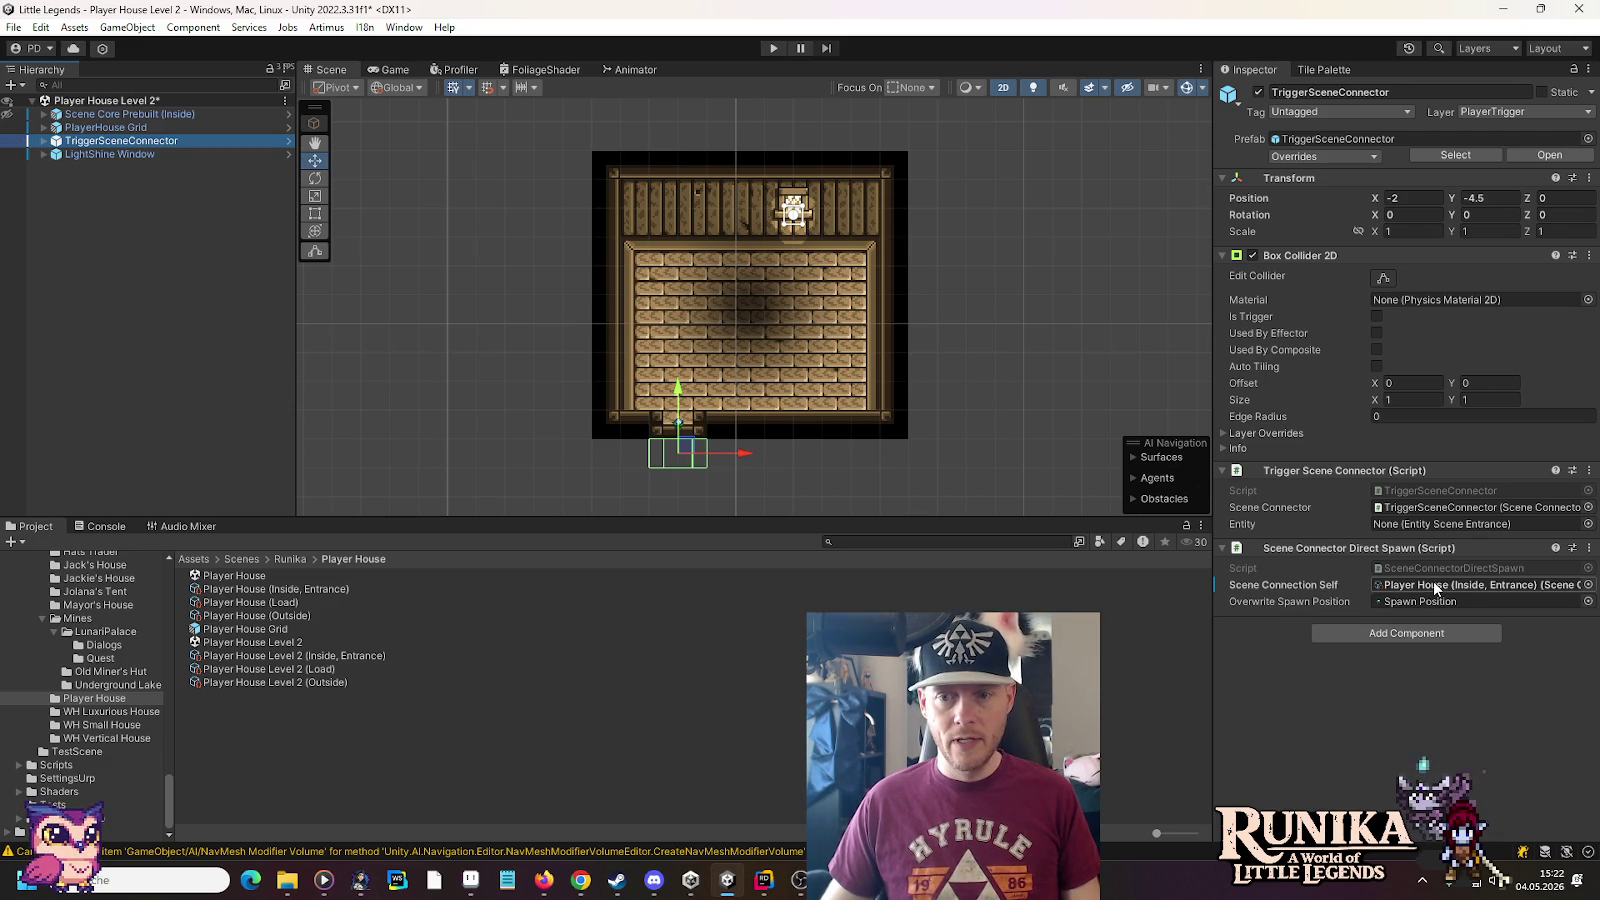
drag(322, 655, 1470, 585)
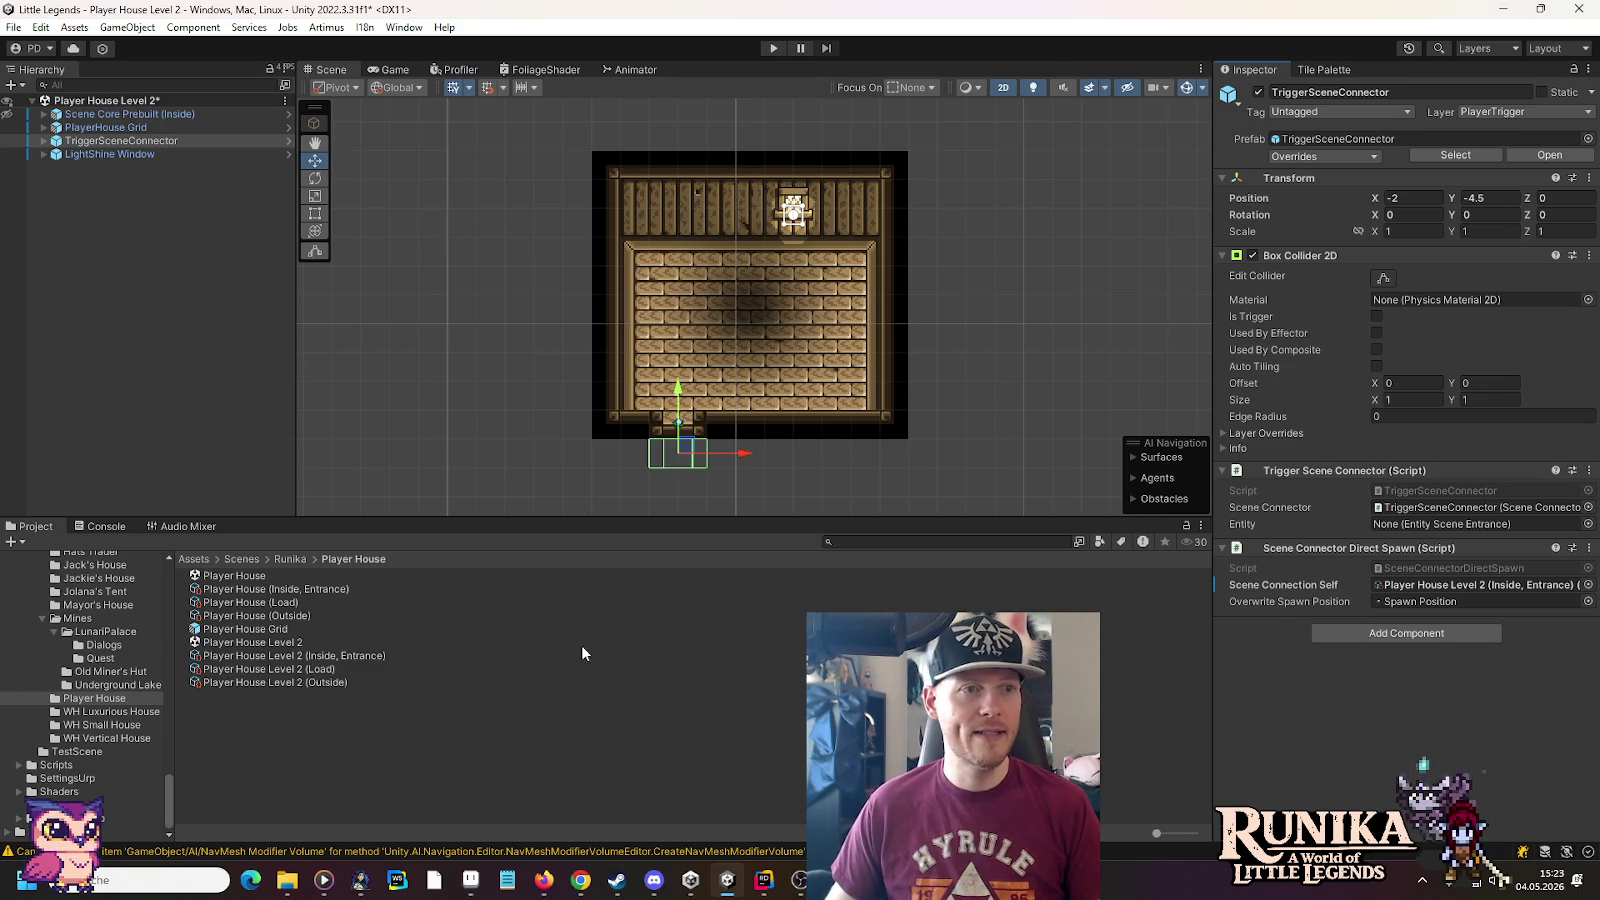
click(146, 116)
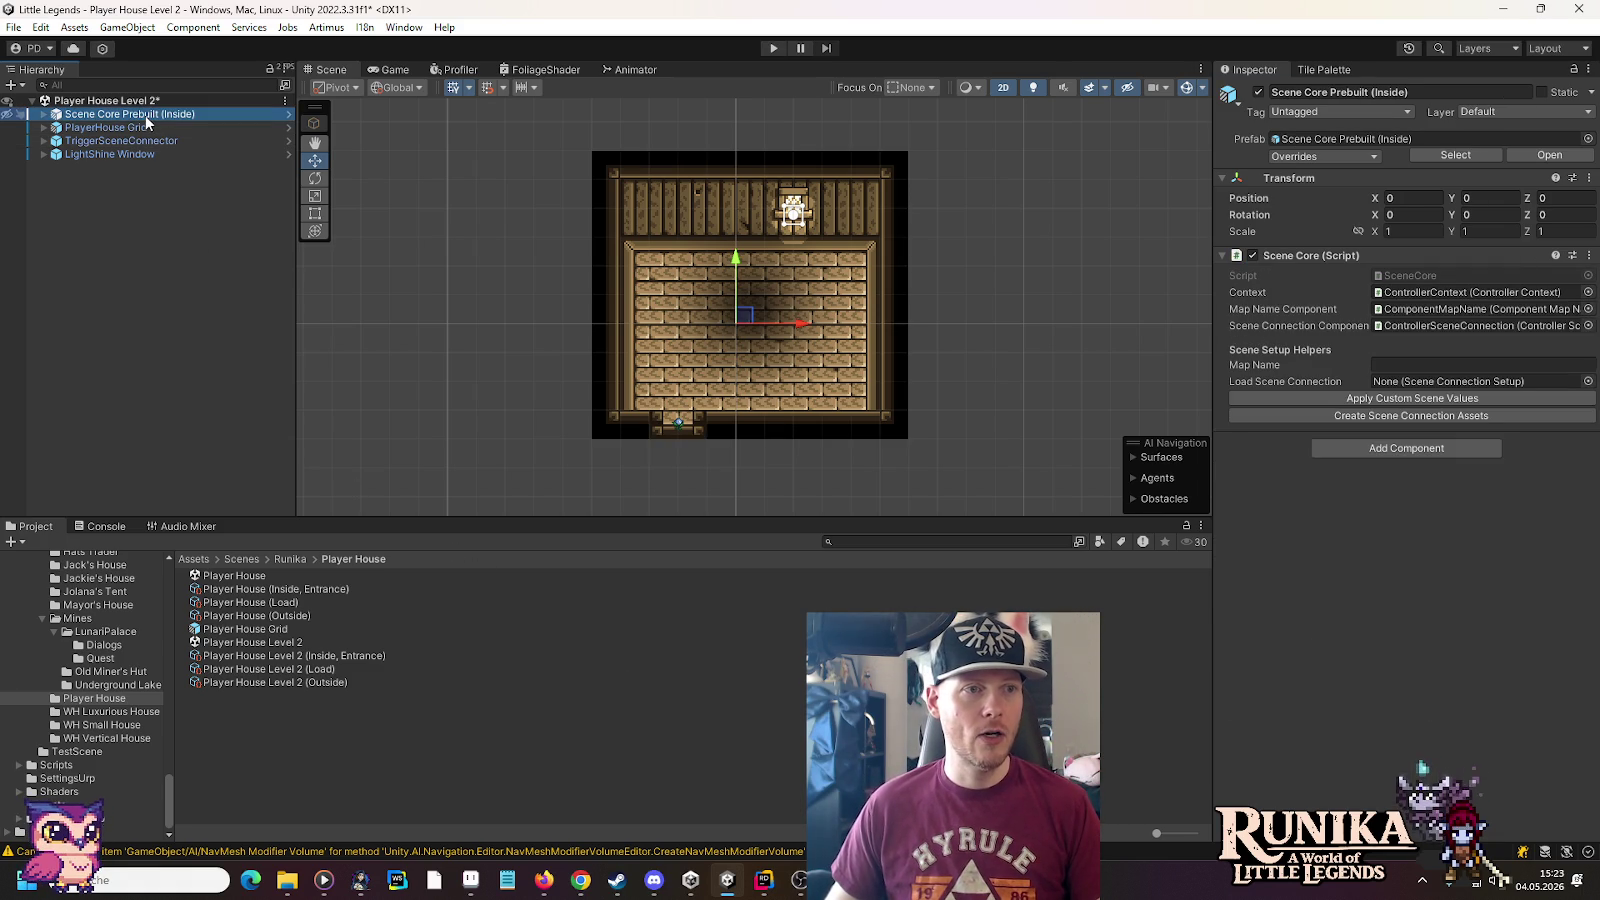
Link Player House Level 2 (Inside, Entrance) to the (Outside) connection with direction Up
click(278, 657)
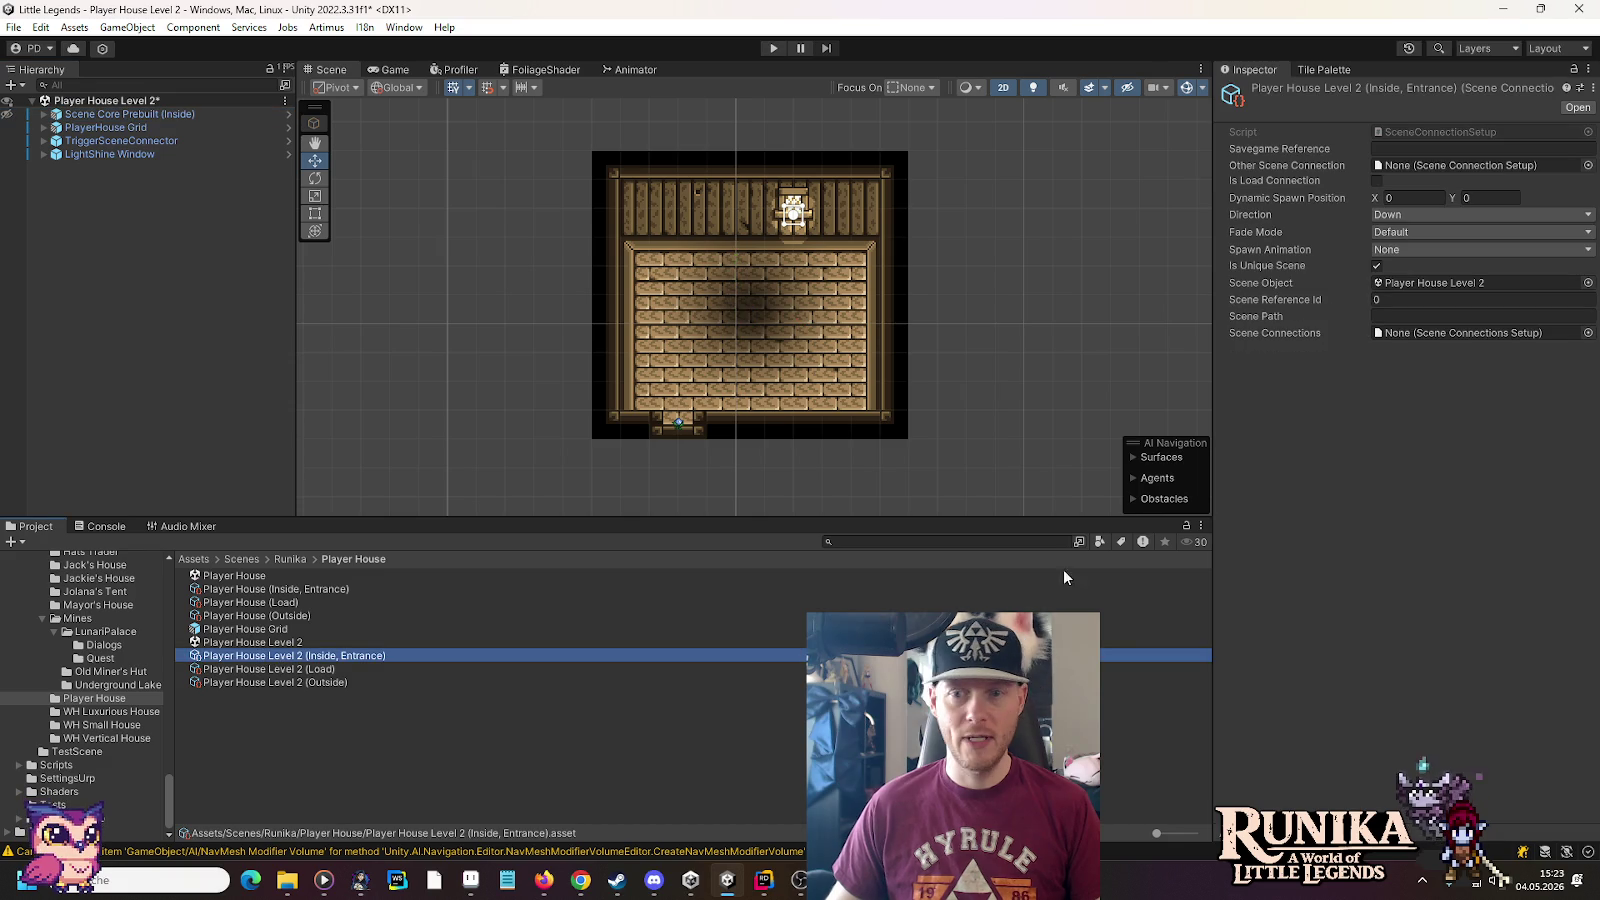
mouse_move(1538, 182)
mouse_move(300, 682)
mouse_down()
mouse_move(357, 682)
mouse_move(1471, 165)
mouse_up()
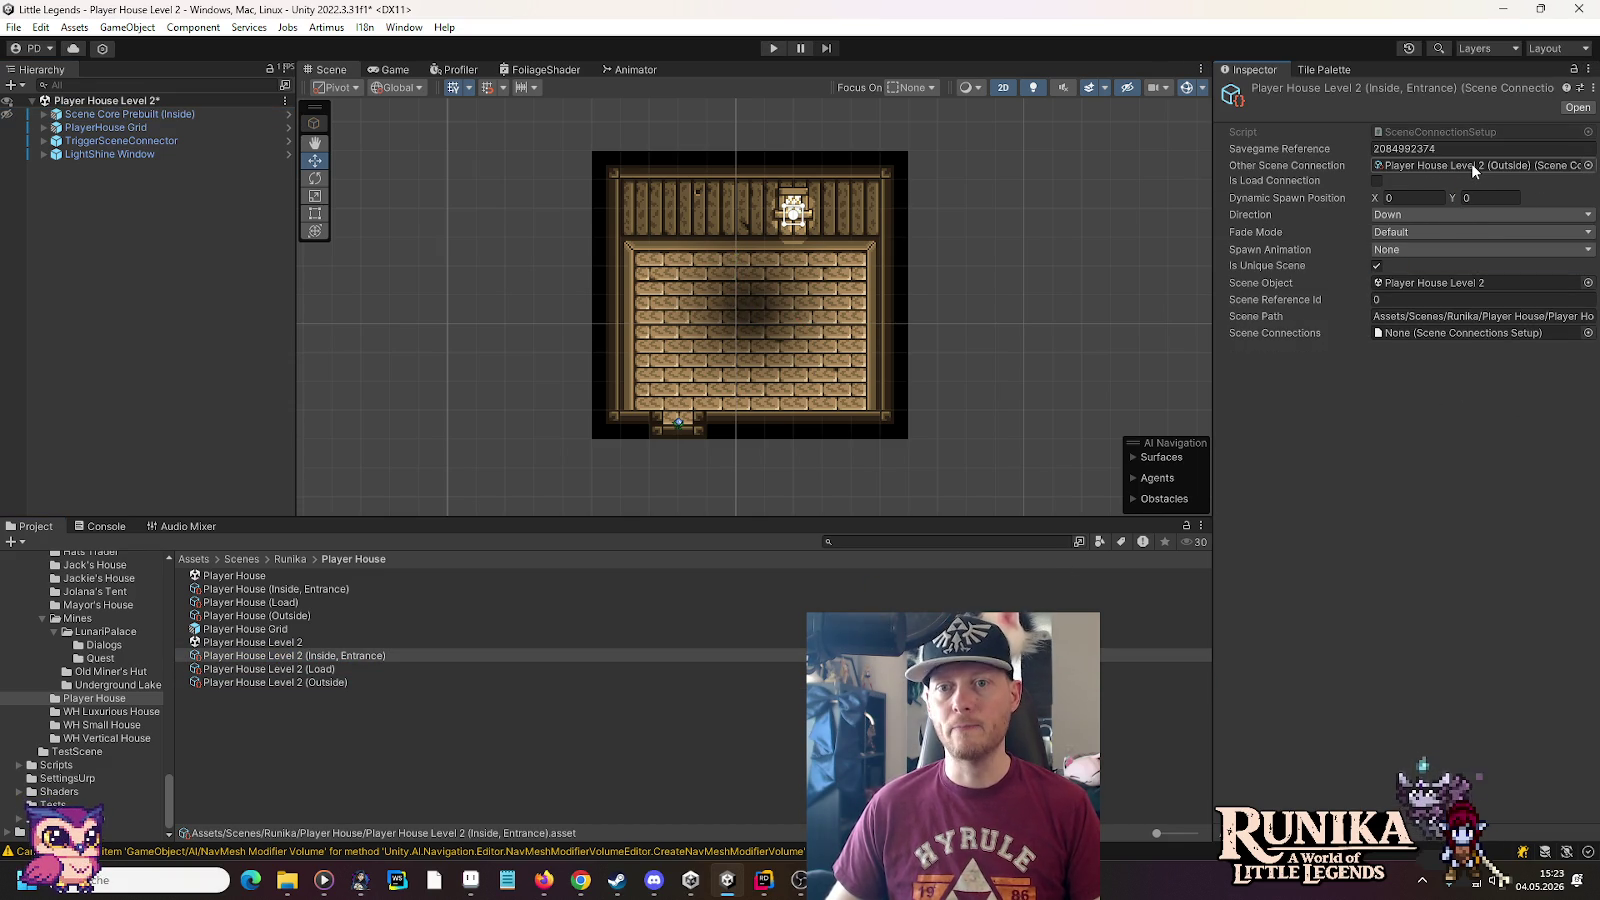
click(1448, 215)
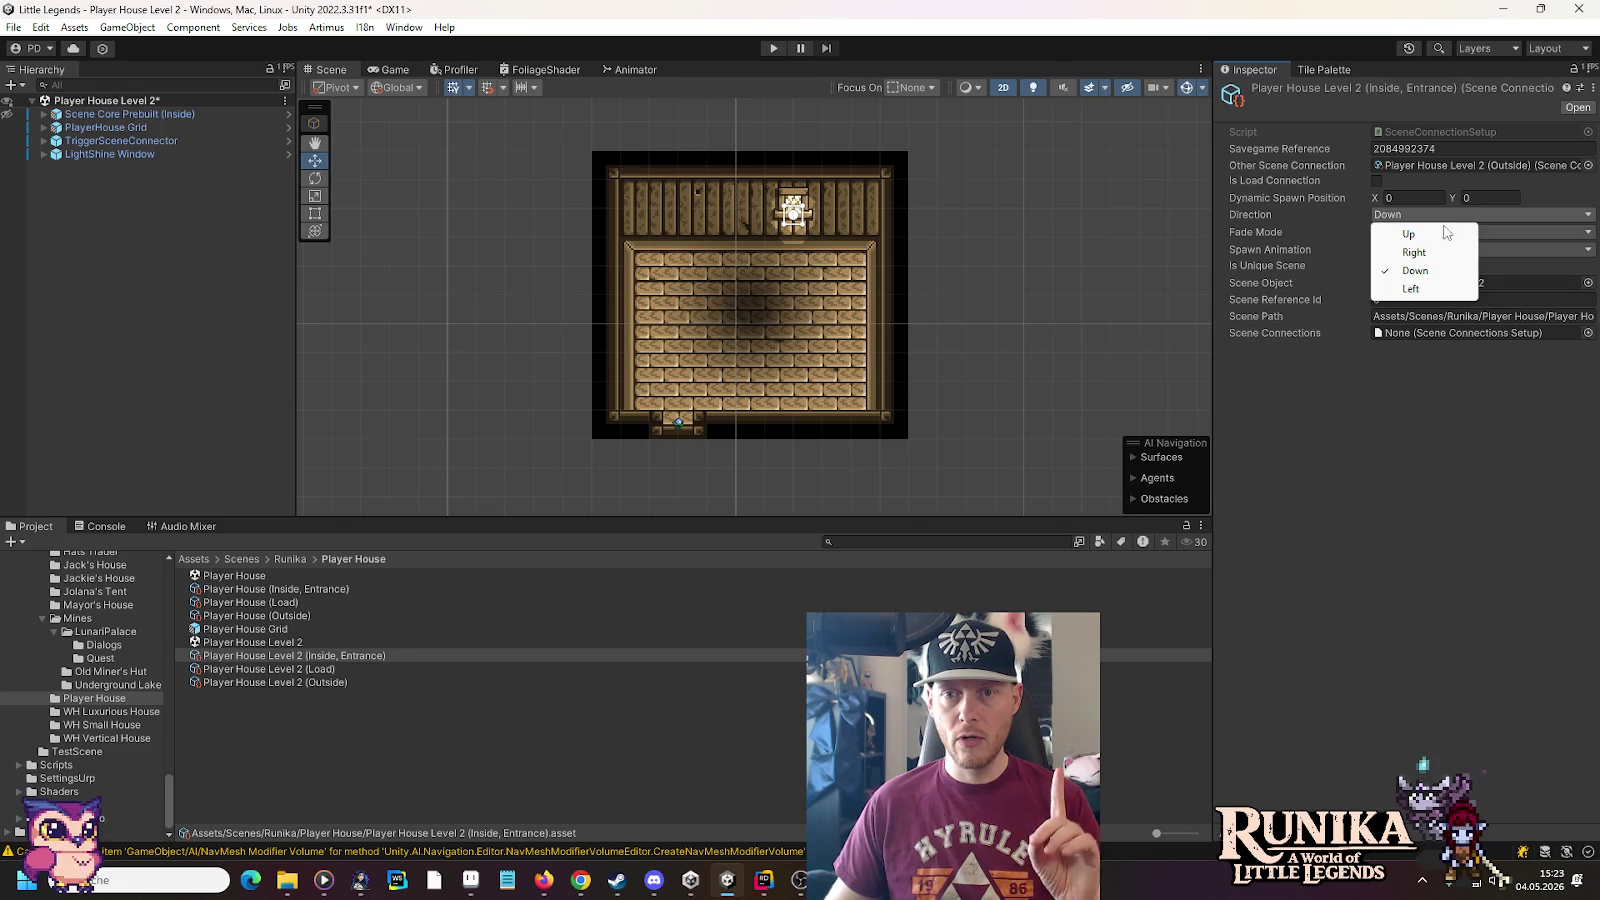
click(1427, 239)
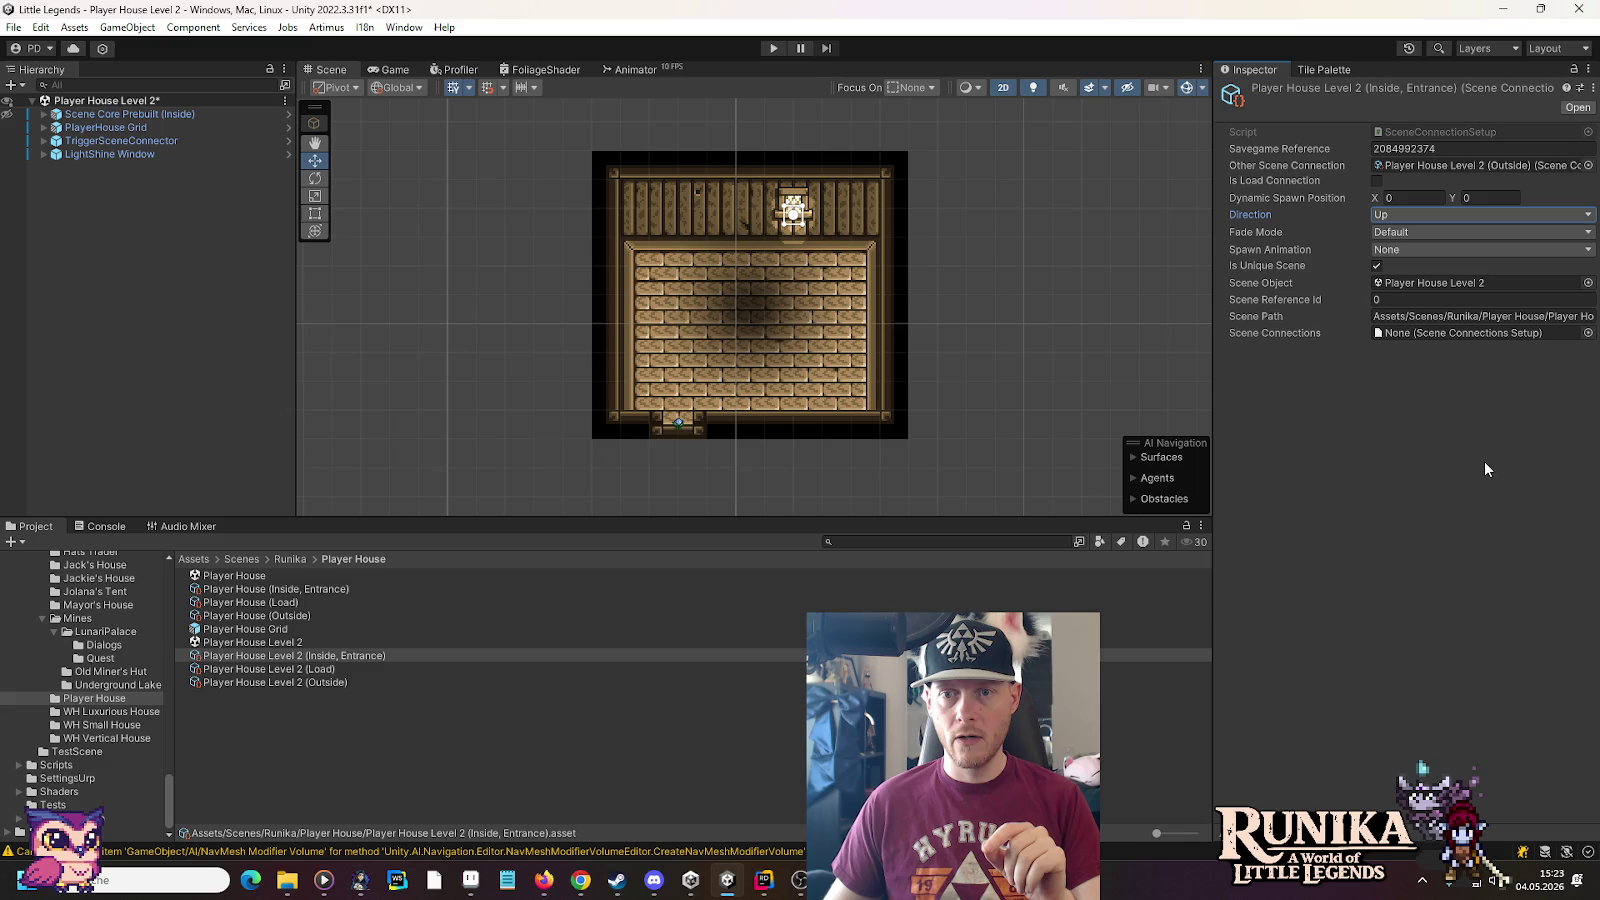
Assign SceneConnections as the (Inside, Entrance) connection's Scene Connections reference
click(1588, 338)
click(1588, 333)
double_click(779, 387)
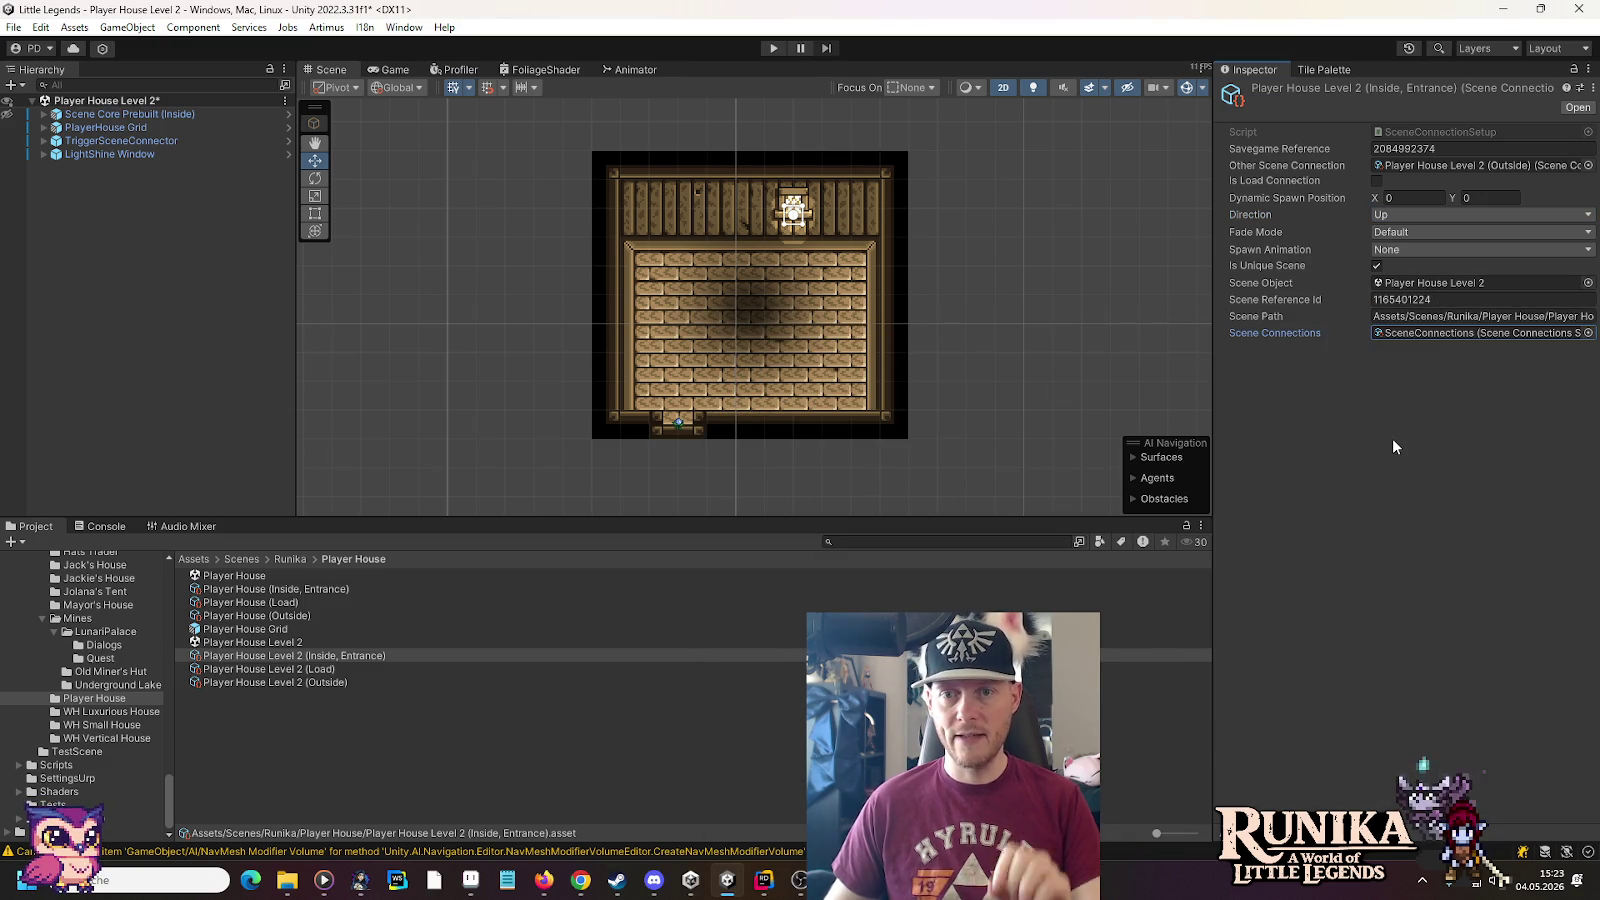
click(1394, 447)
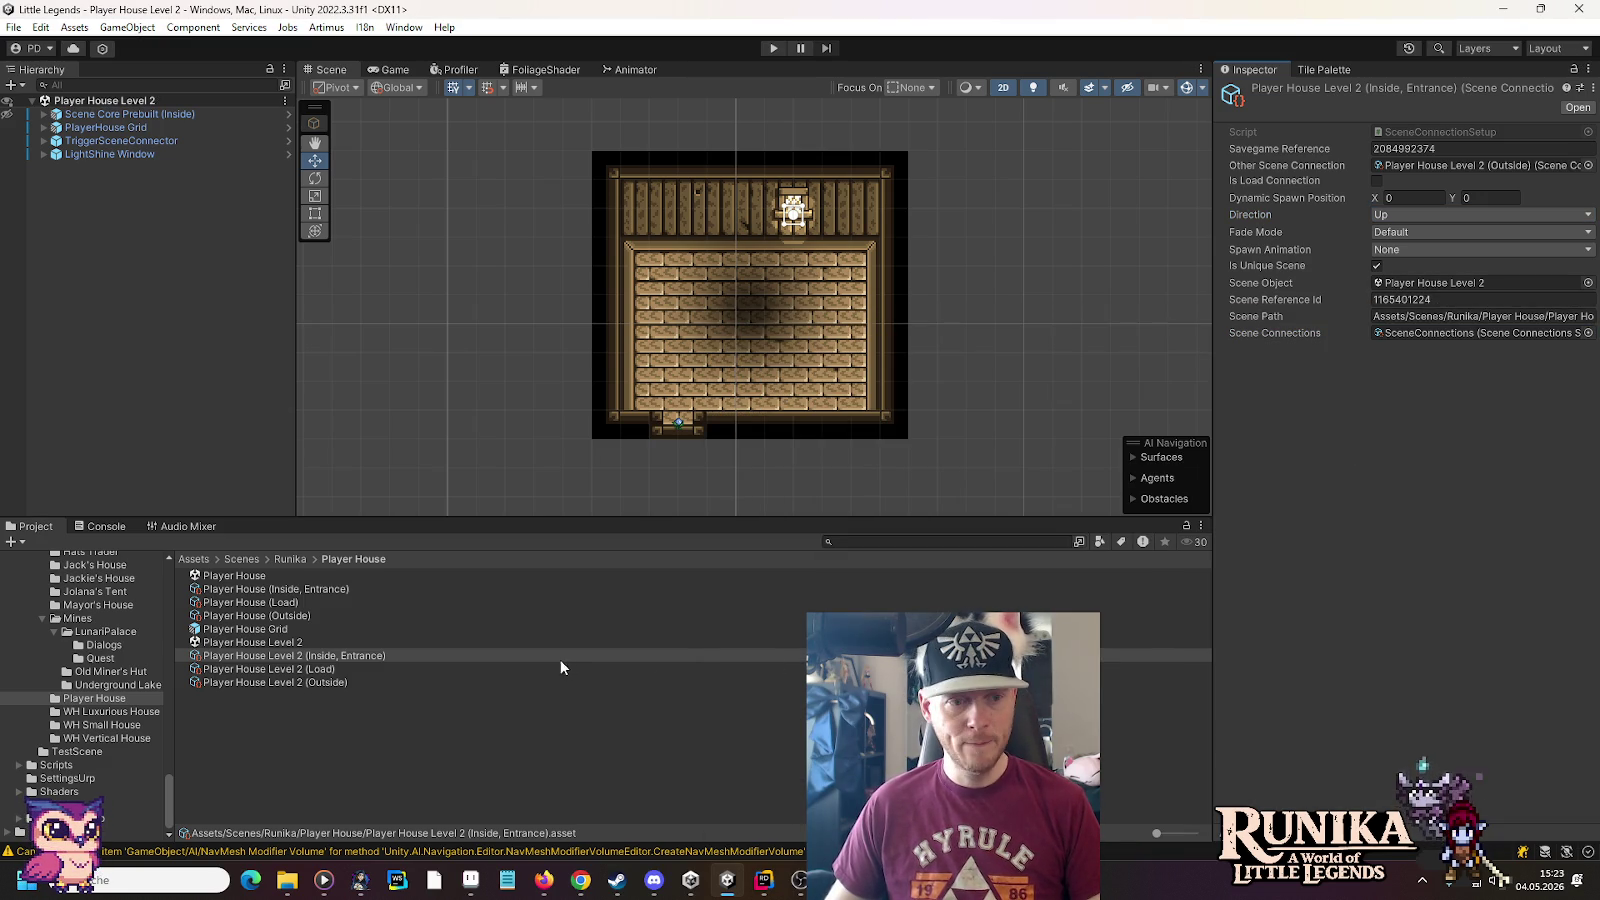
click(306, 671)
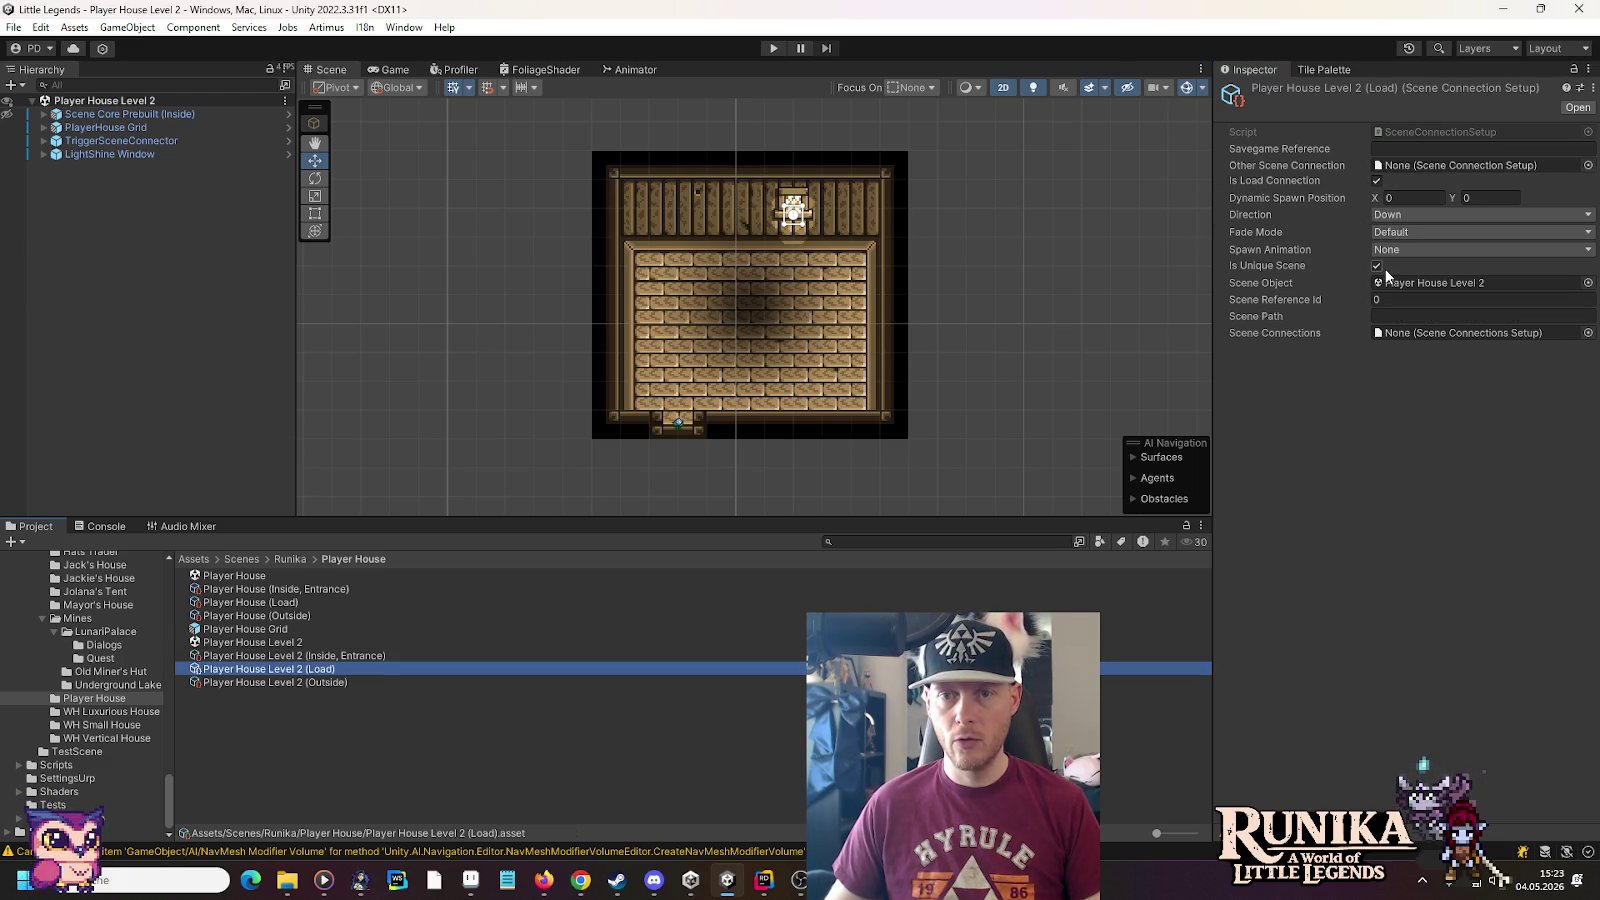
Assign SceneConnections to the Player House Level 2 (Load) connection
click(1588, 334)
double_click(818, 389)
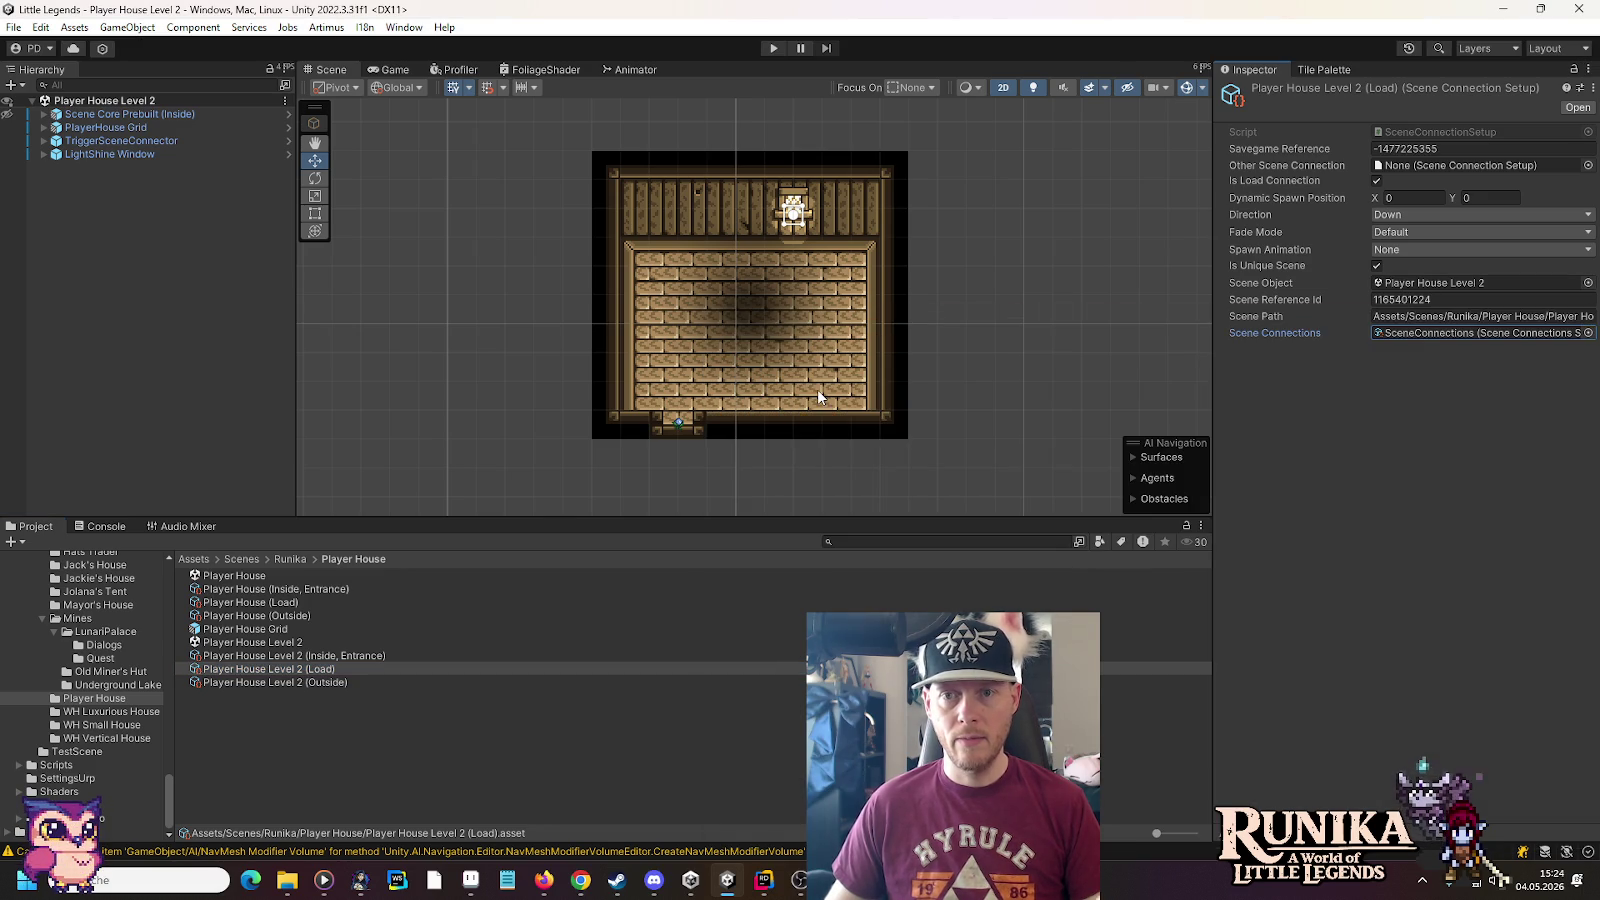
click(99, 115)
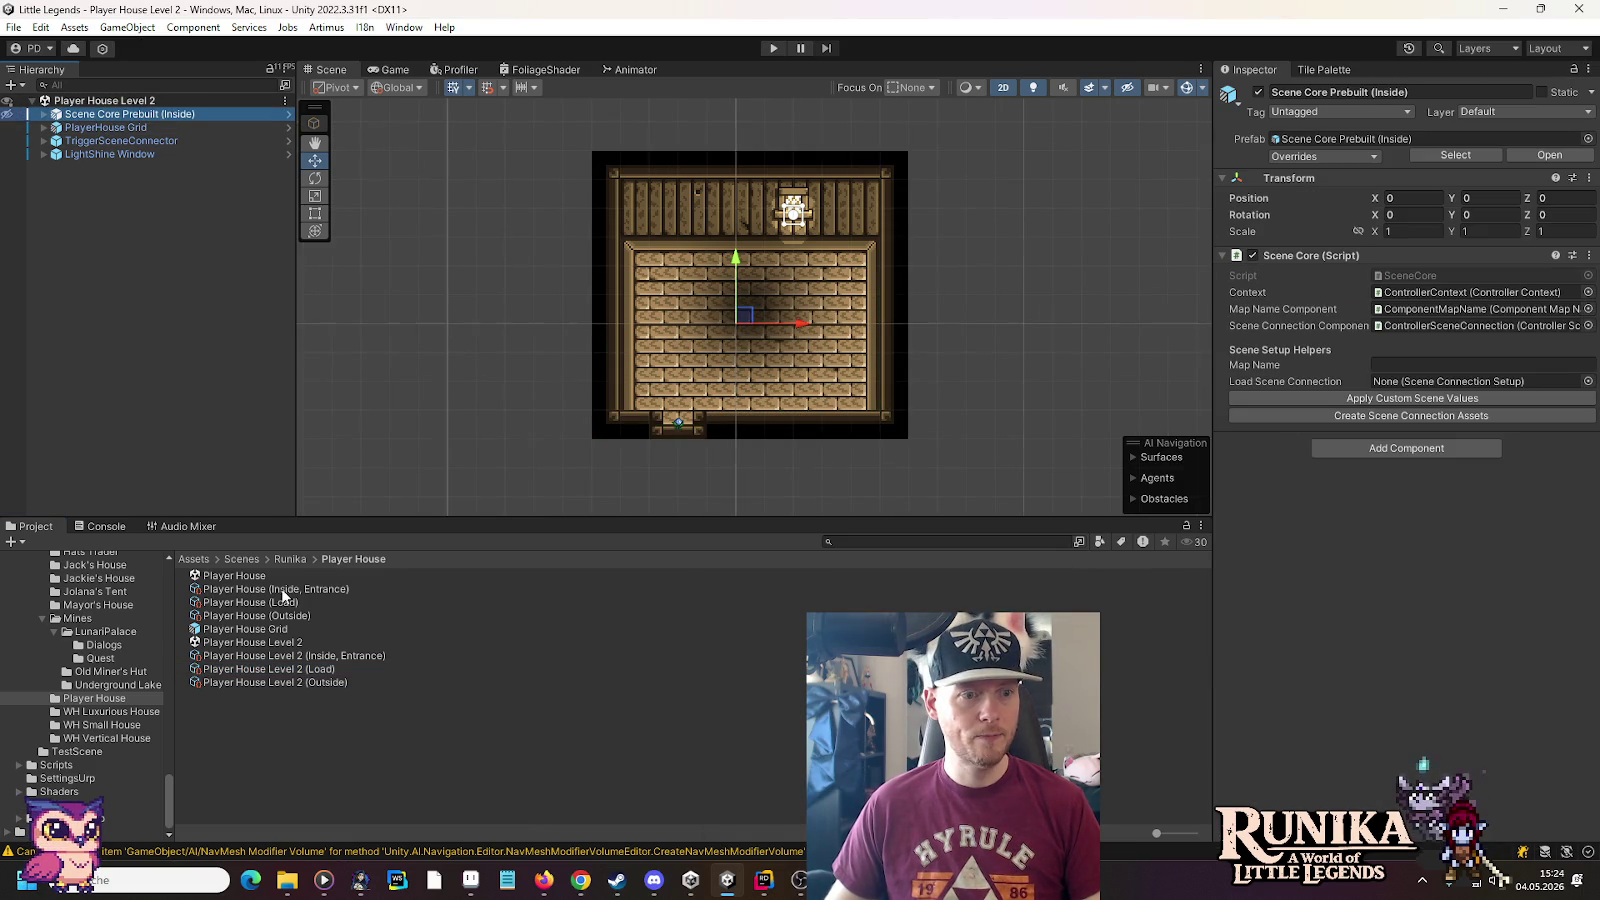
Try Player House Level 2 (Load) as Scene Core's load connection, then reset it to None
drag(273, 675, 1395, 384)
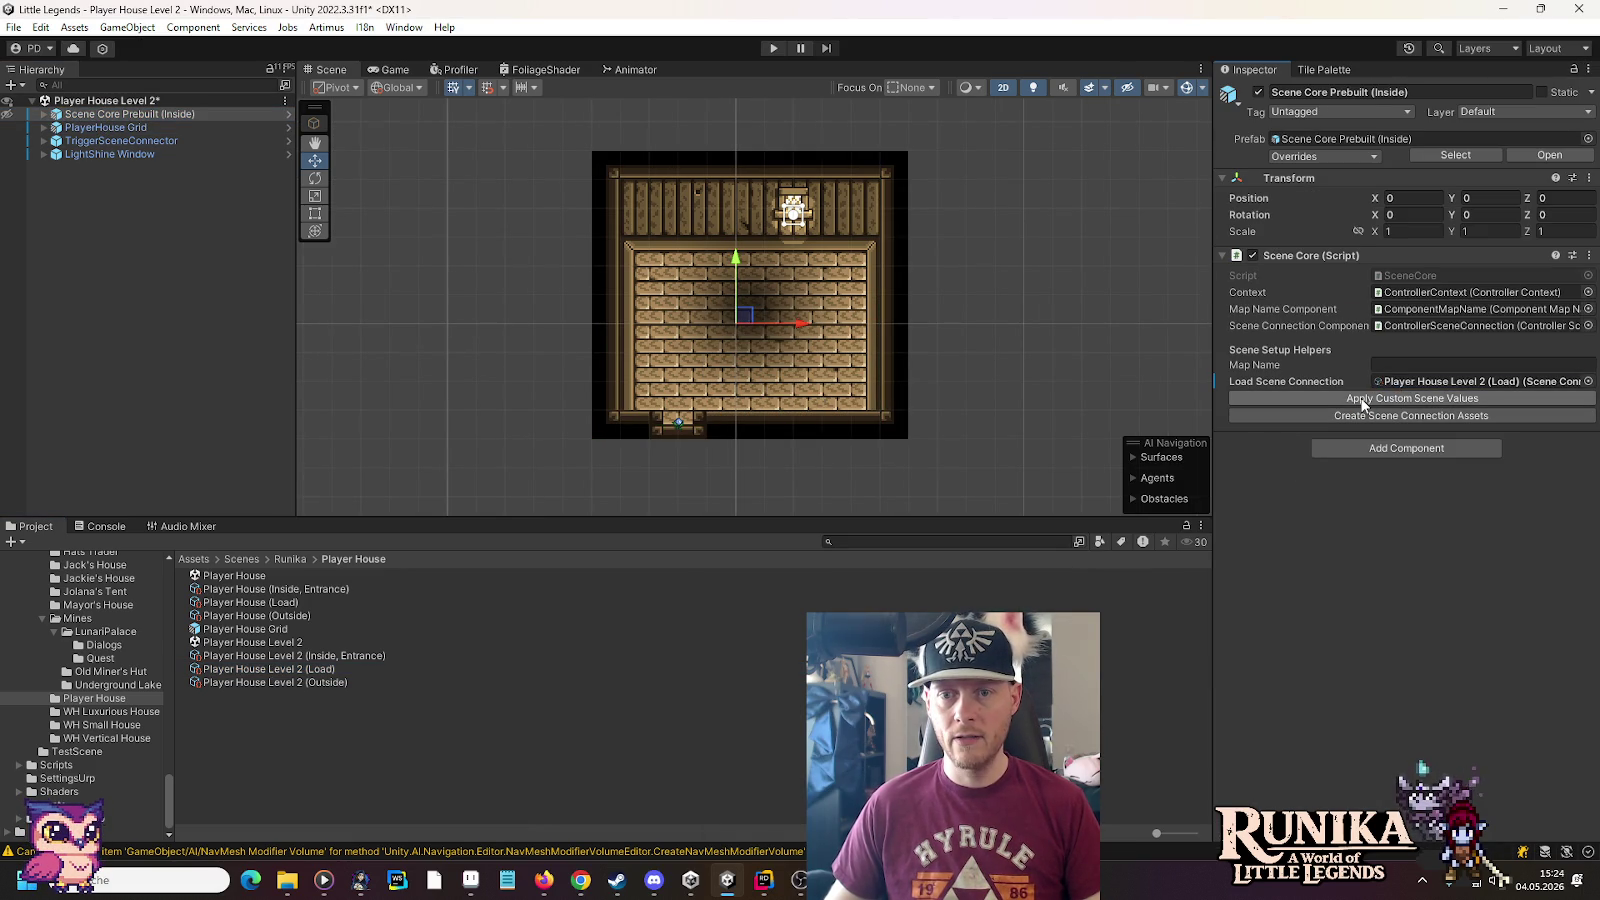
right_click(1309, 382)
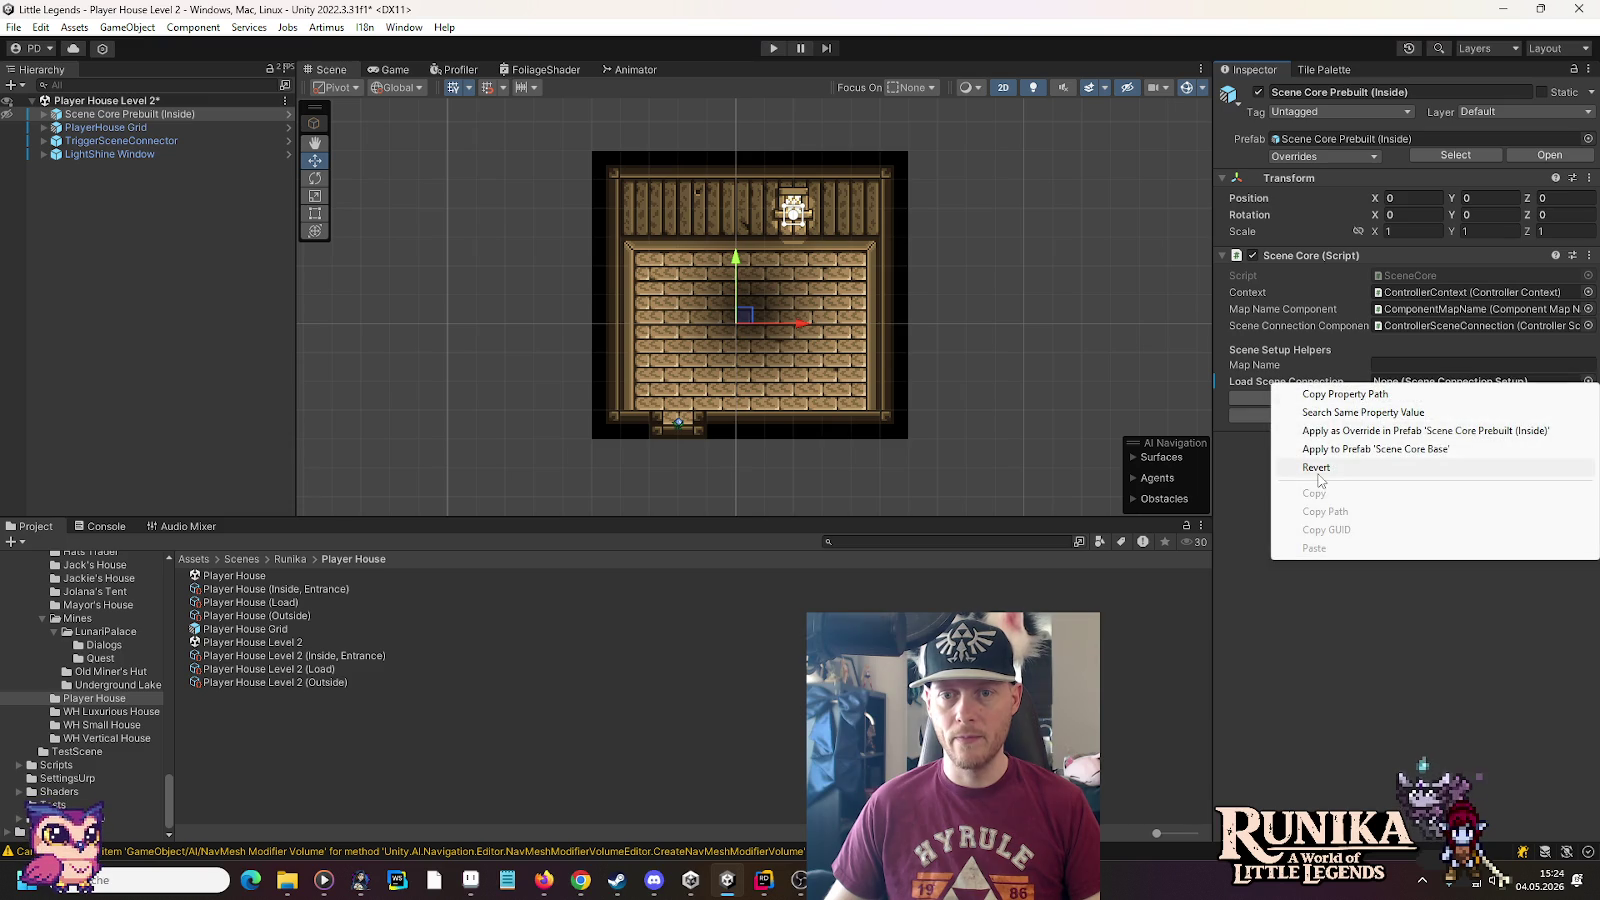
click(1318, 469)
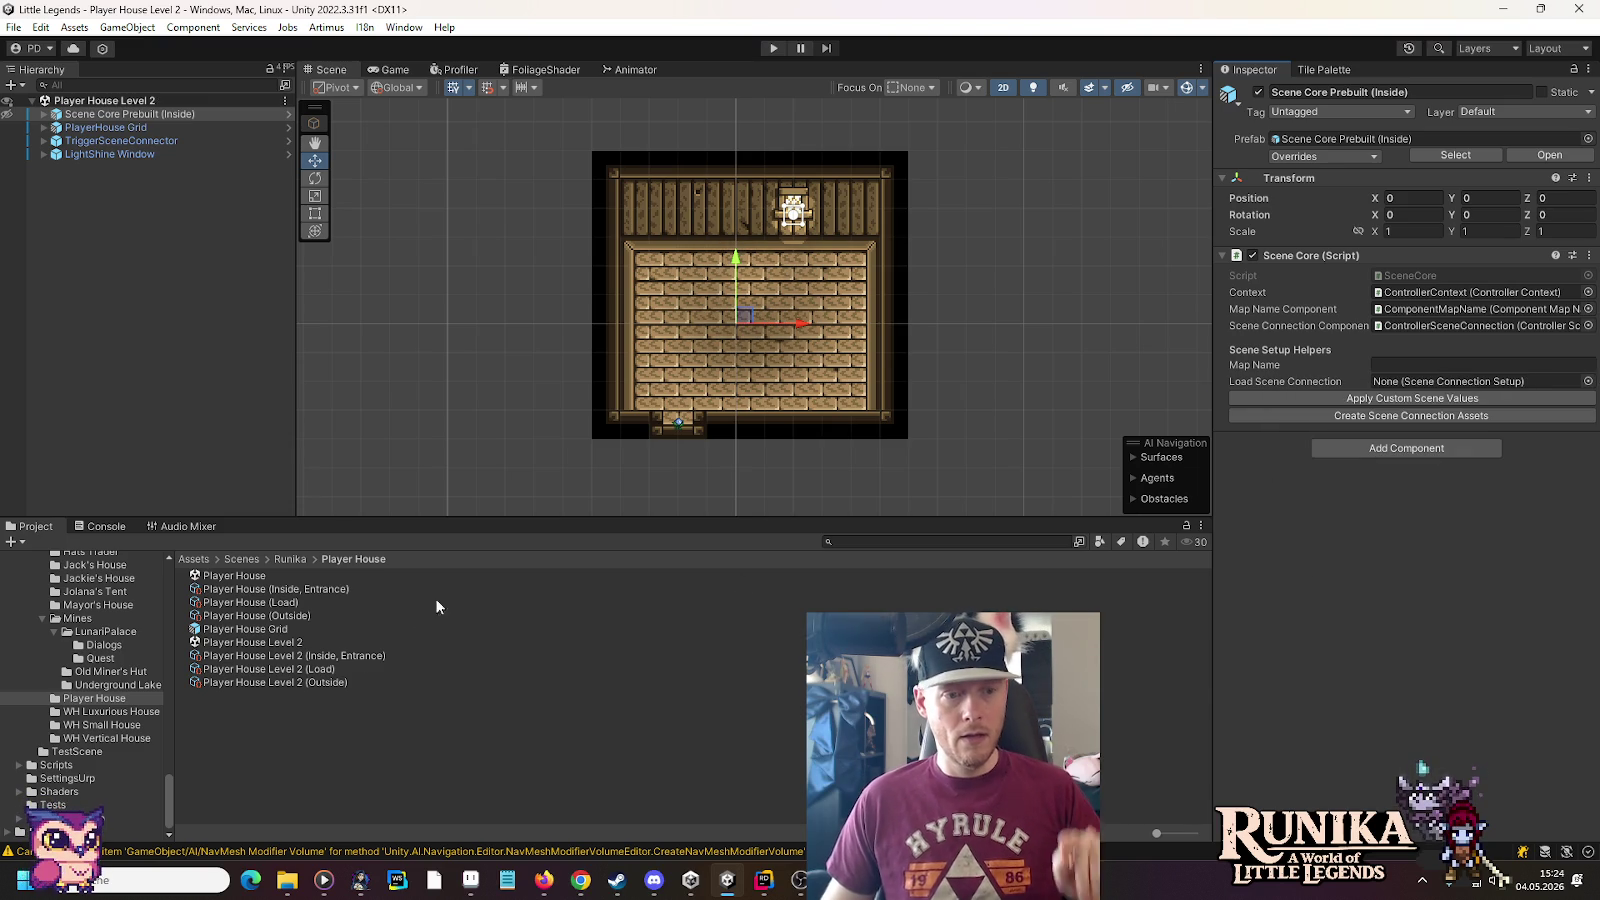
click(328, 683)
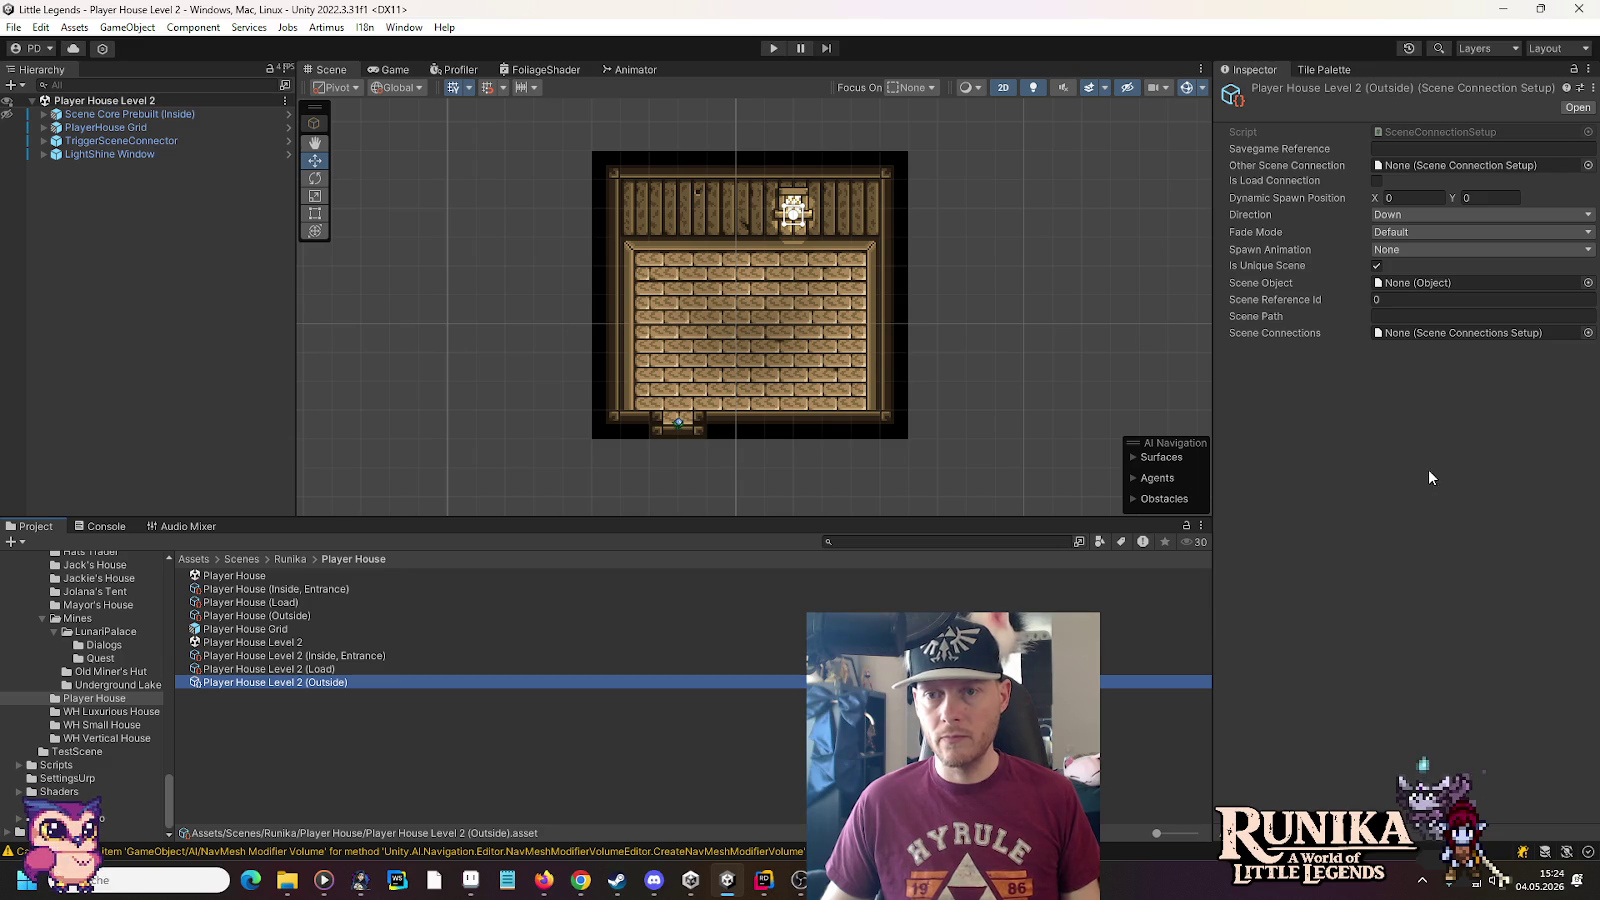
Link the (Outside) connection to Player House Level 2 (Inside, Entrance)
mouse_move(290, 656)
mouse_down()
mouse_move(1200, 250)
mouse_move(1474, 168)
mouse_up()
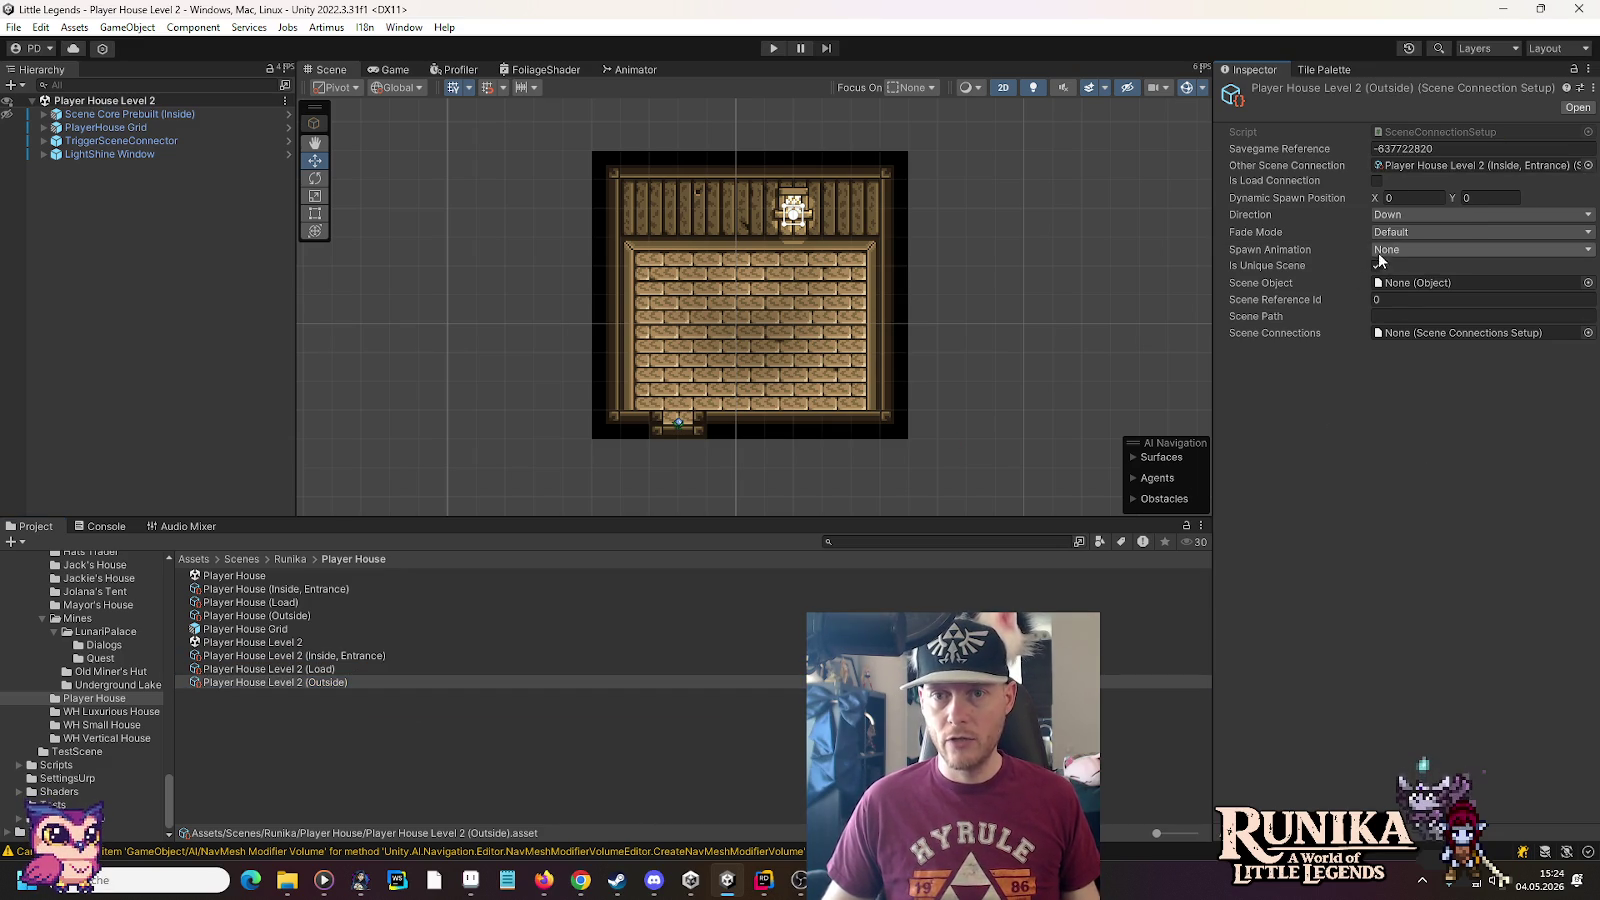
mouse_move(1393, 205)
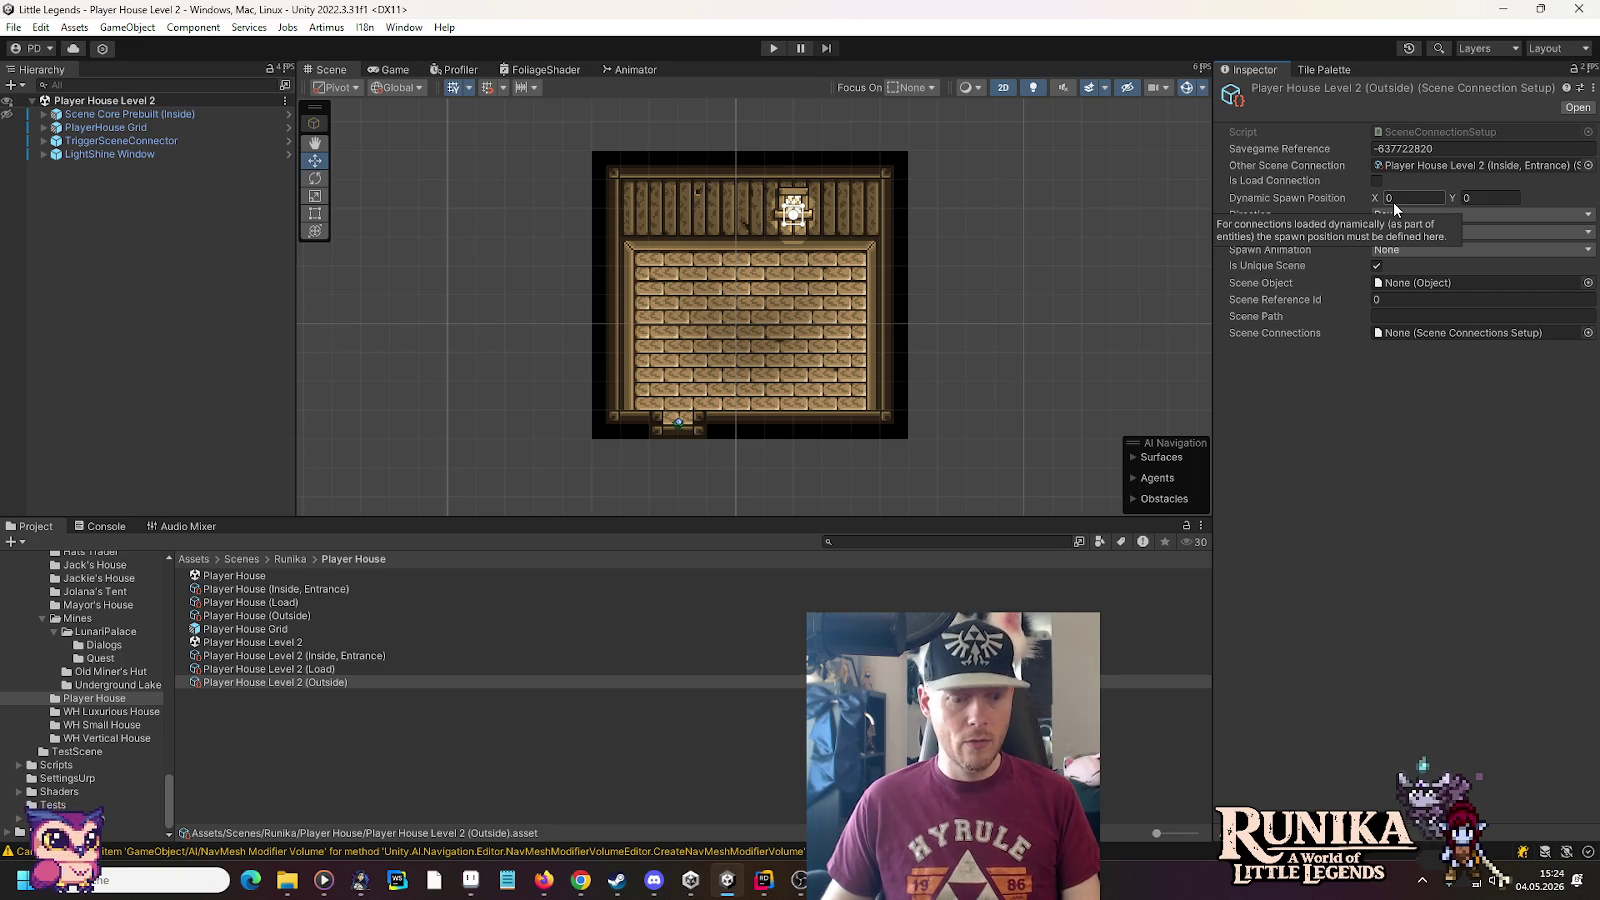
scroll(84, 680, up, 5)
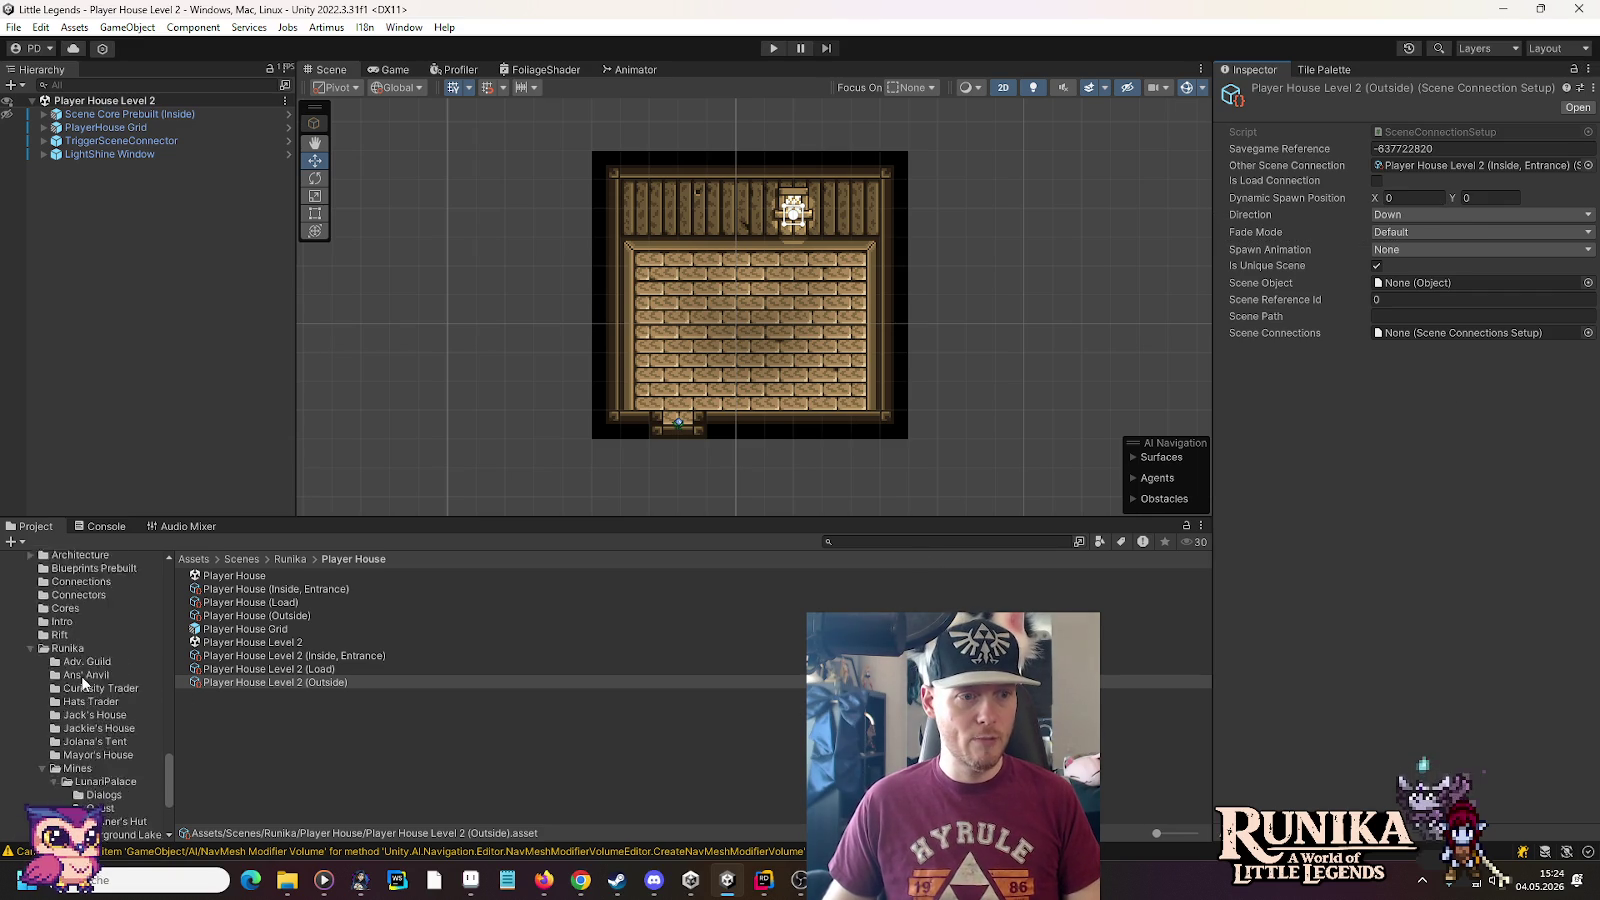
scroll(84, 680, down, 10)
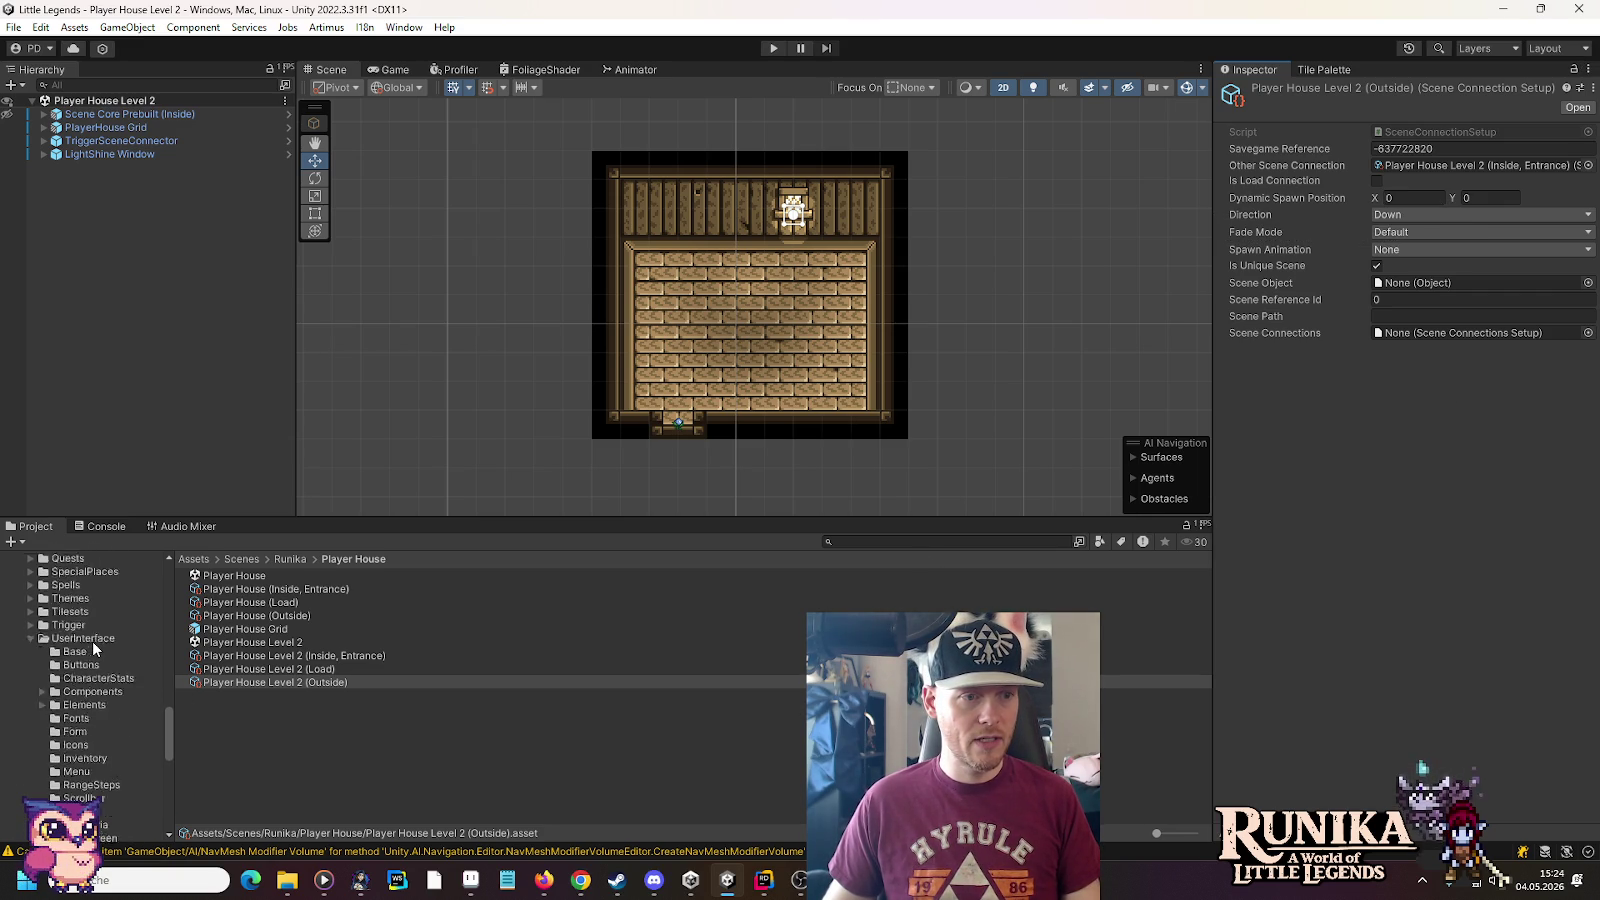
Show the Previews folder under SpecialPlaces in the Project tree
click(31, 688)
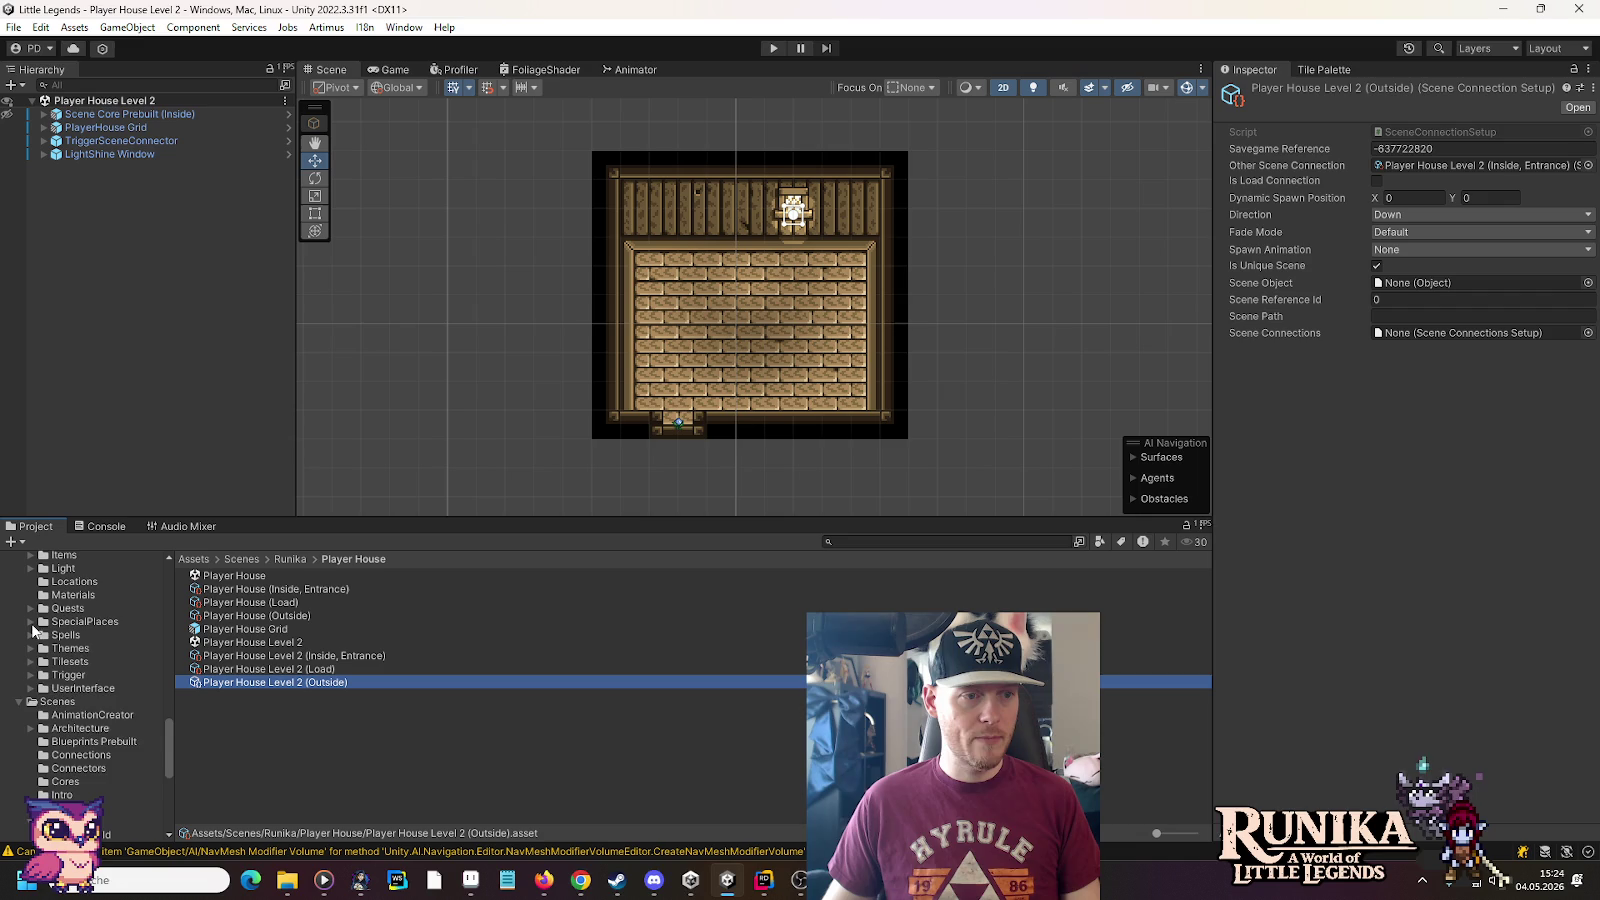
click(32, 622)
click(66, 663)
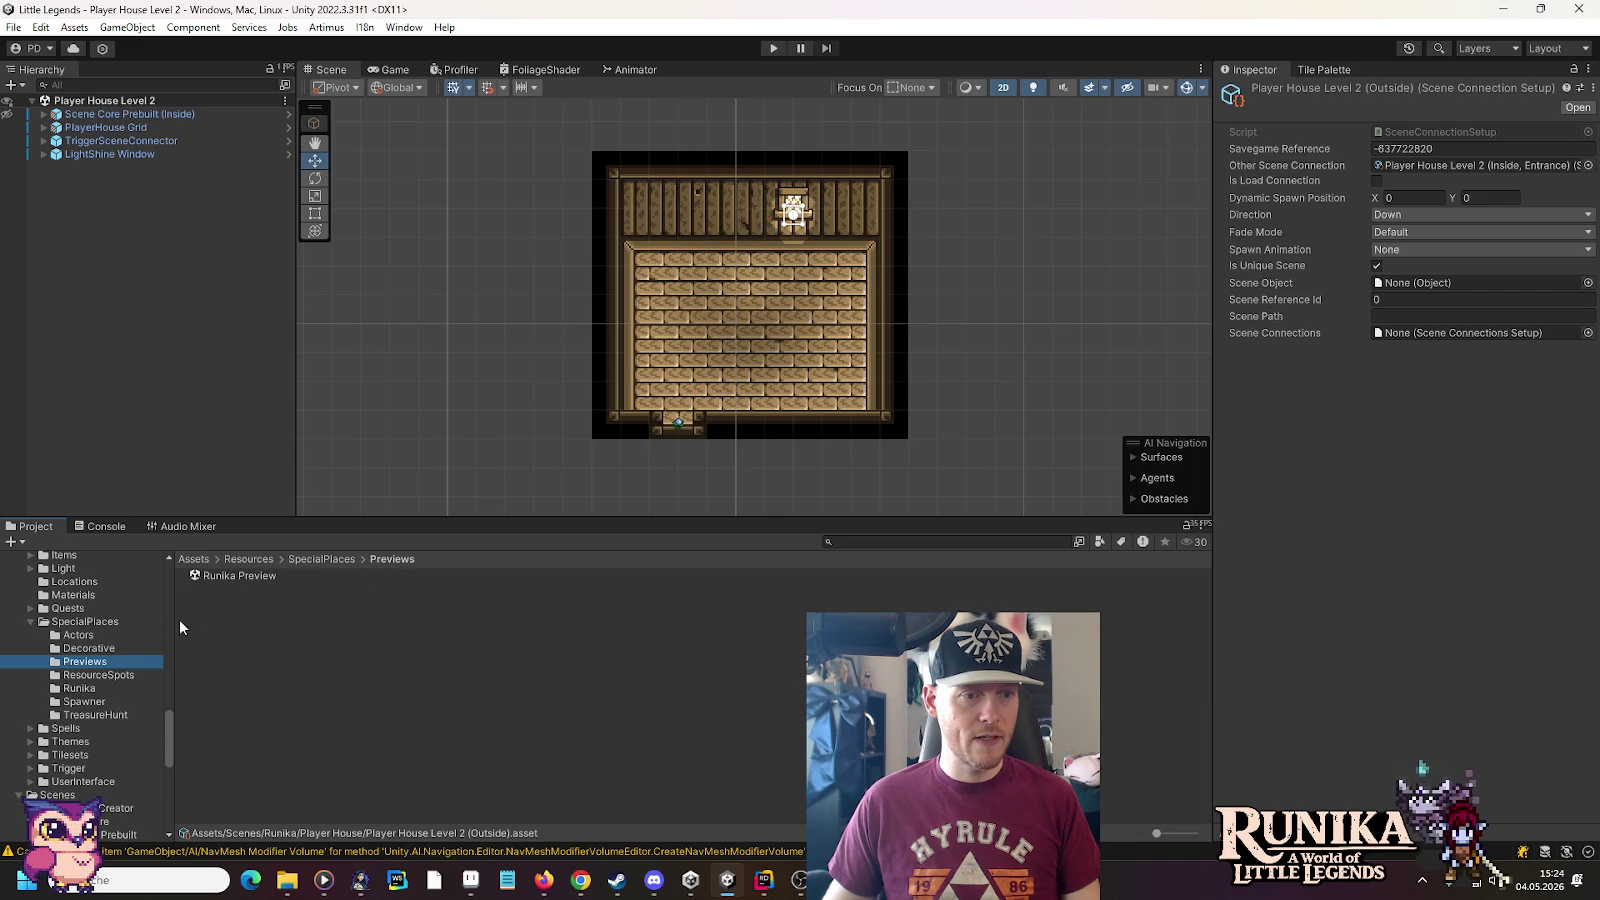
Duplicate Player House in Runika Preview as 'Player House Level 2', place it at 20, -78.5, and save
click(214, 576)
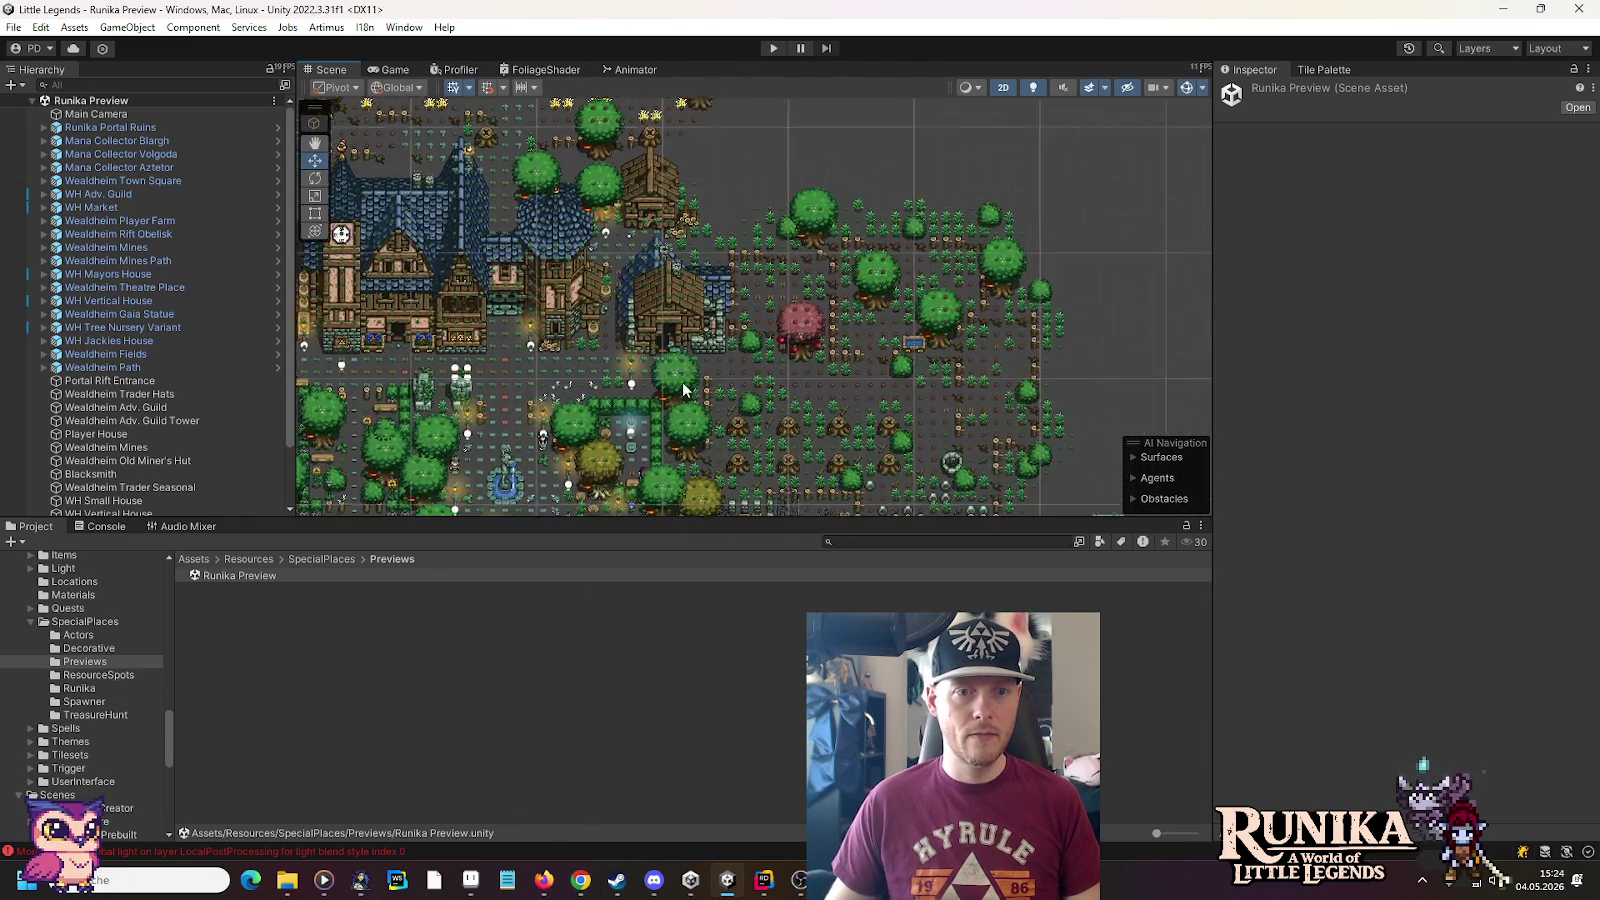
scroll(663, 370, up, 8)
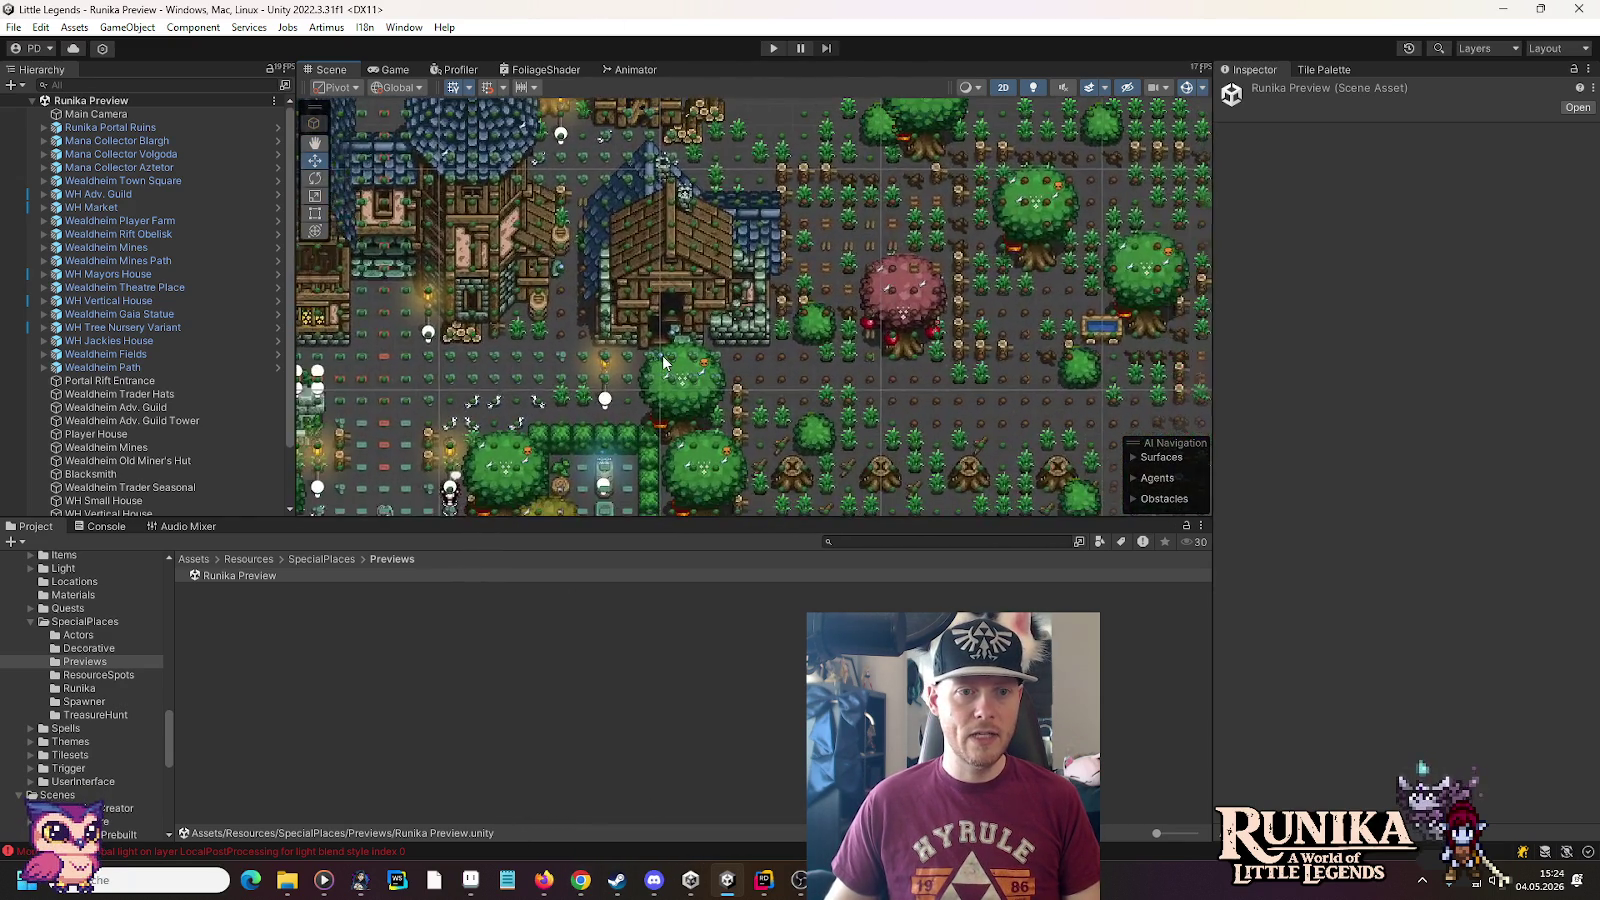
scroll(663, 362, up, 3)
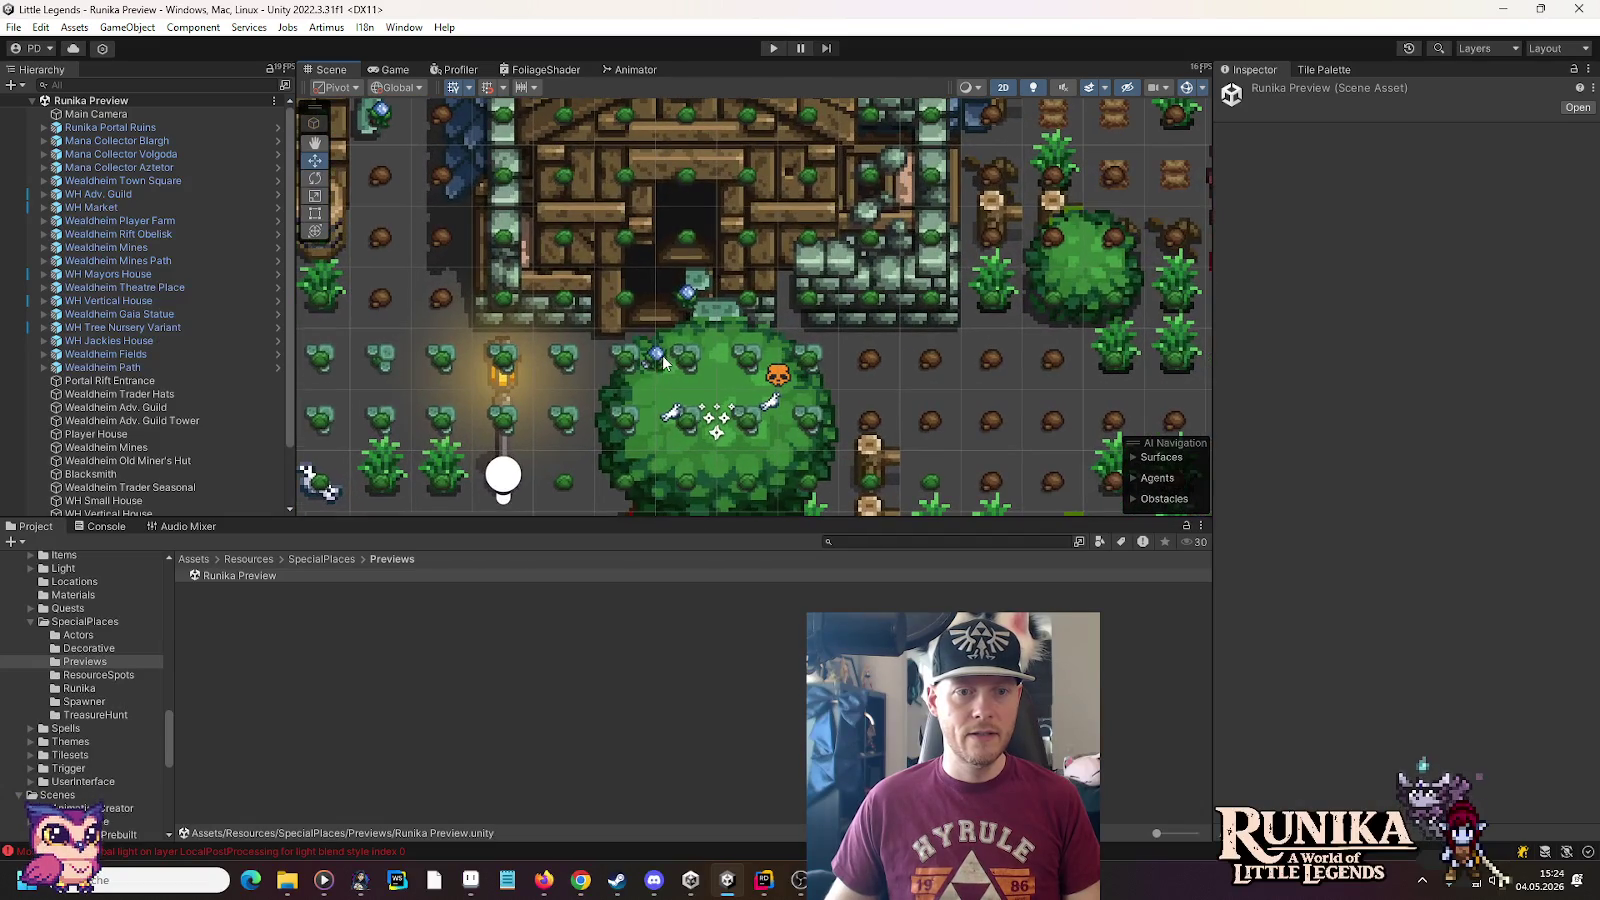
click(688, 302)
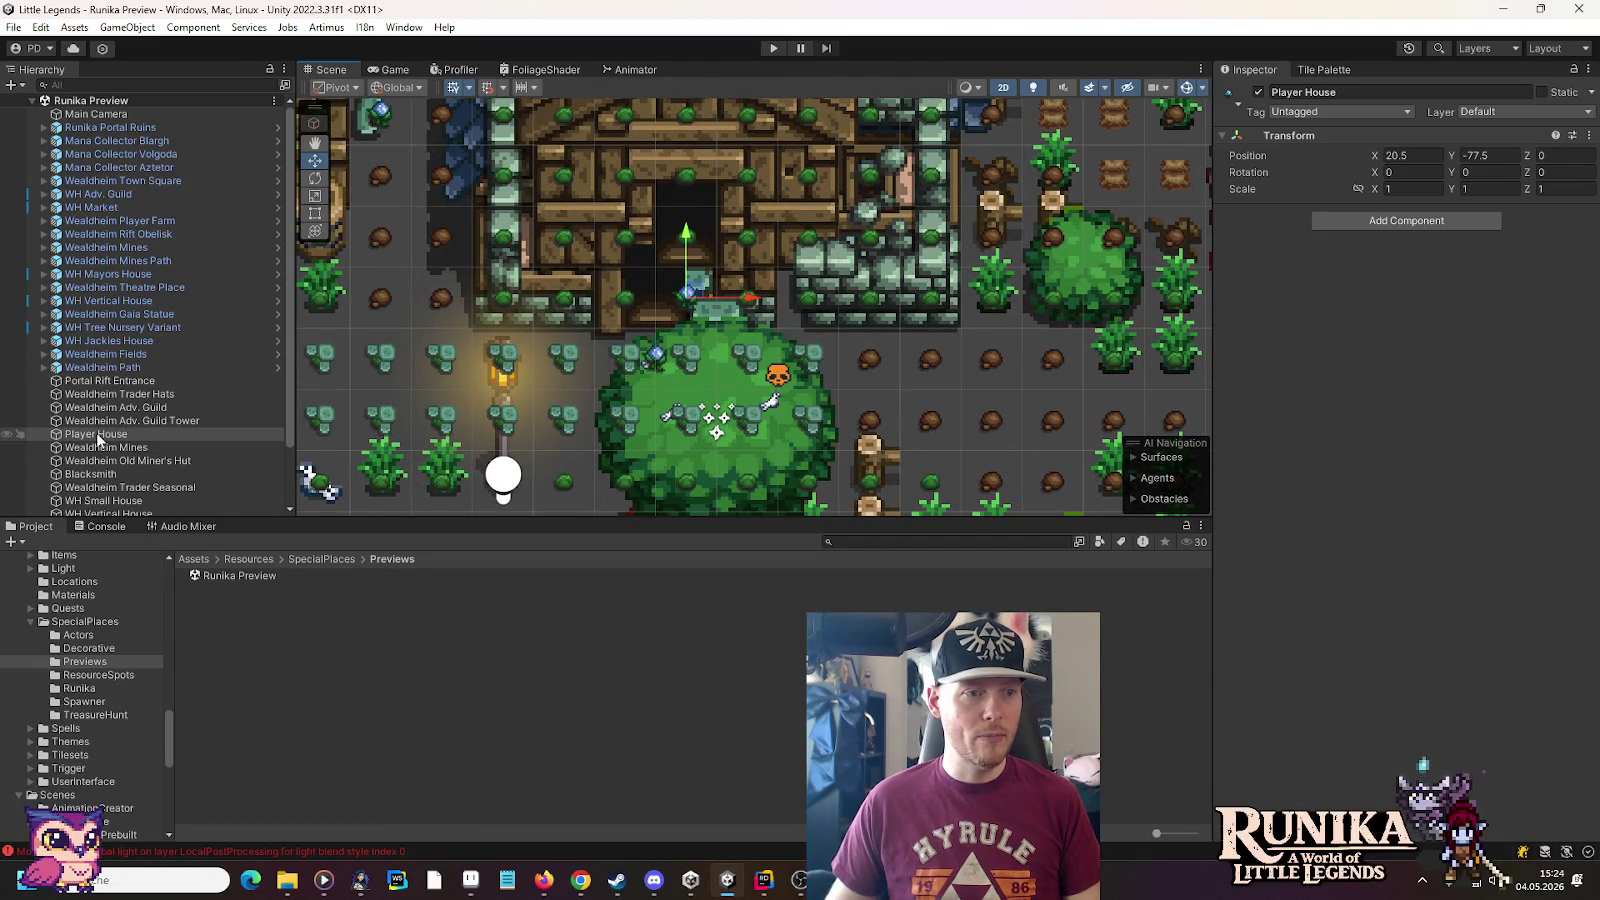
key(ctrl+d)
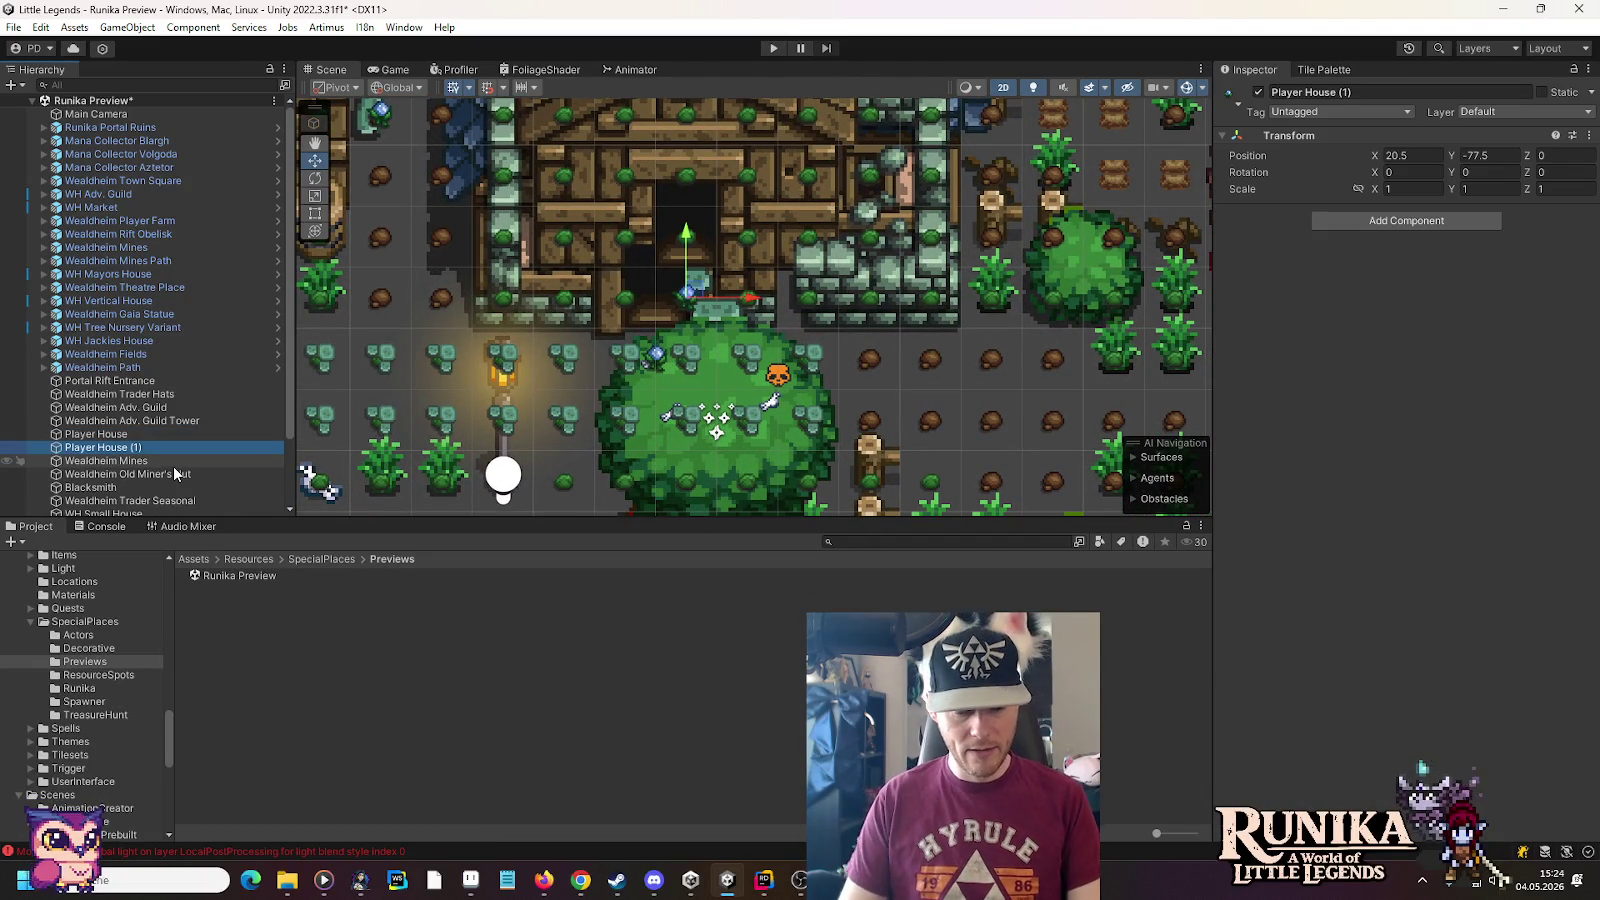
text(Player House Le)
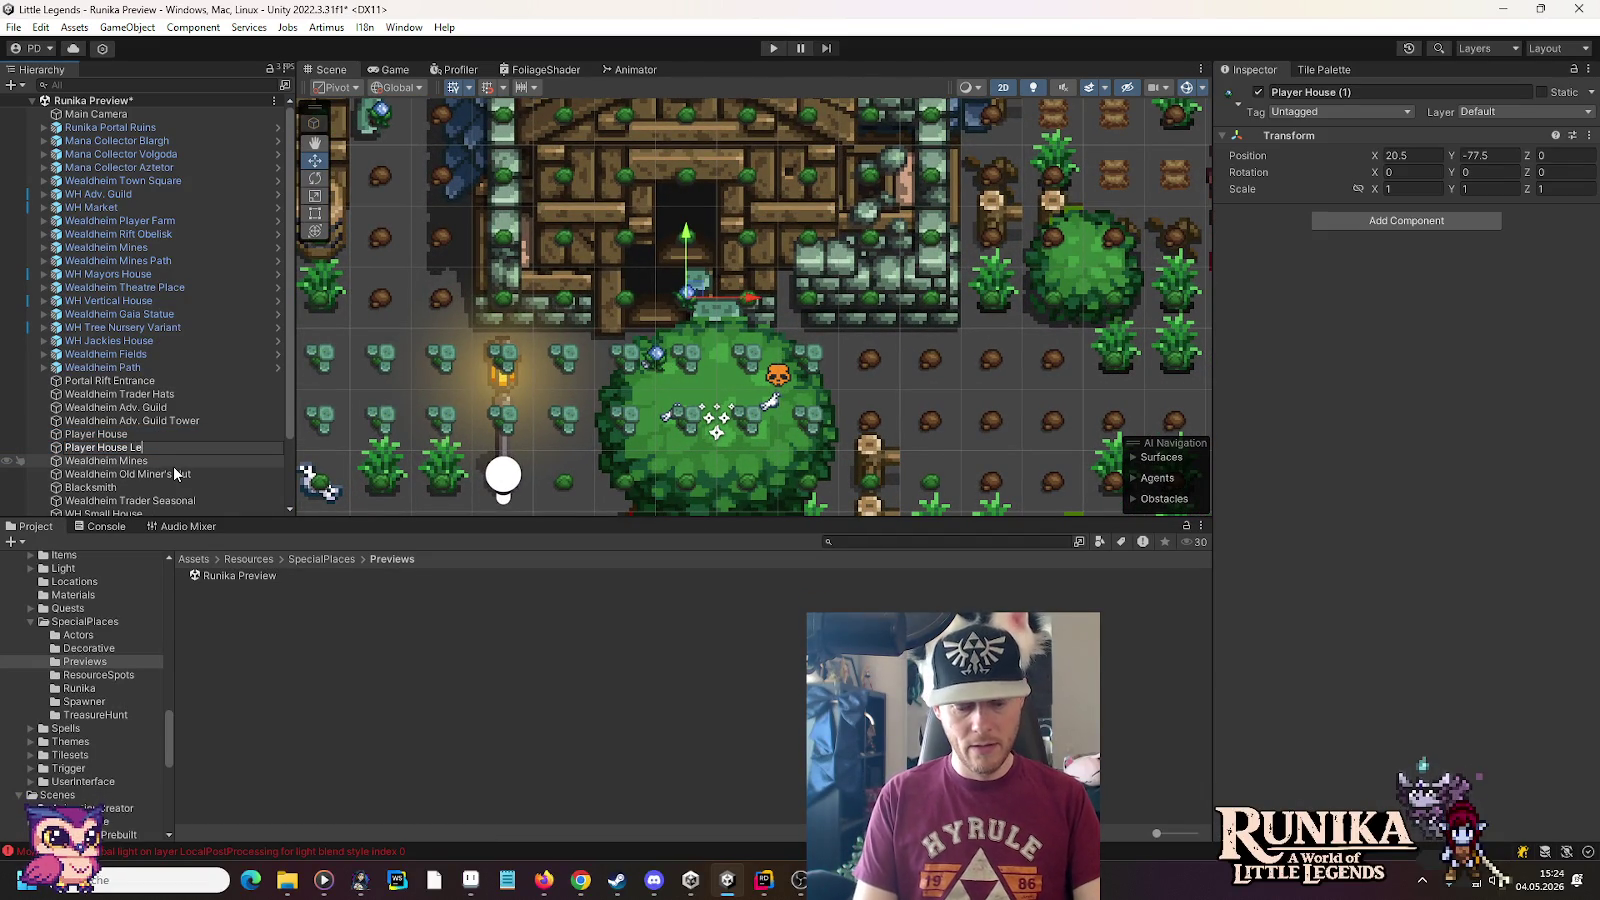
text(vel 2)
key(Return)
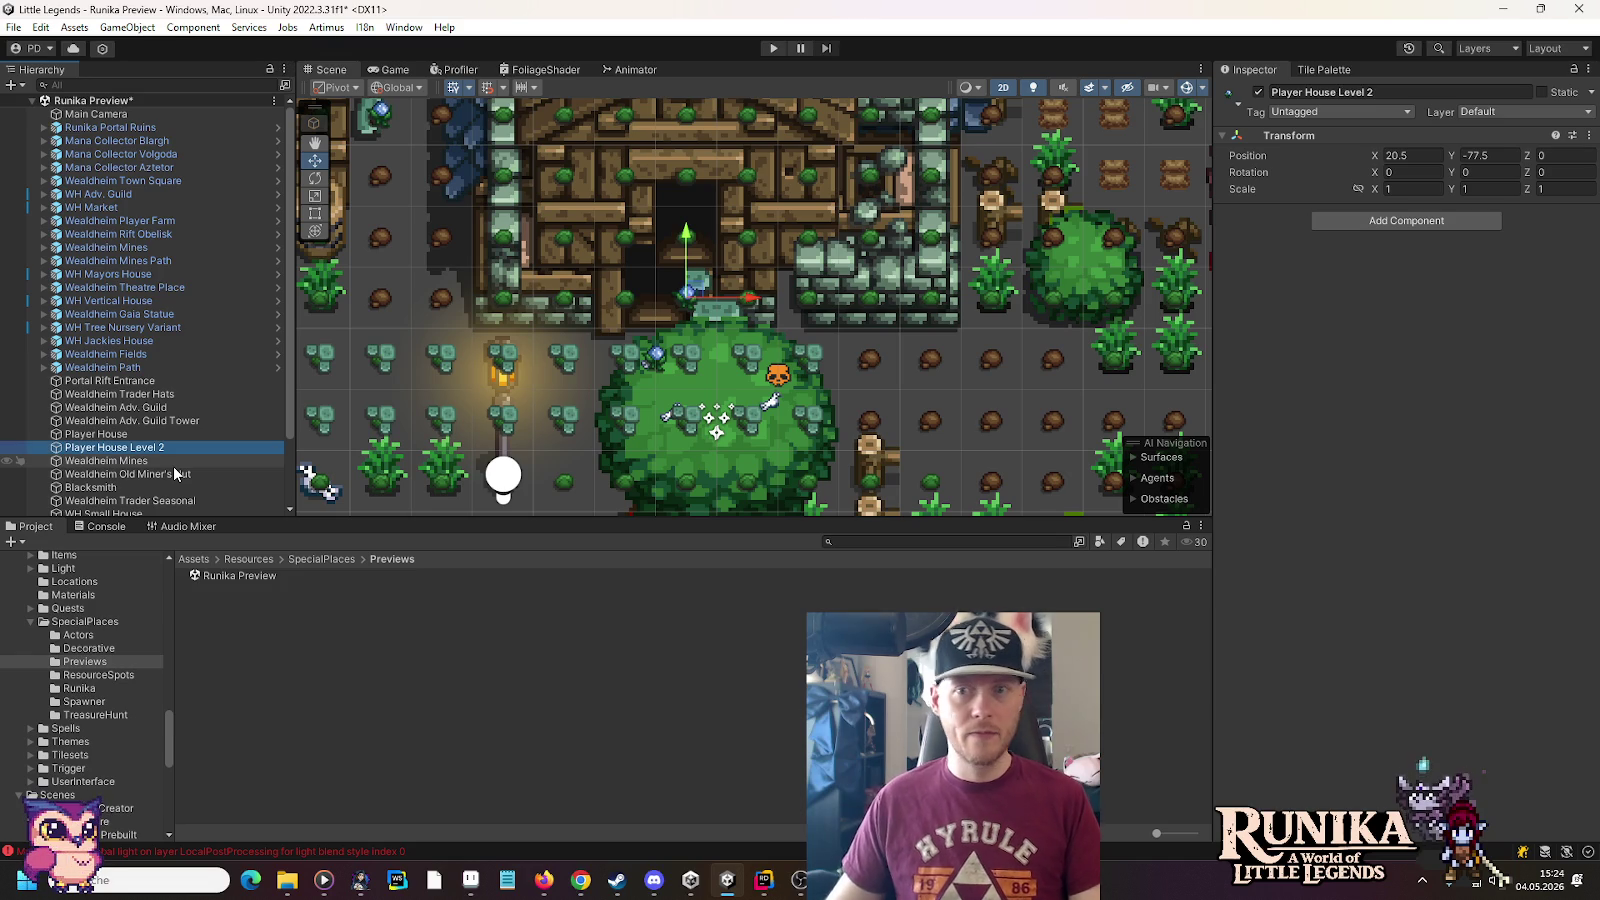
drag(688, 292, 665, 358)
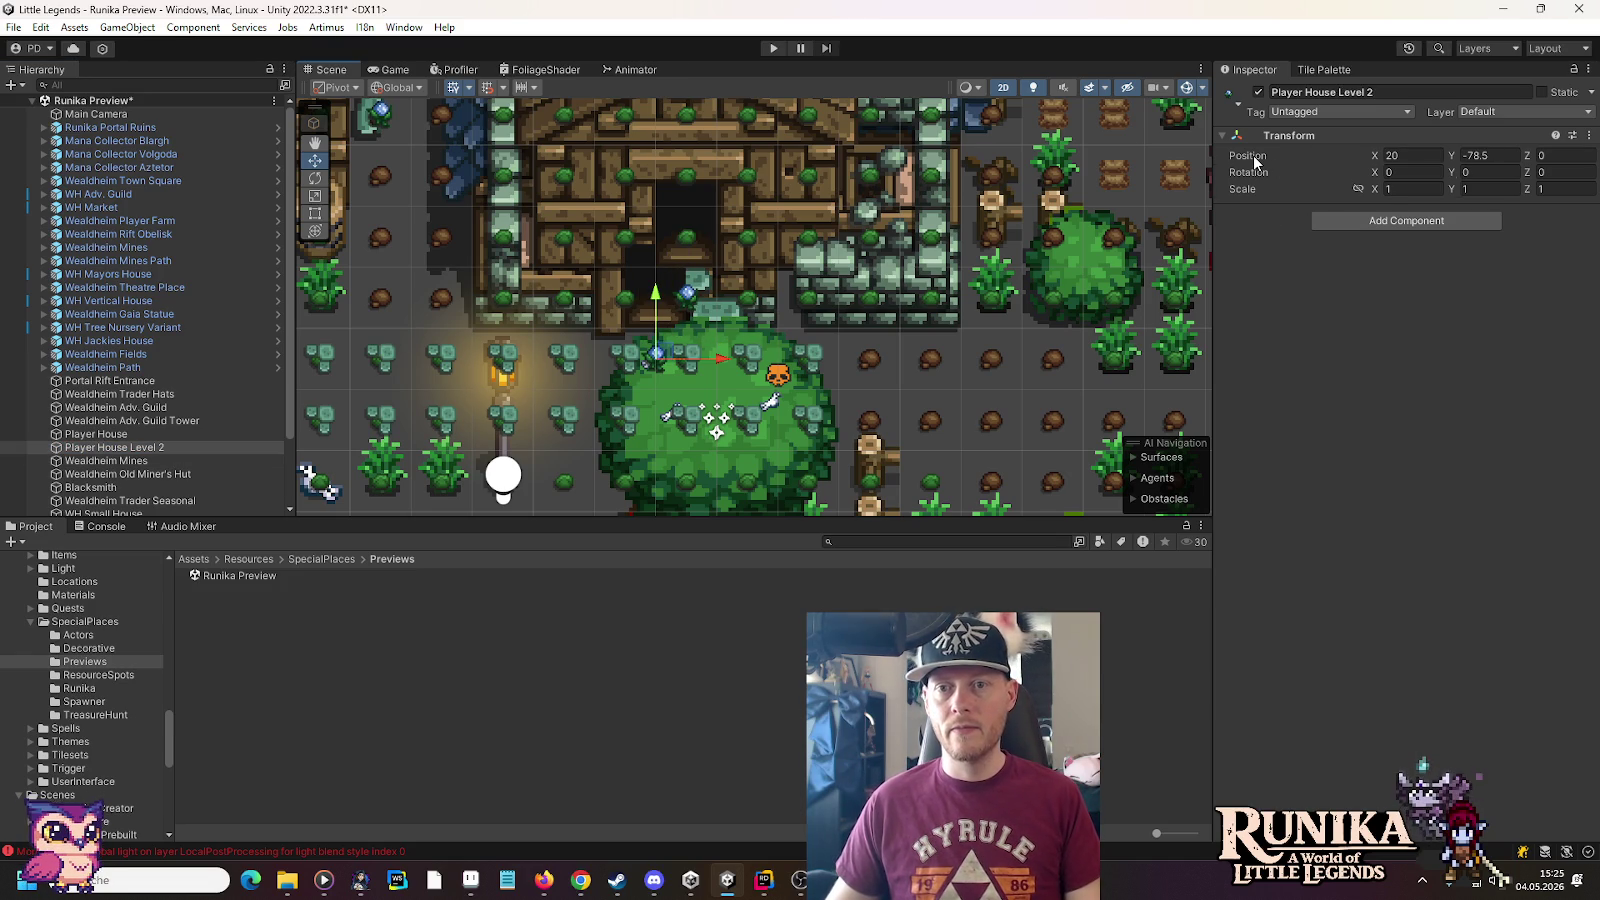
key(ctrl+s)
click(1504, 155)
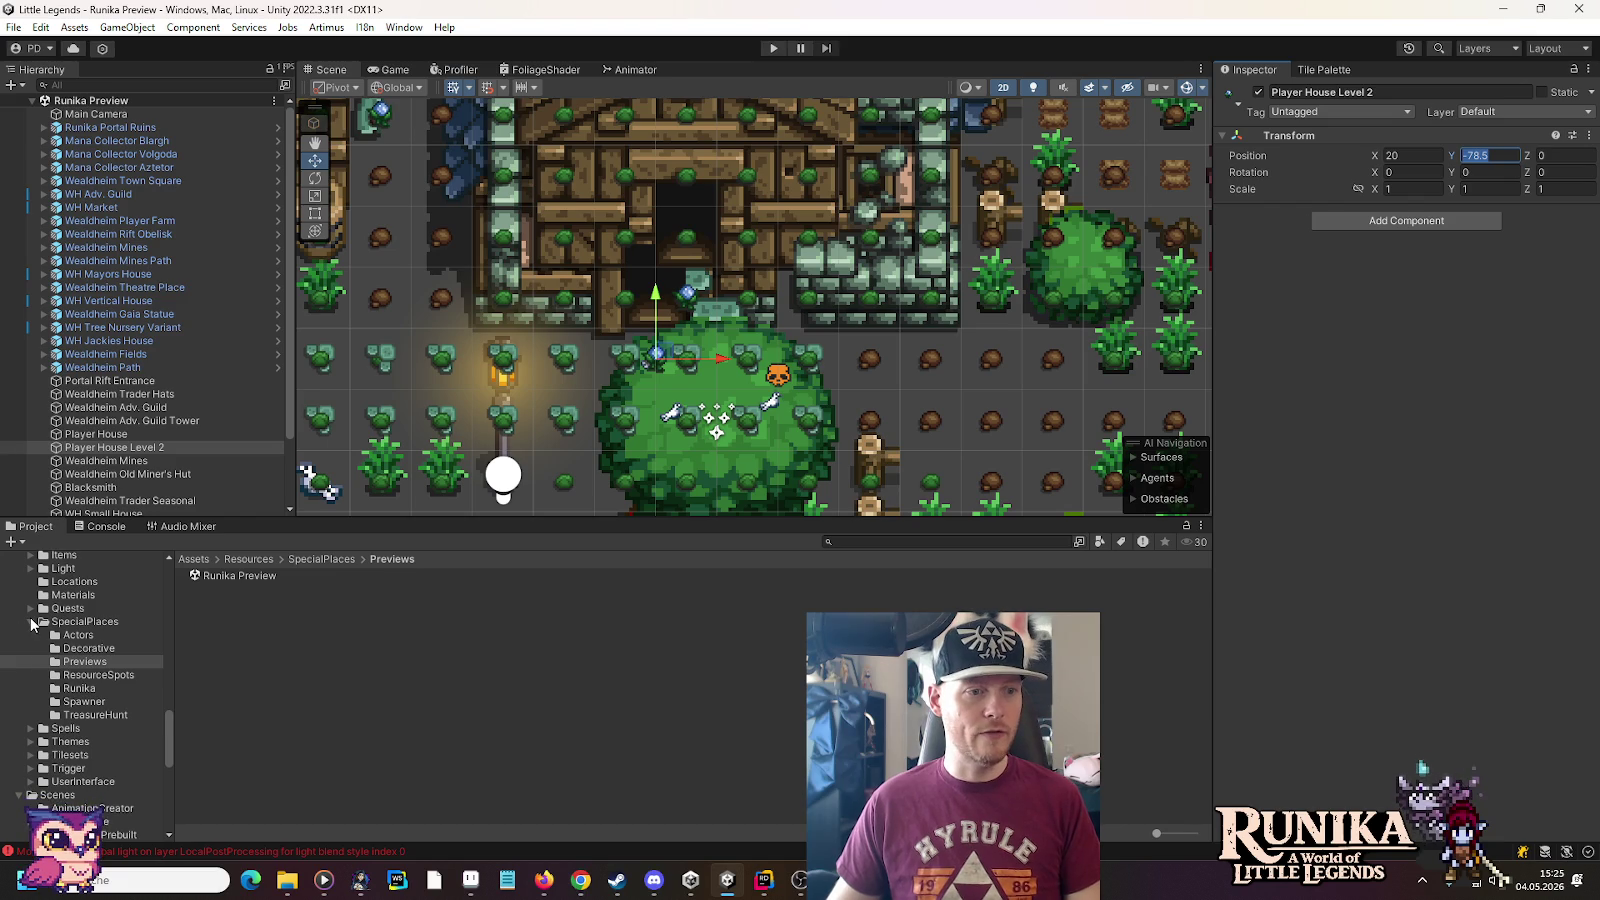
Select the Player House Level 2 (Outside) connection asset in the Player House scenes folder
click(31, 622)
scroll(80, 720, down, 2)
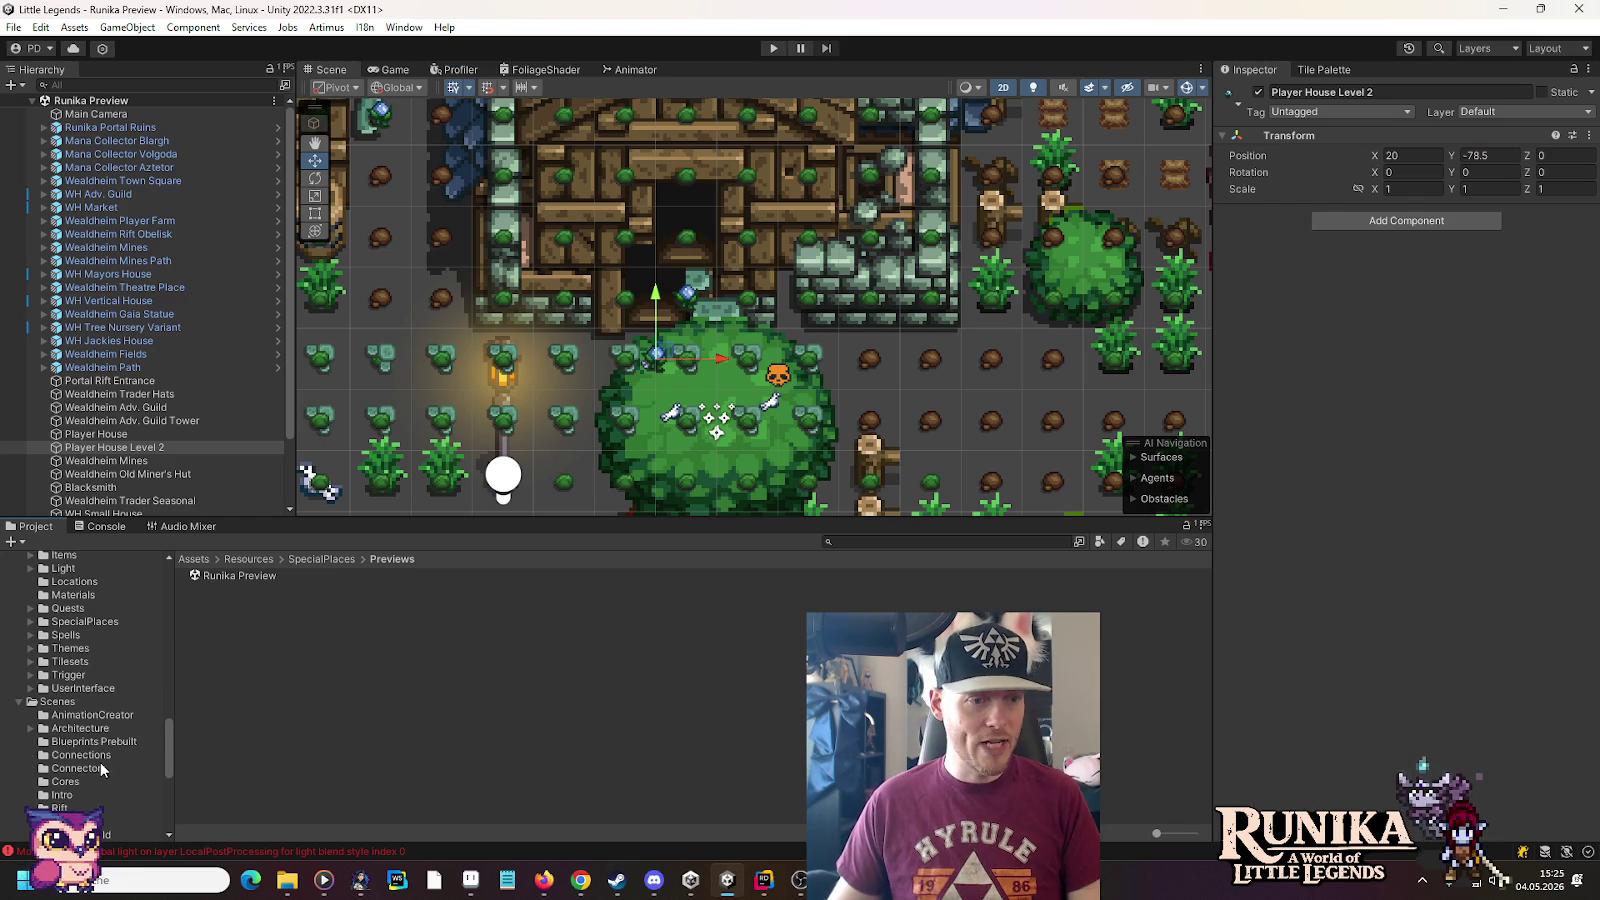
scroll(94, 745, down, 4)
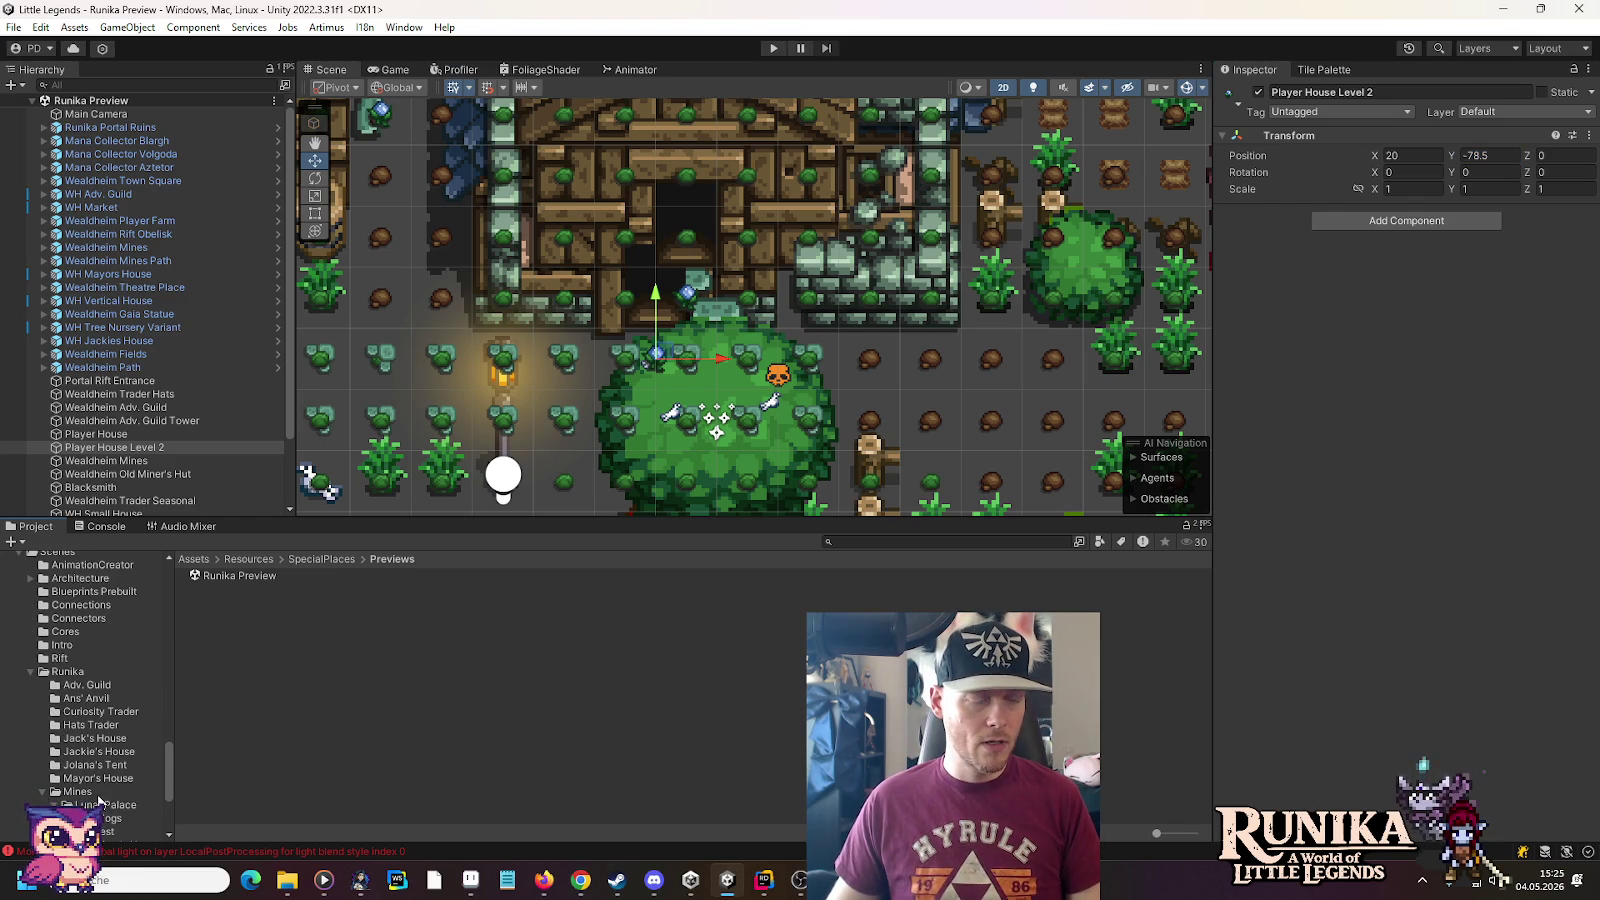
scroll(93, 683, up, 4)
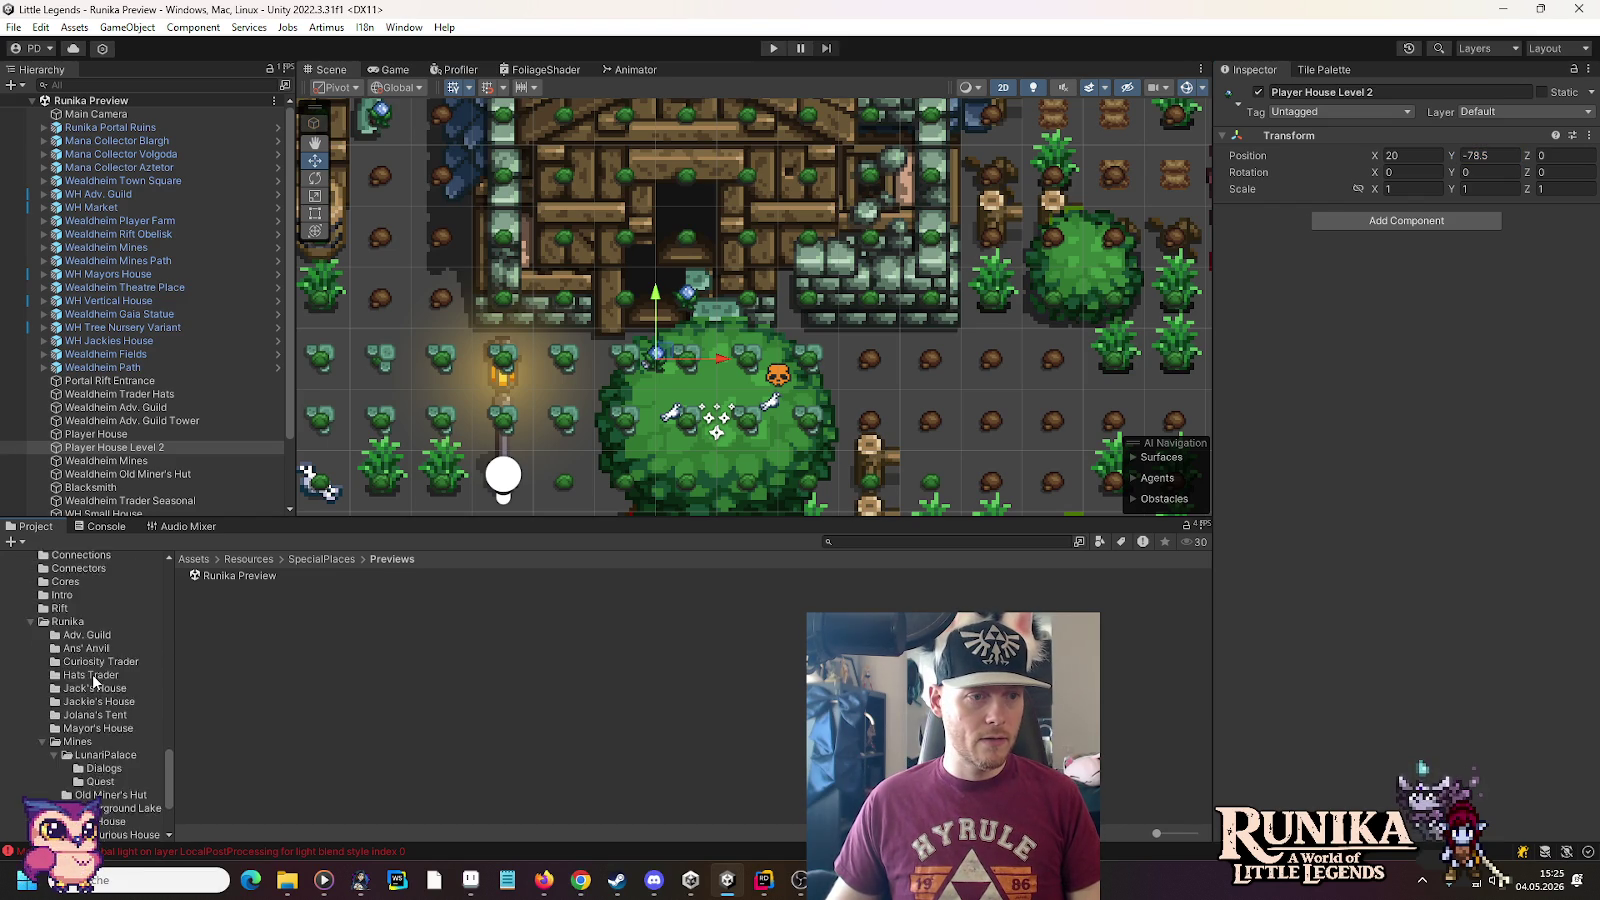
scroll(93, 683, down, 3)
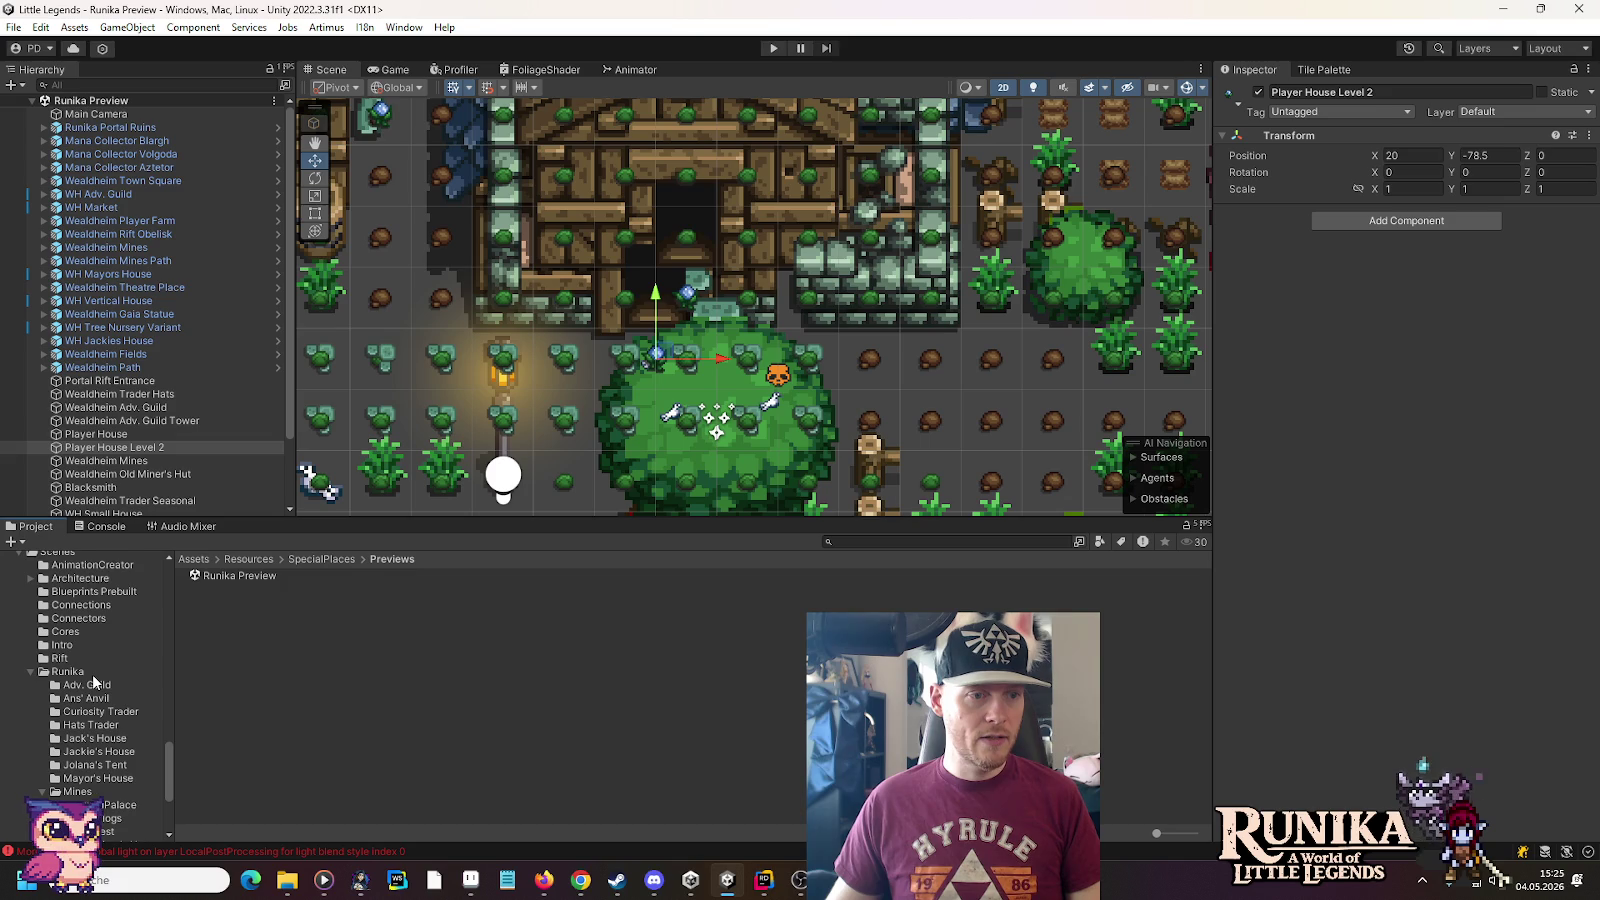
scroll(93, 683, down, 3)
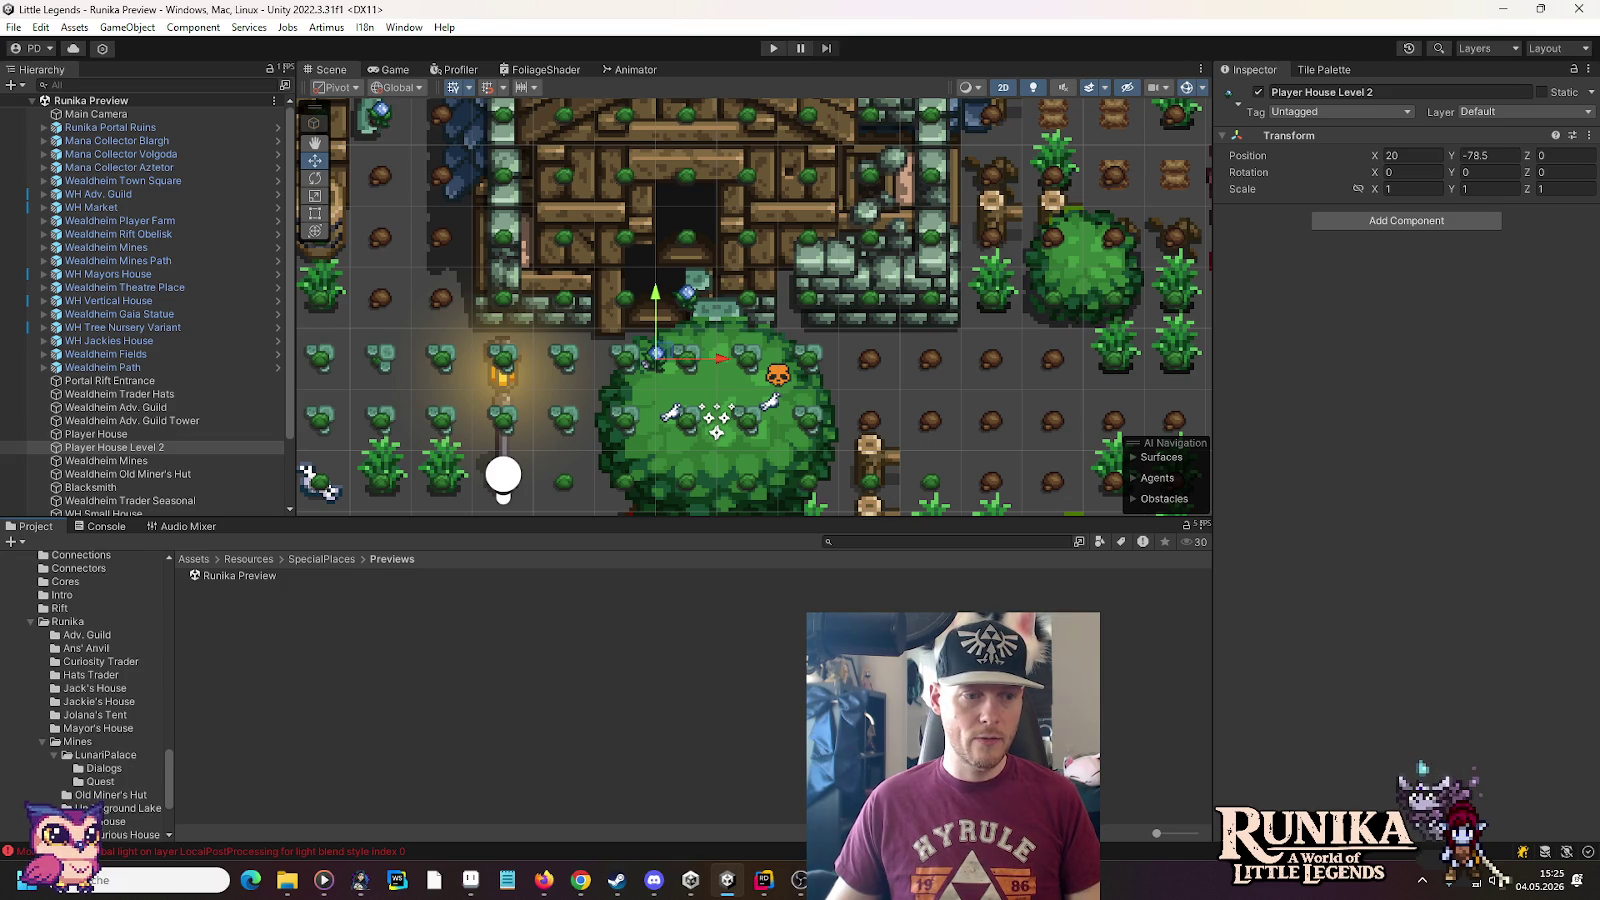
click(100, 821)
click(298, 681)
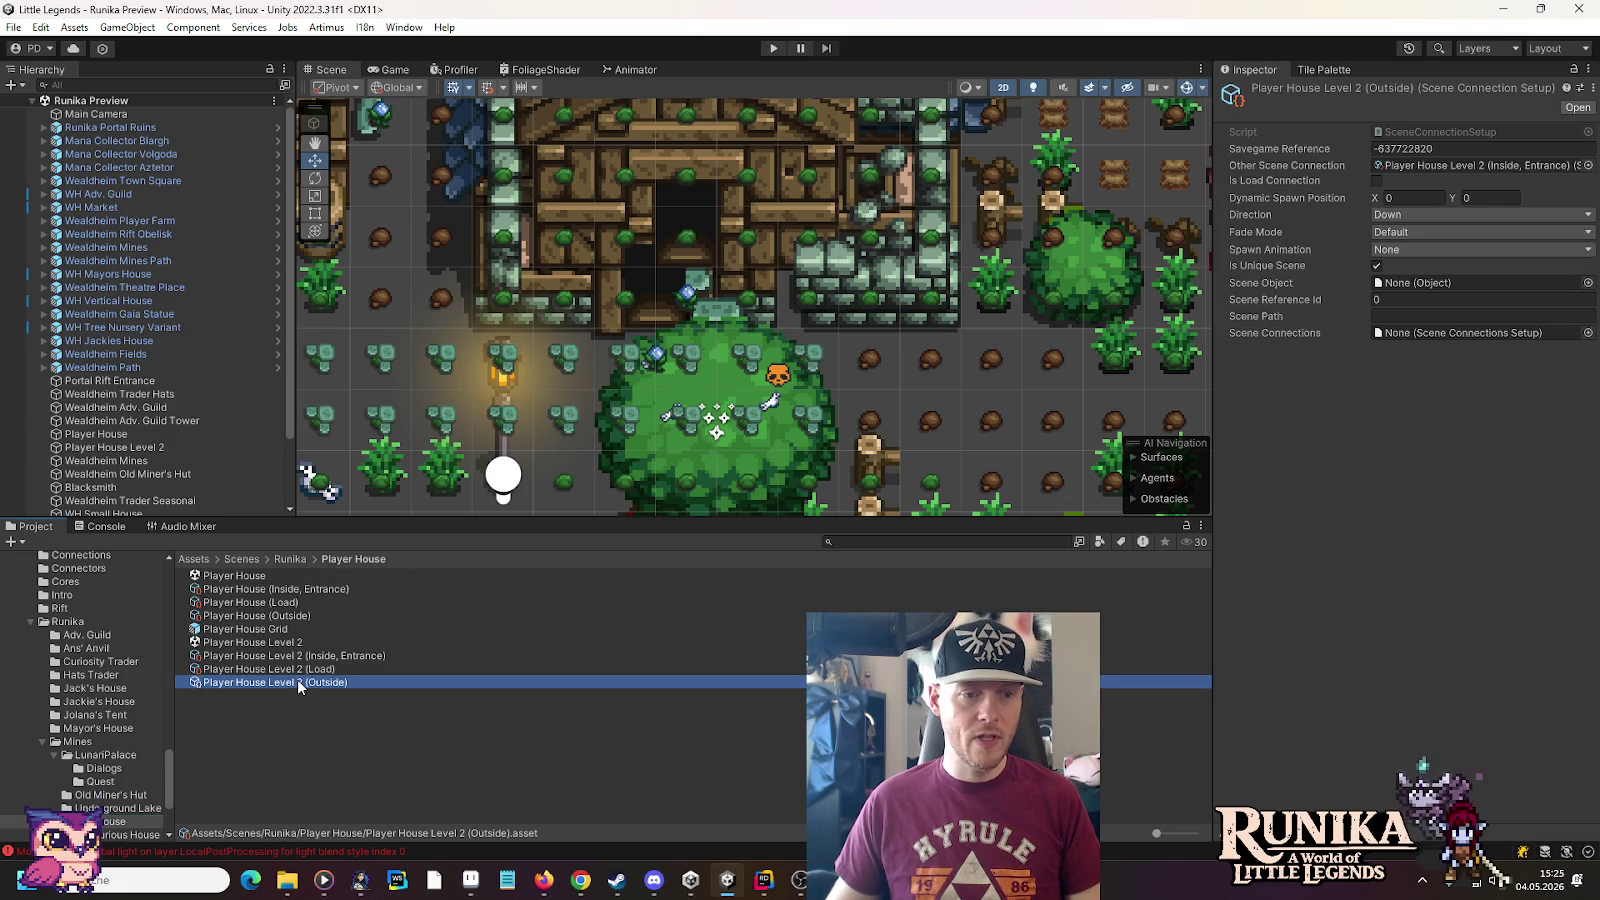
Set the connection's Dynamic Spawn Position to X 20, Y -78.5, then bring Paint forward
click(1420, 199)
text(20)
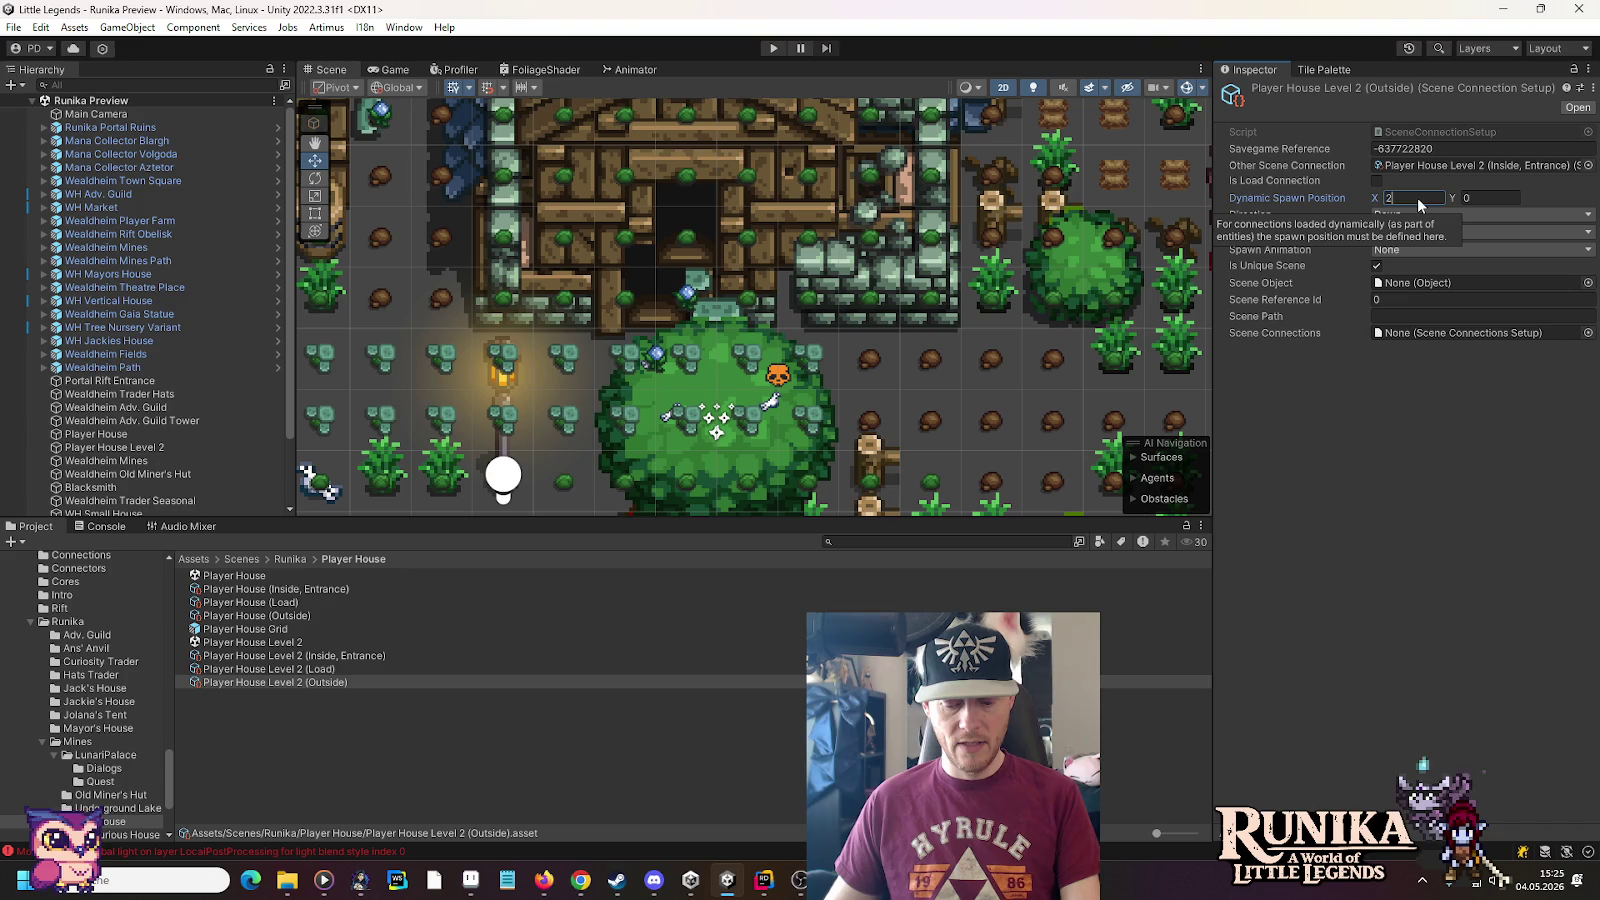
key(Tab)
text(-78.5)
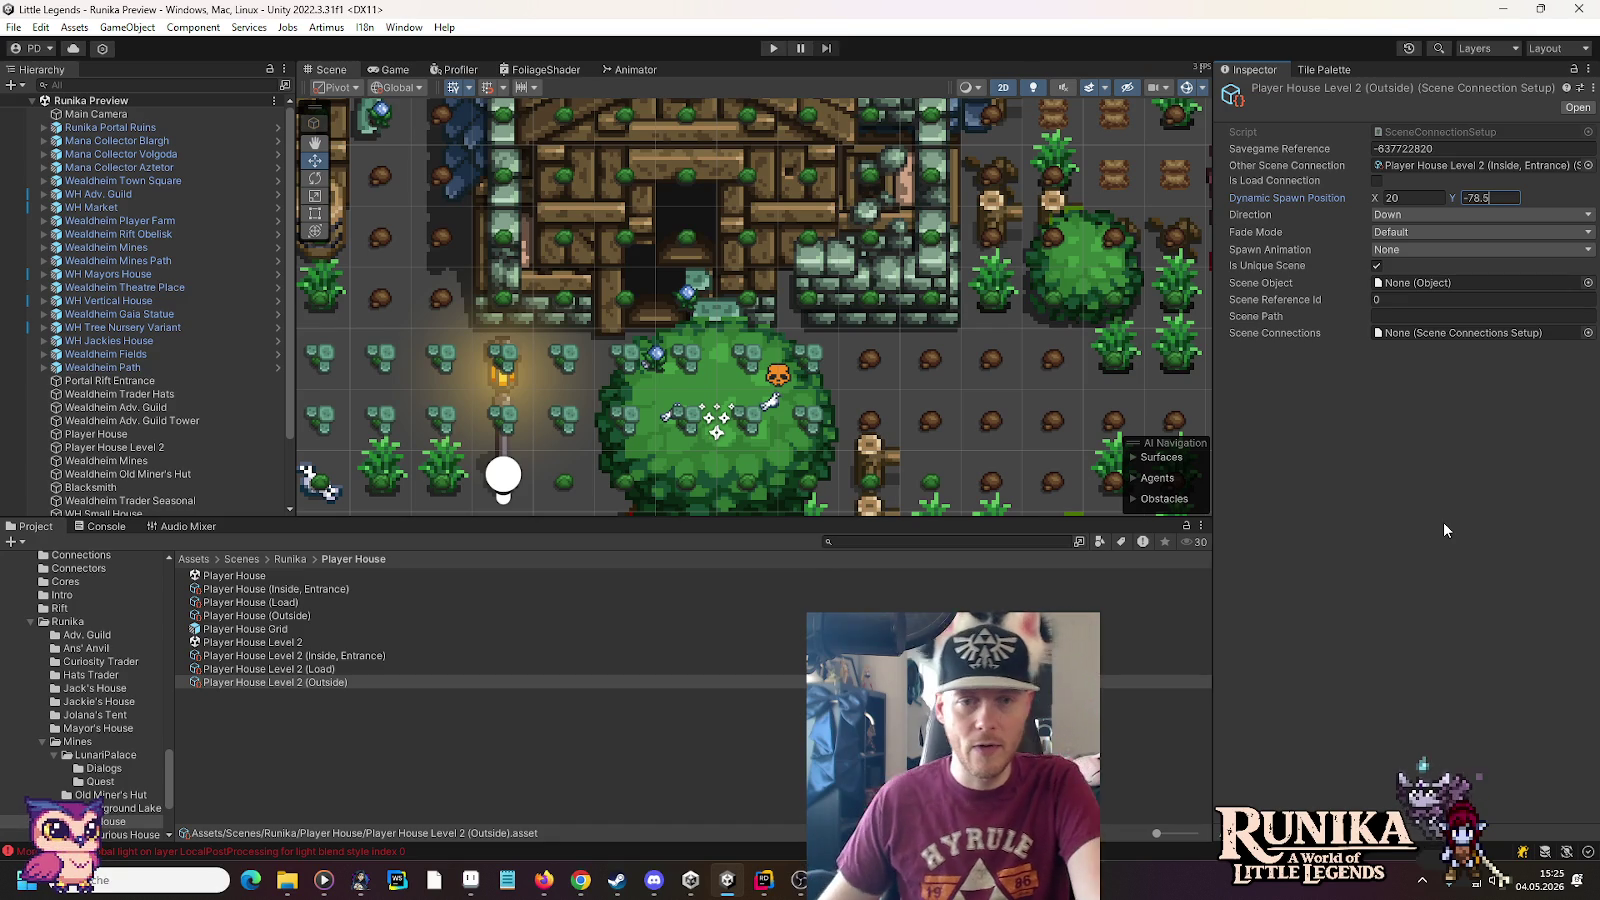
click(434, 880)
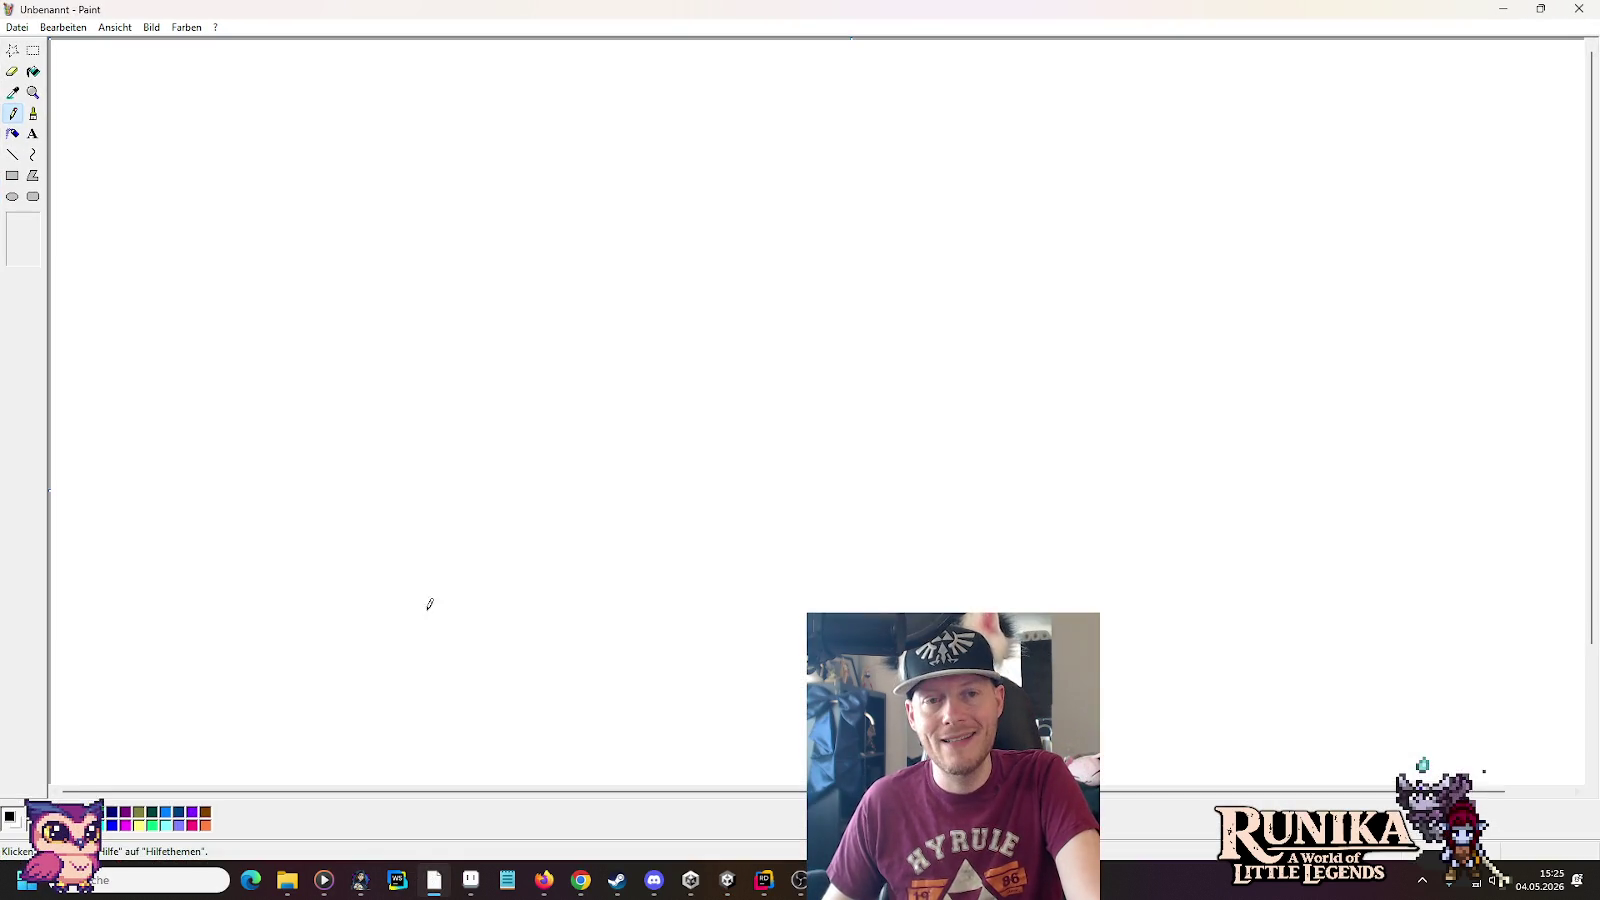
Enlarge the Paint canvas twice and fill all of it with black
scroll(930, 441, down, 3)
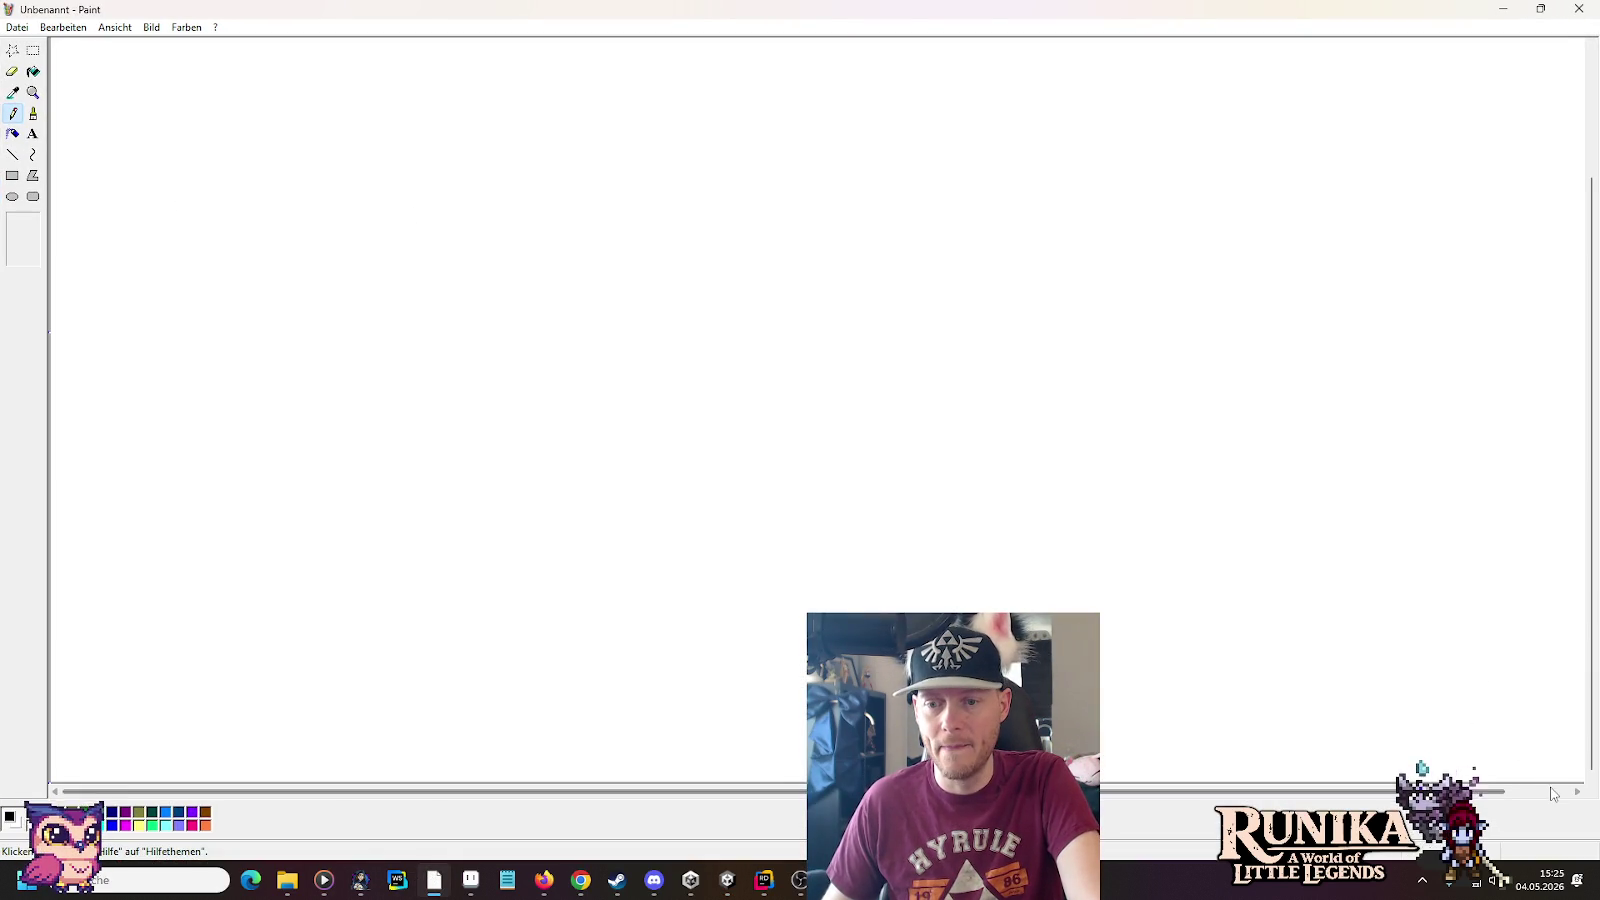
drag(1584, 783, 1072, 479)
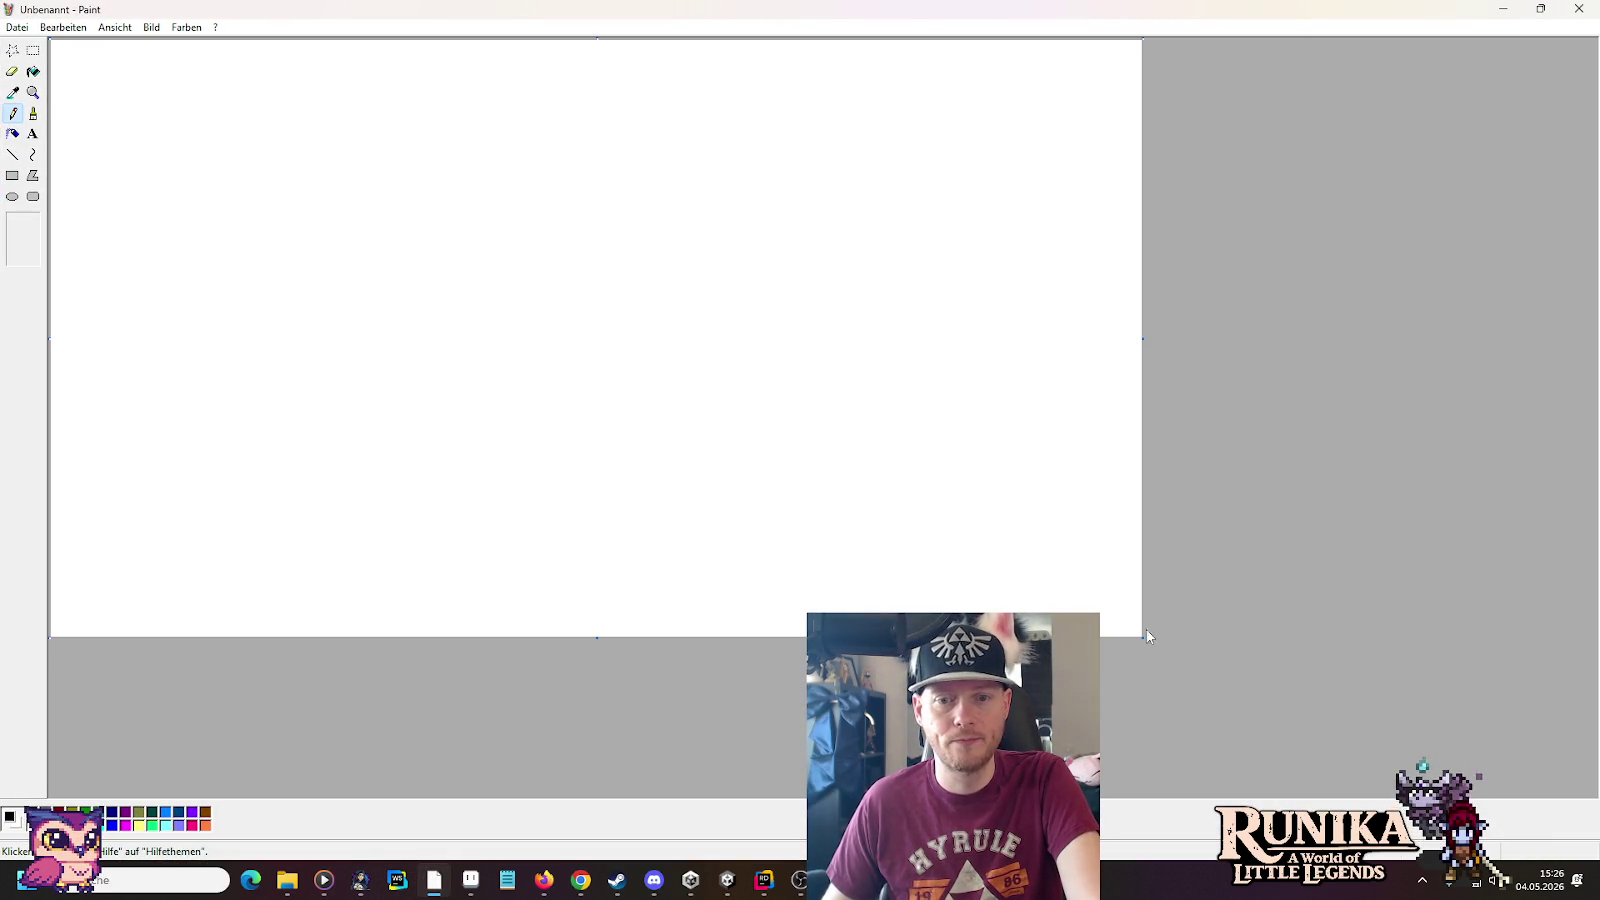
click(33, 71)
click(296, 161)
drag(1141, 637, 1367, 695)
click(1263, 503)
Sketch S1 and S2, two boxes with an arrow from S2, labels D1 and D, and a box under S1
click(13, 114)
drag(421, 90, 423, 140)
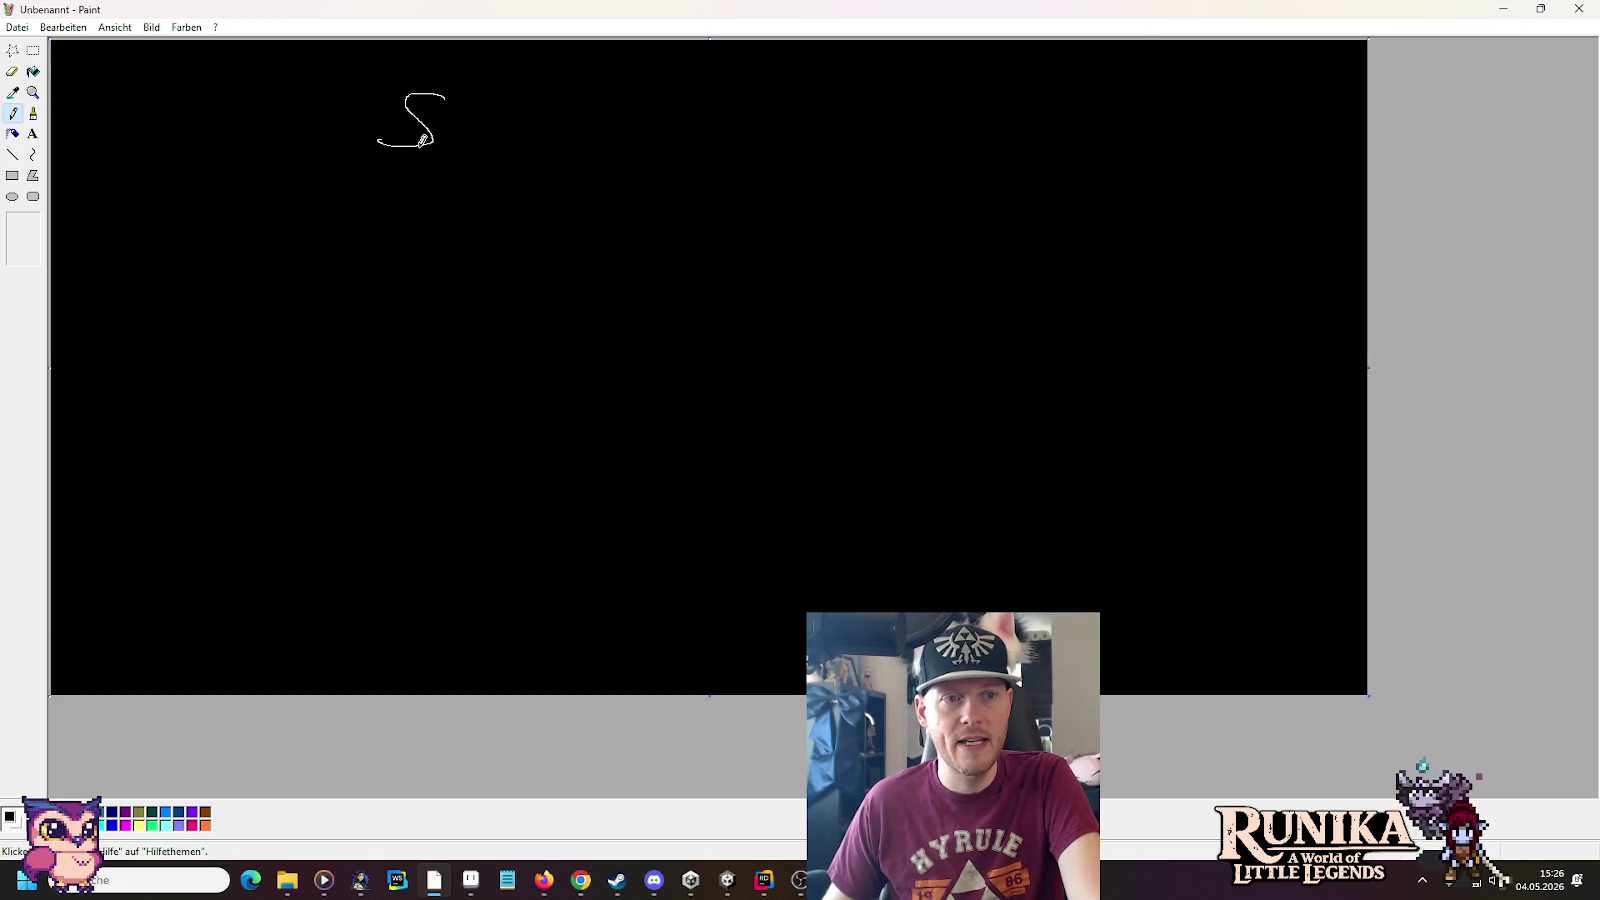
mouse_move(846, 94)
mouse_down()
mouse_move(799, 151)
mouse_move(895, 157)
mouse_up()
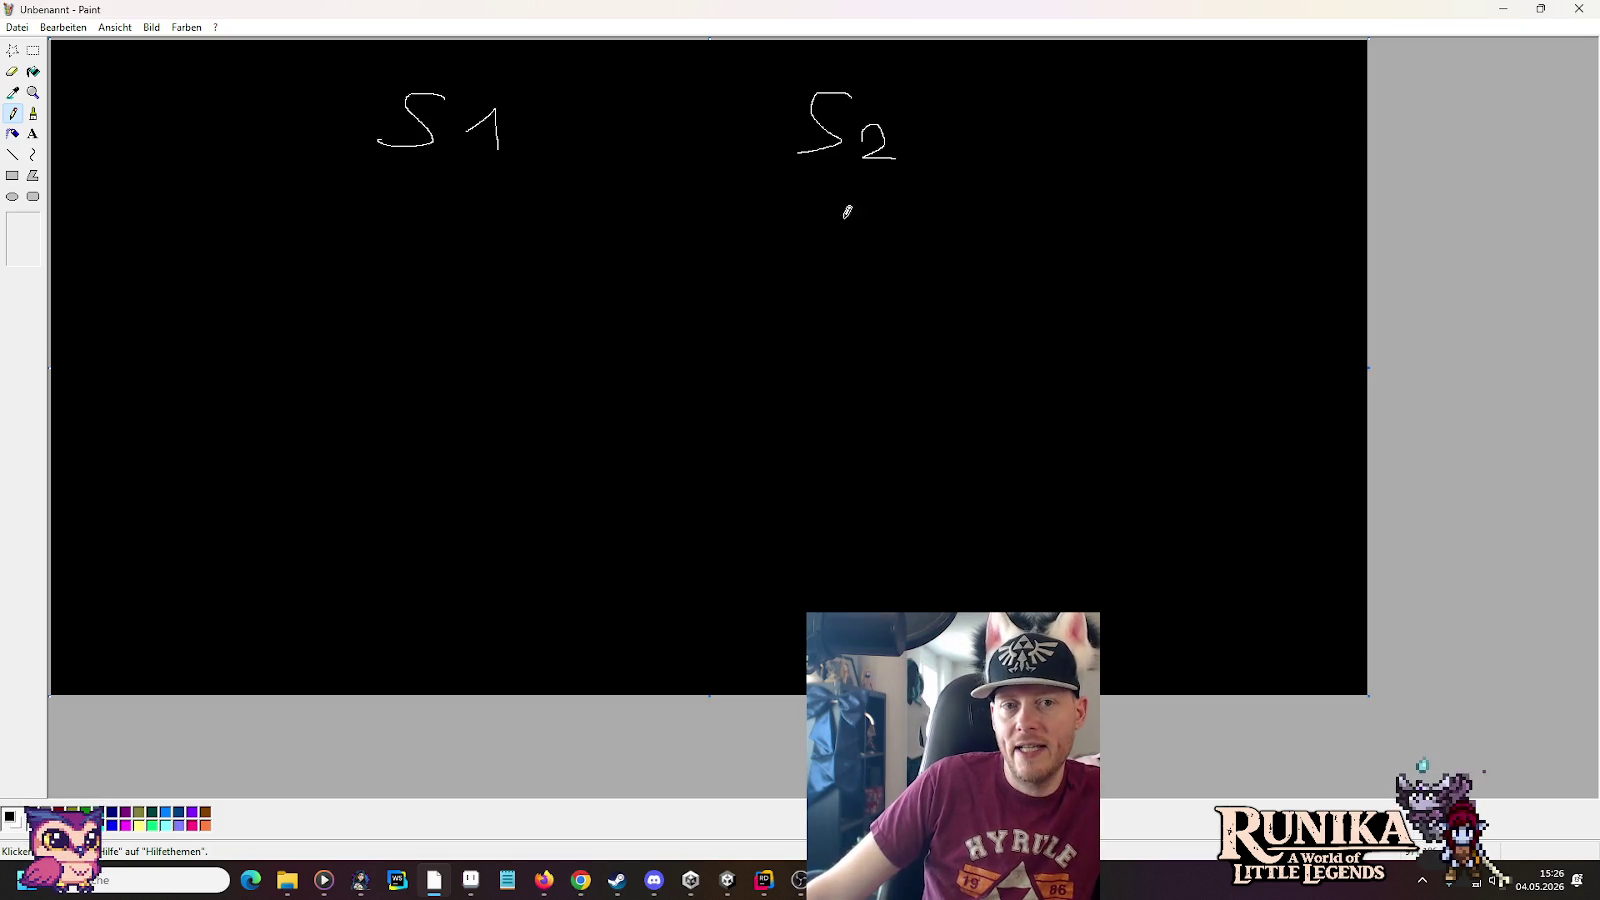
mouse_move(990, 100)
mouse_down()
mouse_move(996, 178)
mouse_move(1158, 187)
mouse_up()
mouse_move(988, 86)
mouse_down()
mouse_move(1183, 92)
mouse_move(1176, 198)
mouse_up()
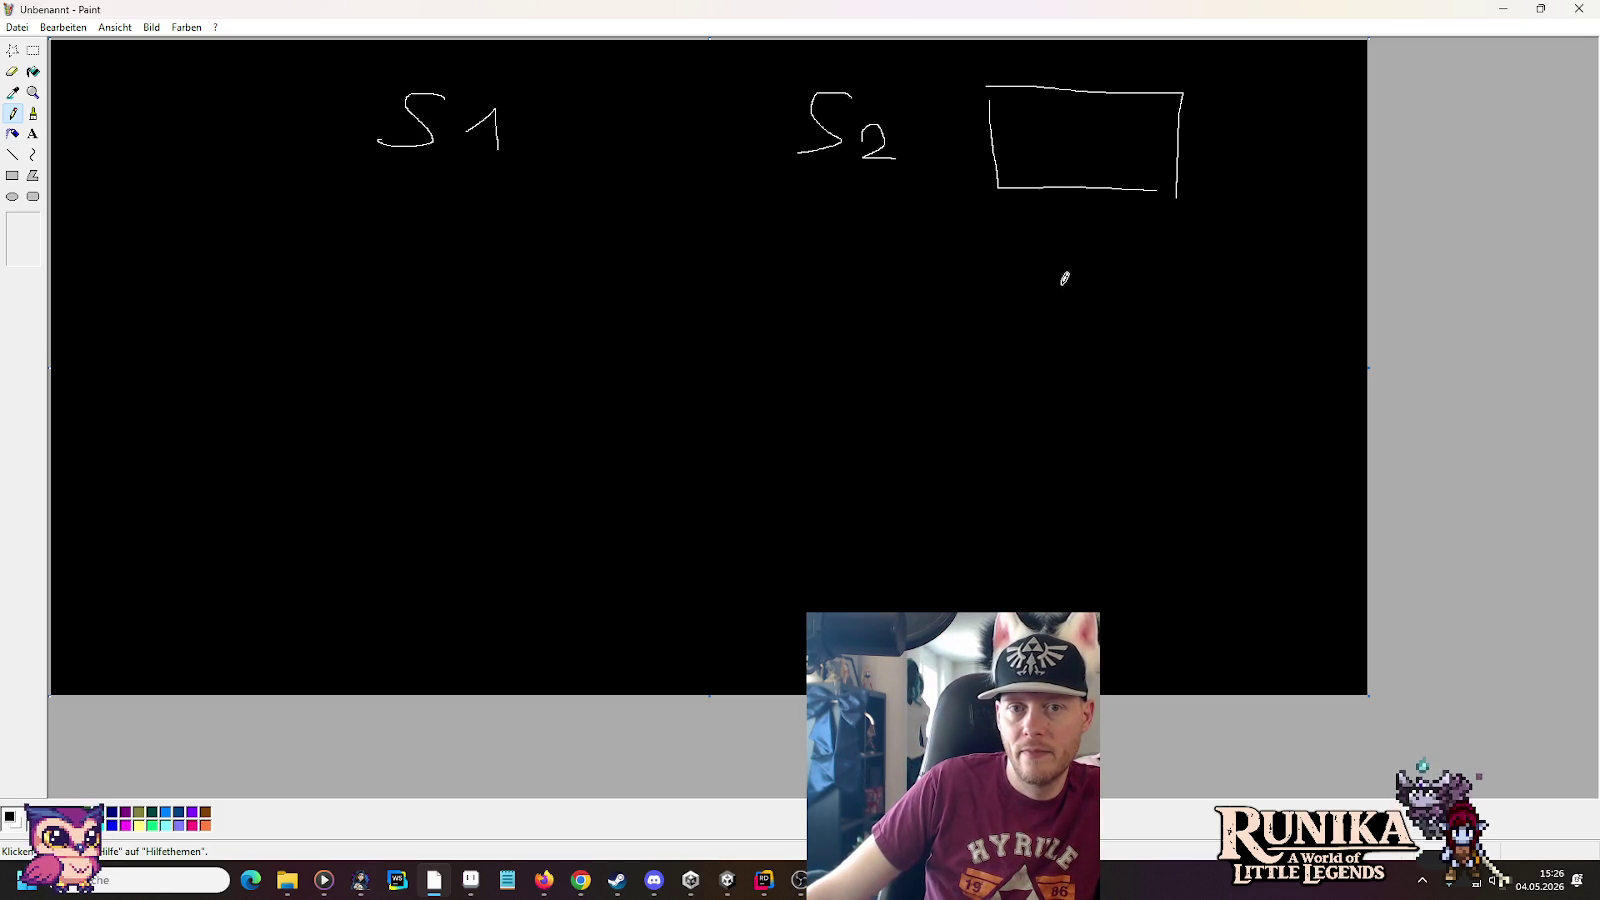
mouse_move(995, 262)
mouse_down()
mouse_move(1193, 266)
mouse_move(1195, 380)
mouse_move(1008, 376)
mouse_move(1006, 266)
mouse_up()
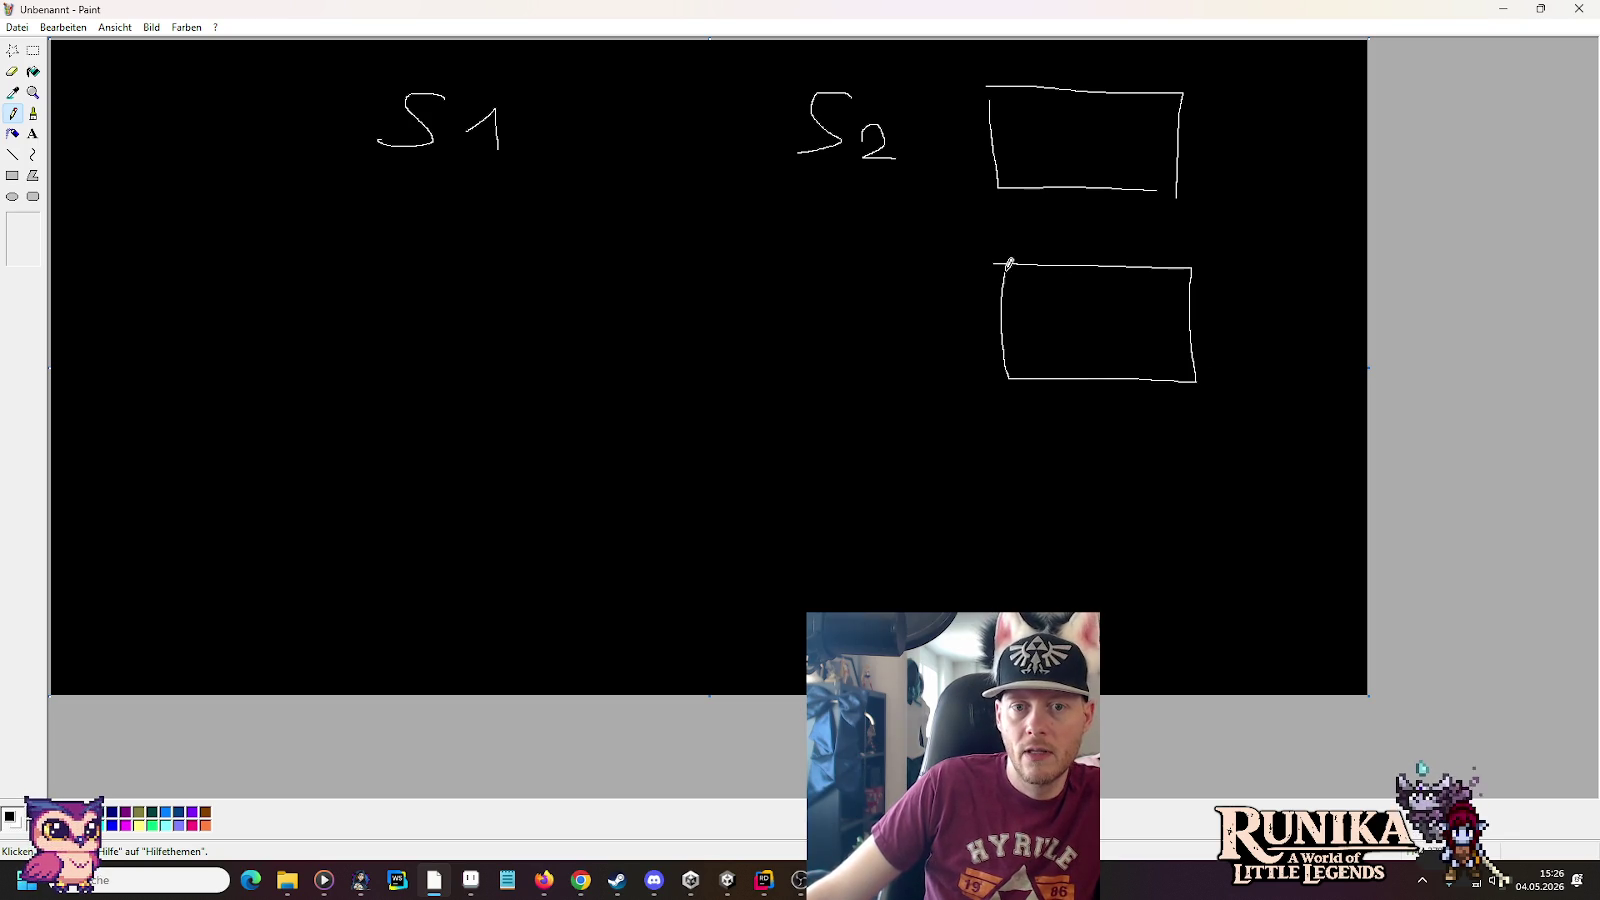
mouse_move(906, 129)
mouse_down()
mouse_move(971, 130)
mouse_move(975, 277)
mouse_up()
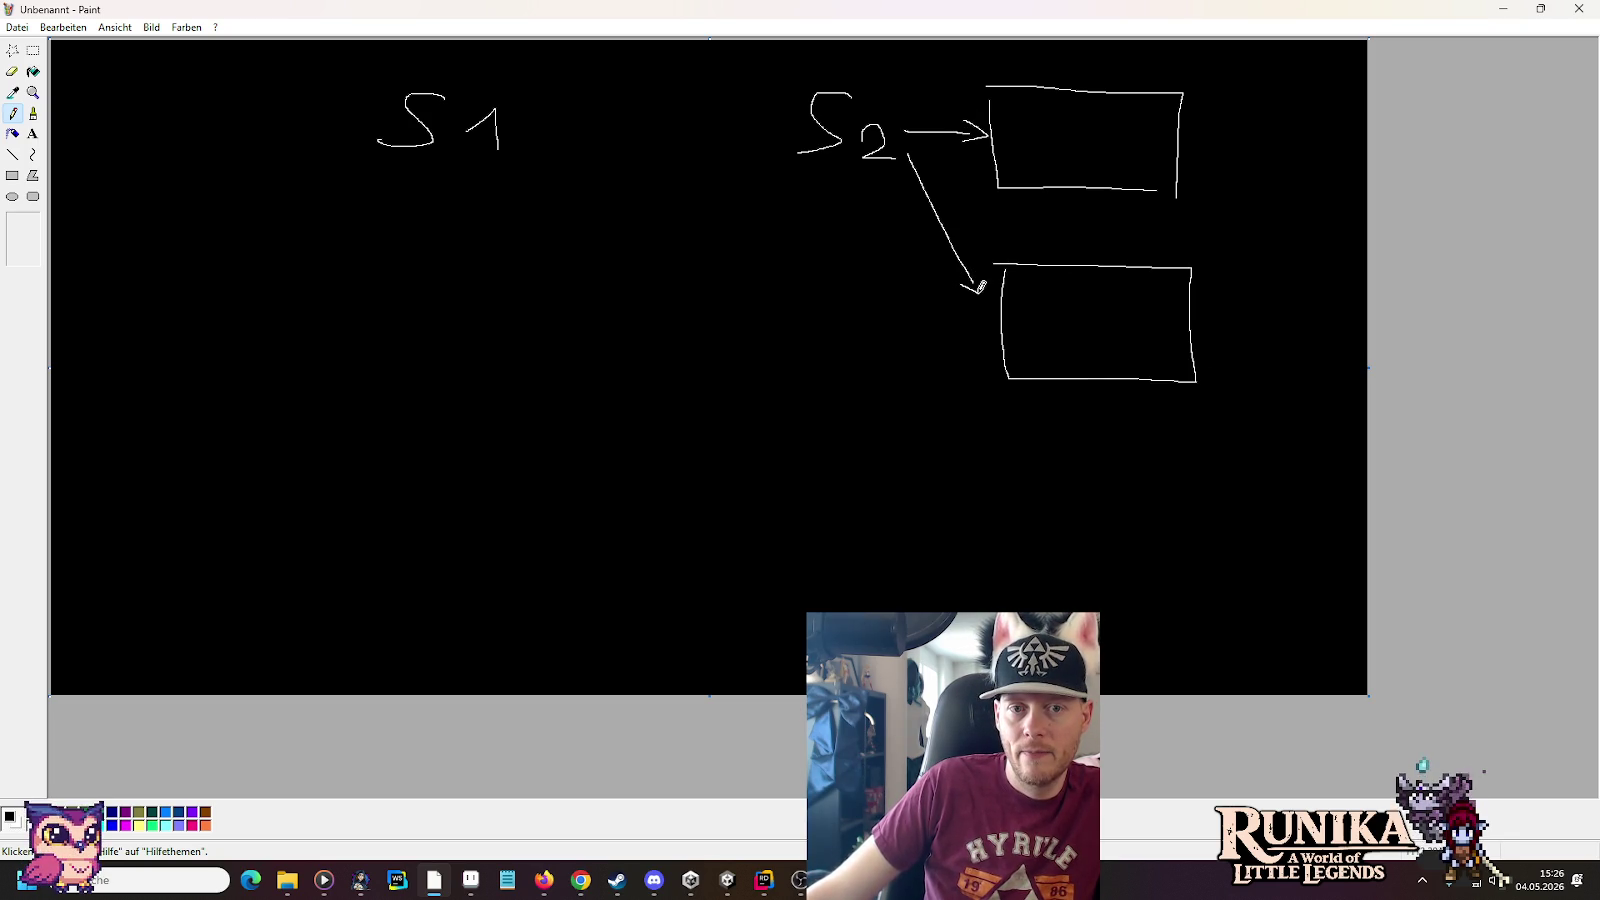
mouse_move(1212, 97)
mouse_down()
mouse_move(1260, 125)
mouse_move(1208, 145)
mouse_move(1276, 152)
mouse_up()
mouse_move(1212, 271)
mouse_down()
mouse_move(1236, 325)
mouse_move(1286, 338)
mouse_up()
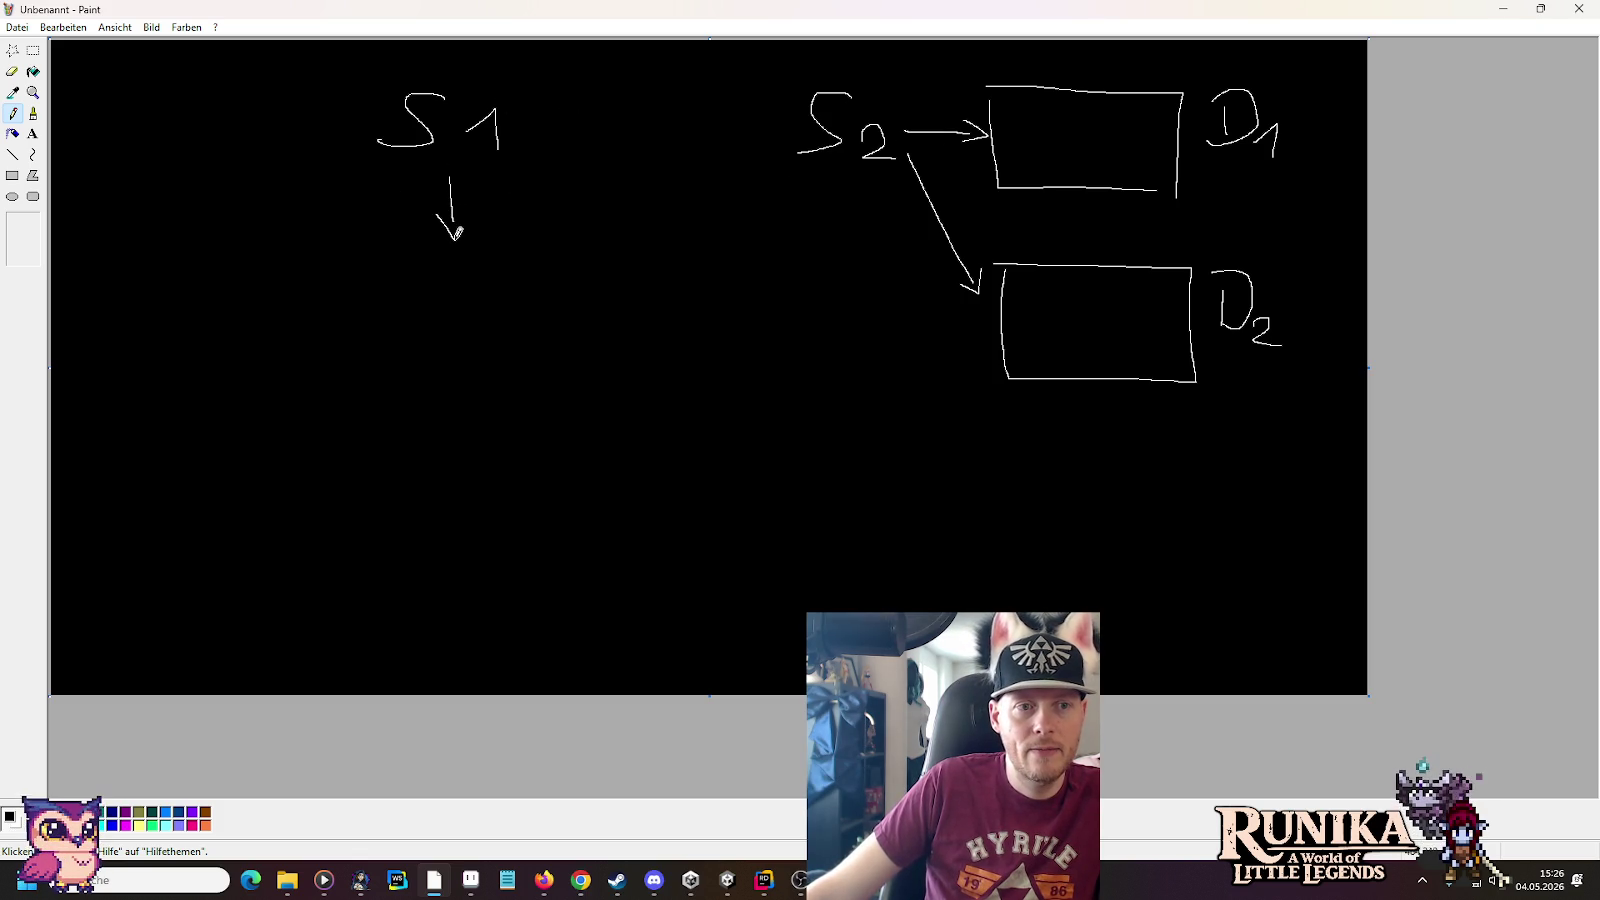
mouse_move(377, 277)
mouse_down()
mouse_move(370, 352)
mouse_move(480, 356)
mouse_move(536, 277)
mouse_move(537, 338)
mouse_move(472, 355)
mouse_up()
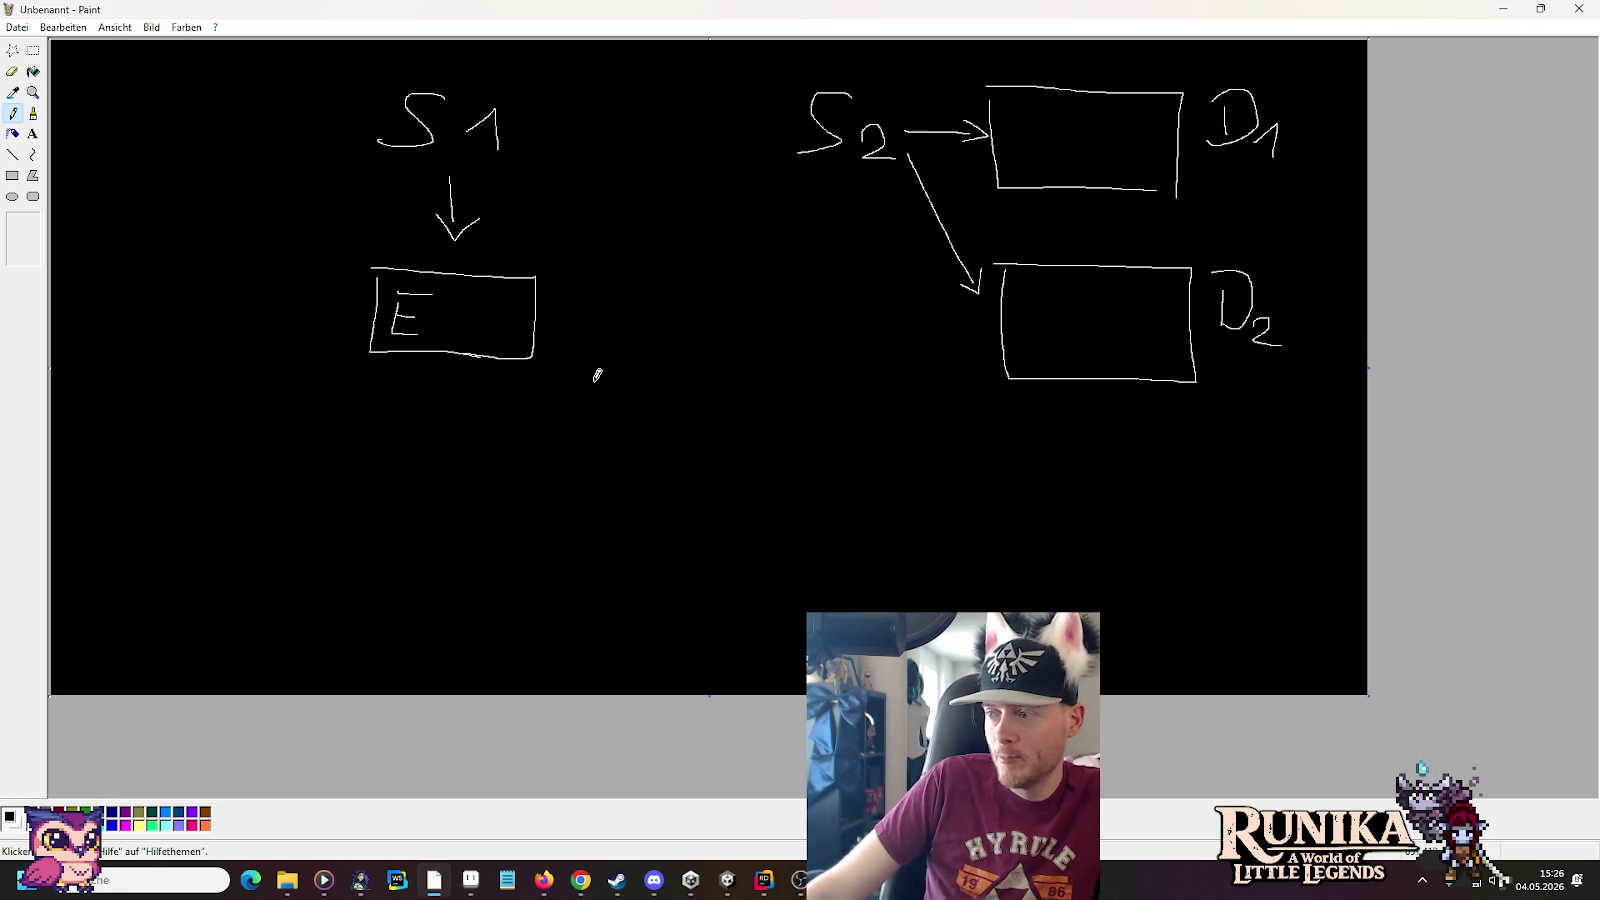
Draw an arrow from box E to S2, write D2 in E, loop D2 back to S2, and add an S below
drag(541, 302, 780, 172)
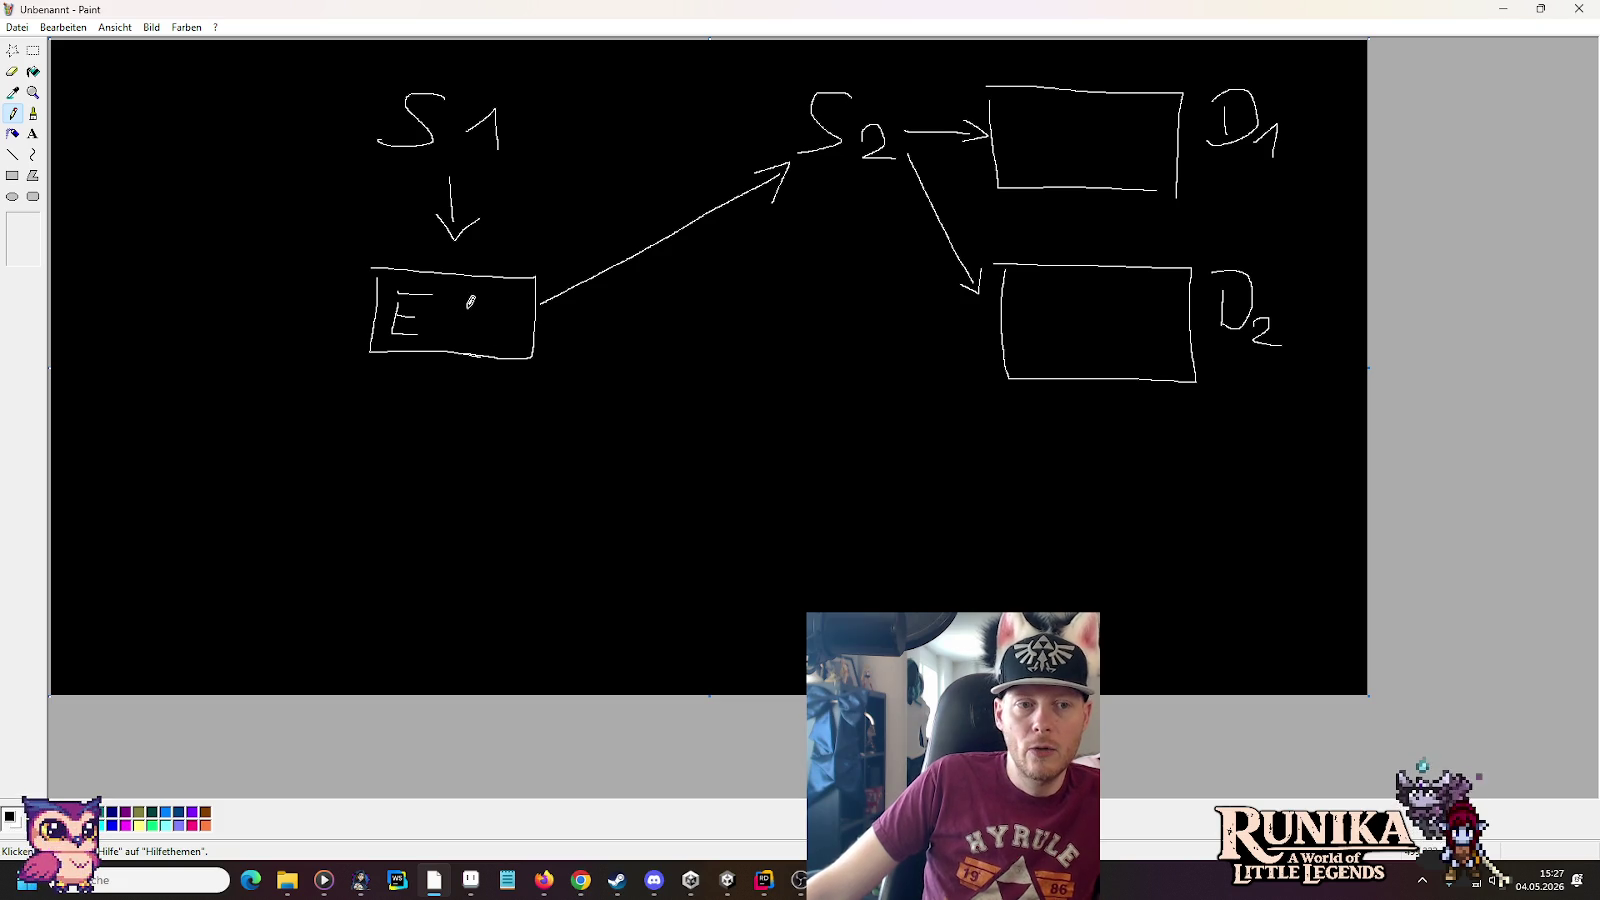
mouse_move(487, 323)
mouse_down()
mouse_move(487, 345)
mouse_move(510, 348)
mouse_up()
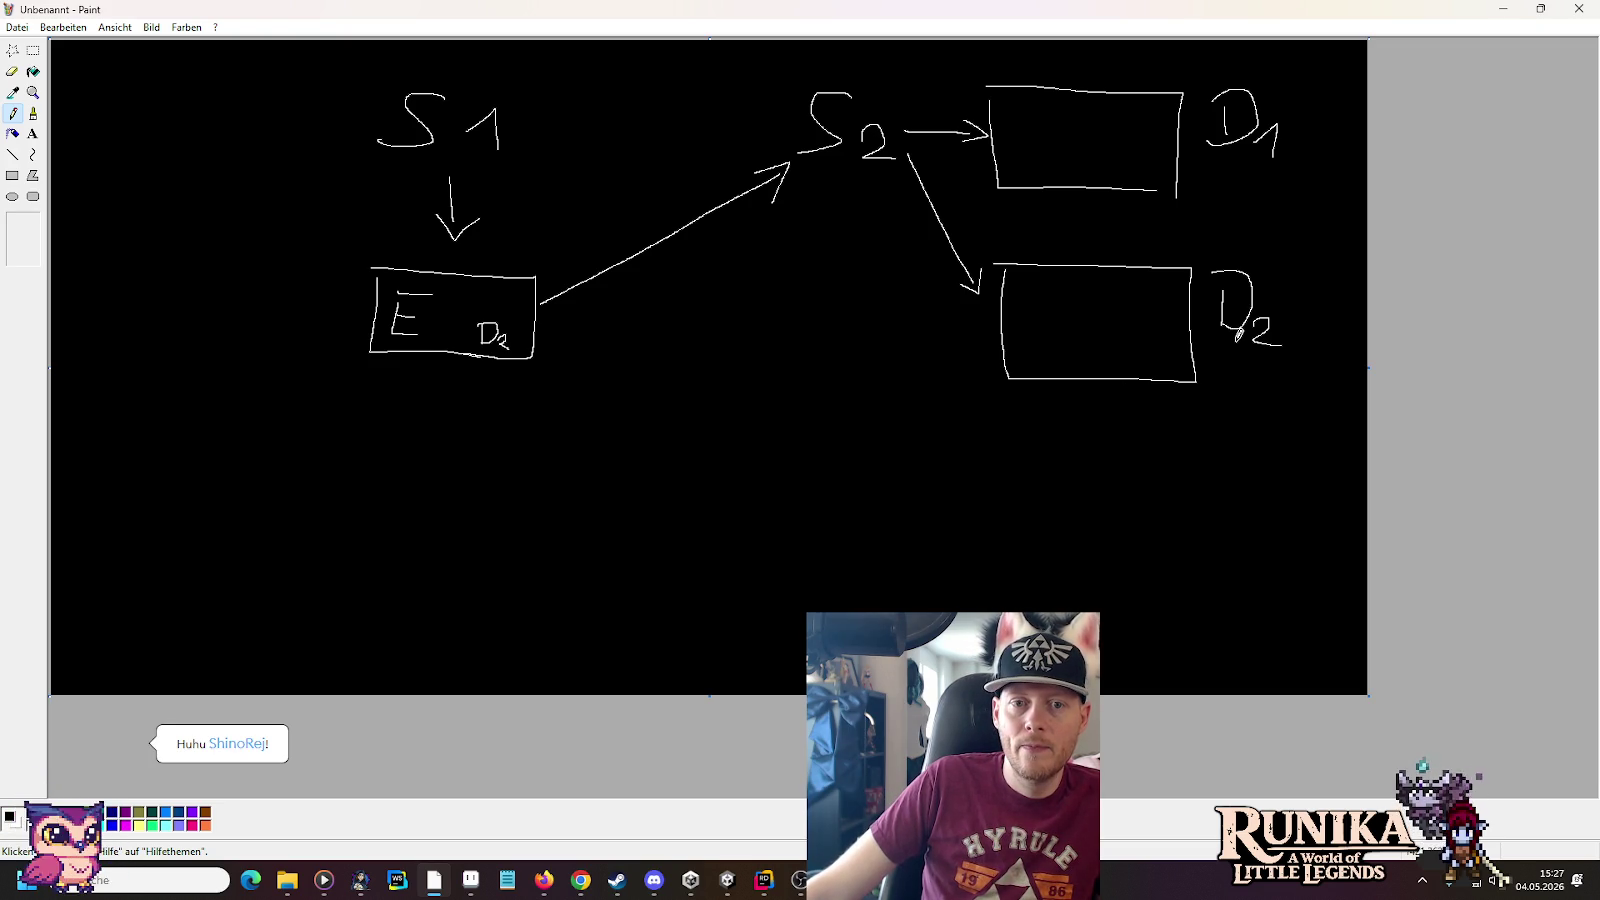
mouse_move(1239, 336)
mouse_down()
mouse_move(1220, 405)
mouse_move(895, 352)
mouse_move(860, 177)
mouse_move(880, 210)
mouse_up()
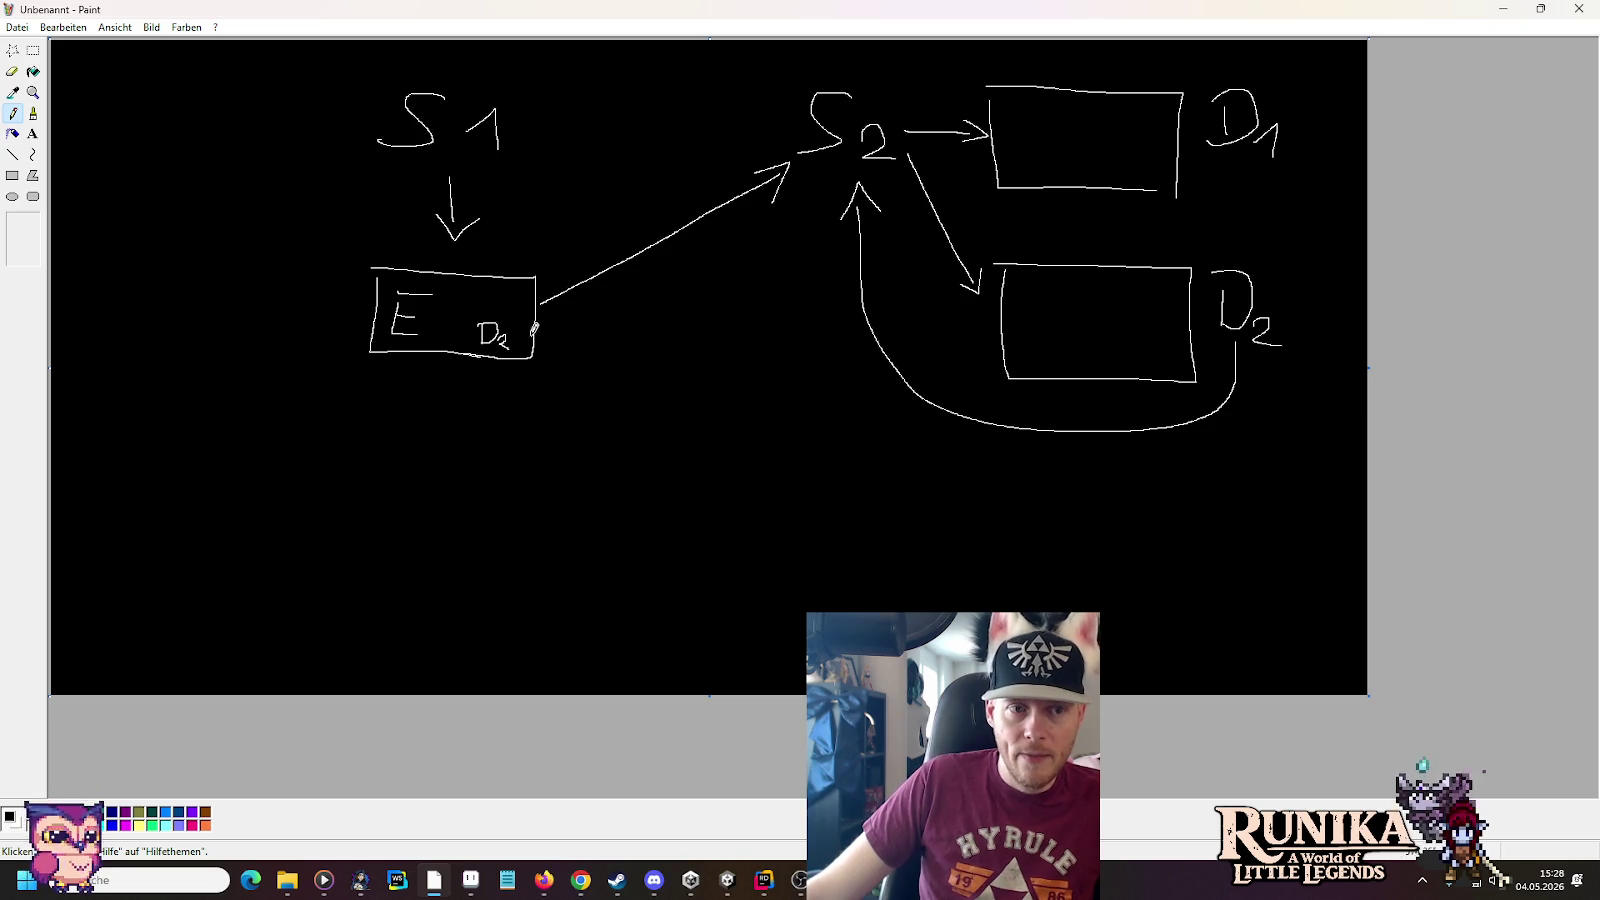
mouse_move(854, 491)
mouse_down()
mouse_move(822, 563)
mouse_move(890, 574)
mouse_move(838, 594)
mouse_up()
Make the new letter S3, add arrows into it from E and D2, and minimize Paint
mouse_move(541, 318)
mouse_down()
mouse_move(790, 508)
mouse_move(764, 521)
mouse_up()
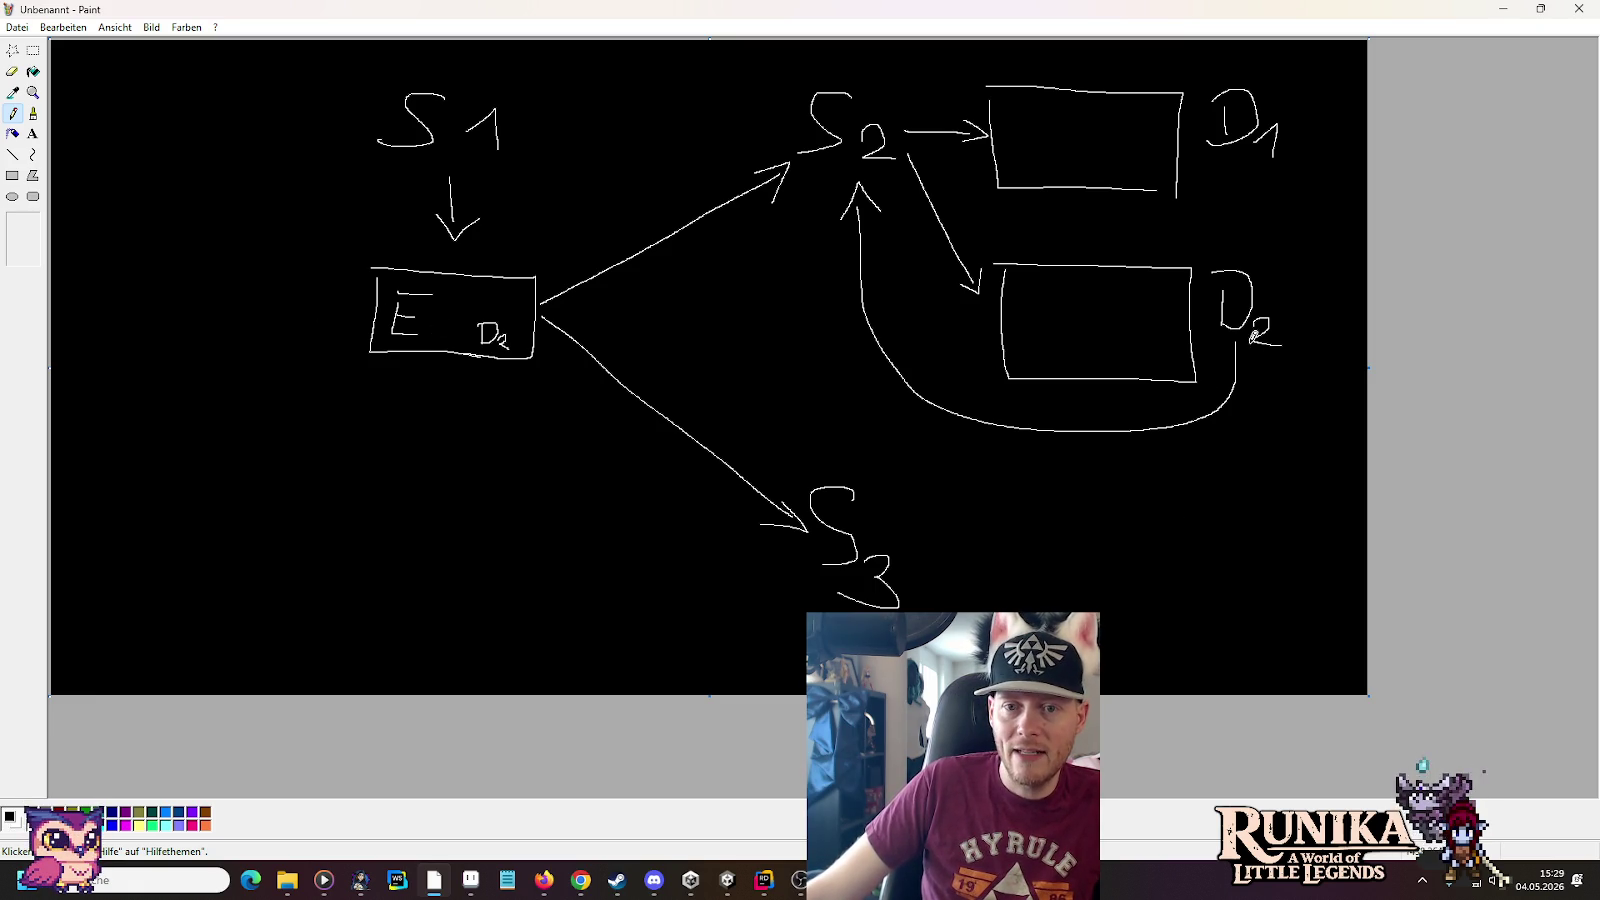
mouse_move(1243, 338)
mouse_down()
mouse_move(1222, 432)
mouse_move(808, 455)
mouse_move(815, 470)
mouse_move(852, 463)
mouse_up()
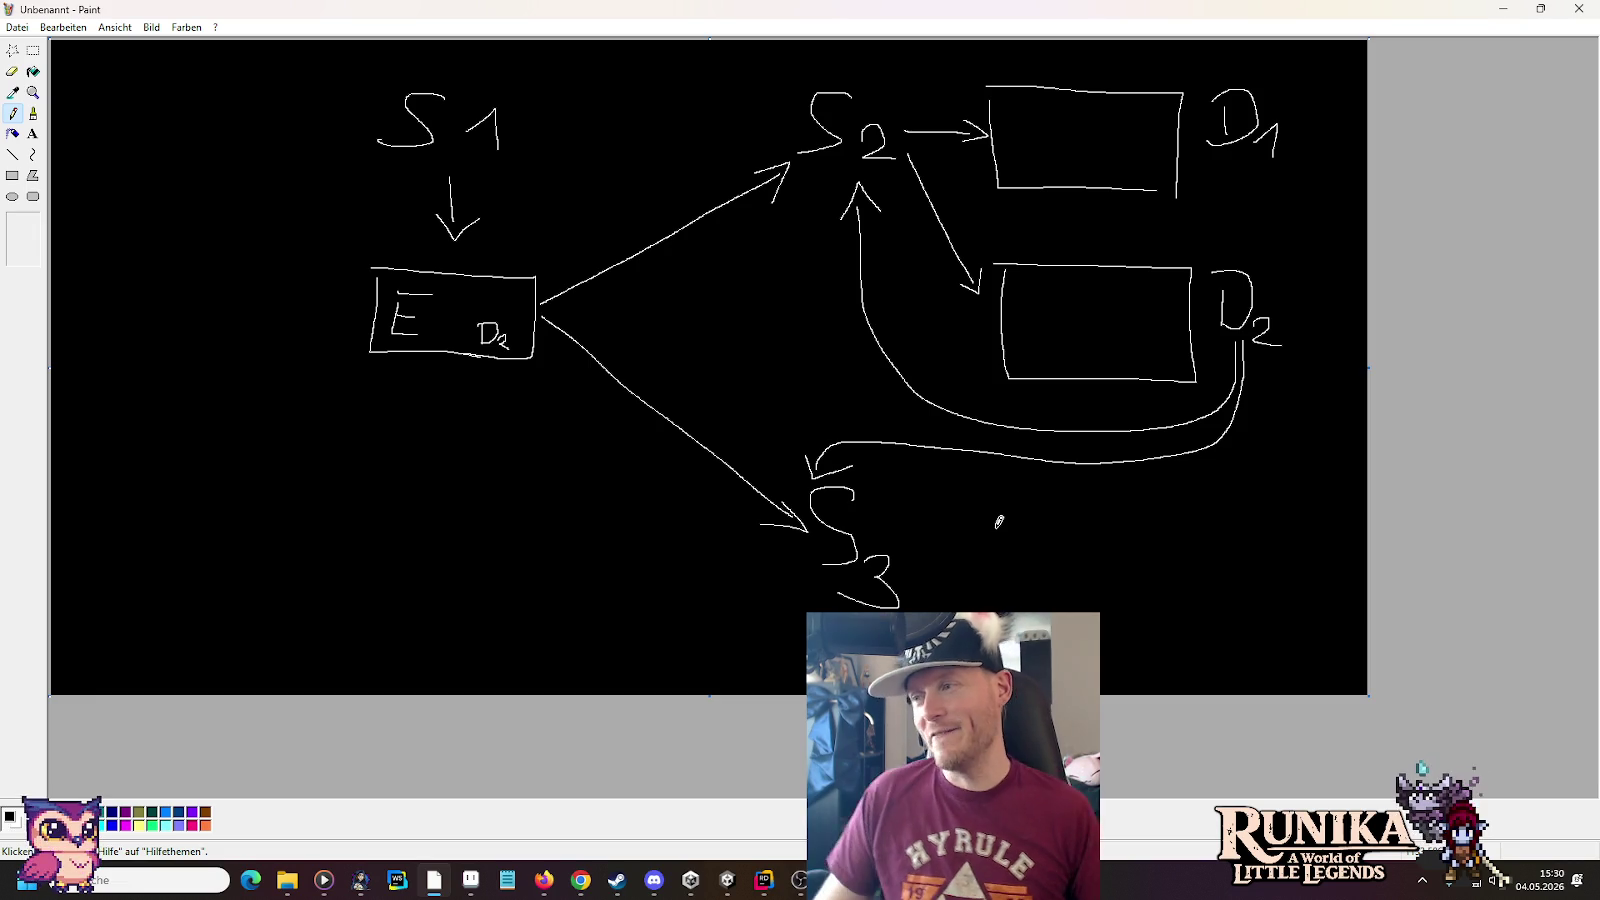
click(1505, 8)
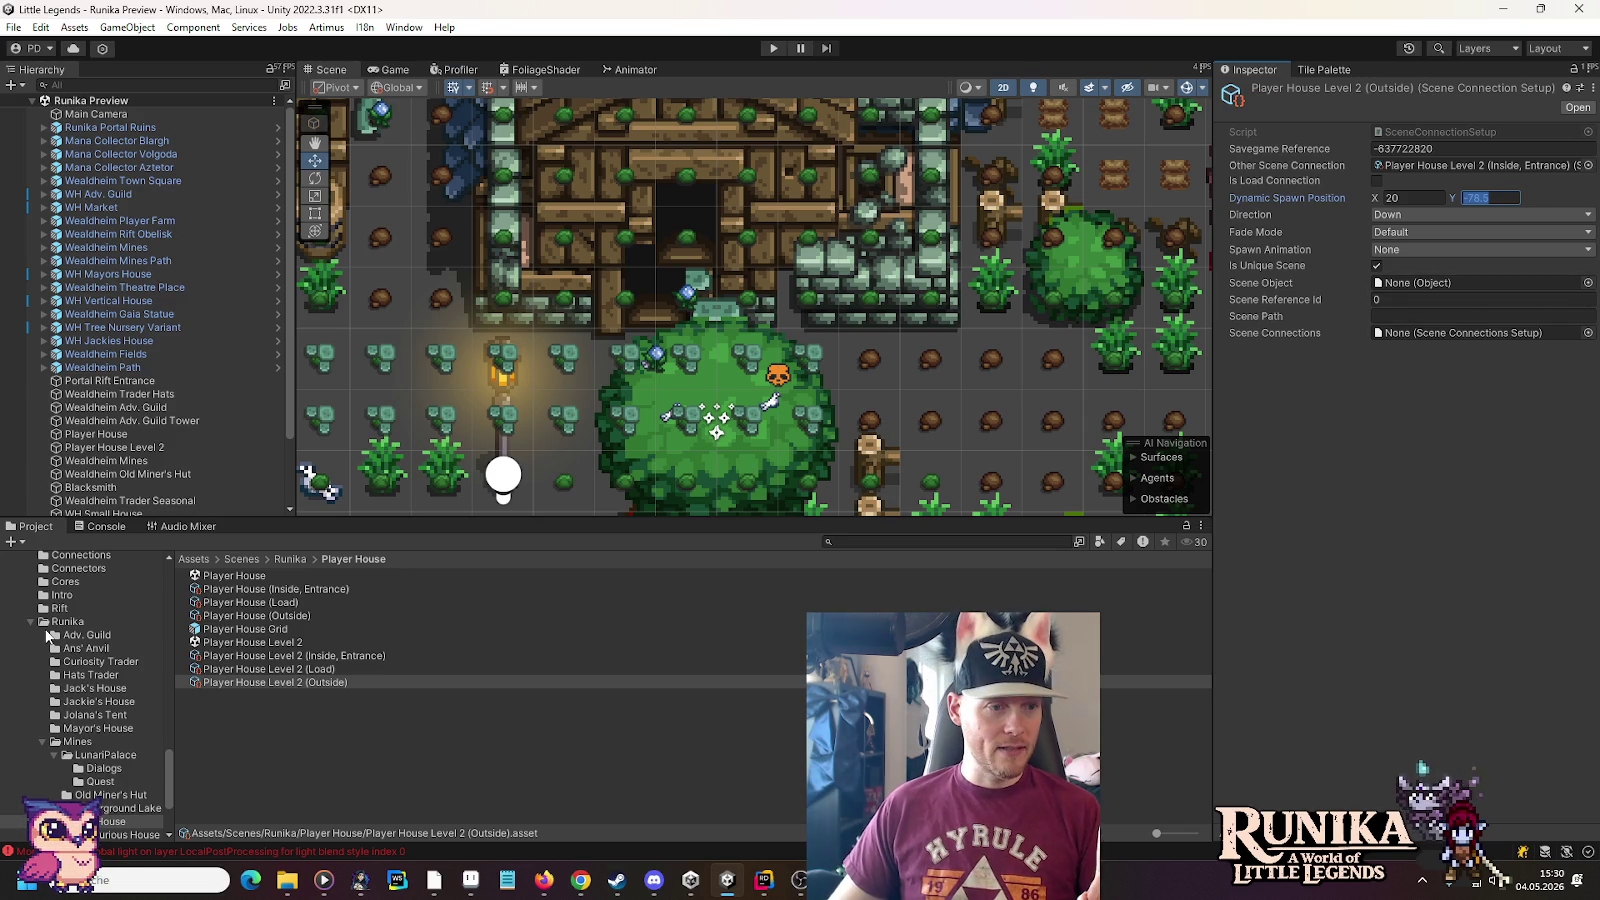
Assign the Runika scene as Scene Object and SceneConnections as the connection's Scene Connections
click(31, 621)
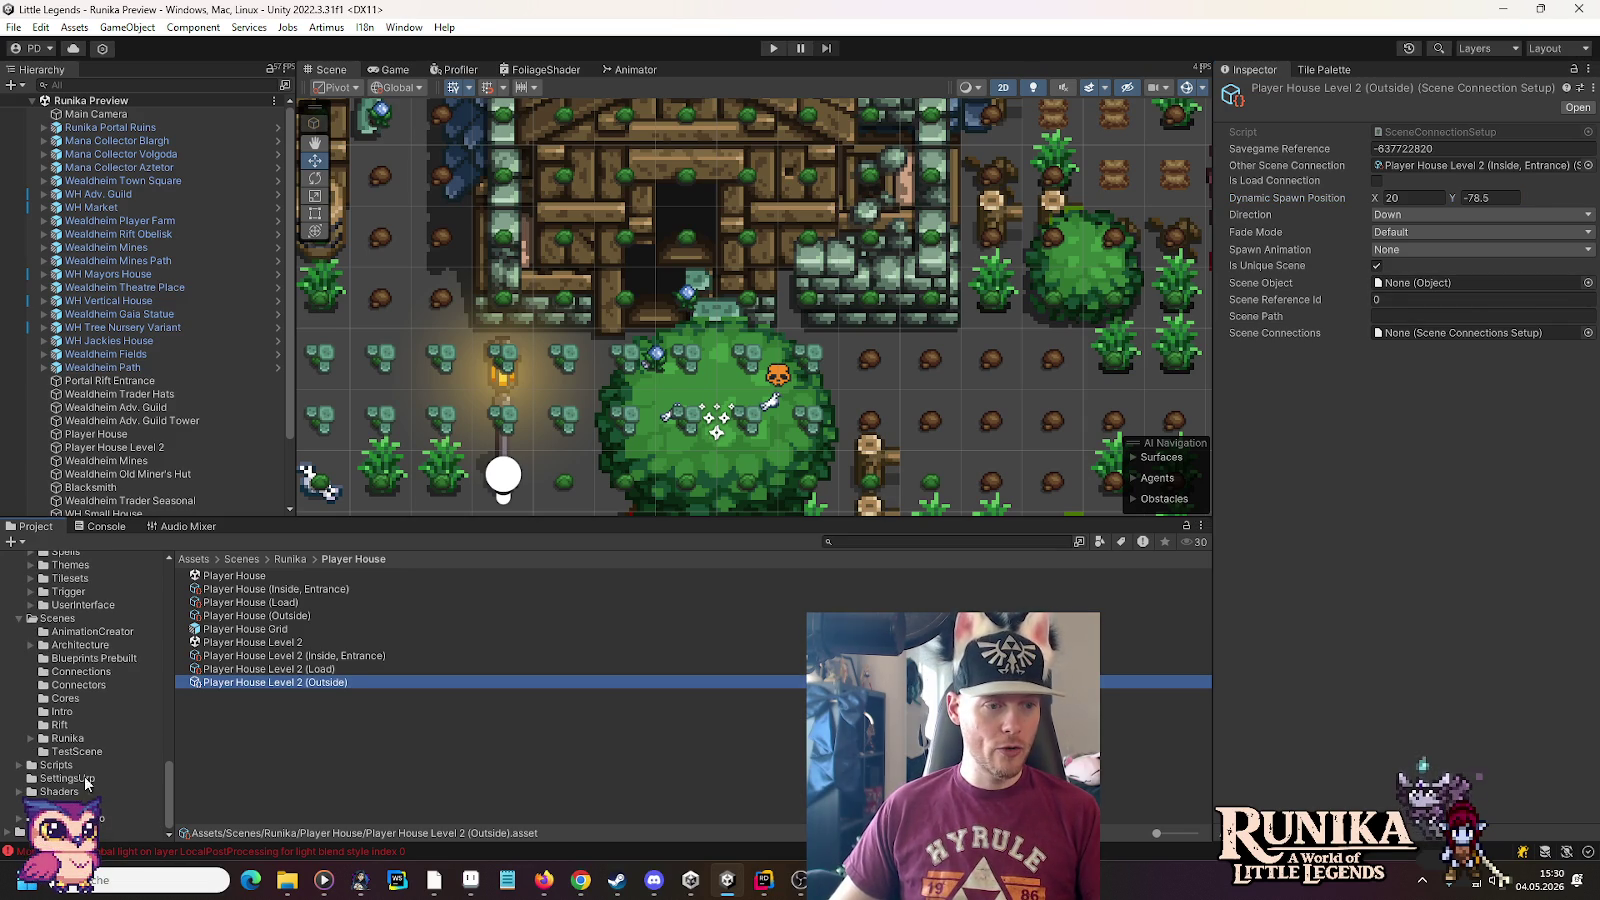
click(55, 620)
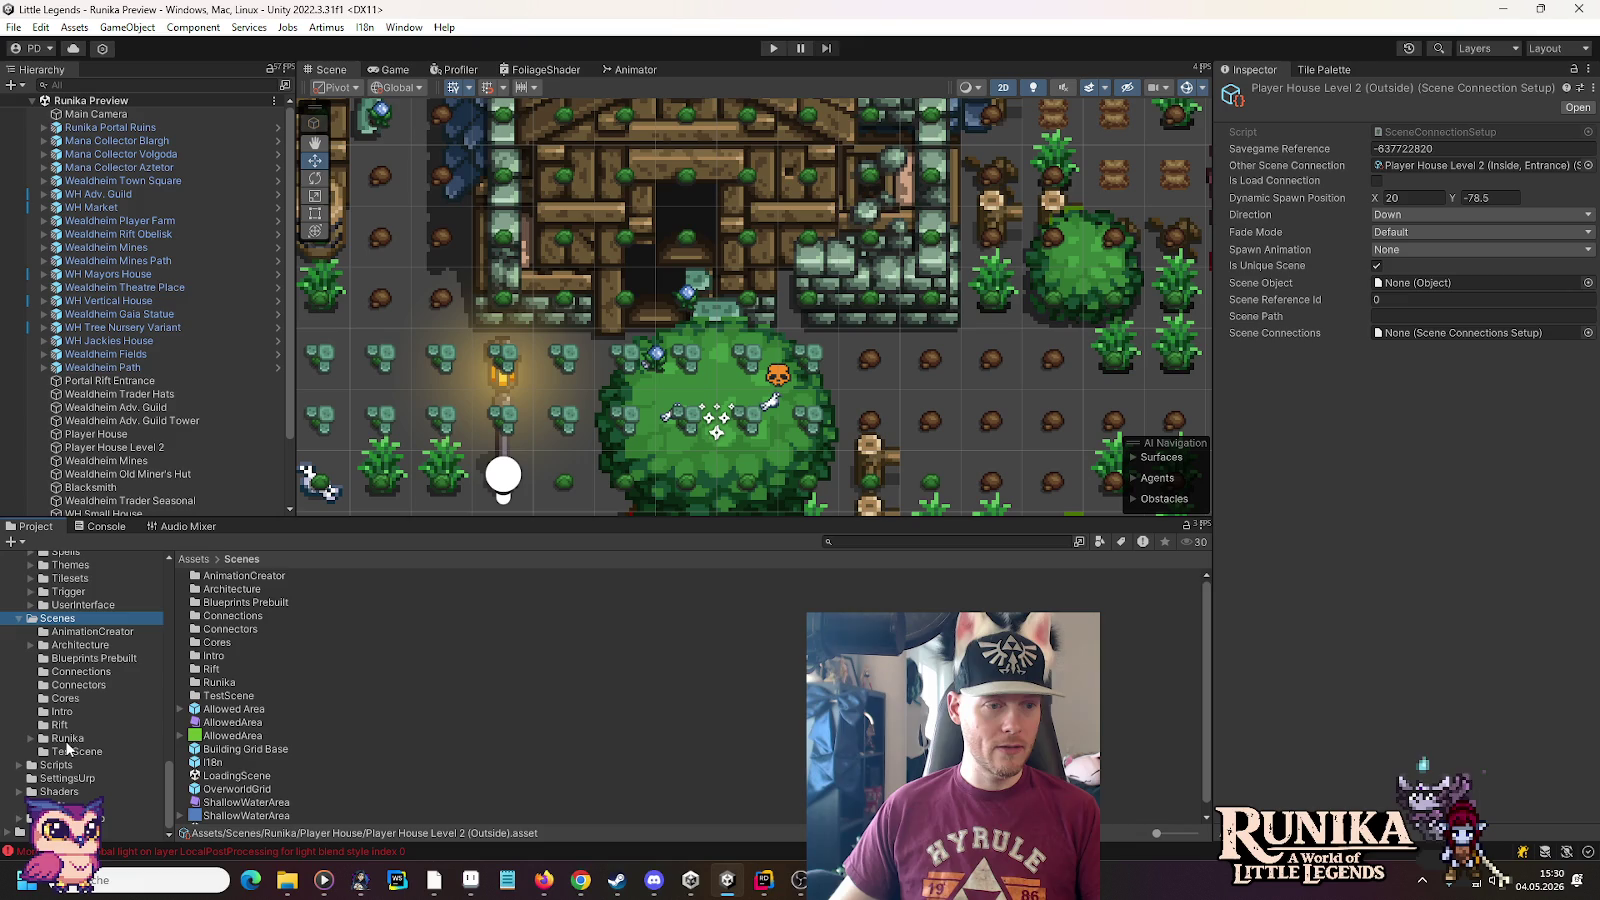
click(67, 738)
drag(212, 752, 1418, 278)
click(1588, 333)
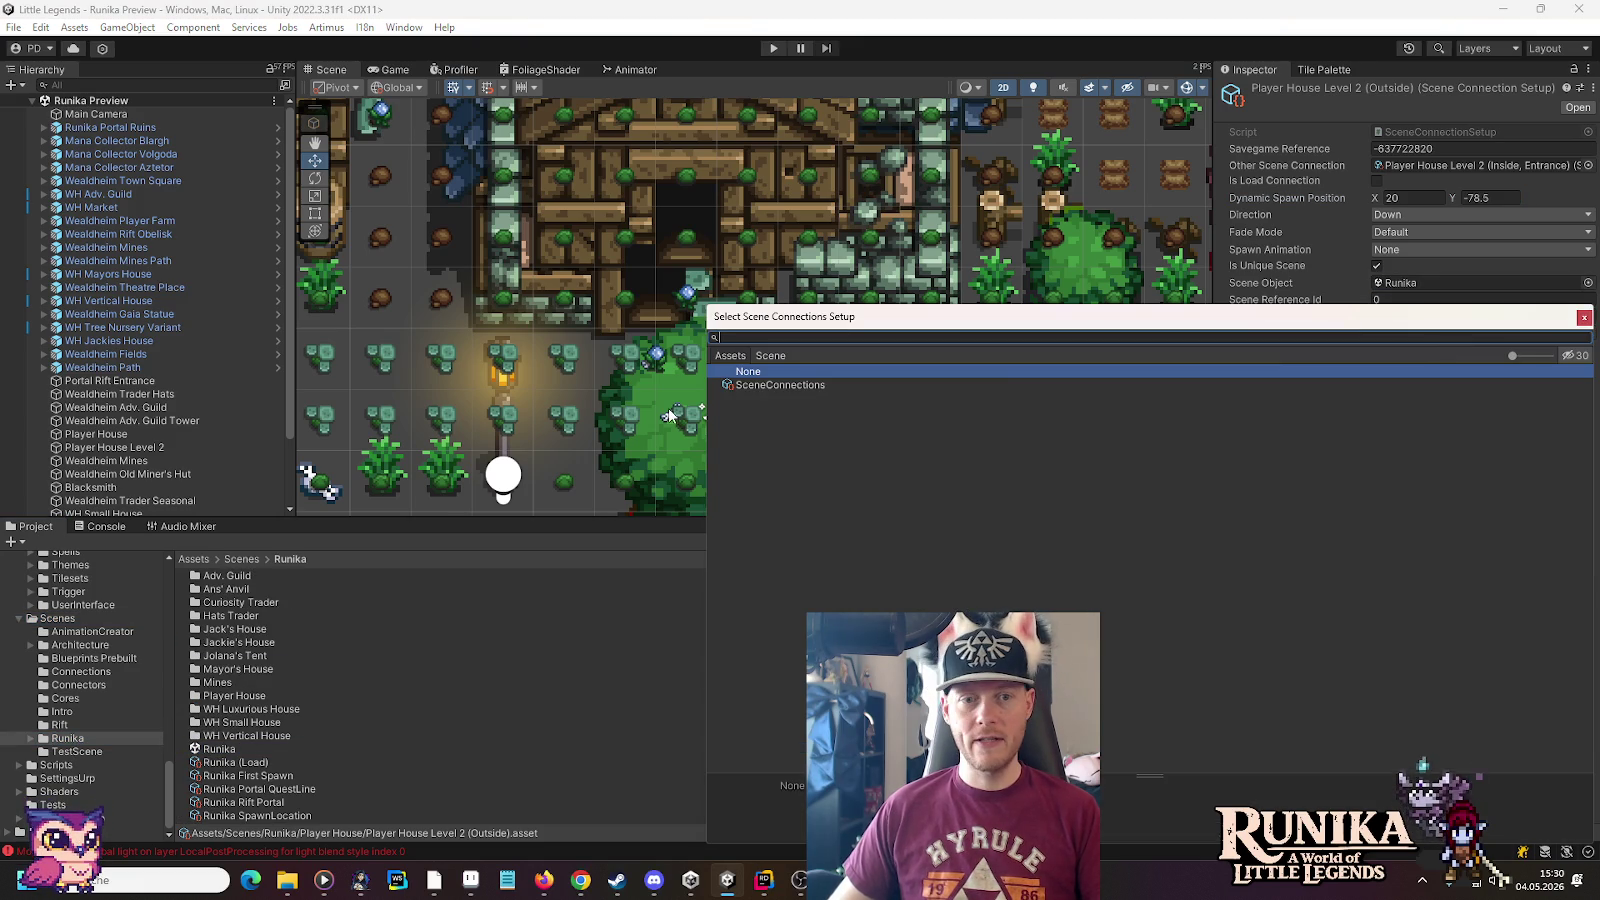
double_click(765, 385)
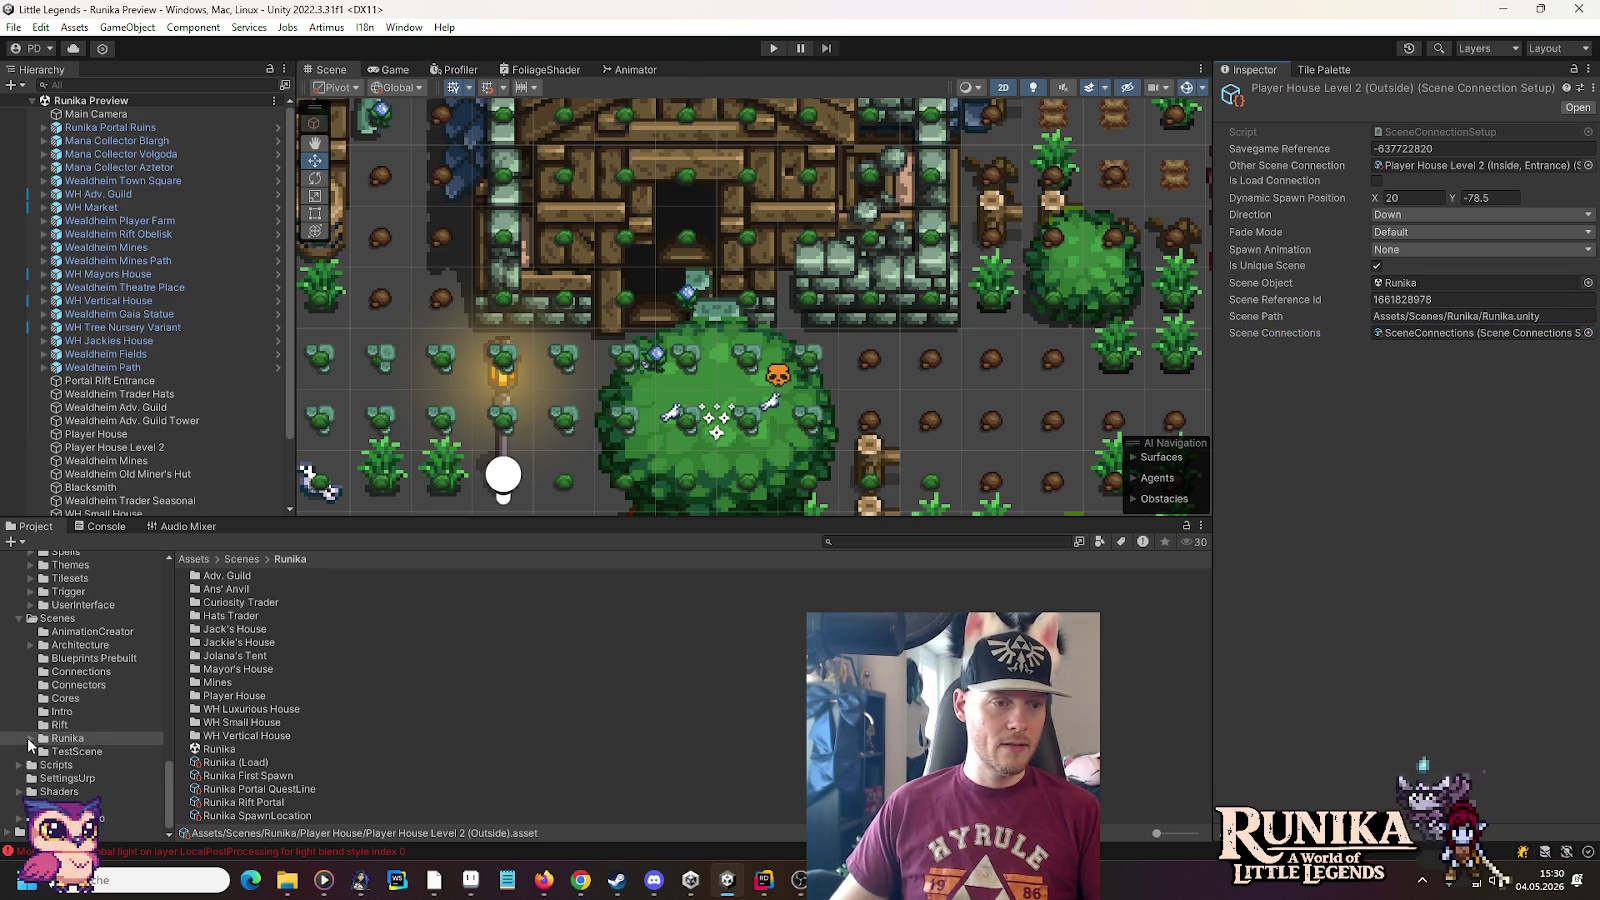
Review the Level 2 Entrance, Load and Outside connections, then open the Player House Level 2 scene
double_click(224, 699)
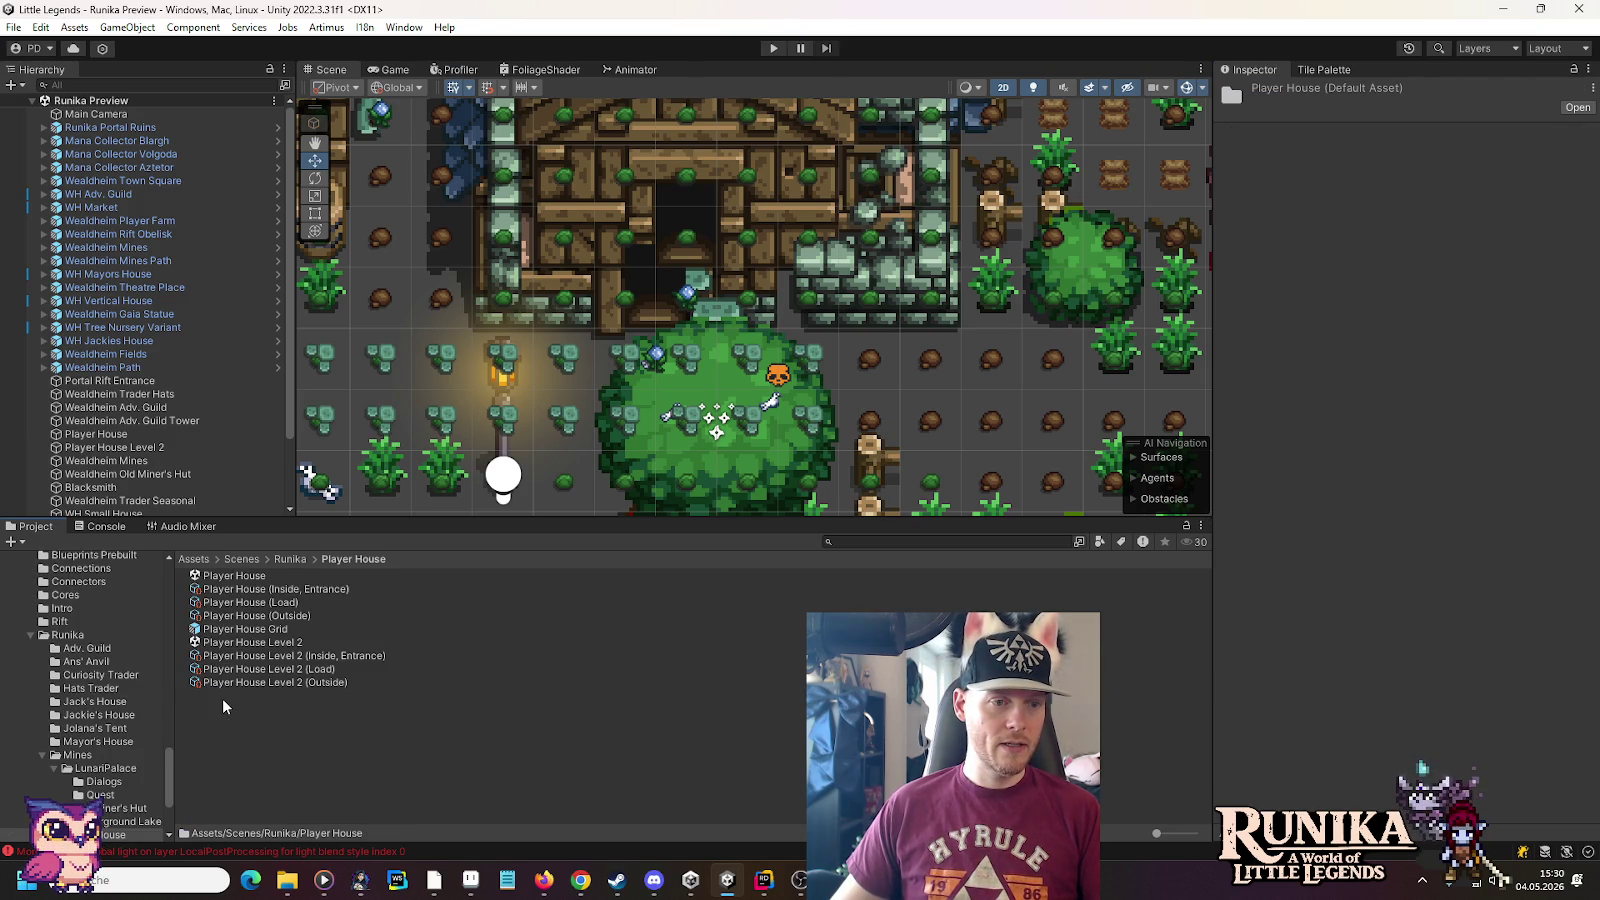
click(266, 657)
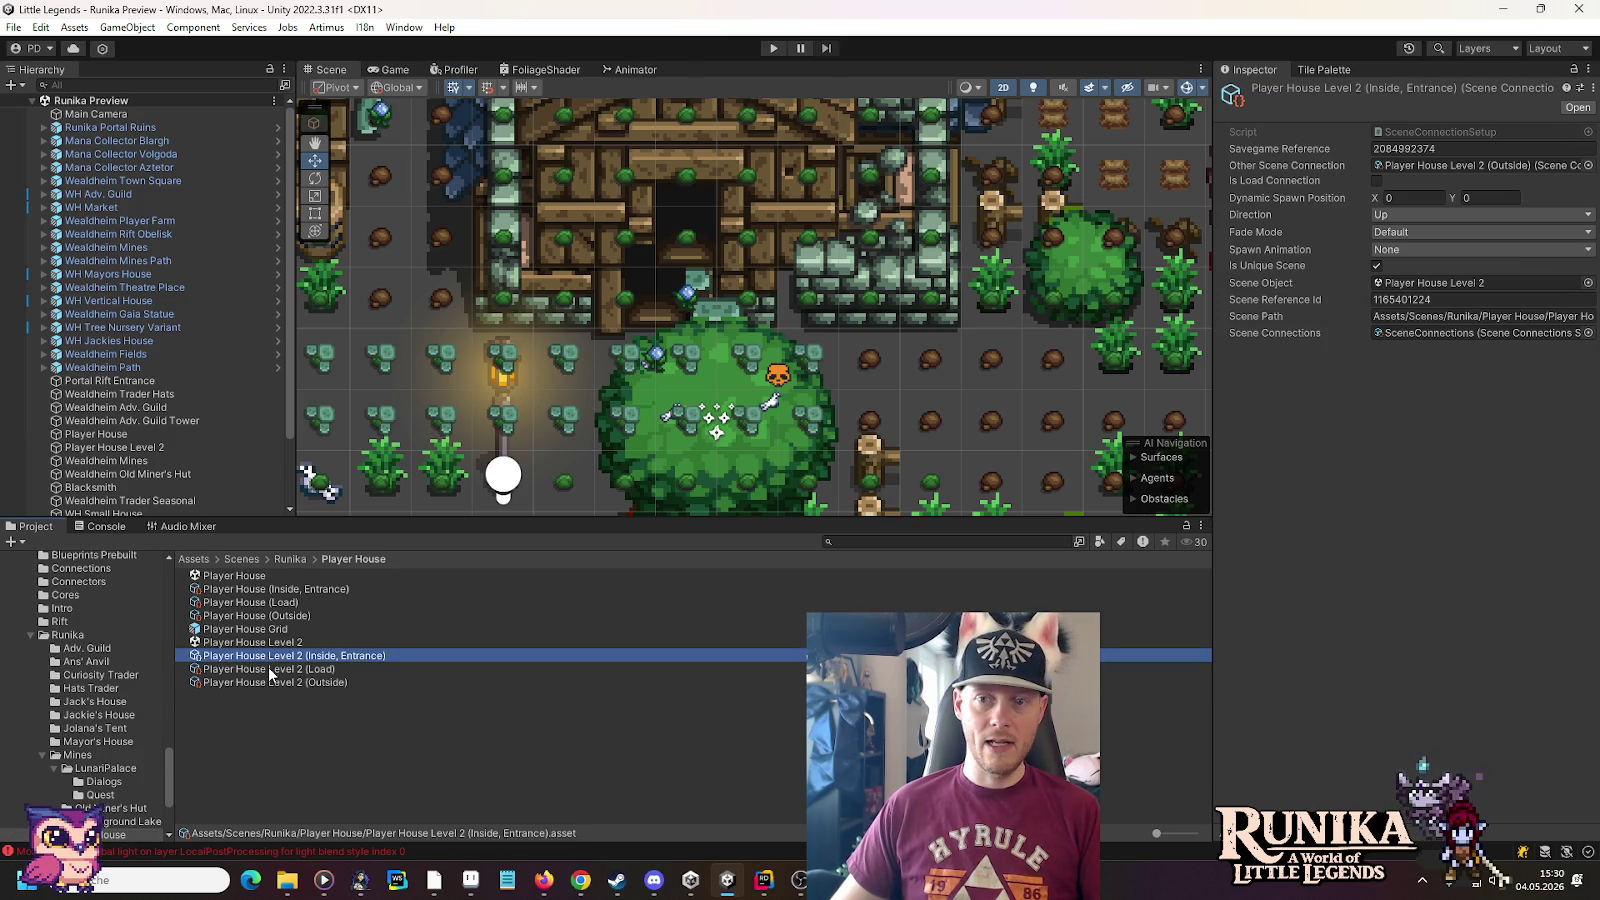
click(268, 668)
click(268, 681)
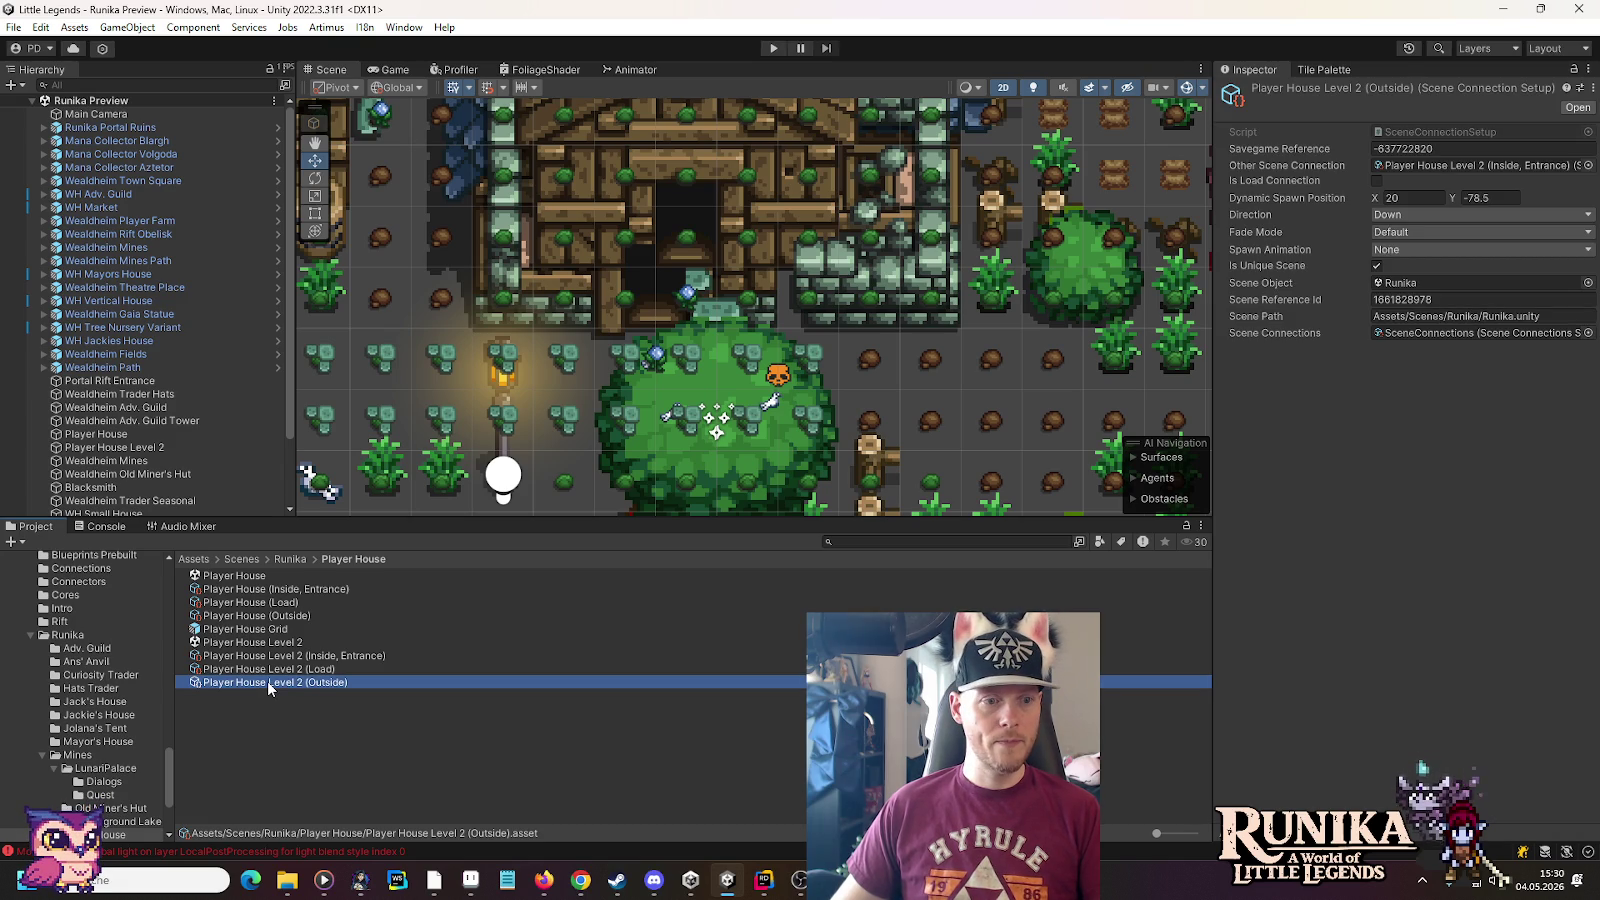
double_click(243, 642)
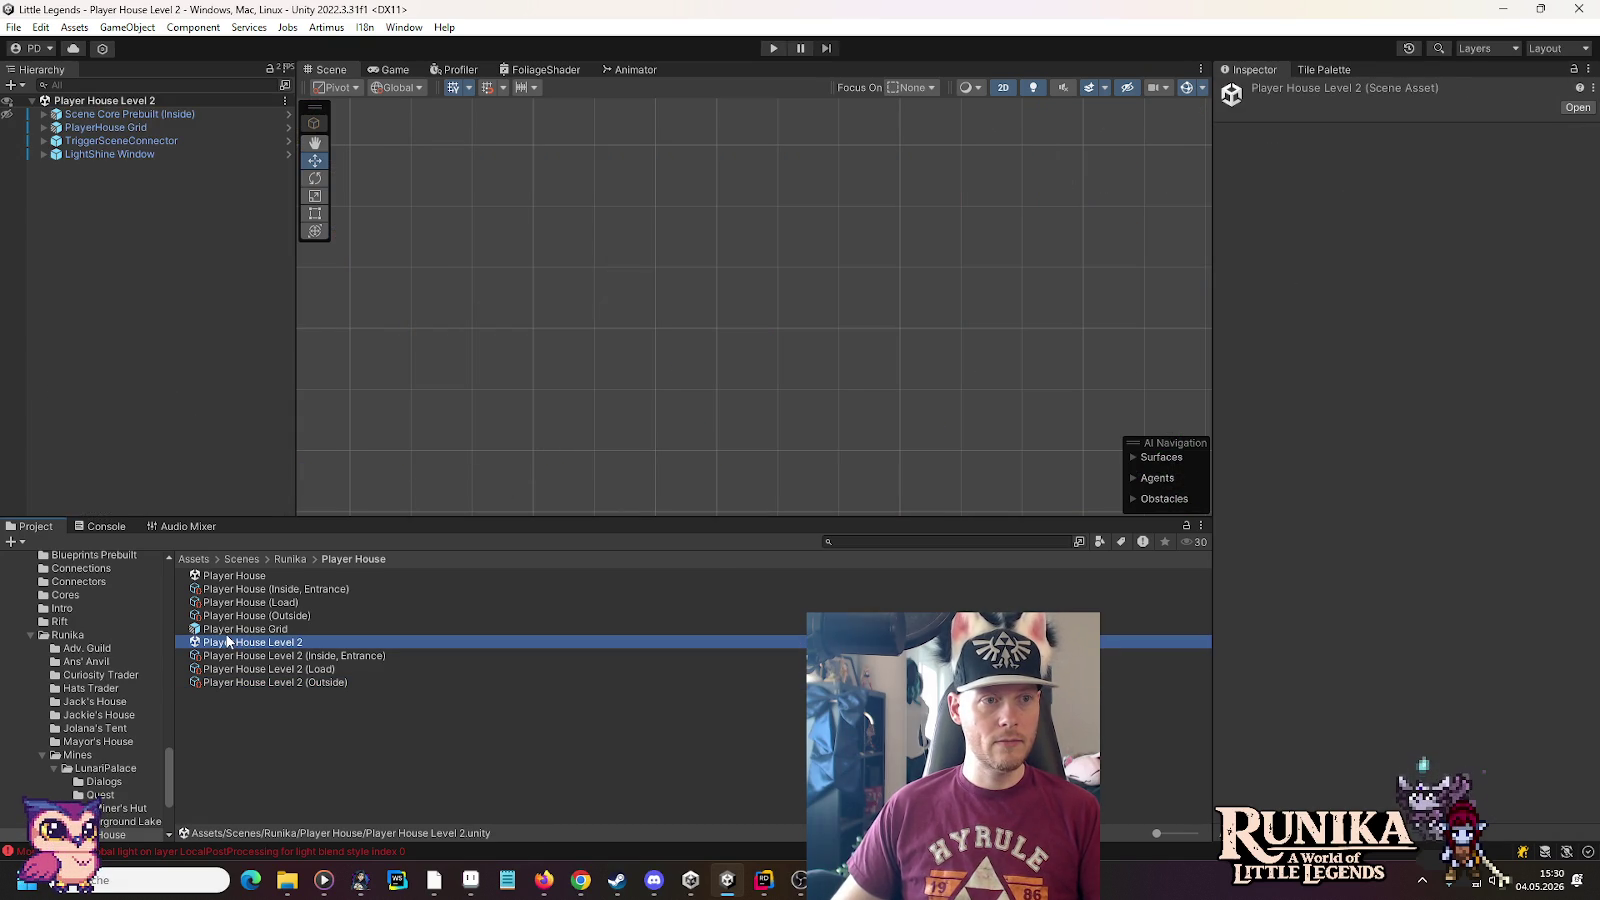
Inspect TriggerSceneConnector, Scene Core Prebuilt (Inside) and its ControllerSceneConnection controller in the Hierarchy
click(47, 141)
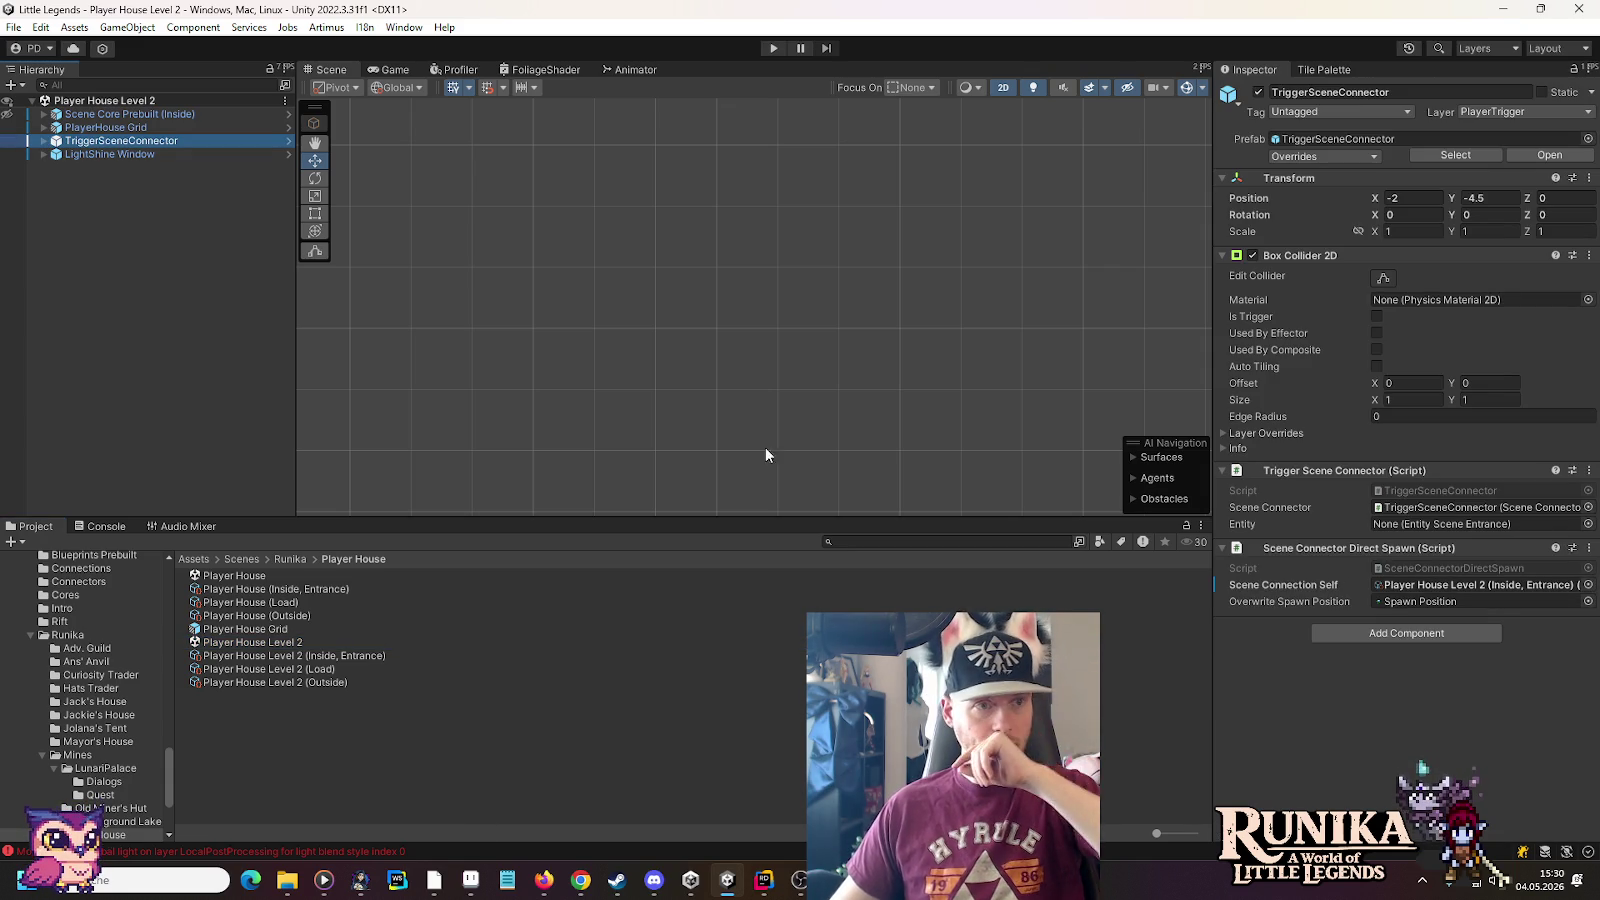
click(134, 113)
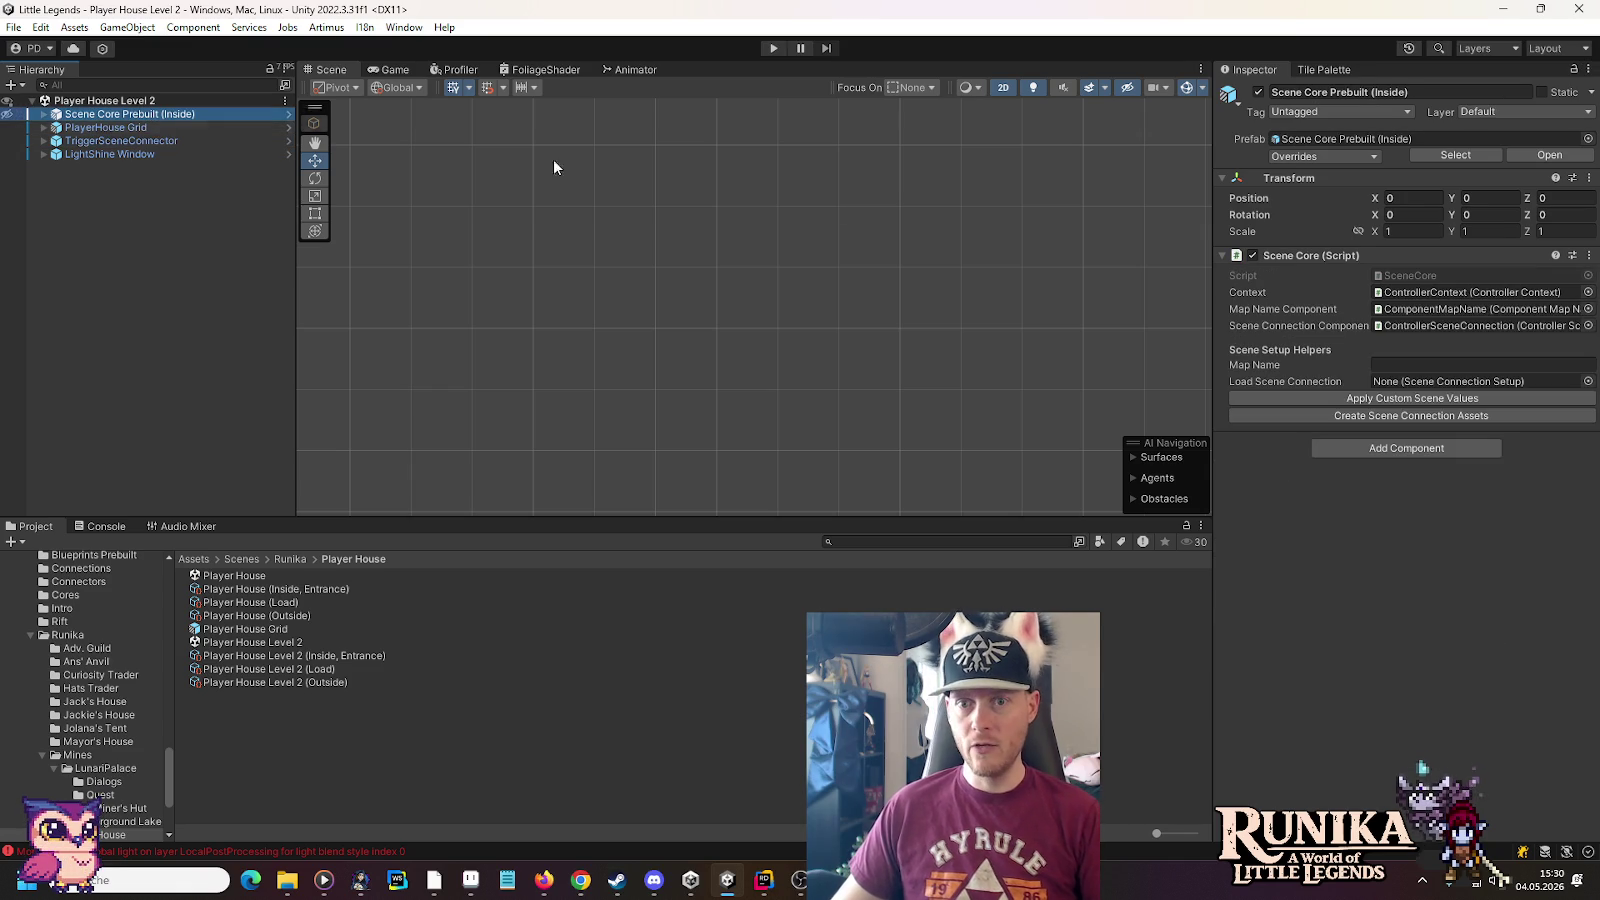
click(43, 113)
click(55, 166)
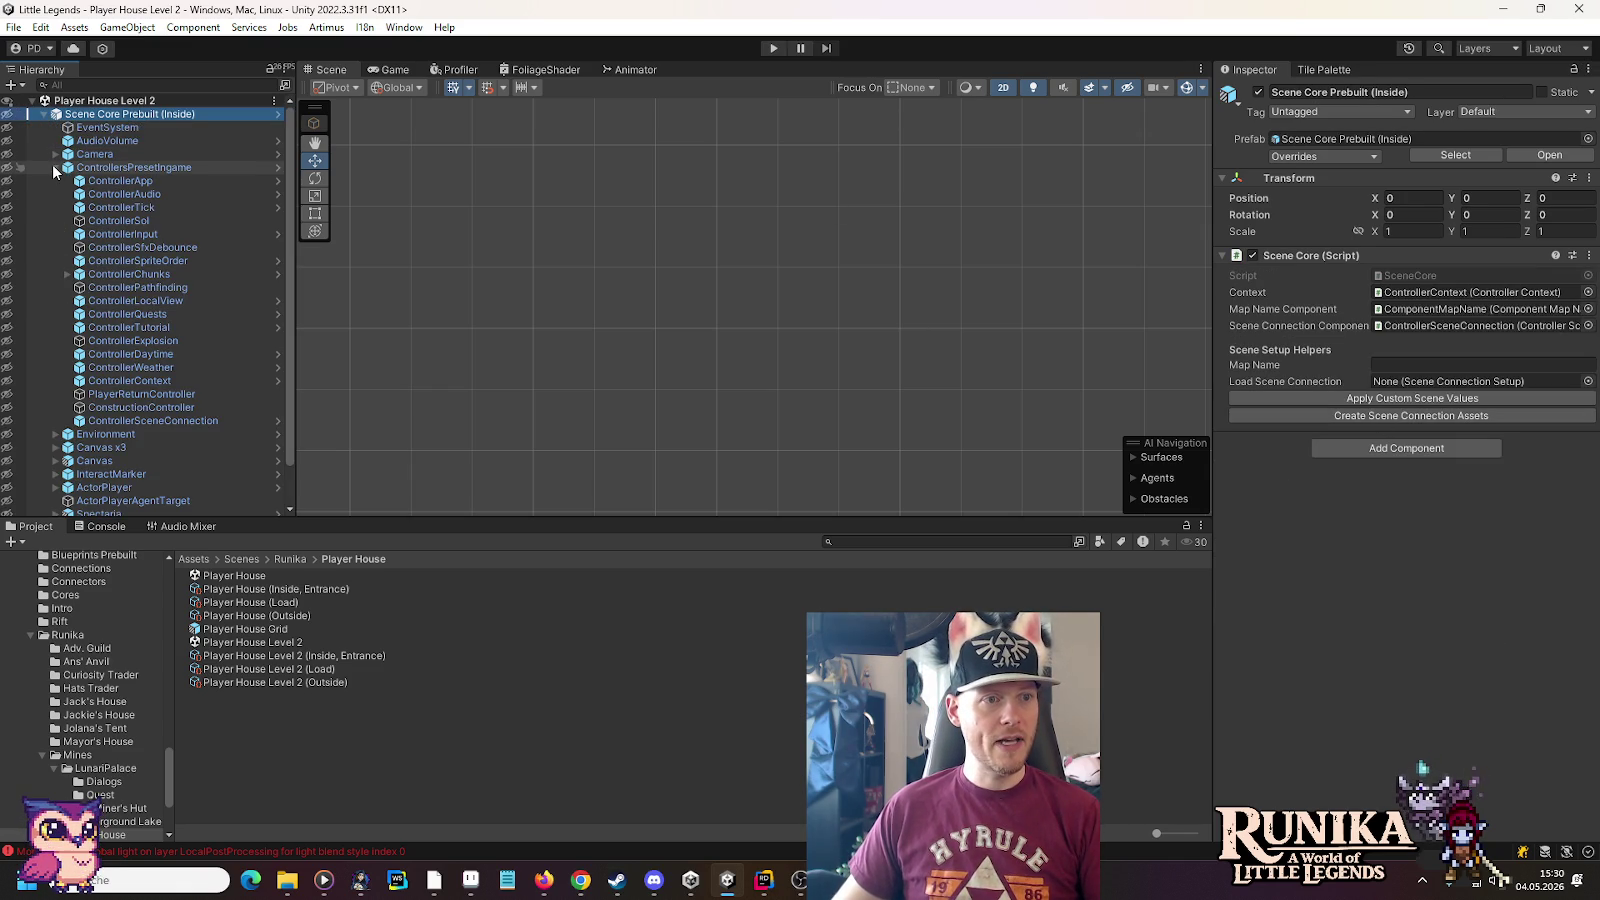
click(190, 422)
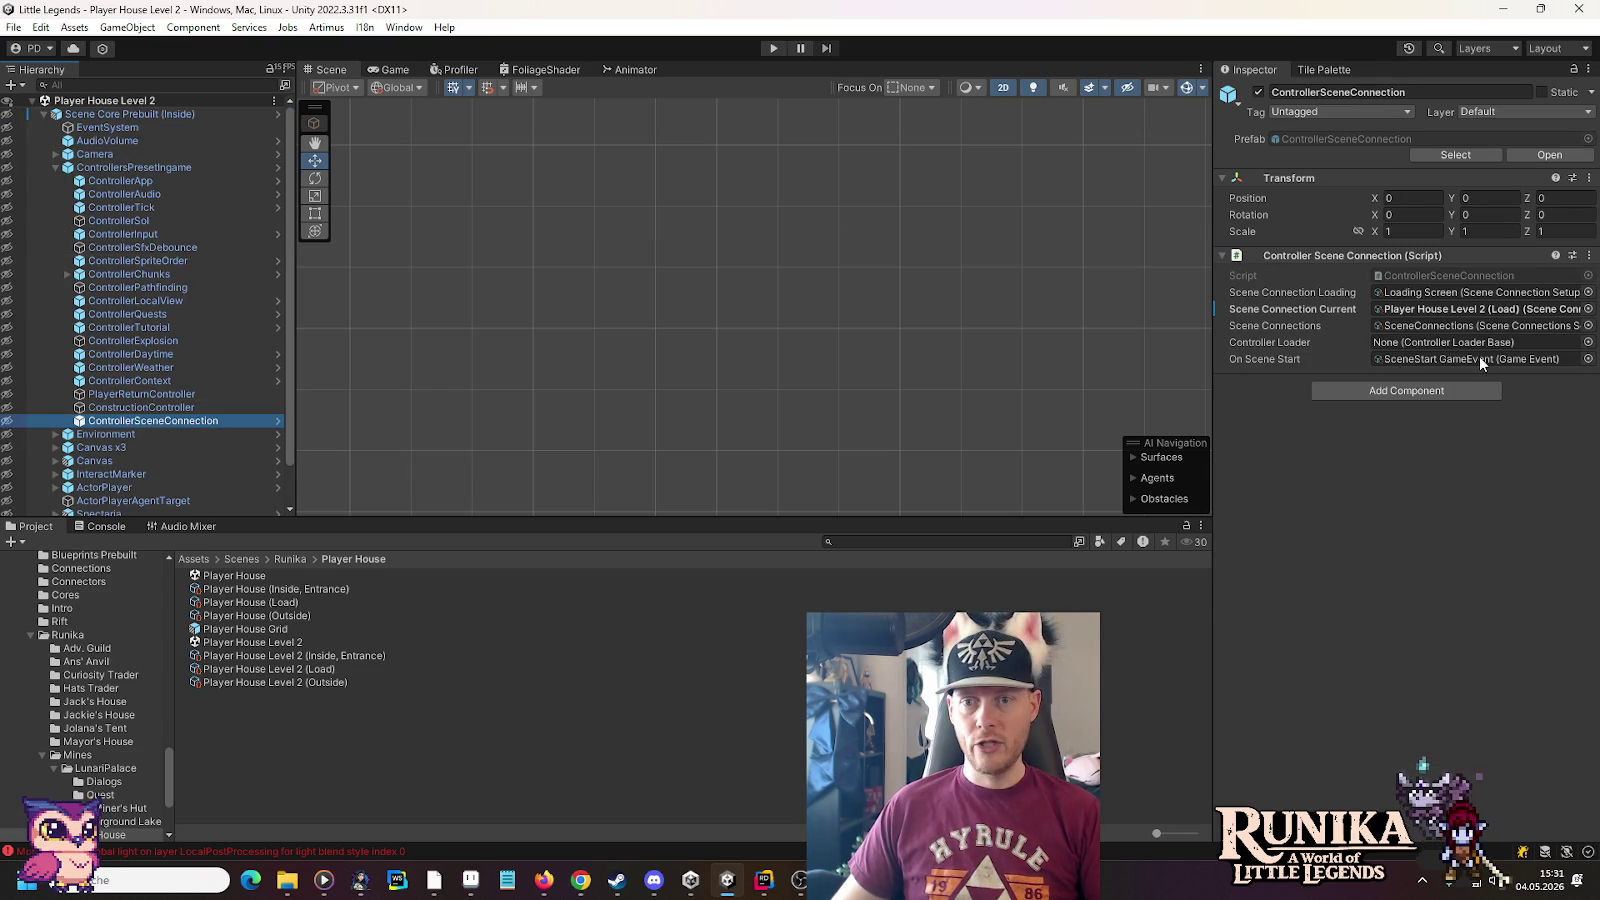
click(43, 113)
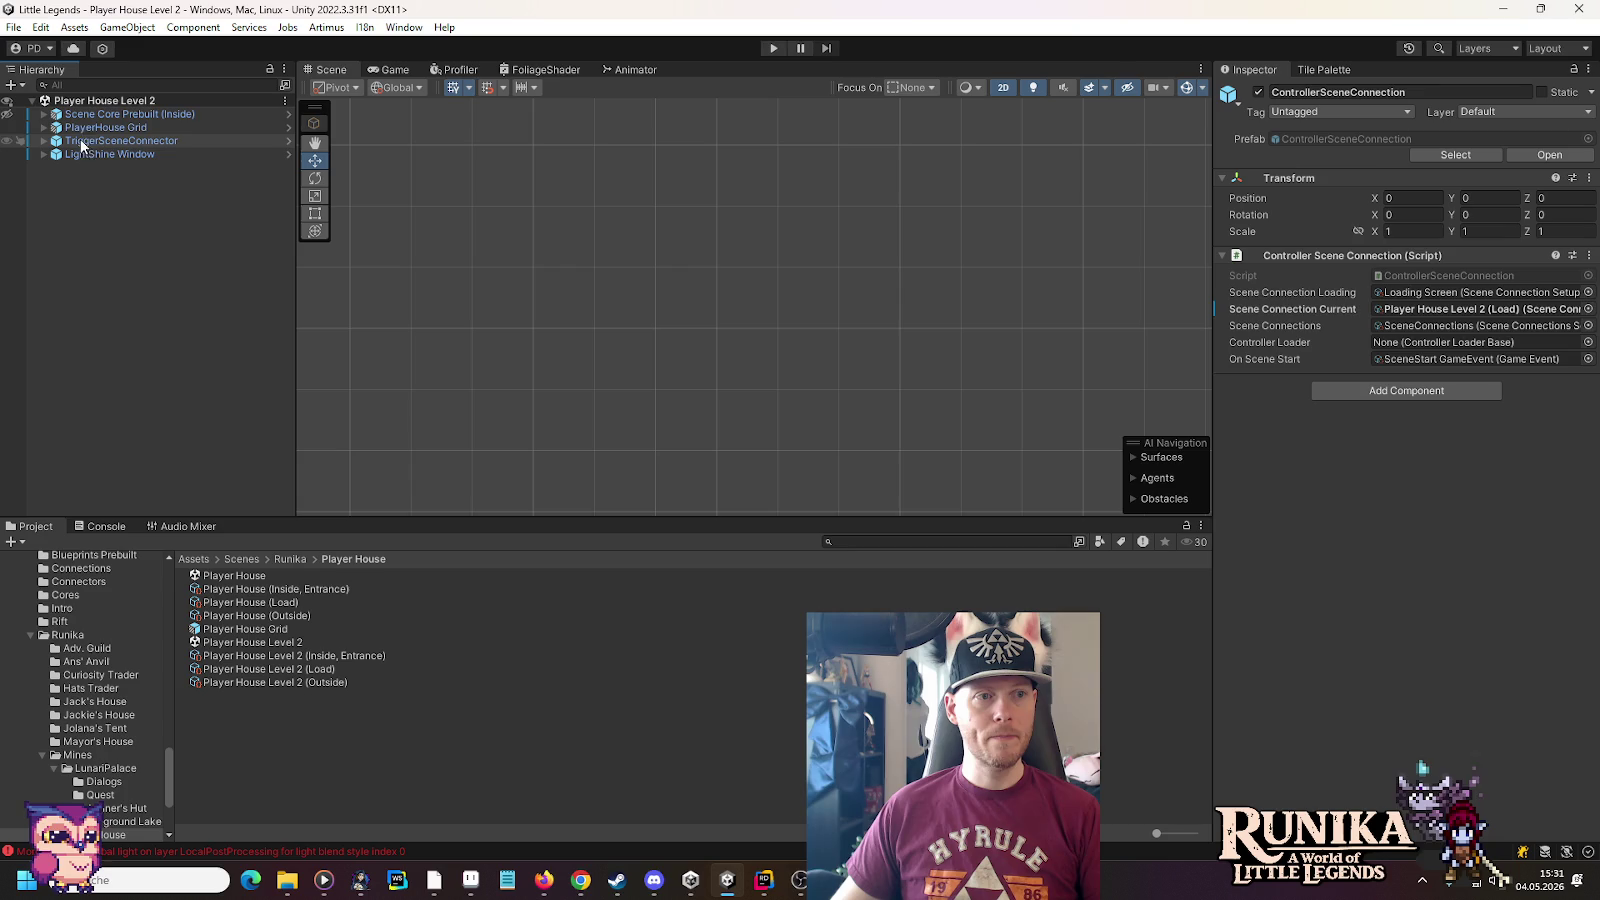
Frame the PlayerHouse Grid tilemap, then bring up the inventory-ideas artwork in Aseprite
double_click(105, 127)
scroll(746, 314, up, 8)
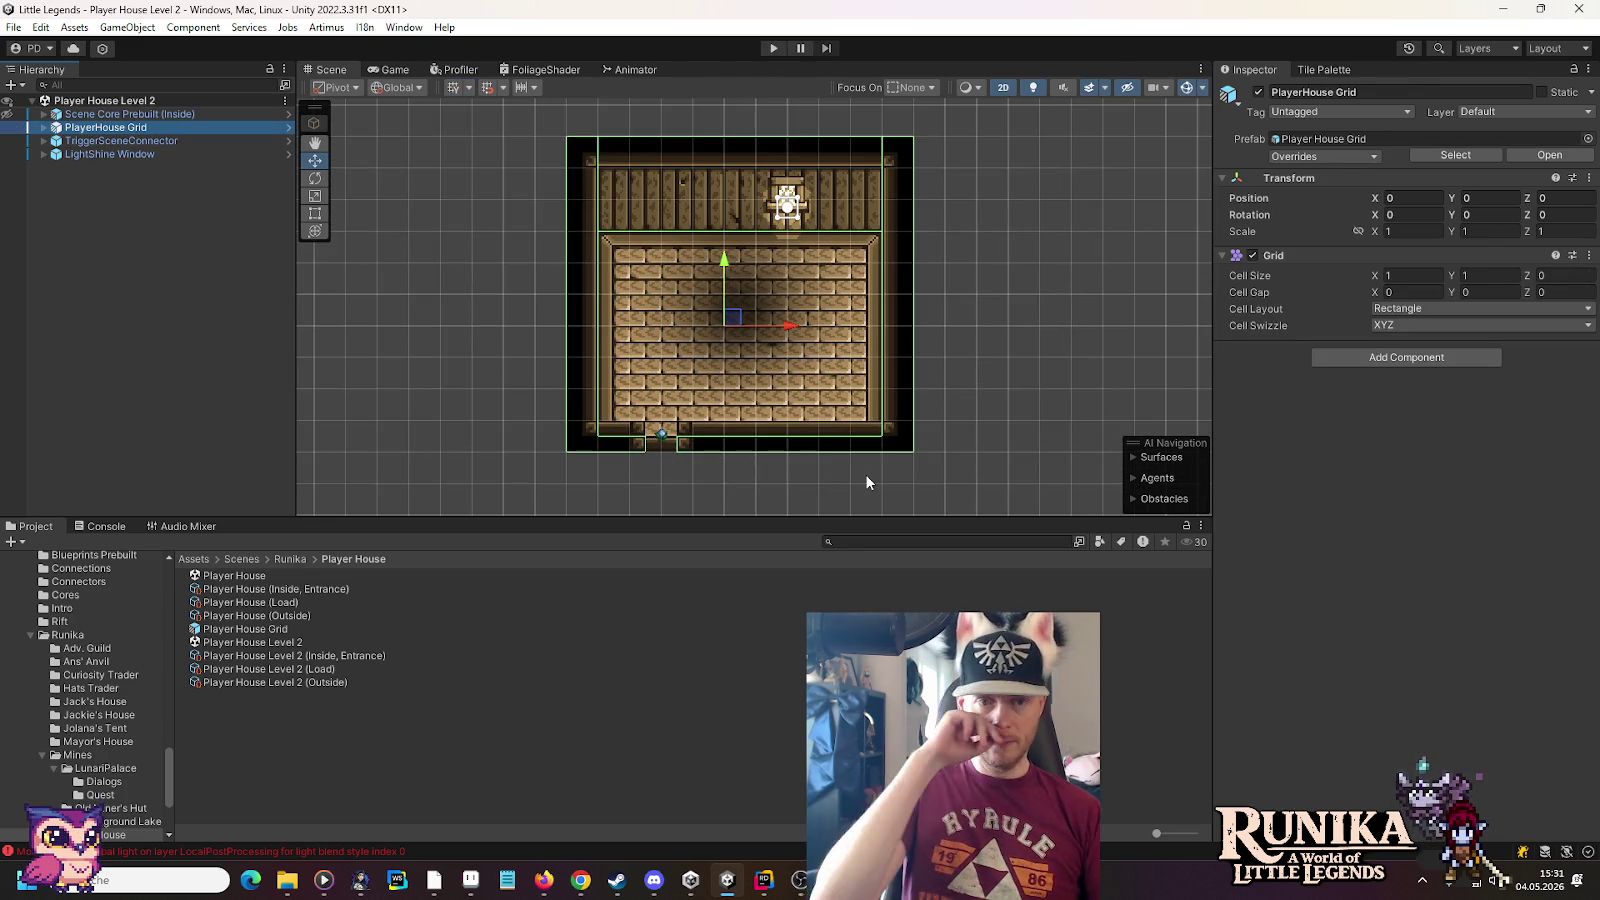
click(487, 879)
click(330, 48)
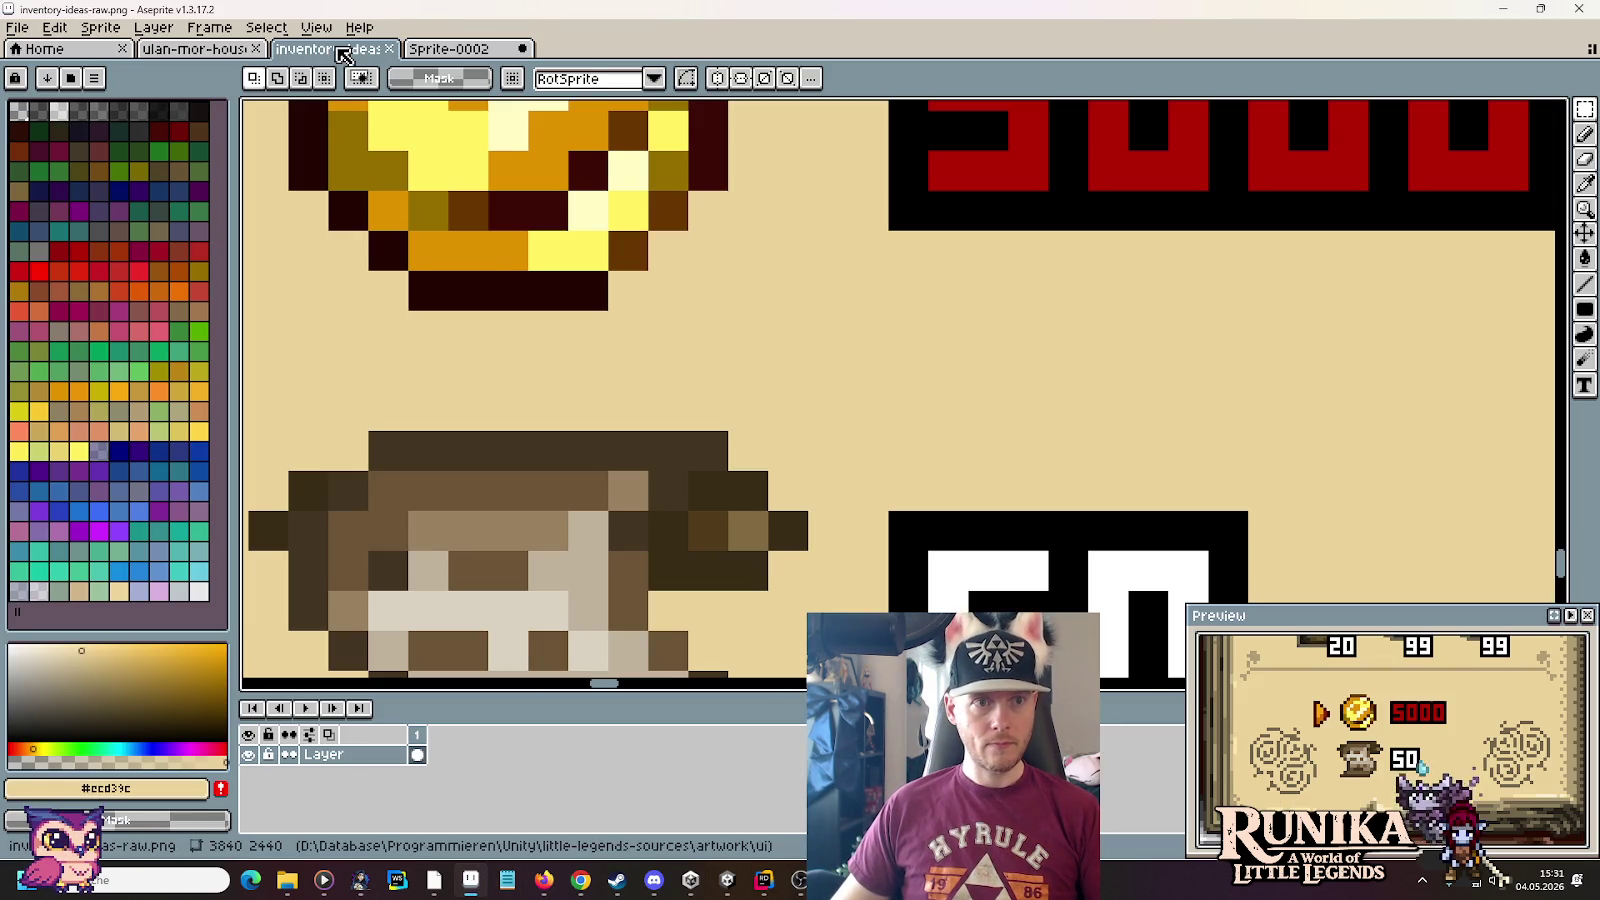
View the whole ulan-mor-houses sheet and start File > Open
click(253, 55)
scroll(681, 400, down, 3)
mouse_move(681, 396)
mouse_down()
mouse_move(681, 146)
mouse_move(1135, 190)
mouse_move(950, 250)
mouse_move(1030, 304)
mouse_move(1144, 457)
mouse_move(744, 460)
mouse_up()
click(17, 27)
click(41, 69)
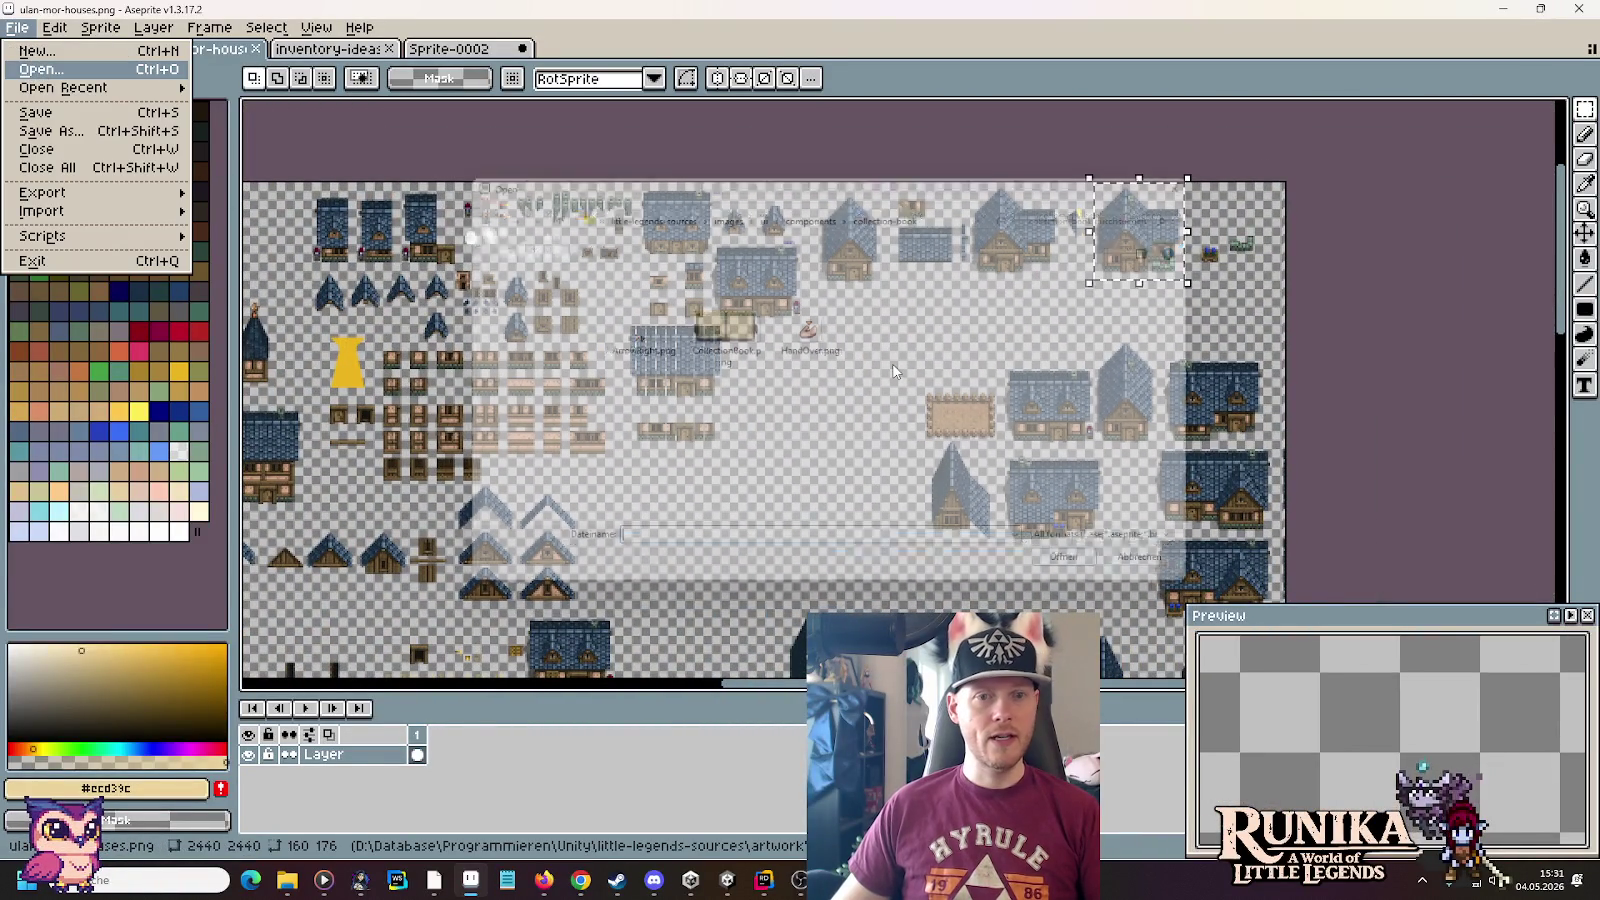
Open wooden-houses.png from artwork/buildings and select a lower timber wall section of a house
click(723, 207)
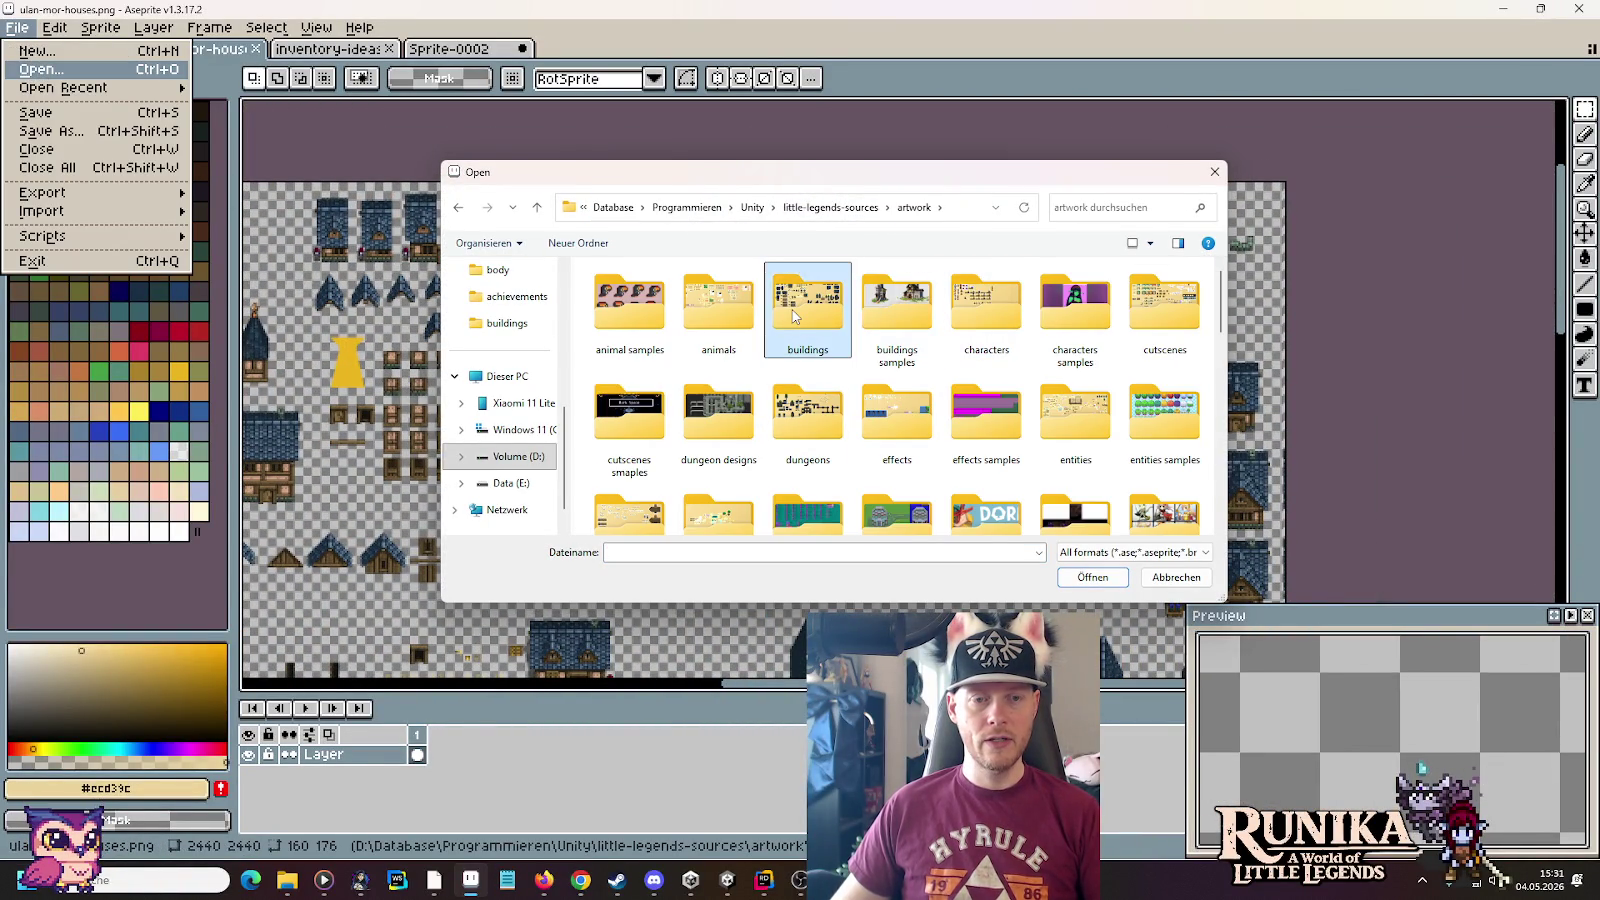
double_click(796, 316)
scroll(880, 420, down, 3)
double_click(915, 455)
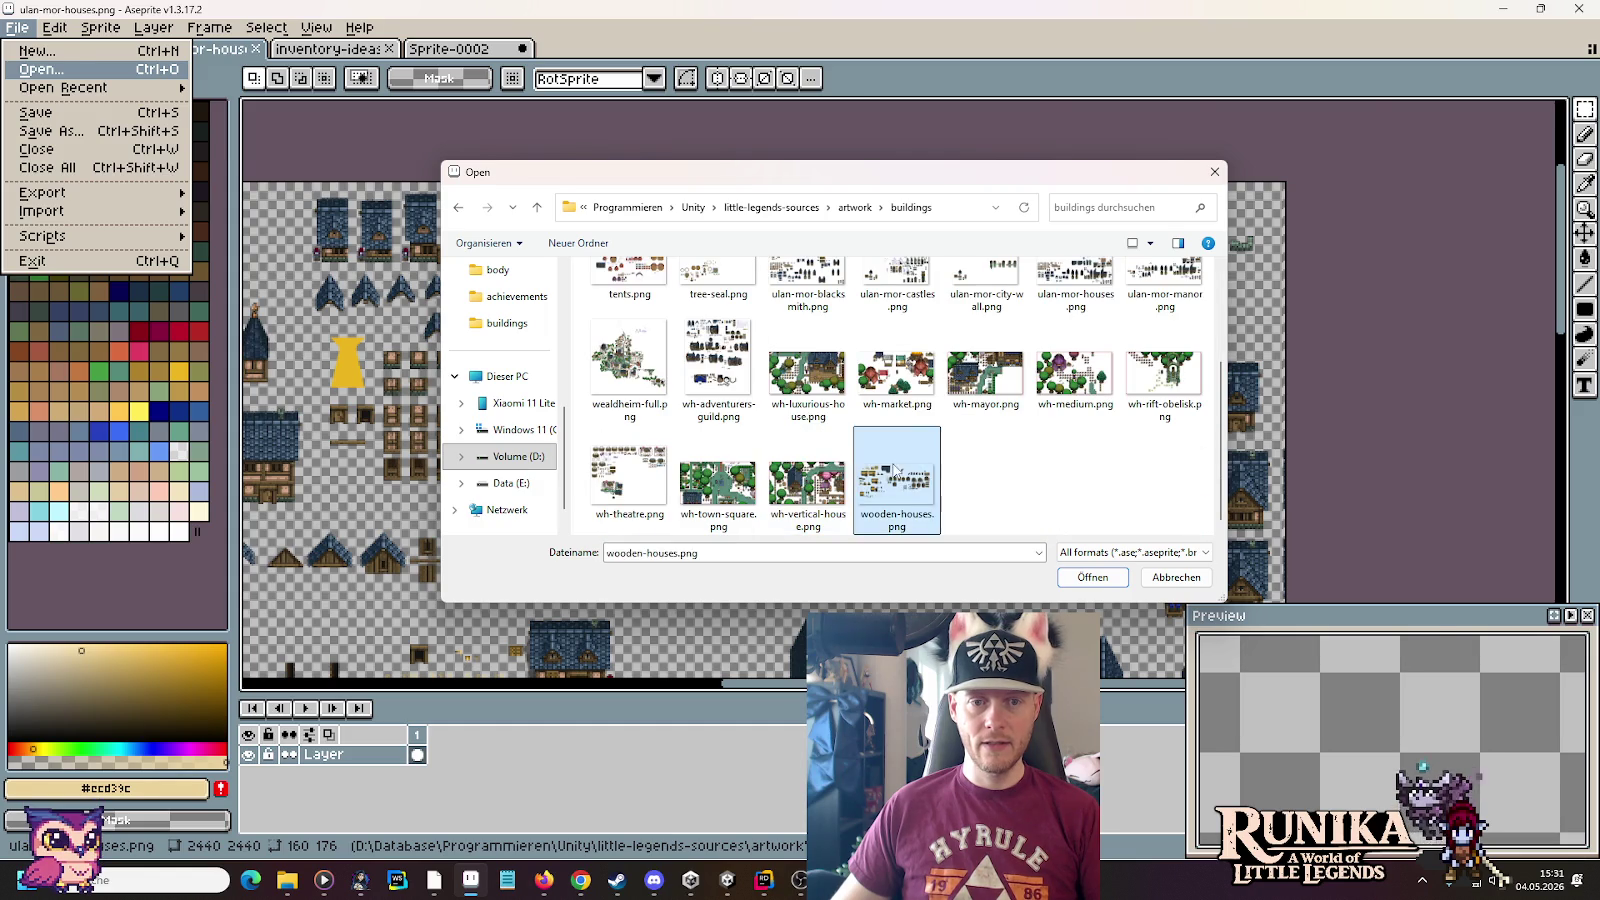
mouse_move(910, 436)
mouse_down()
mouse_move(503, 554)
mouse_move(262, 358)
mouse_up()
scroll(1030, 450, up, 1)
mouse_move(780, 364)
mouse_down()
mouse_move(822, 400)
mouse_move(998, 398)
mouse_move(1014, 283)
mouse_up()
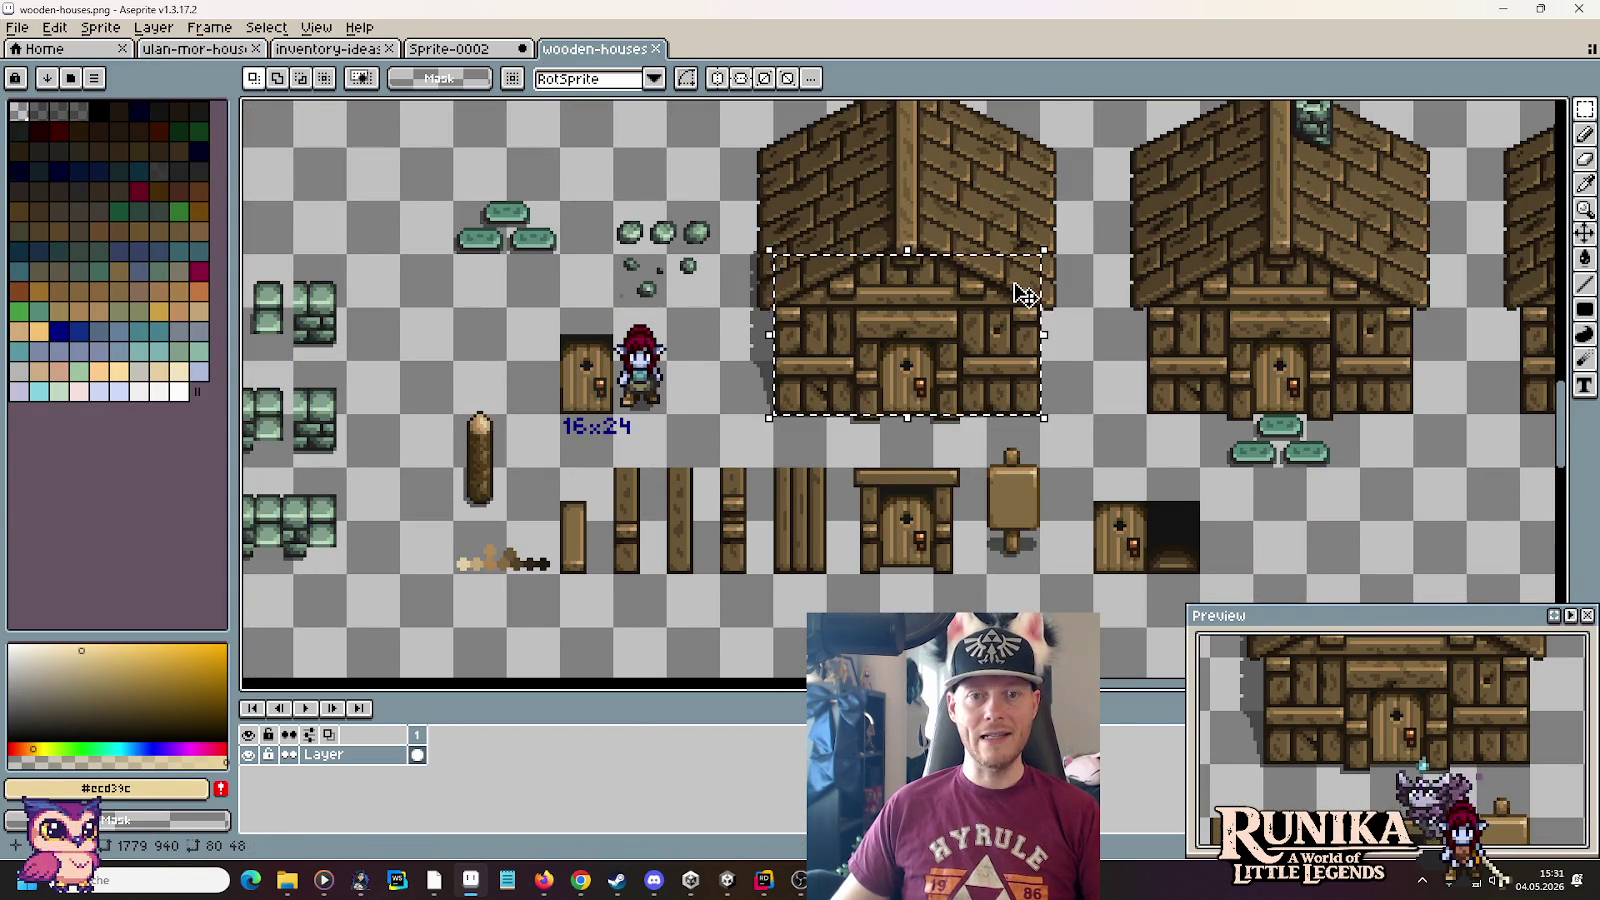
Select the blue-roof house's stone base in Sprite-0002, compare with wooden-houses, then return to Unity
key(alt+Tab)
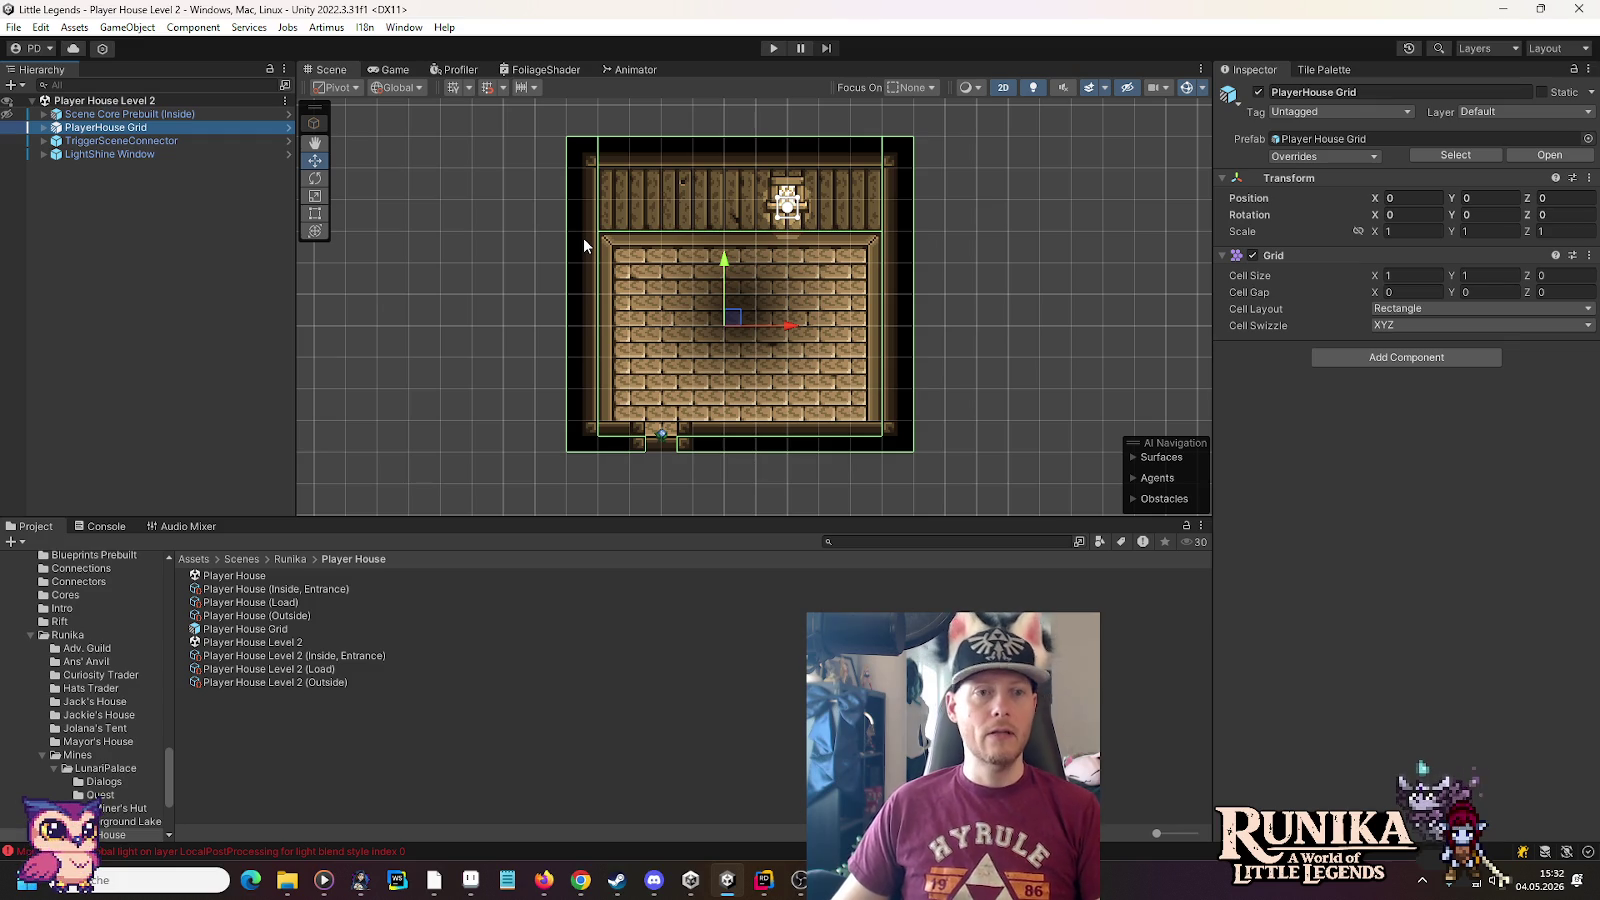
key(alt+Tab)
click(468, 53)
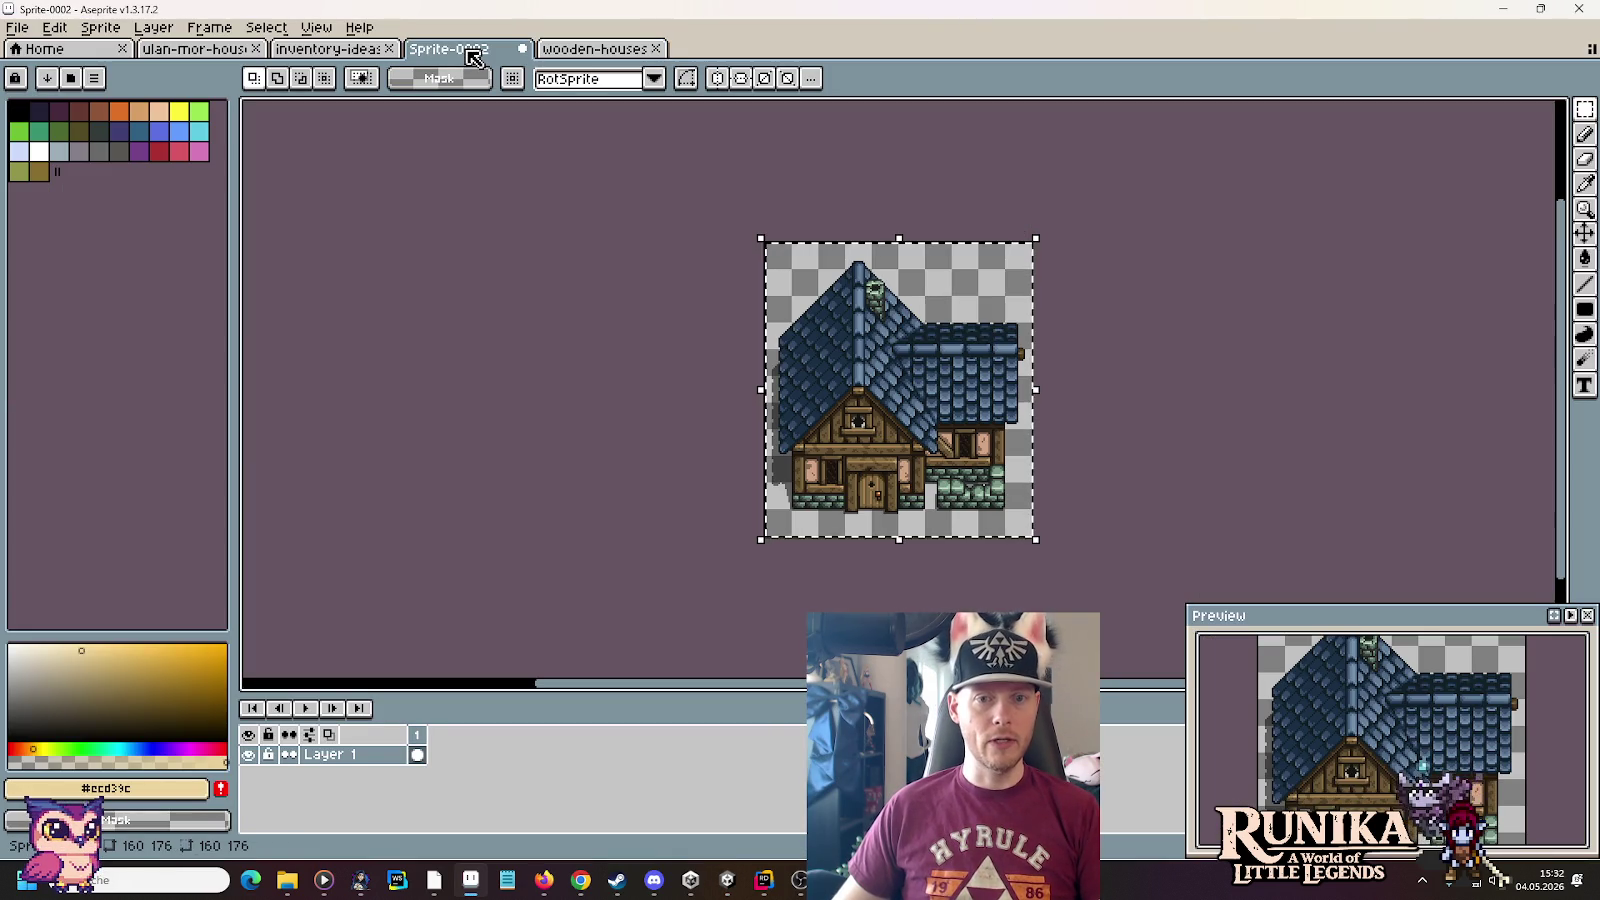
scroll(1113, 535, up, 2)
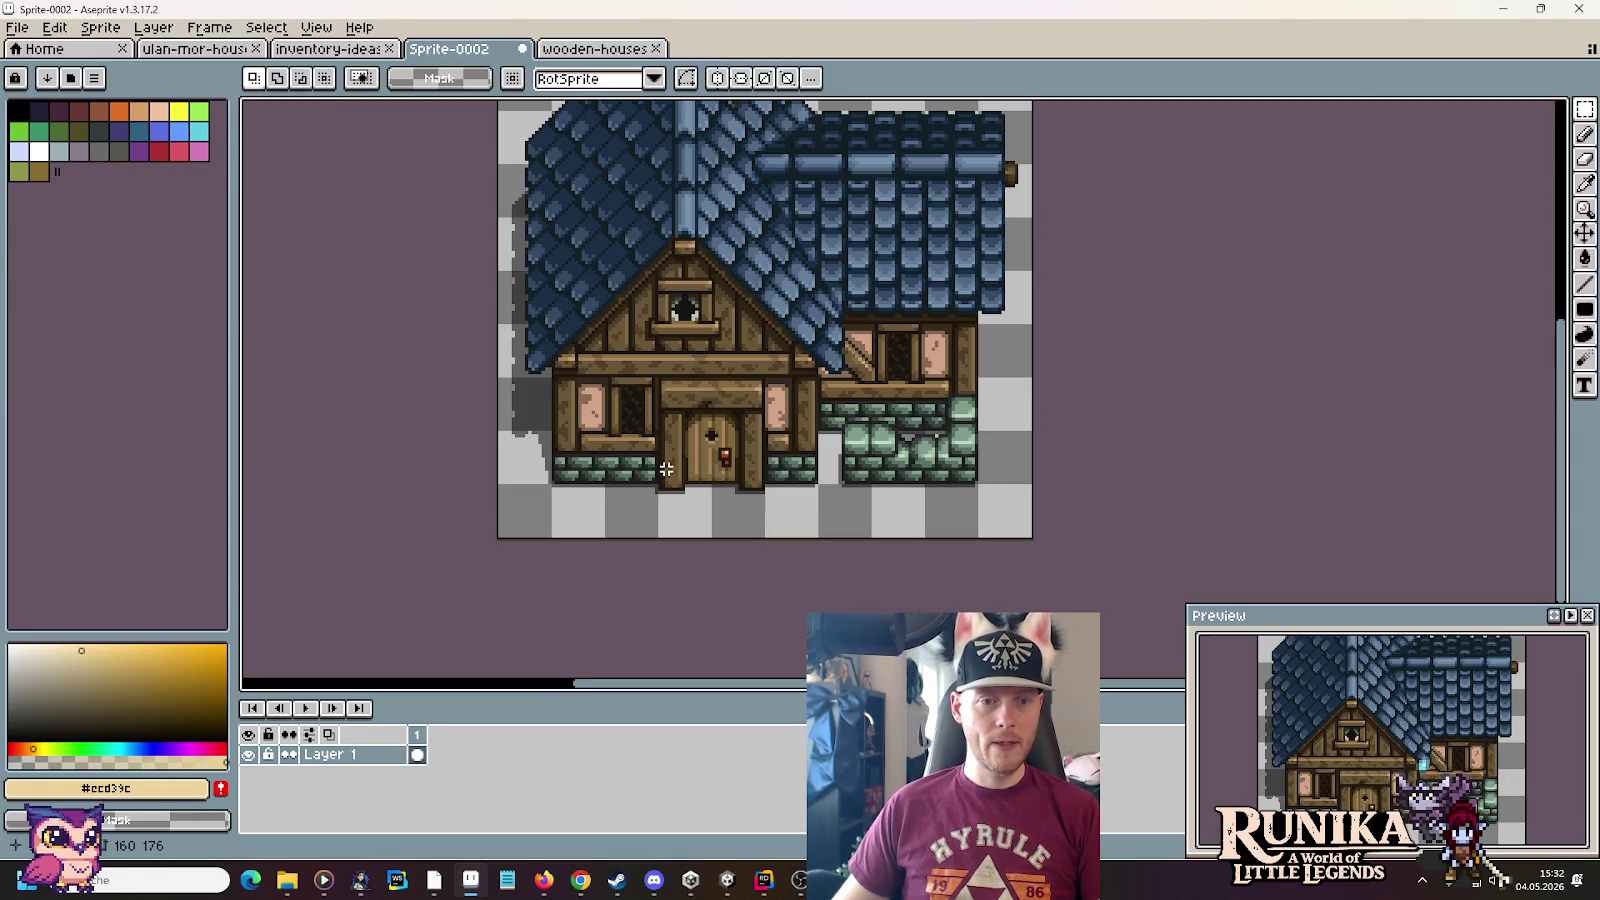
drag(578, 450, 978, 468)
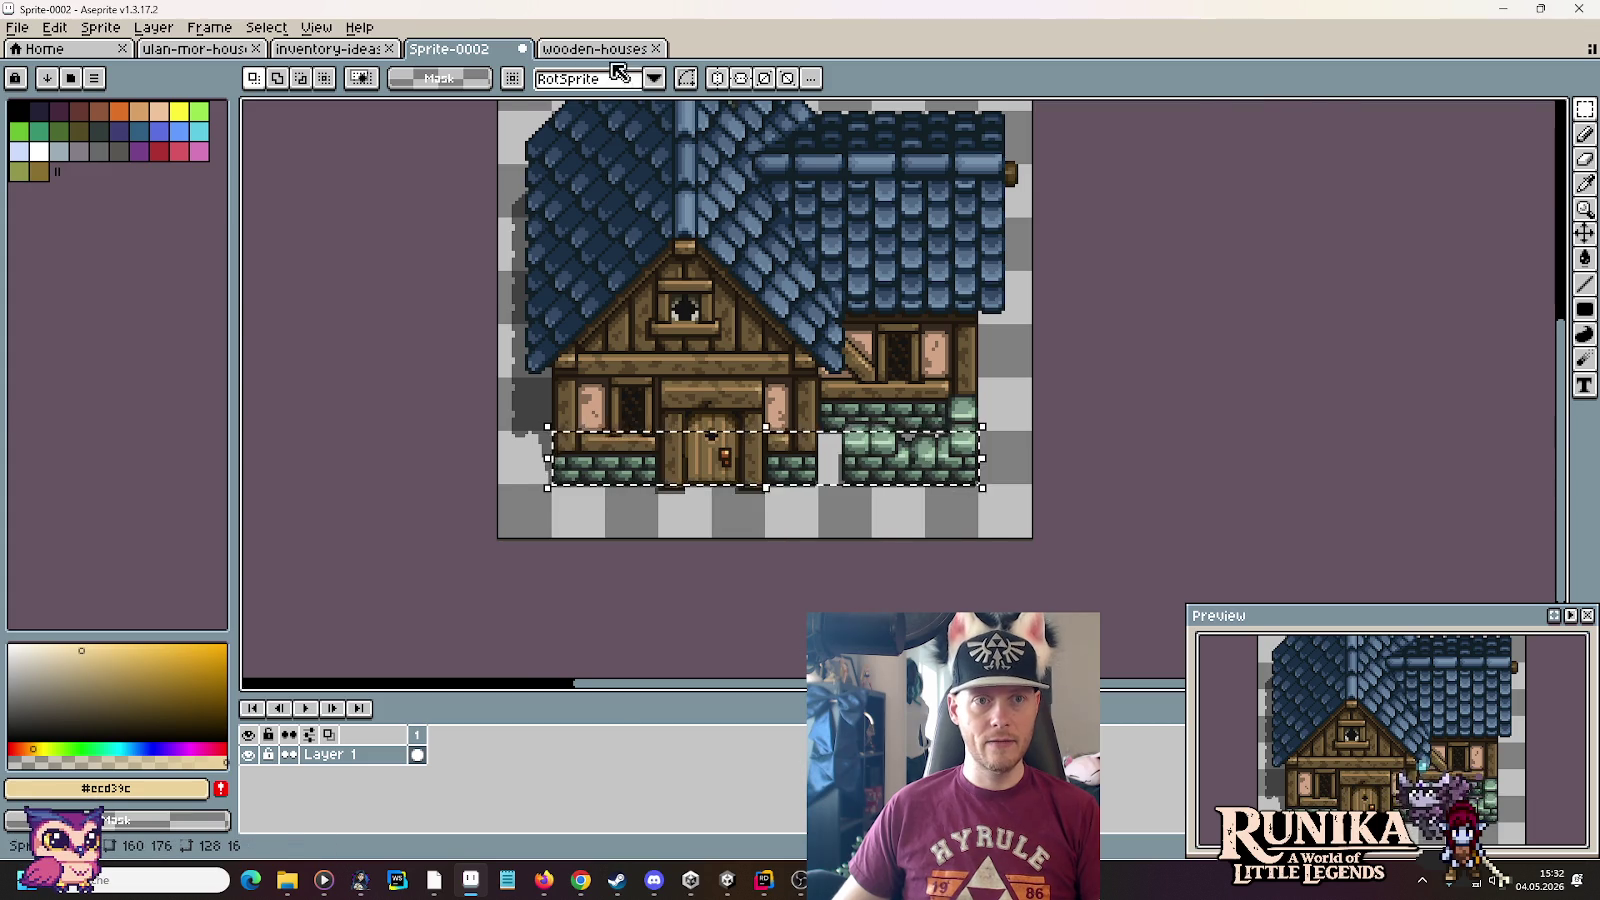
click(595, 48)
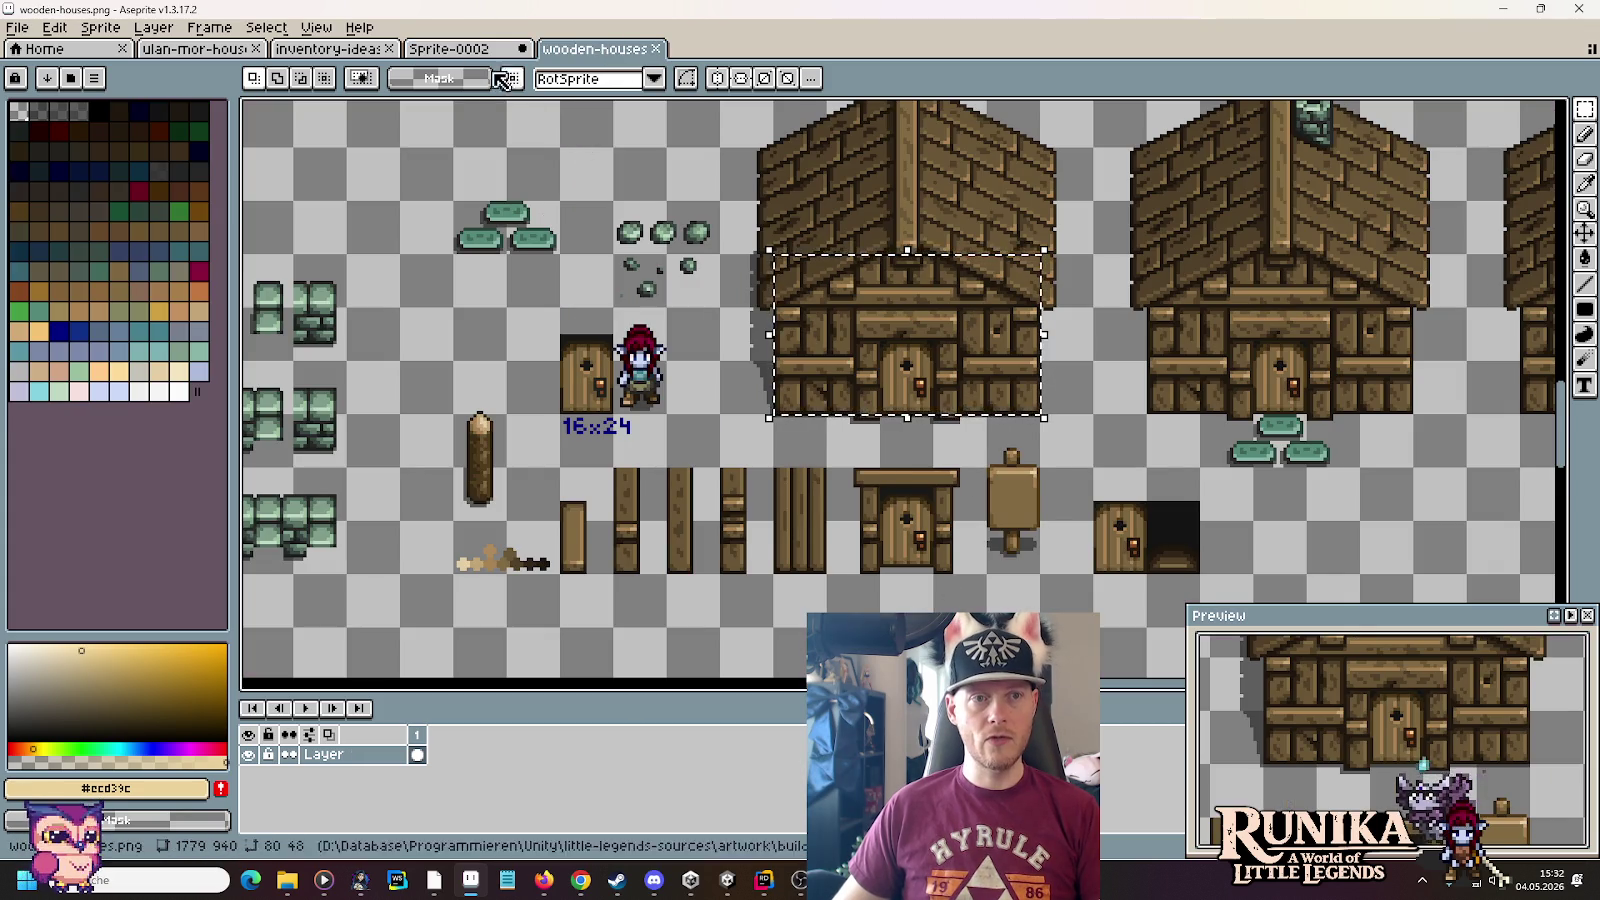
click(465, 50)
key(alt+Tab)
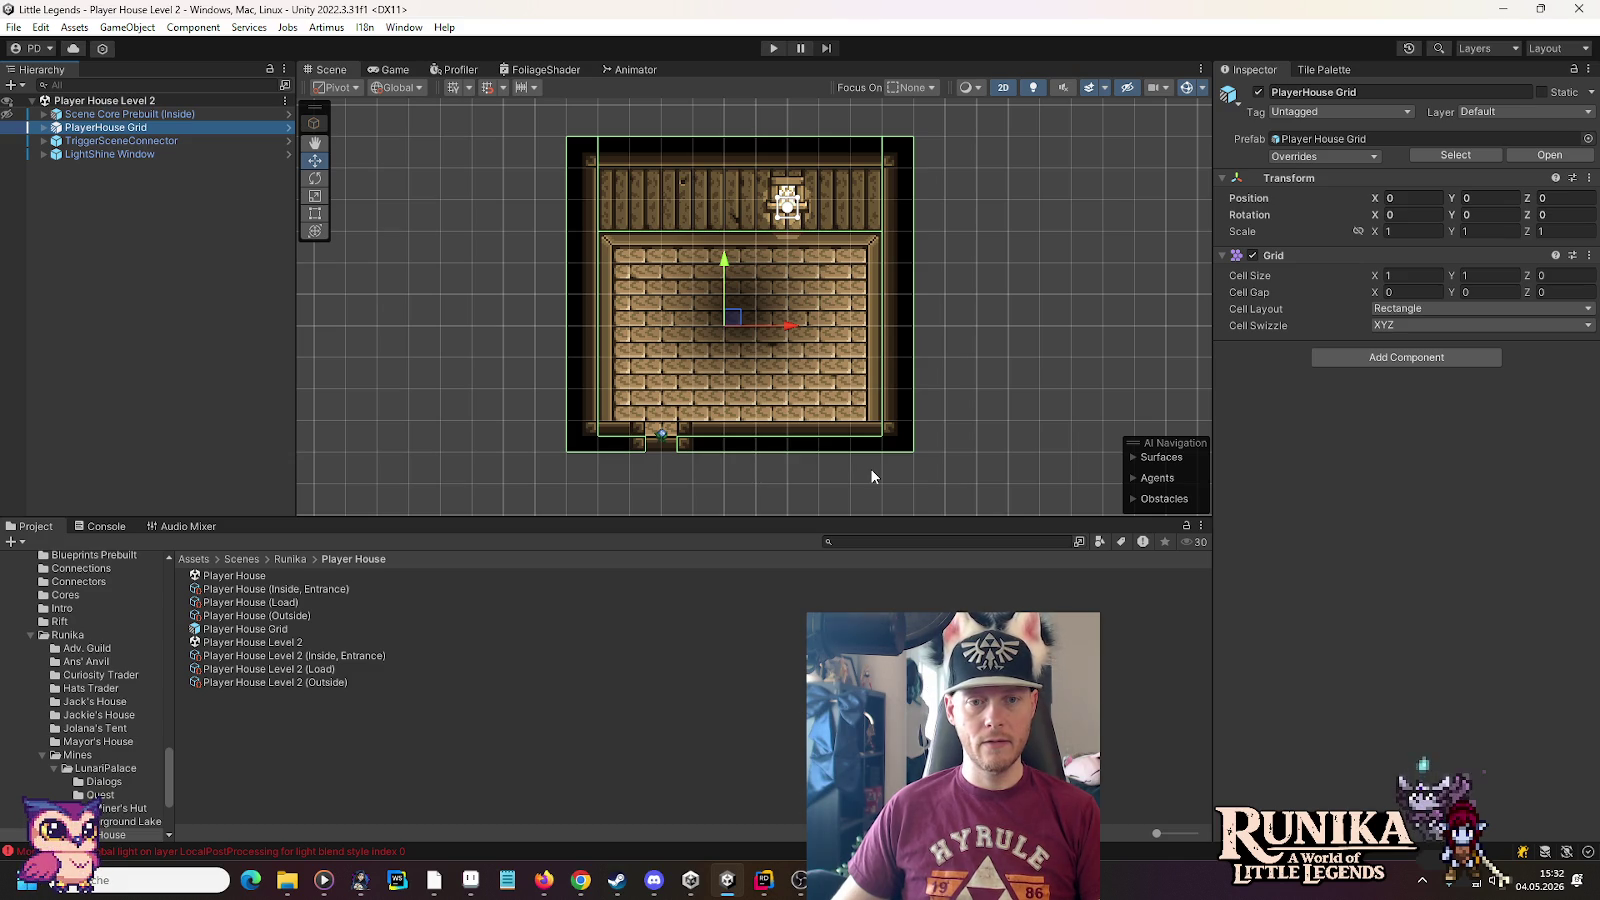
With the Move tool, try selecting tiles at the room's top-right corner and right edge
click(1323, 70)
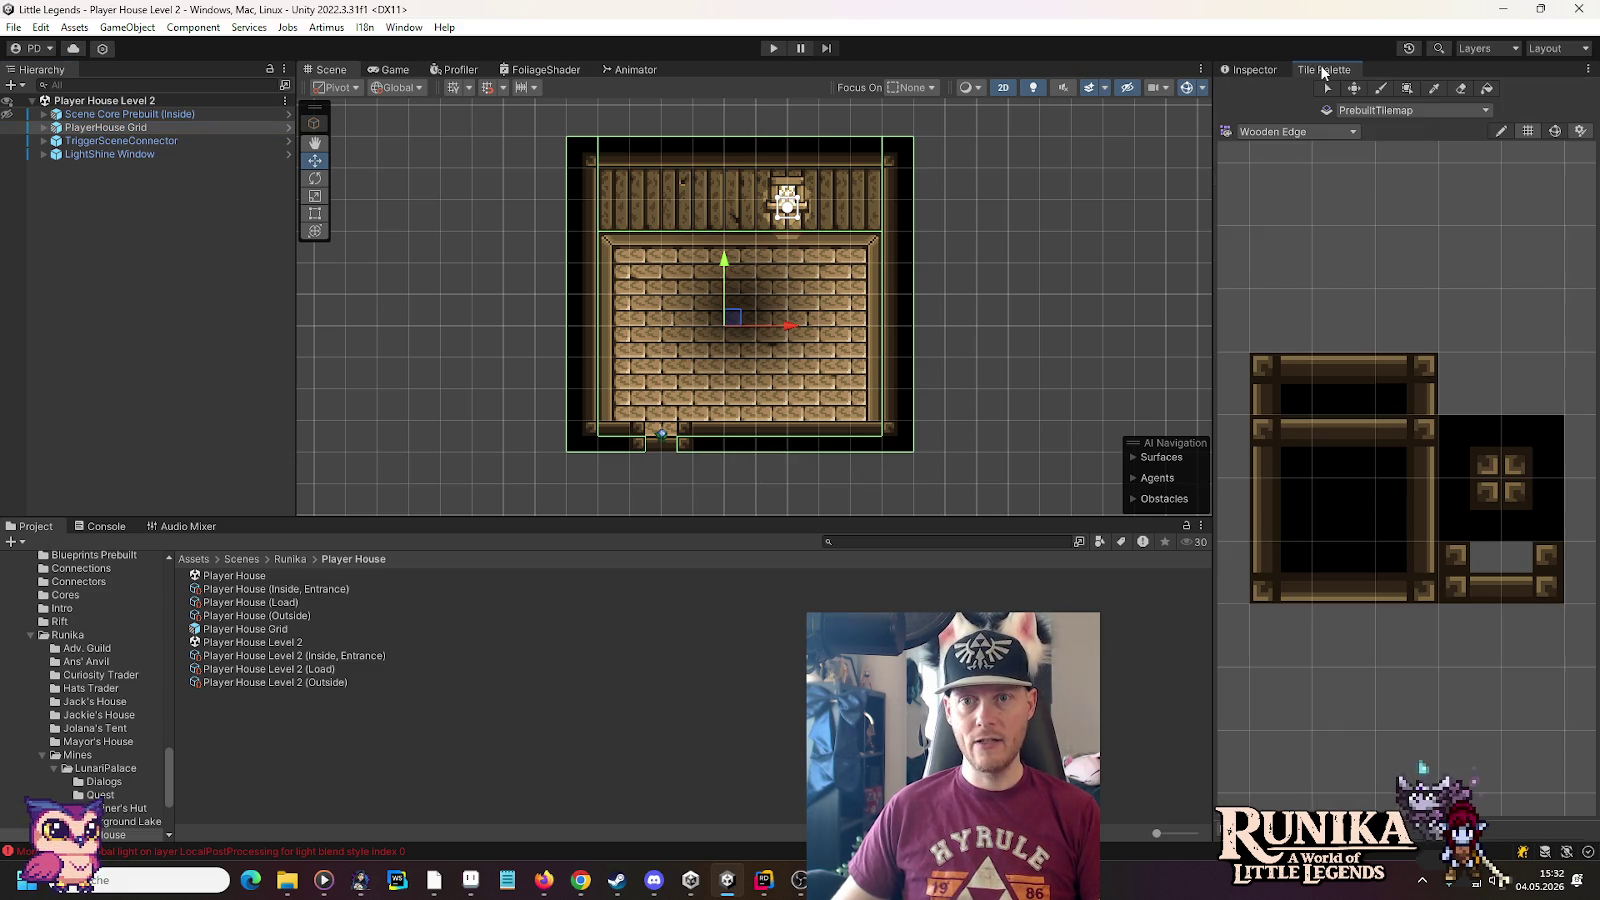
click(1353, 89)
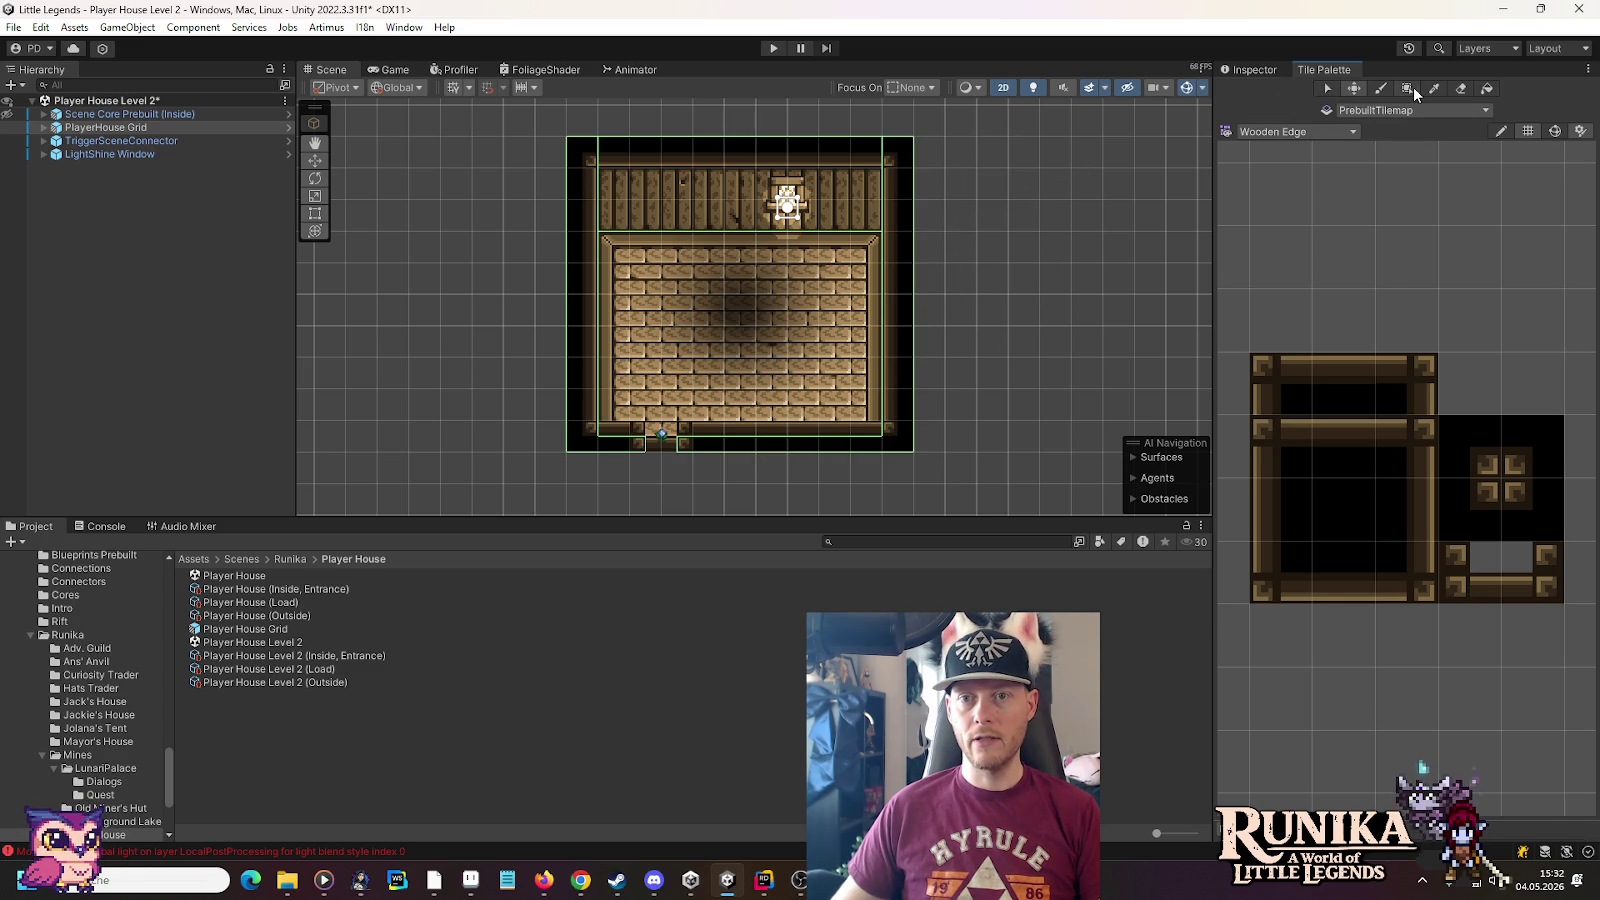
mouse_move(898, 122)
mouse_down()
mouse_move(1018, 496)
mouse_move(962, 430)
mouse_move(898, 138)
mouse_up()
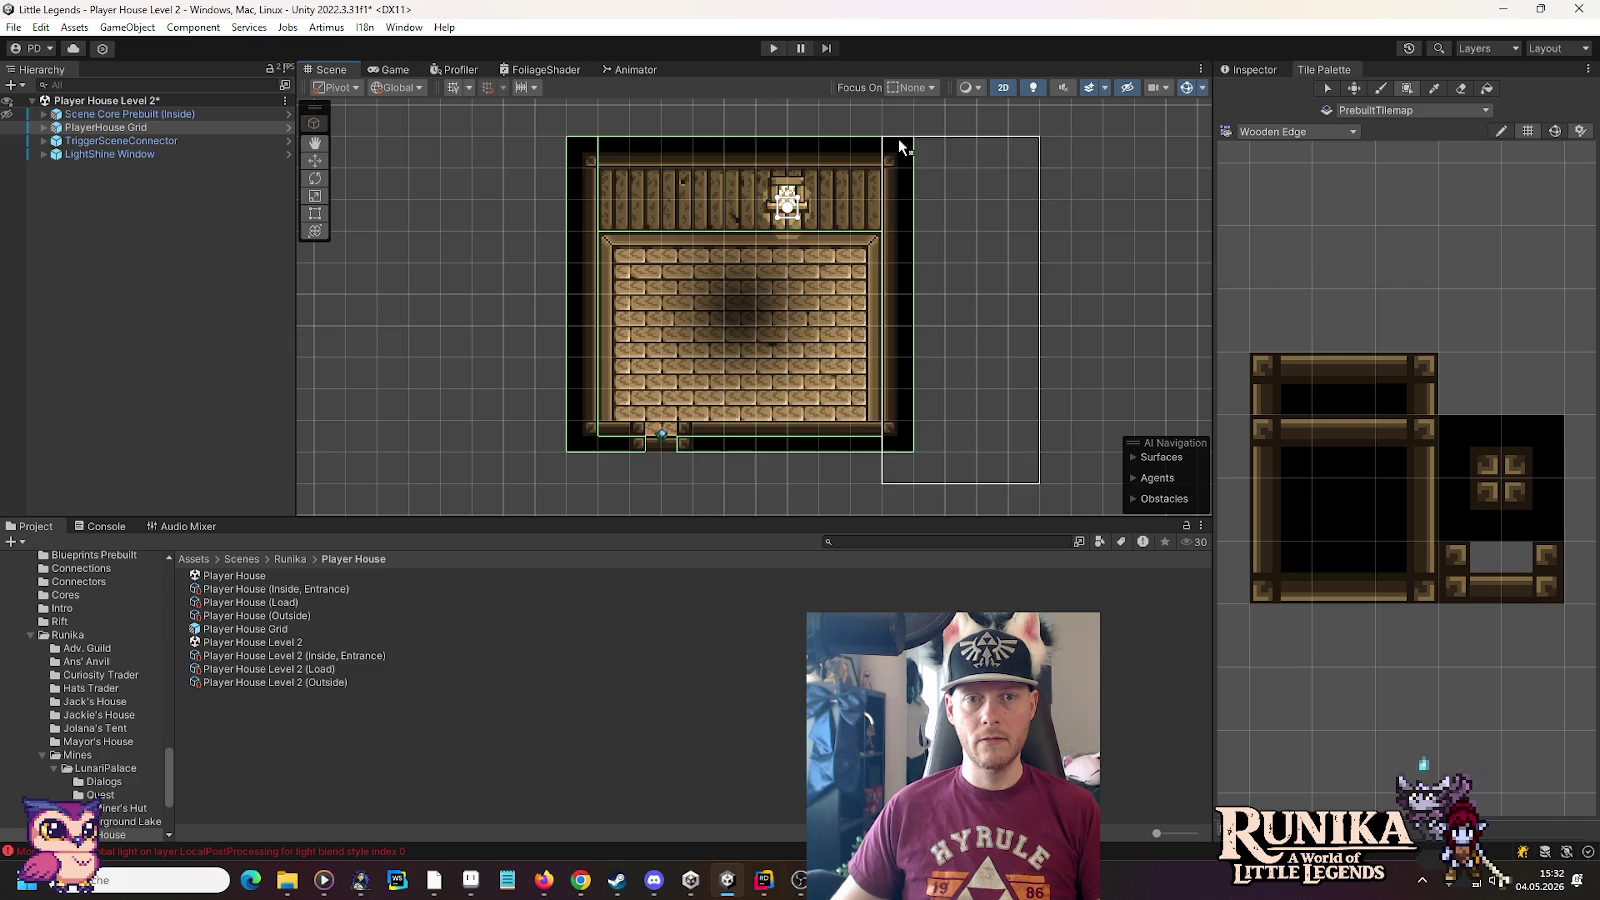
mouse_move(926, 249)
mouse_down()
mouse_move(988, 335)
mouse_move(994, 402)
mouse_up()
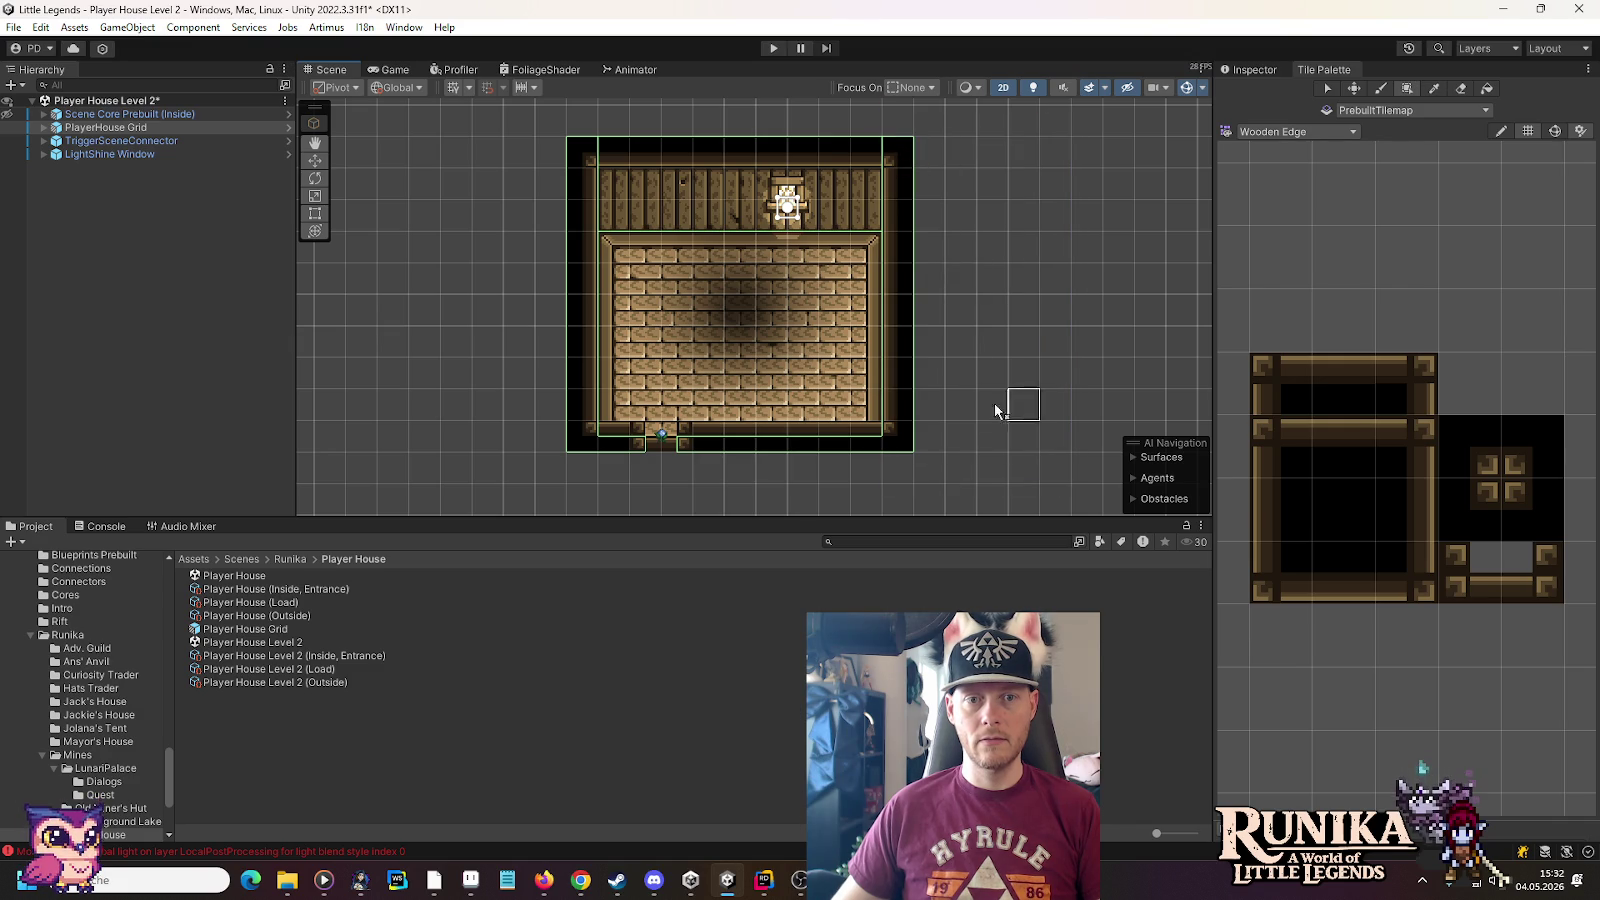
Make Tilemap Edges the active tilemap, box-fill along the right side, then select a 7×12 area
click(1405, 91)
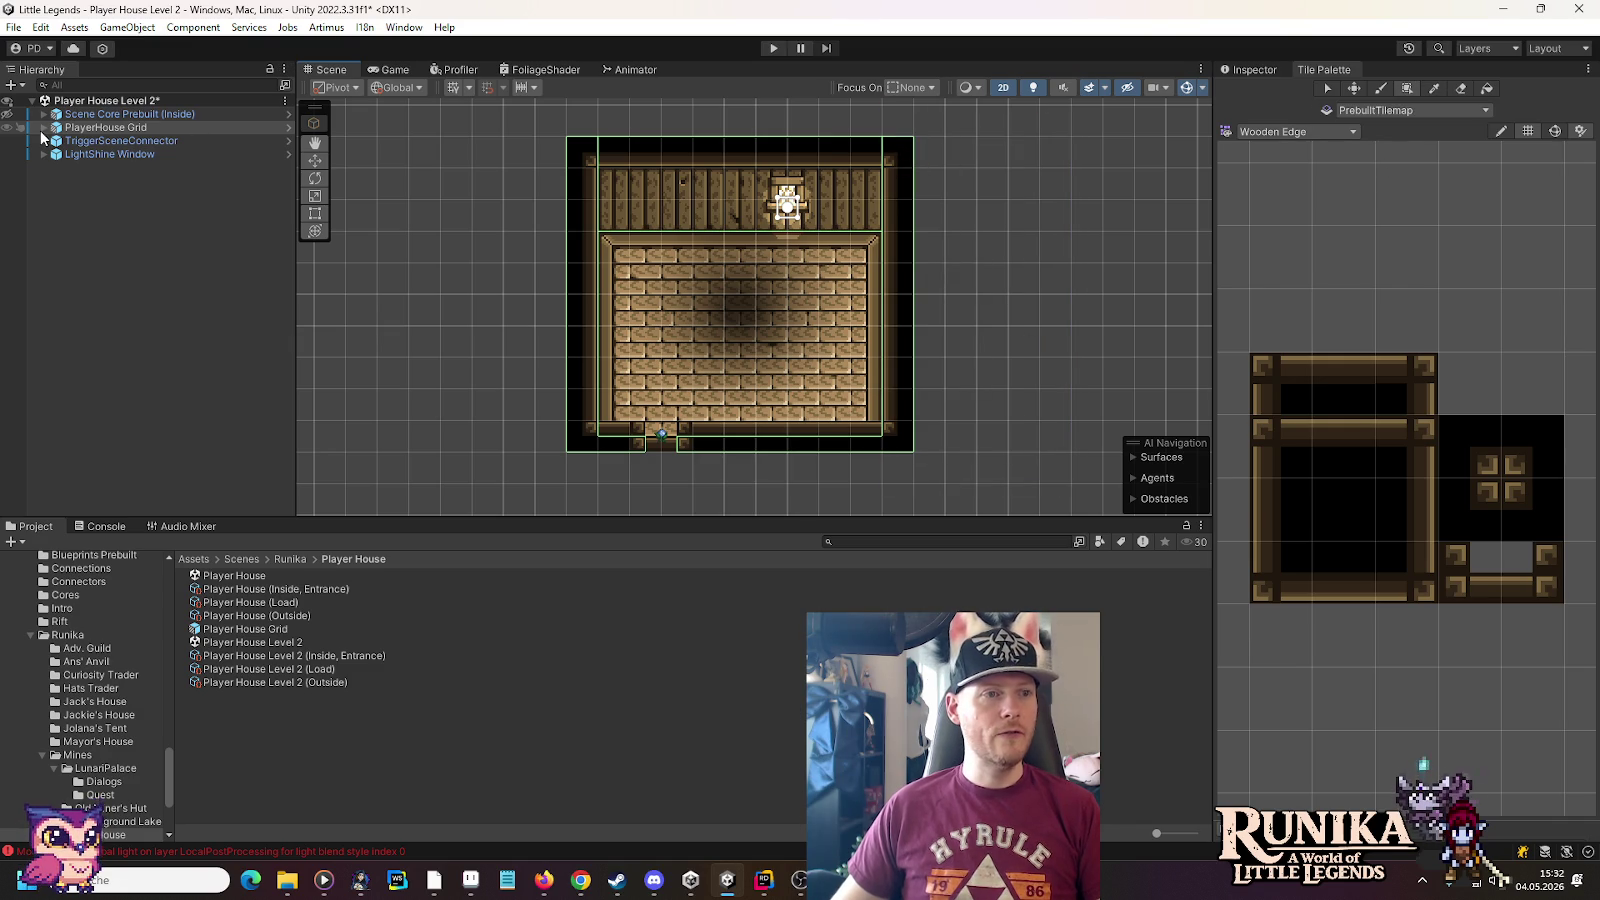
click(43, 127)
click(110, 167)
drag(889, 111, 1030, 385)
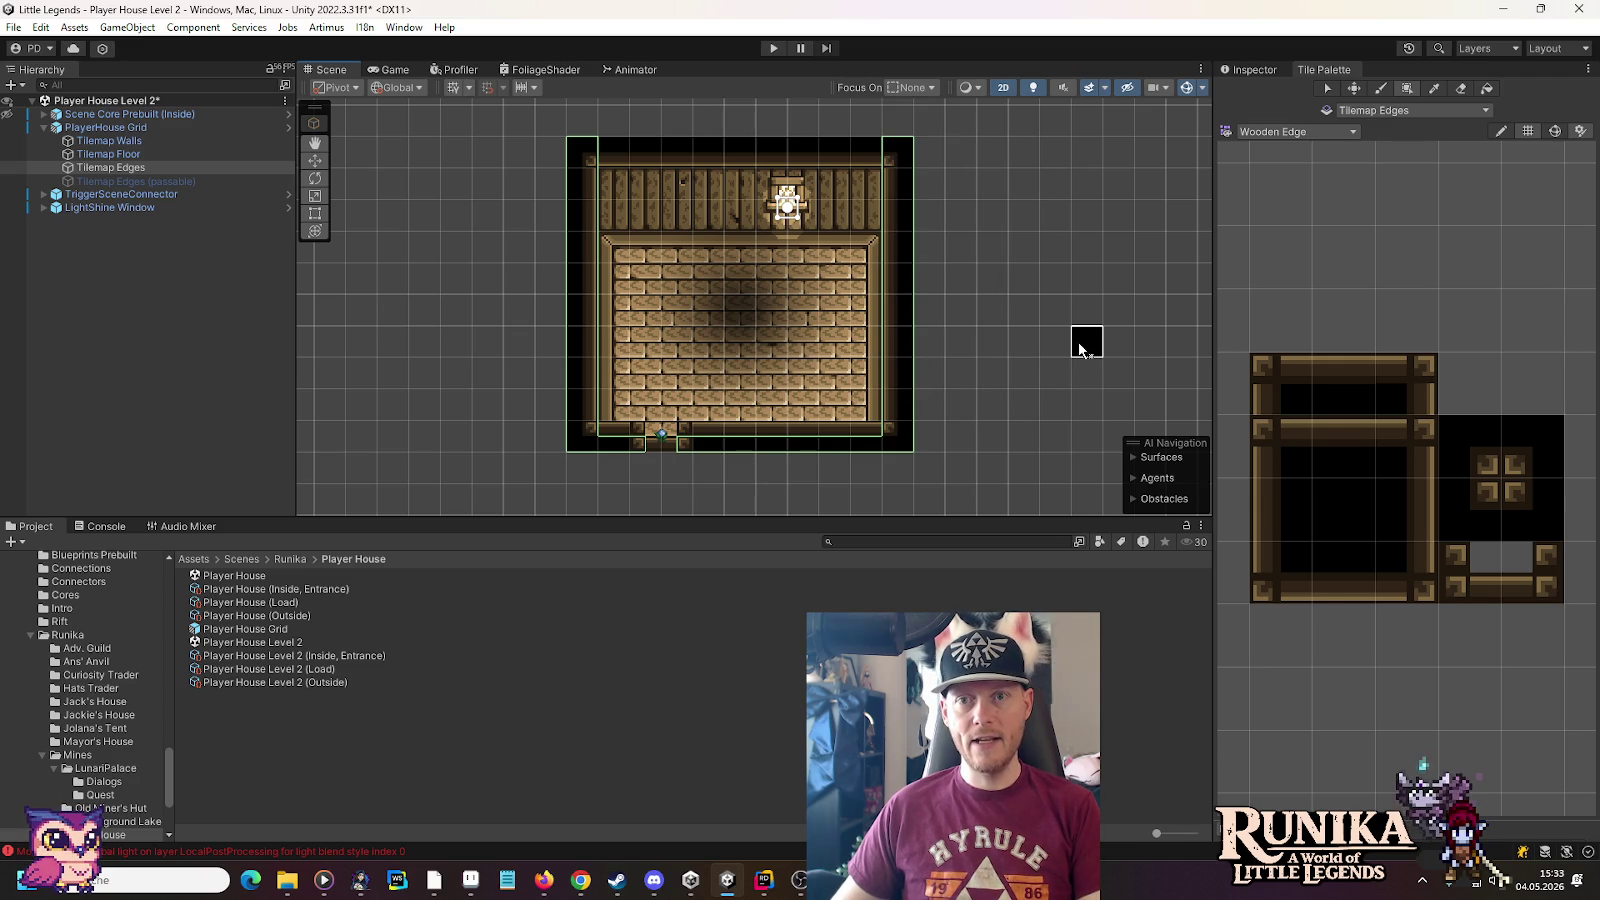
mouse_move(960, 112)
mouse_down()
mouse_move(949, 130)
mouse_move(1120, 268)
mouse_up()
click(1328, 88)
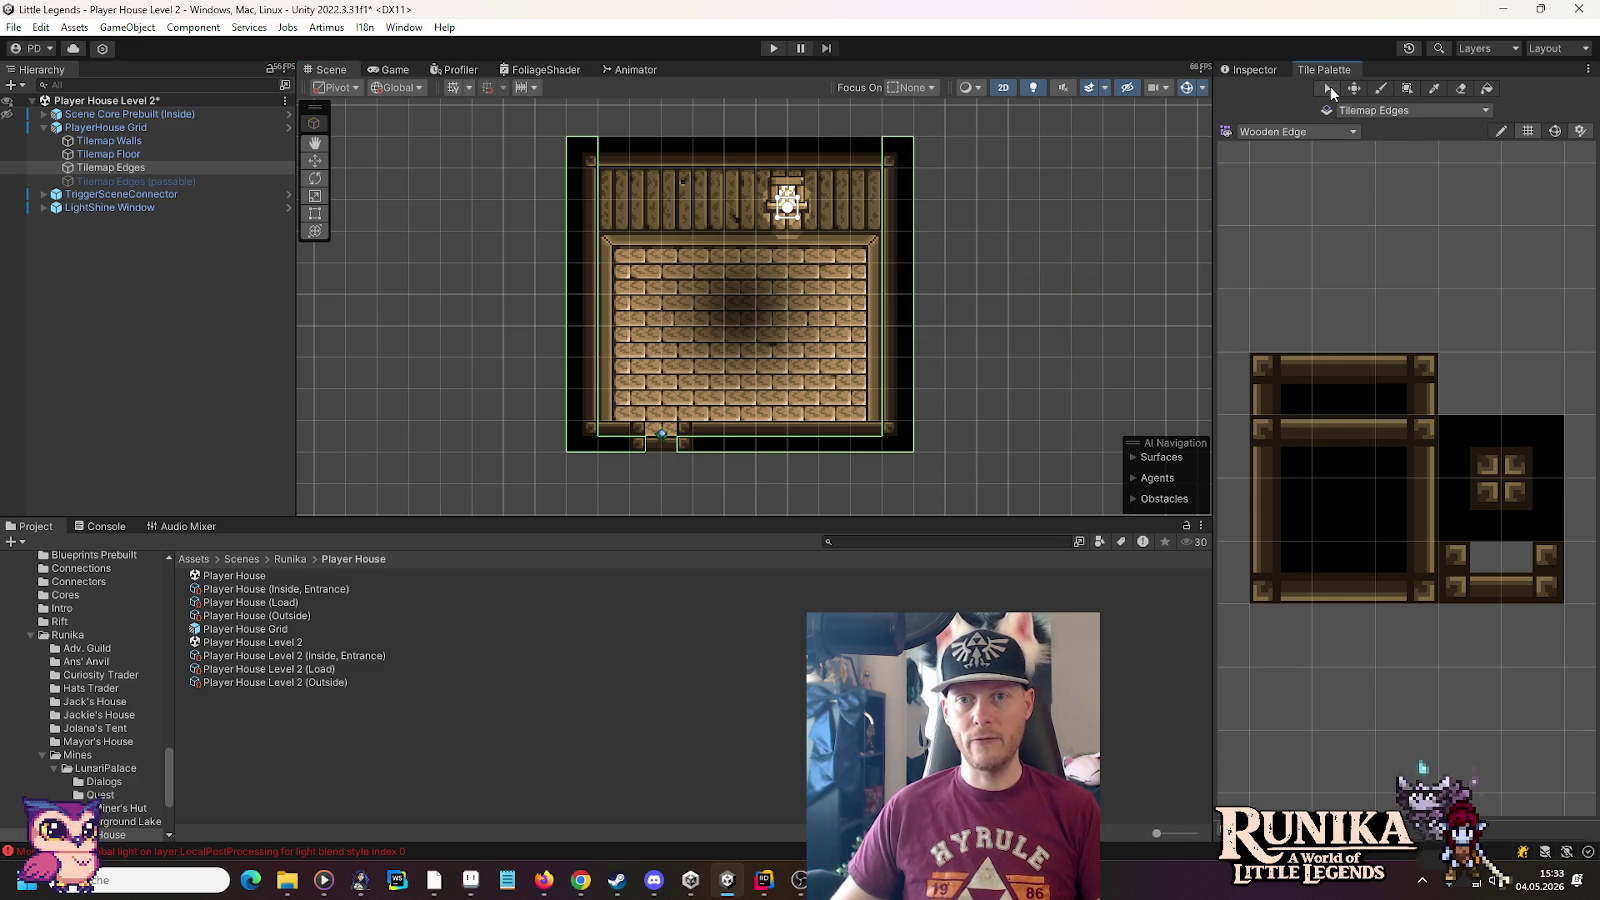
mouse_move(884, 108)
mouse_down()
mouse_move(1046, 355)
mouse_move(1074, 473)
mouse_up()
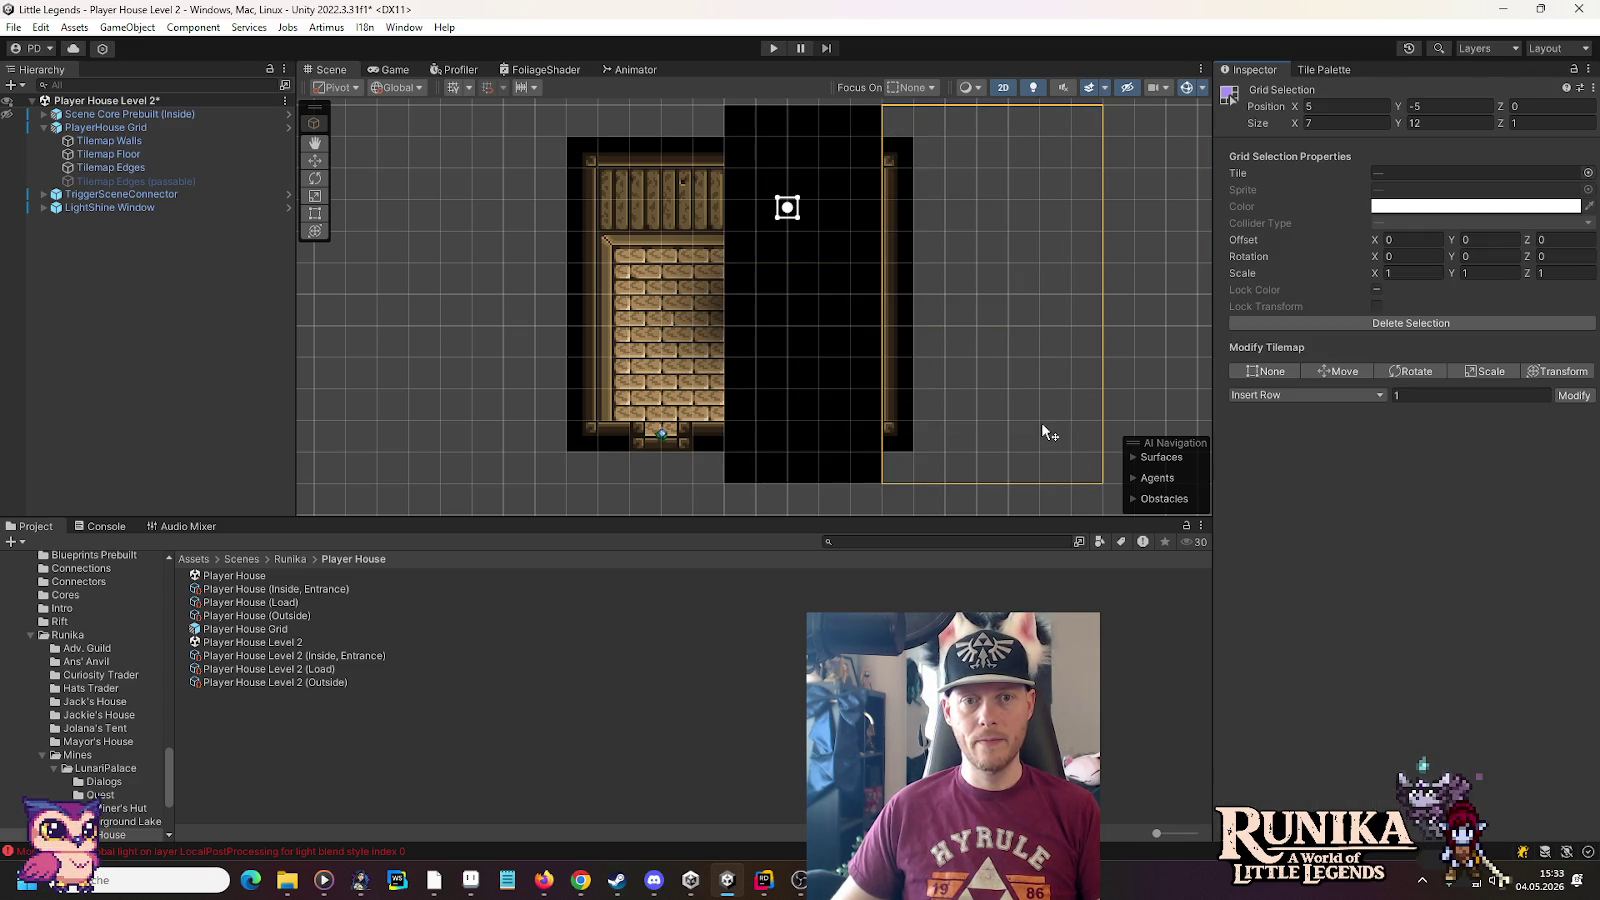
On Tilemap Edges, try marking 5×12 and 7×12 areas over the room's right wall
click(993, 391)
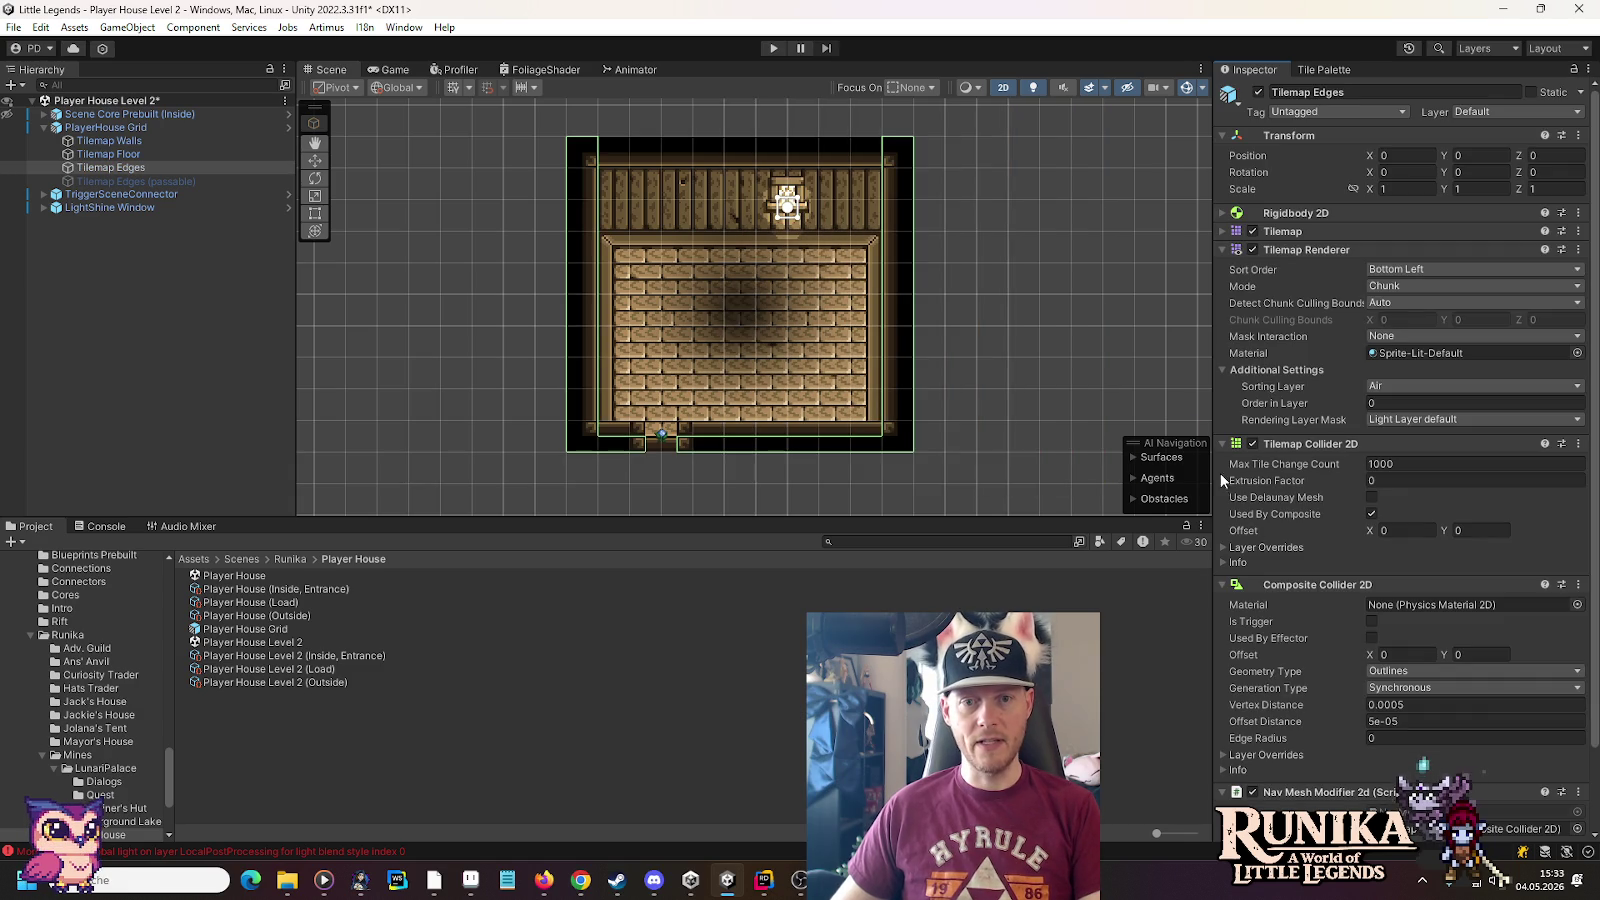
click(1325, 69)
click(1395, 288)
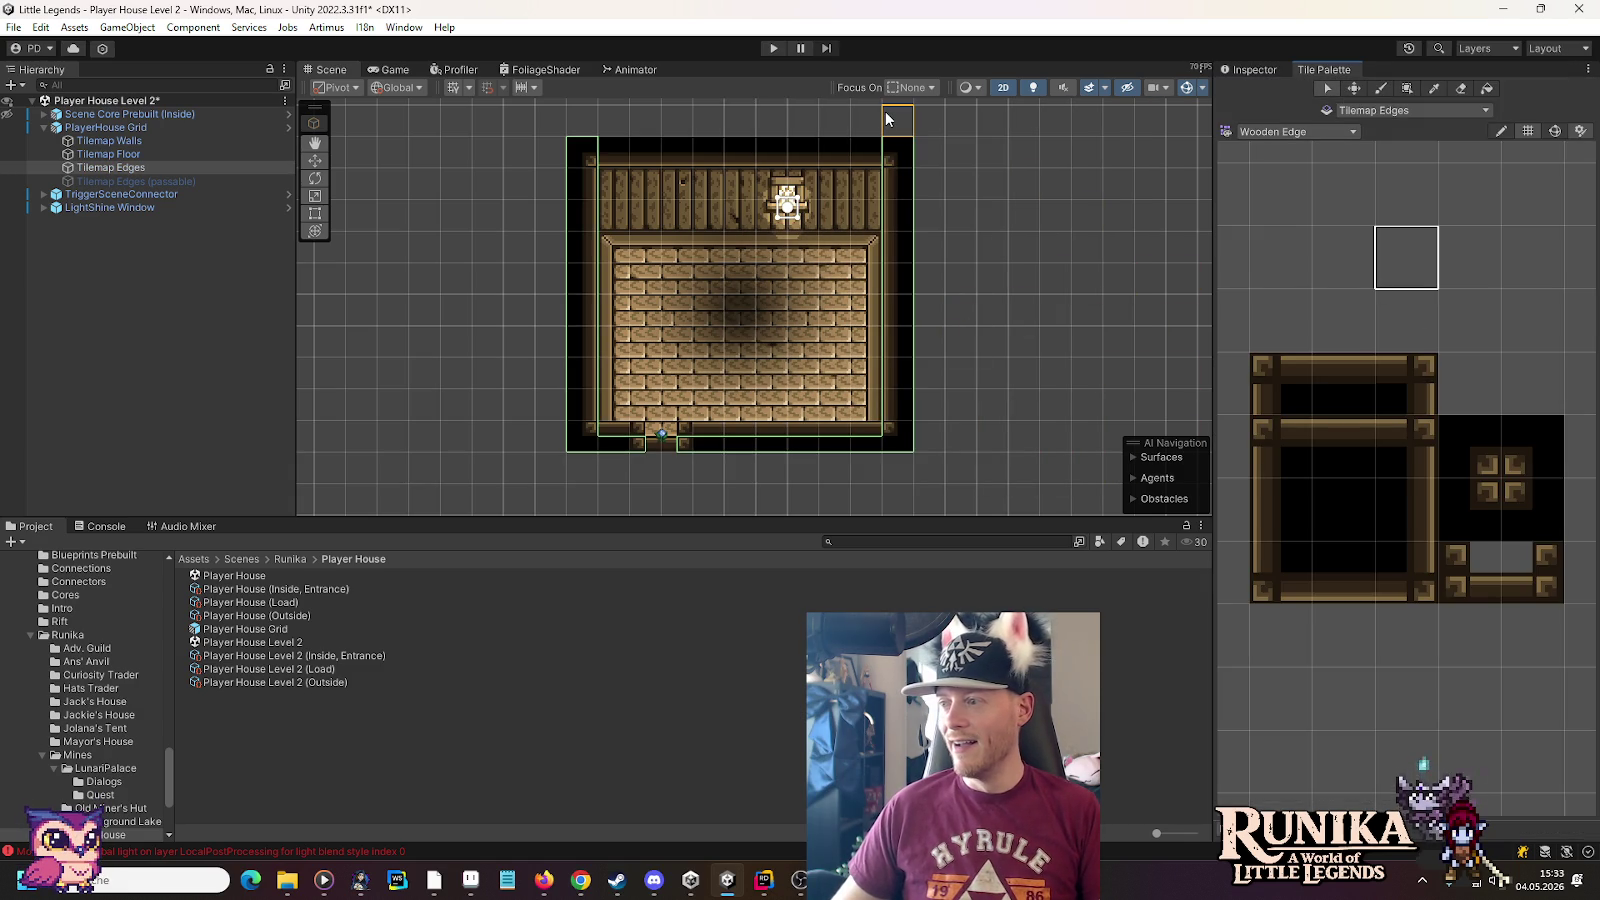
drag(886, 119, 1010, 446)
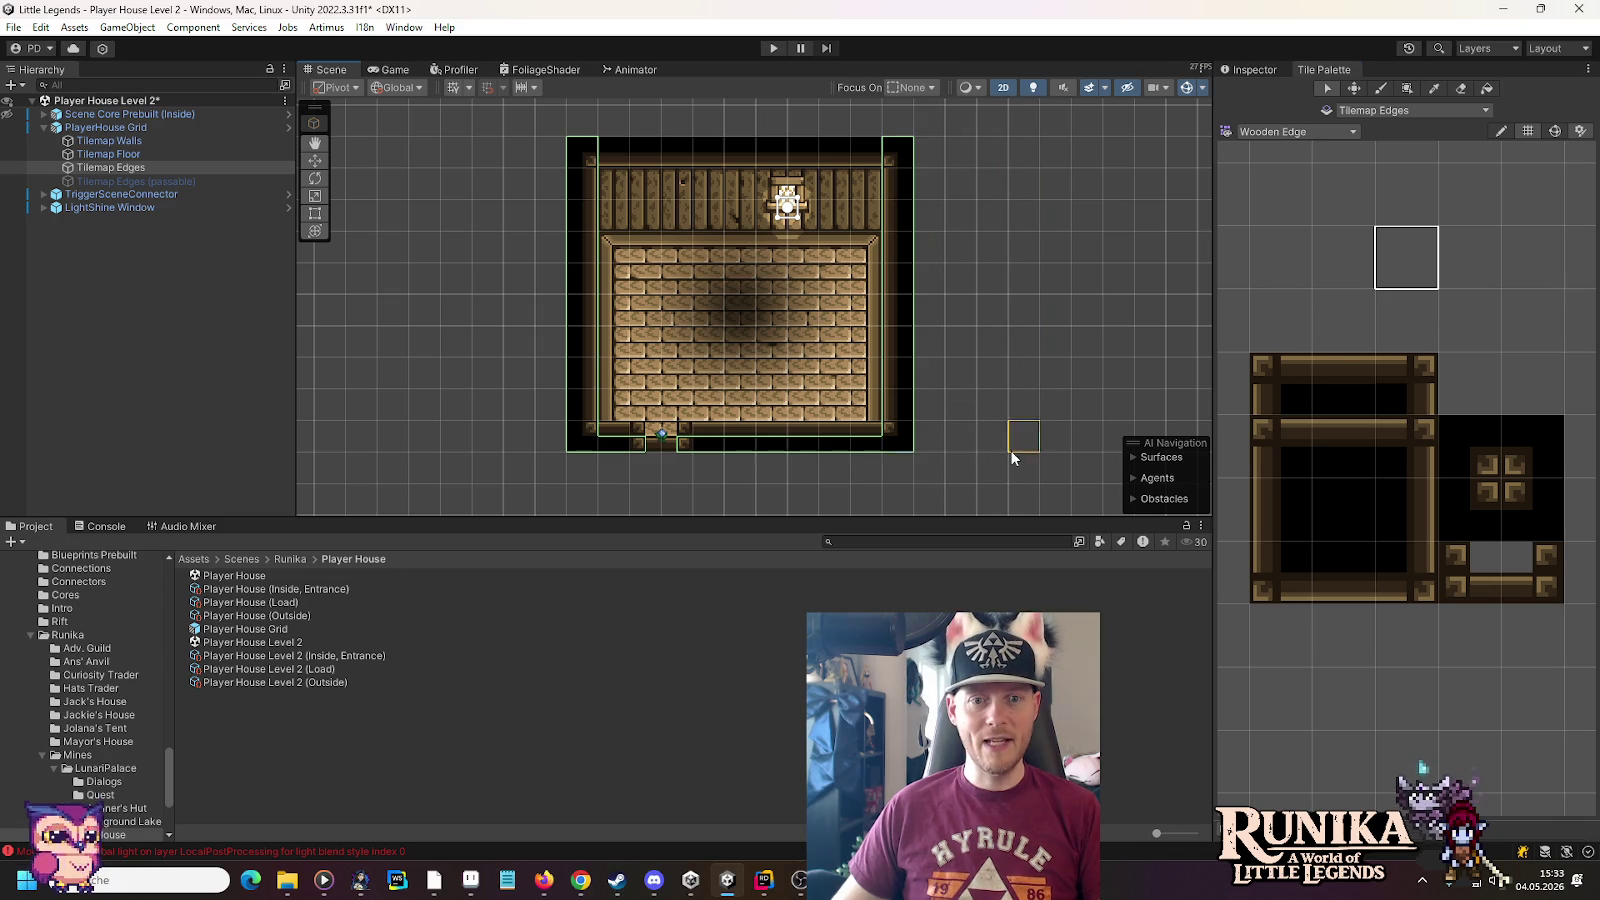
drag(907, 123, 1014, 460)
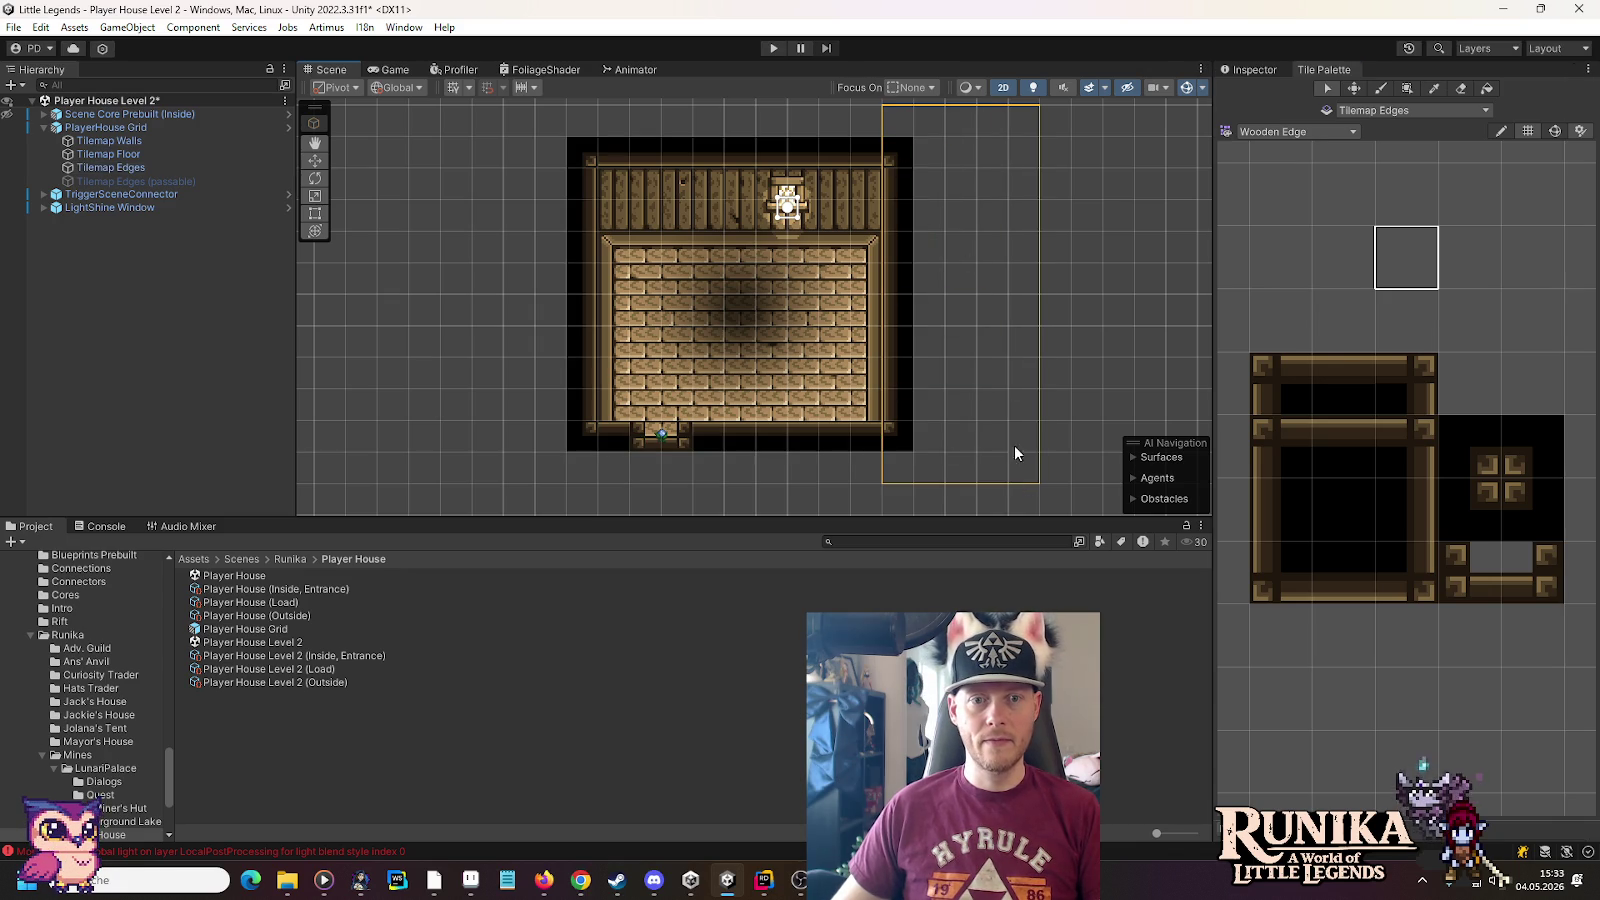
click(199, 168)
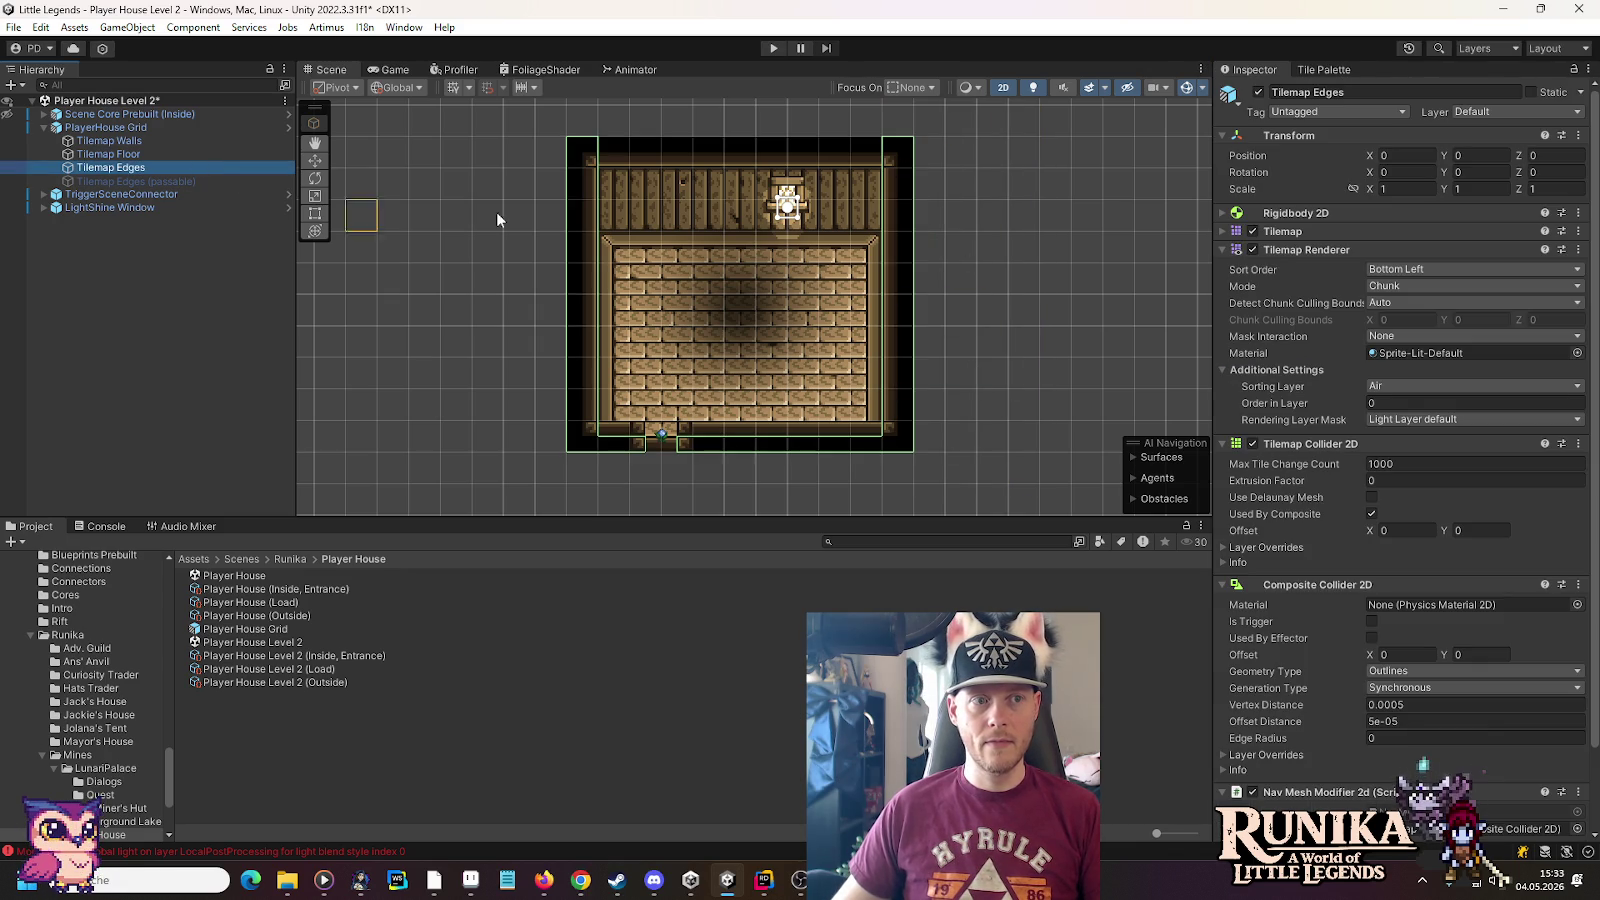
drag(898, 116, 1072, 477)
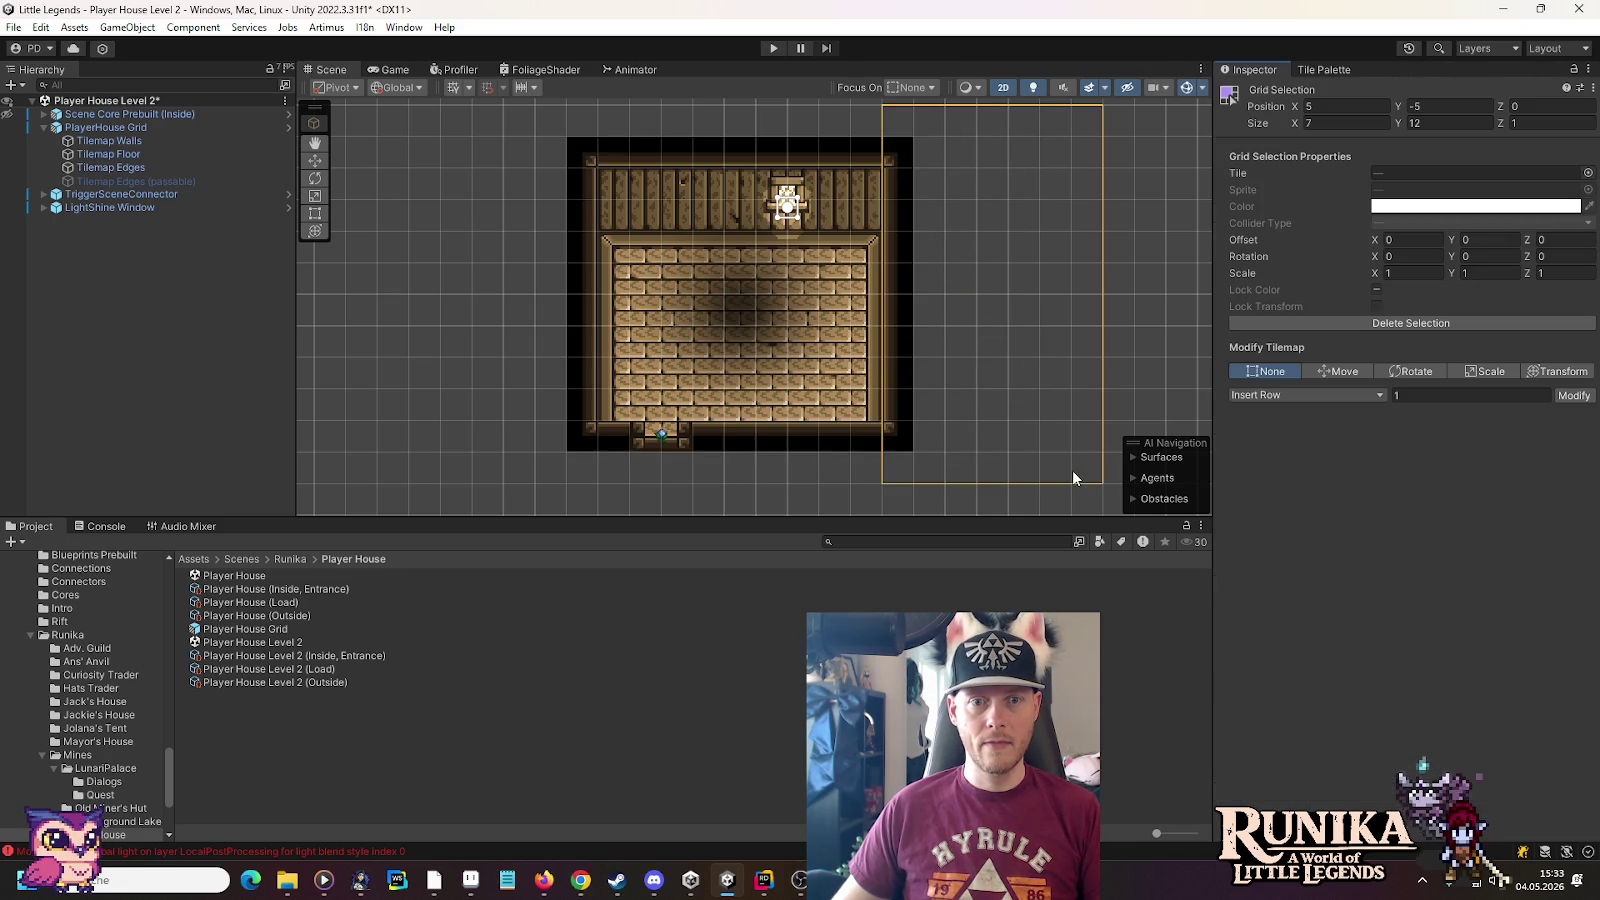
click(979, 368)
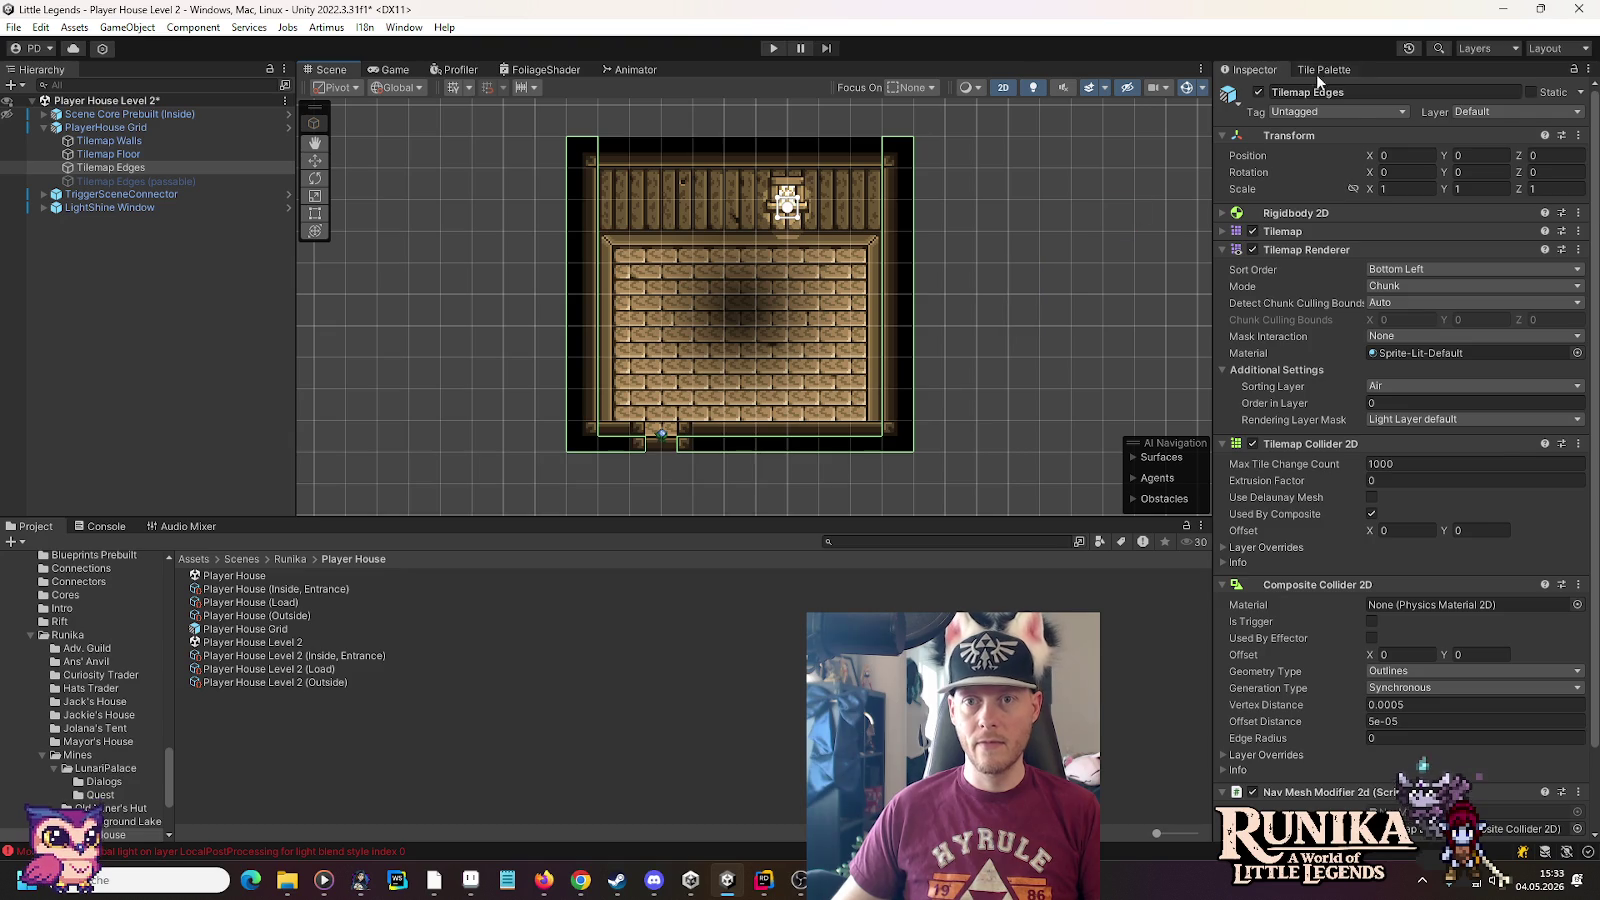
Reopen the Wooden Edge palette and outline a block over the room's right wall
click(1320, 70)
click(1356, 92)
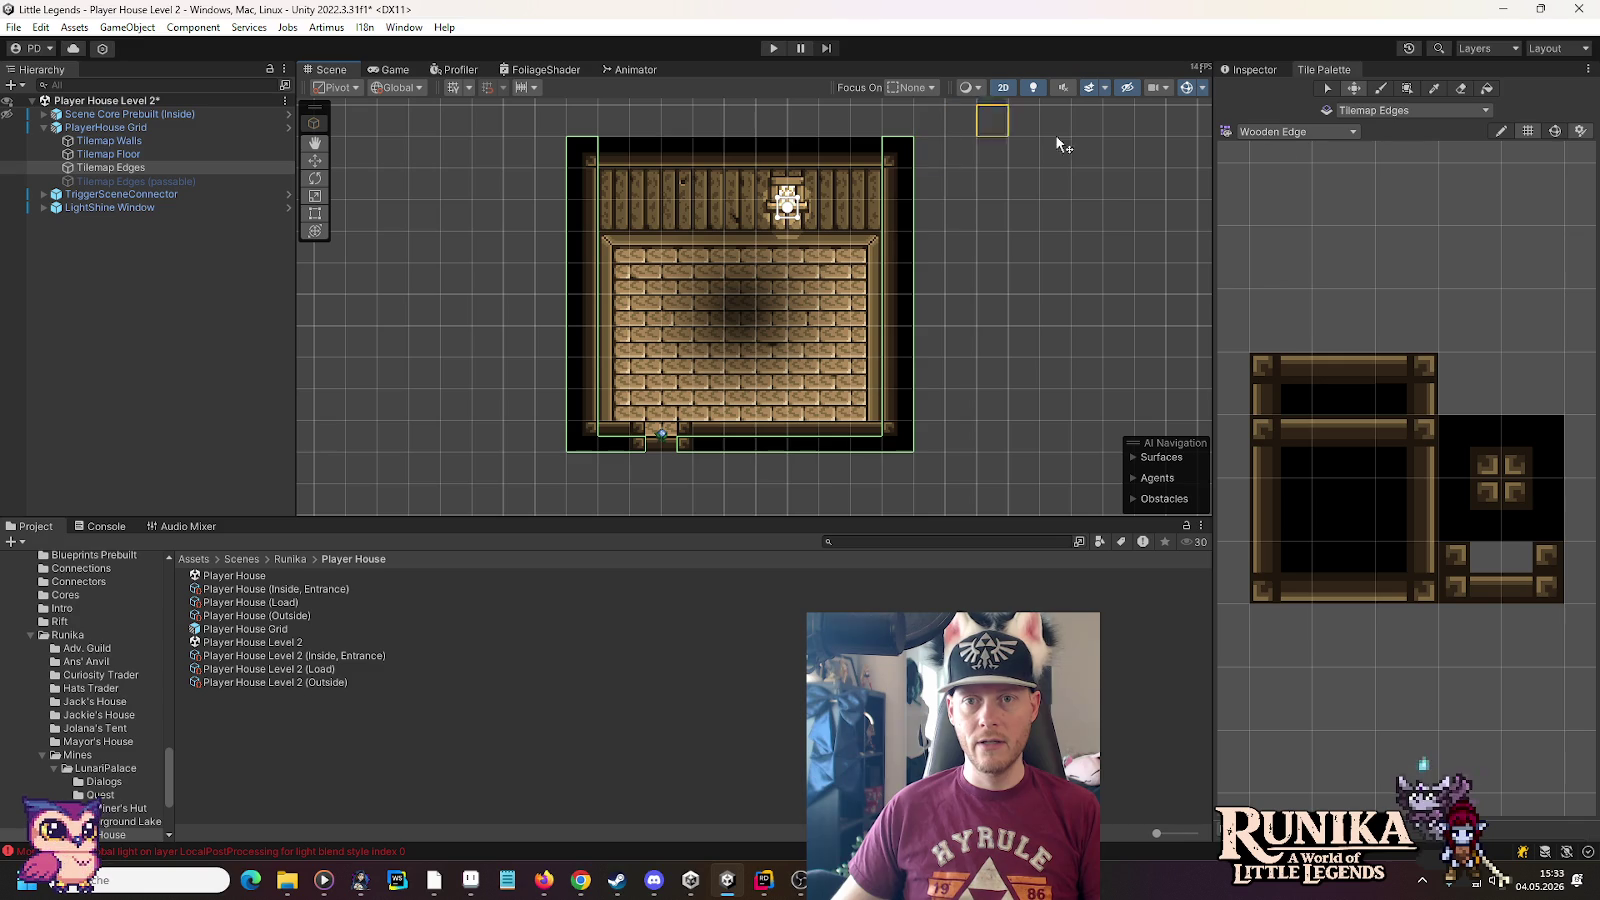
click(1407, 90)
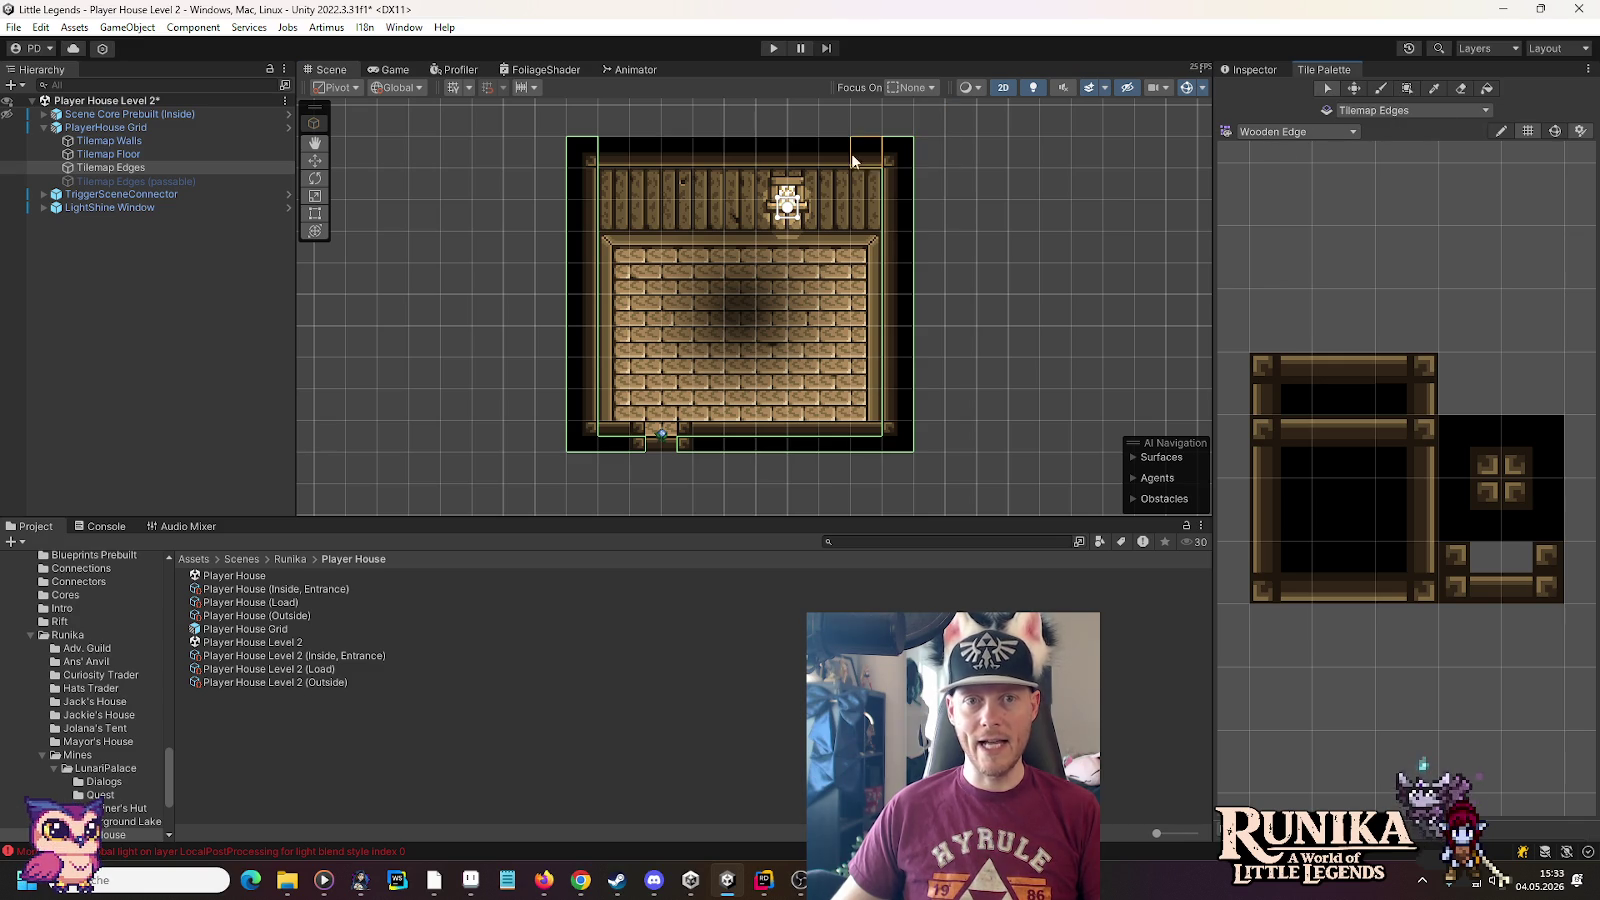
click(108, 154)
click(110, 167)
drag(897, 120, 973, 295)
drag(930, 404, 991, 403)
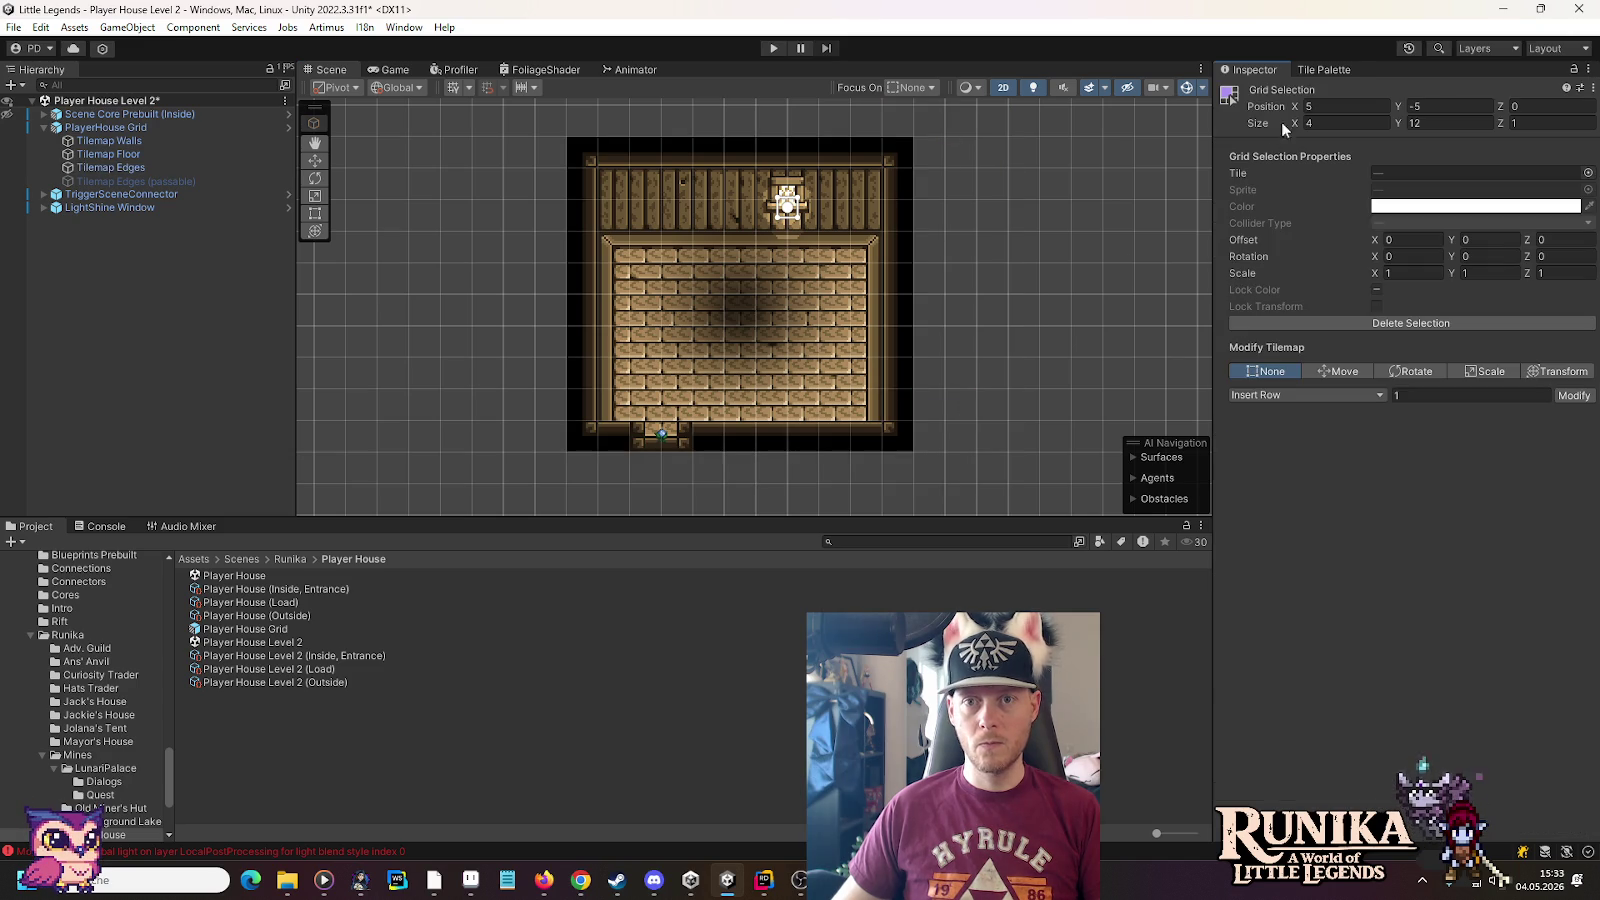
Clear the grid selection and reselect the Tilemap Edges tiles beside the room's right
click(1318, 70)
click(928, 204)
key(s)
click(995, 155)
click(1330, 69)
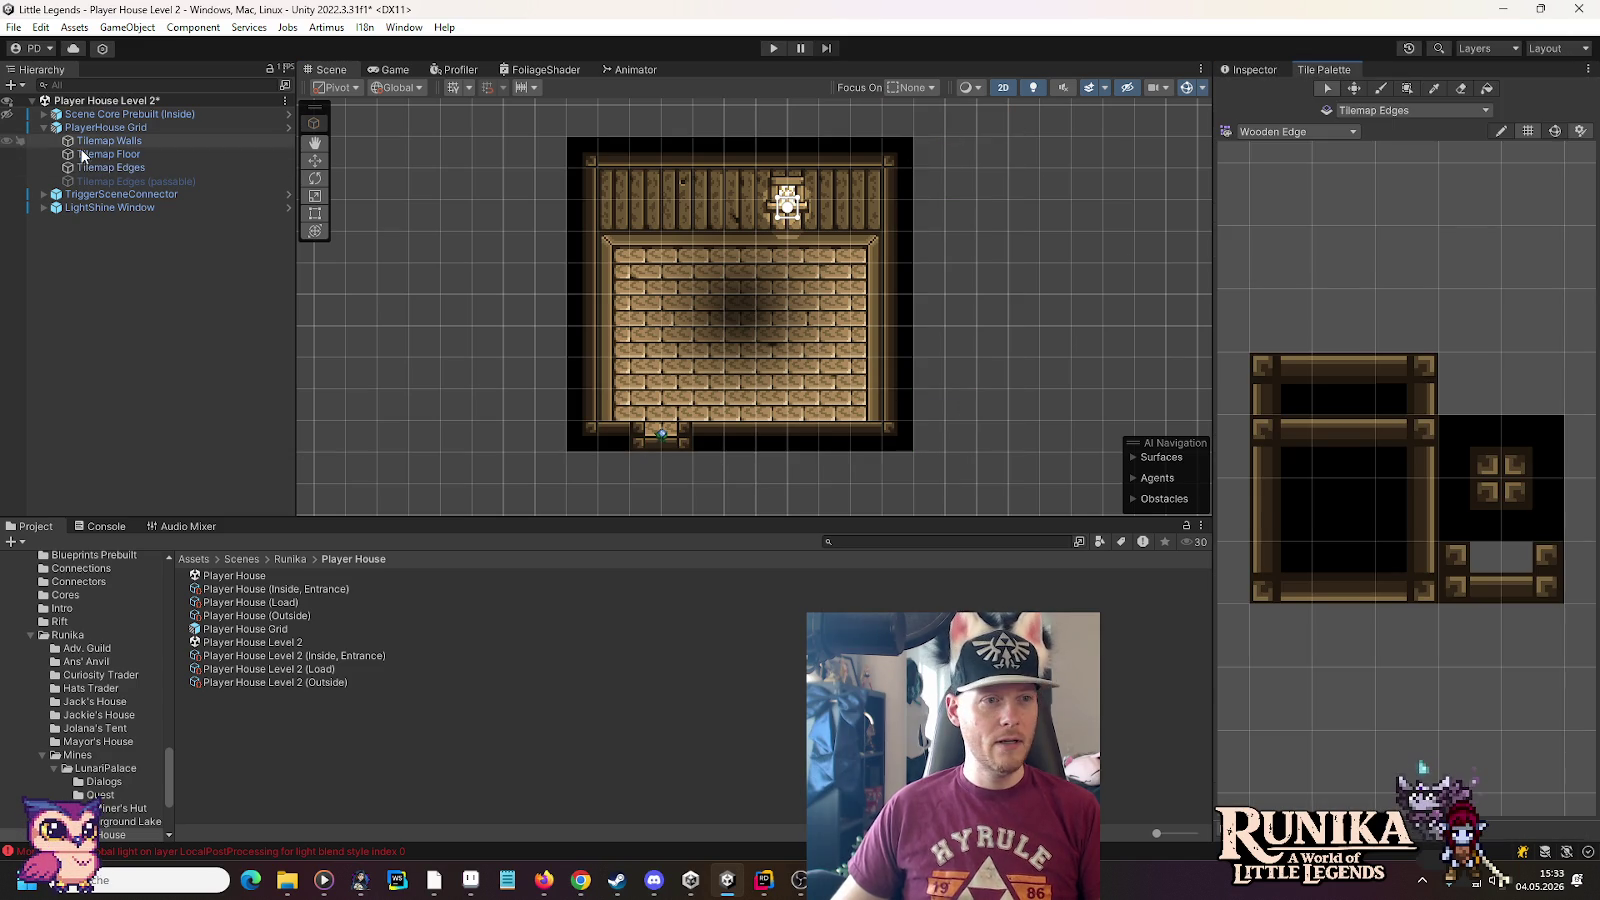
click(128, 168)
mouse_move(886, 125)
mouse_down()
mouse_move(1018, 429)
mouse_move(989, 404)
mouse_up()
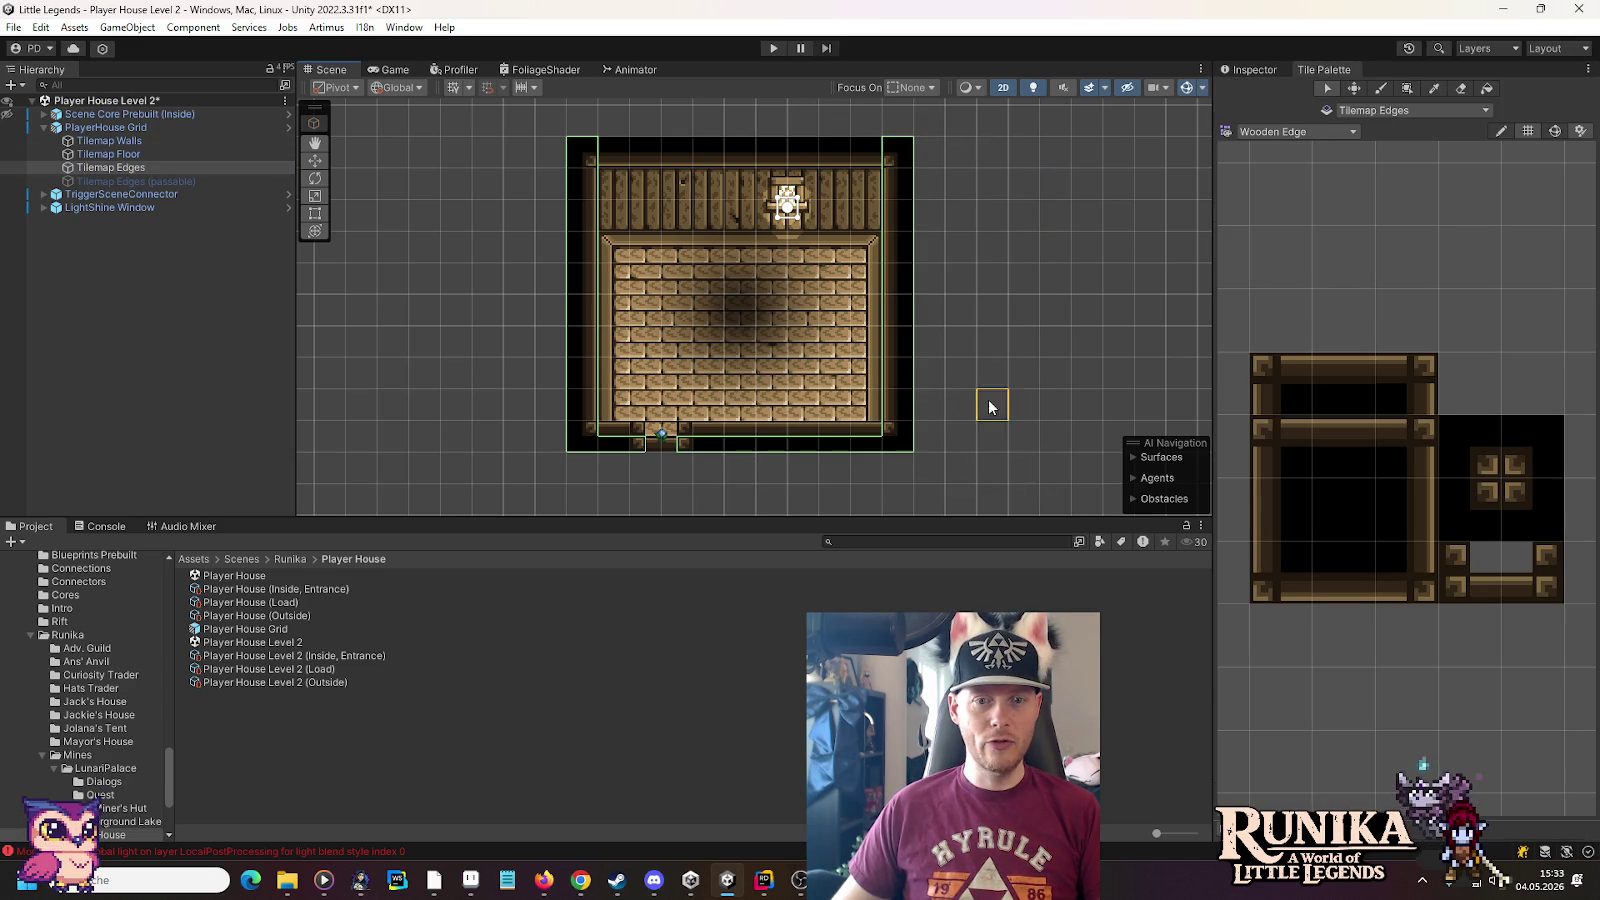
Move the 6×12 right wall block three cells outward
click(1354, 88)
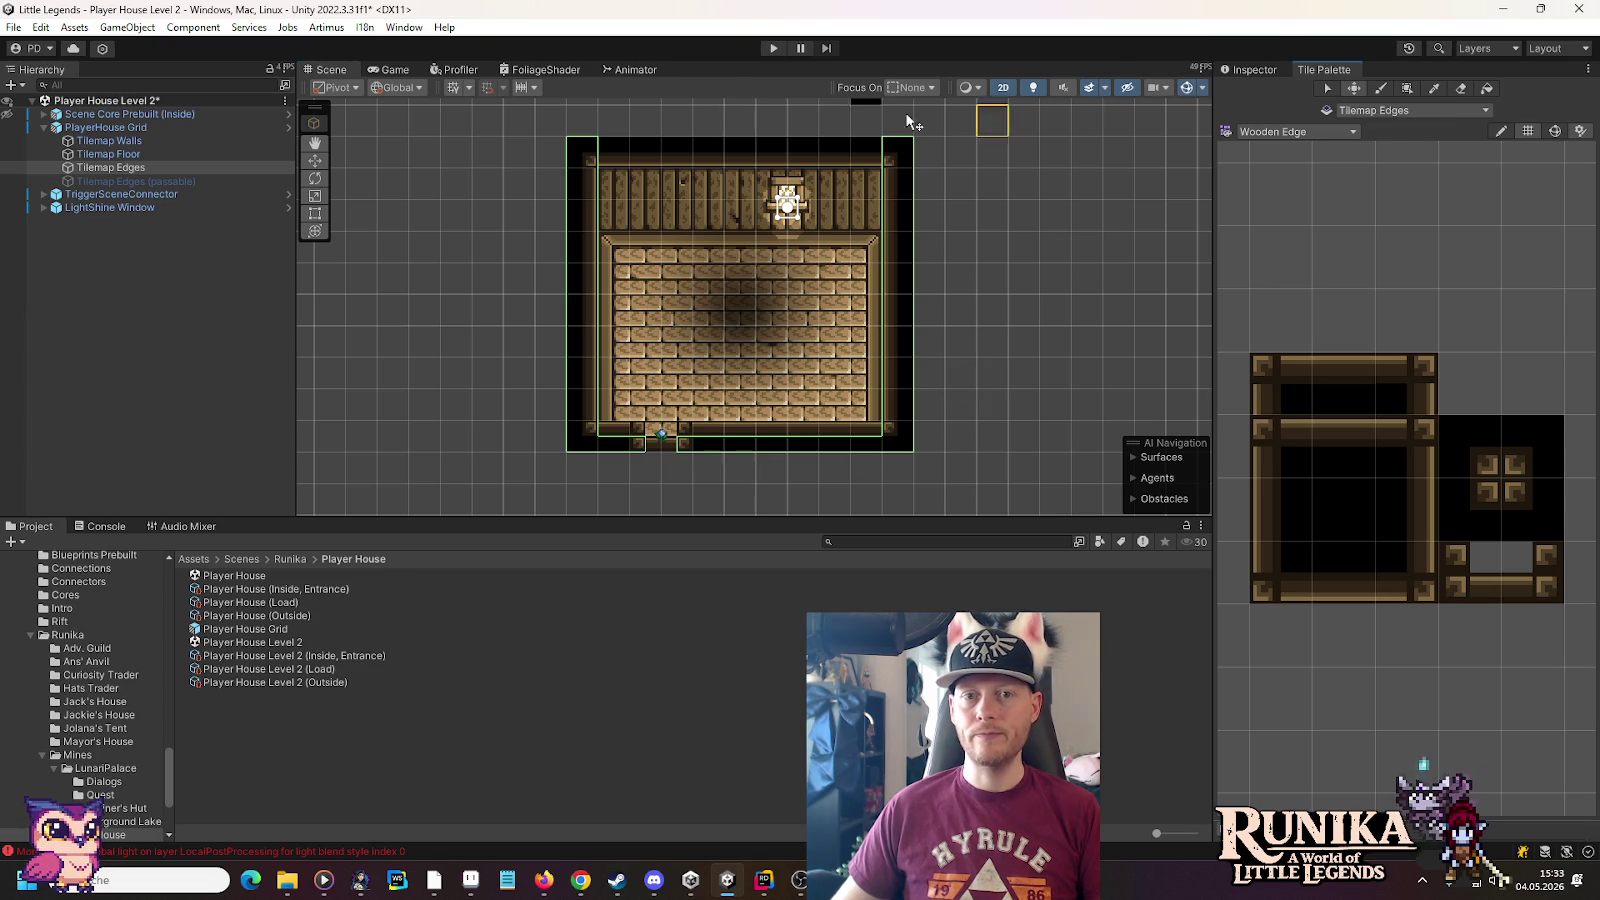
mouse_move(888, 128)
mouse_down()
mouse_move(1088, 466)
mouse_move(1086, 500)
mouse_move(1082, 448)
mouse_move(1086, 466)
mouse_up()
click(1461, 330)
click(1354, 88)
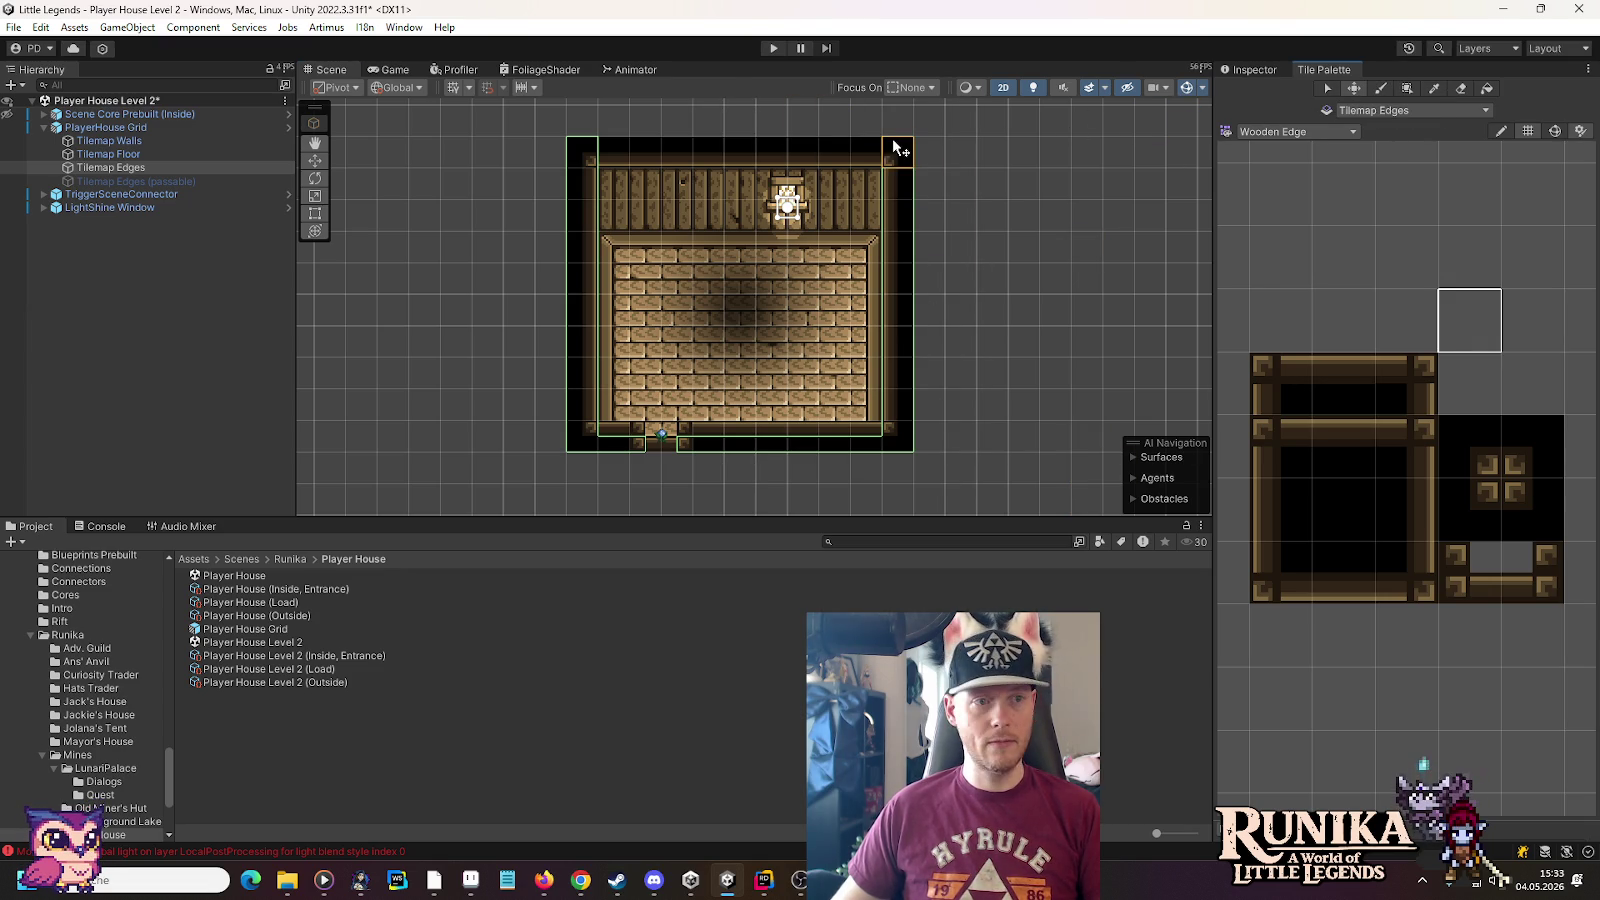
drag(890, 118, 989, 488)
drag(930, 405, 978, 408)
mouse_move(901, 118)
mouse_down()
mouse_move(993, 361)
mouse_move(1055, 470)
mouse_up()
drag(966, 370, 1034, 371)
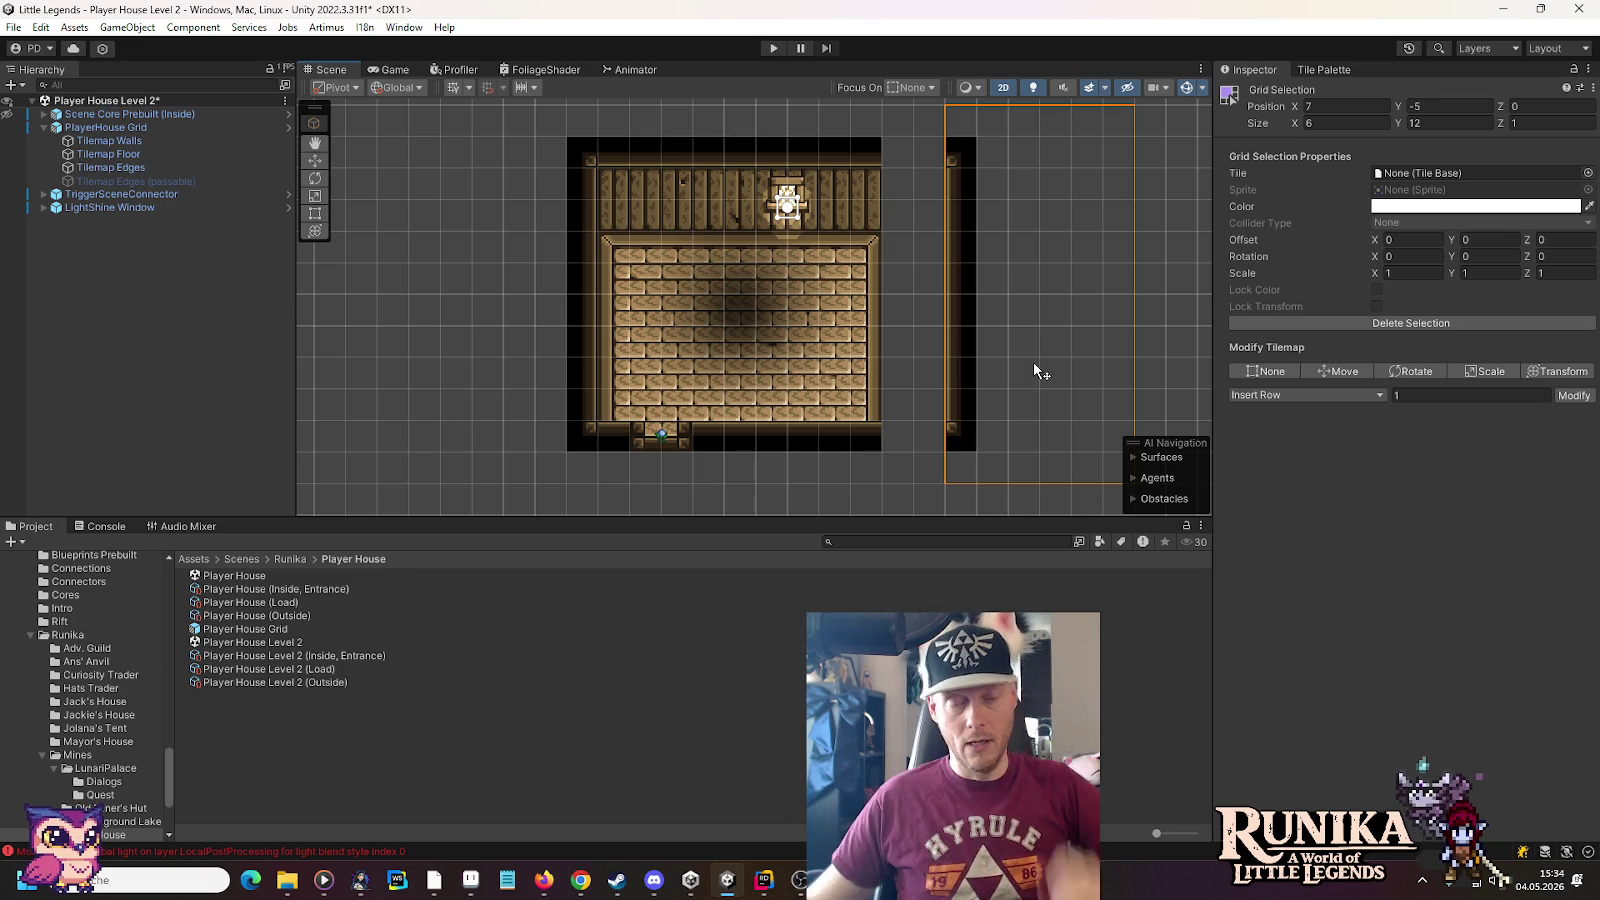
drag(1034, 363, 1049, 366)
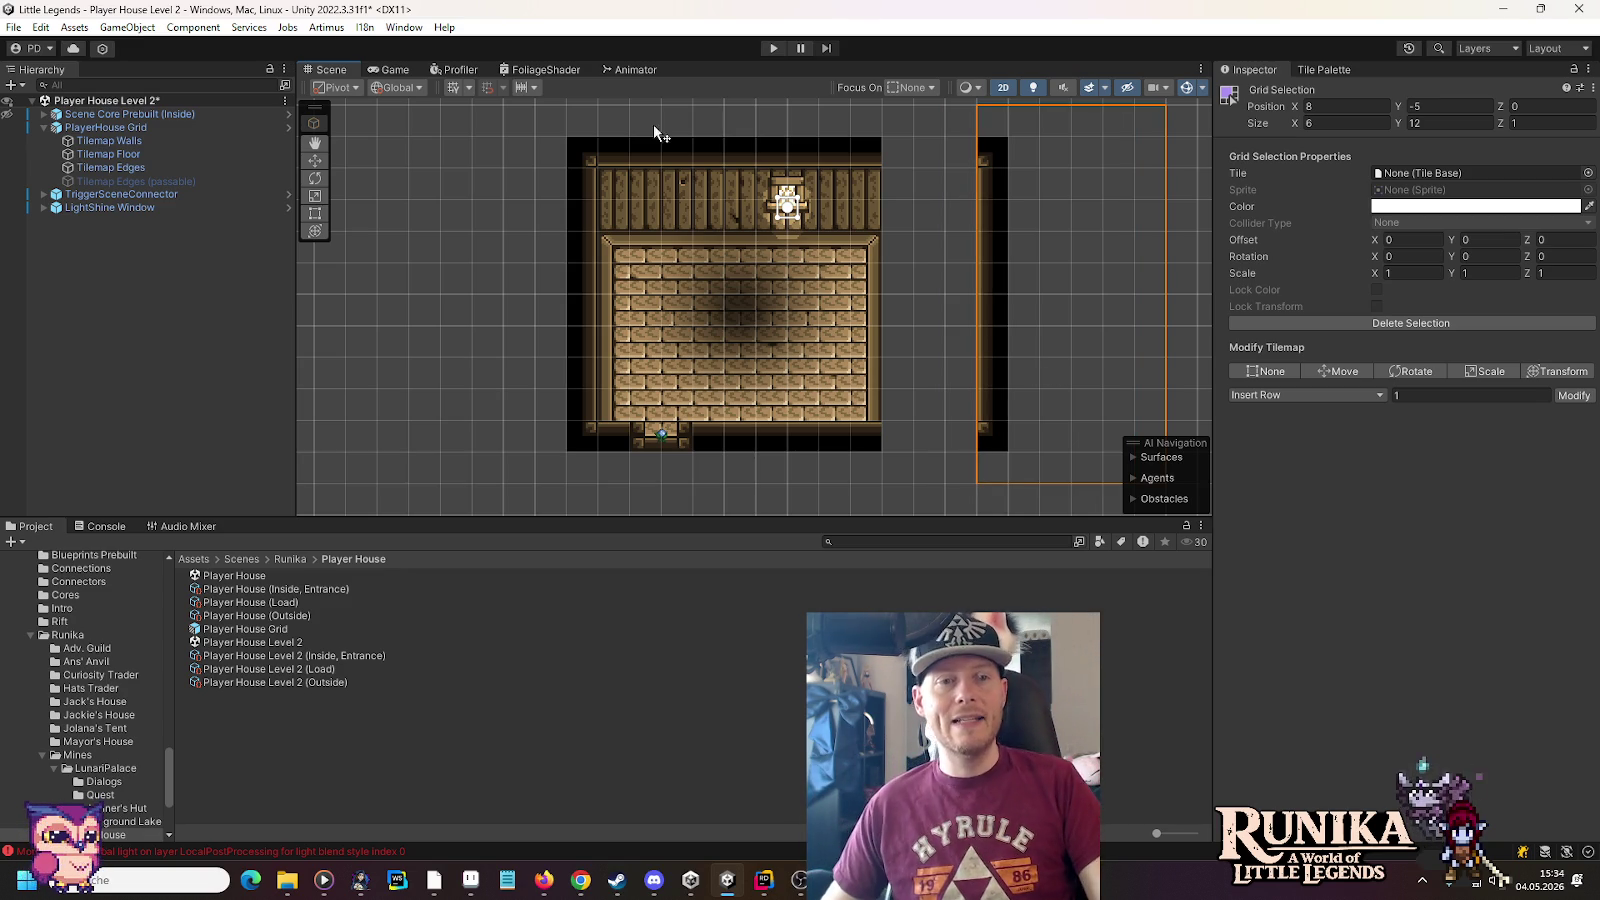
Move the 5×12 left wall block two cells outward
mouse_move(453, 117)
mouse_down()
mouse_move(602, 439)
mouse_move(592, 462)
mouse_up()
mouse_move(567, 402)
mouse_down()
mouse_move(502, 384)
mouse_move(500, 400)
mouse_up()
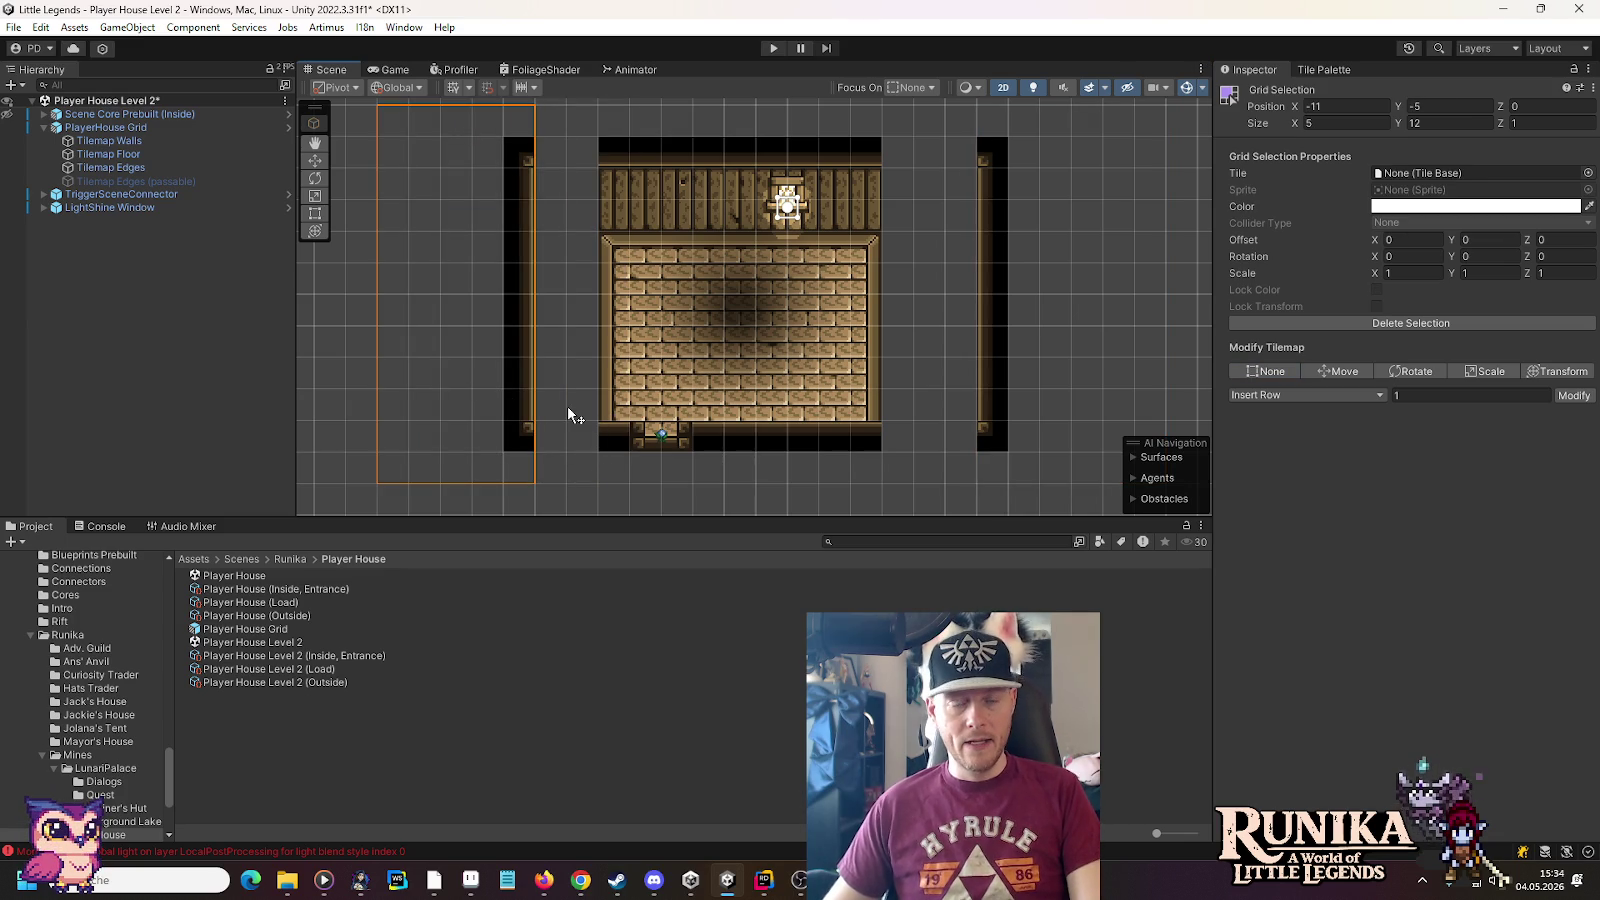
key(alt+Tab)
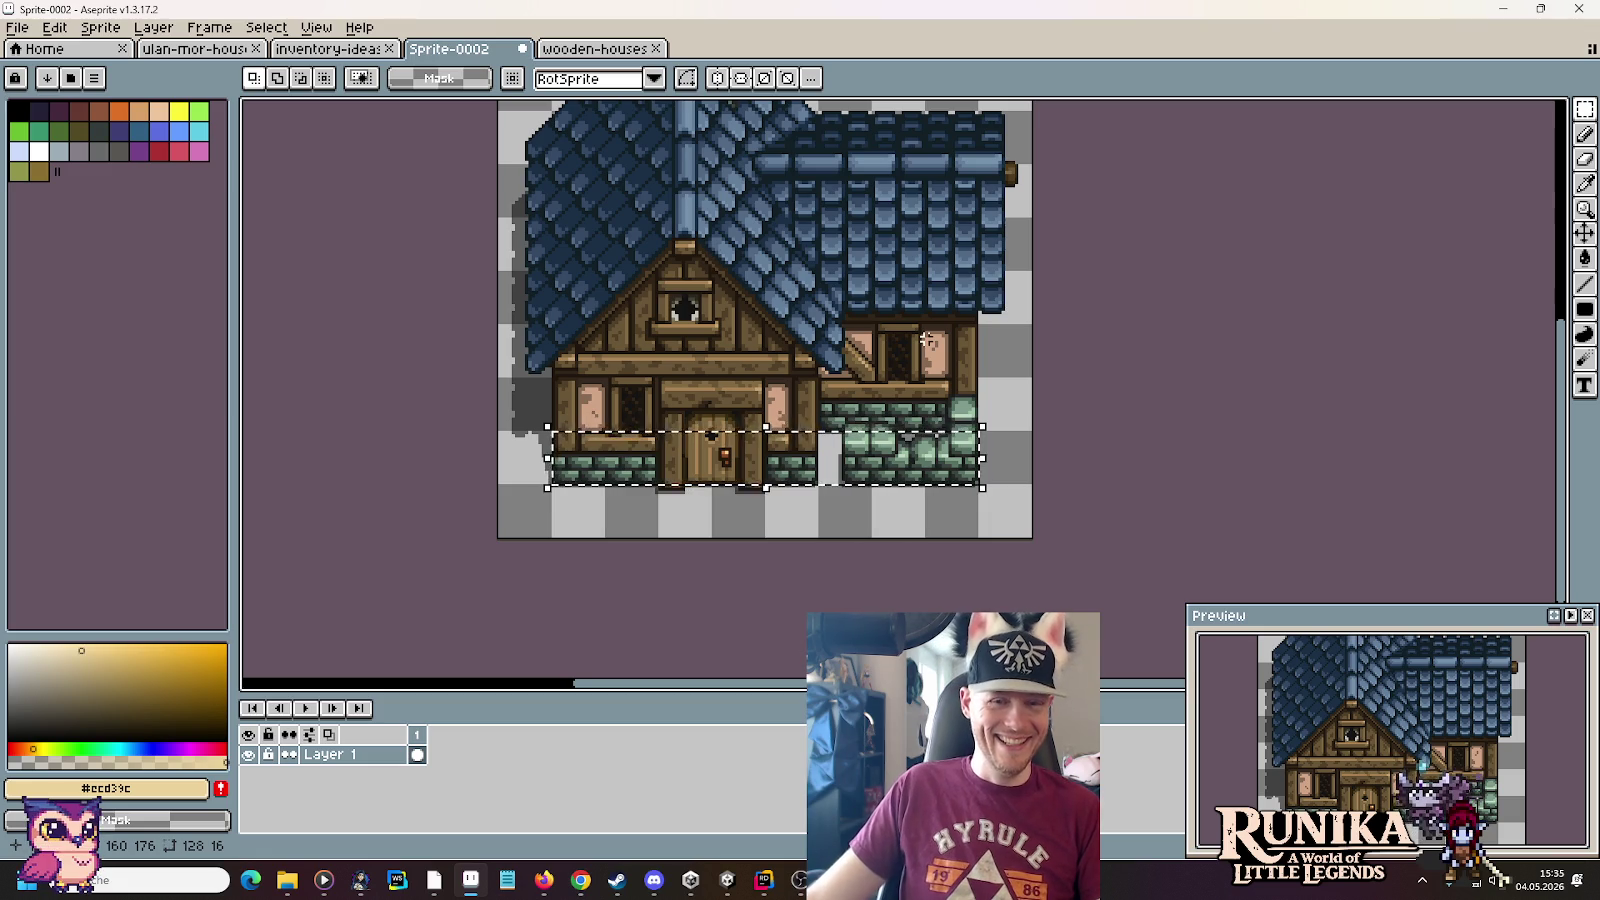
key(alt+Tab)
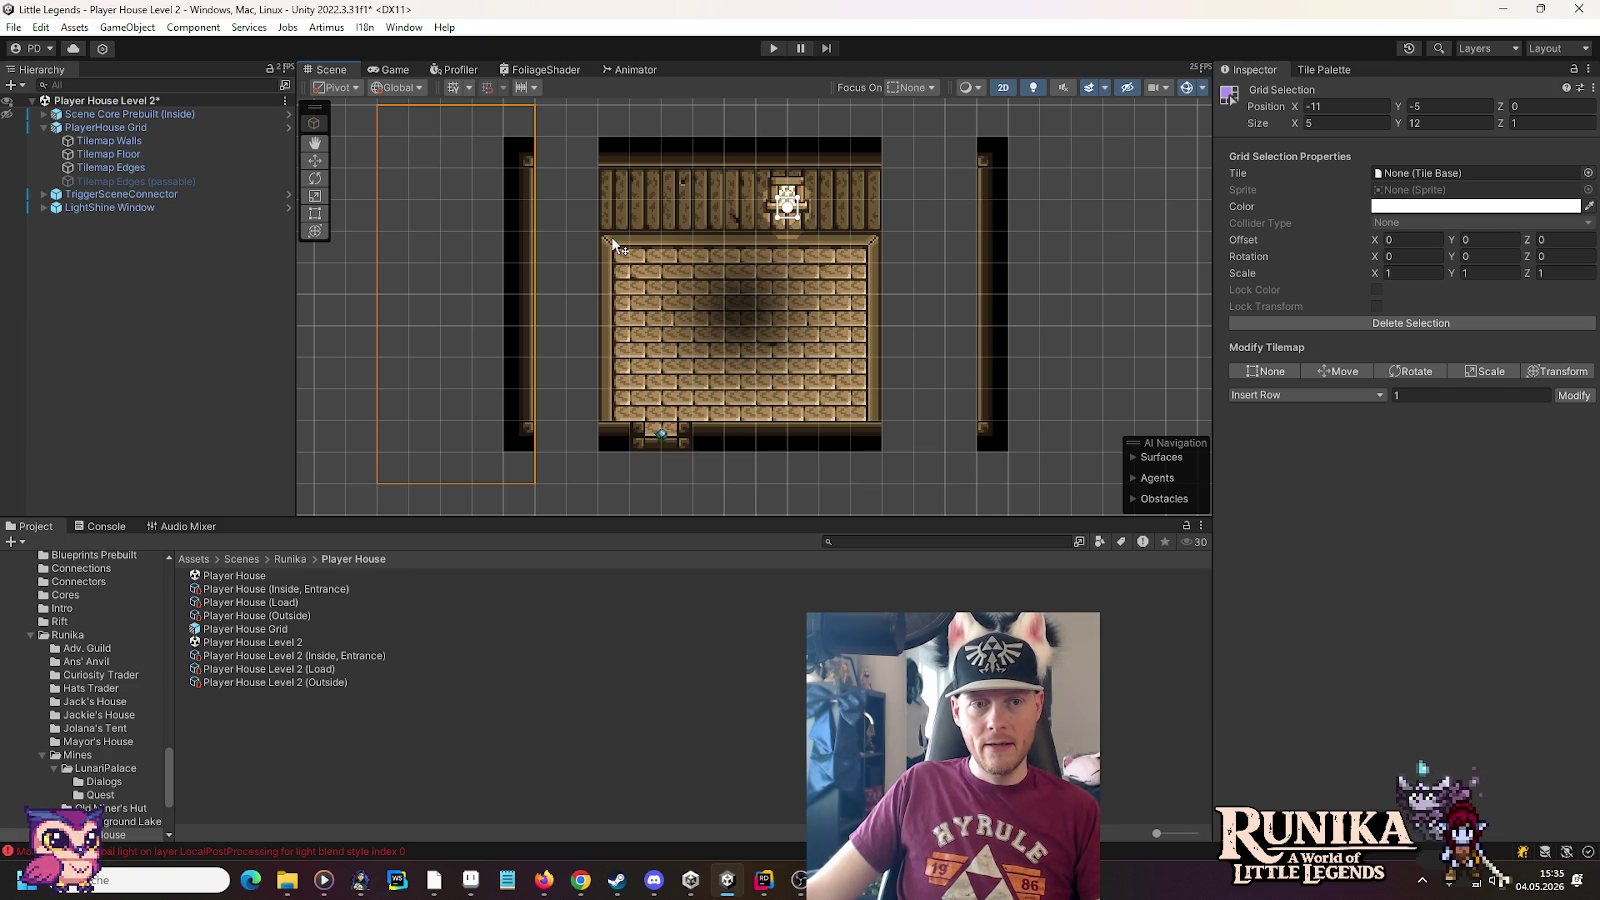
Mark cells below the room and paint two Wooden Edge tiles joining the bottom wall
drag(704, 423, 731, 352)
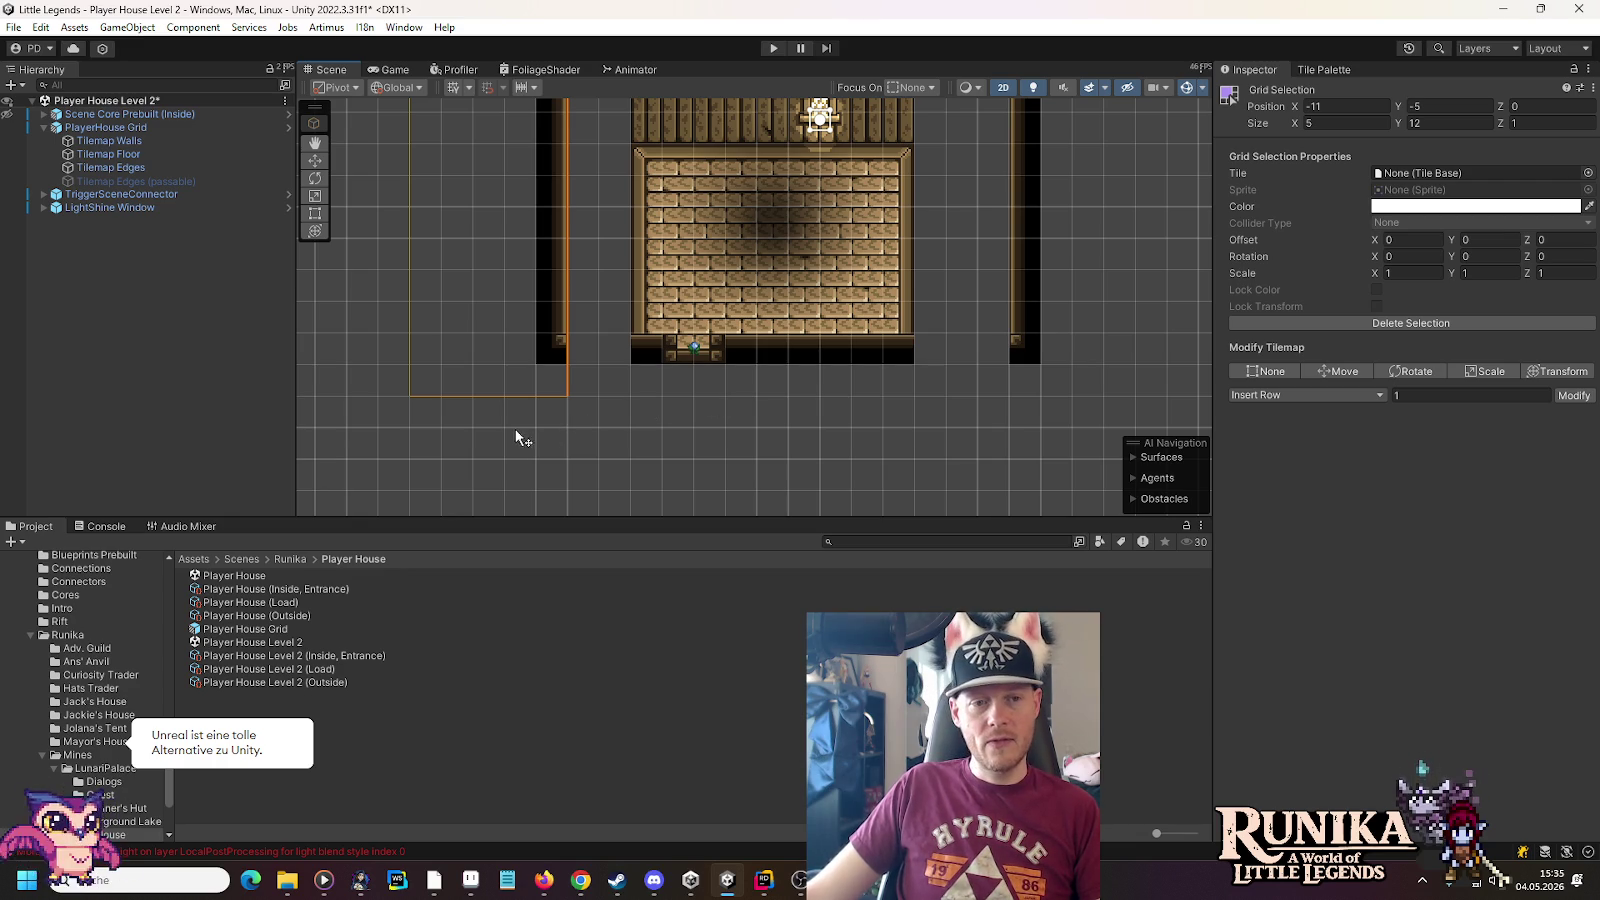
mouse_move(490, 437)
mouse_down()
mouse_move(825, 357)
mouse_move(826, 405)
mouse_up()
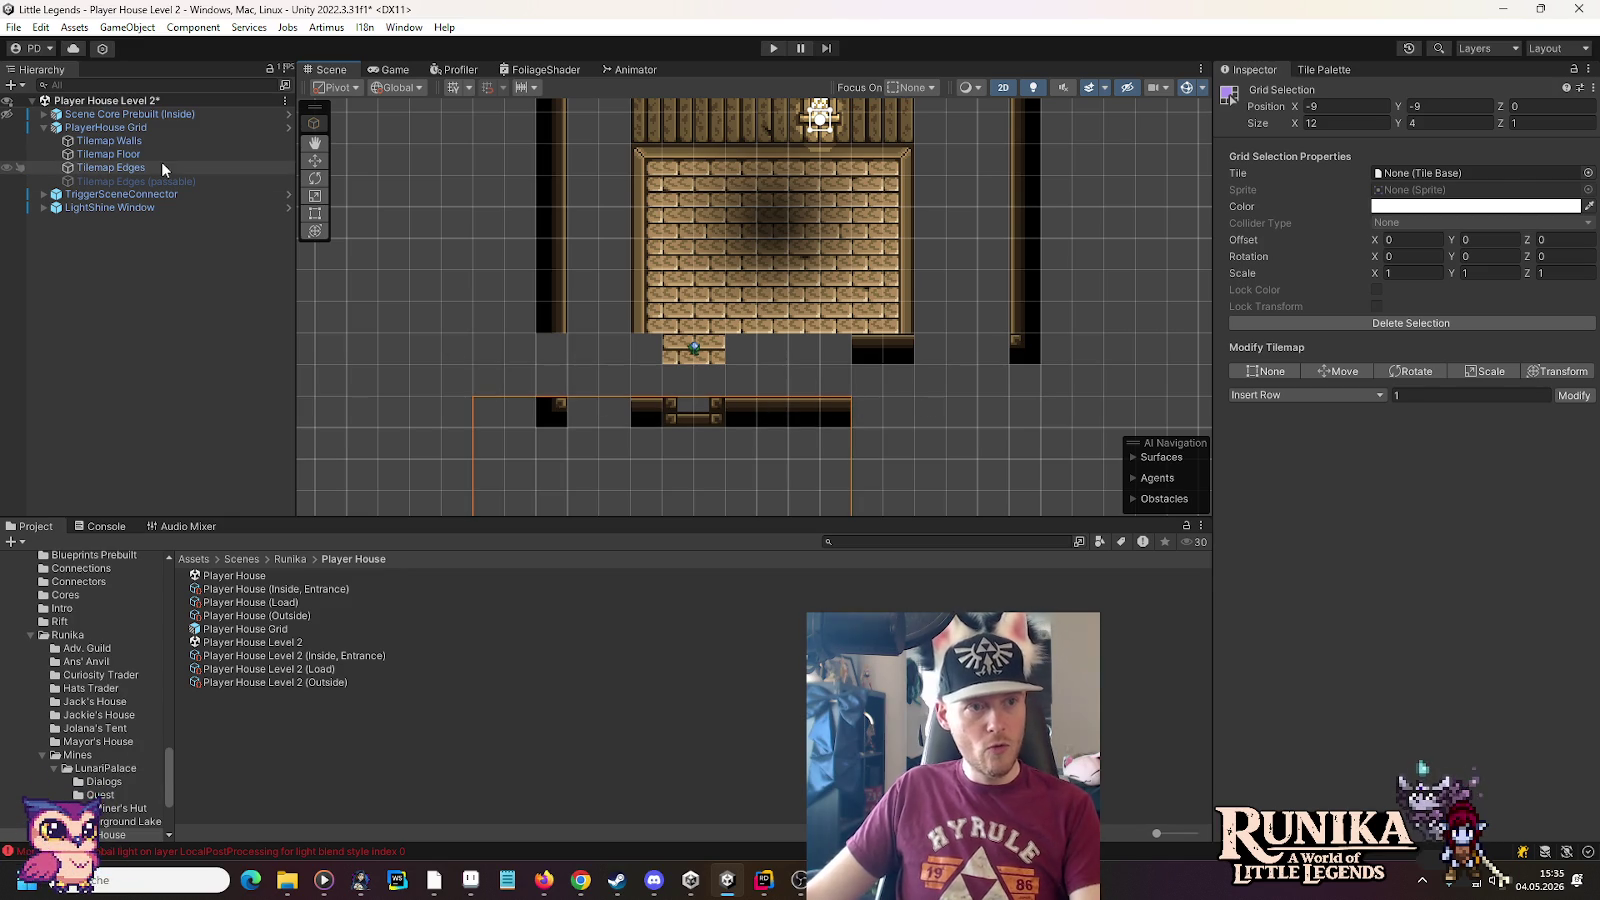
click(110, 167)
click(1345, 70)
click(1368, 447)
drag(607, 418, 584, 413)
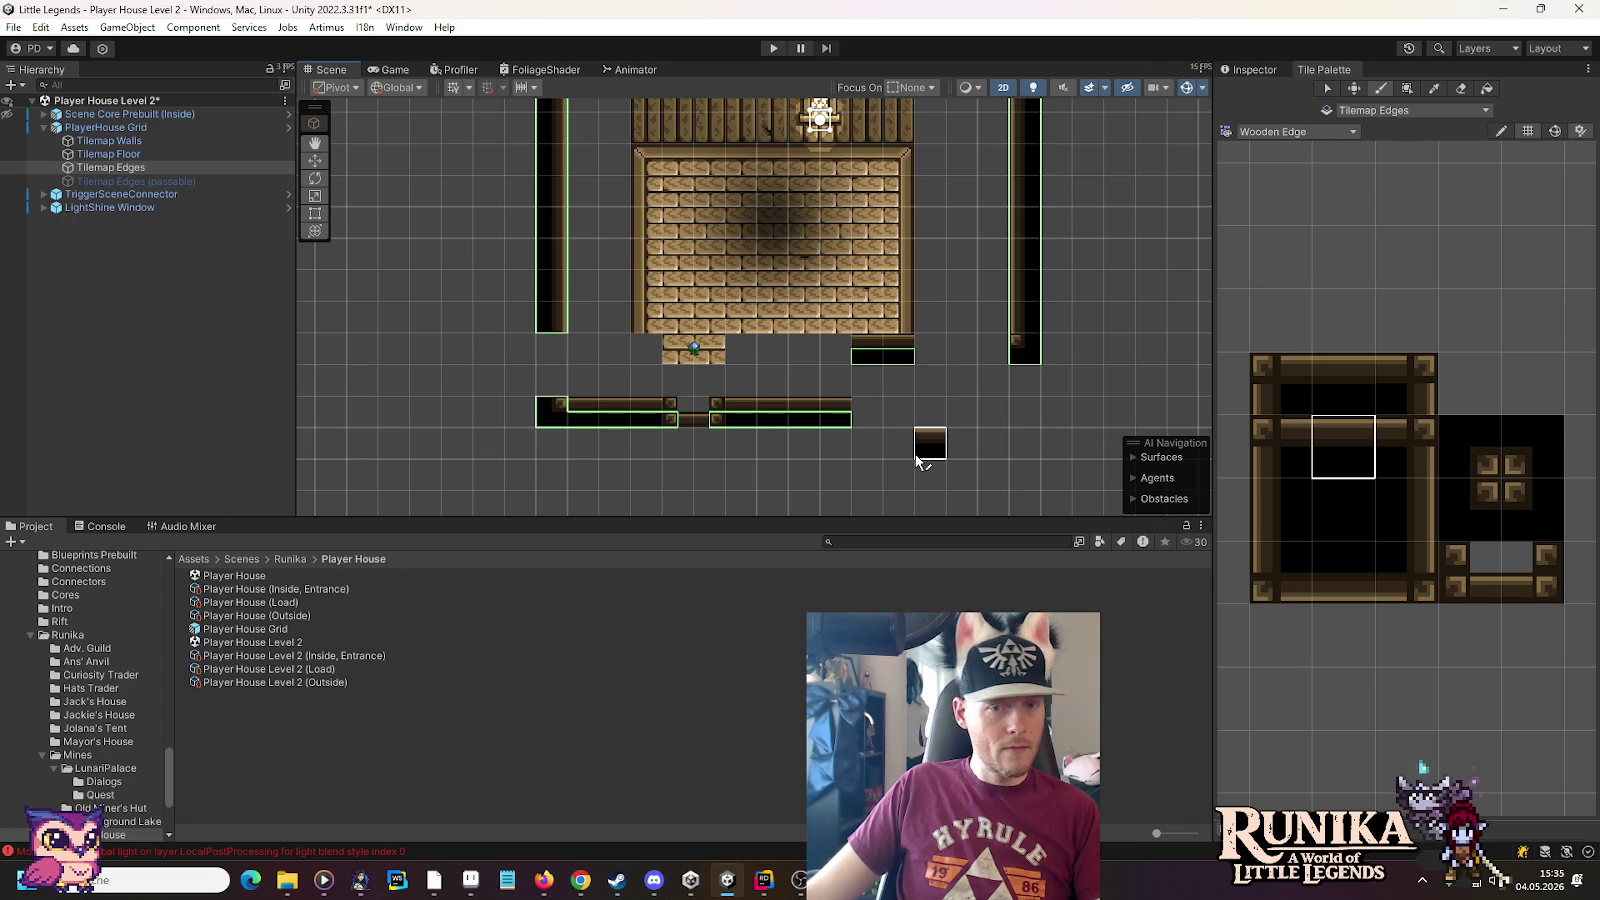
Extend the left wall down to the bottom wall with the vertical edge tile
click(1407, 510)
drag(552, 385, 552, 348)
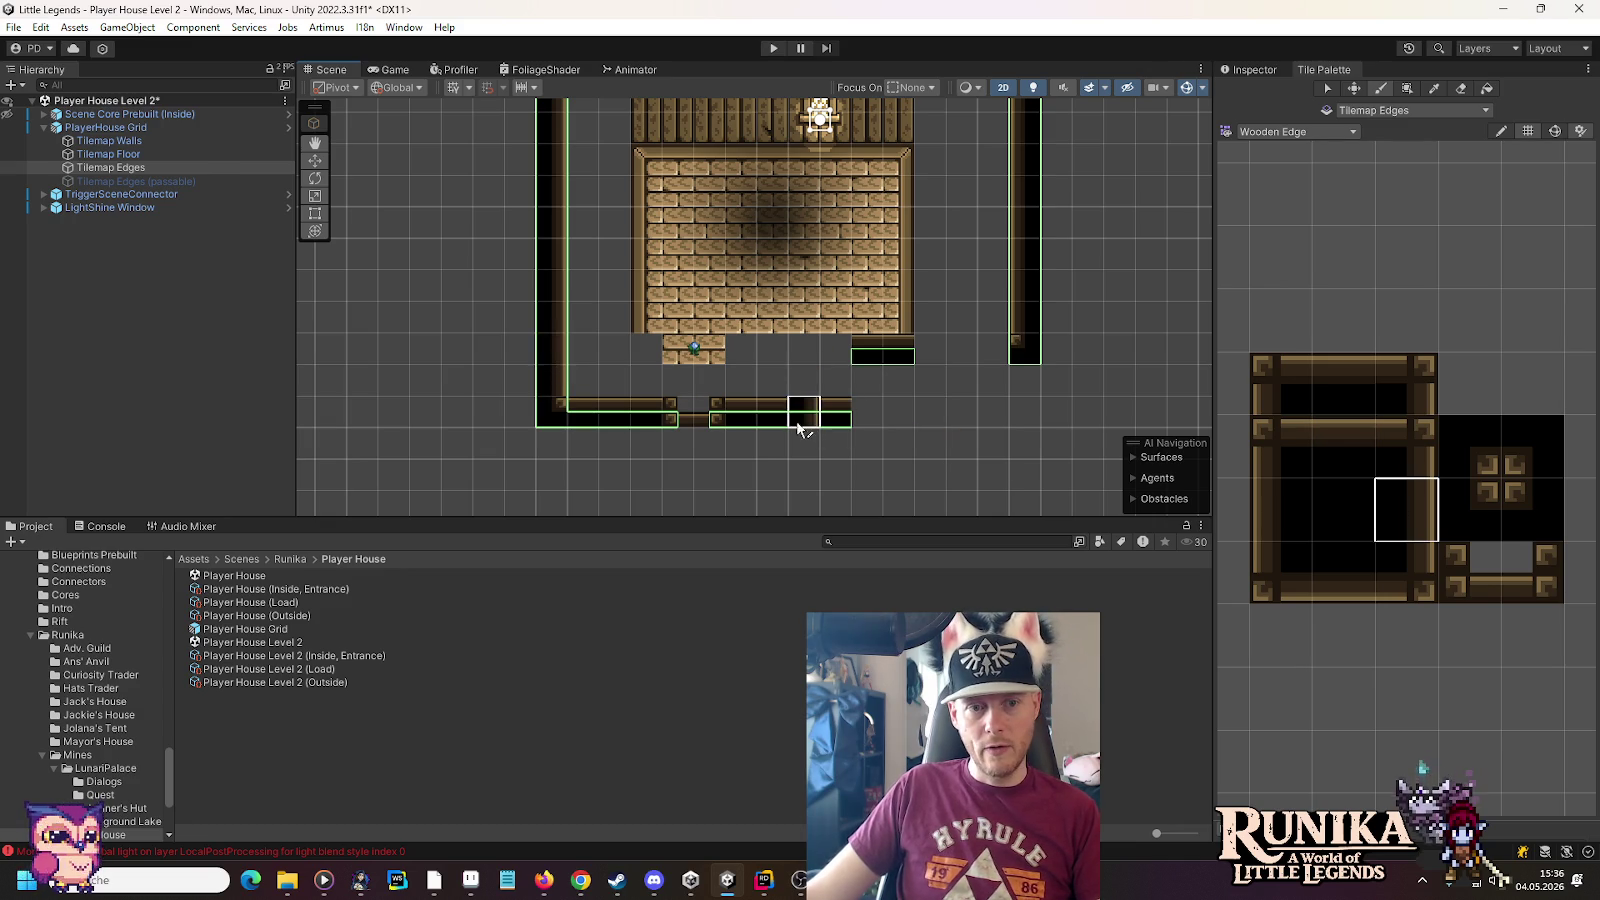
key(alt+Tab)
click(596, 505)
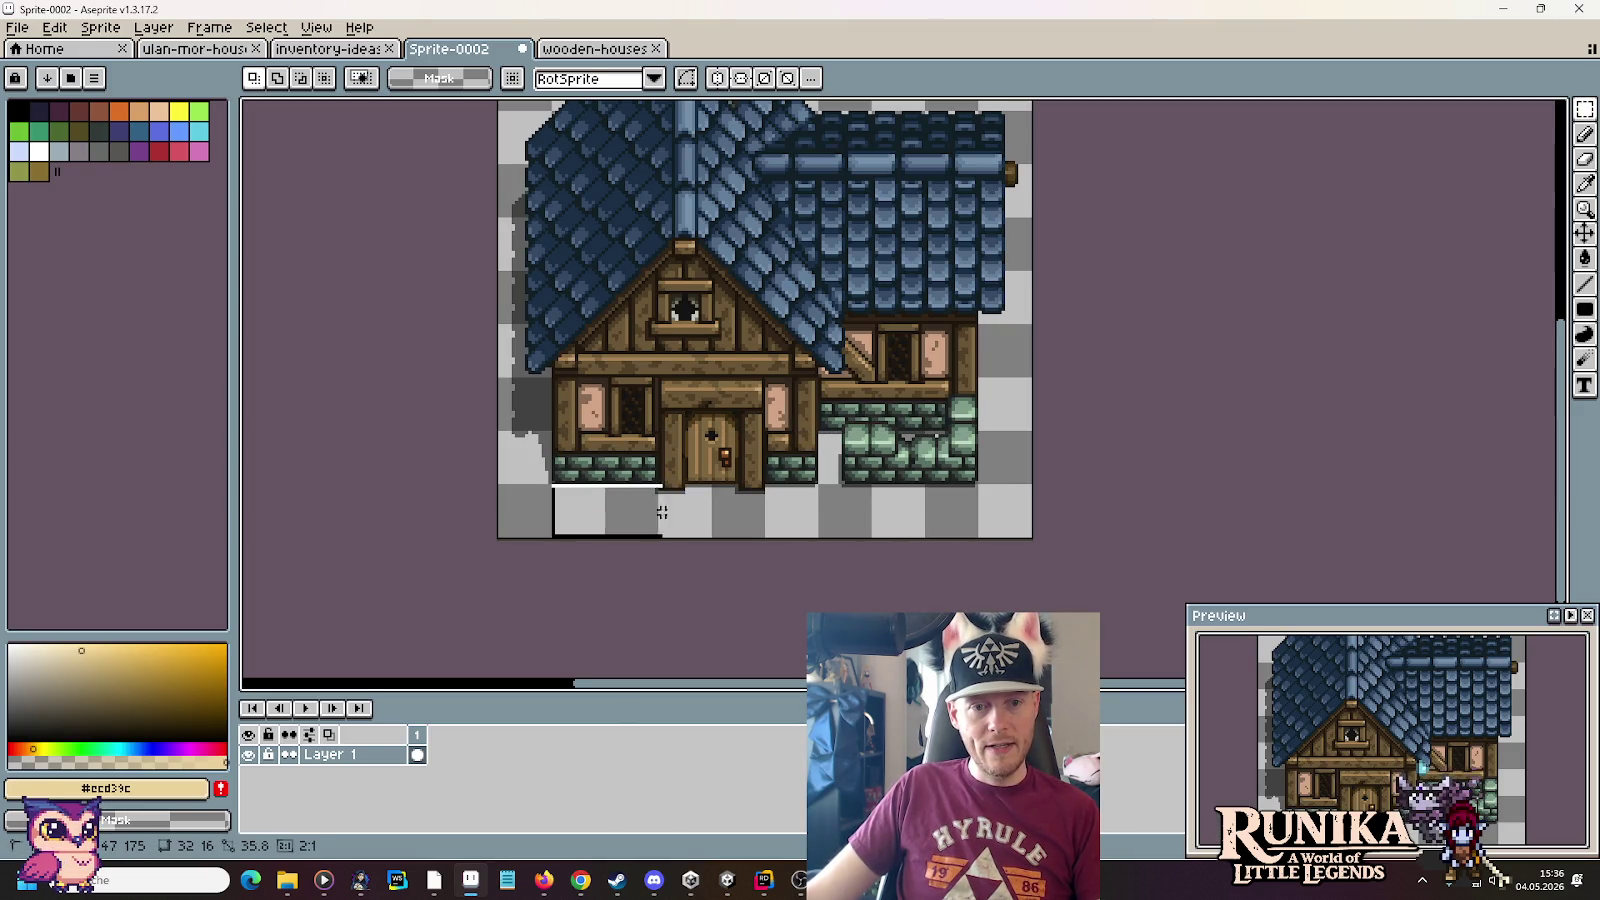
Select a three-tile strip at the canvas bottom and compute 5/8 in Calculator
drag(943, 510, 845, 515)
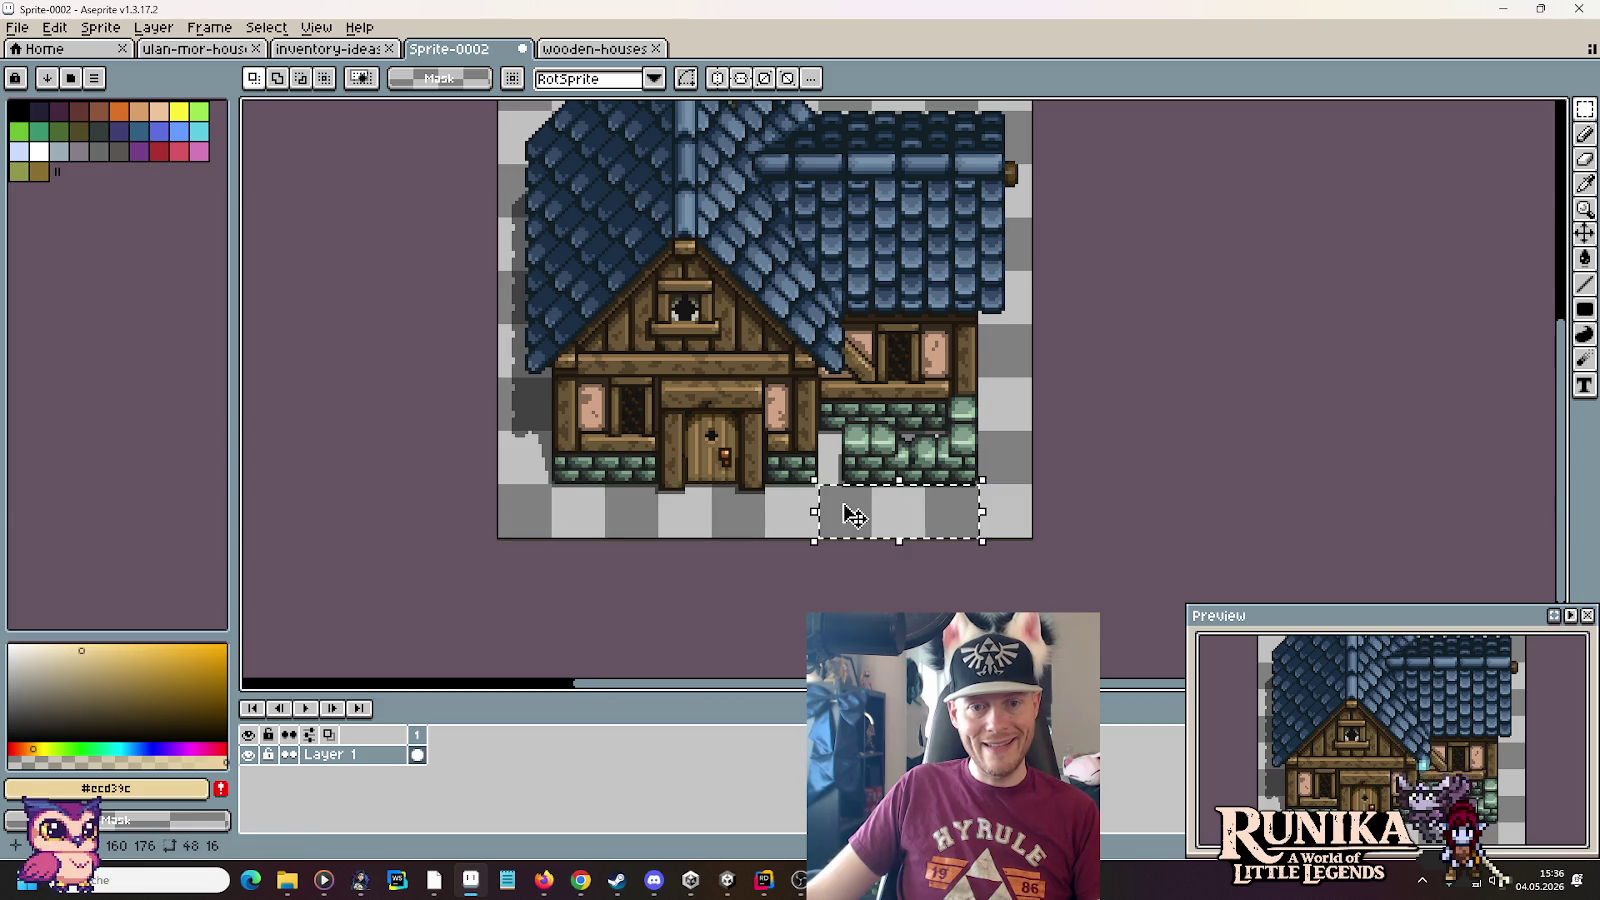
key(super)
text(rech)
key(Return)
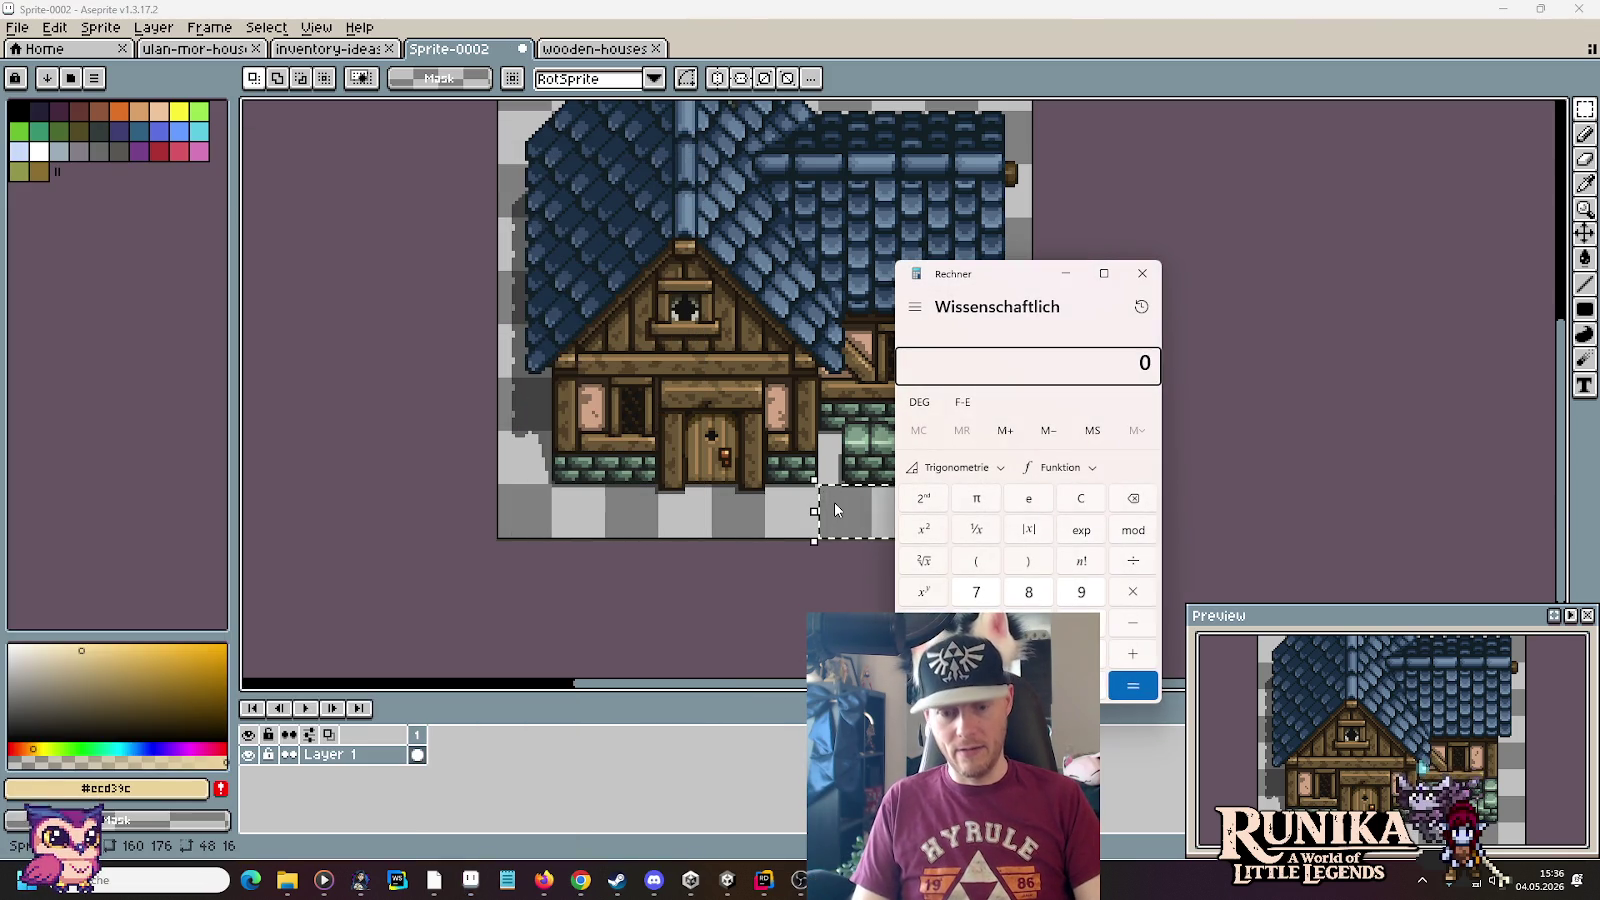
text(5/8)
key(Return)
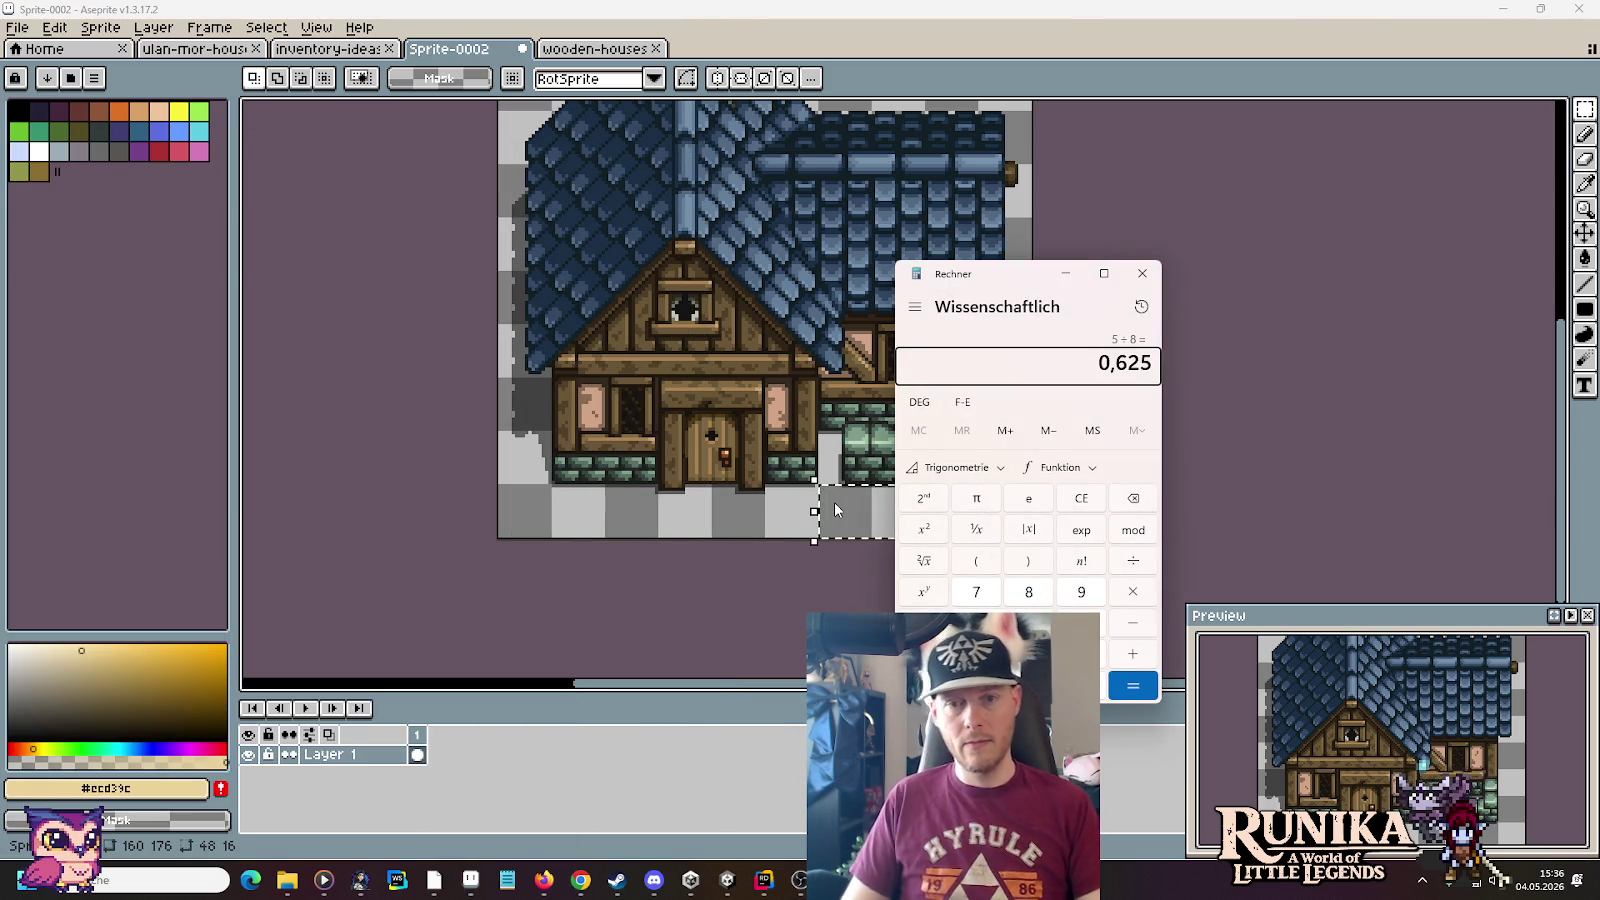
Multiply 0,625 by 14 to get 8,75, then return to Unity
key(alt+Tab)
key(alt+Tab)
key(alt+Tab)
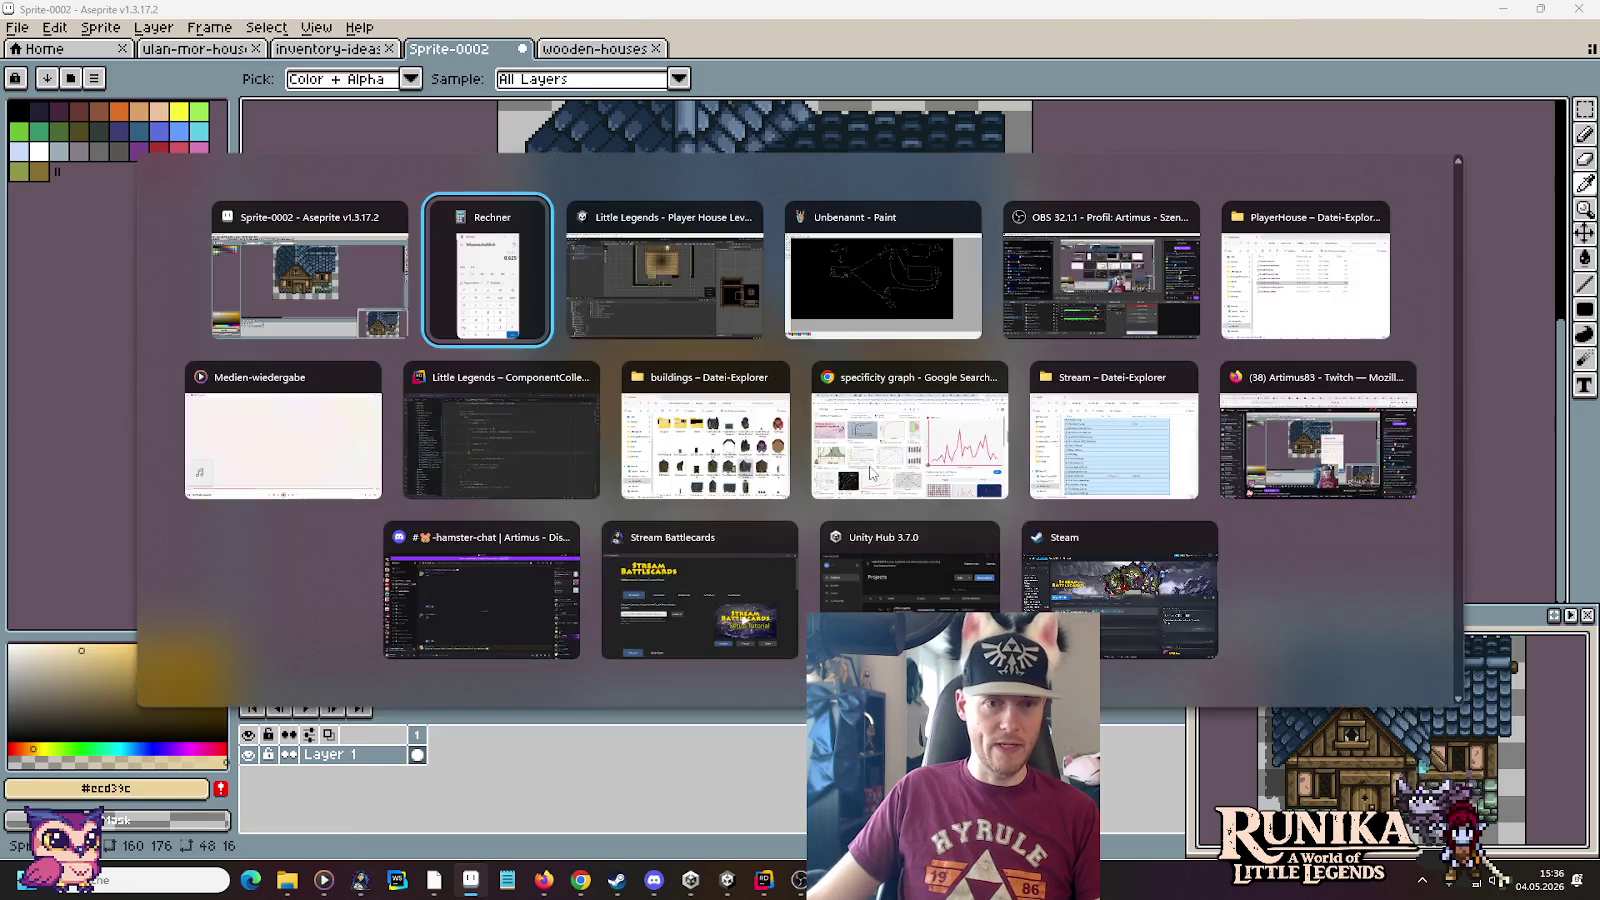
key(alt+Tab)
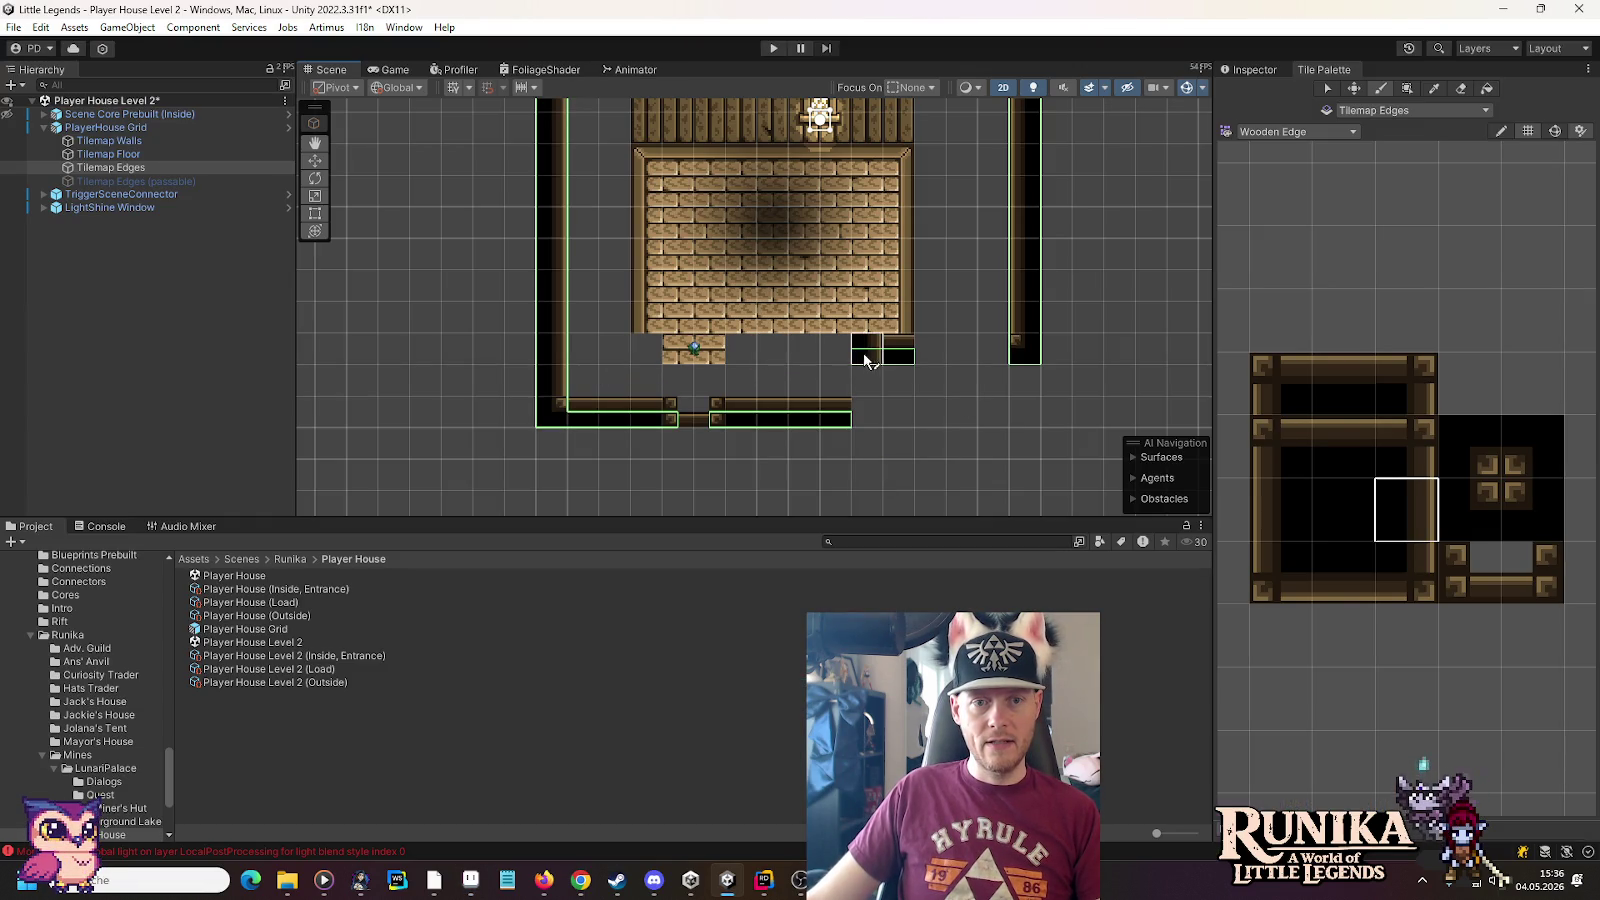
key(alt+Tab)
key(alt+Tab)
key(alt+Tab)
text(*14)
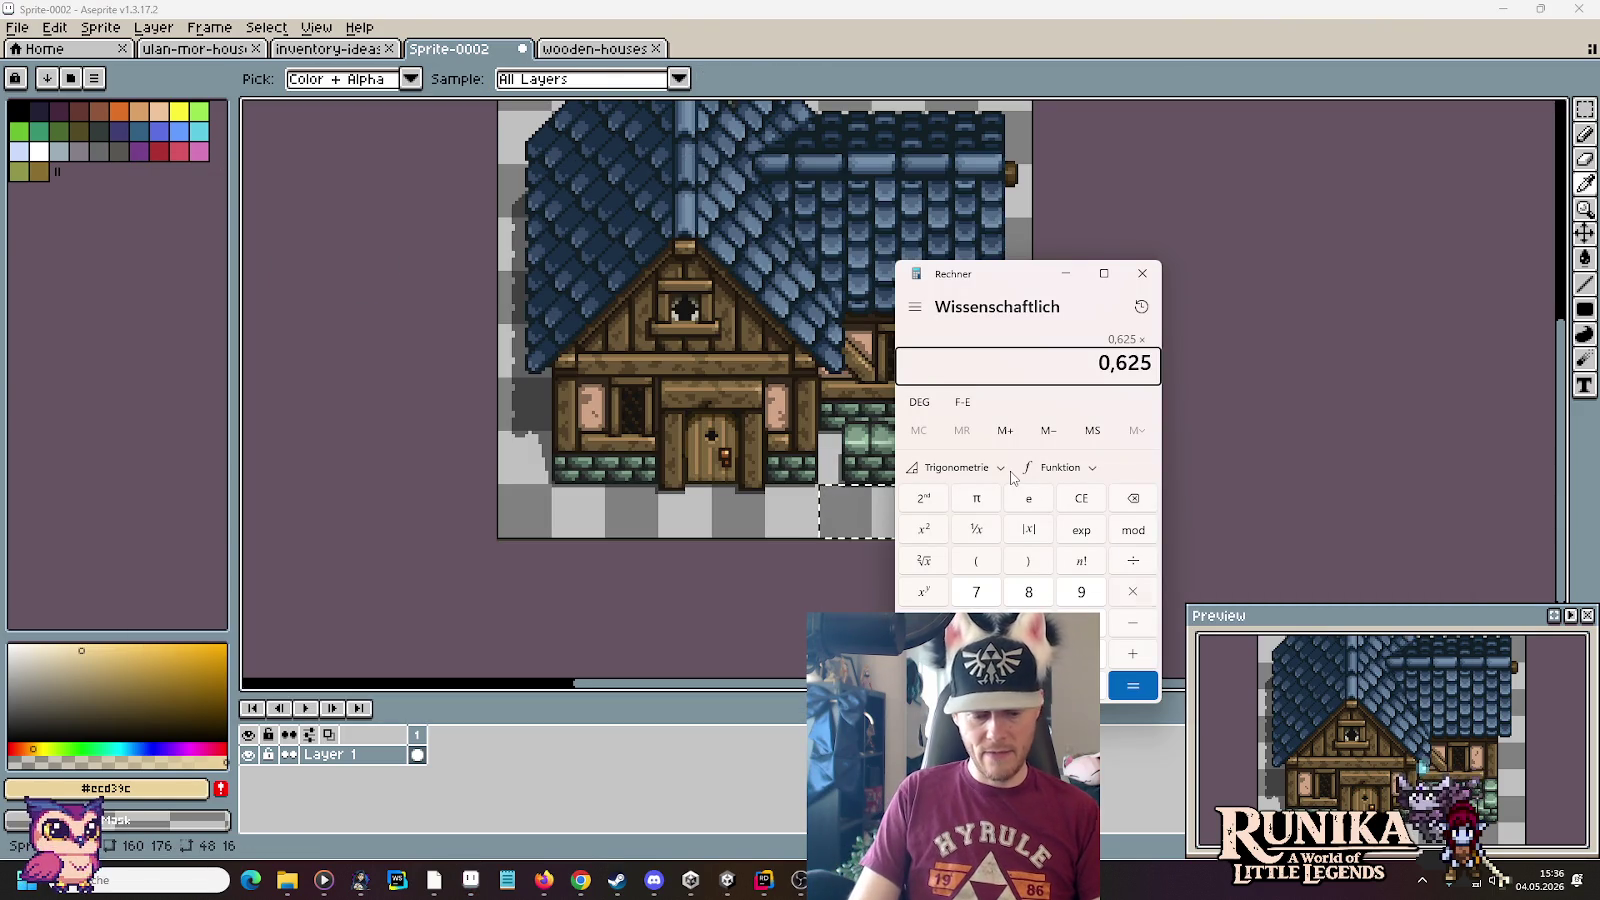
key(Return)
key(alt+Tab)
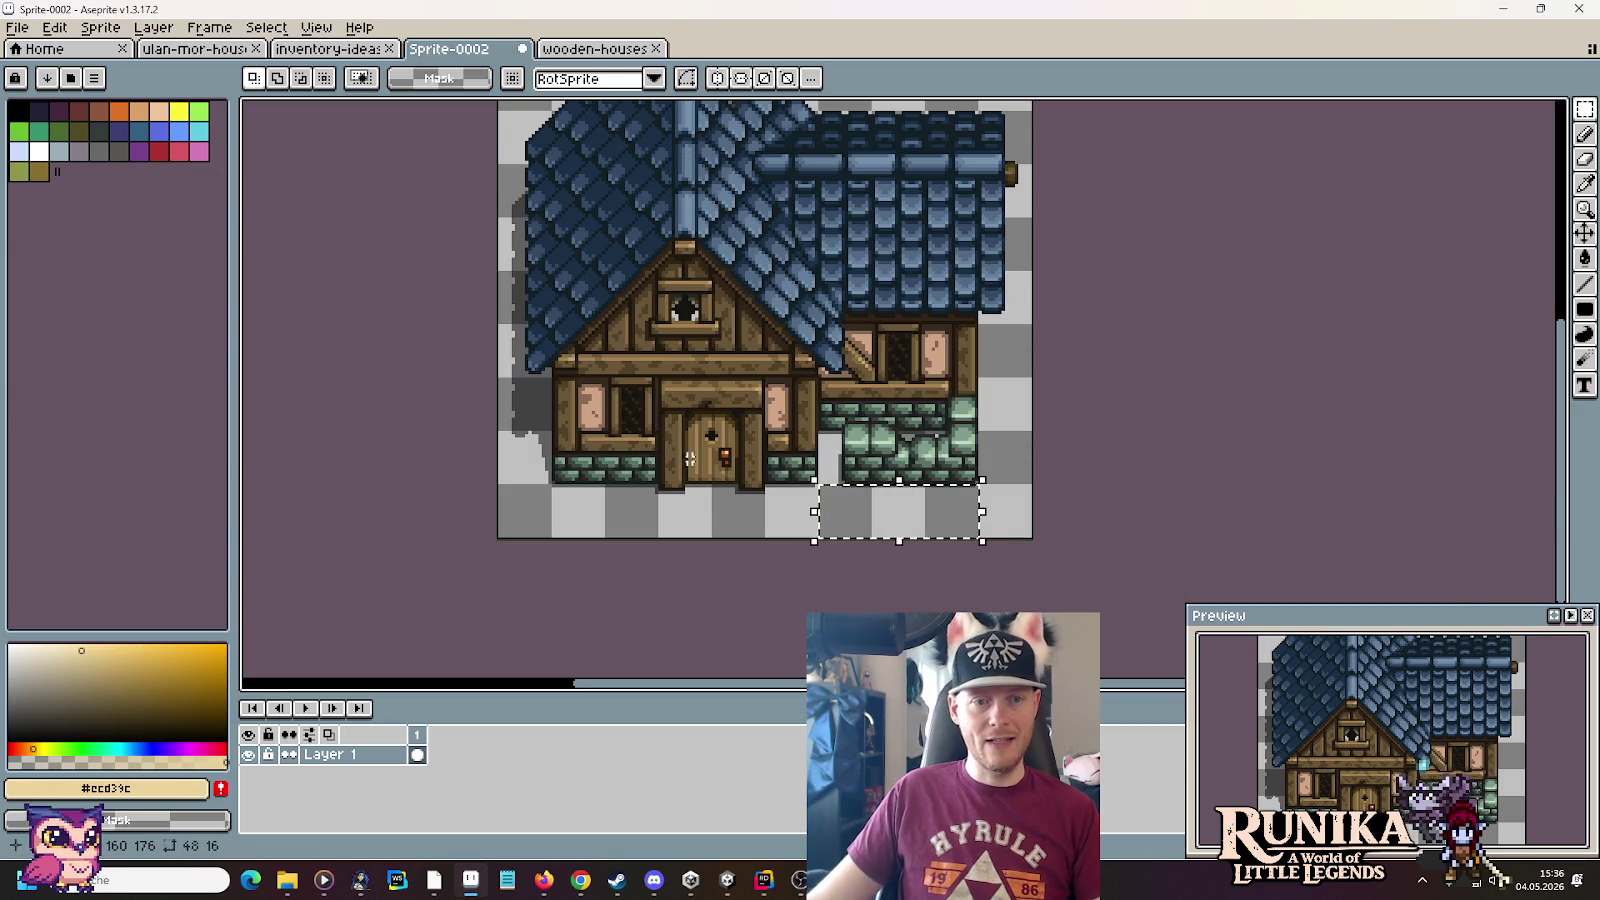
key(alt+Tab)
key(alt+Tab)
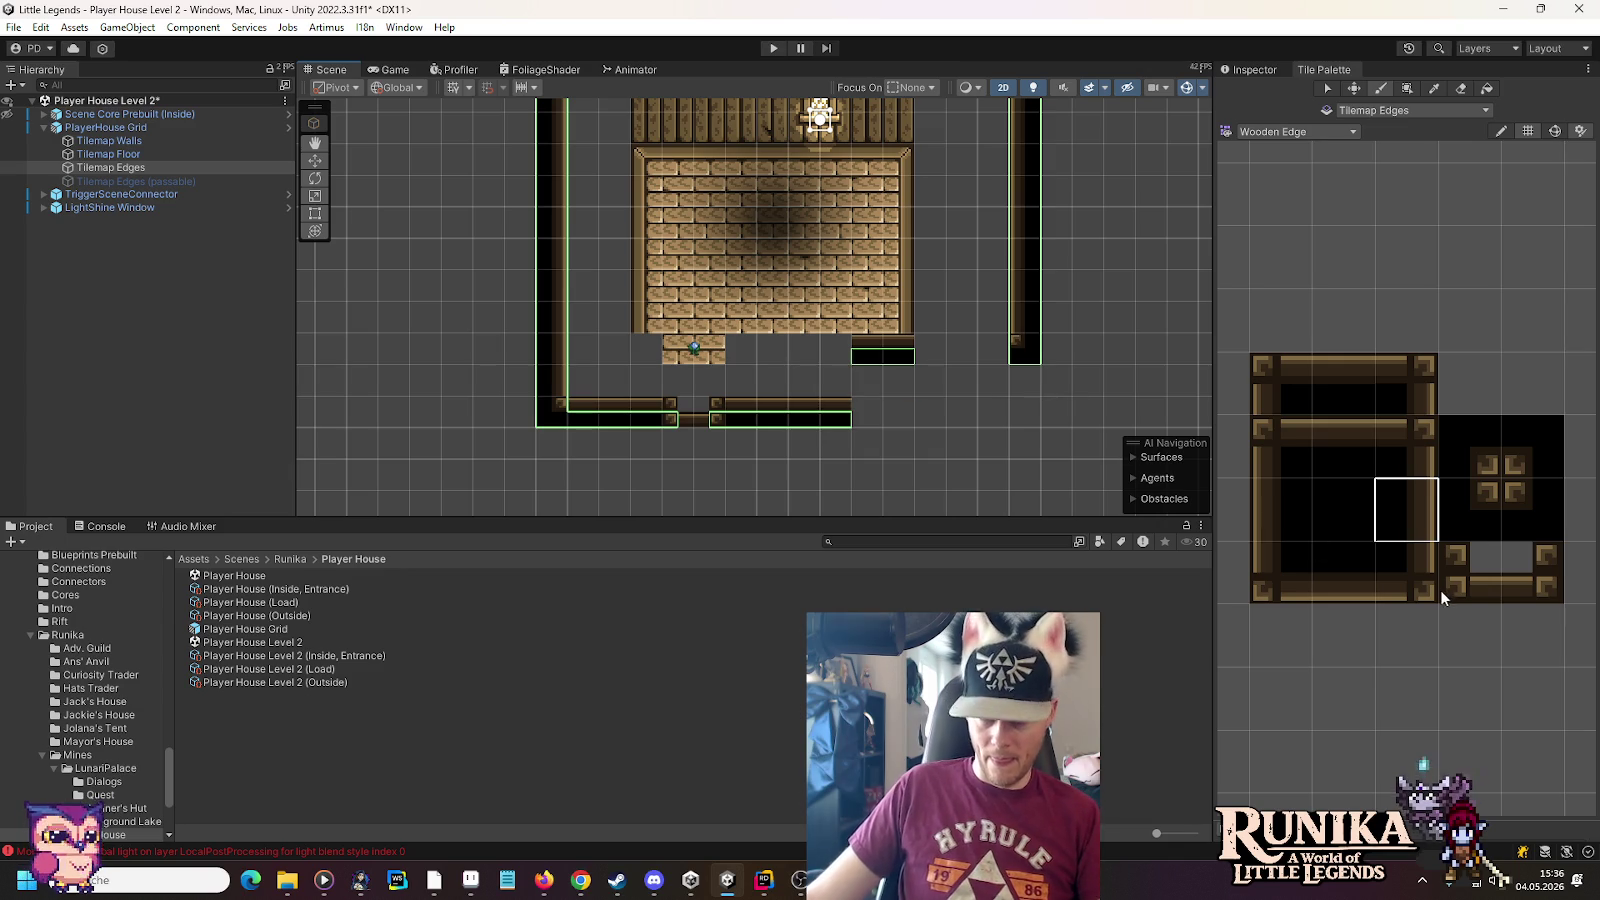
Paint a stepped bottom-right corner linking the bottom wall to the right wall
click(868, 412)
click(1287, 509)
click(868, 380)
click(1295, 440)
click(870, 350)
click(1352, 444)
drag(928, 350, 1000, 350)
drag(965, 225, 985, 382)
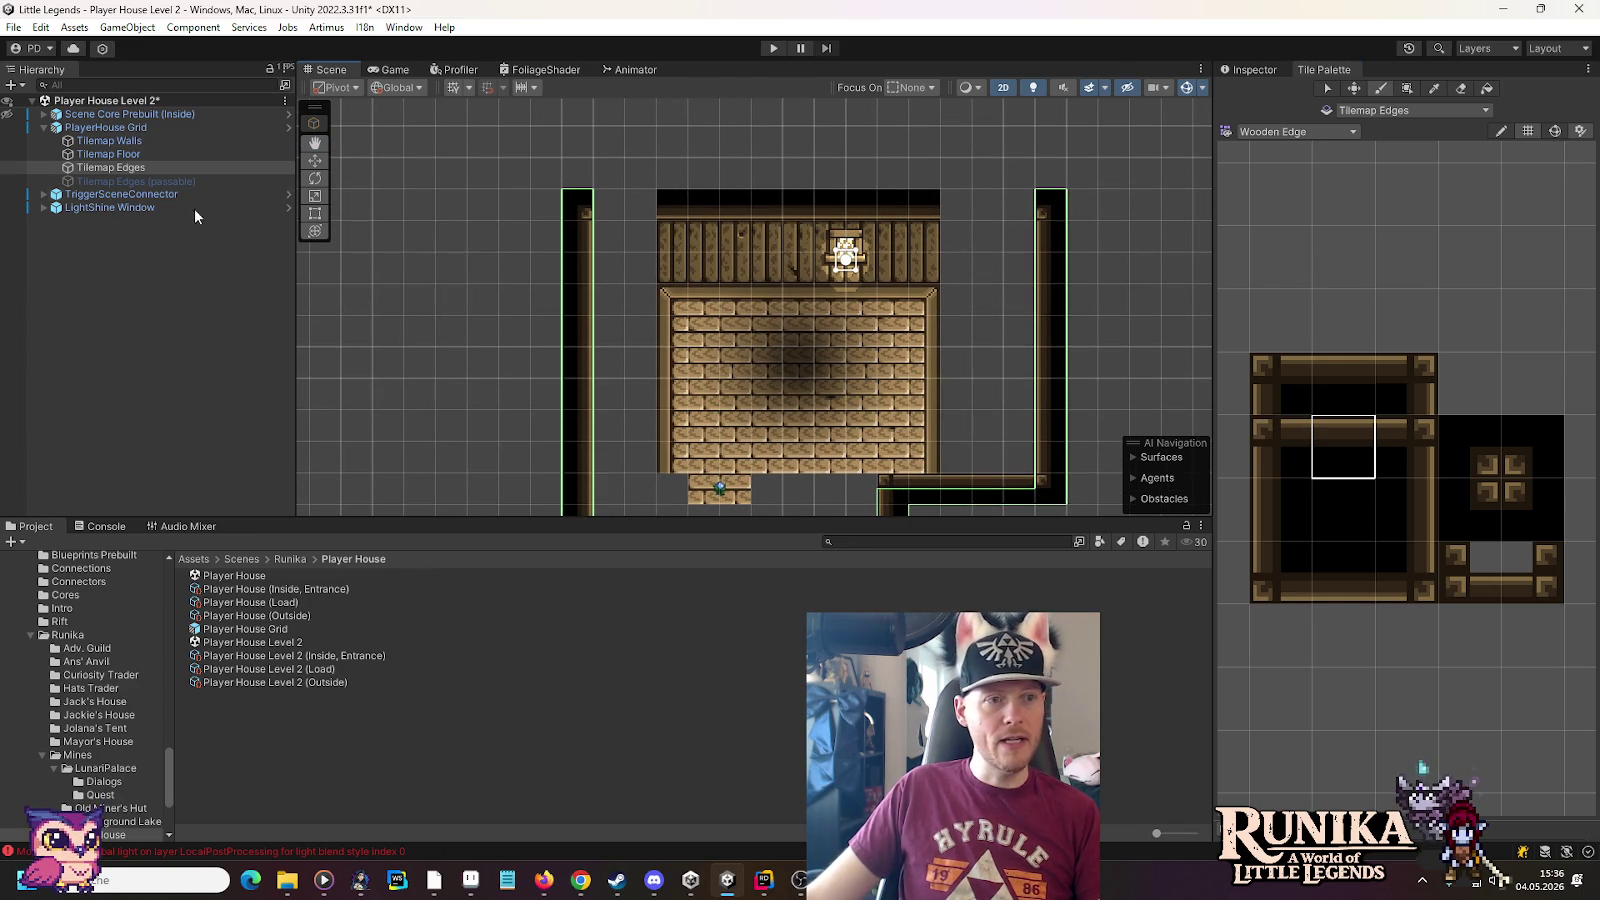
Paint the top wall row across the room on Tilemap Walls and patch the doorway tile
click(200, 141)
click(1345, 570)
drag(637, 216, 1004, 218)
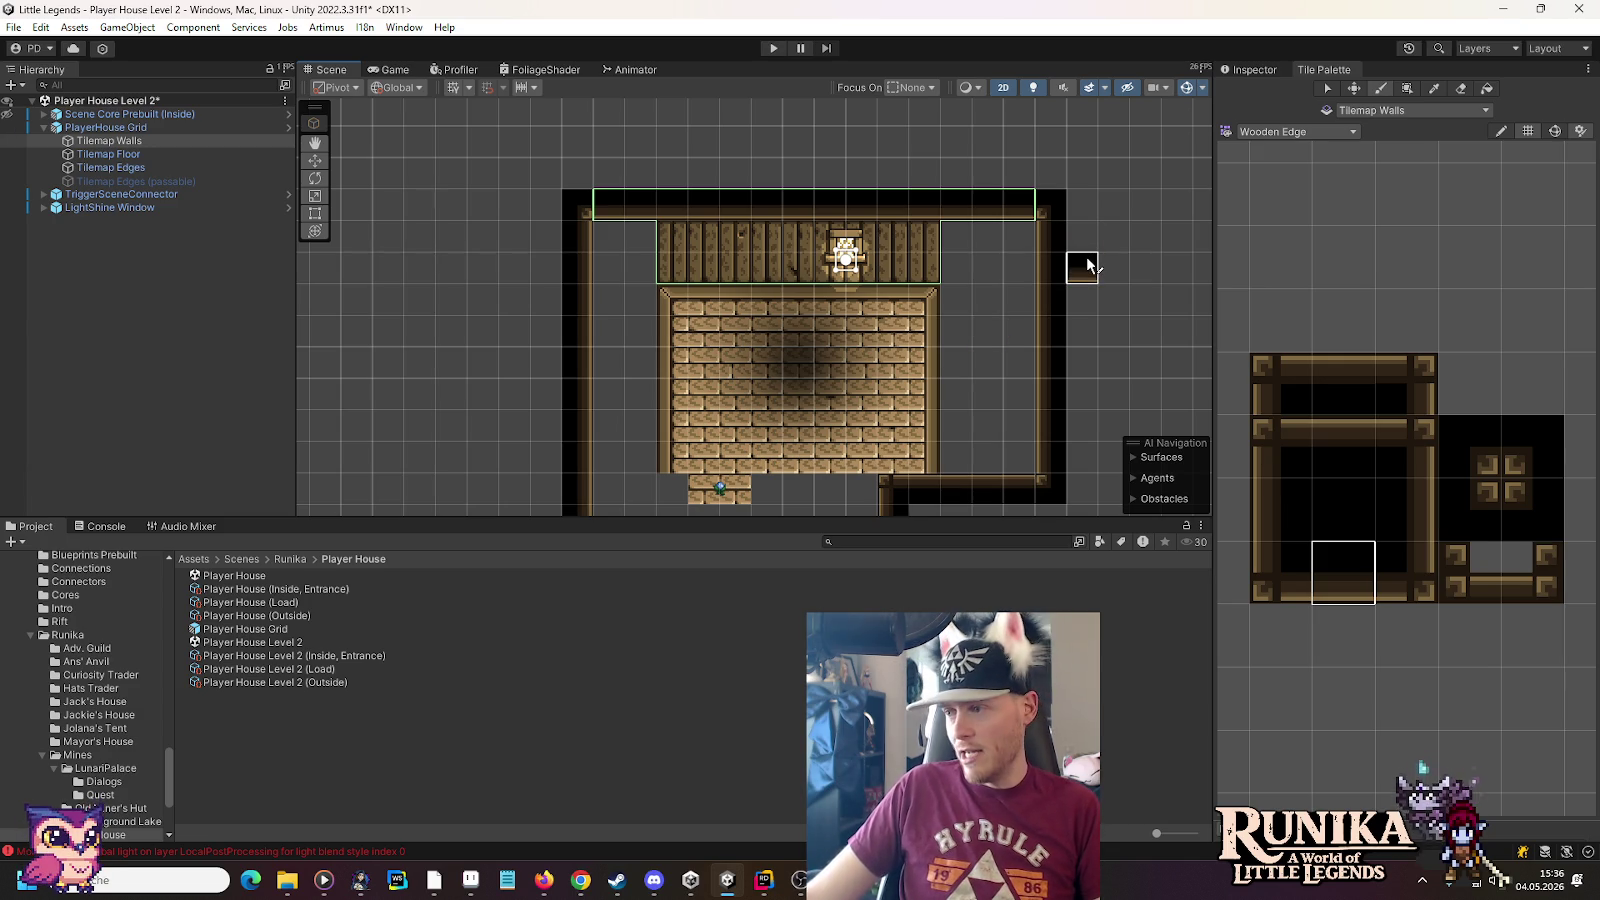
mouse_move(828, 375)
mouse_down()
mouse_move(821, 232)
mouse_move(822, 353)
mouse_up()
drag(707, 382, 708, 280)
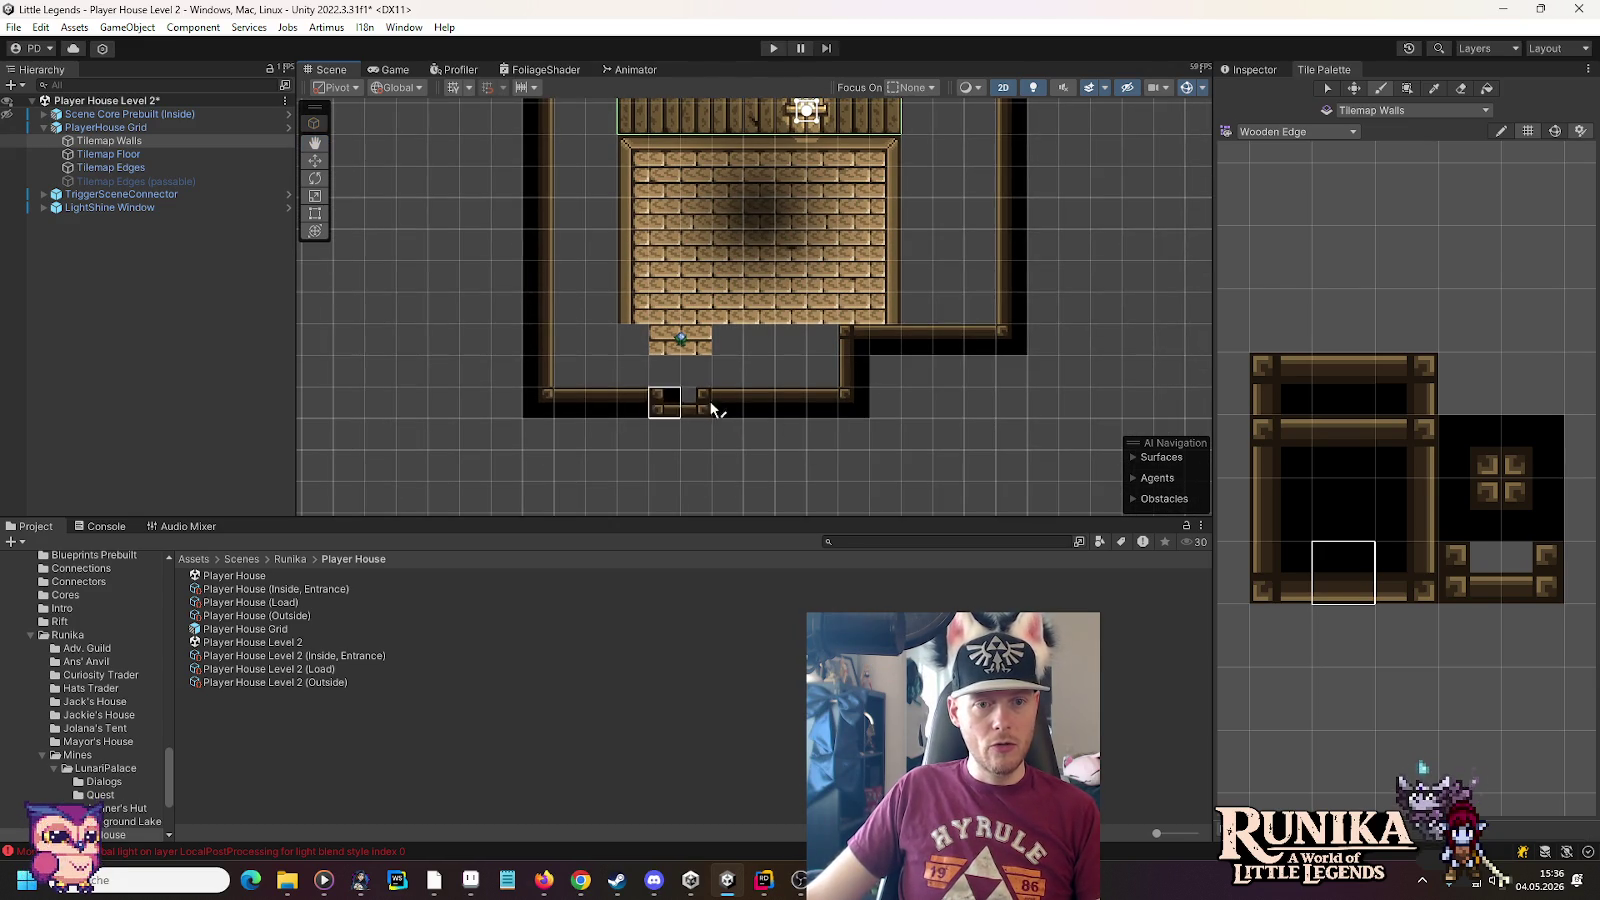
click(665, 403)
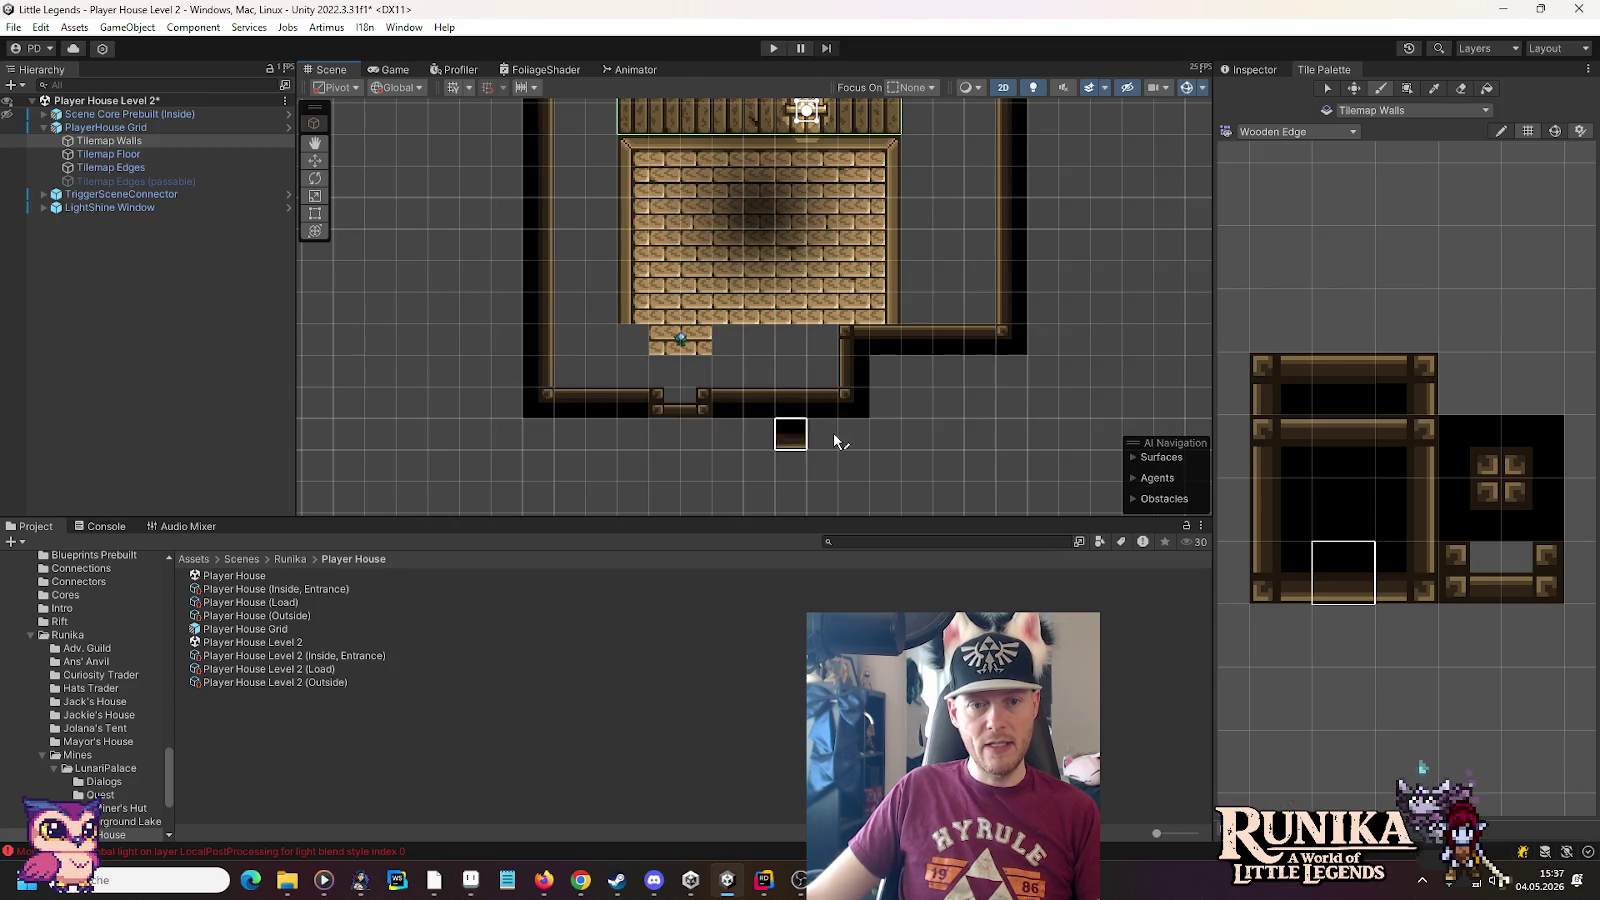
click(168, 171)
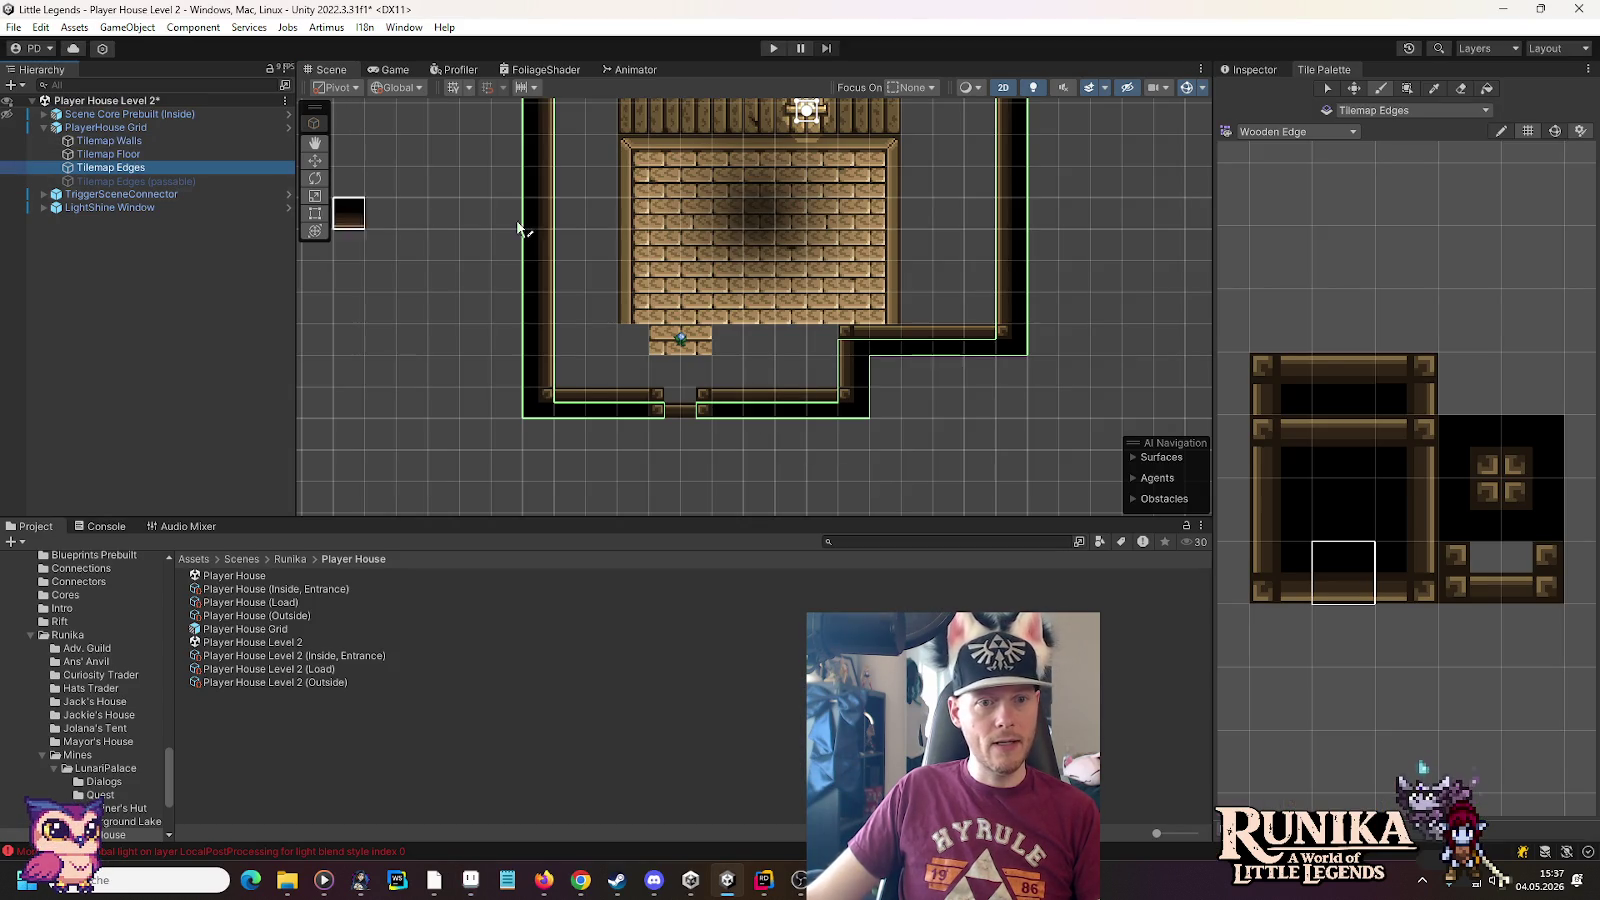
Erase the bottom-wall gap and rebuild it with a two-tile door frame and wall tiles
click(1460, 88)
mouse_move(690, 402)
mouse_down()
mouse_move(674, 400)
mouse_move(762, 402)
mouse_up()
drag(1461, 572, 1545, 575)
click(728, 402)
click(1362, 571)
drag(705, 410, 592, 379)
Recenter the room and make Tilemap Floor the active tilemap
drag(700, 268, 700, 415)
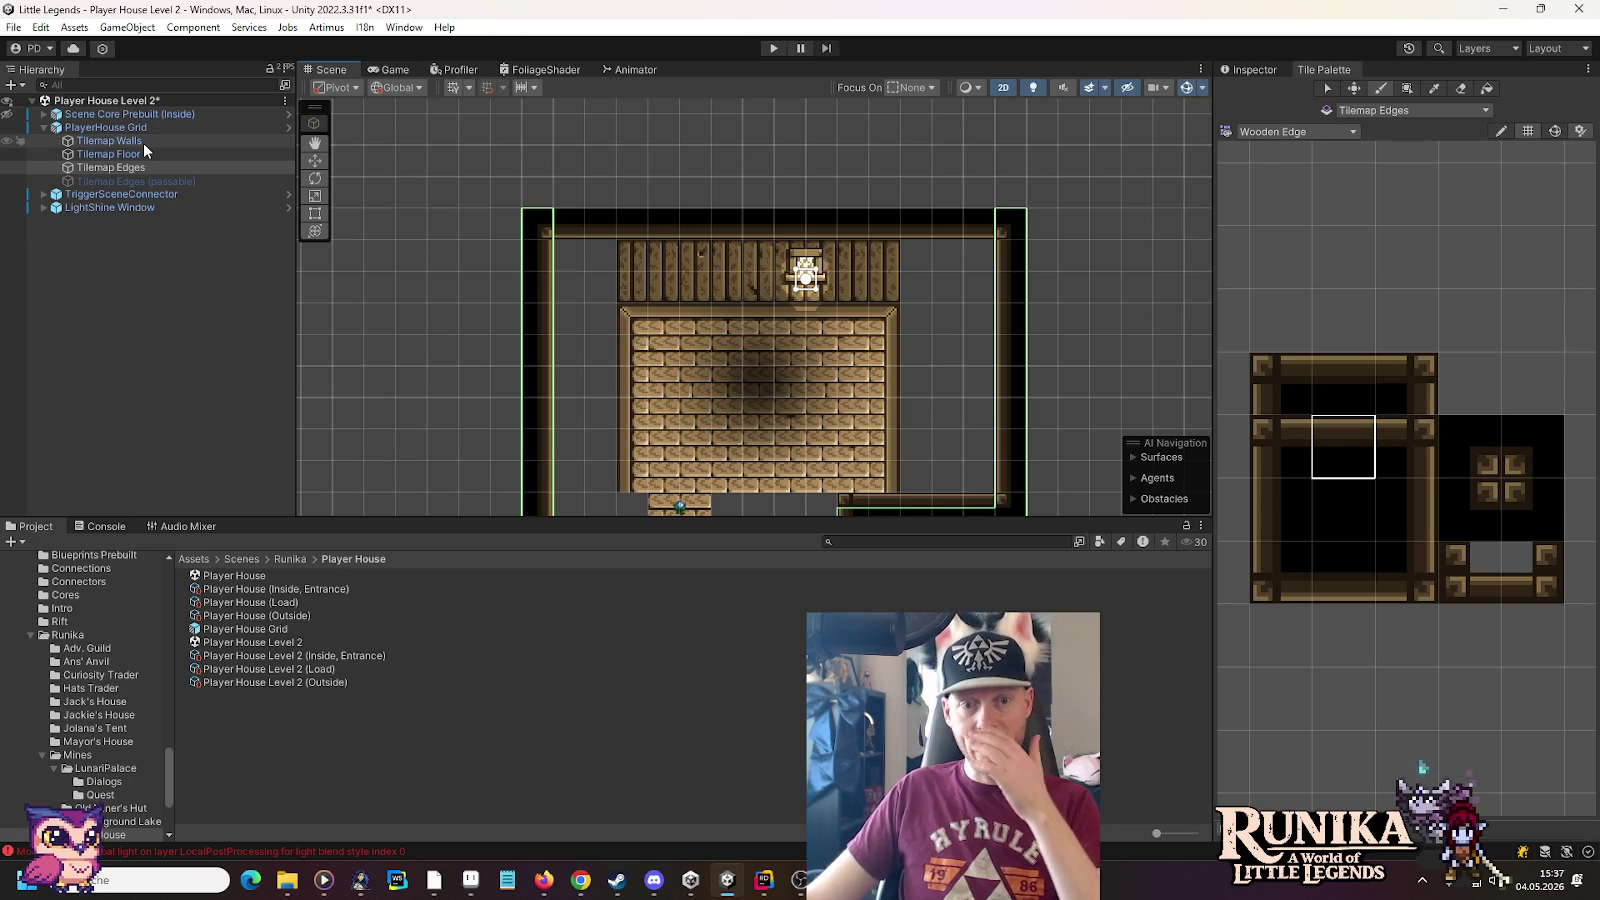
drag(728, 396, 718, 316)
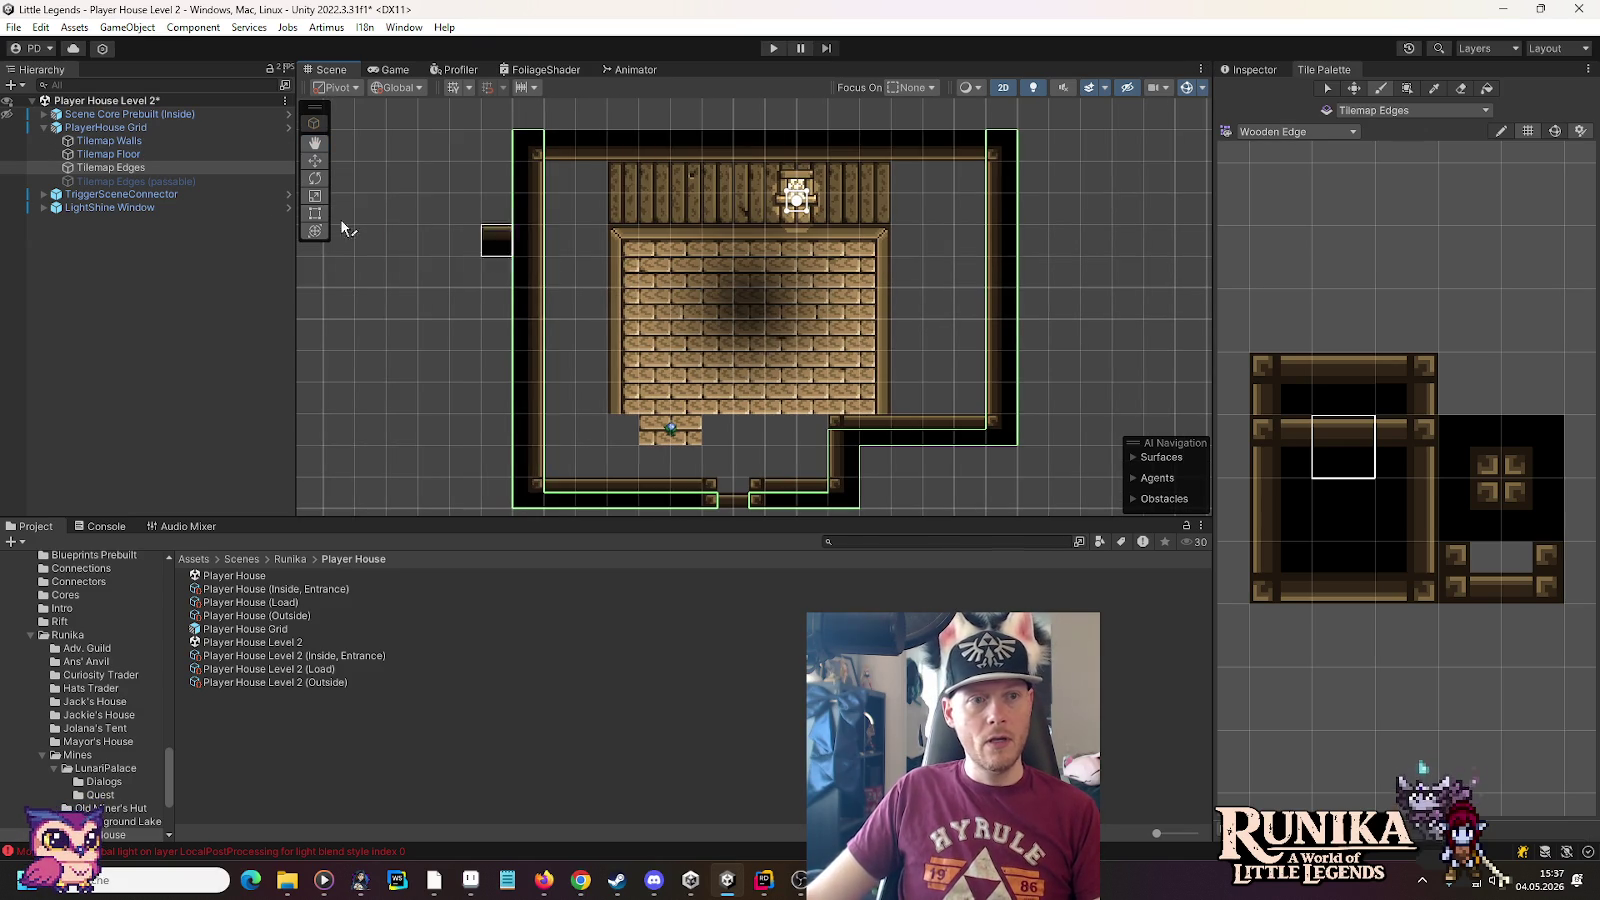
click(168, 144)
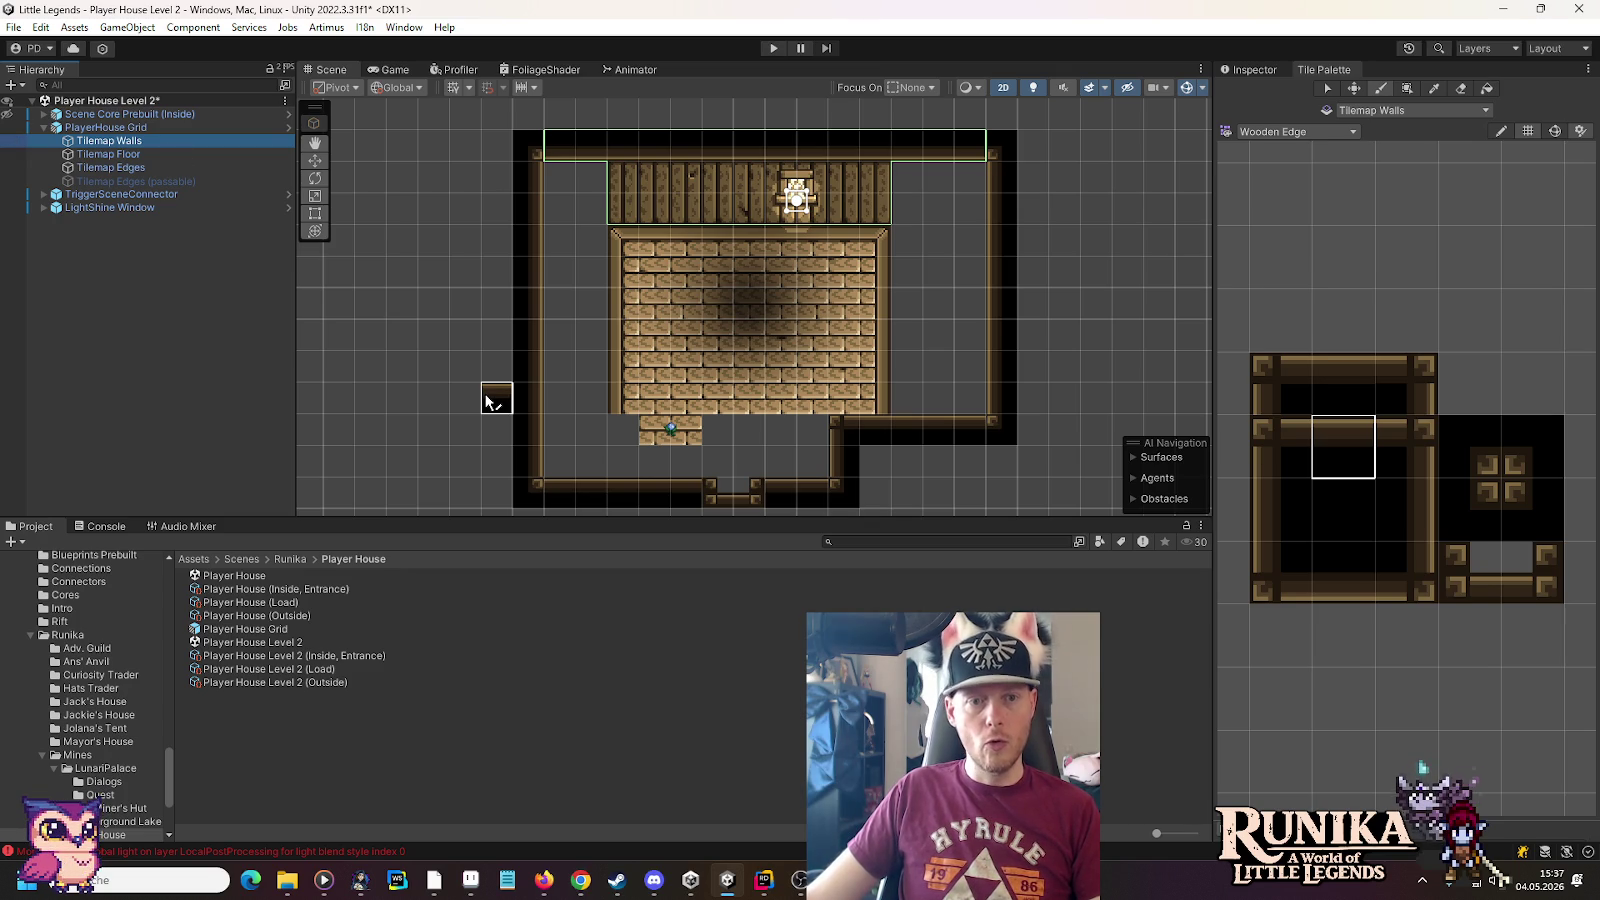
click(140, 154)
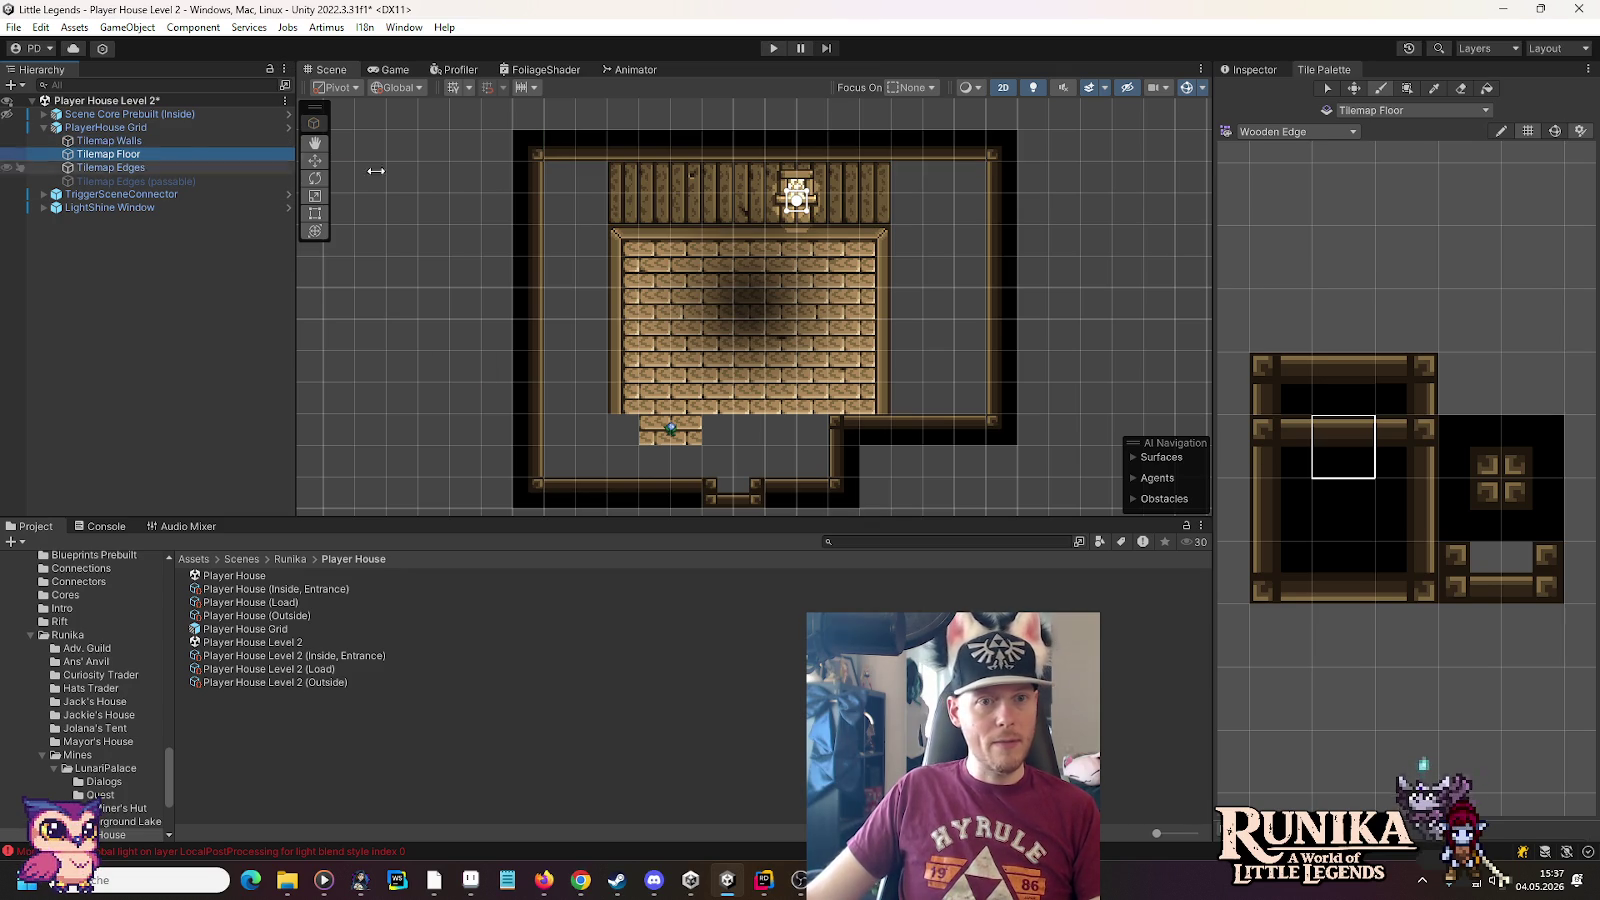
Switch to the Wooden Planks palette and paint plank edge tiles along the room's top
click(1357, 112)
click(1306, 131)
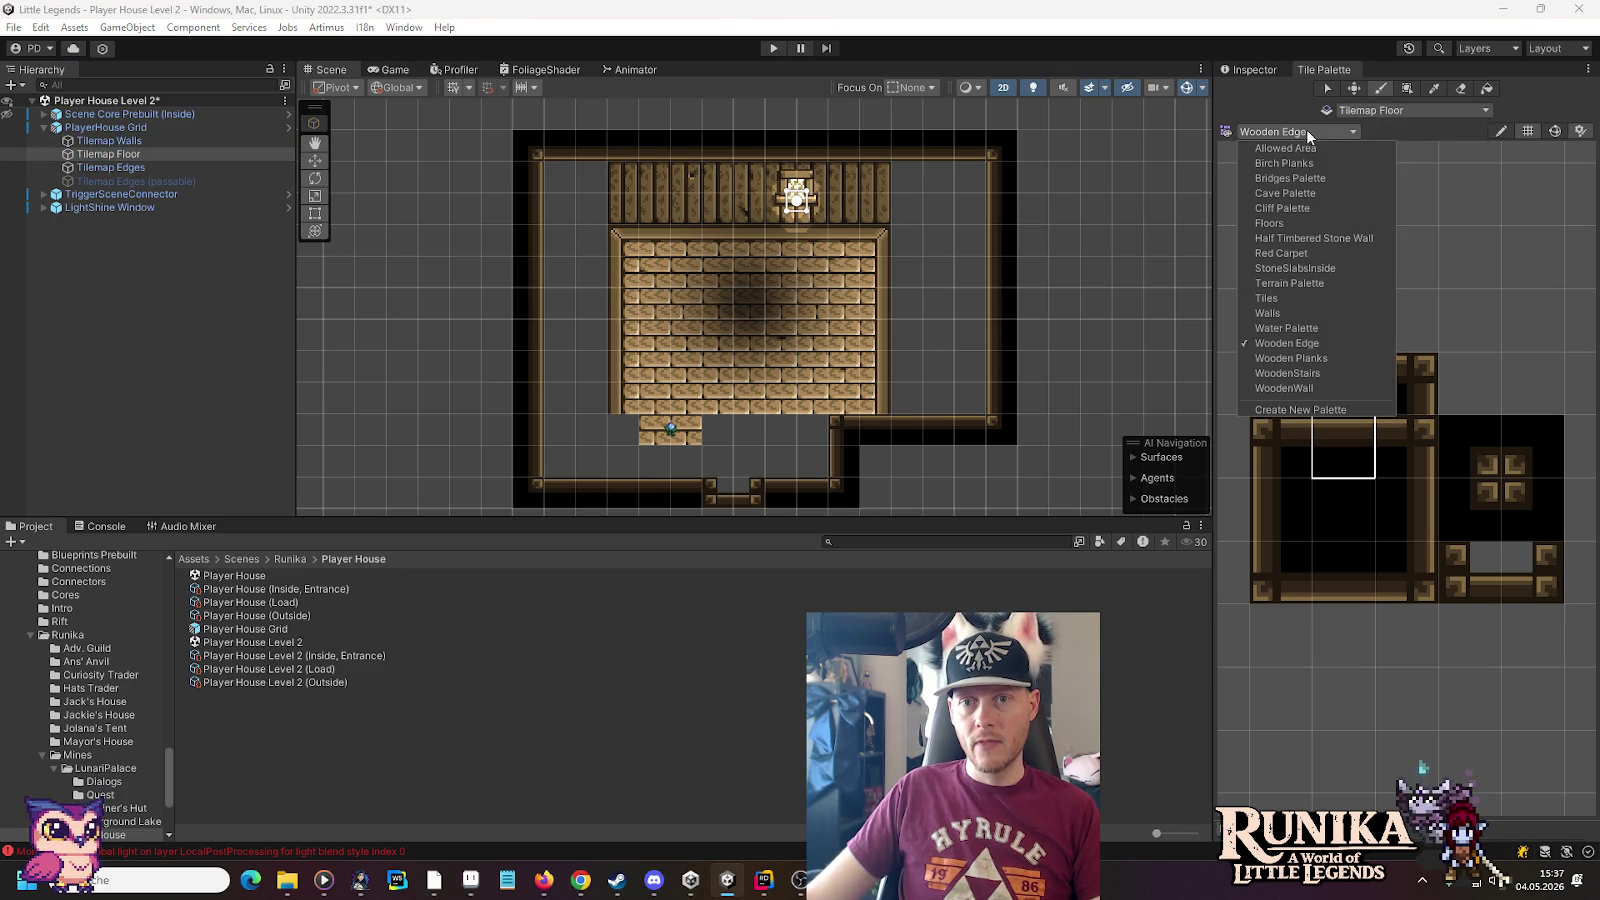
click(1325, 358)
click(1286, 392)
click(559, 250)
click(1390, 393)
click(596, 247)
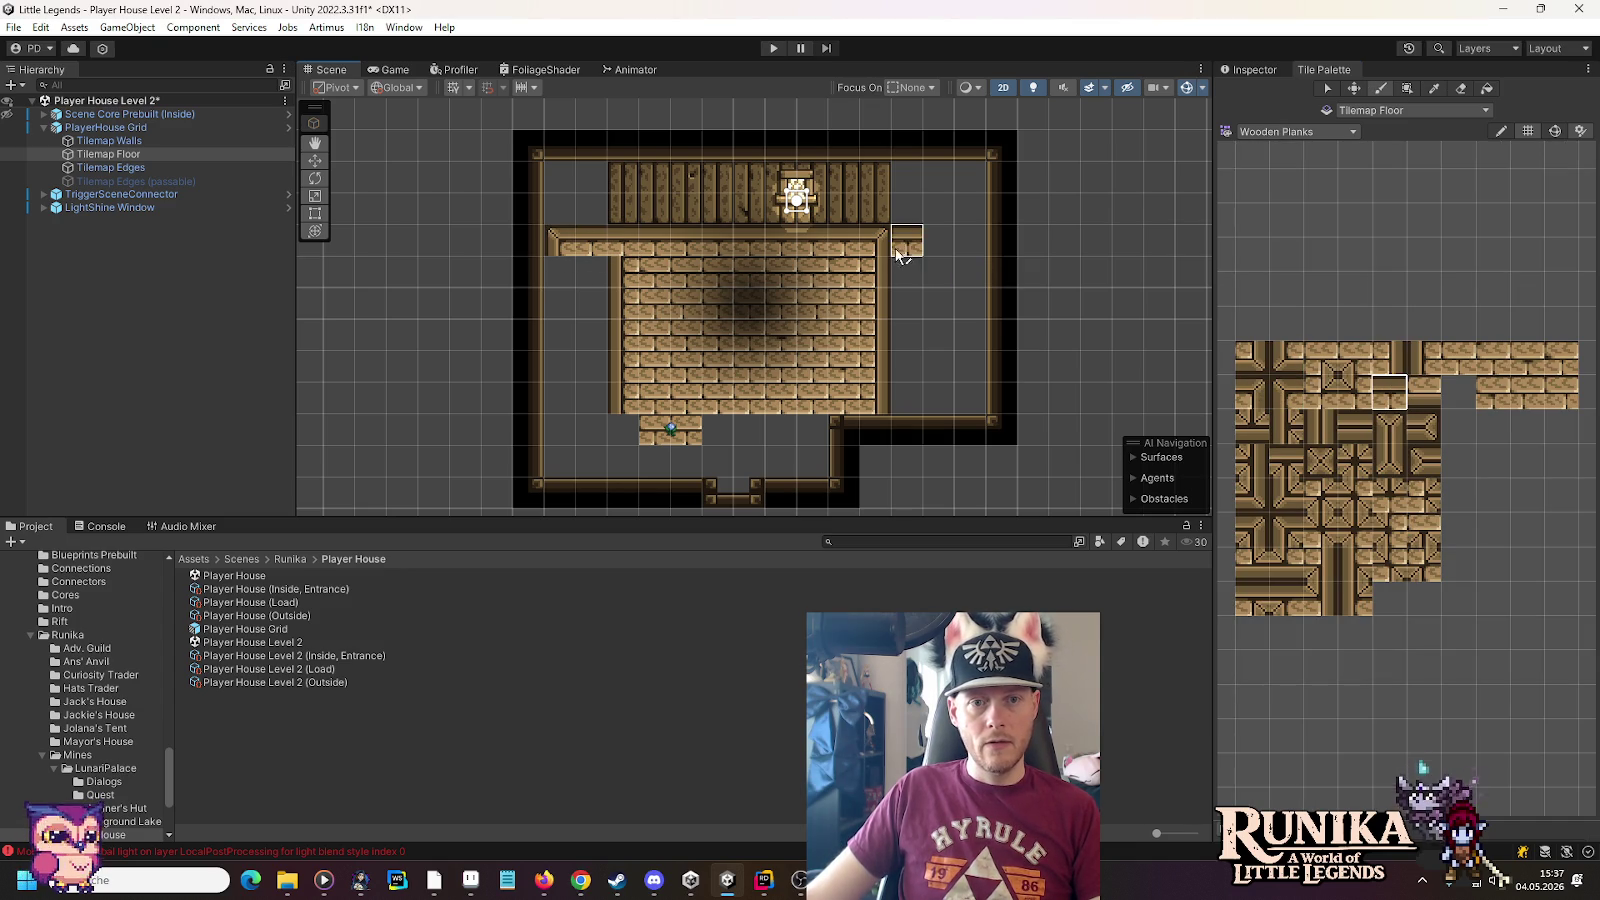
click(1251, 392)
click(966, 243)
Paint vertical plank columns along the right and left inner walls plus lower-right pieces
click(1400, 362)
drag(965, 265, 978, 395)
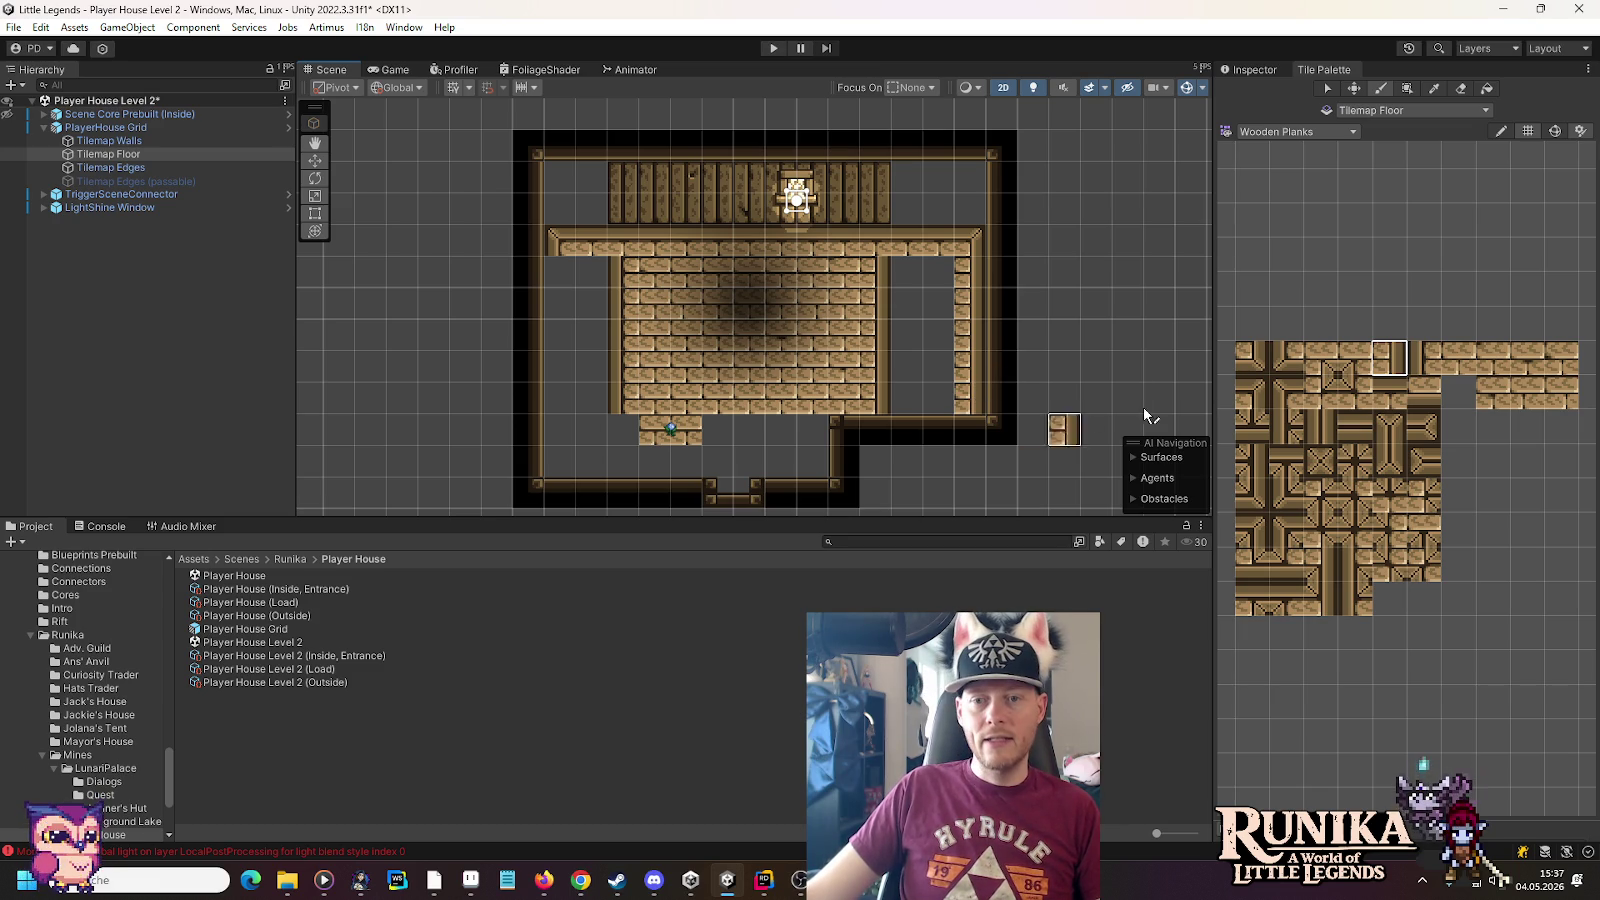
click(1424, 358)
drag(562, 268, 560, 468)
click(1389, 358)
click(808, 462)
click(1320, 358)
click(808, 430)
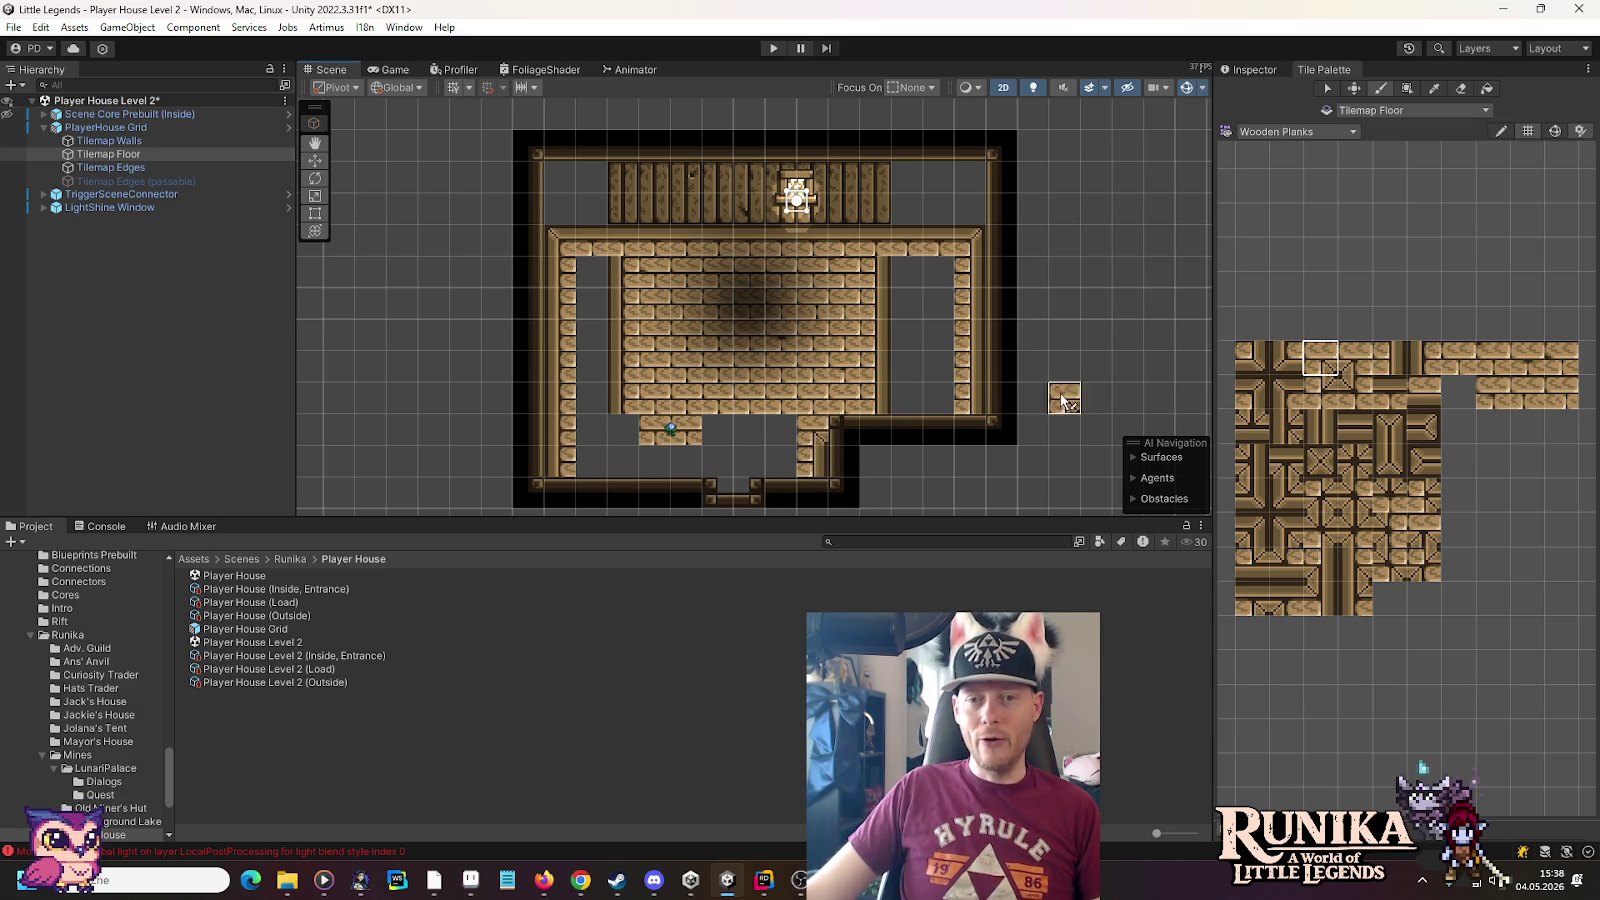
Fill the empty floor cells near the entrance and remaining columns with plank floor tiles
click(1445, 362)
mouse_move(875, 395)
mouse_down()
mouse_move(875, 286)
mouse_move(930, 290)
mouse_move(932, 384)
mouse_move(907, 295)
mouse_move(907, 400)
mouse_move(880, 410)
mouse_up()
click(750, 460)
click(781, 461)
click(718, 461)
mouse_move(748, 461)
mouse_down()
mouse_move(785, 431)
mouse_move(718, 430)
mouse_up()
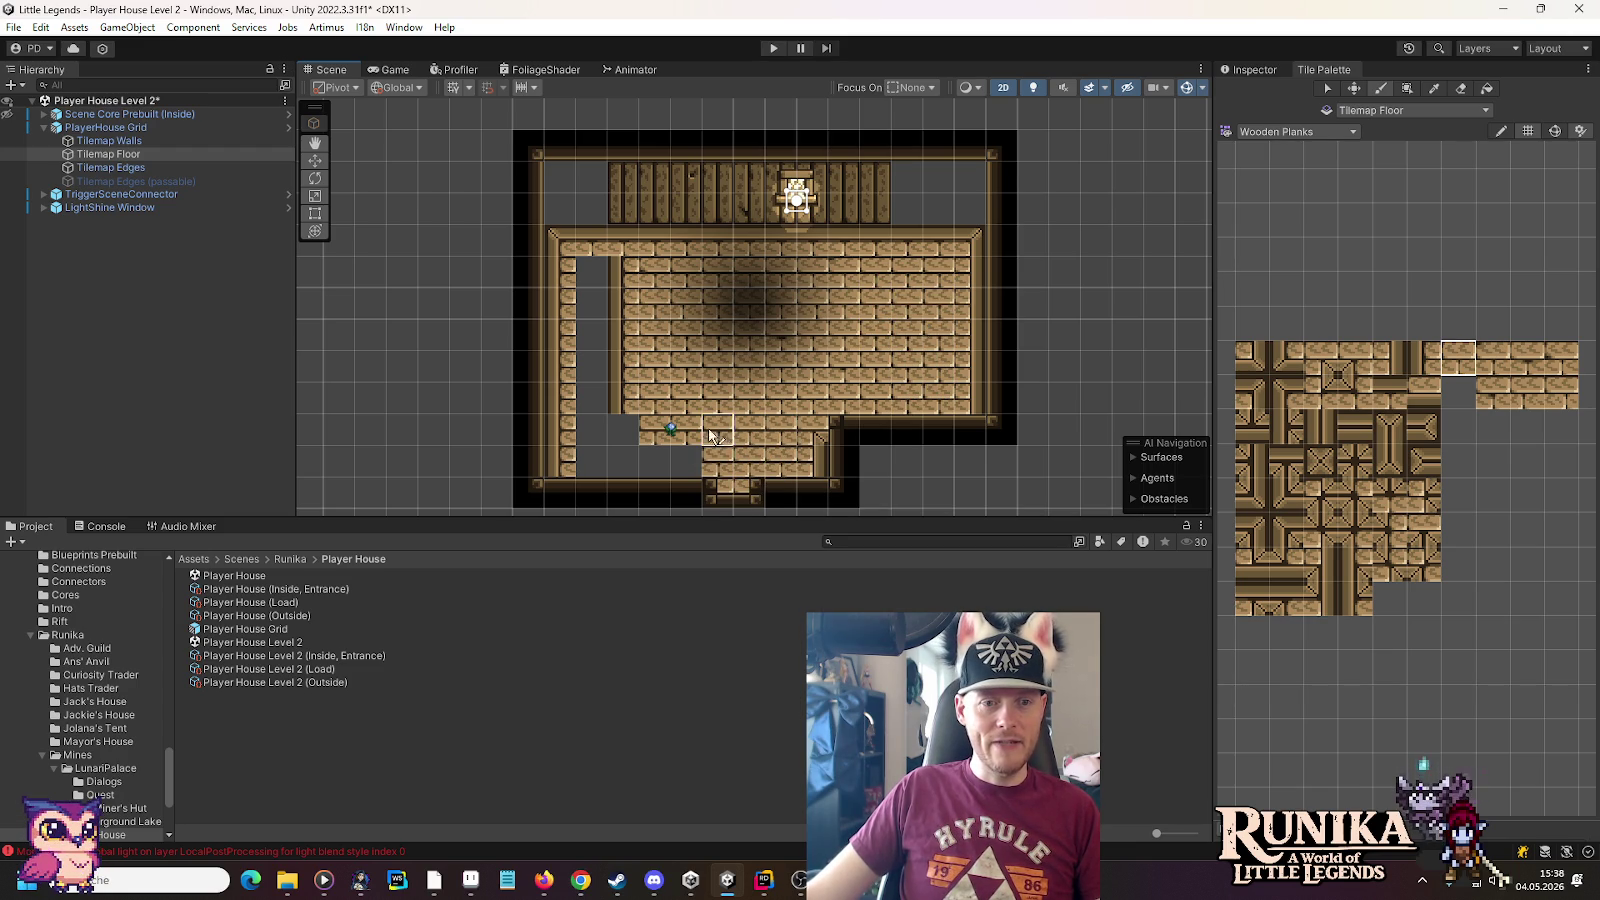
click(668, 461)
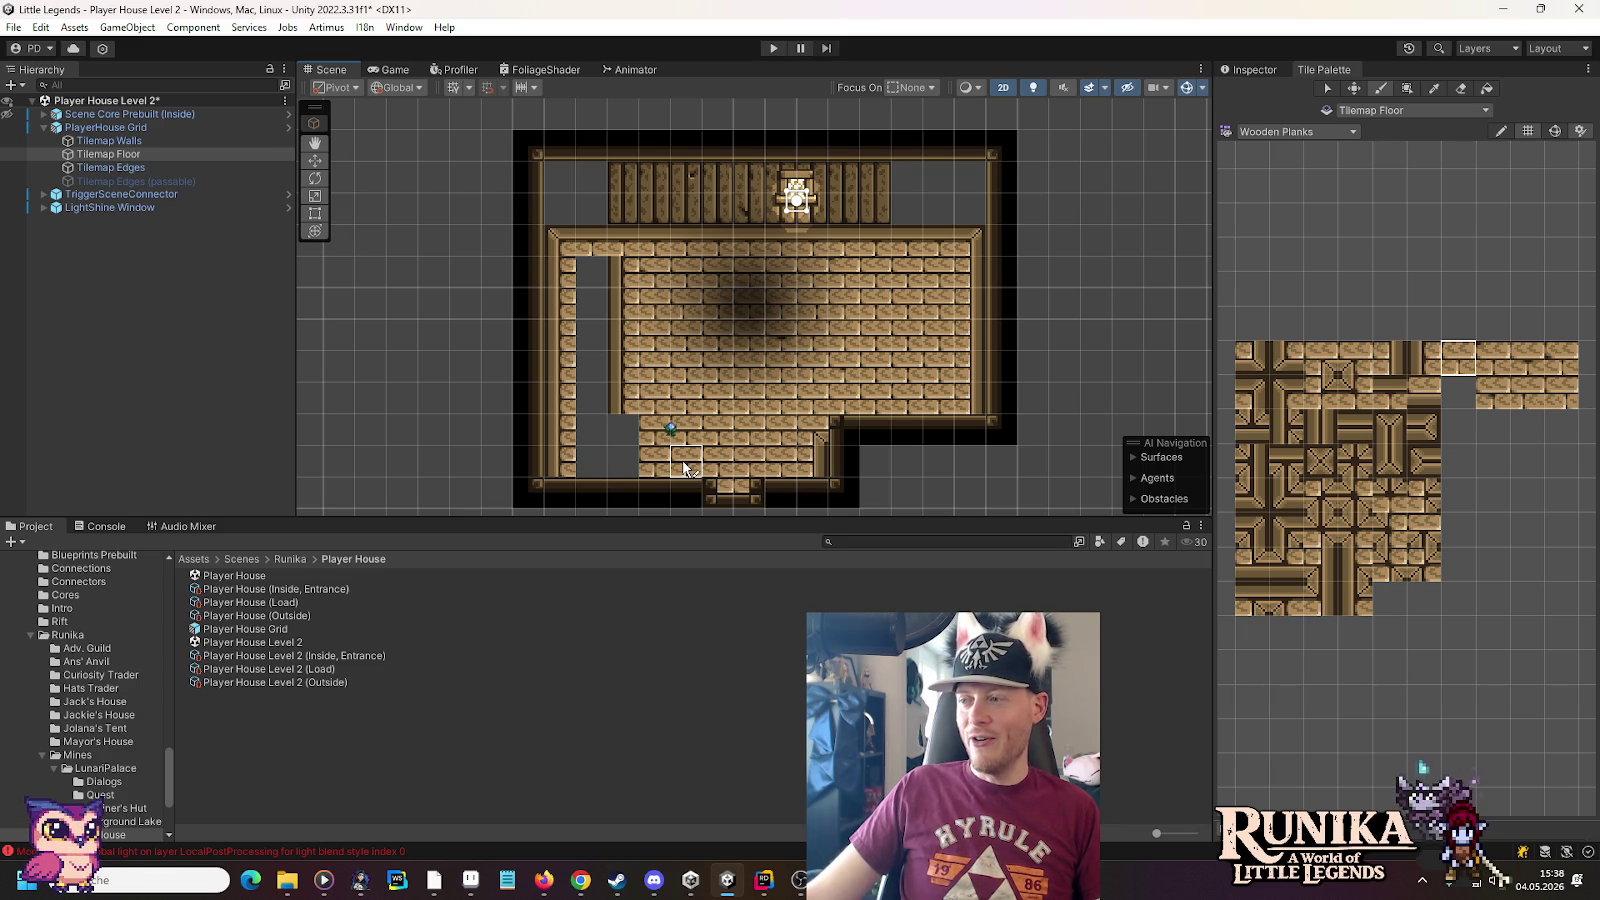
mouse_move(620, 468)
mouse_down()
mouse_move(615, 374)
mouse_move(592, 474)
mouse_up()
click(1492, 392)
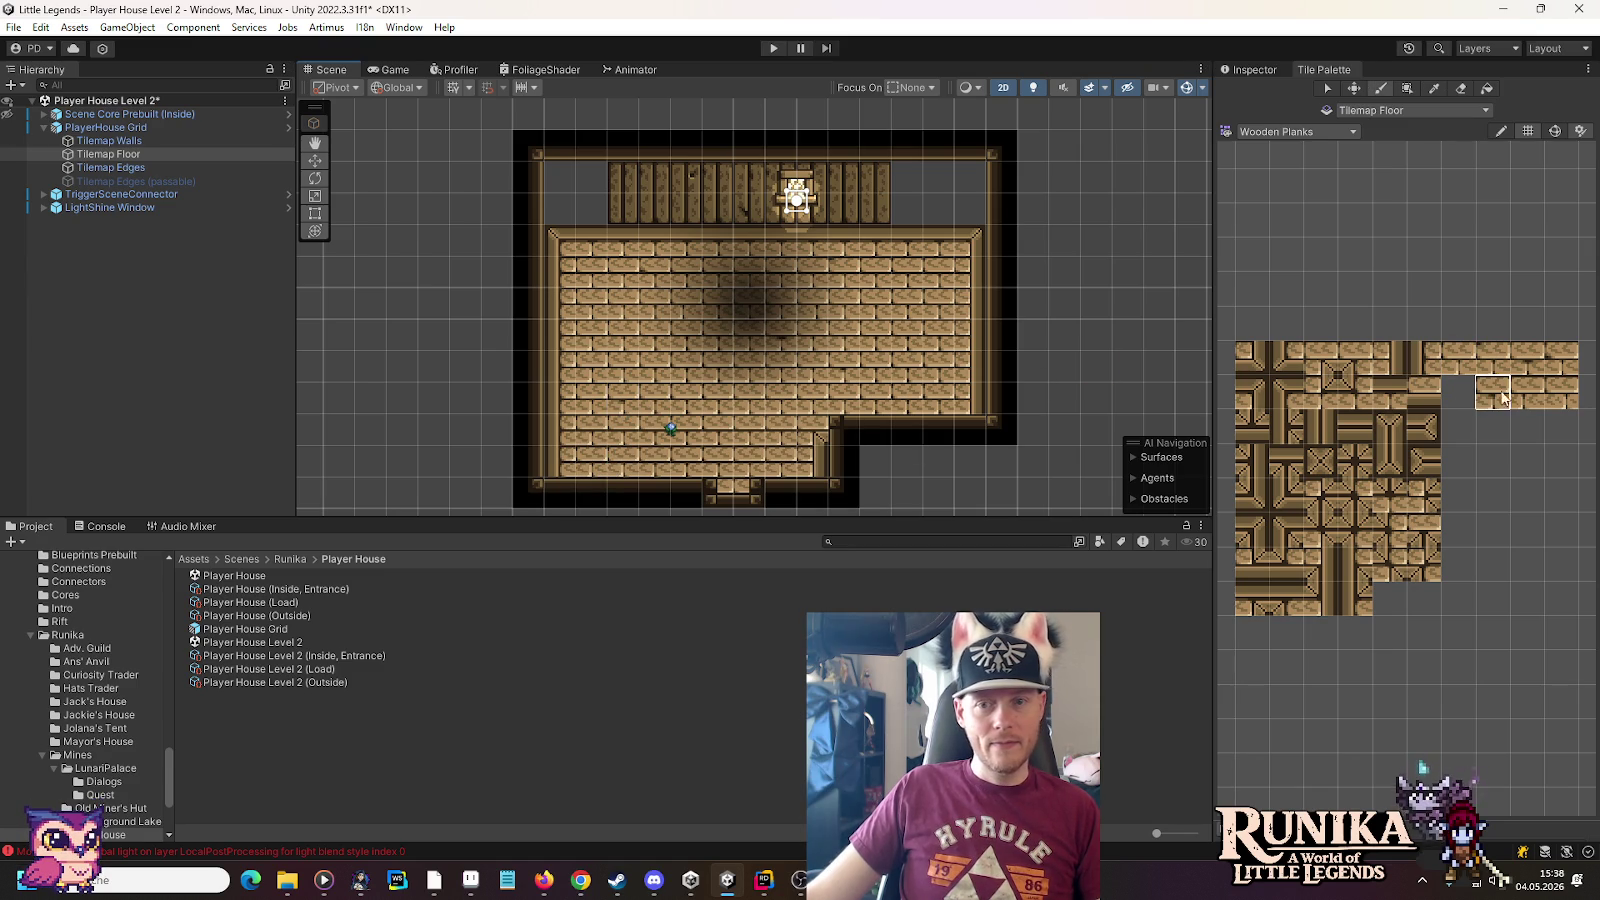
click(1527, 360)
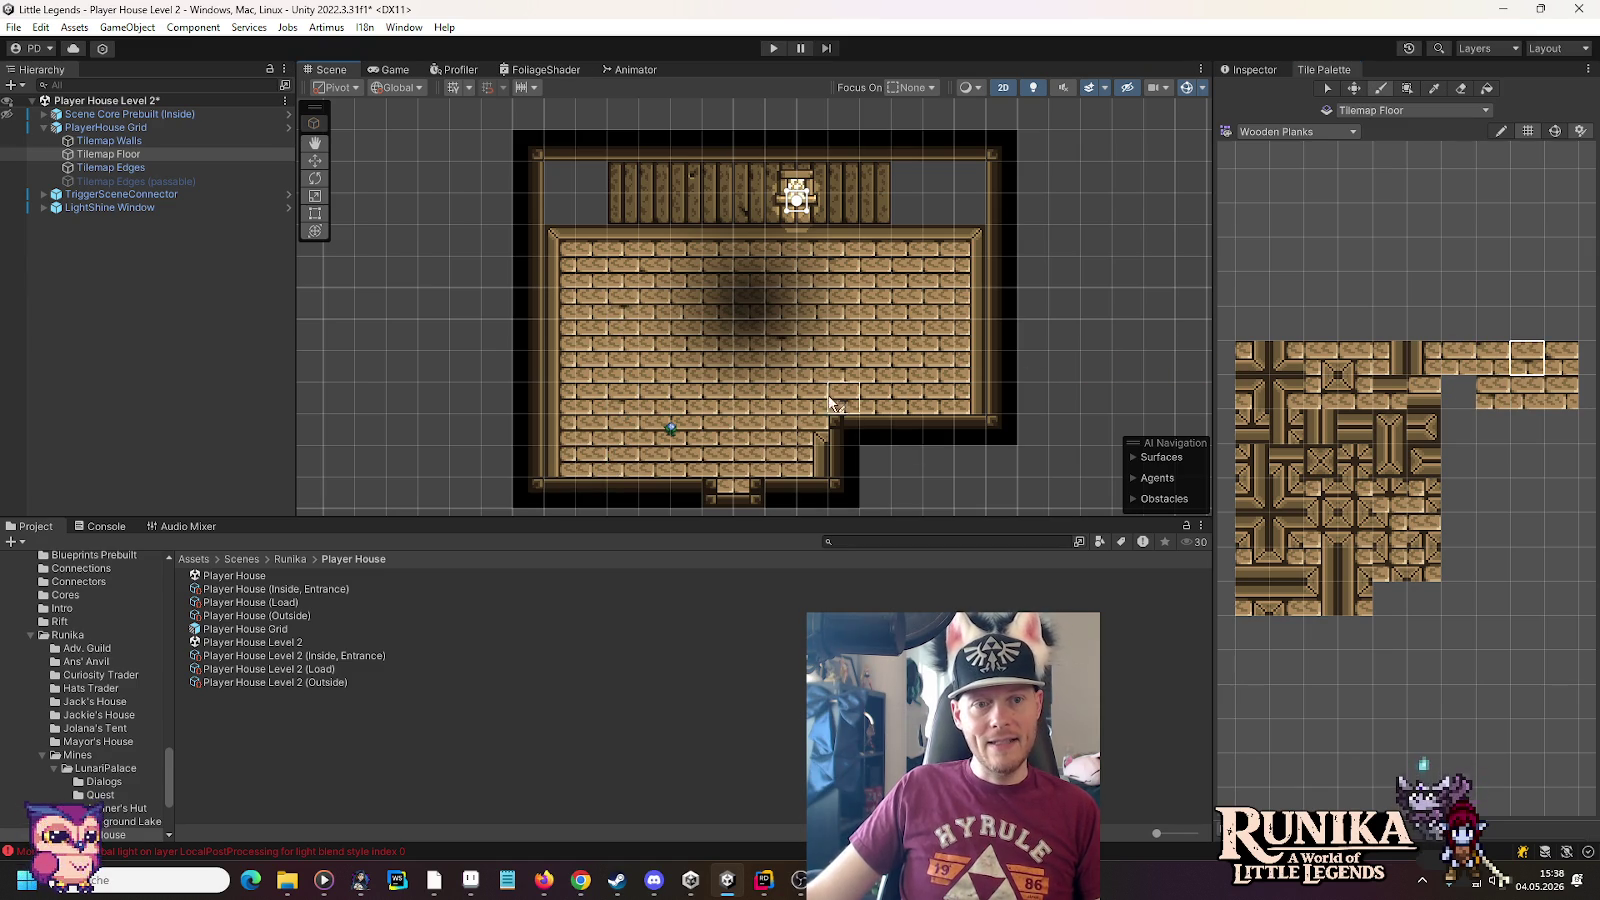
click(1458, 362)
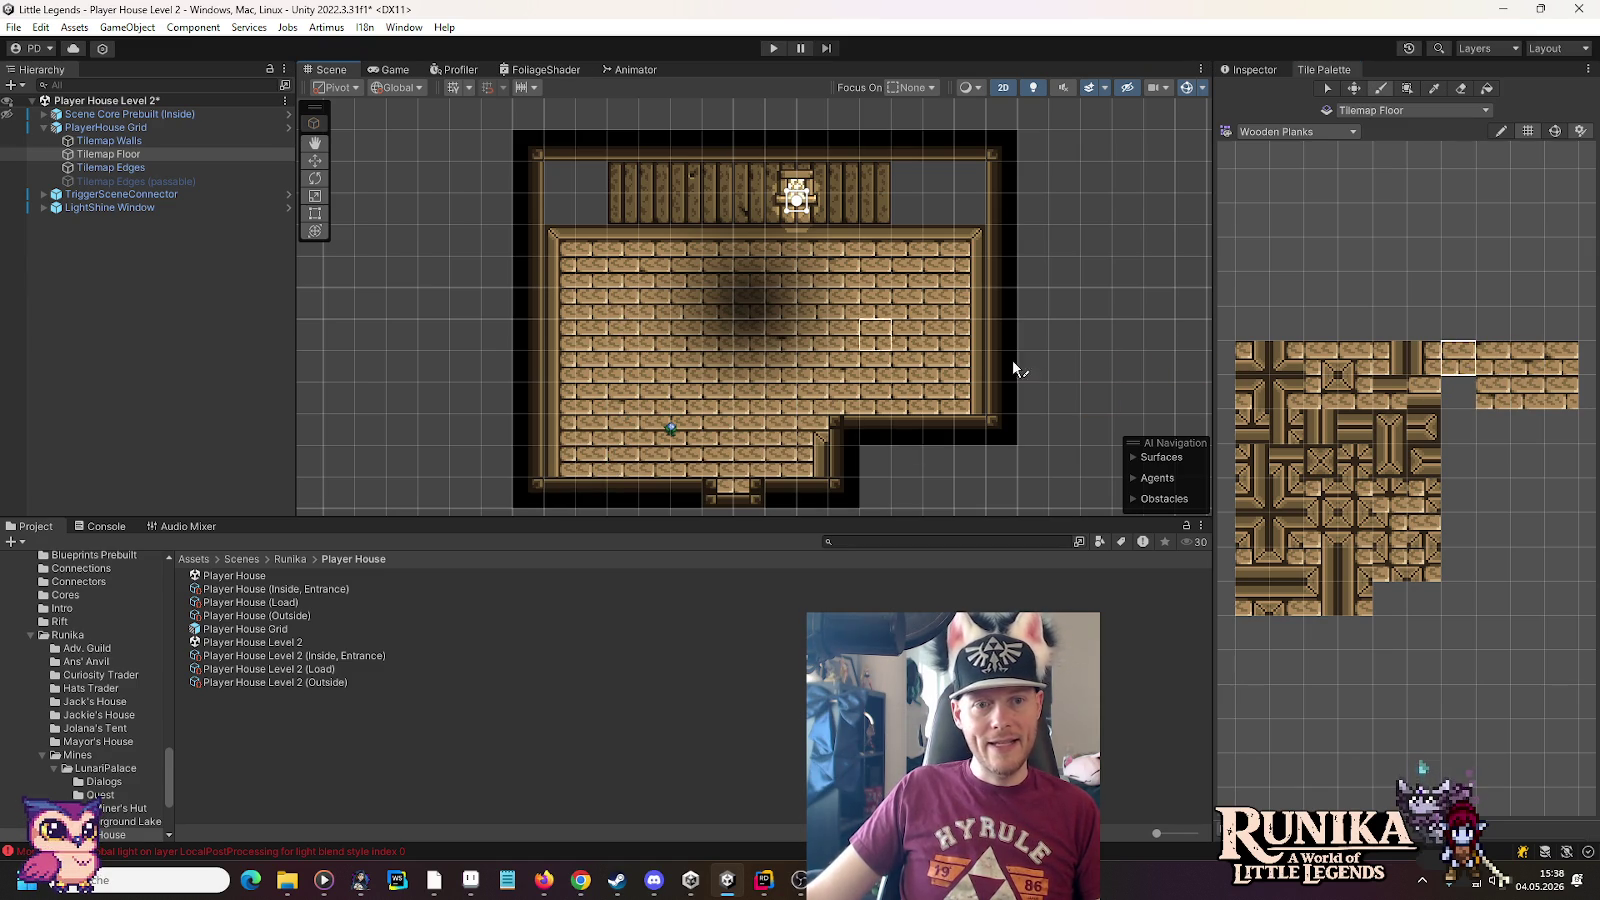
click(1492, 358)
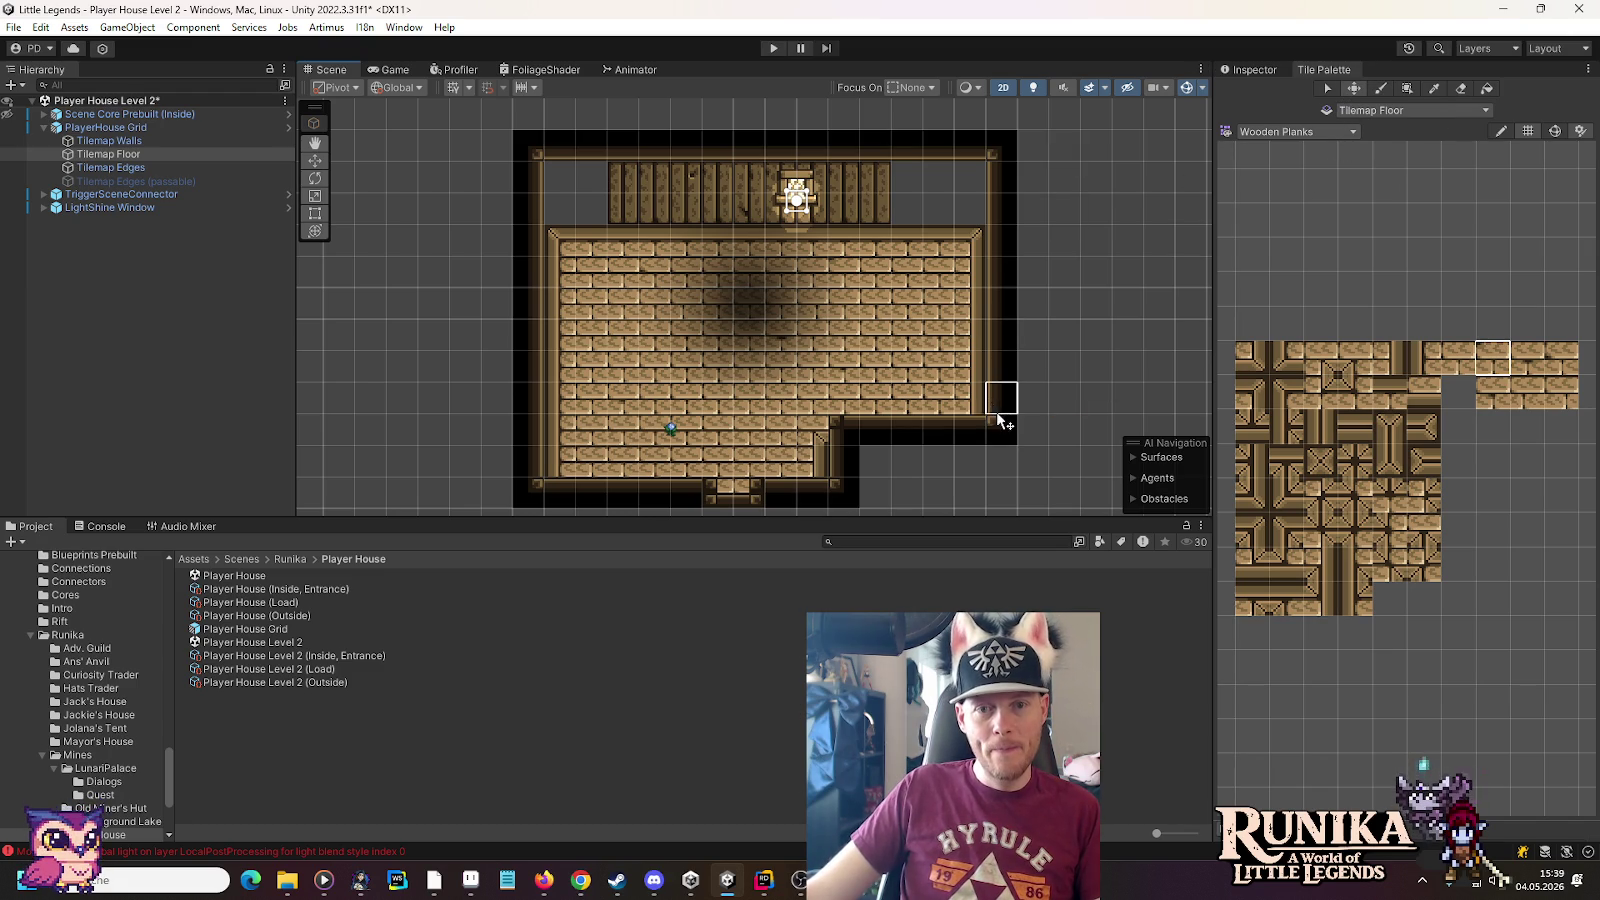
key(s)
Shift the left wall column one tile over and move the right wall out one cell
drag(938, 176, 1001, 430)
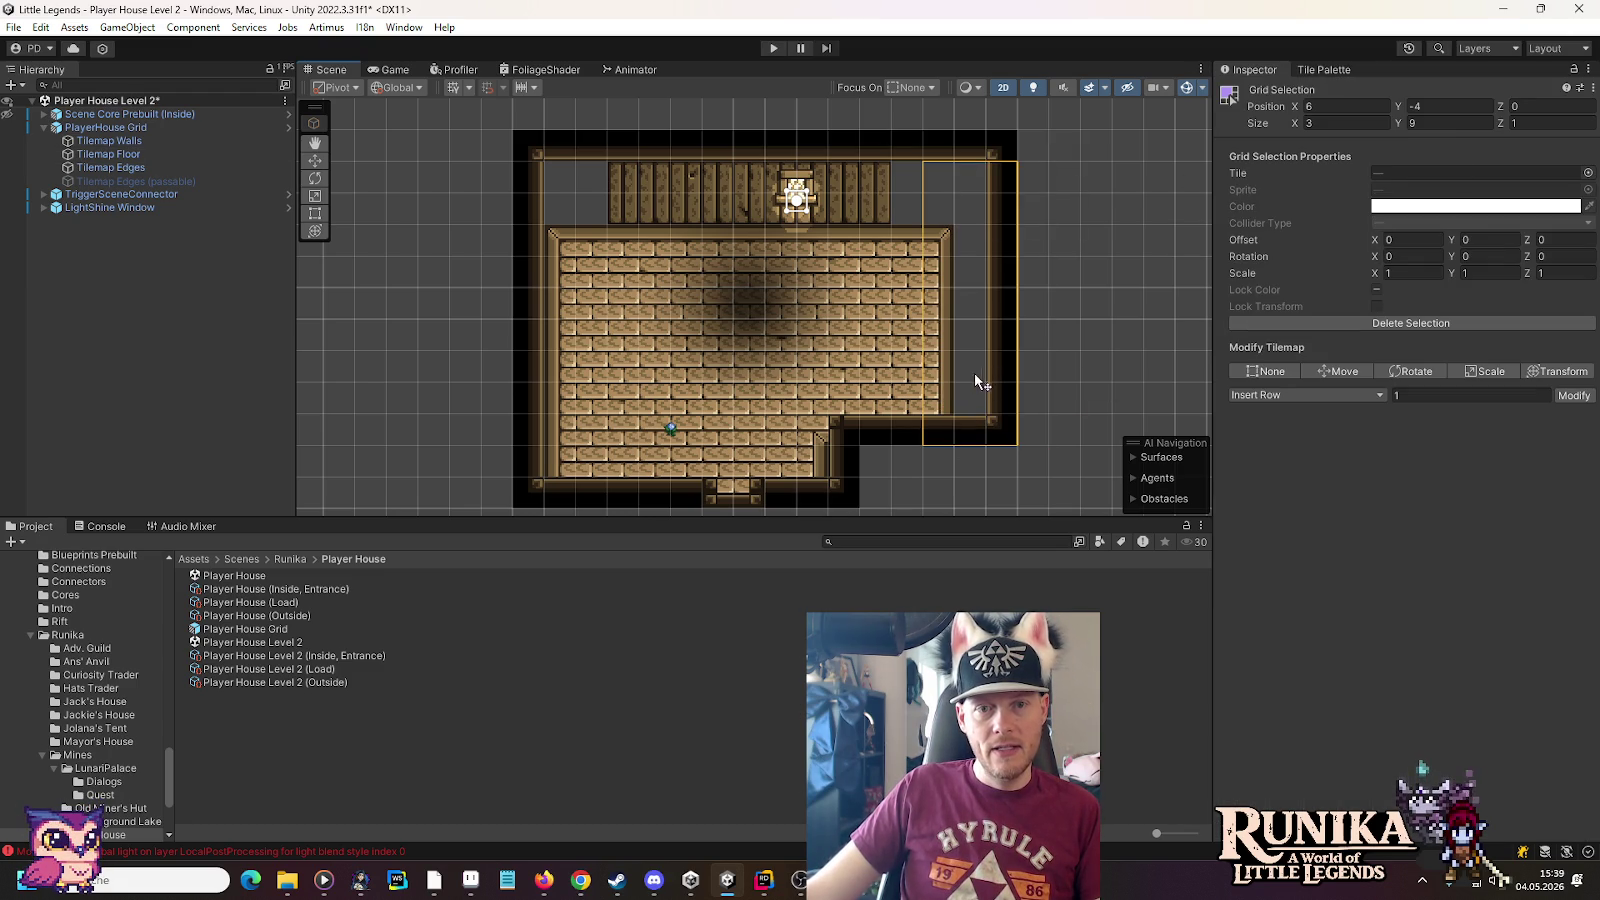
drag(495, 175, 565, 495)
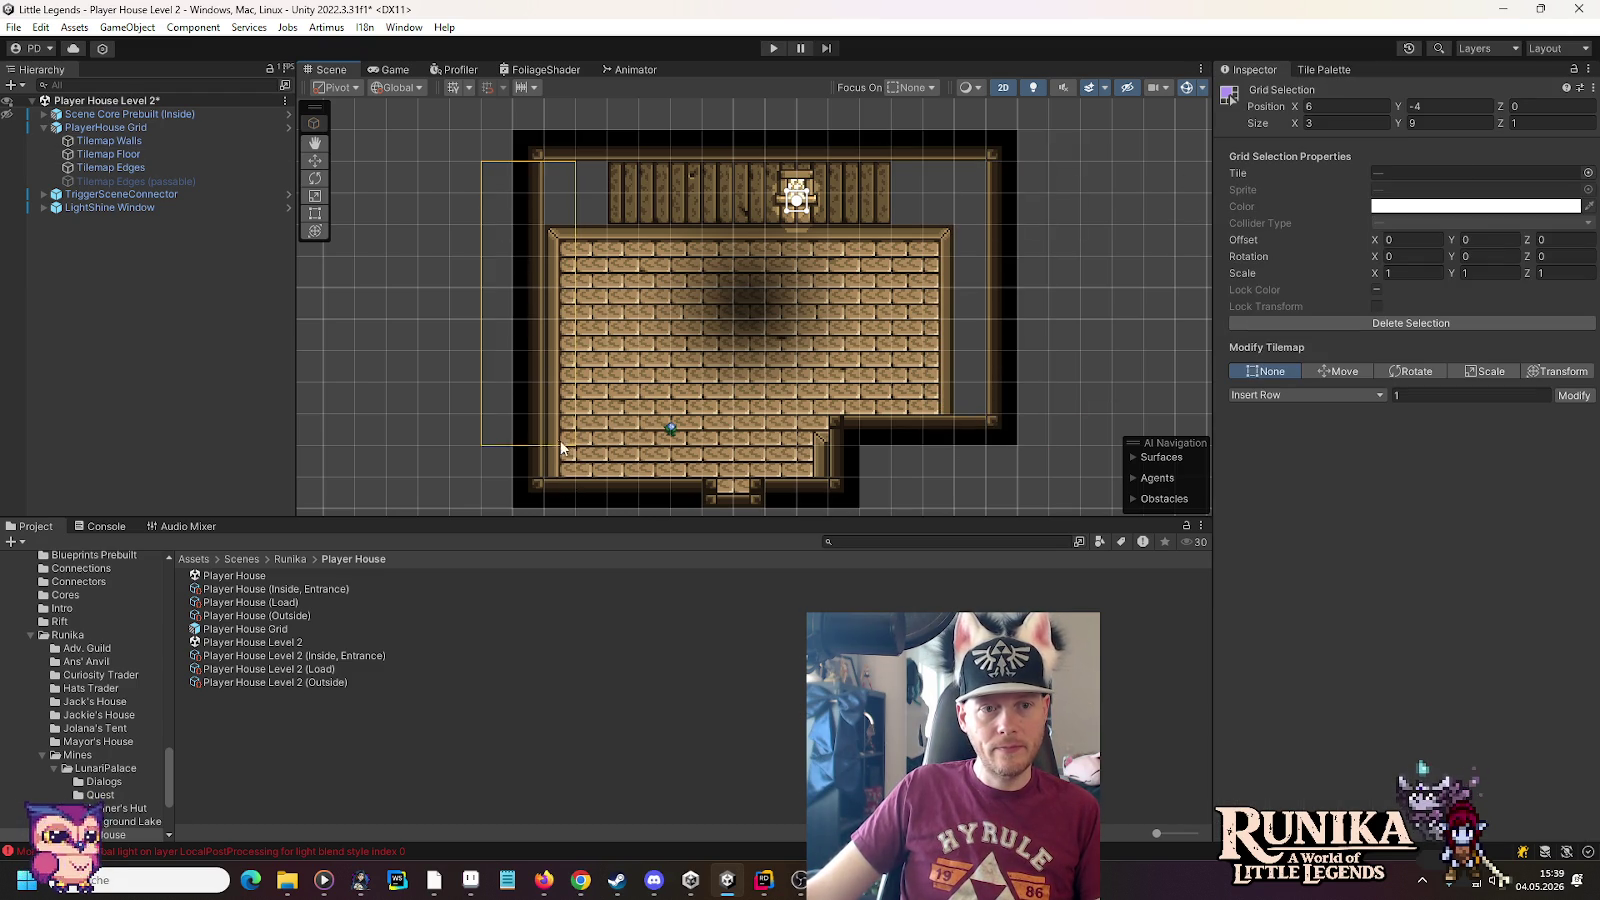
drag(576, 415, 588, 430)
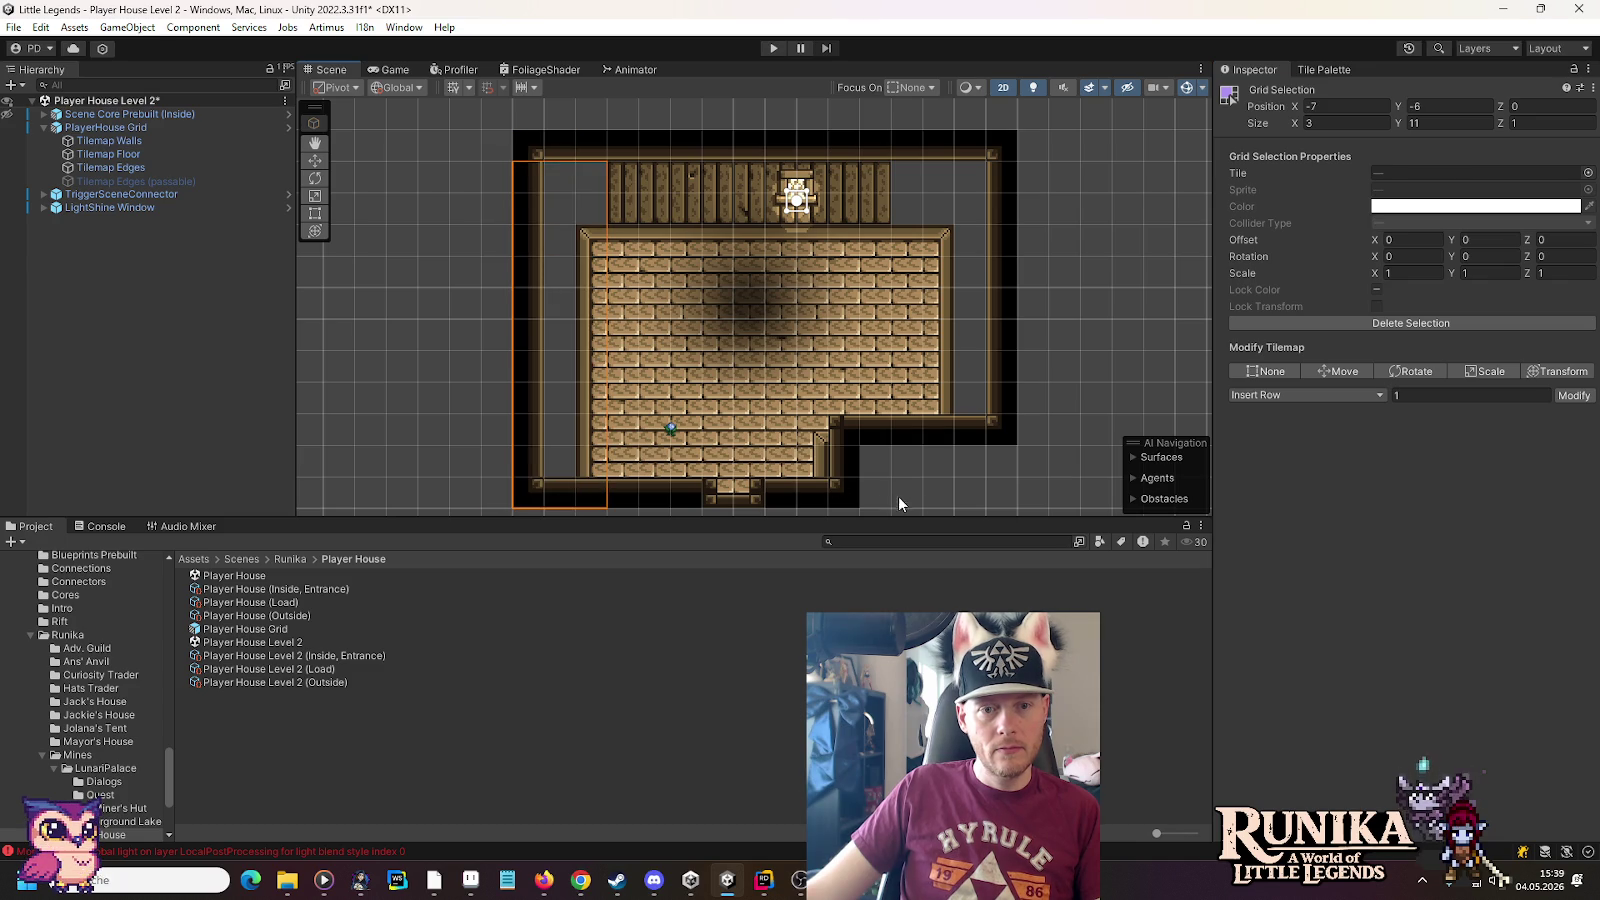
drag(992, 498, 586, 413)
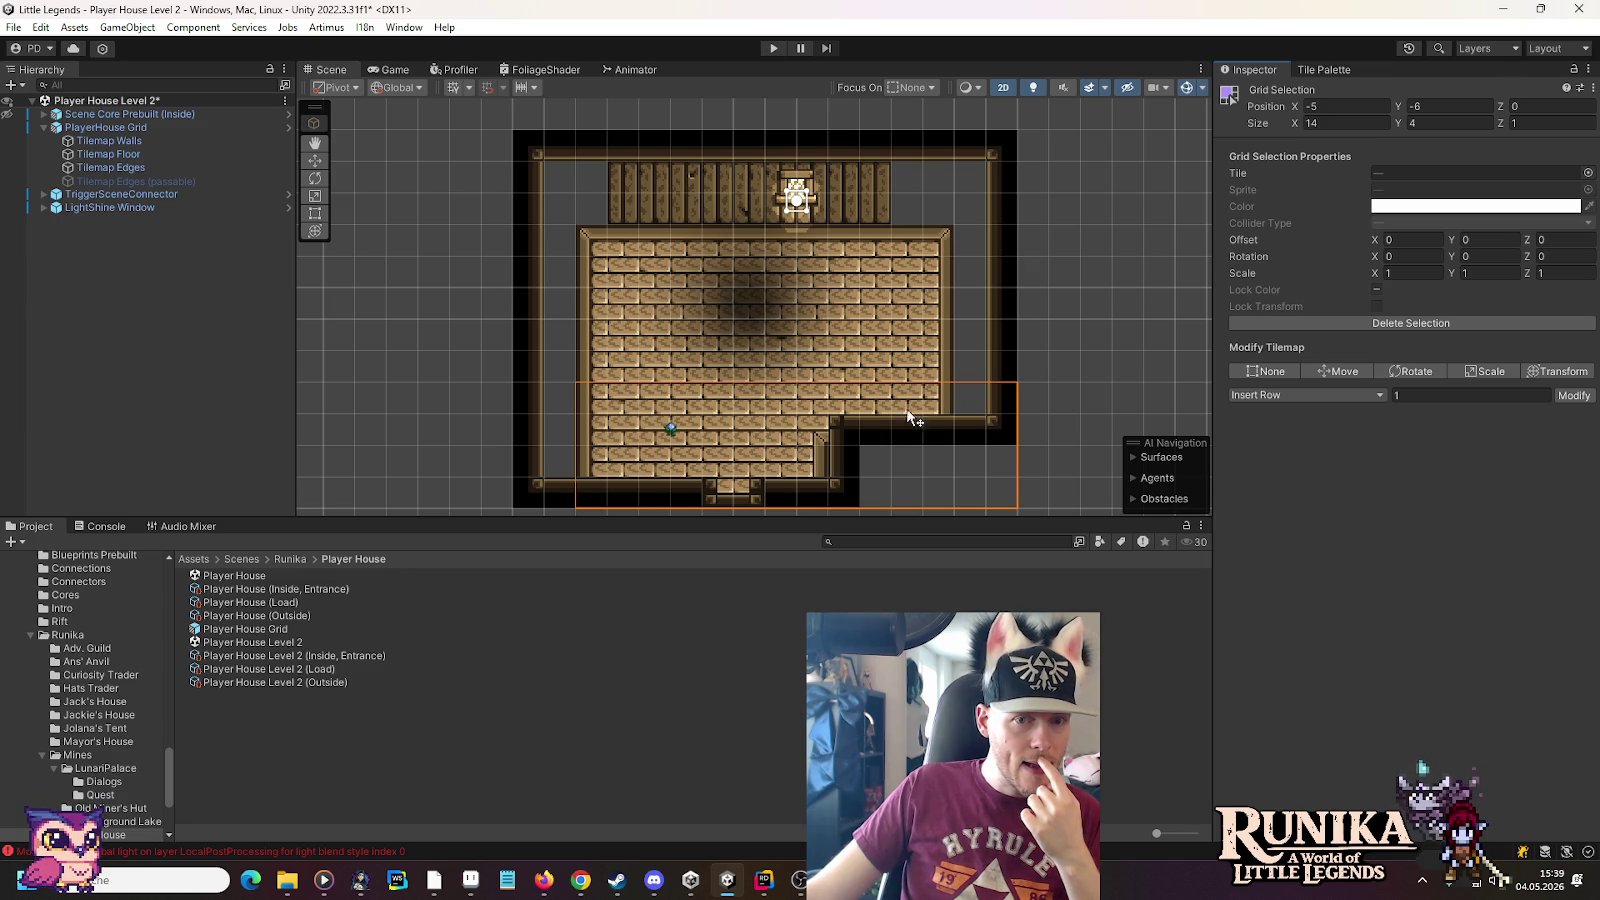
click(1033, 224)
mouse_move(1033, 224)
mouse_down()
mouse_move(951, 384)
mouse_move(994, 359)
mouse_up()
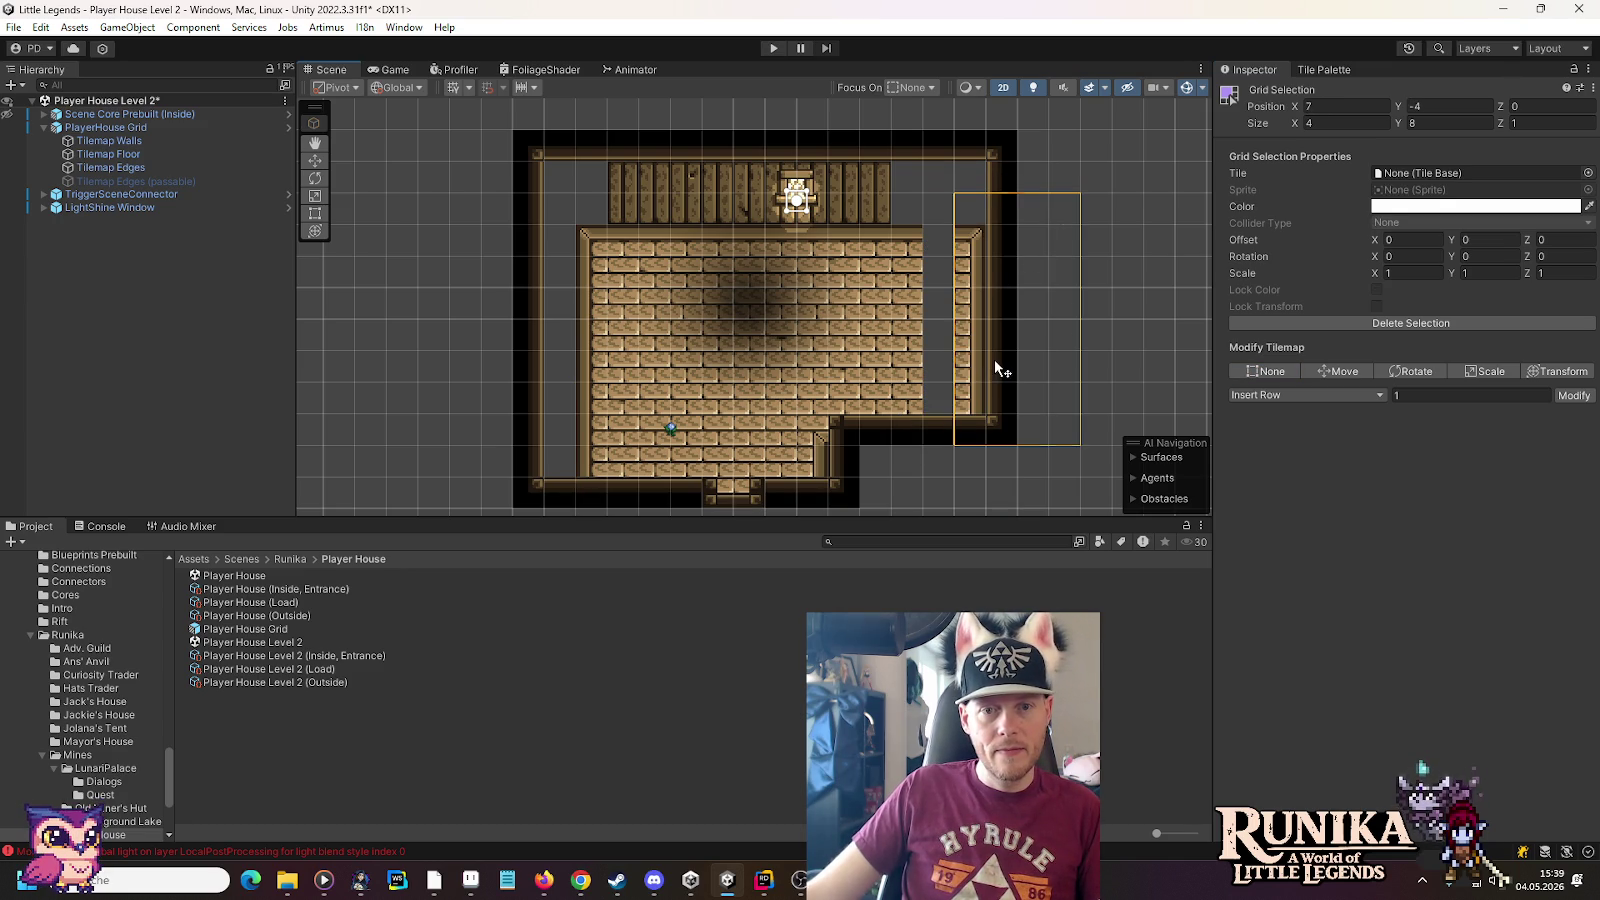
Paint Wooden Planks into the empty right floor column on Tilemap Floor
click(110, 154)
click(1322, 70)
click(1390, 392)
click(940, 248)
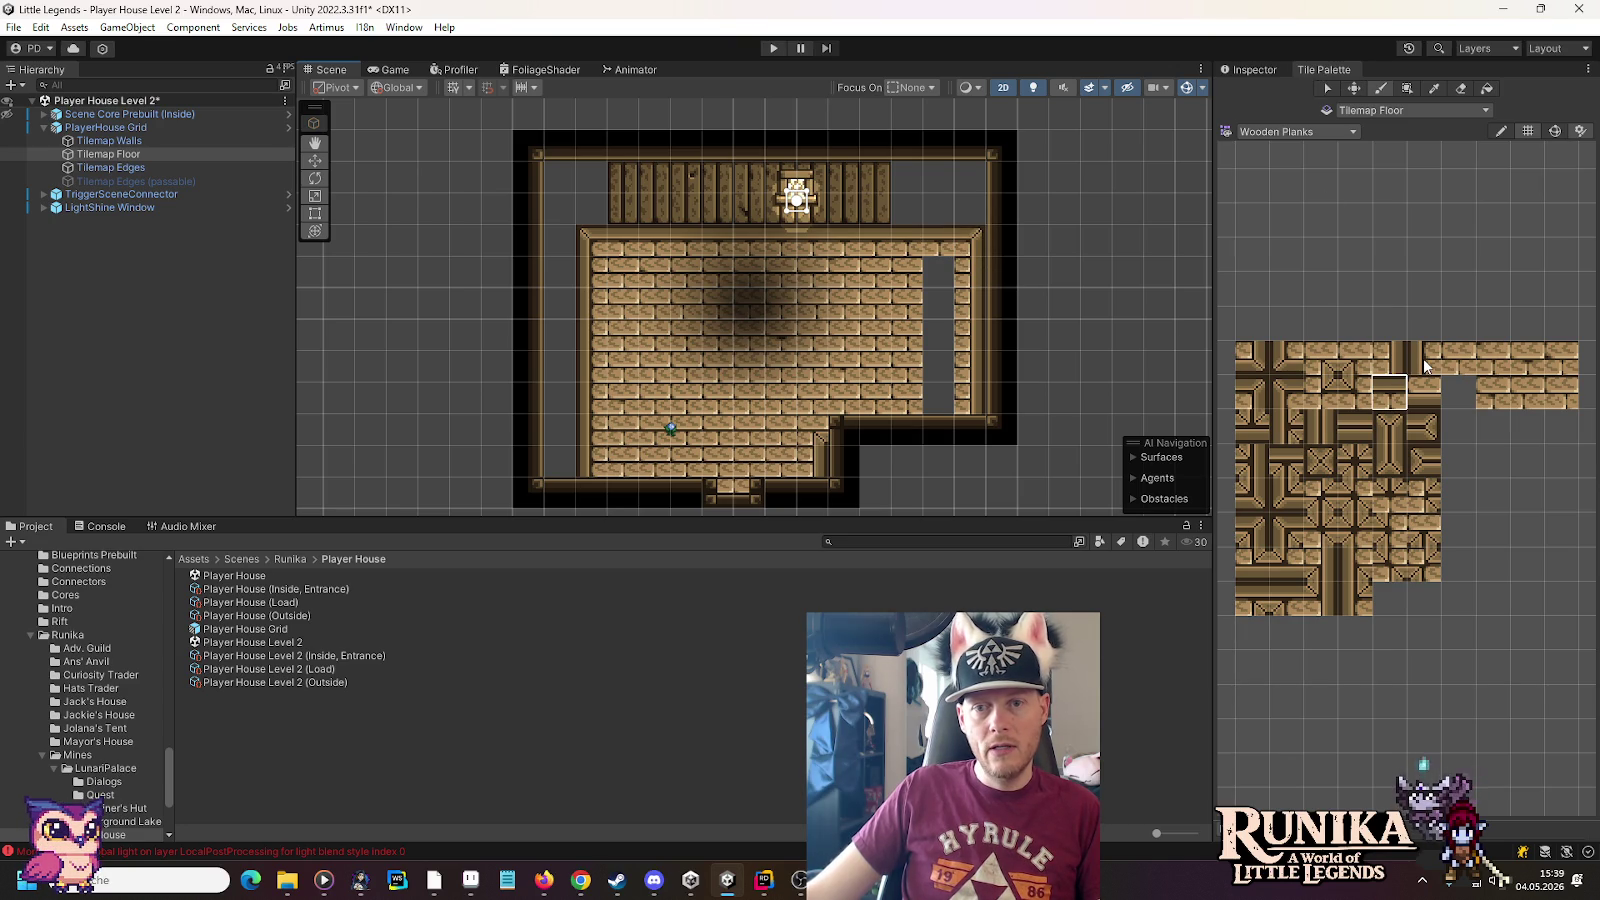
click(1458, 358)
drag(940, 270, 945, 400)
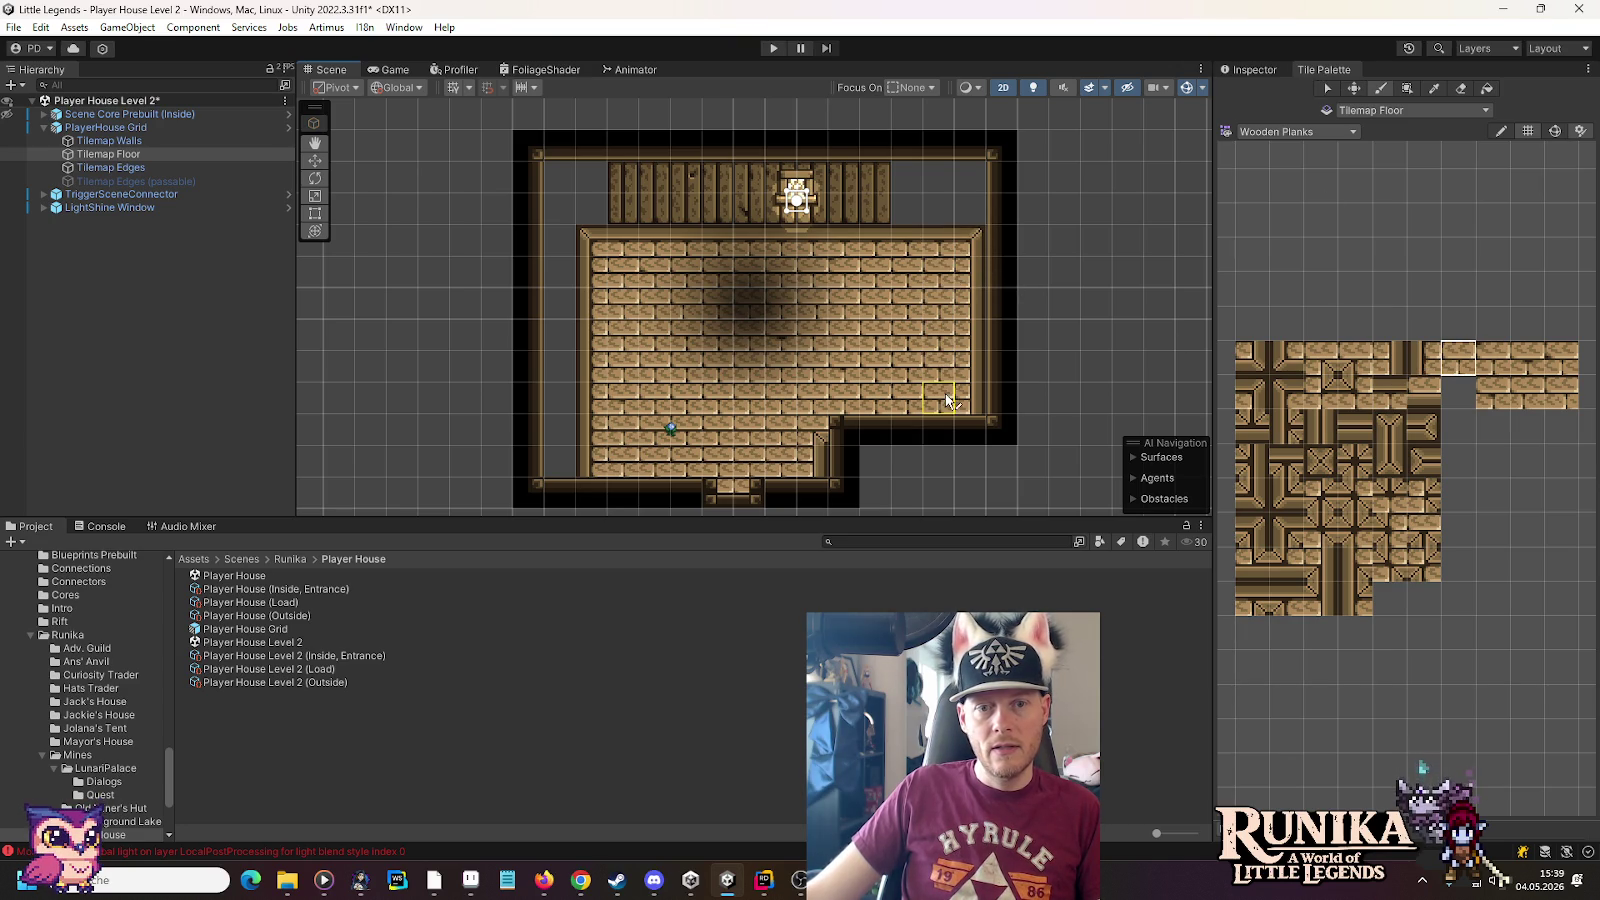
click(148, 168)
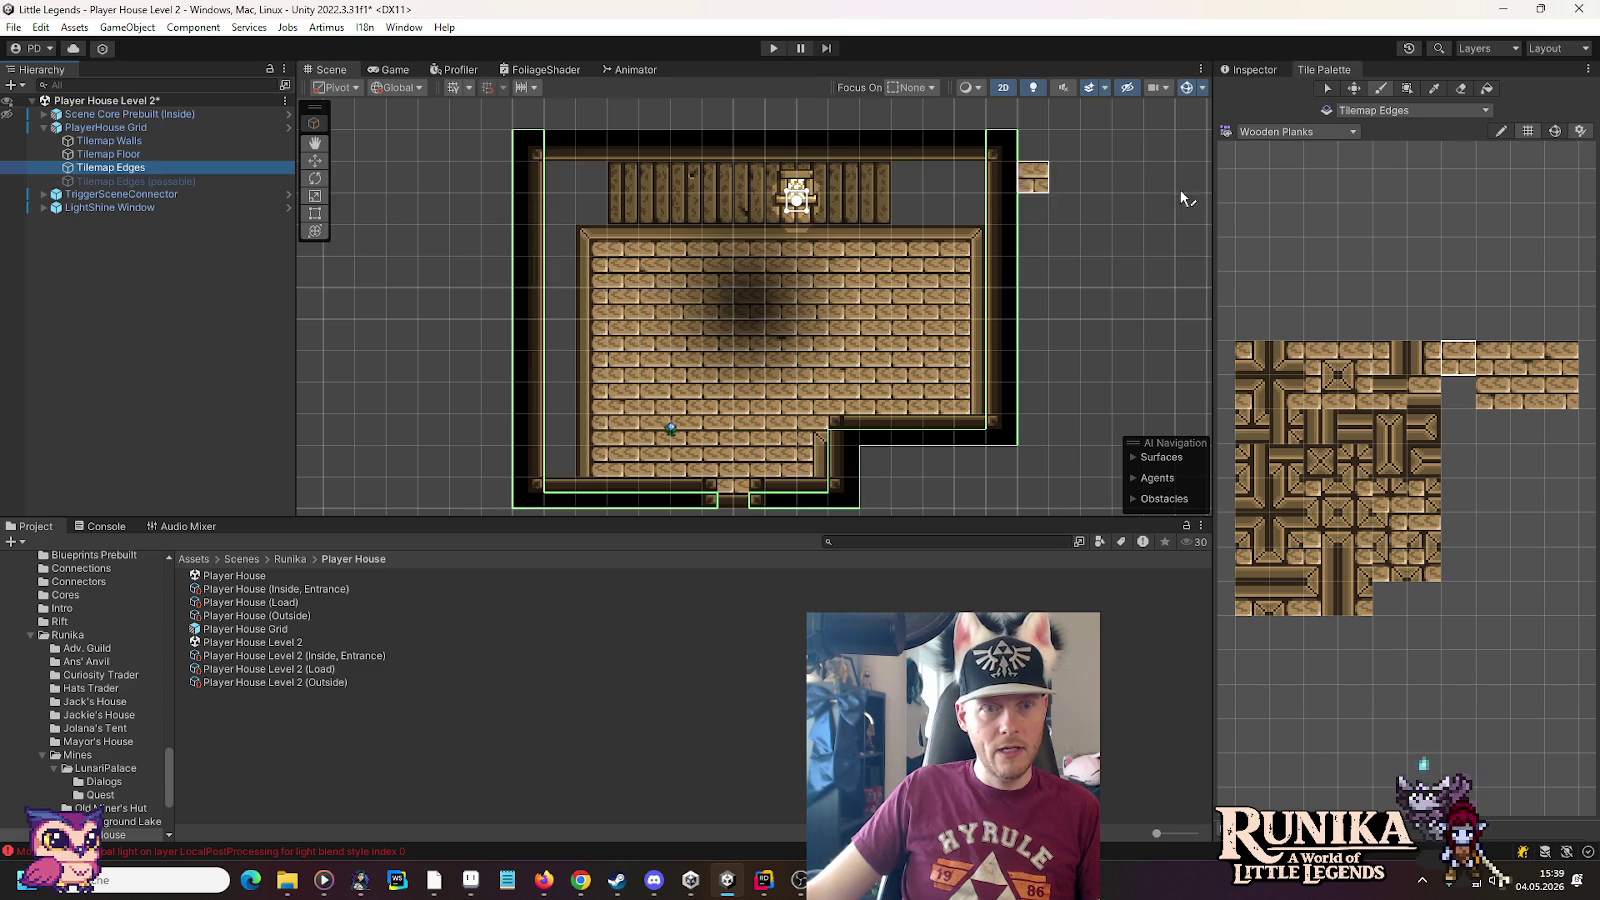
Shift the left Wooden Edge border block inward to match the room
click(1292, 130)
click(1315, 340)
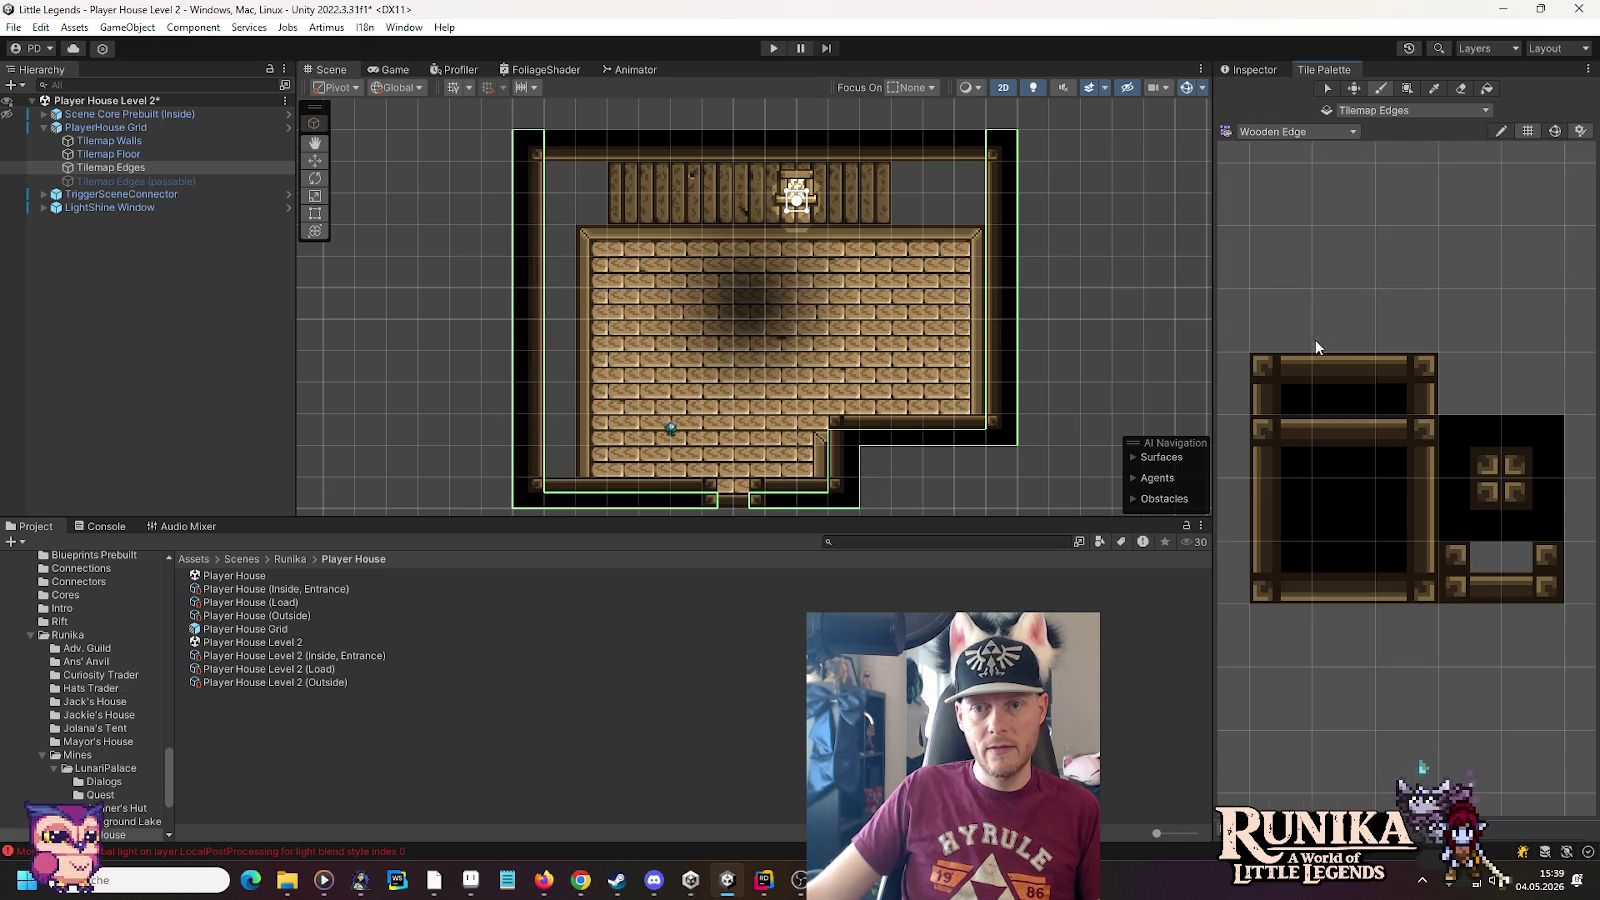
key(s)
mouse_move(434, 118)
mouse_down()
mouse_move(536, 506)
mouse_move(560, 502)
mouse_up()
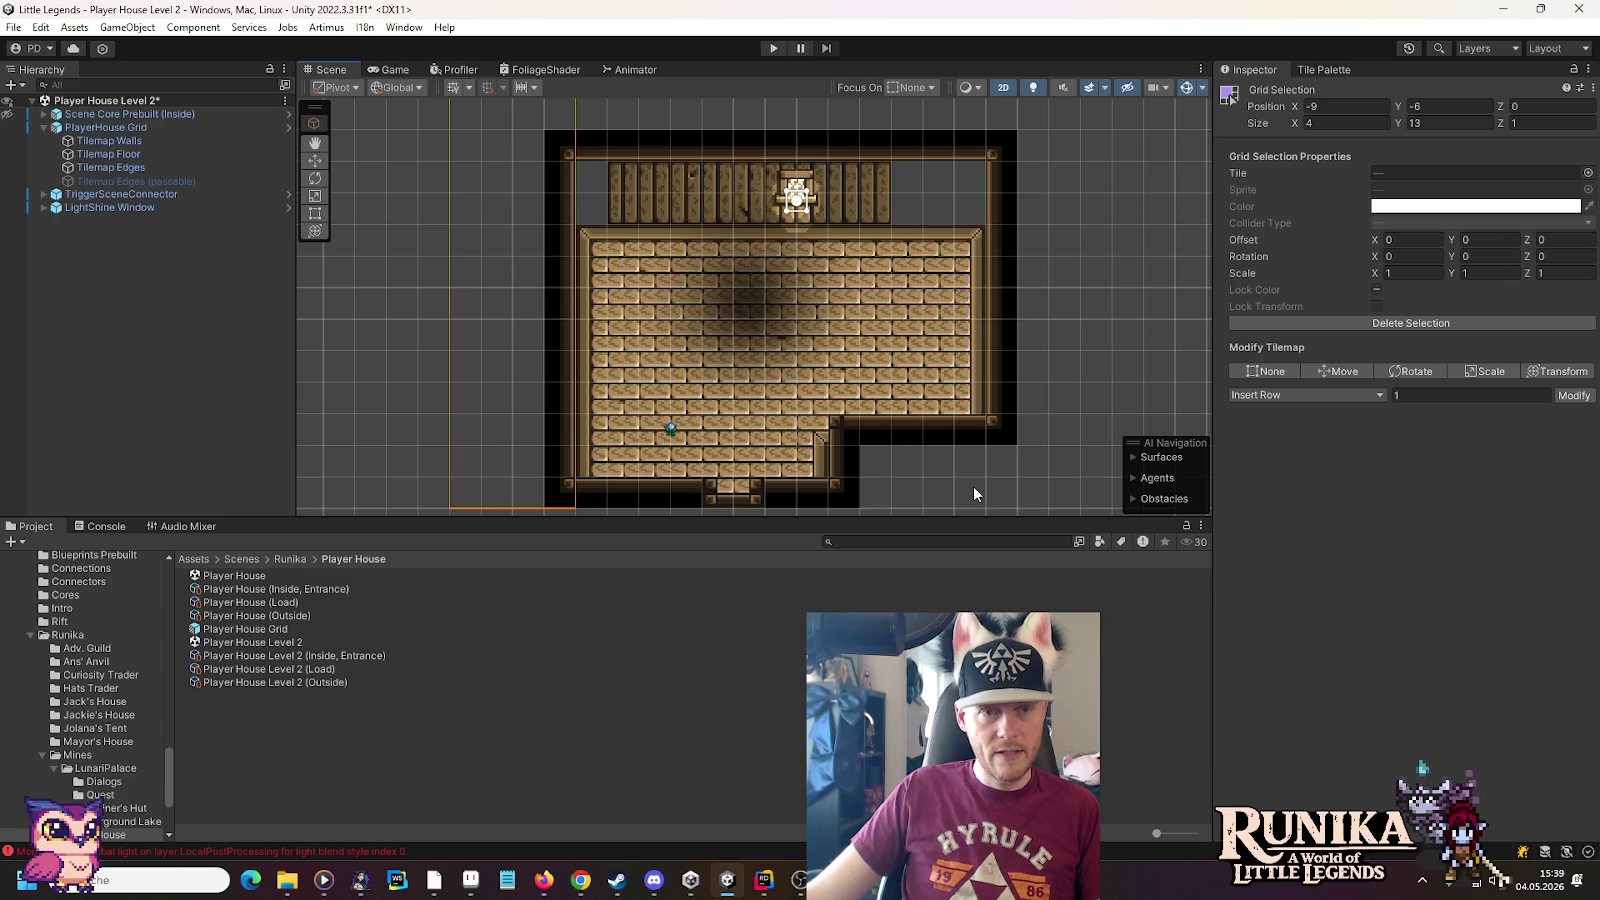
Erase most of the old plank back wall on Tilemap Walls
click(190, 167)
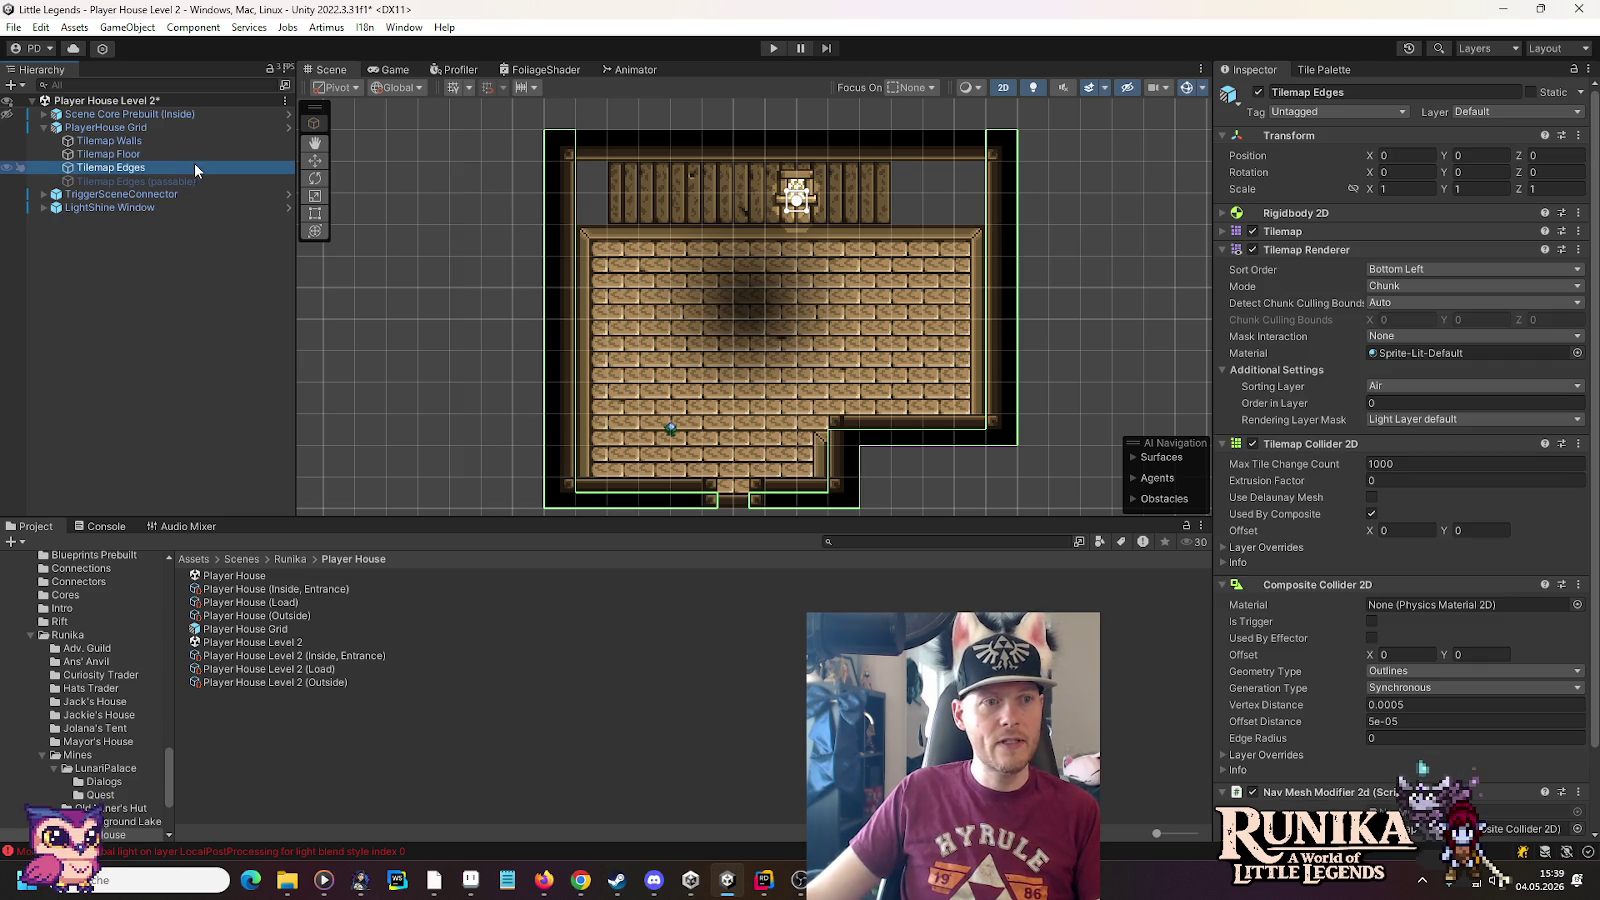
click(151, 144)
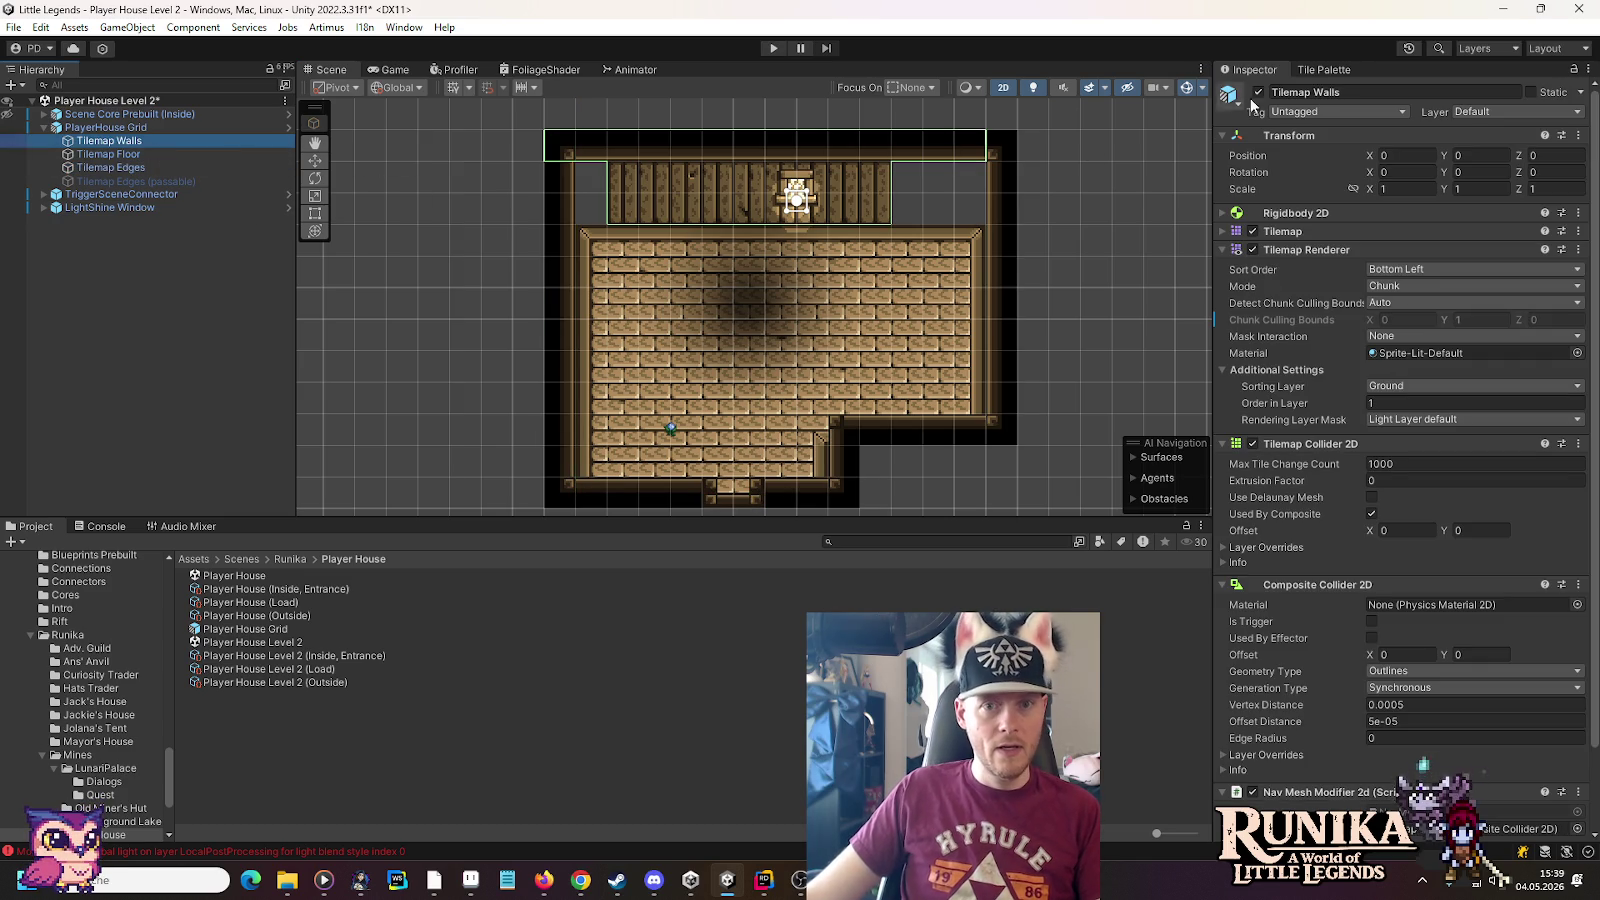
click(1323, 69)
click(1460, 88)
mouse_move(612, 195)
mouse_down()
mouse_move(888, 212)
mouse_move(820, 214)
mouse_up()
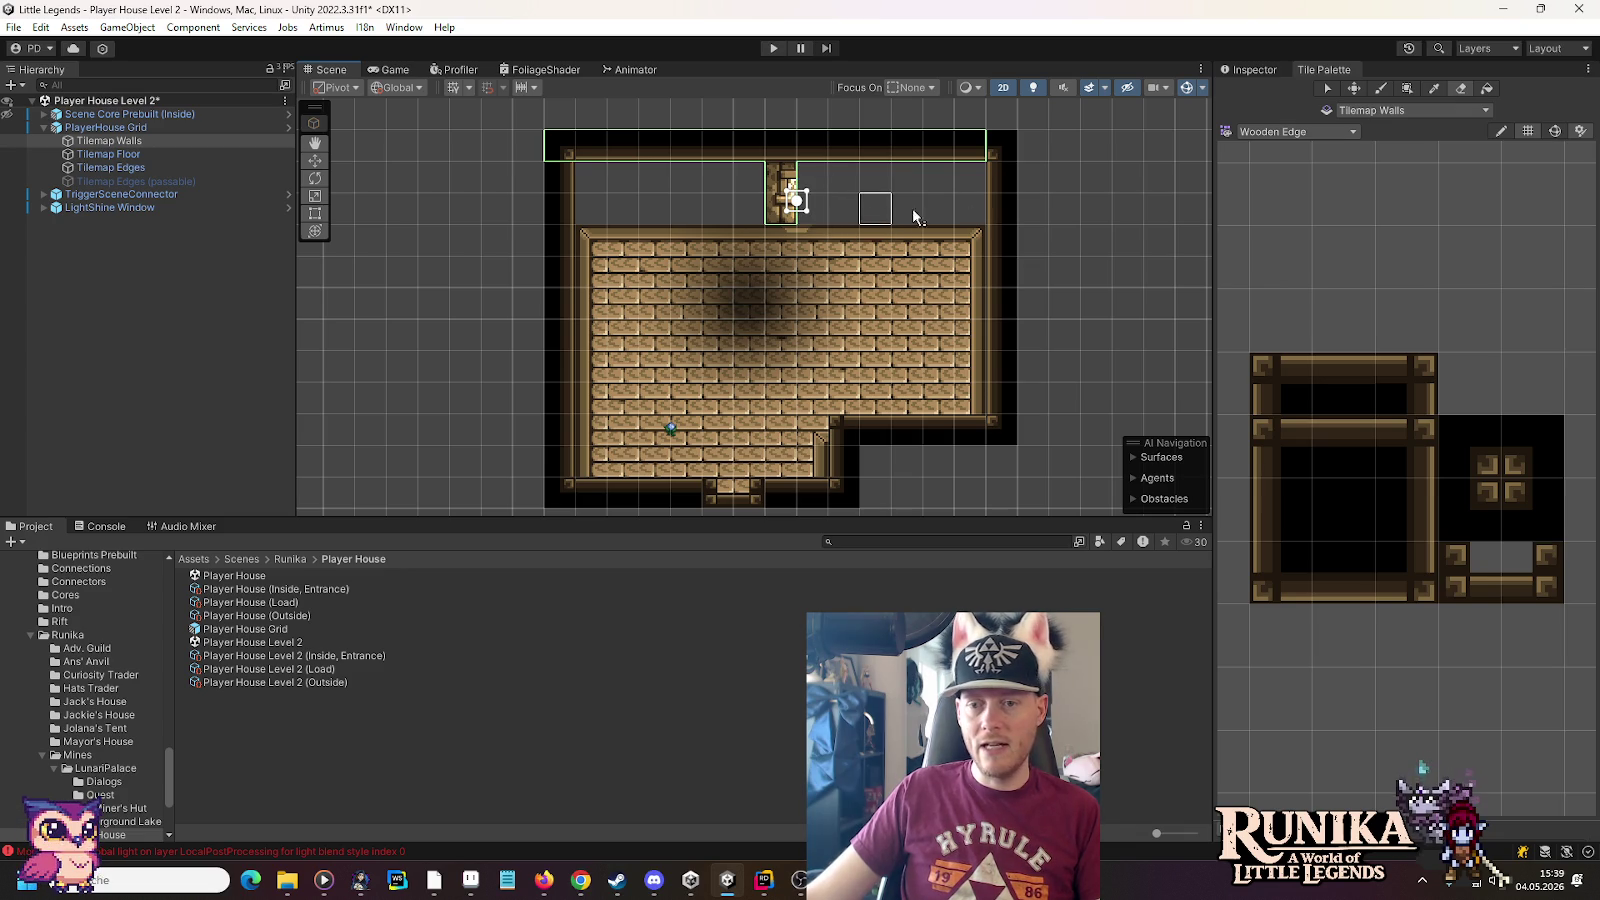
Check the house sprite in Aseprite for reference, then return to the level
click(1259, 133)
key(alt+Tab)
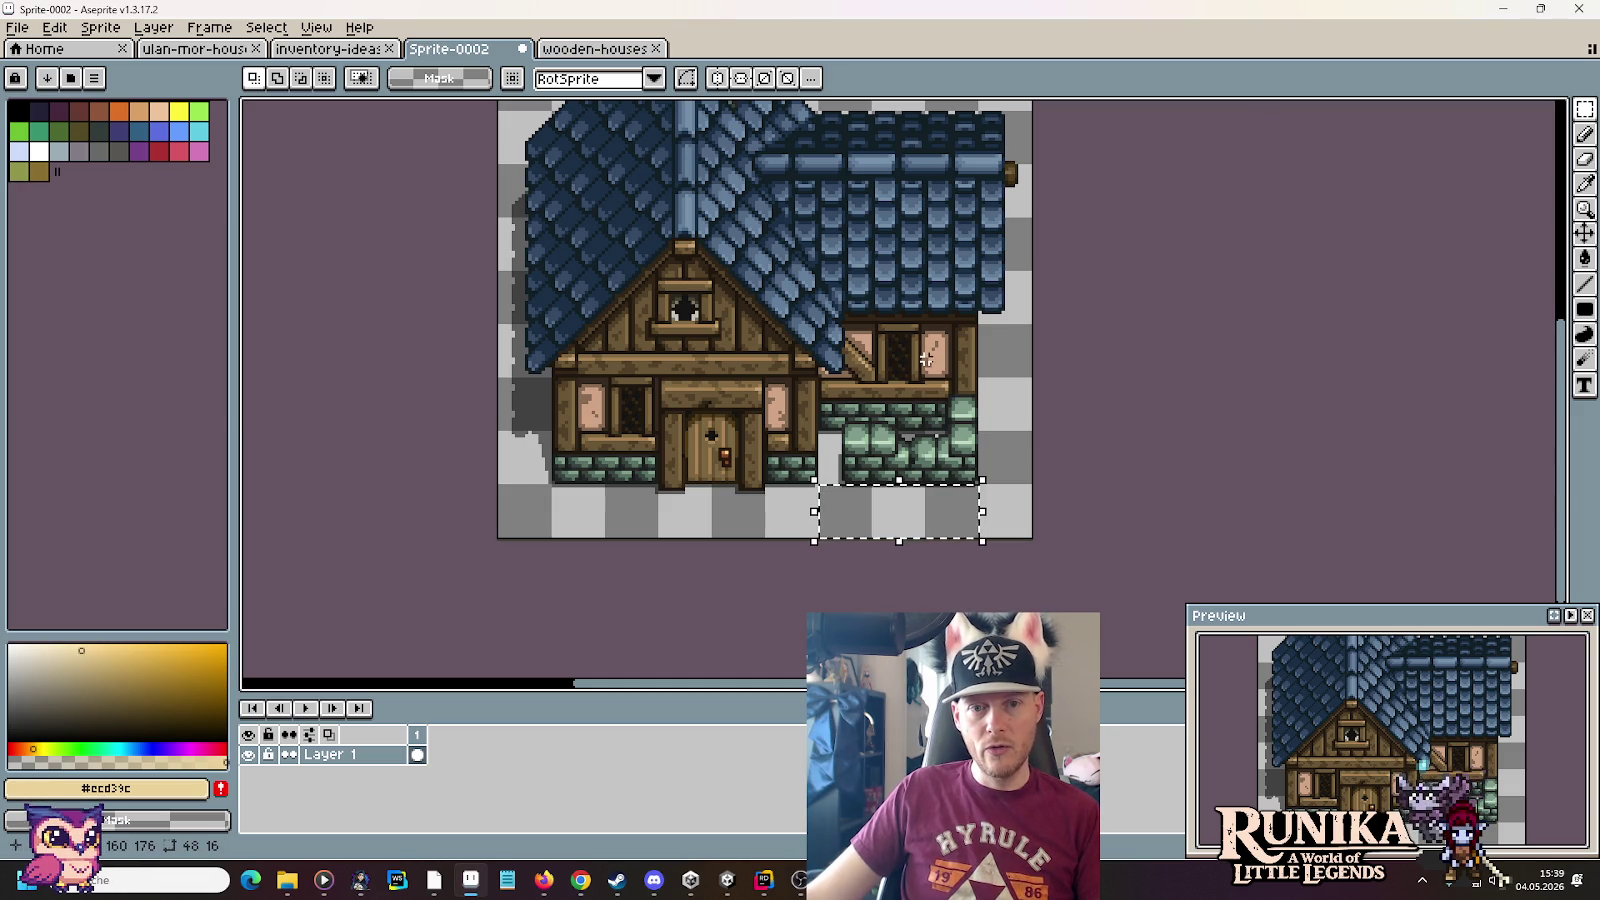
key(alt+Tab)
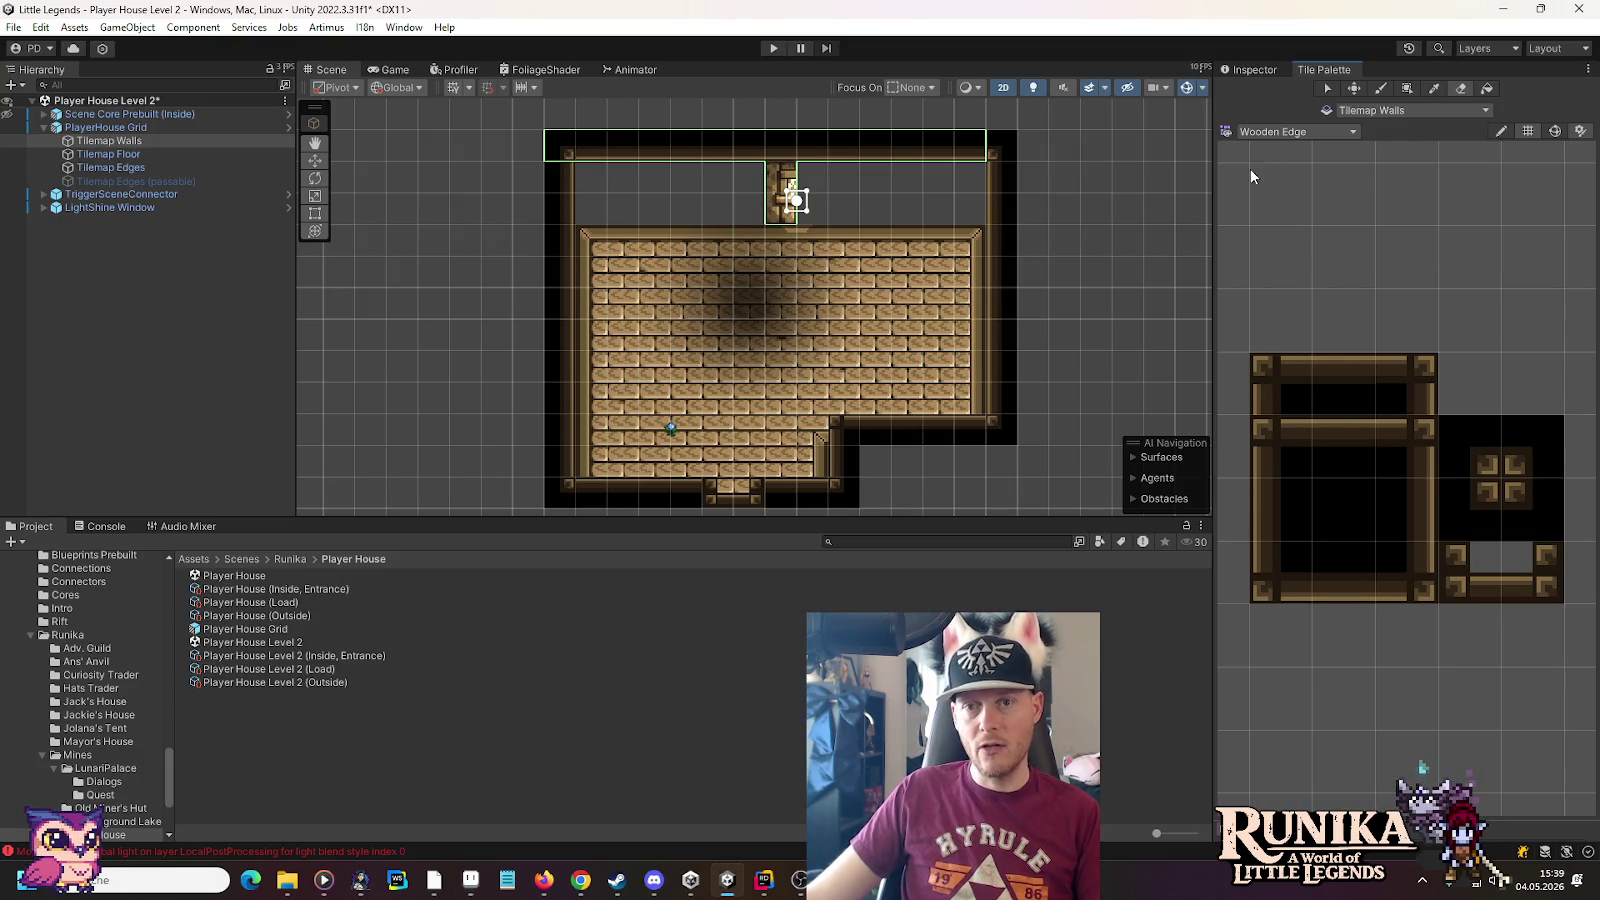
click(1268, 134)
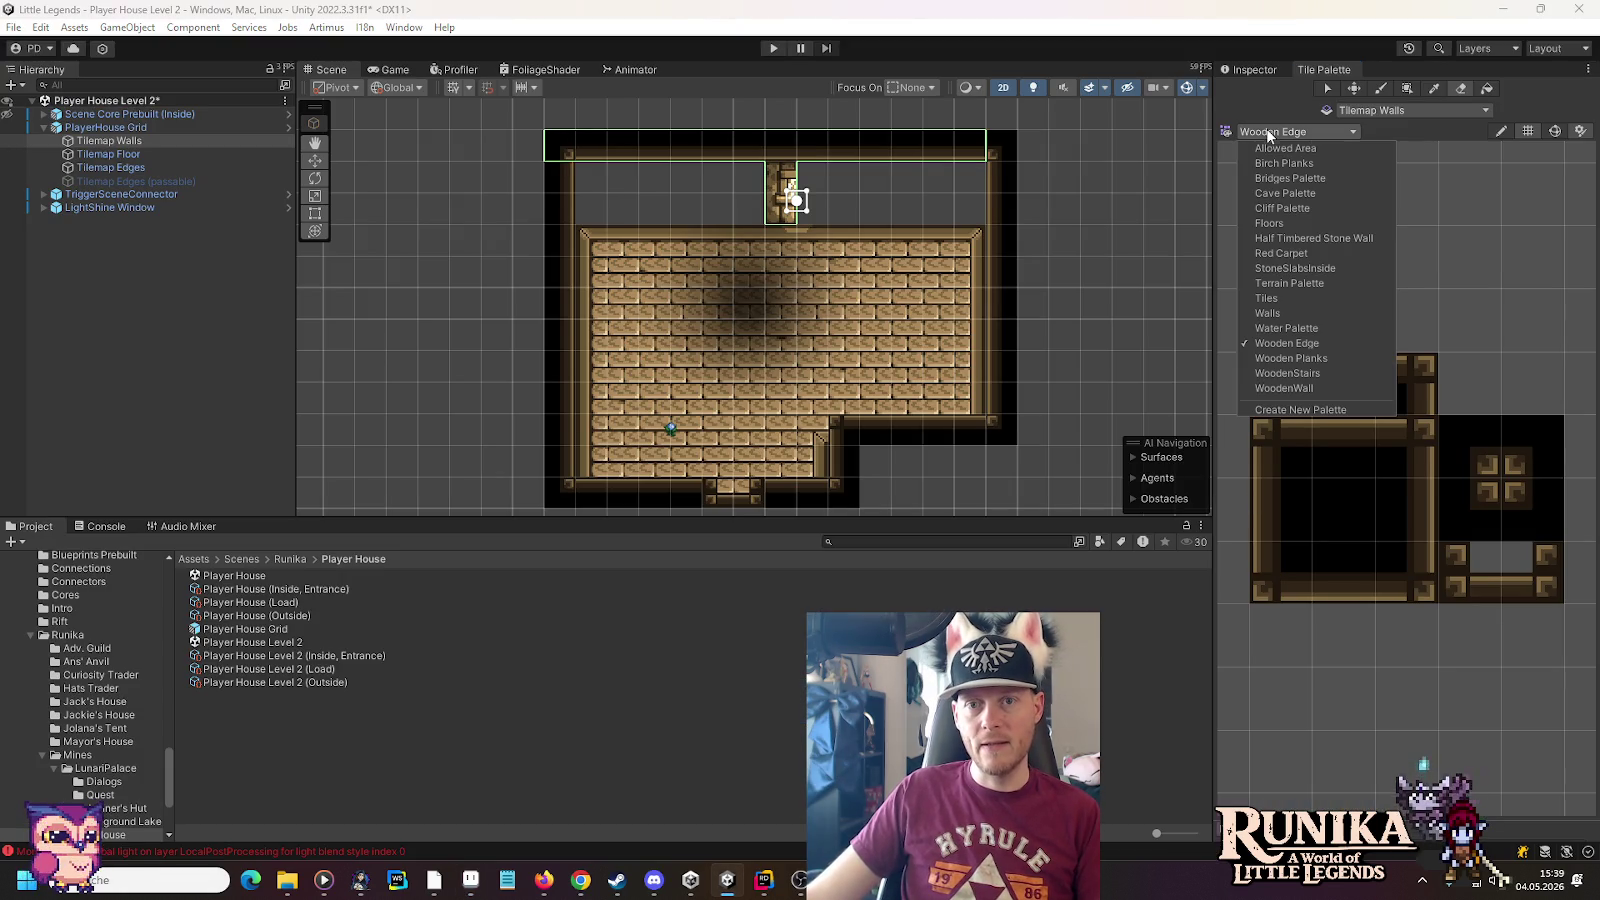
Paint timbered end-post tiles from the Walls palette at the back wall's right and left ends
click(1290, 313)
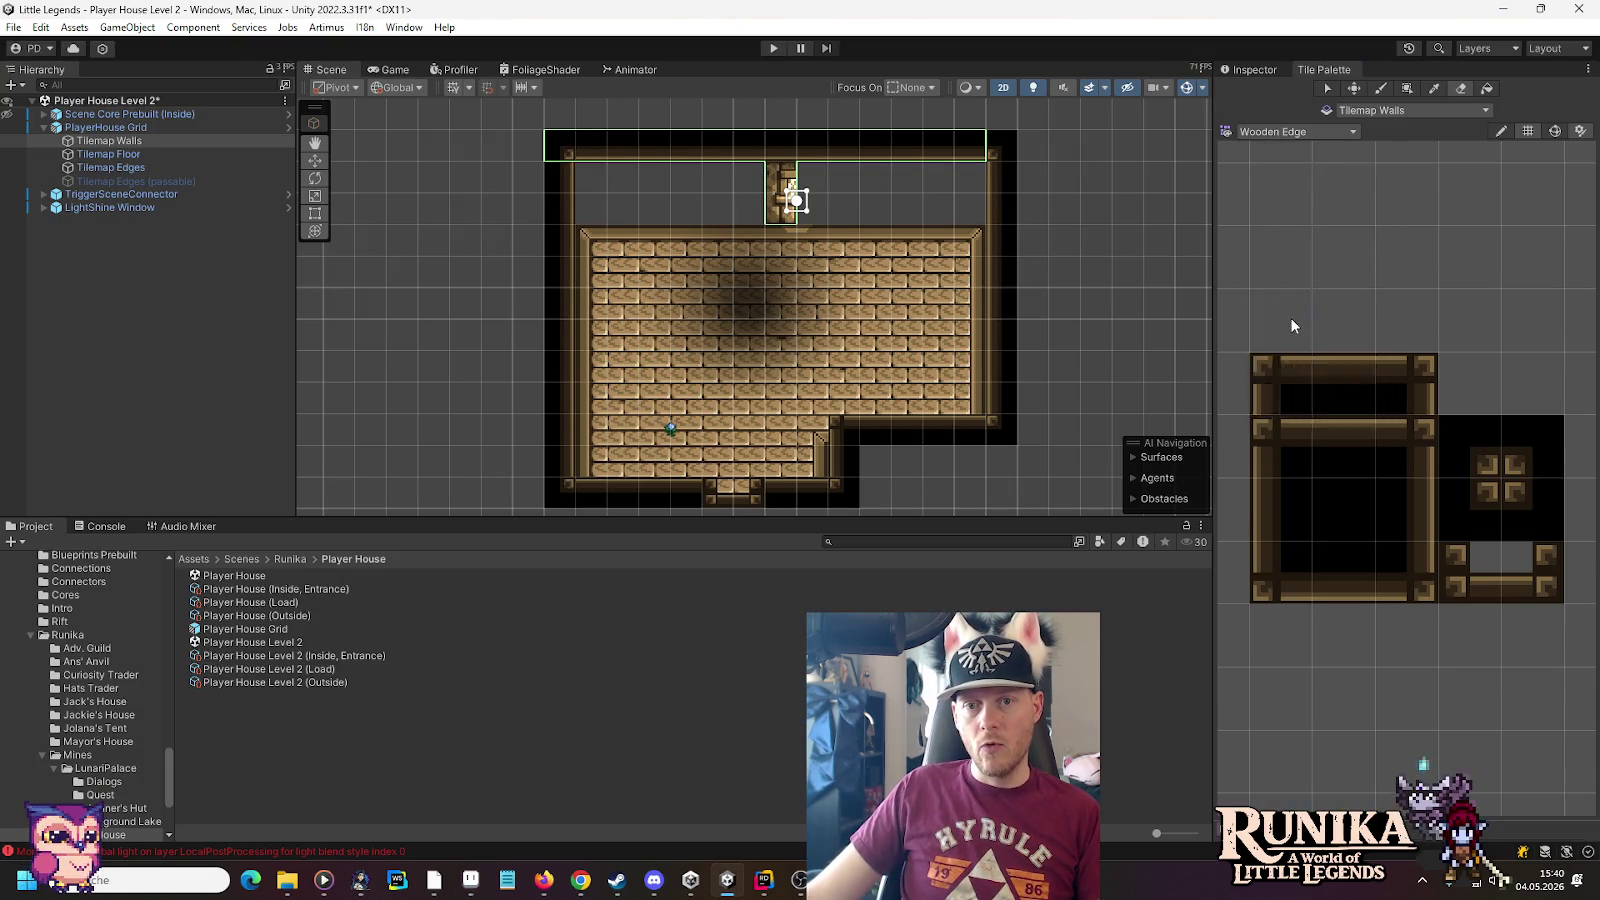
scroll(1484, 375, up, 5)
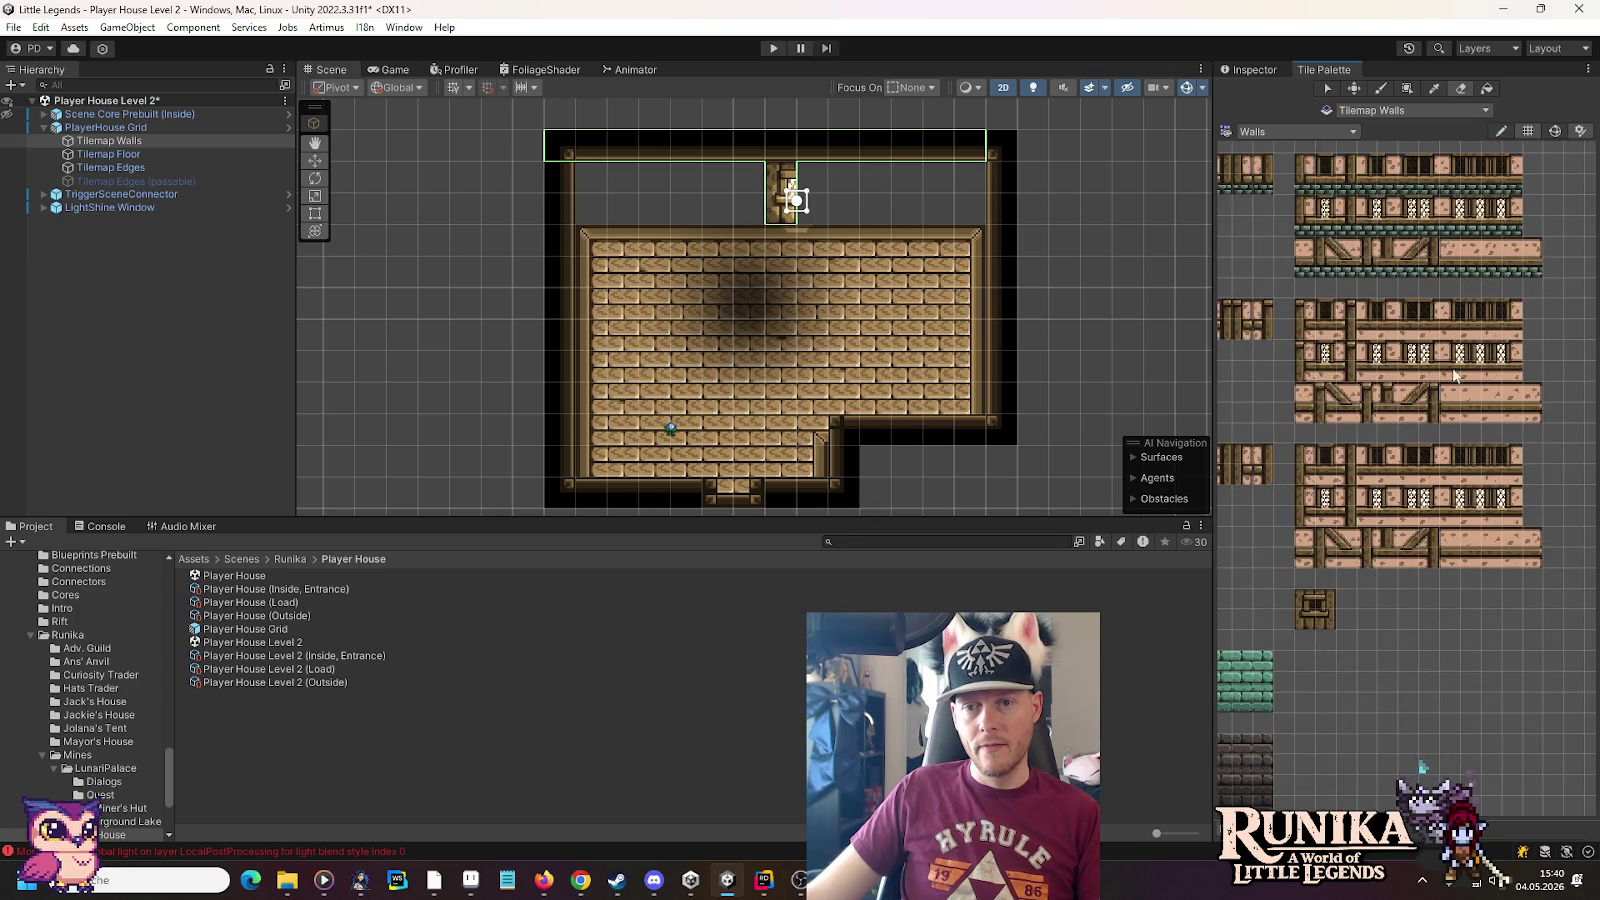
click(1268, 333)
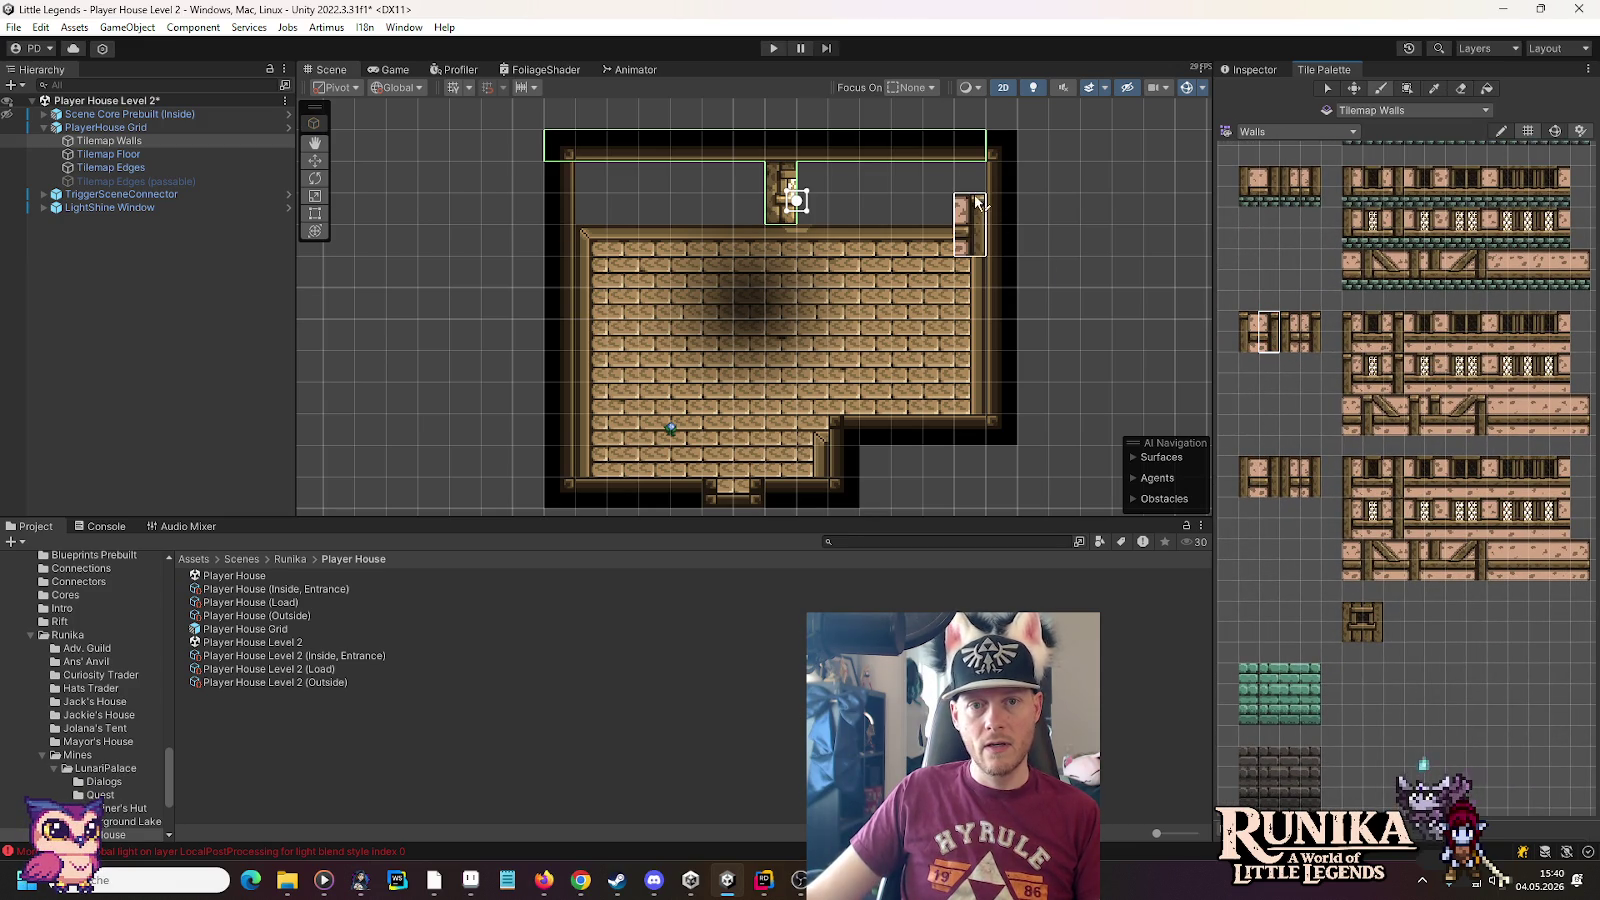
click(978, 200)
click(1249, 332)
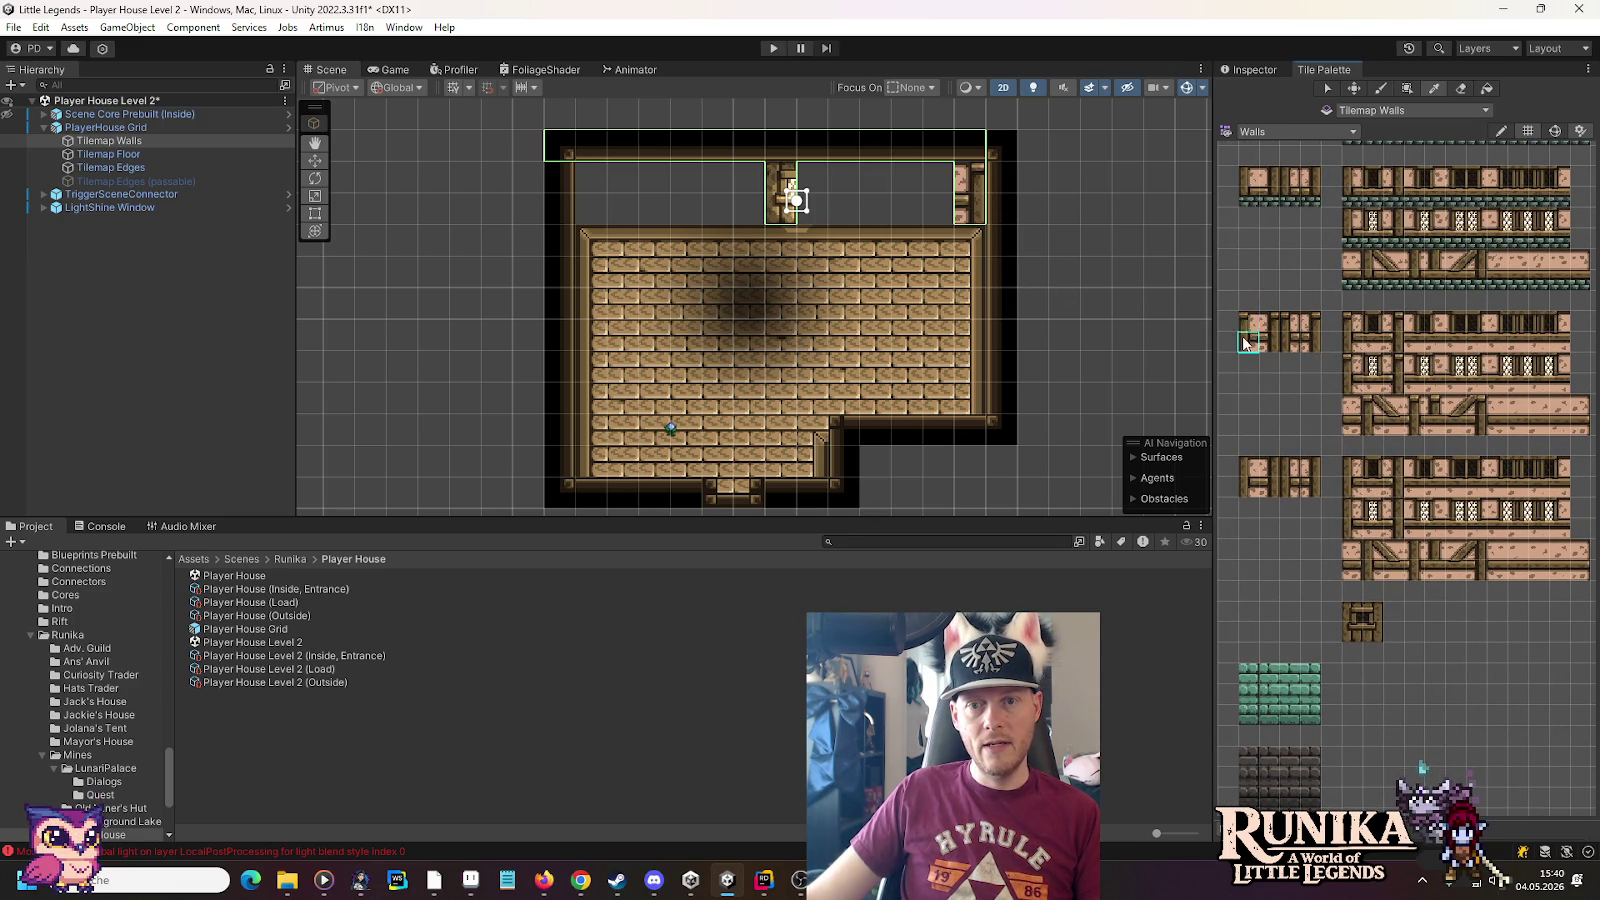
click(598, 193)
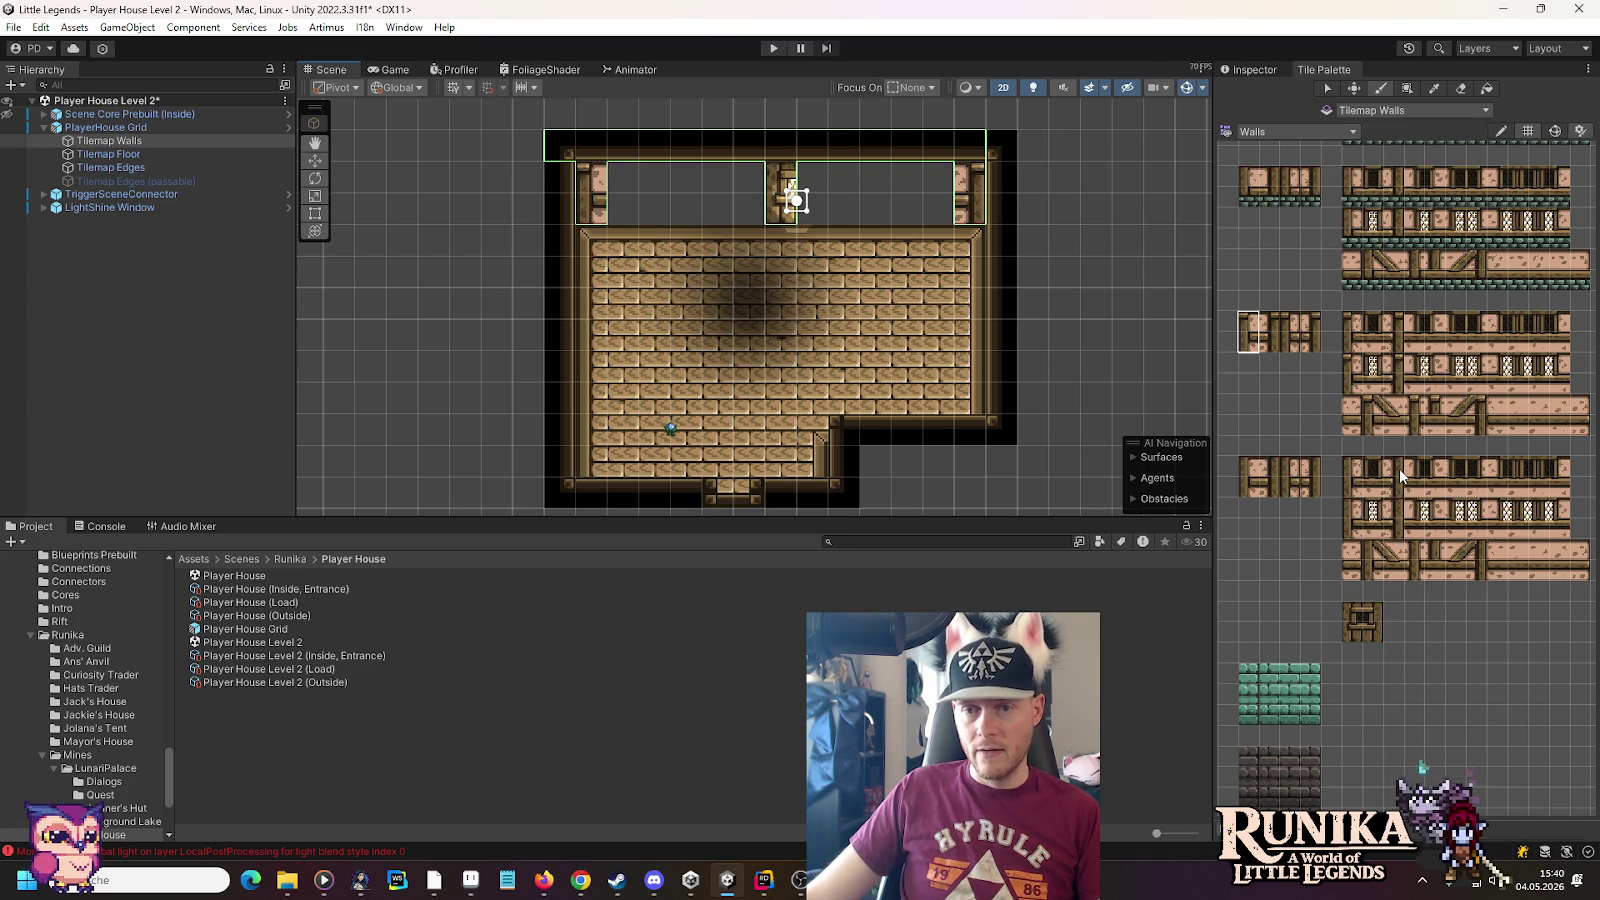
drag(1478, 426, 1463, 418)
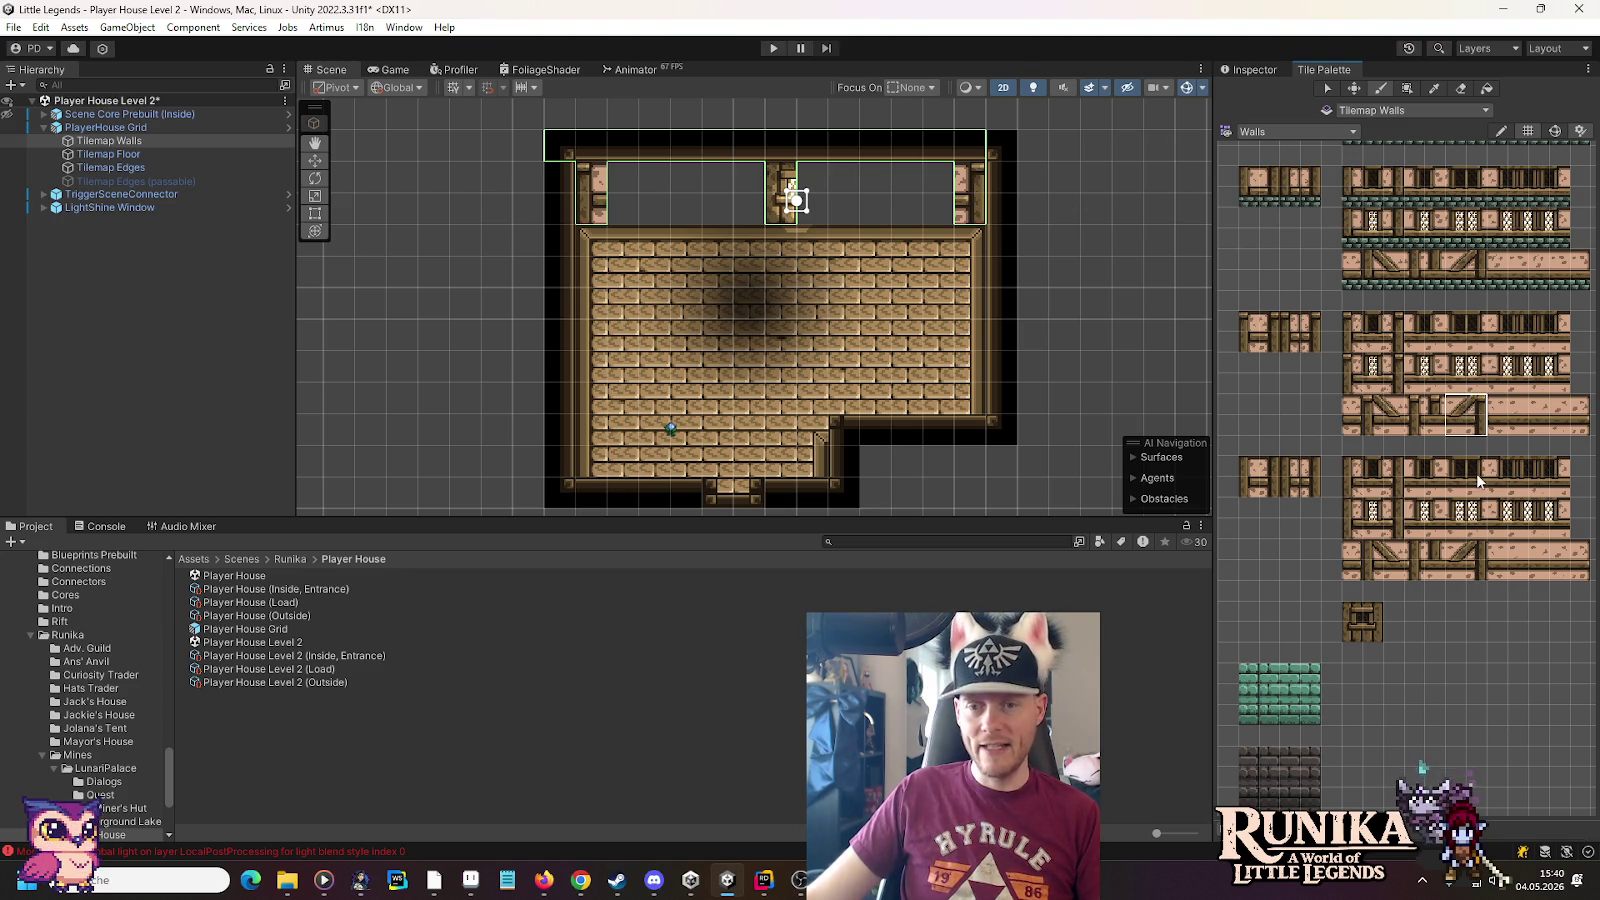
click(1430, 387)
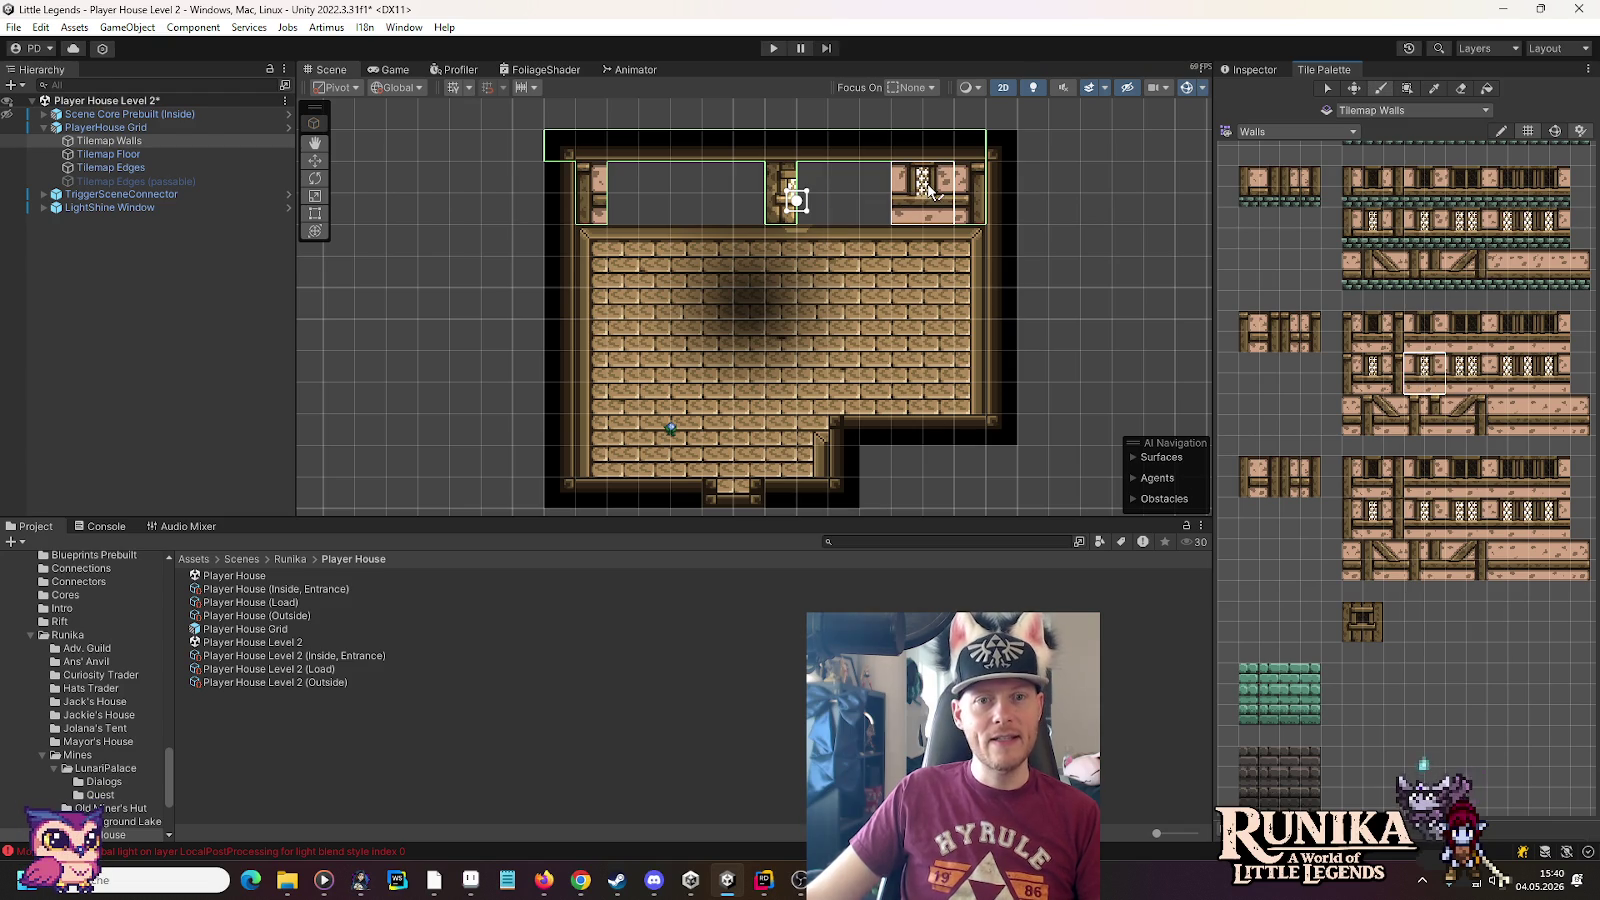
Place the window wall block and a diagonal-beam timber tile into the back wall
click(929, 189)
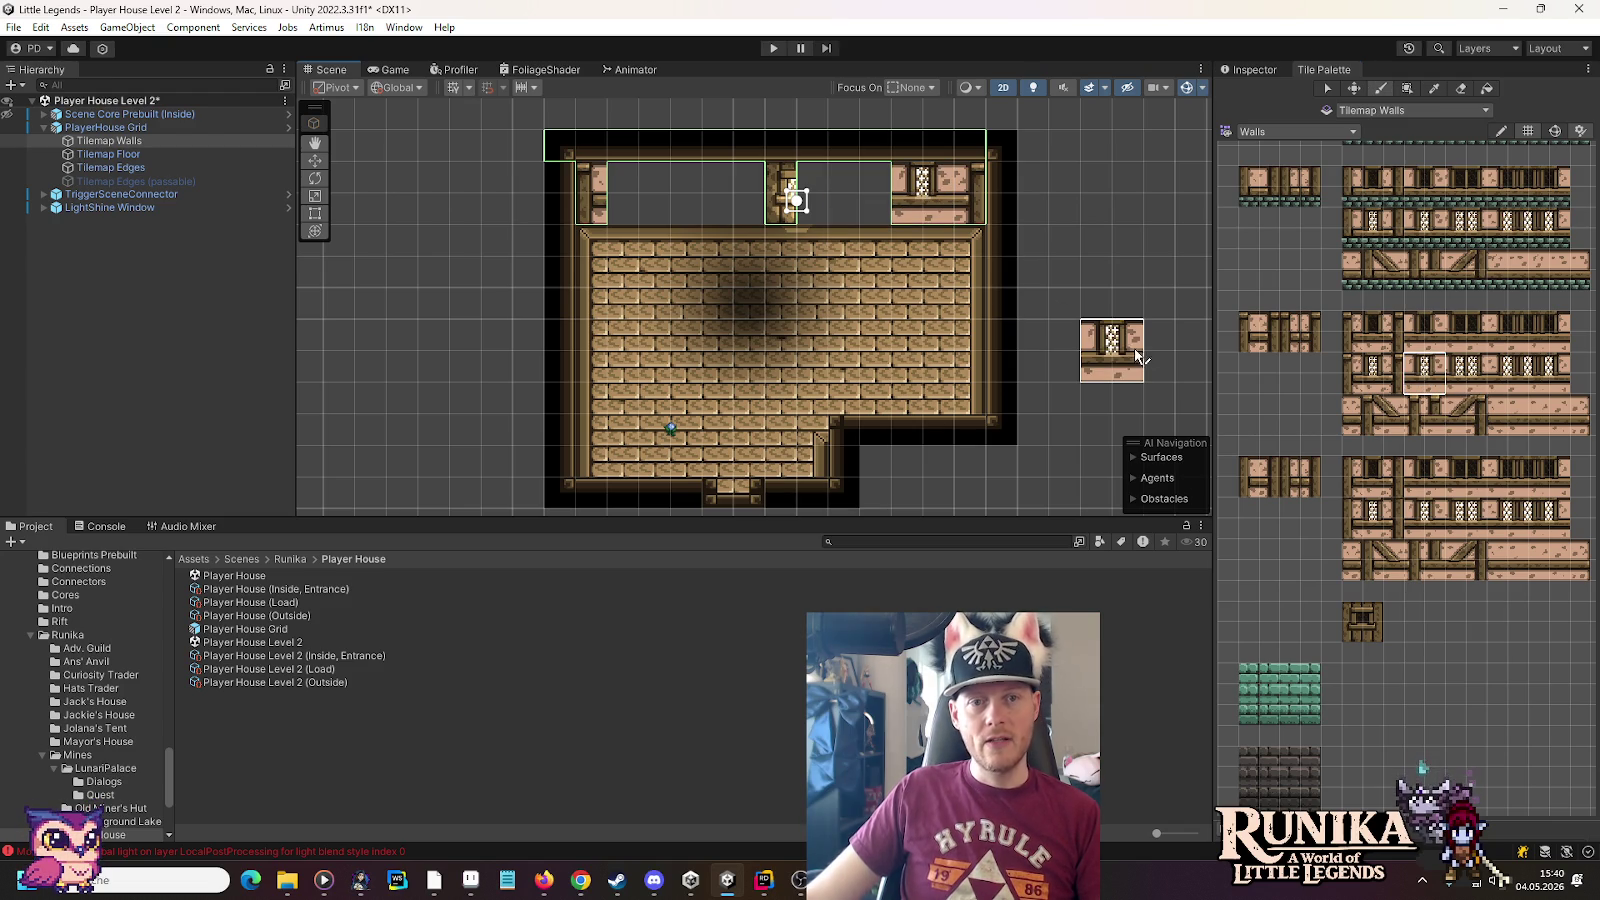
click(1472, 412)
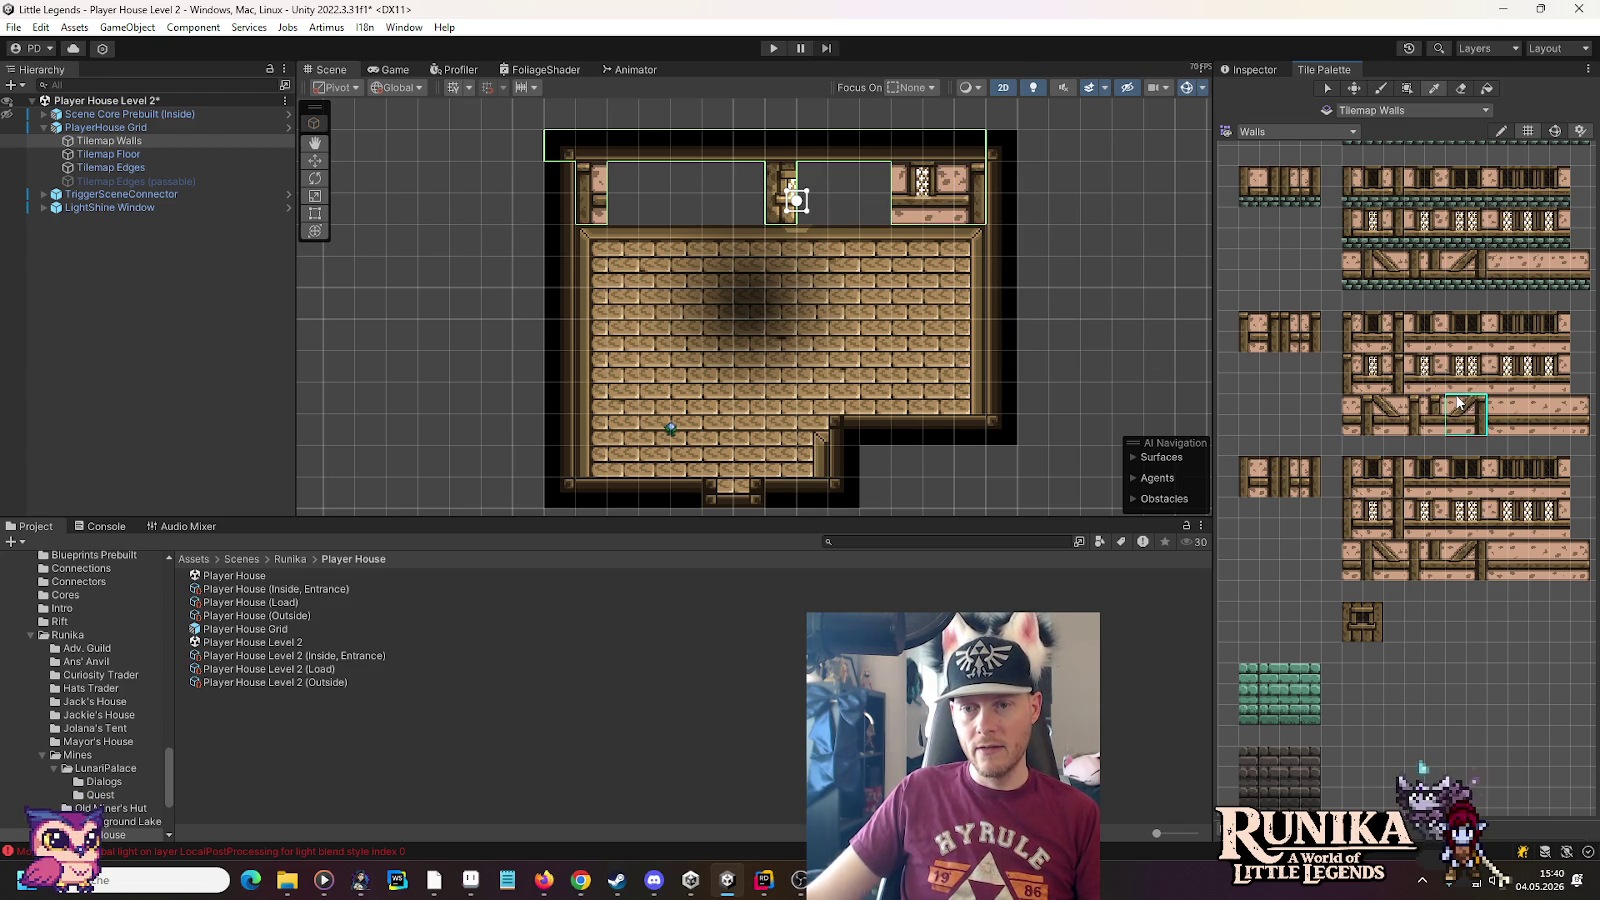
drag(1378, 405, 1395, 425)
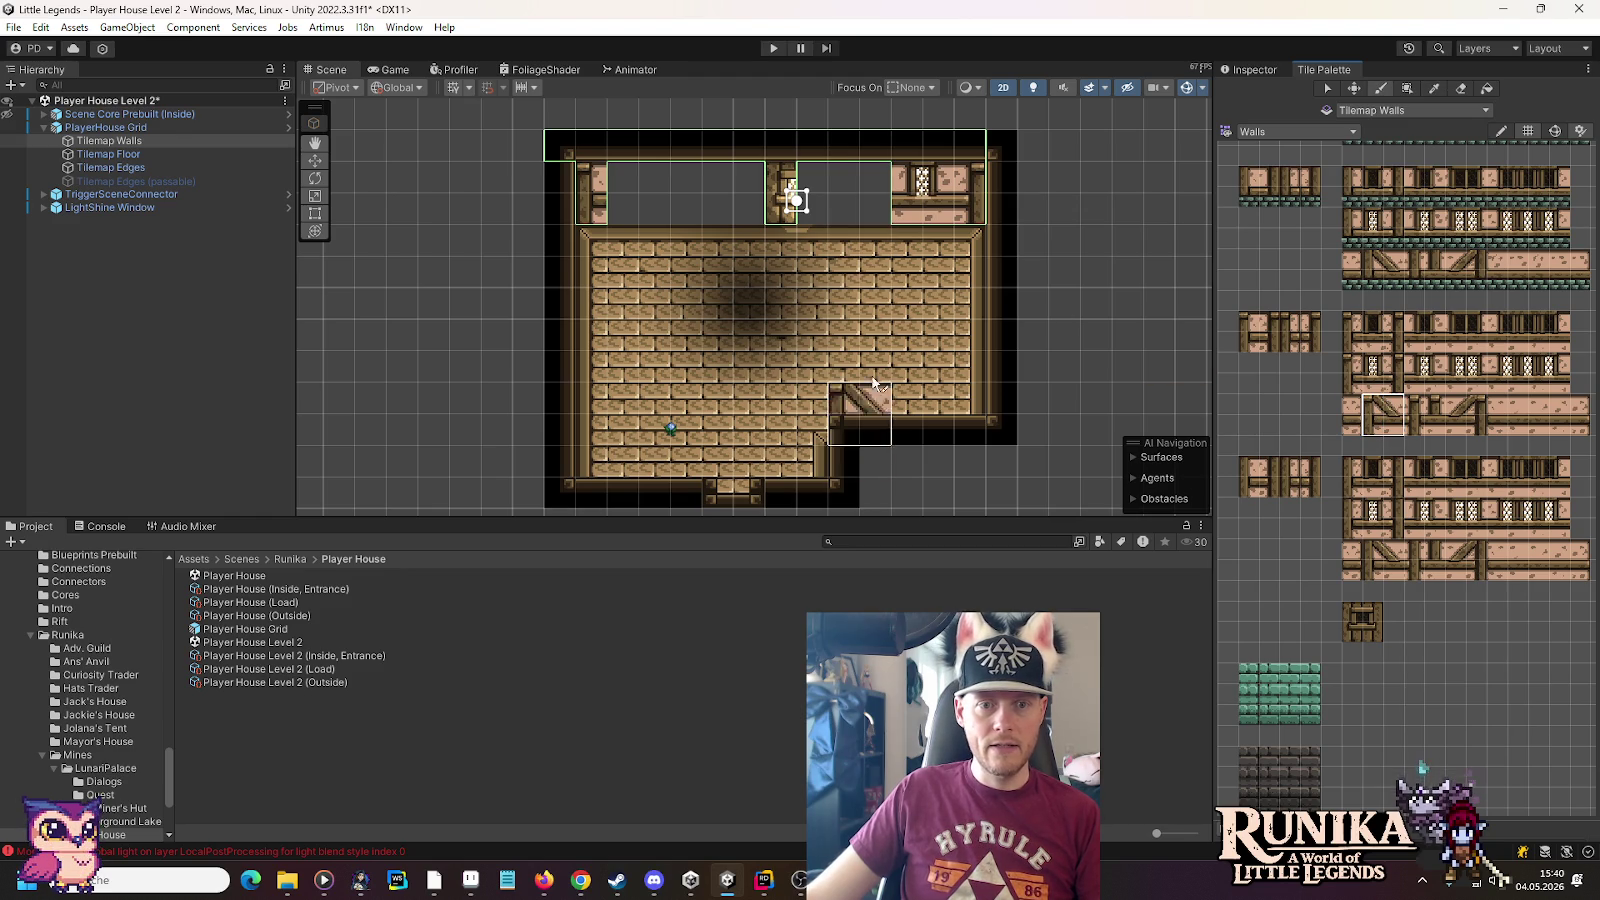
click(865, 190)
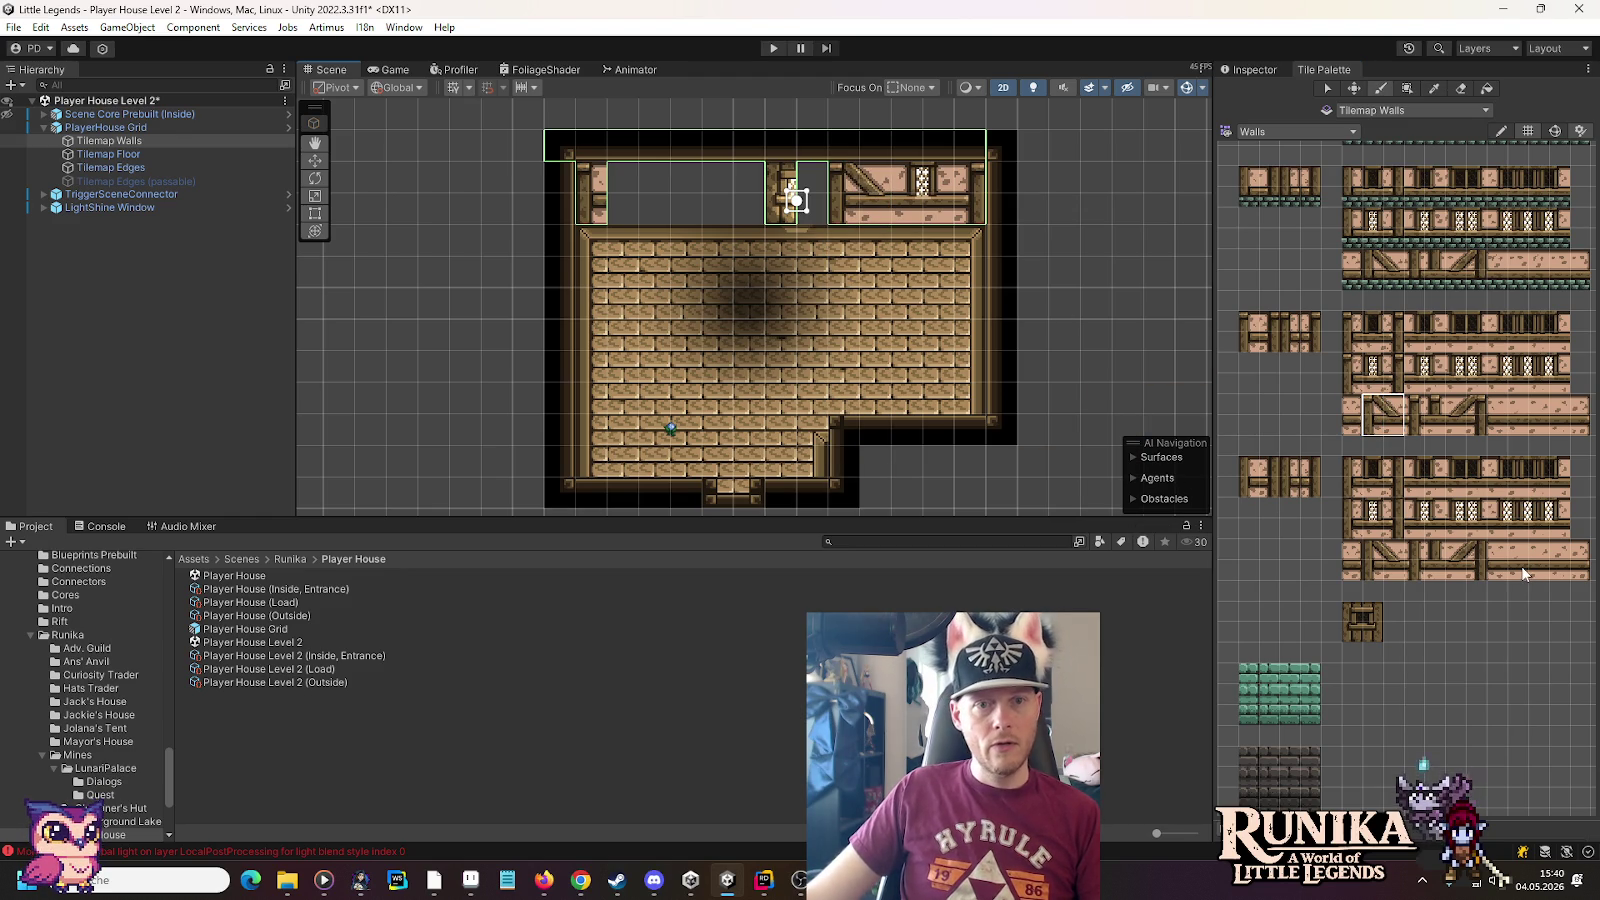
click(1472, 428)
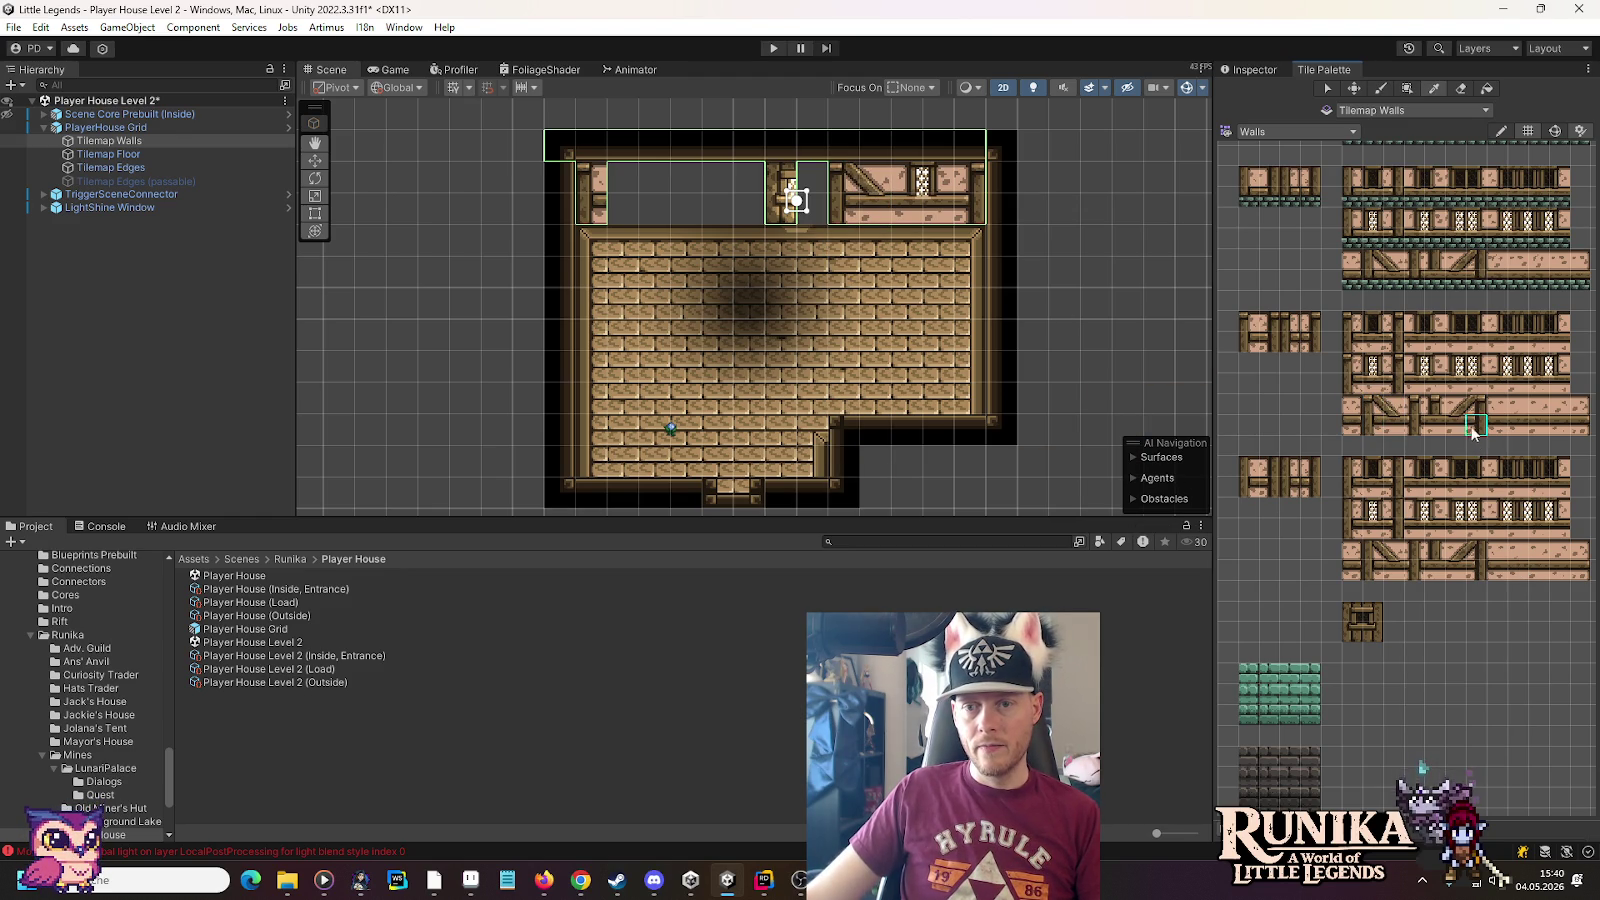
click(1457, 412)
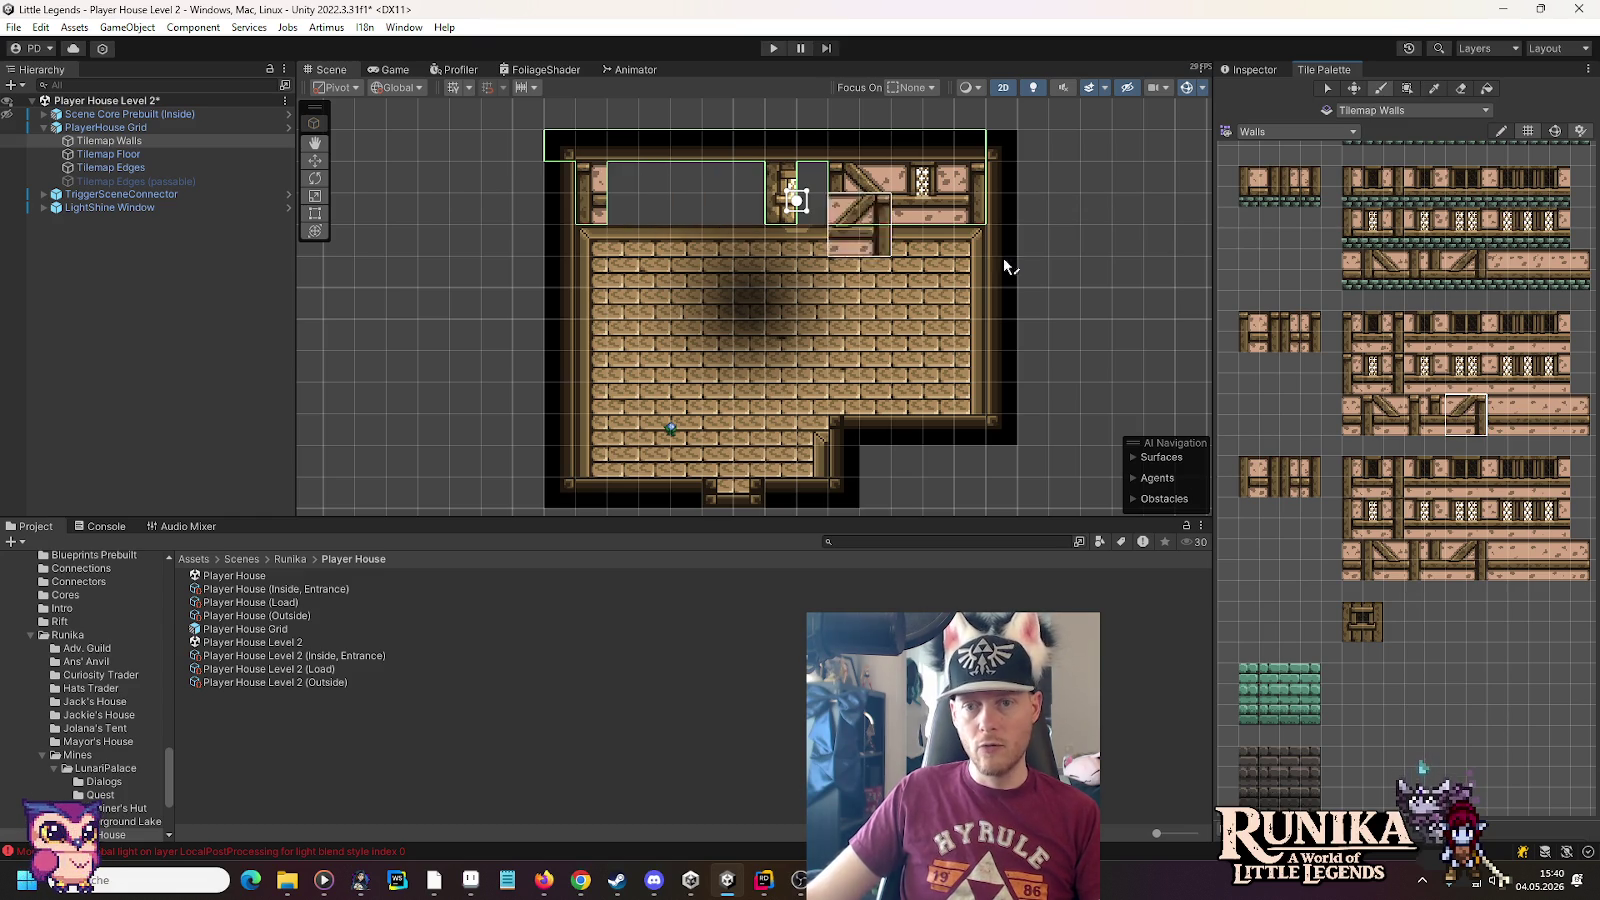
Fill the remaining back-wall gaps with a 3x2 block of plain timbered tiles
click(1559, 405)
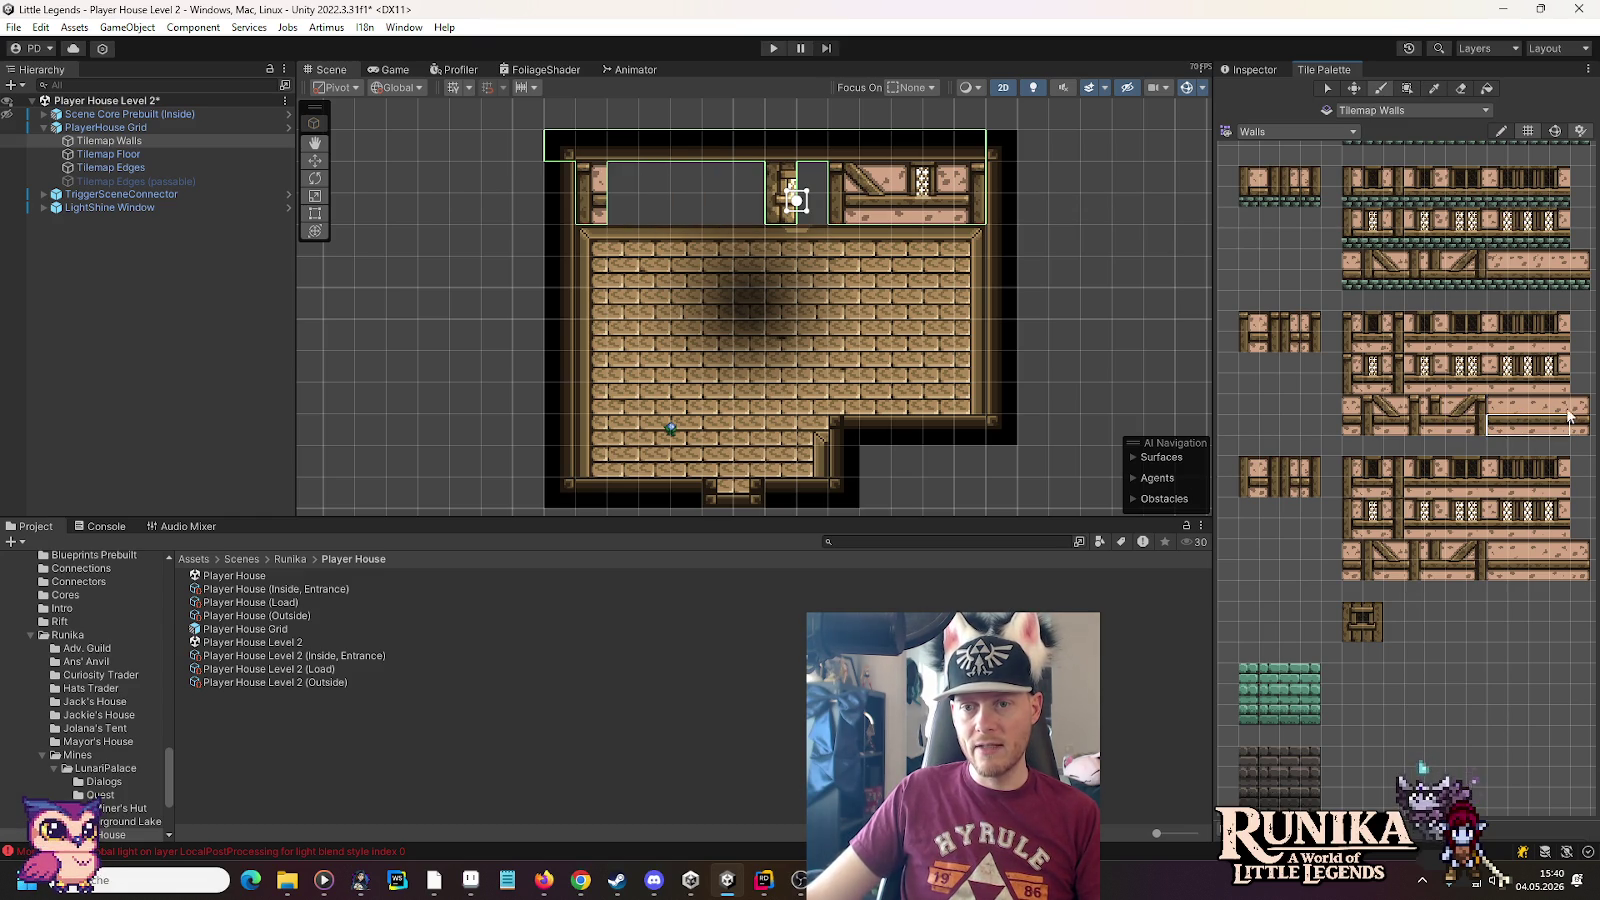
drag(1513, 405, 1565, 428)
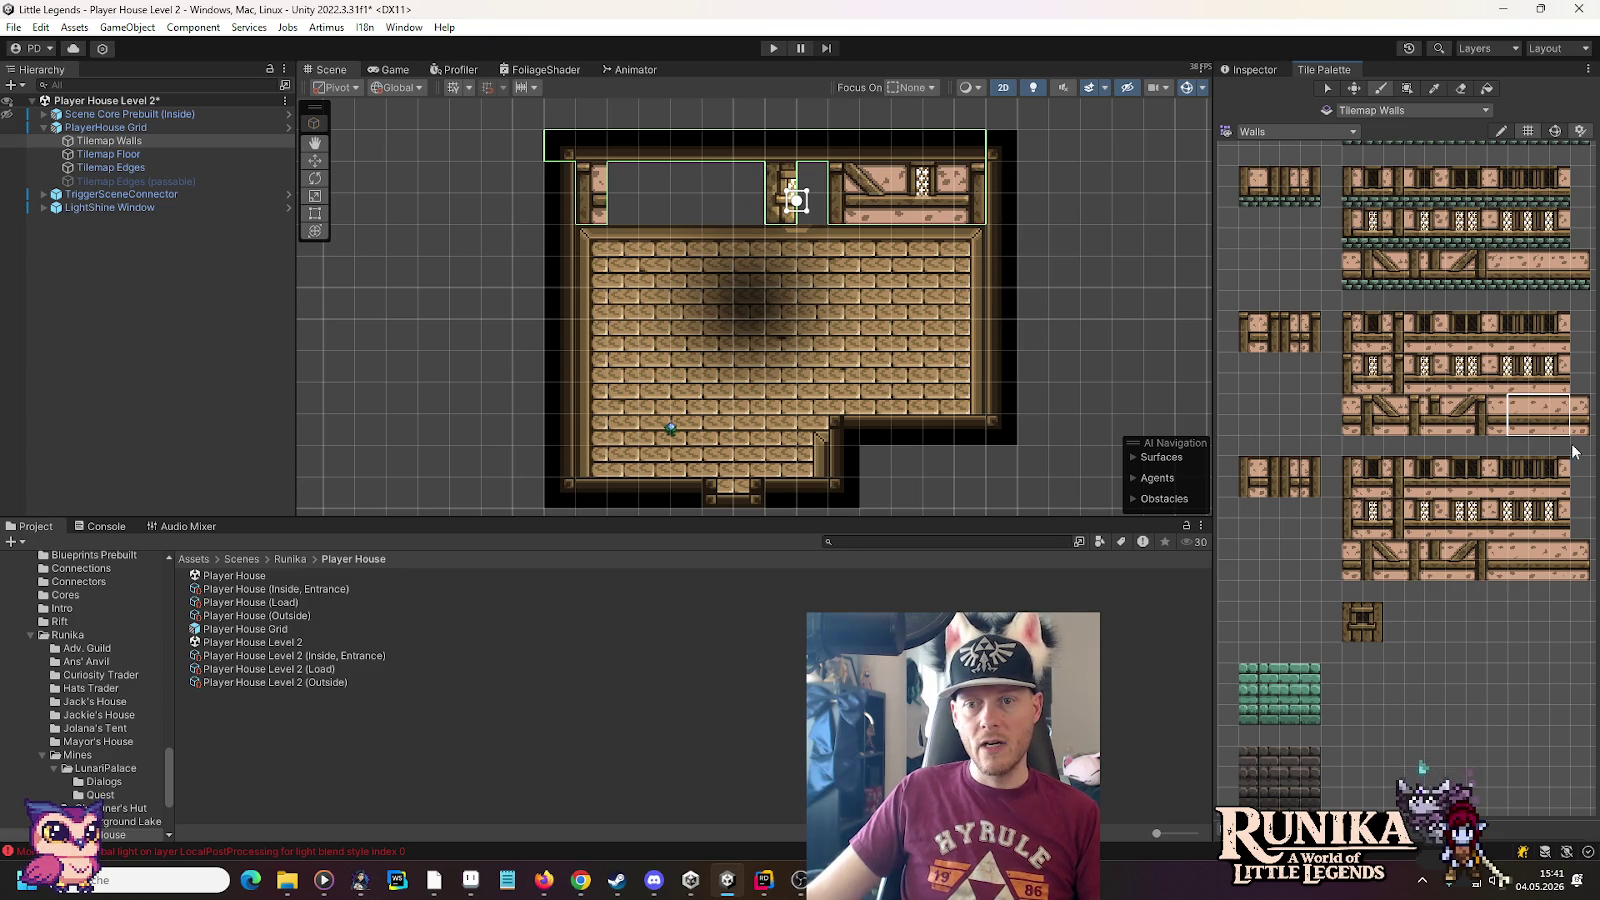
click(750, 195)
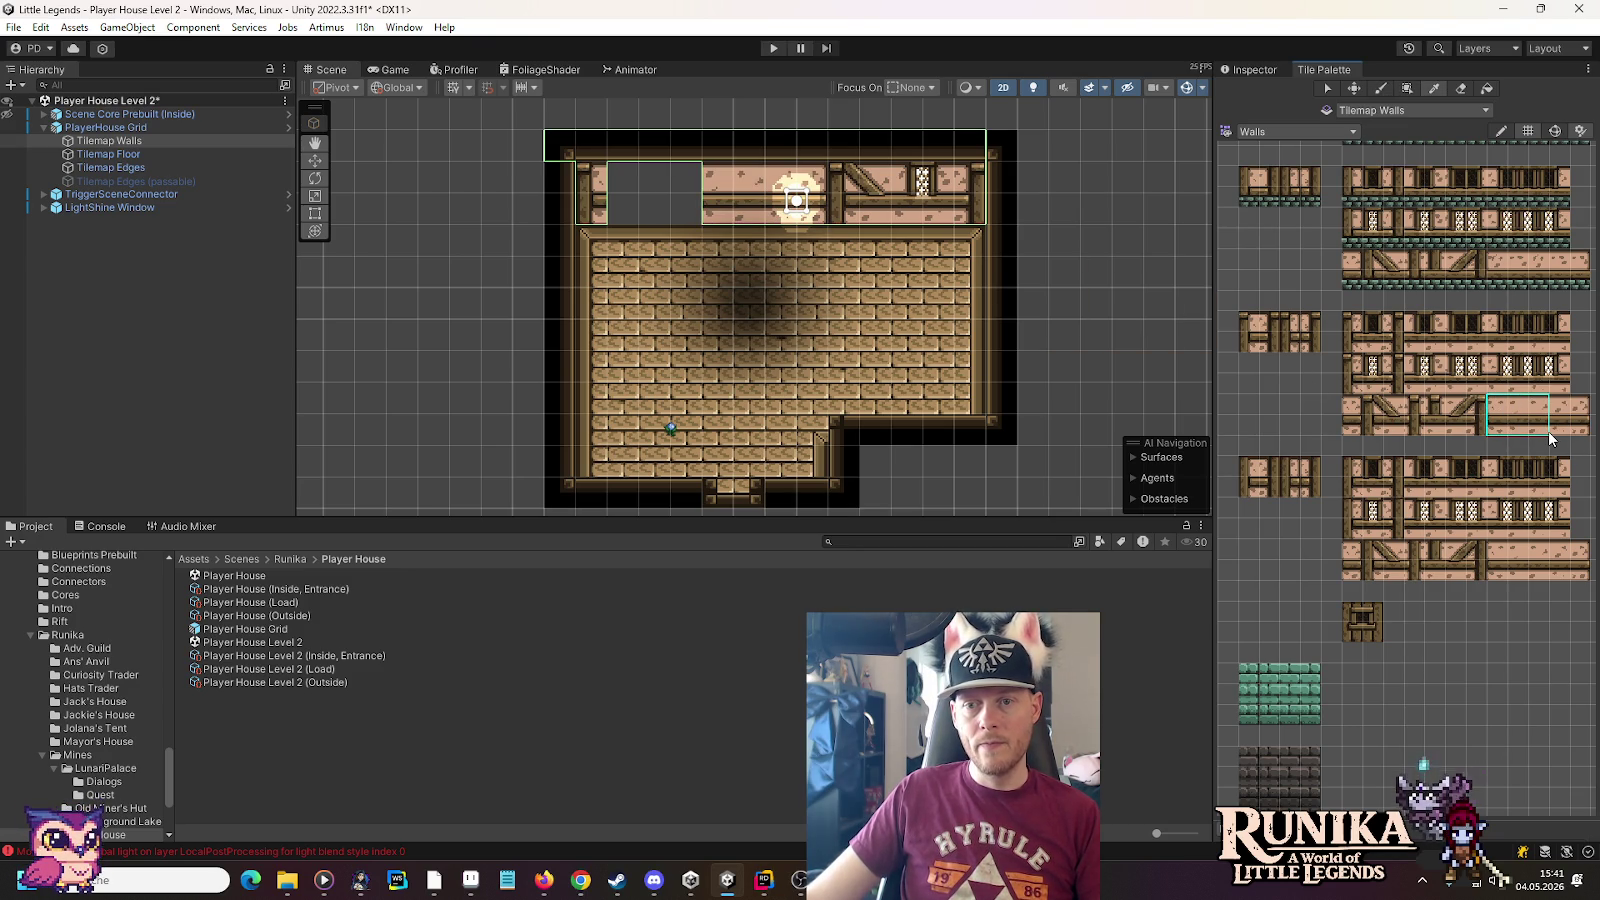
click(681, 220)
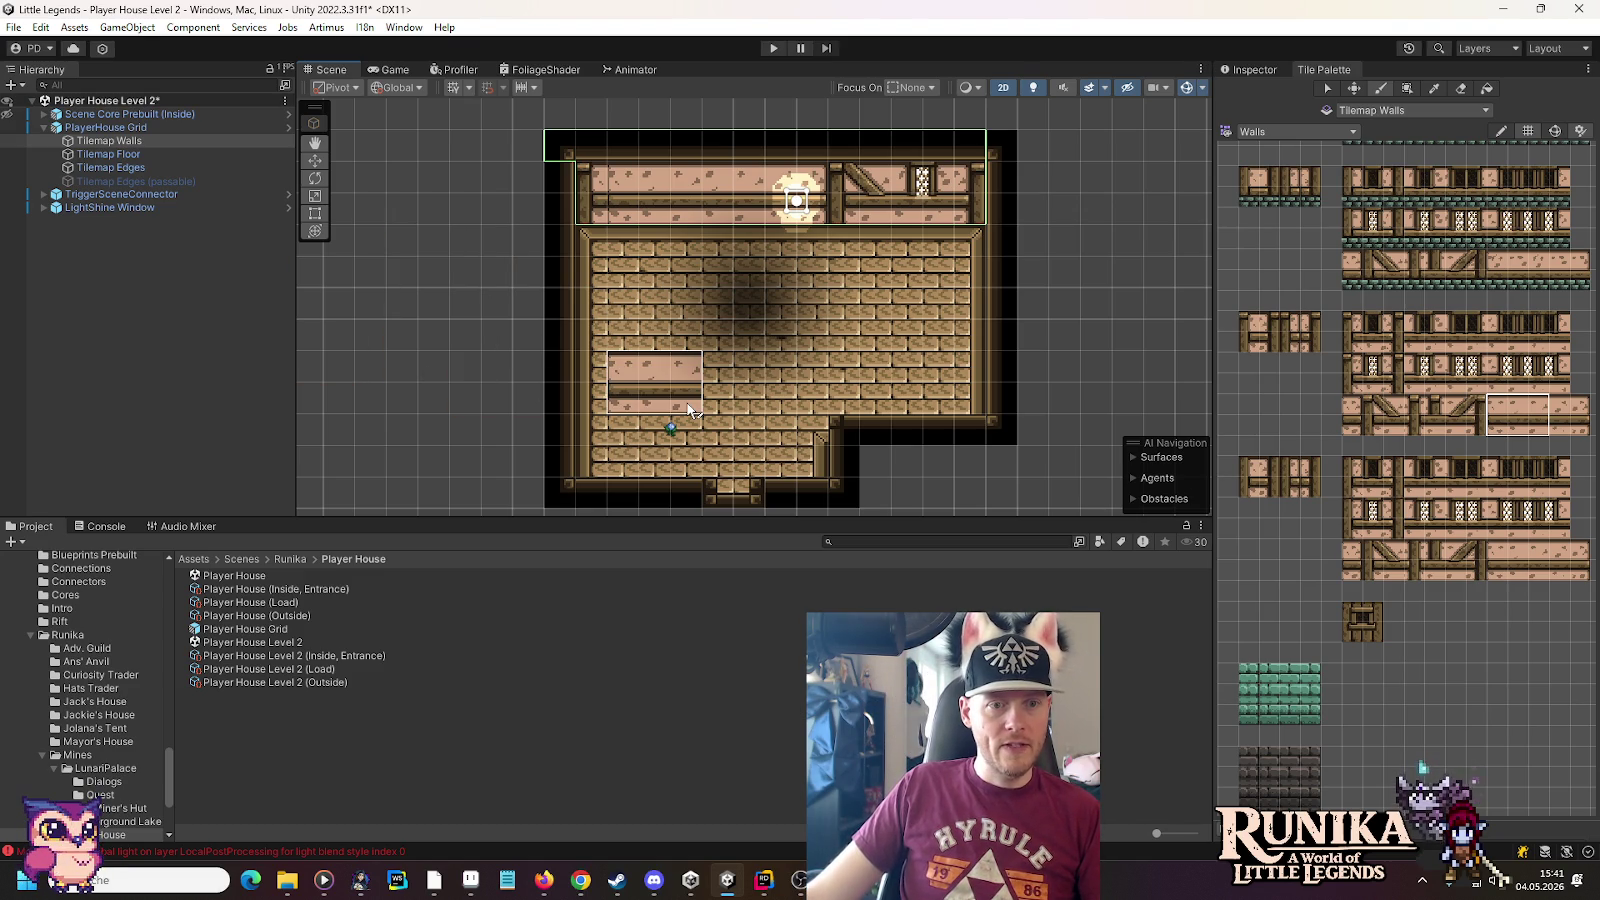
click(169, 193)
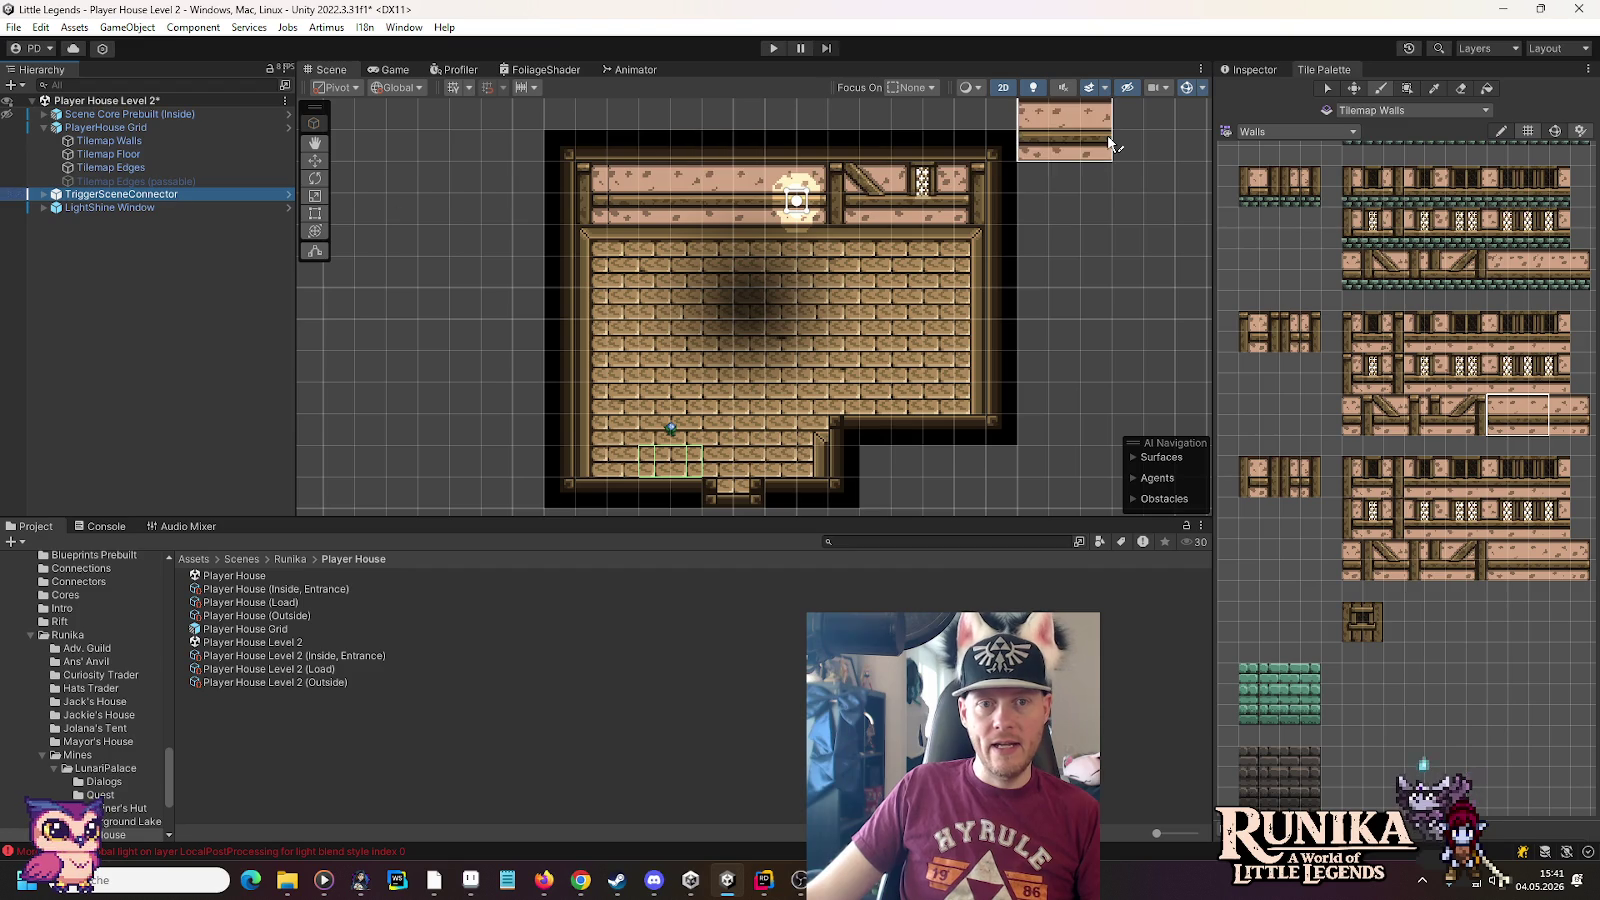
Move the TriggerSceneConnector below the doorway to position X 0, Y -6.5
click(1256, 67)
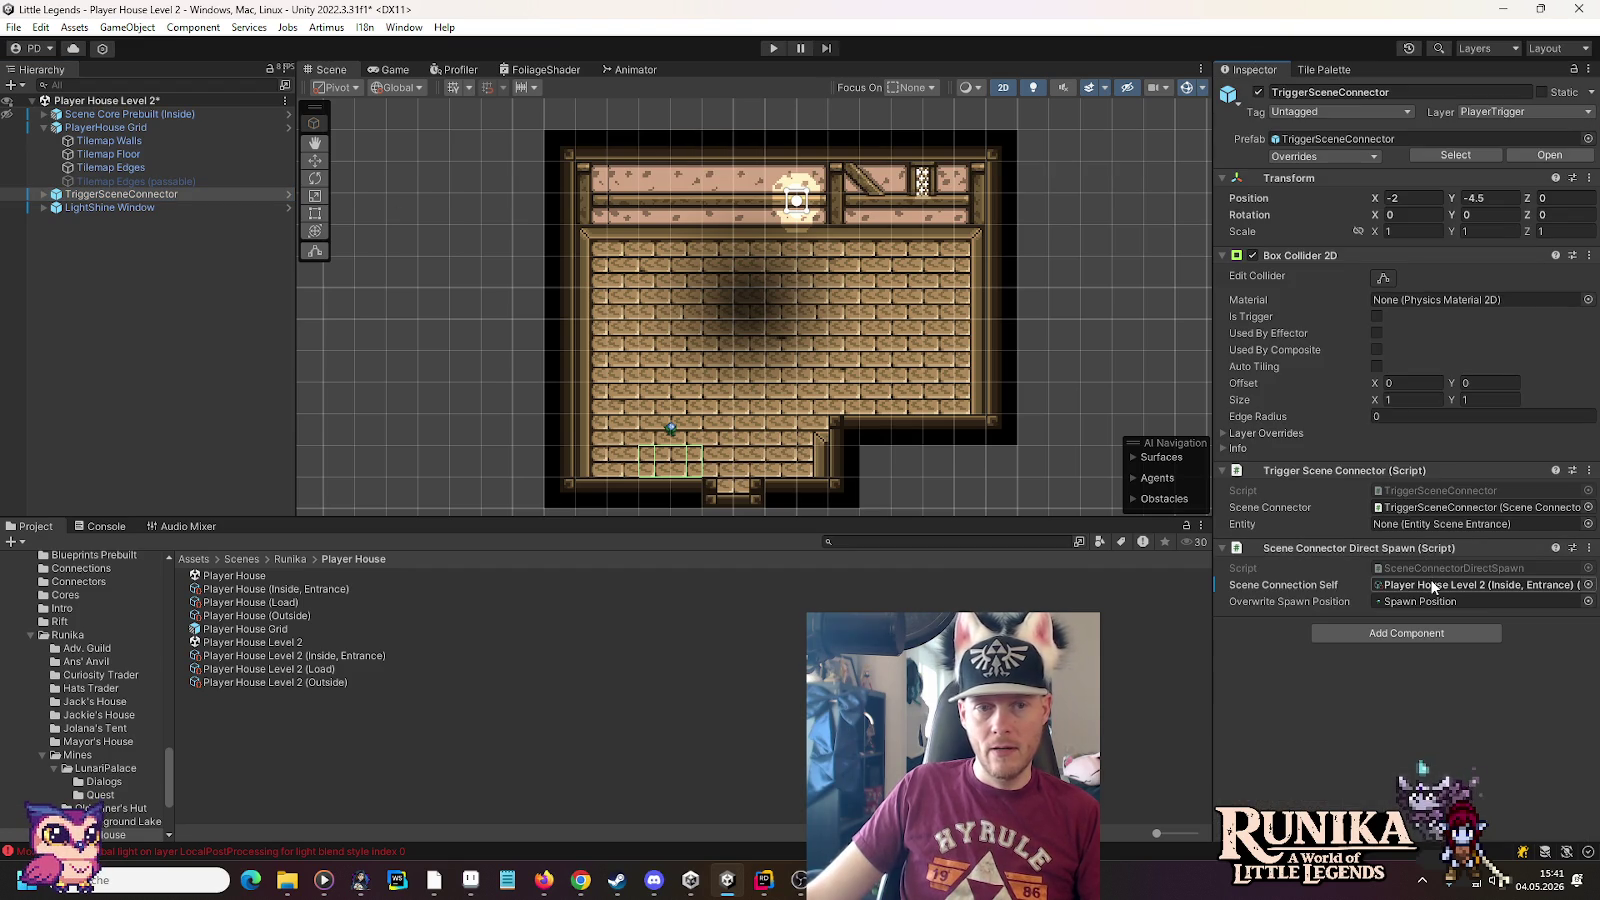
drag(797, 438, 786, 299)
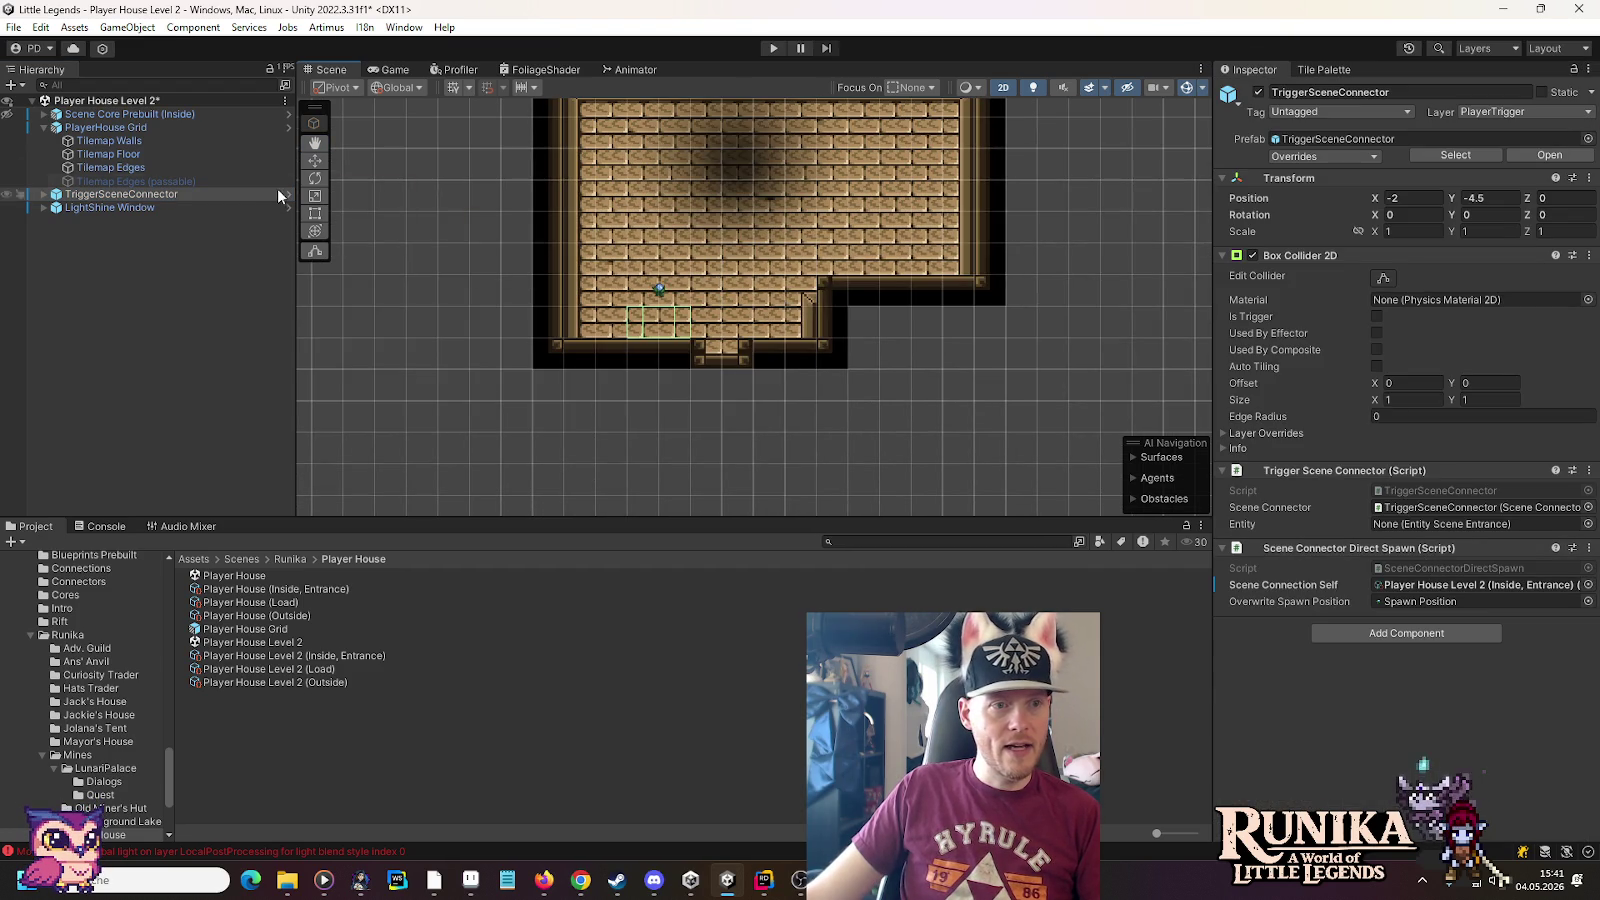
click(314, 162)
drag(662, 318, 735, 383)
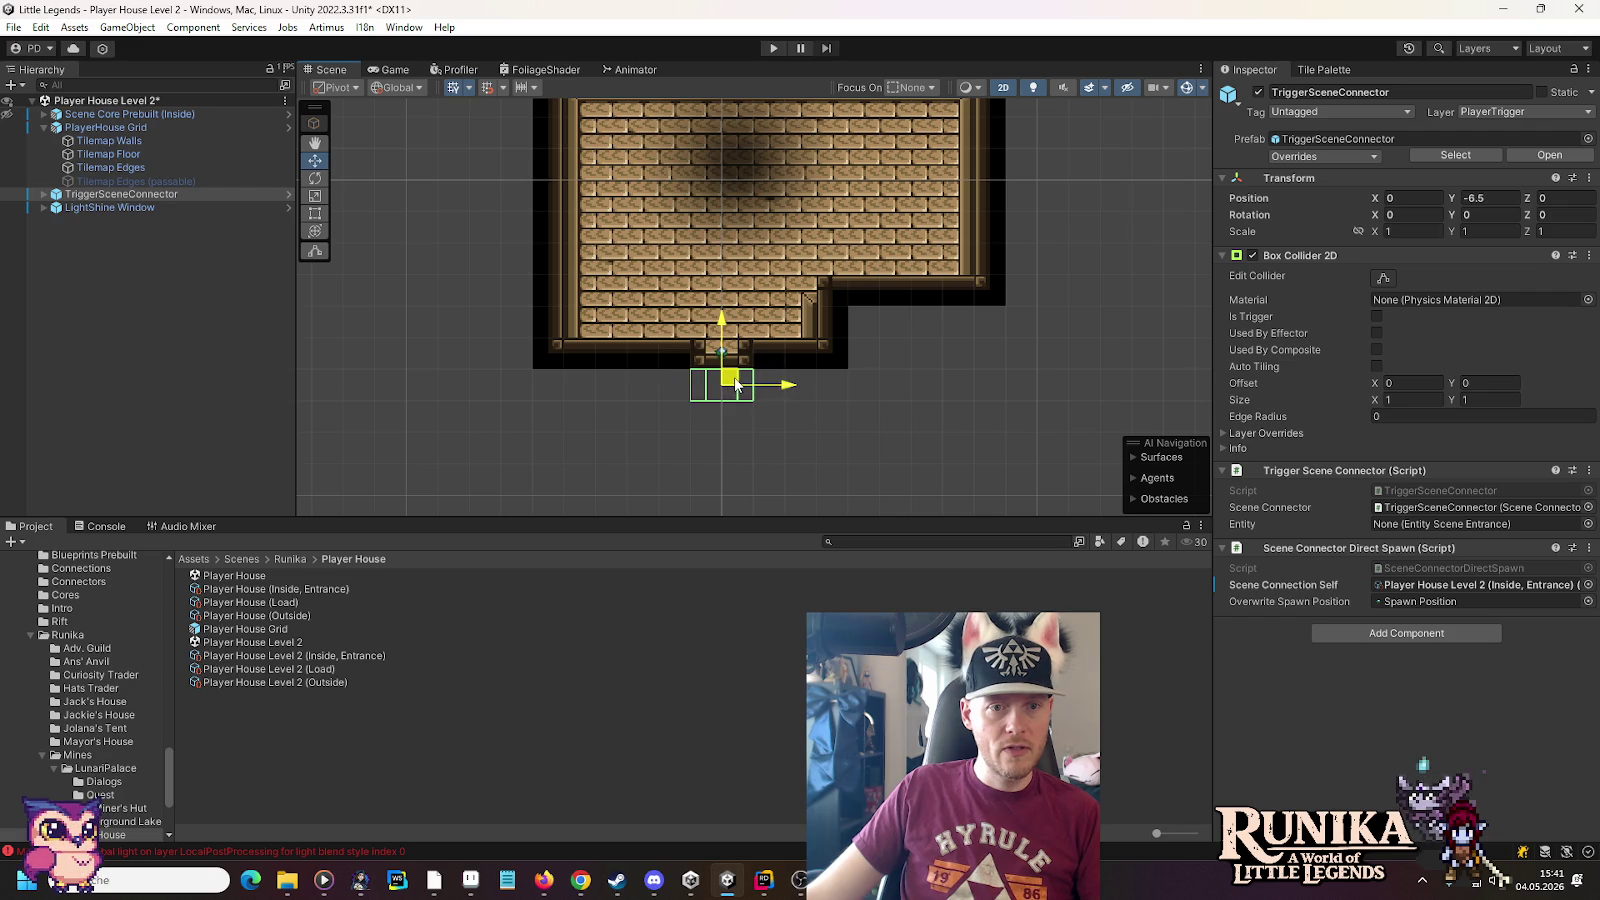
click(90, 101)
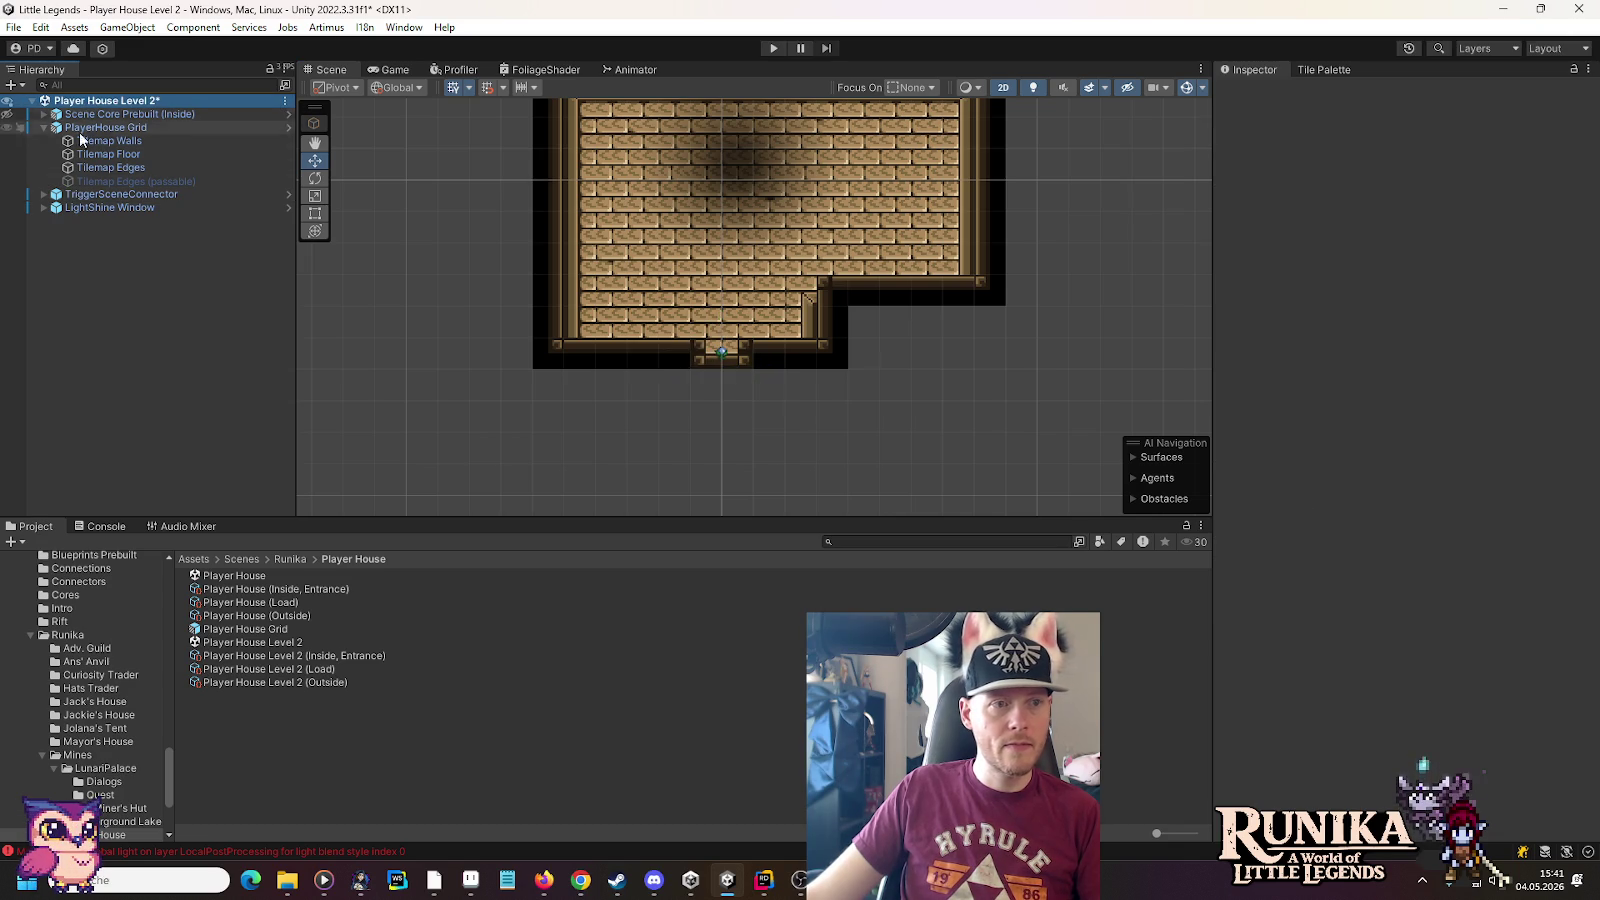
click(44, 114)
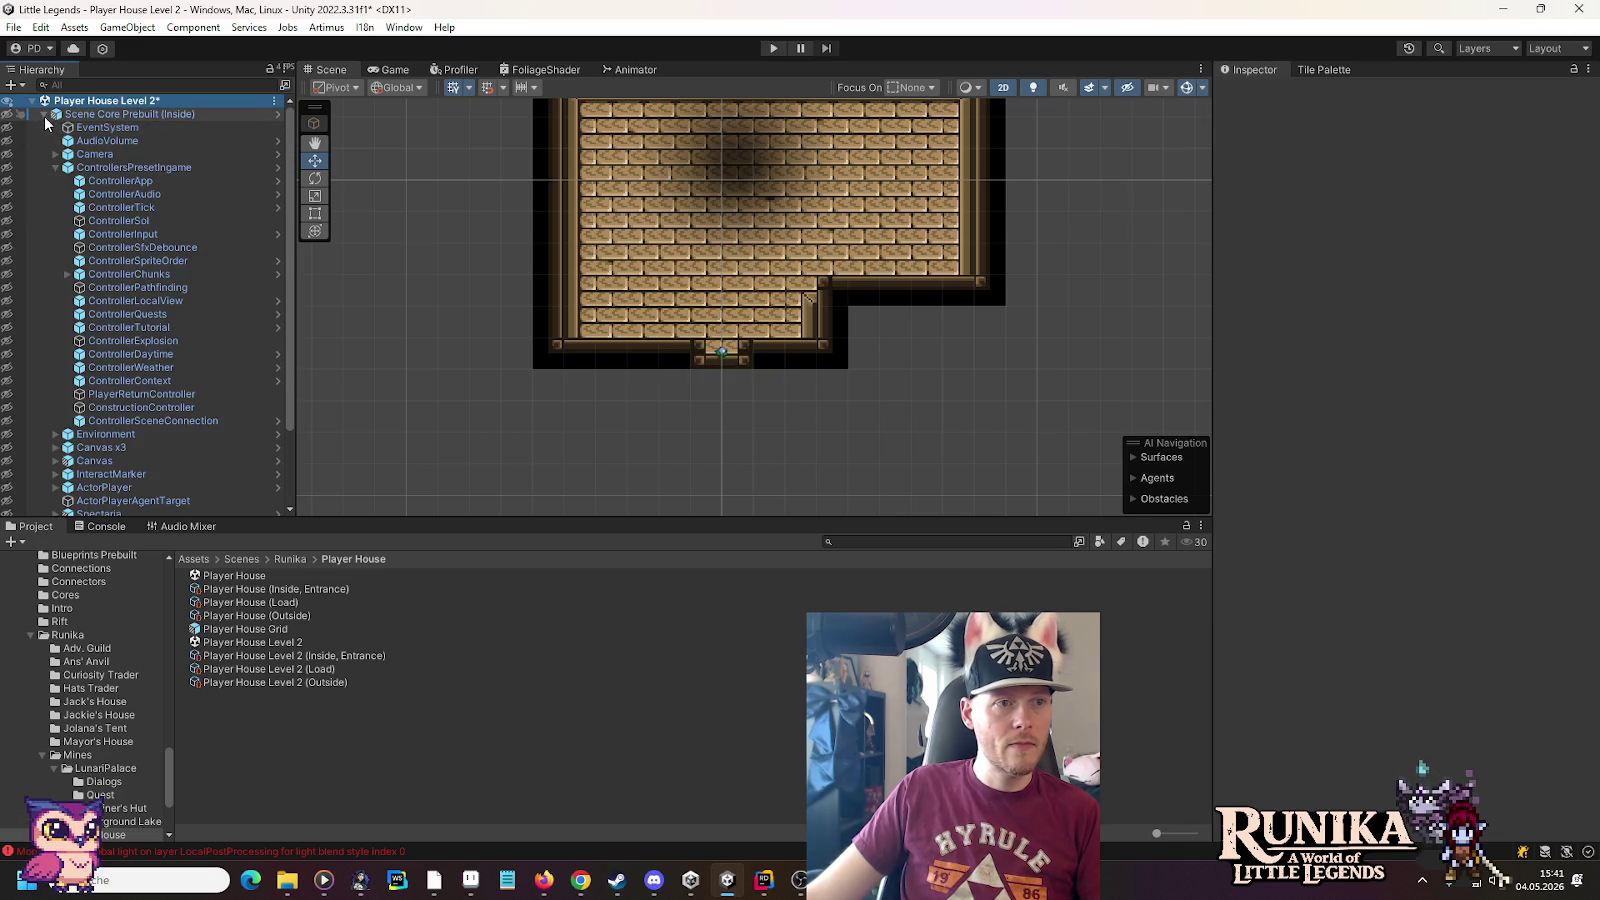
Expand PlayerHouse Grid and target its Tilemap Edges layer for painting
click(44, 116)
click(80, 114)
shift+click(74, 155)
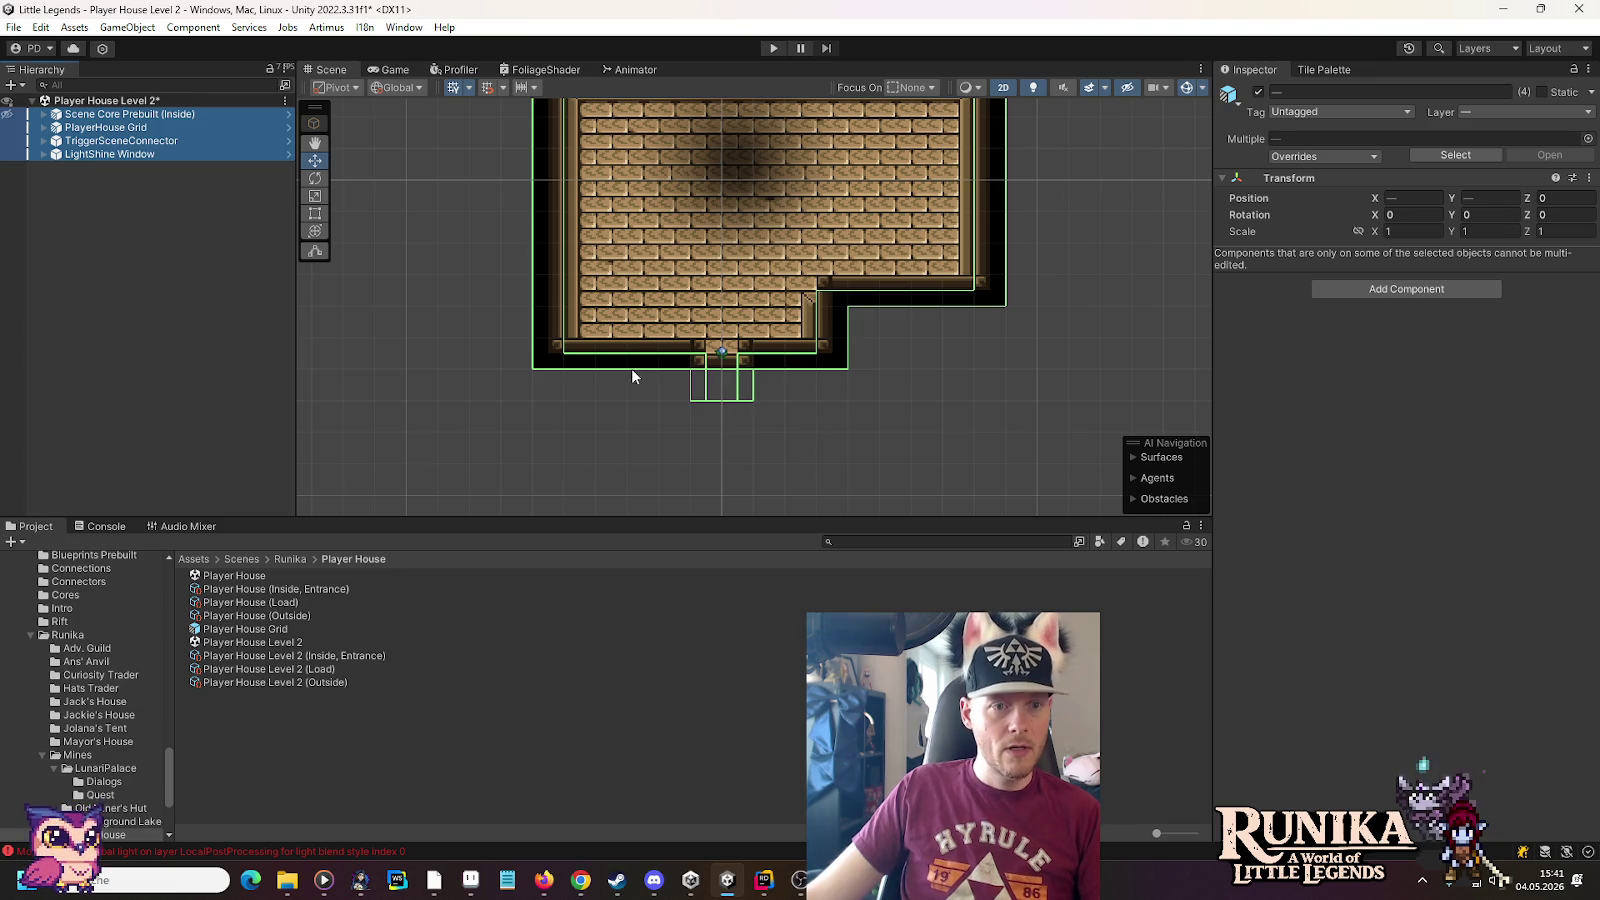
drag(631, 368, 625, 464)
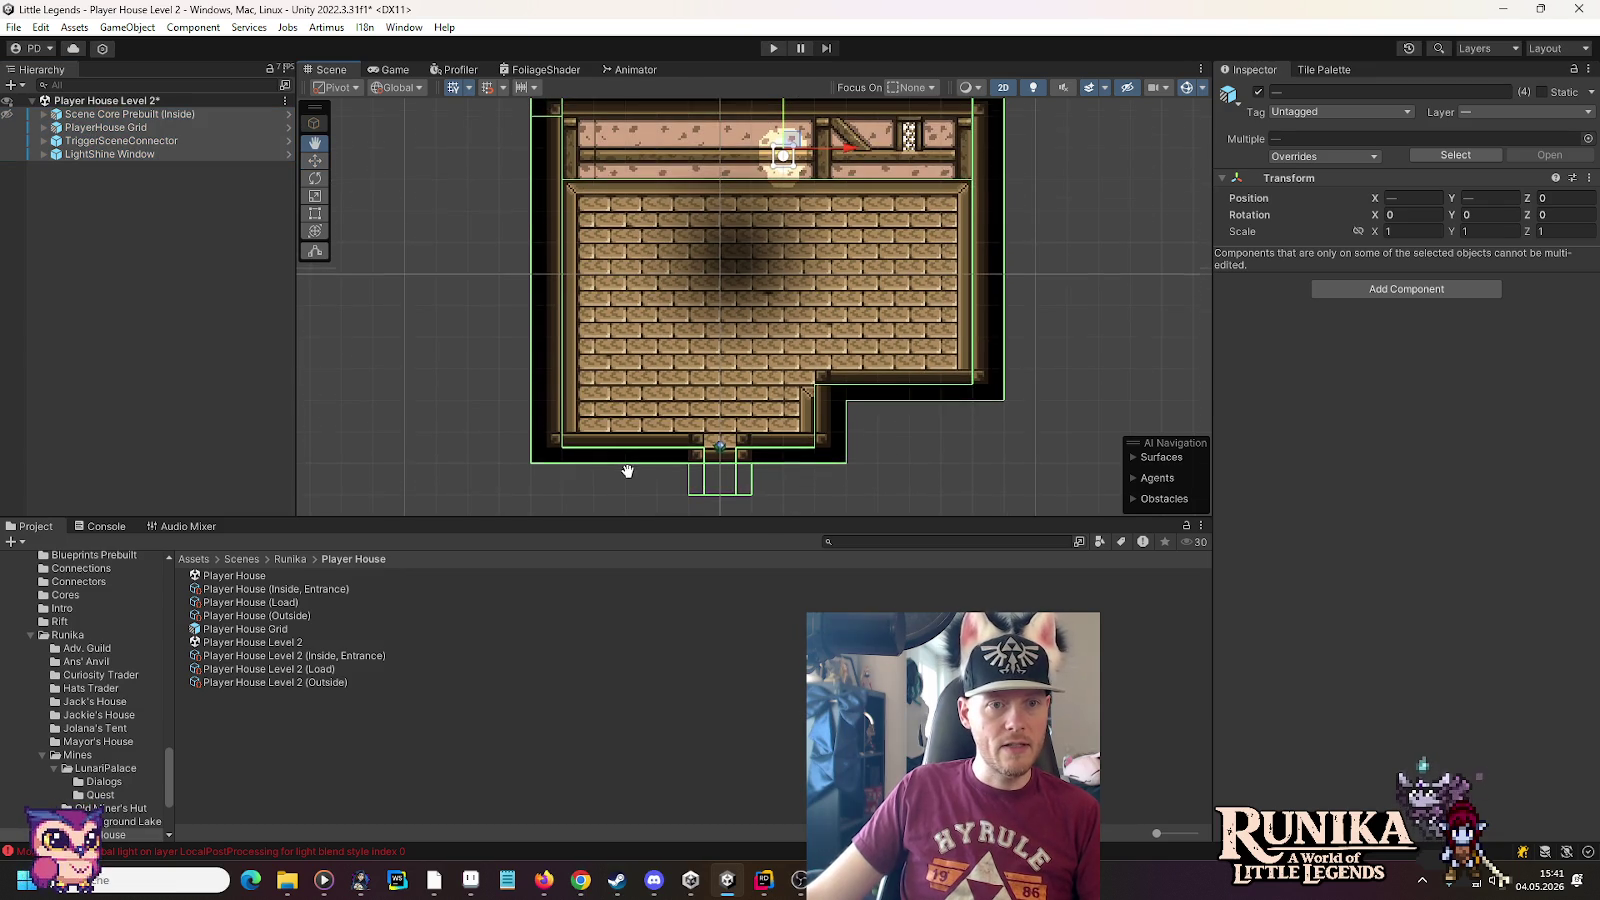
click(45, 128)
click(98, 167)
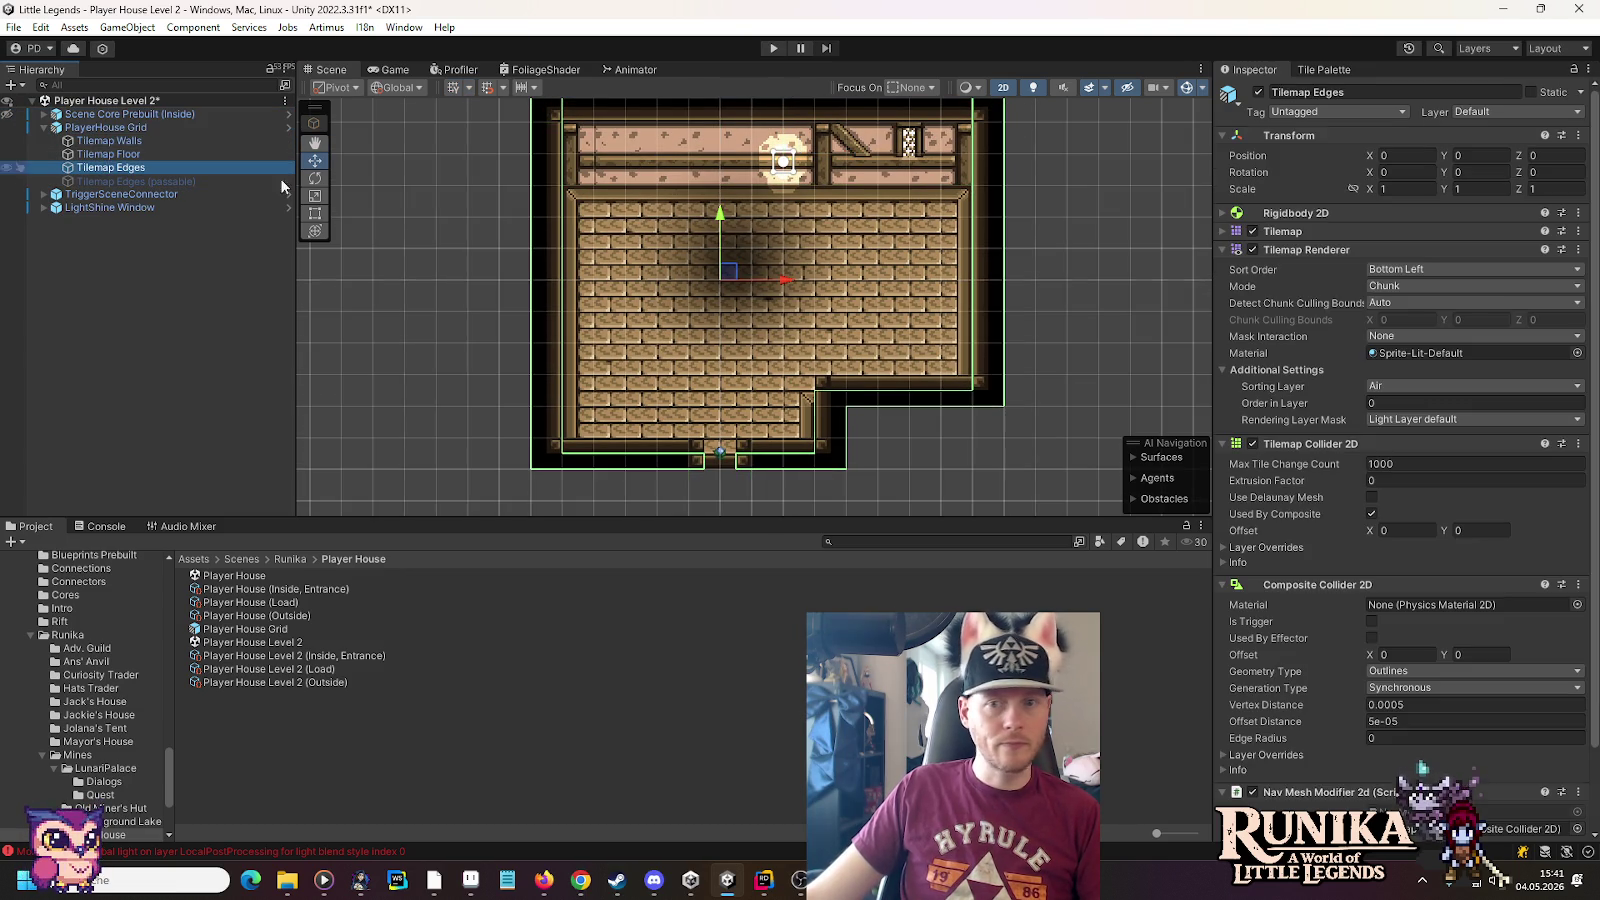
click(1300, 70)
Paint black Wooden Edge tiles along the room's bottom, right side up to the top, and left side
click(1298, 131)
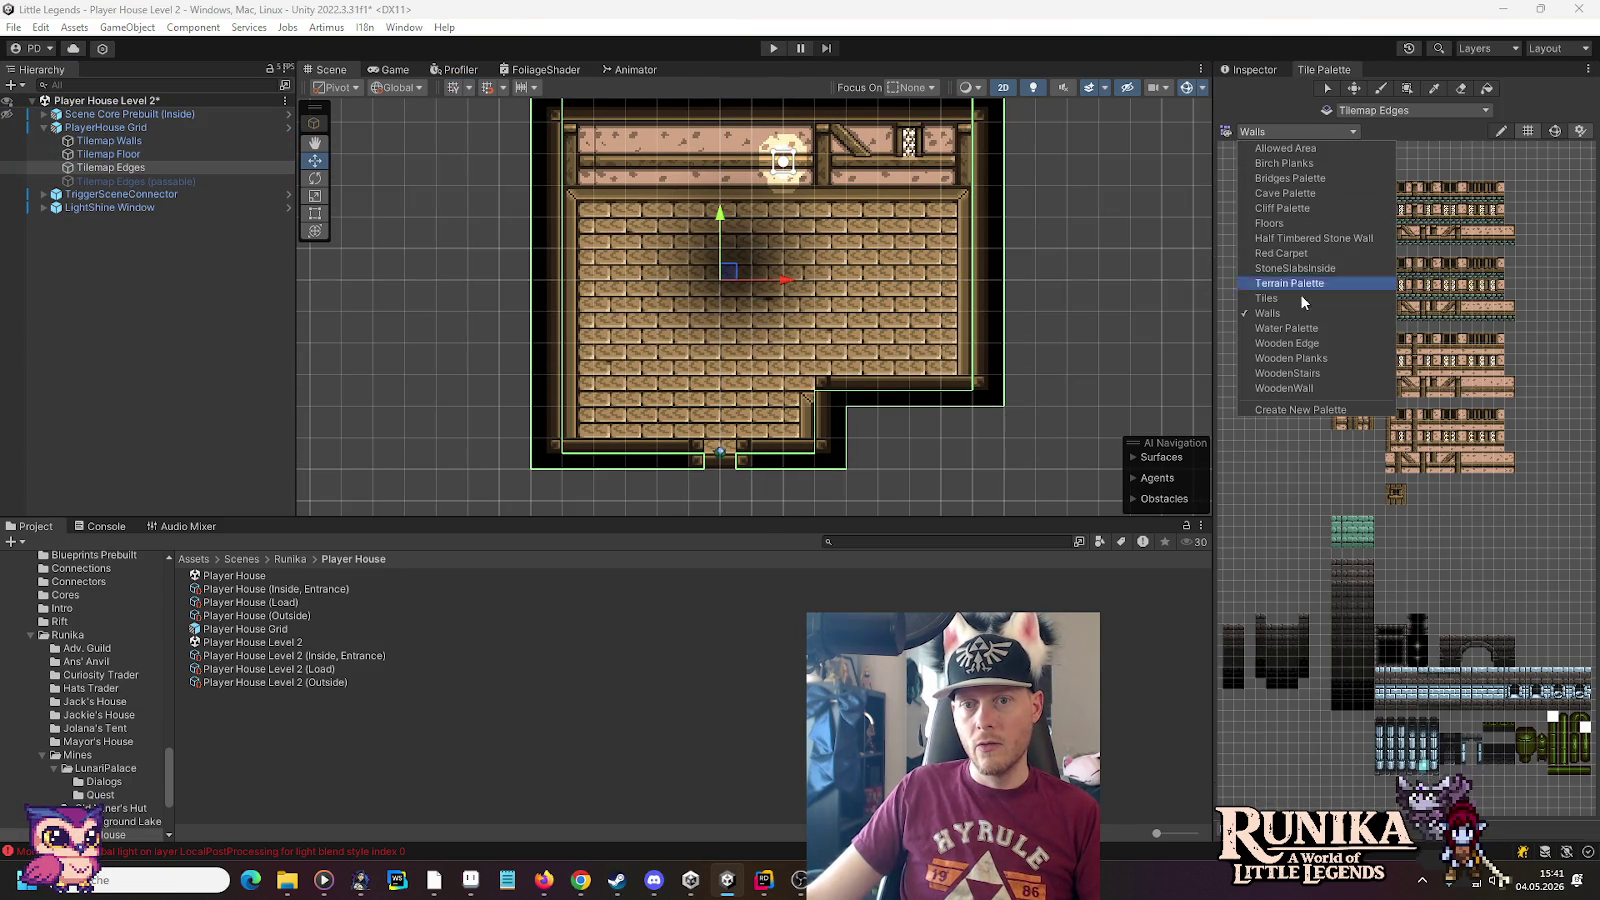
click(1318, 345)
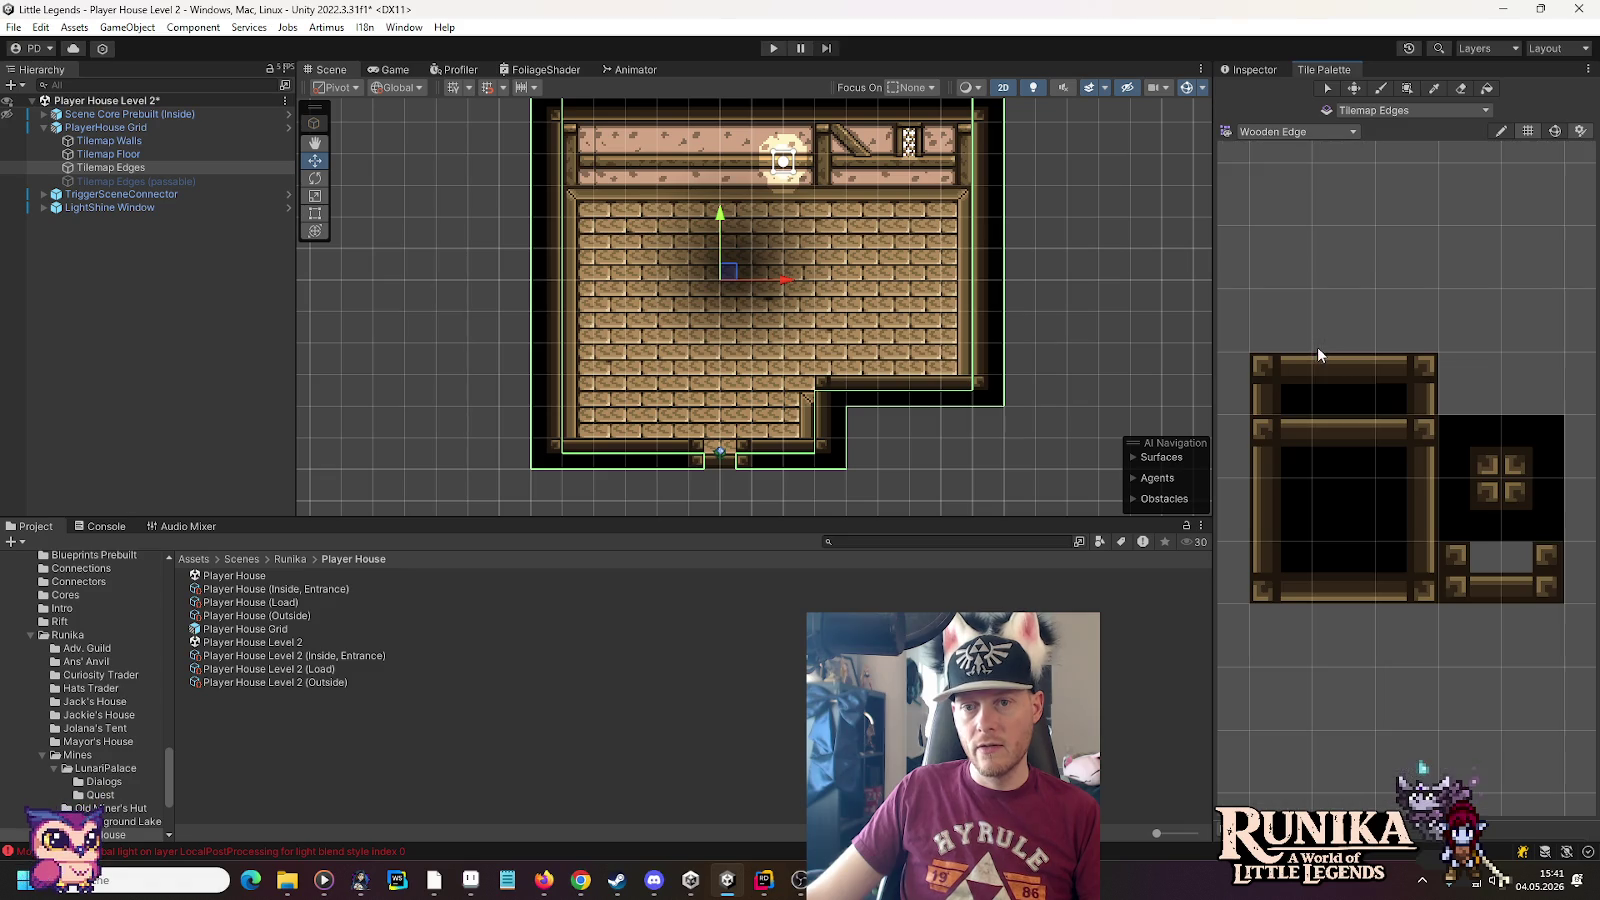
click(1368, 530)
drag(830, 485, 543, 476)
mouse_move(864, 487)
mouse_down()
mouse_move(866, 436)
mouse_move(1007, 428)
mouse_up()
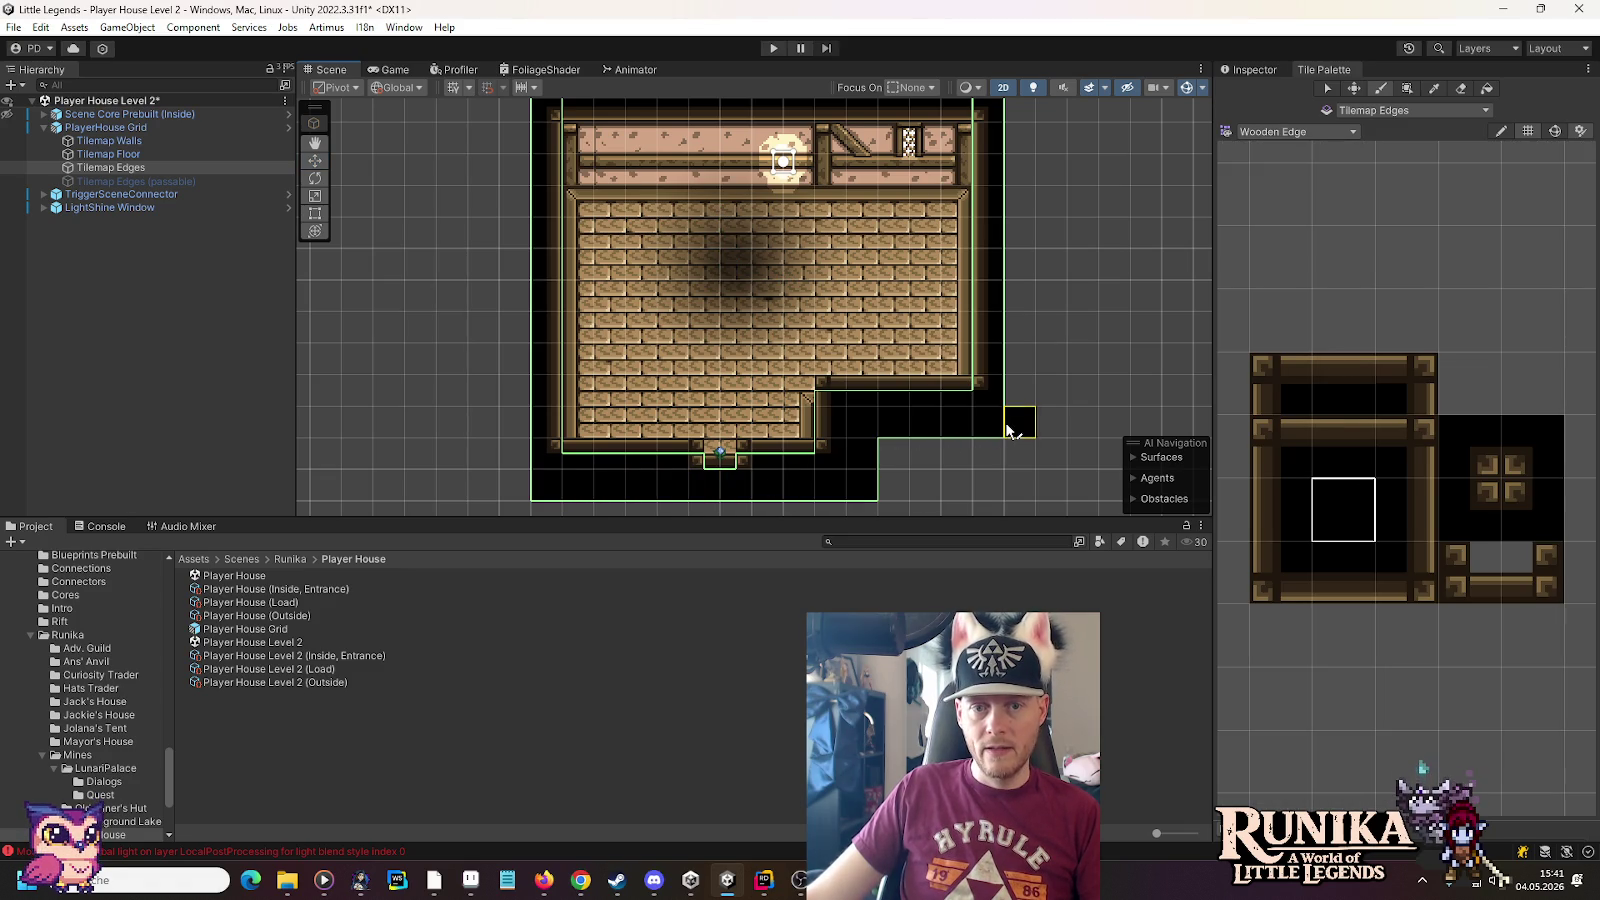
drag(1015, 281, 1017, 135)
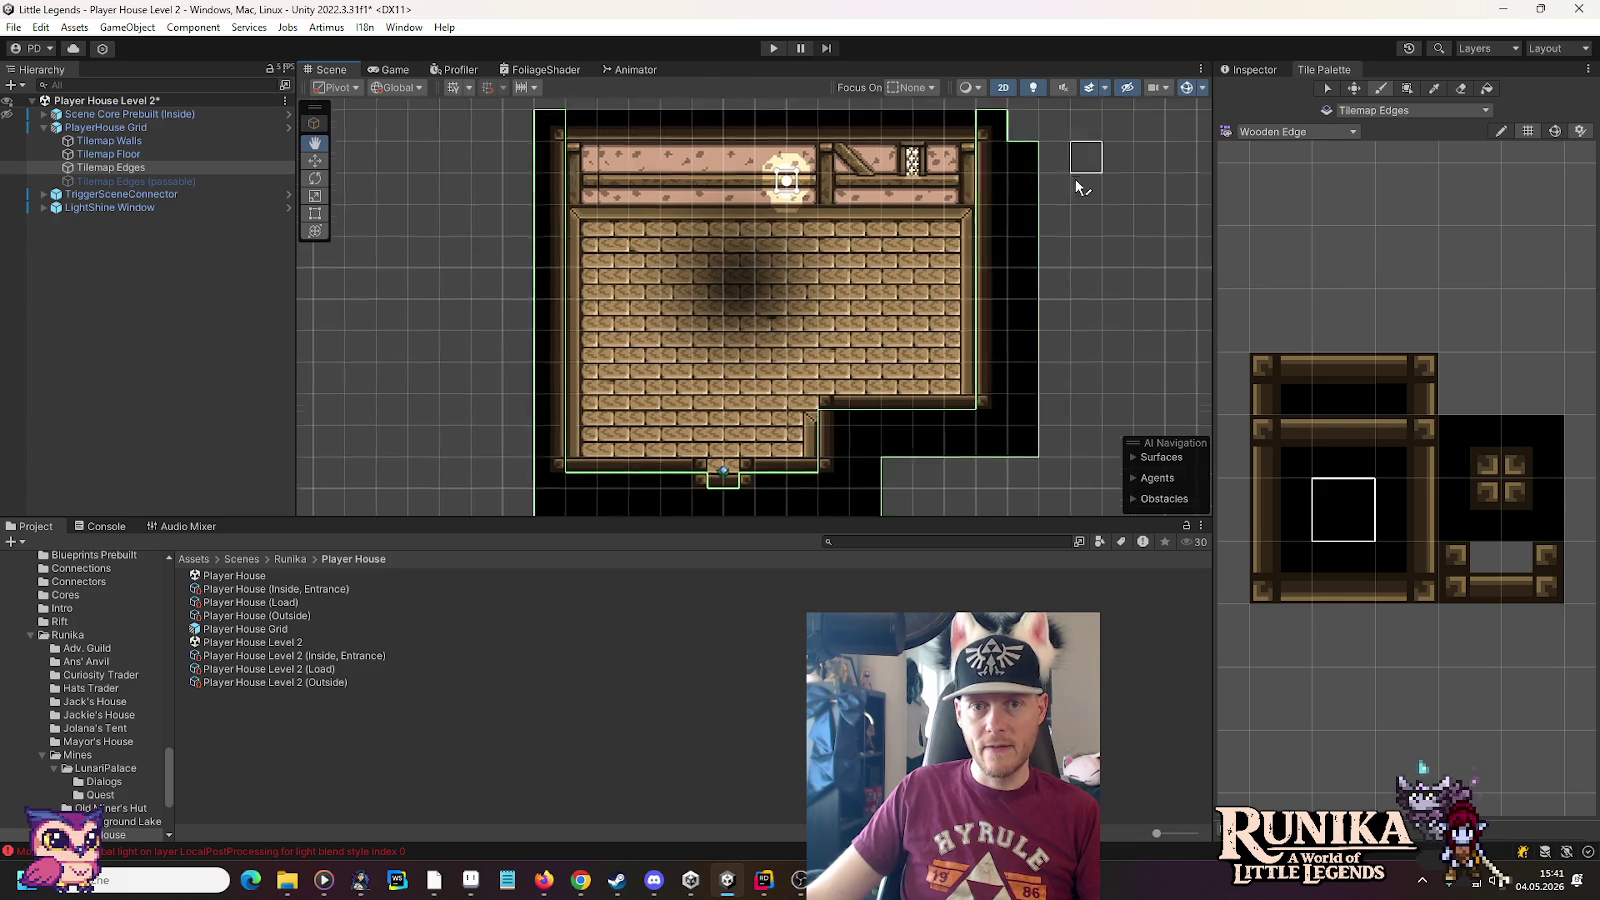
click(550, 162)
drag(557, 210, 560, 300)
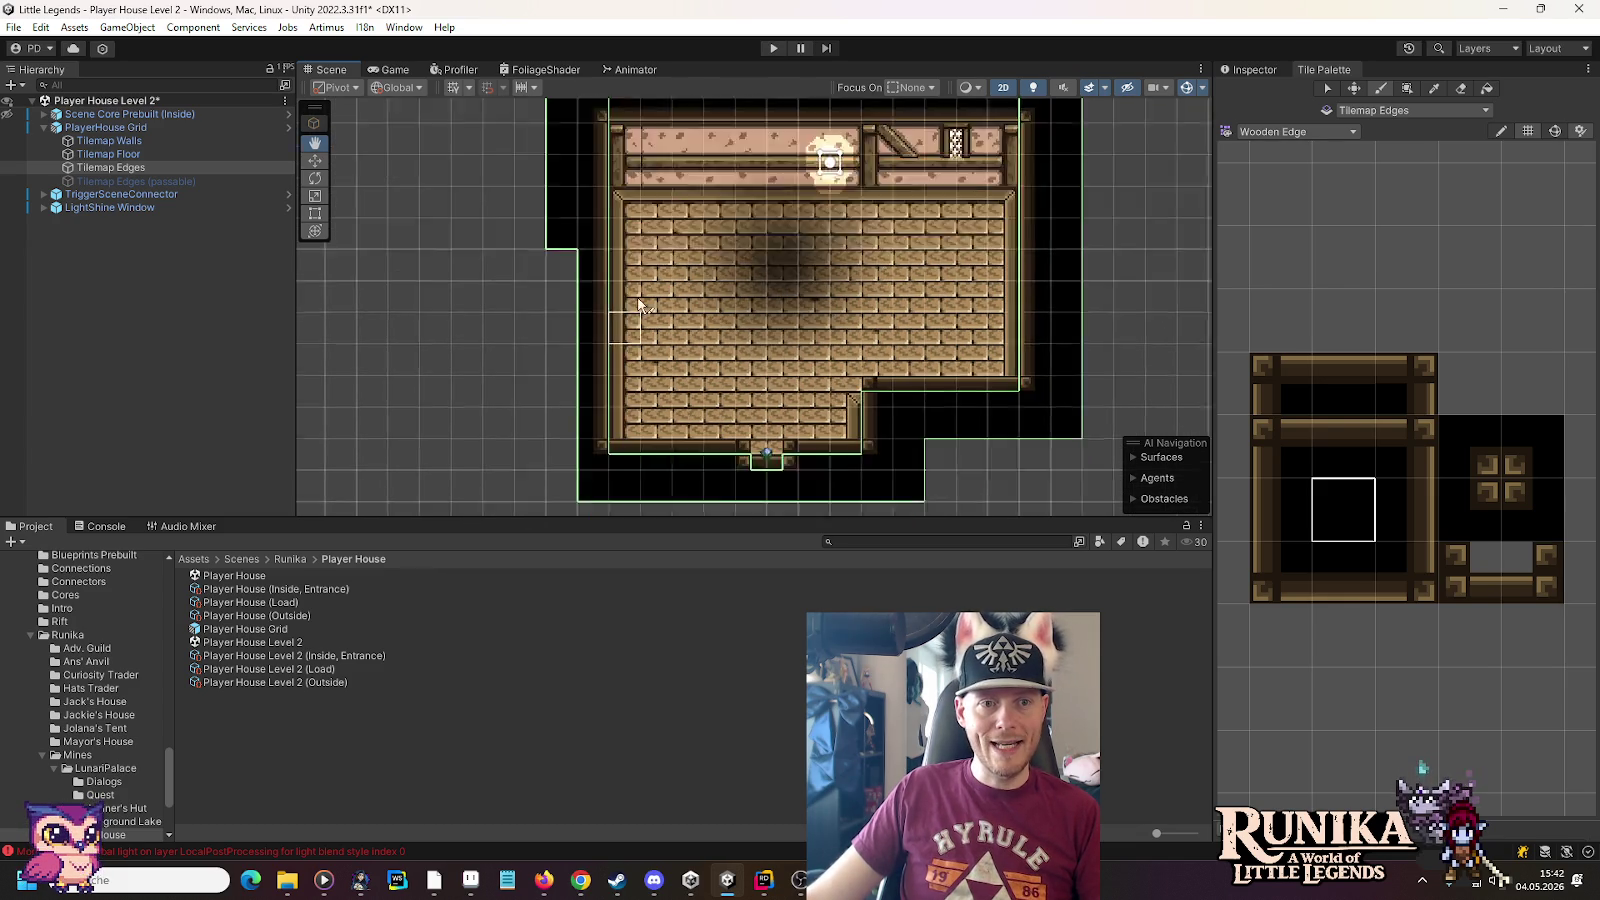
drag(572, 236, 566, 432)
Compare the TriggerSceneConnector's placement against the PlayerHouse Grid outline
click(168, 194)
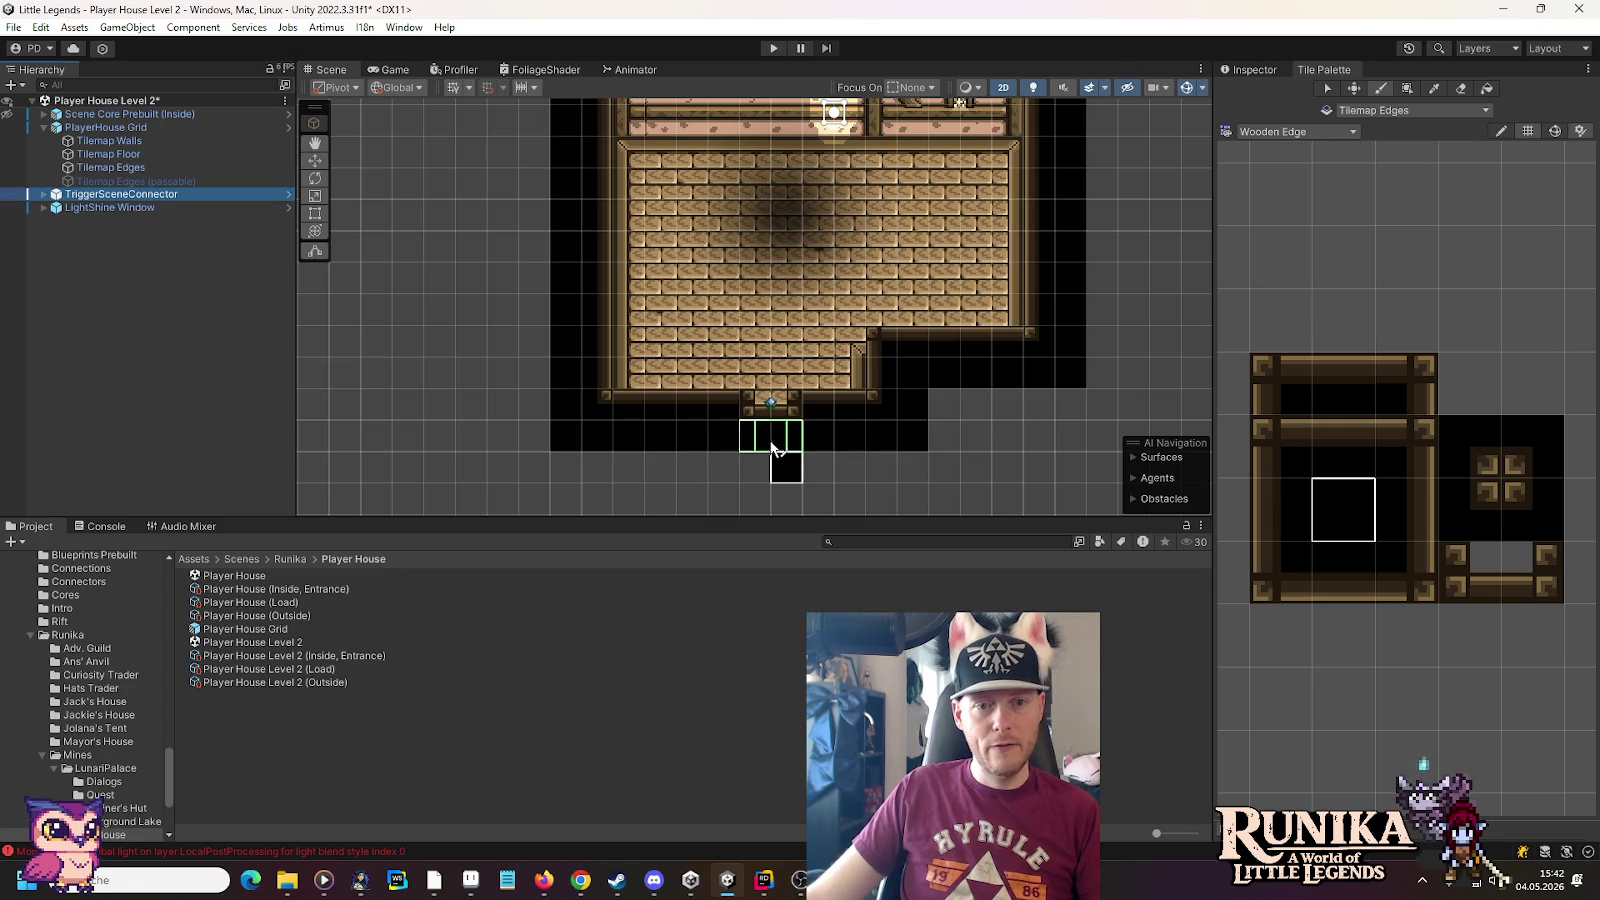
click(117, 129)
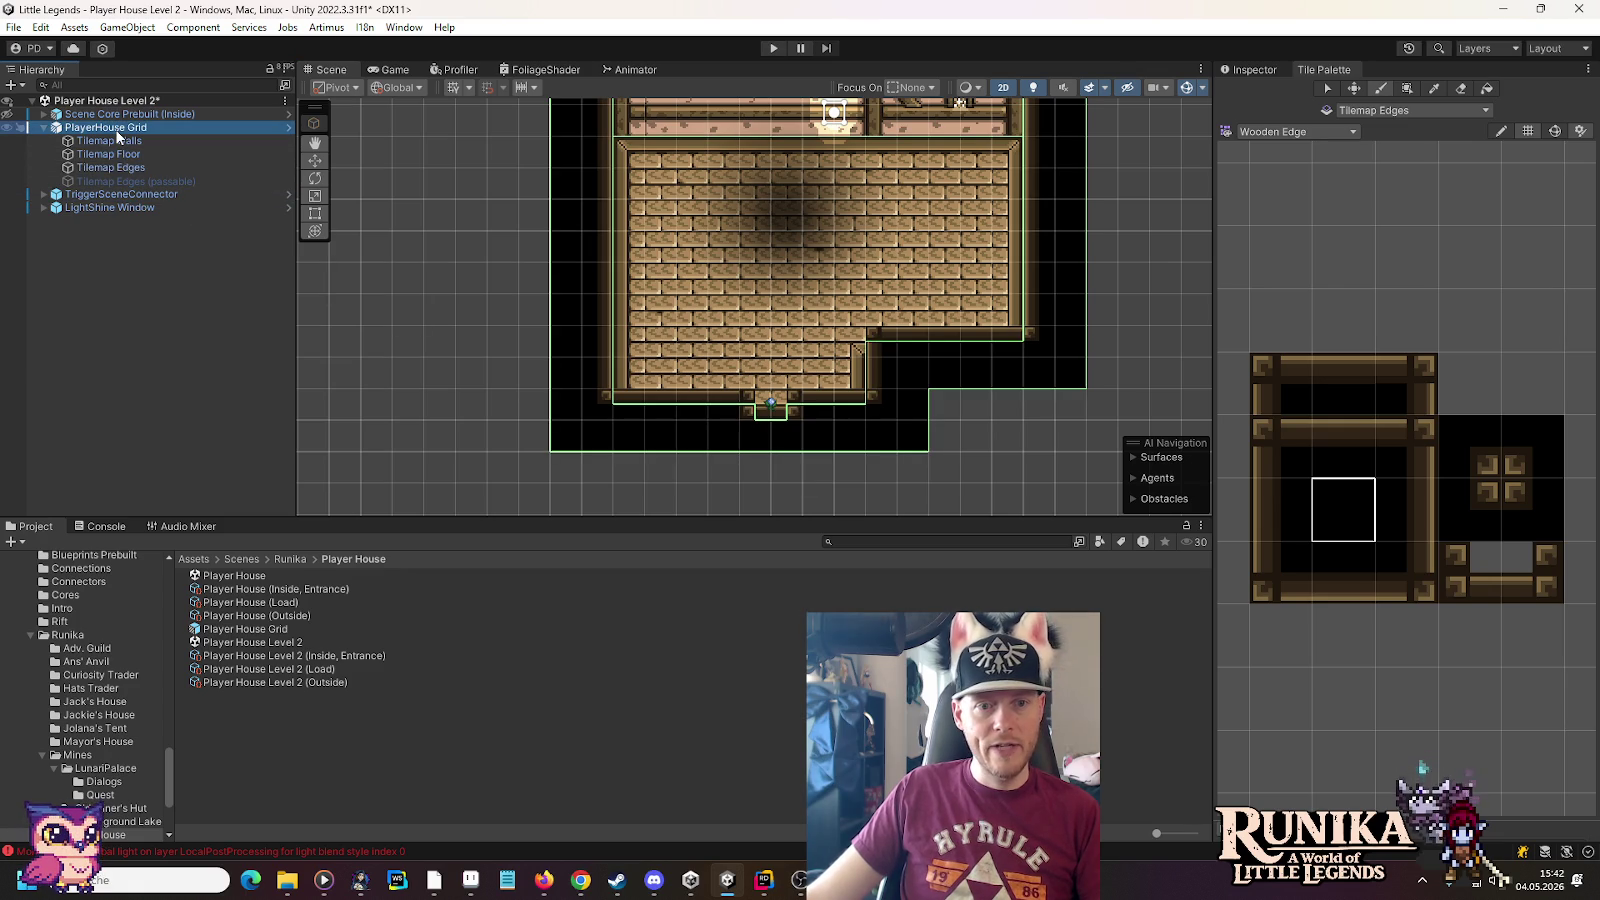
click(123, 194)
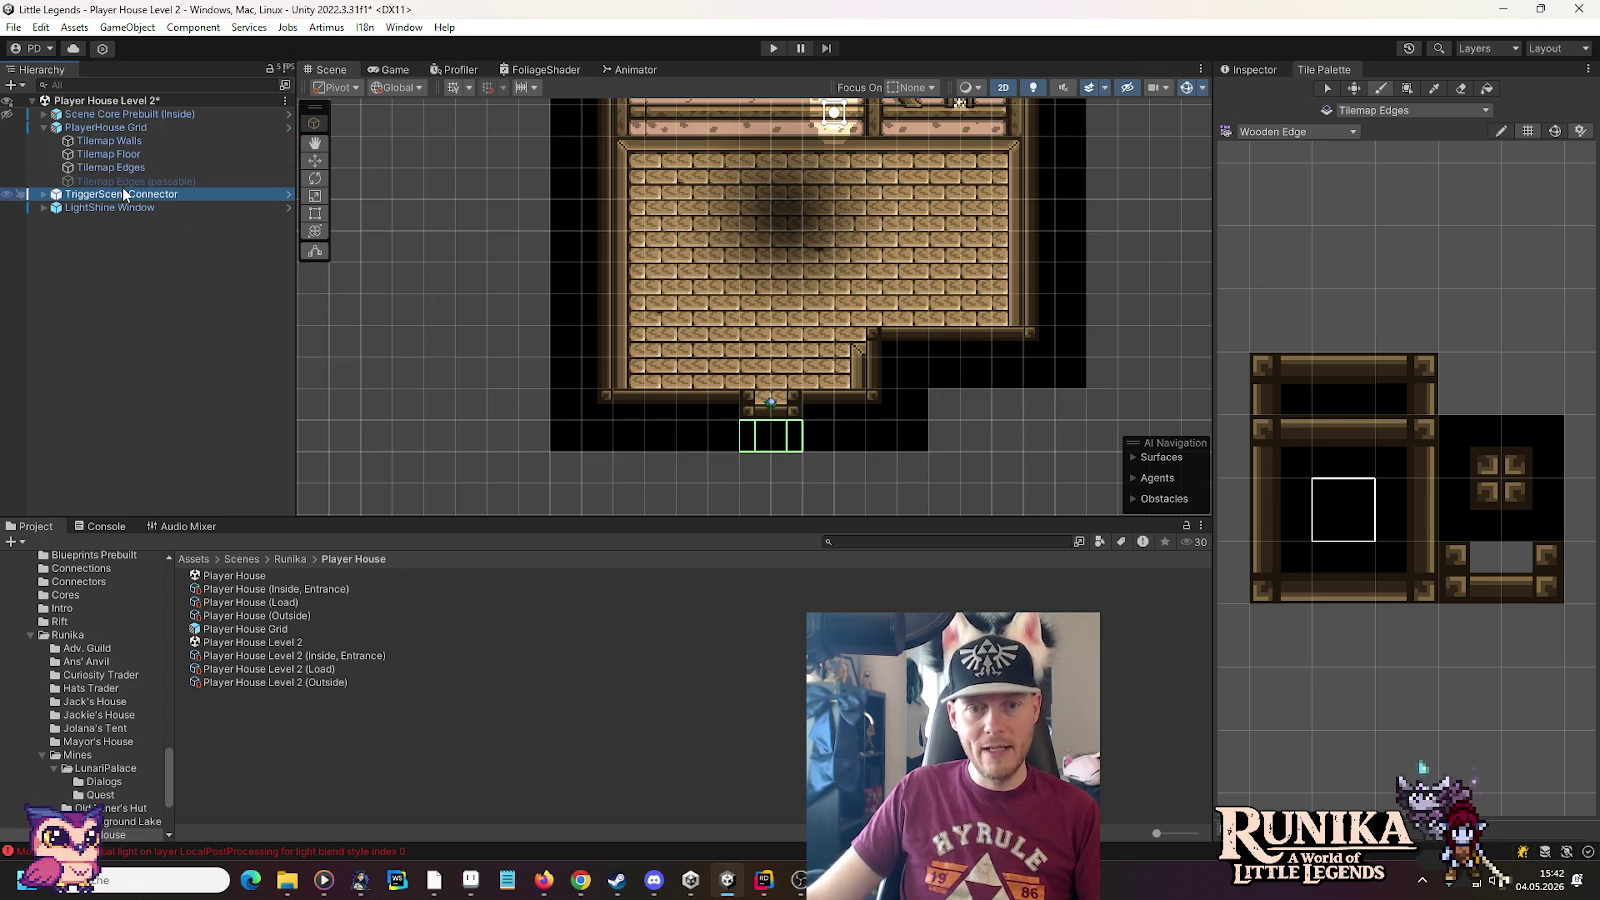
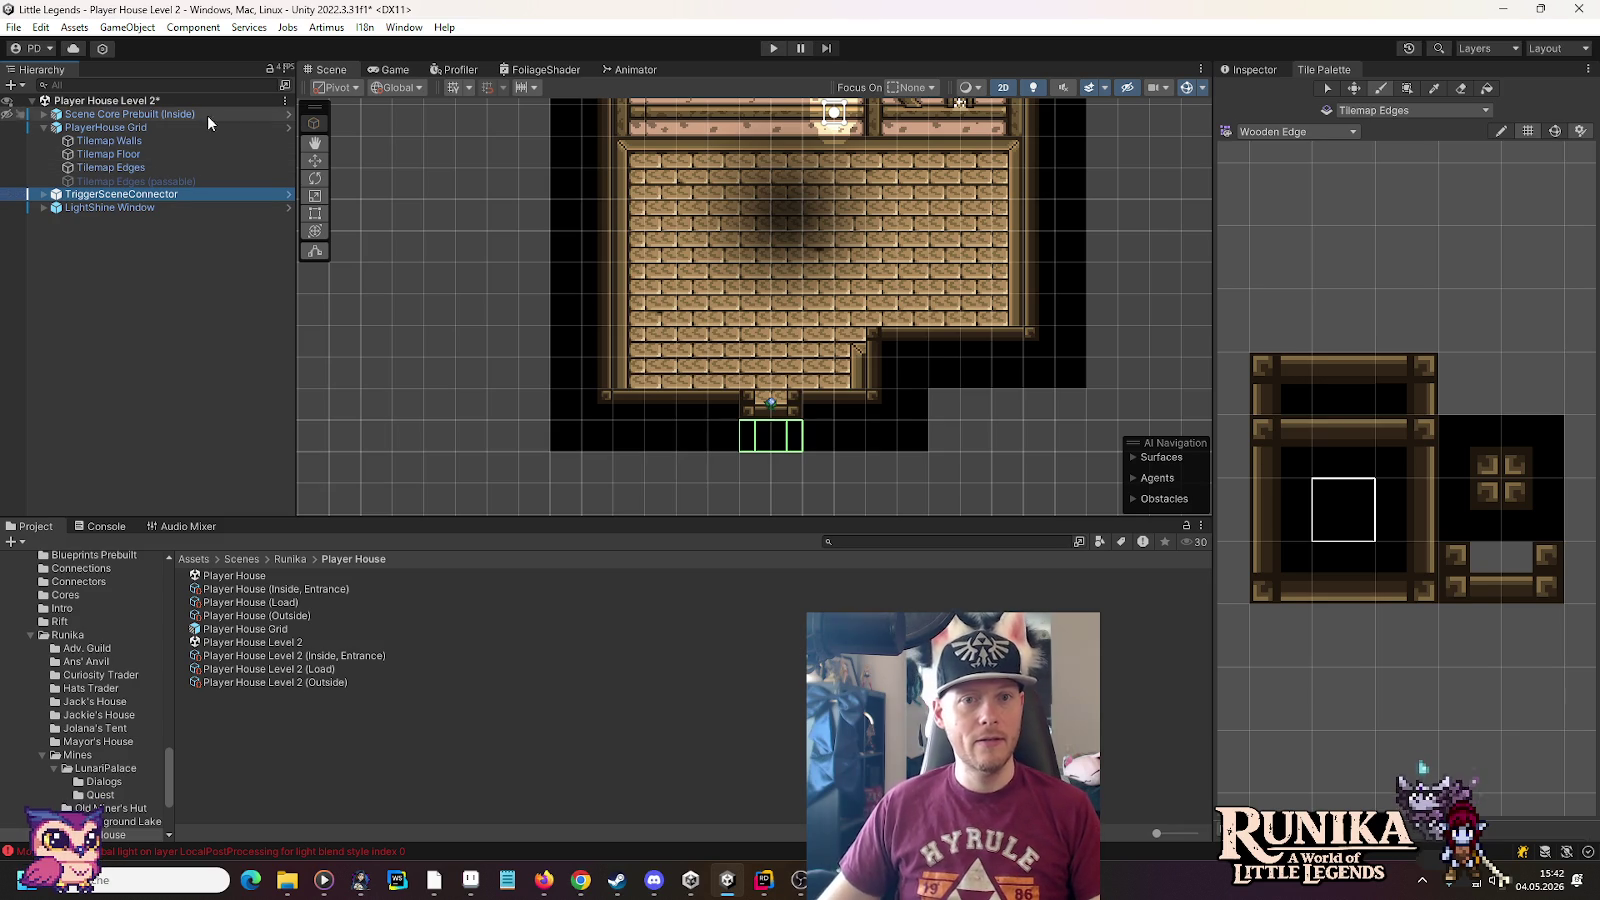
Bring the whole upper room into view and save the Player House Level 2 scene
drag(766, 276, 757, 375)
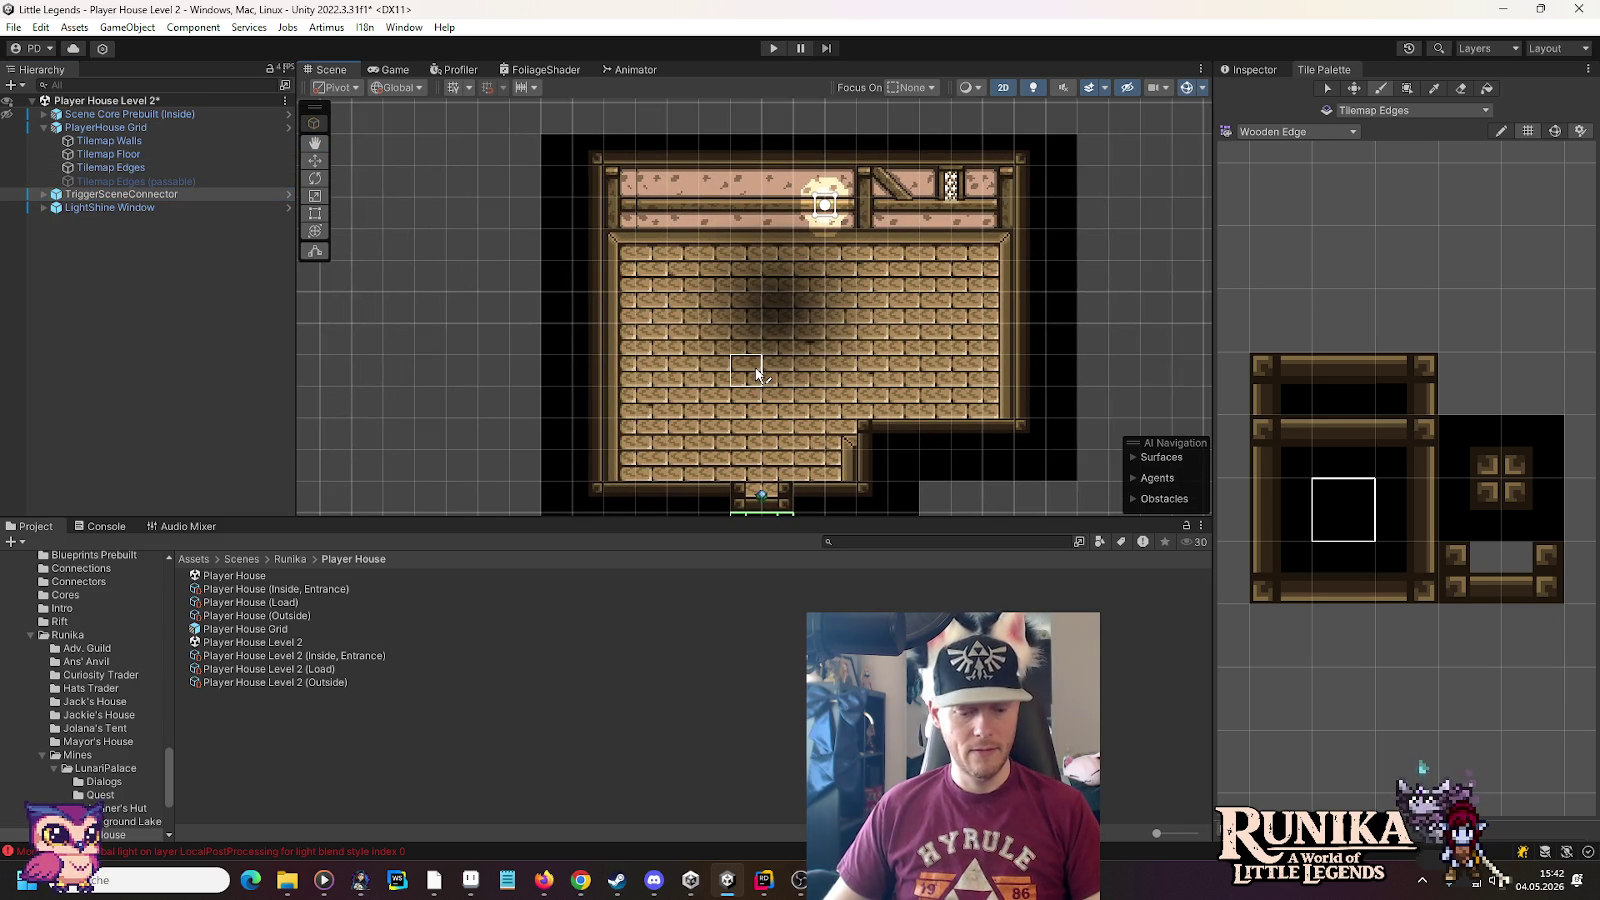
click(756, 375)
key(ctrl+s)
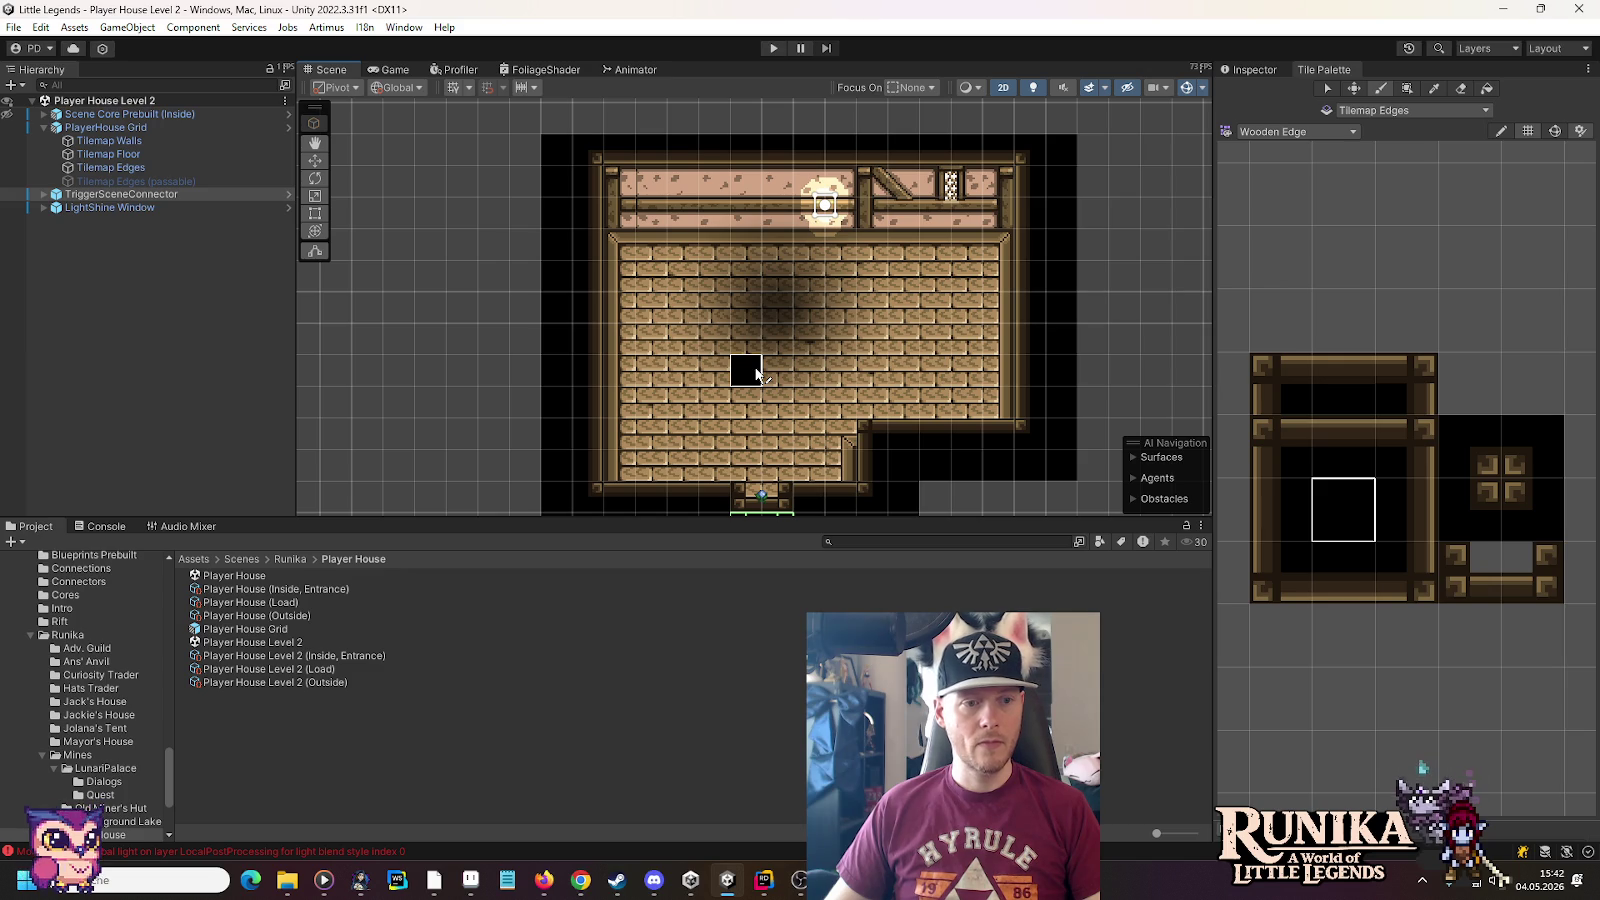
Show the Resources/Entities/Buildings/PlayerHouse folder in the Project window
scroll(115, 692, down, 10)
scroll(115, 690, up, 10)
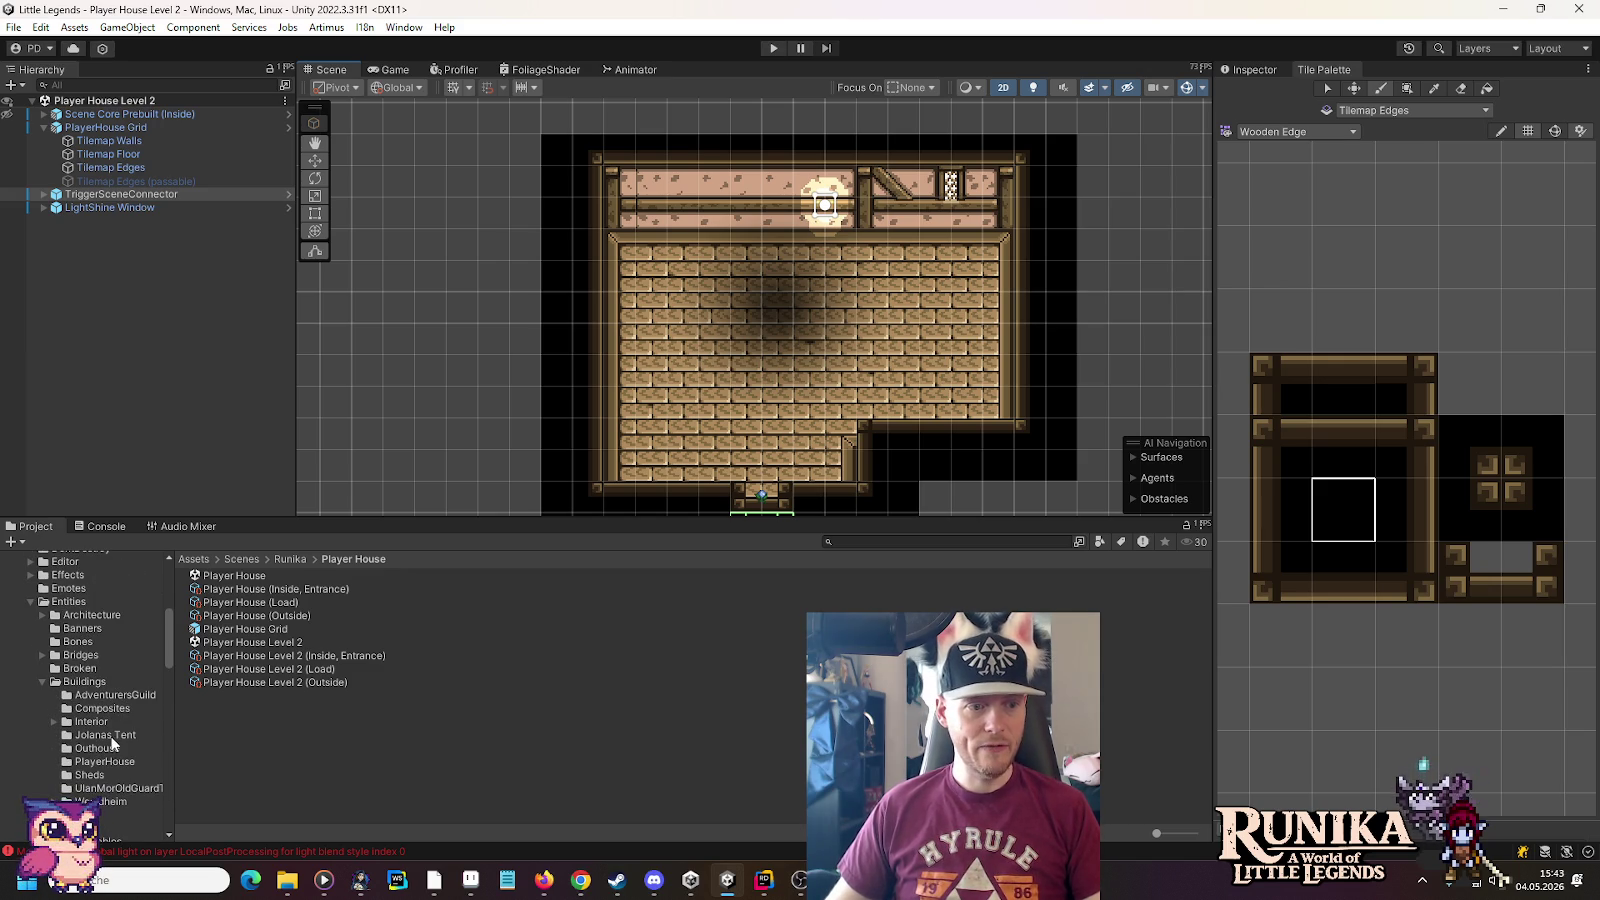
click(105, 761)
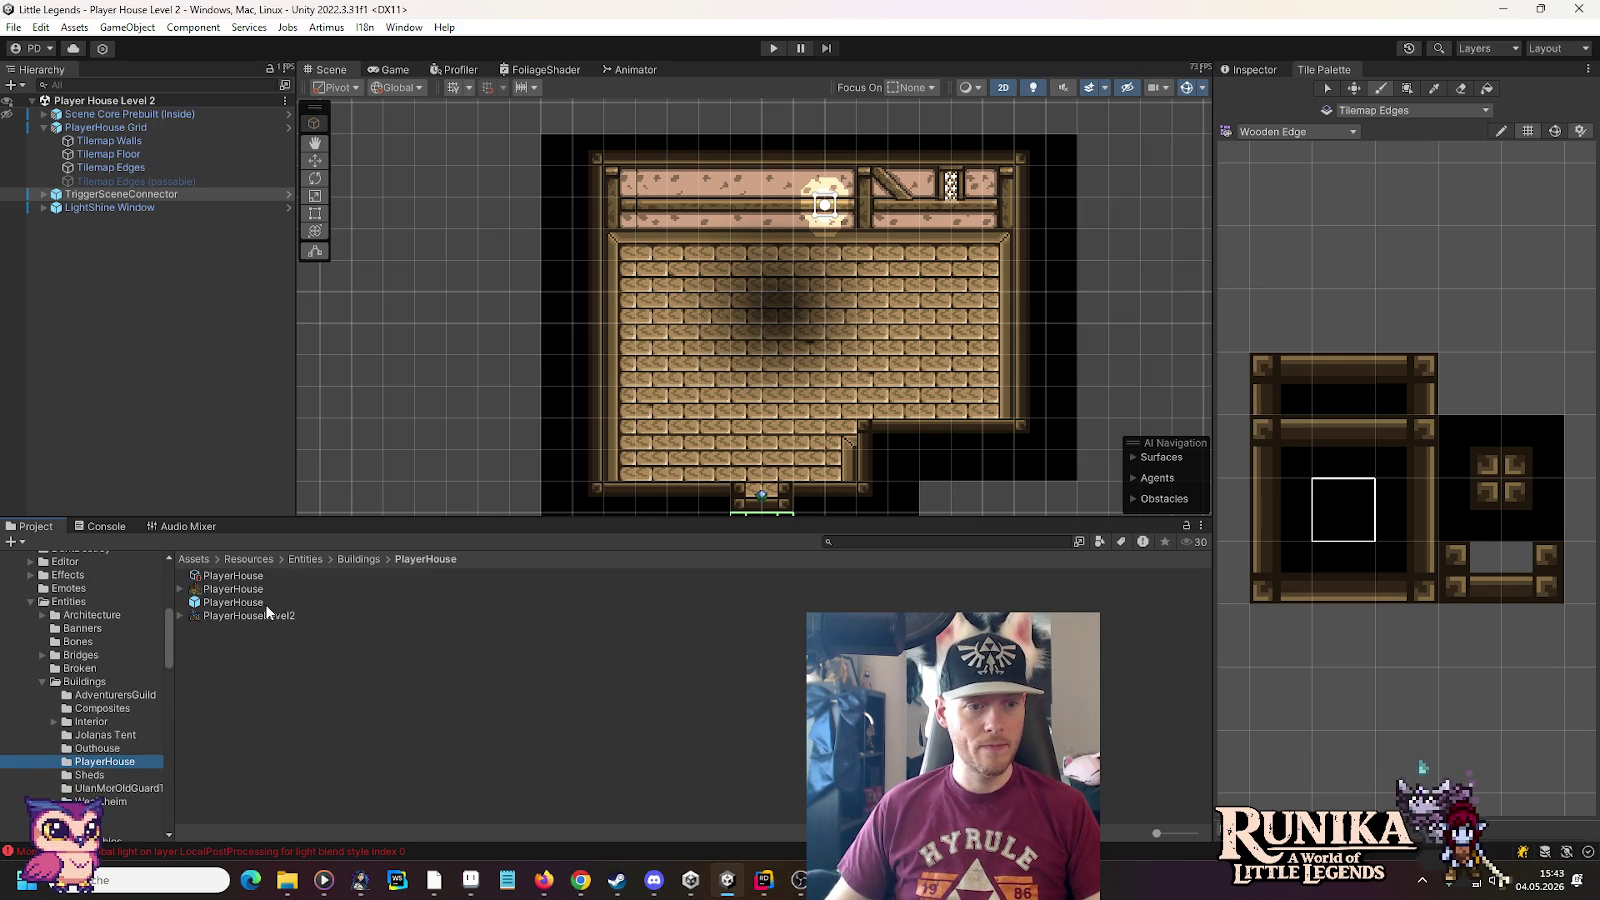
In the PlayerHouse prefab, set TriggerSceneConnector's Scene Connection Self to Player House Level 2 (Outside) and save
double_click(265, 604)
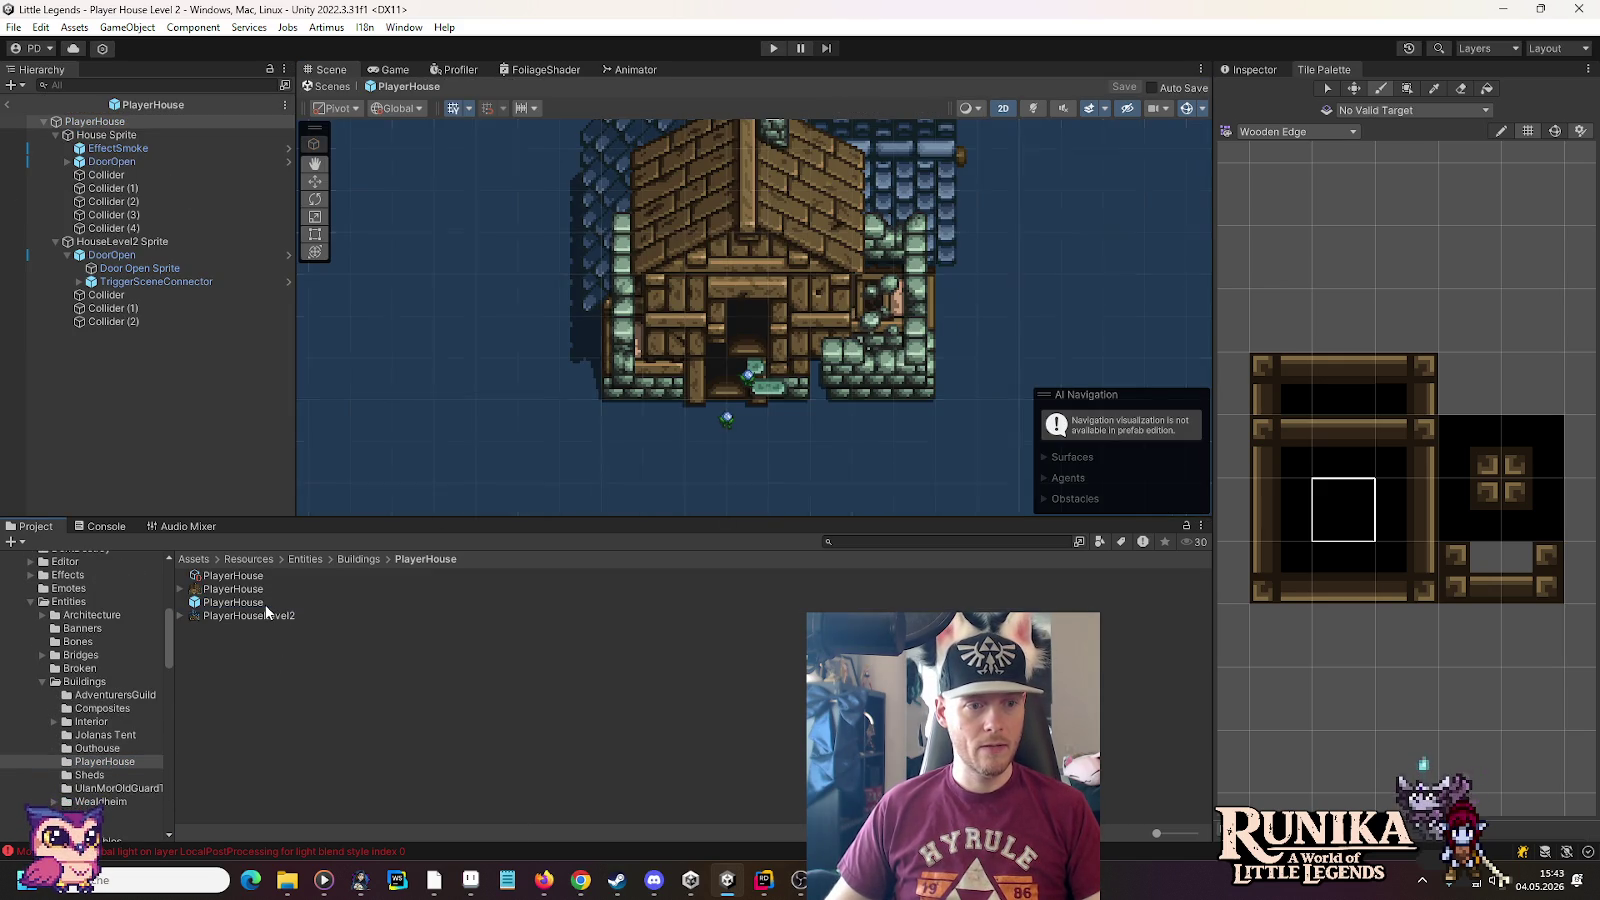
click(155, 281)
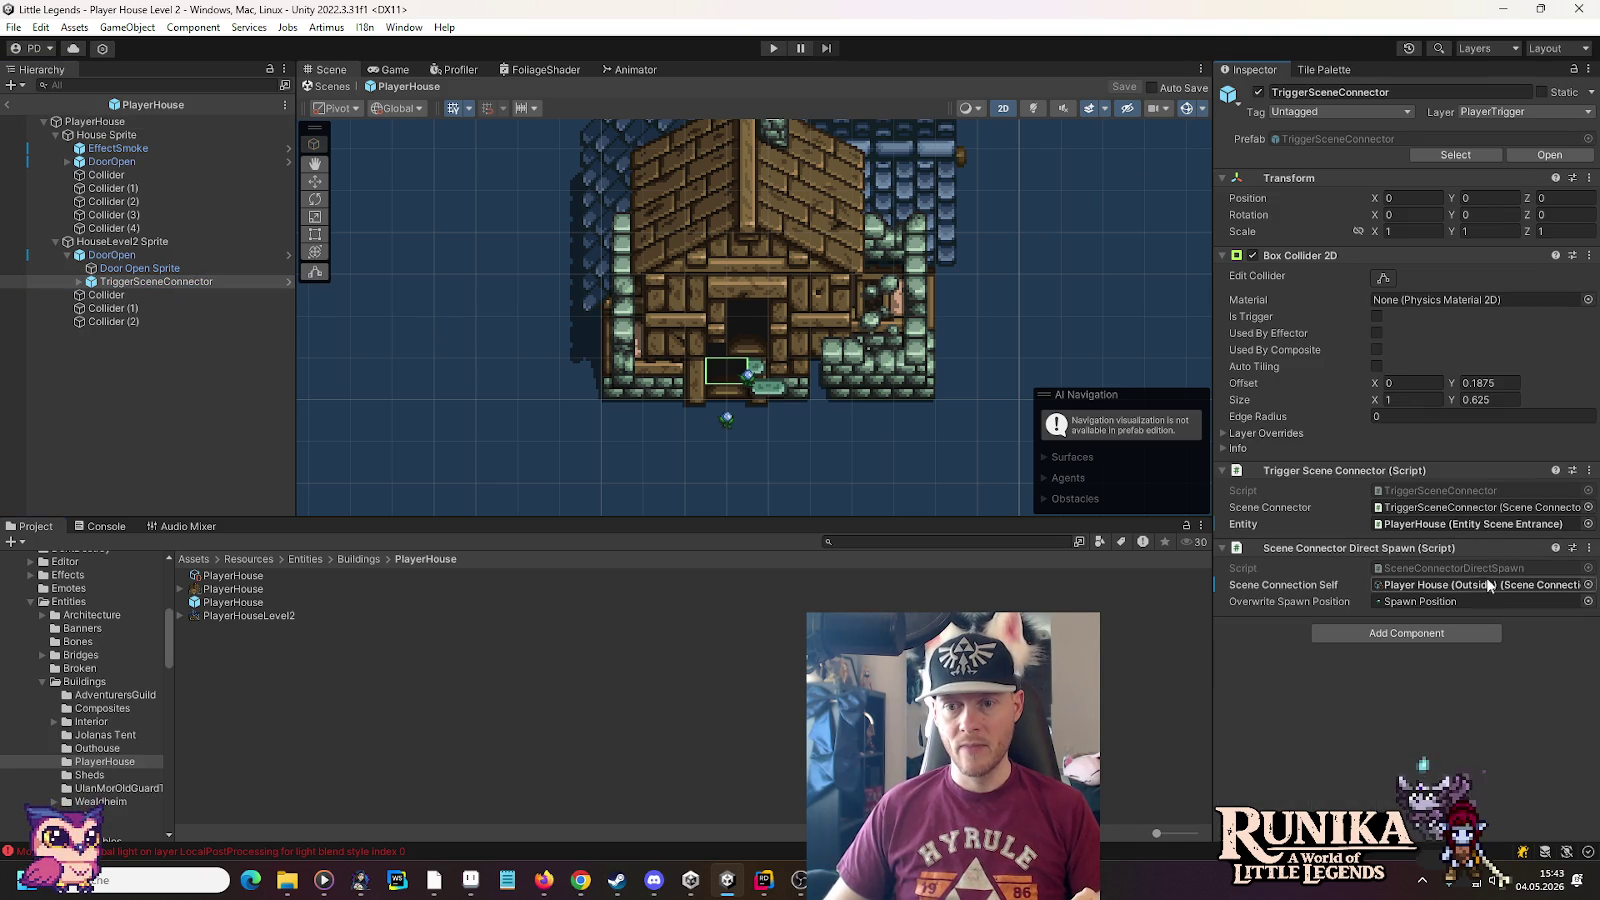
click(1425, 586)
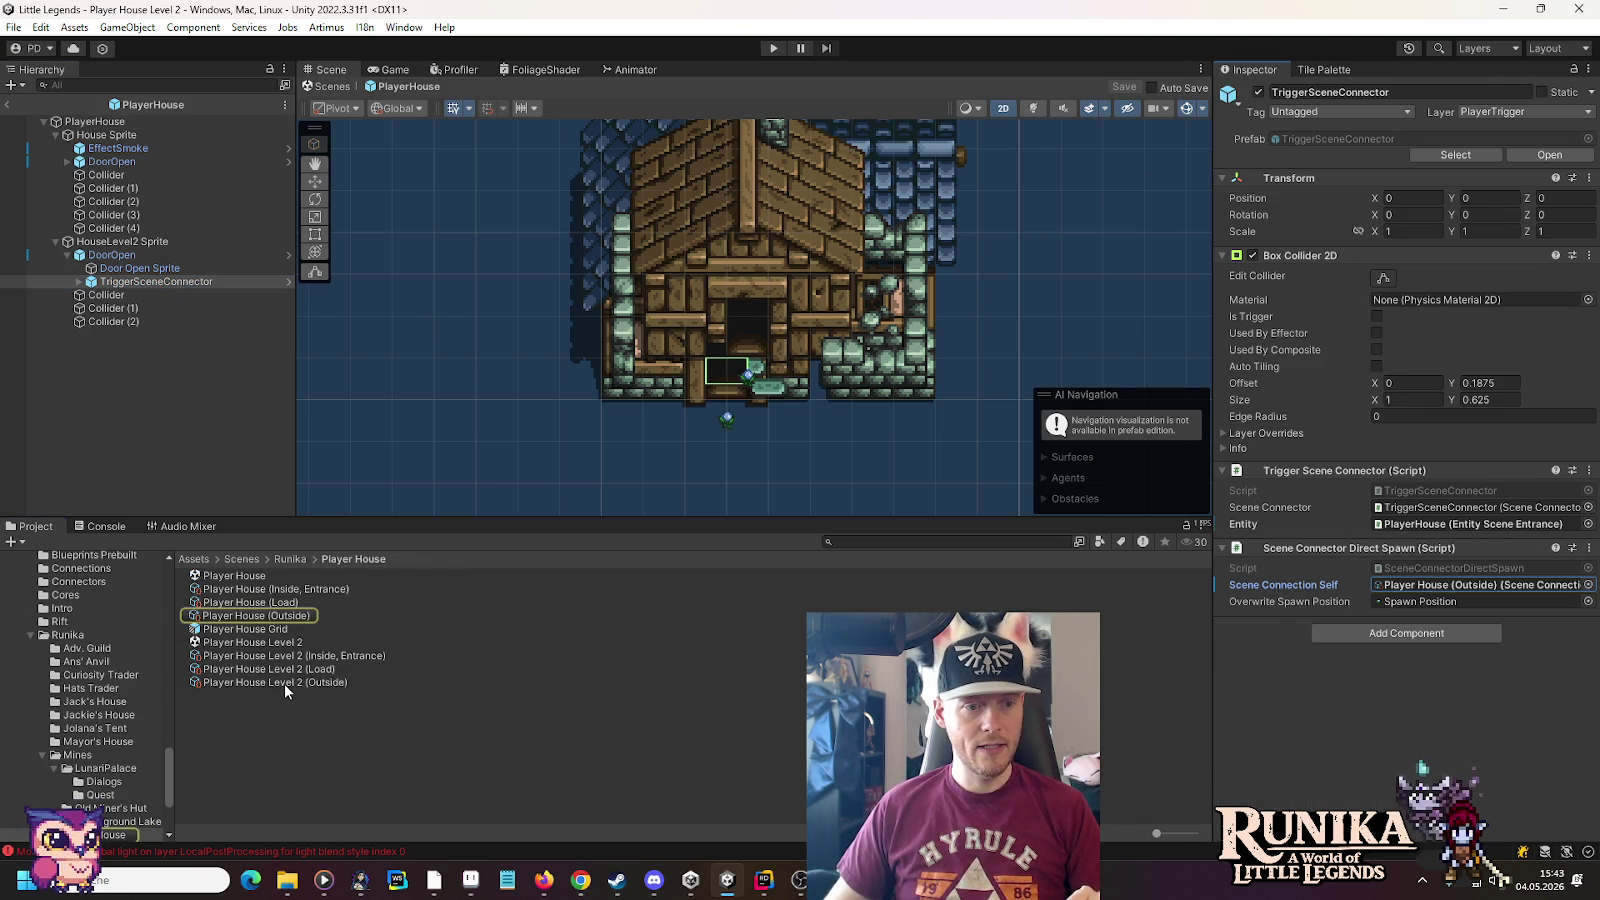
drag(285, 682, 1427, 595)
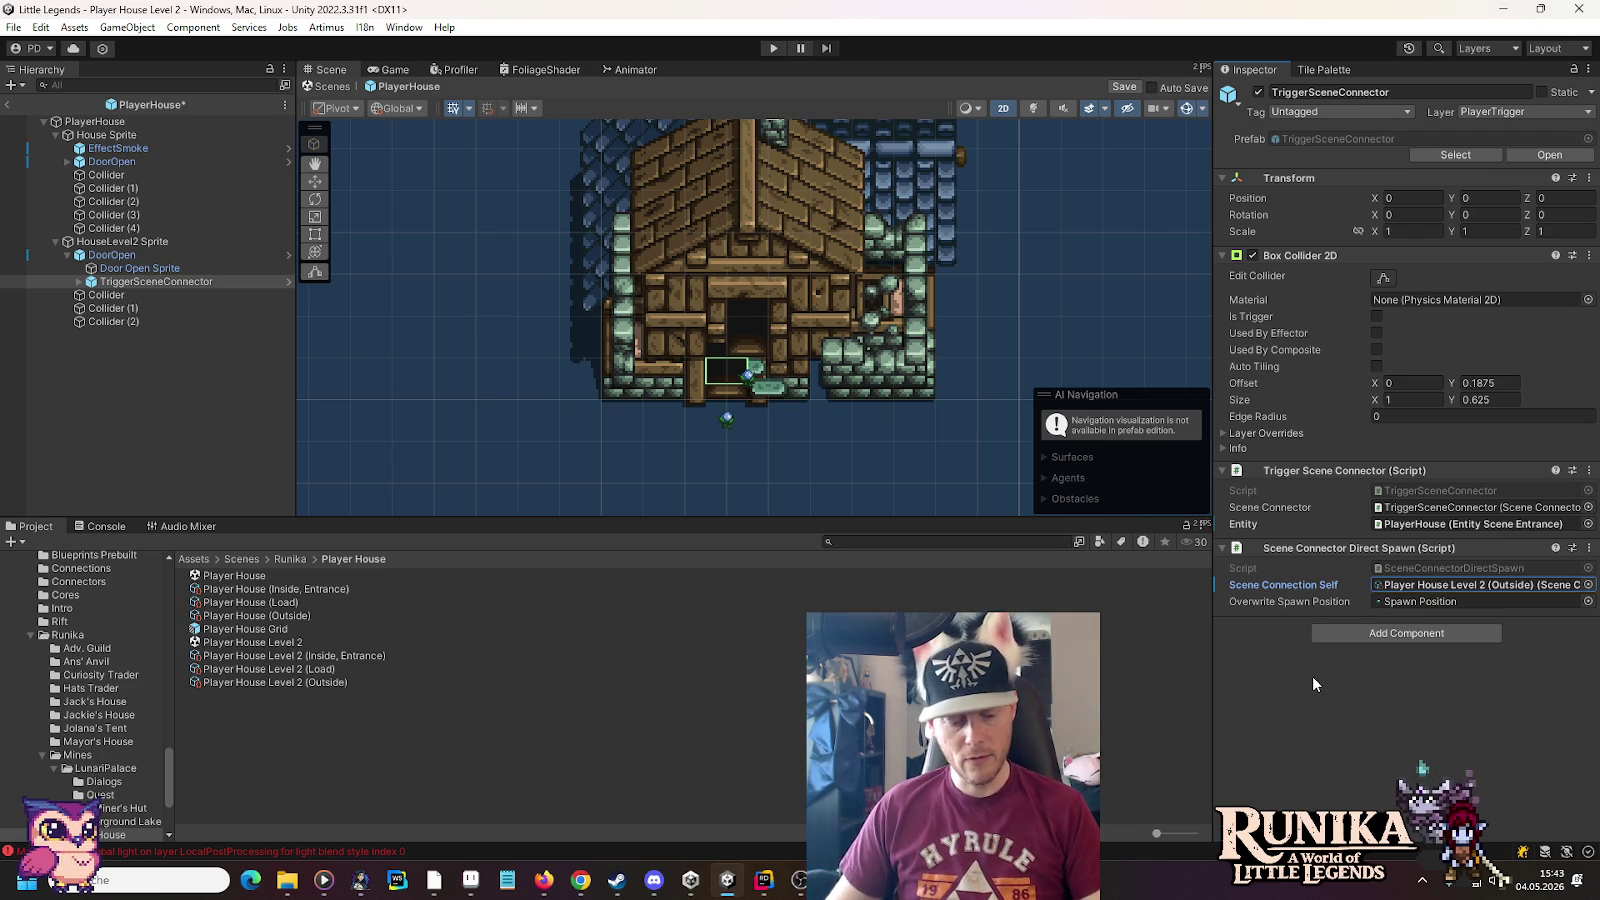
key(ctrl+s)
click(876, 298)
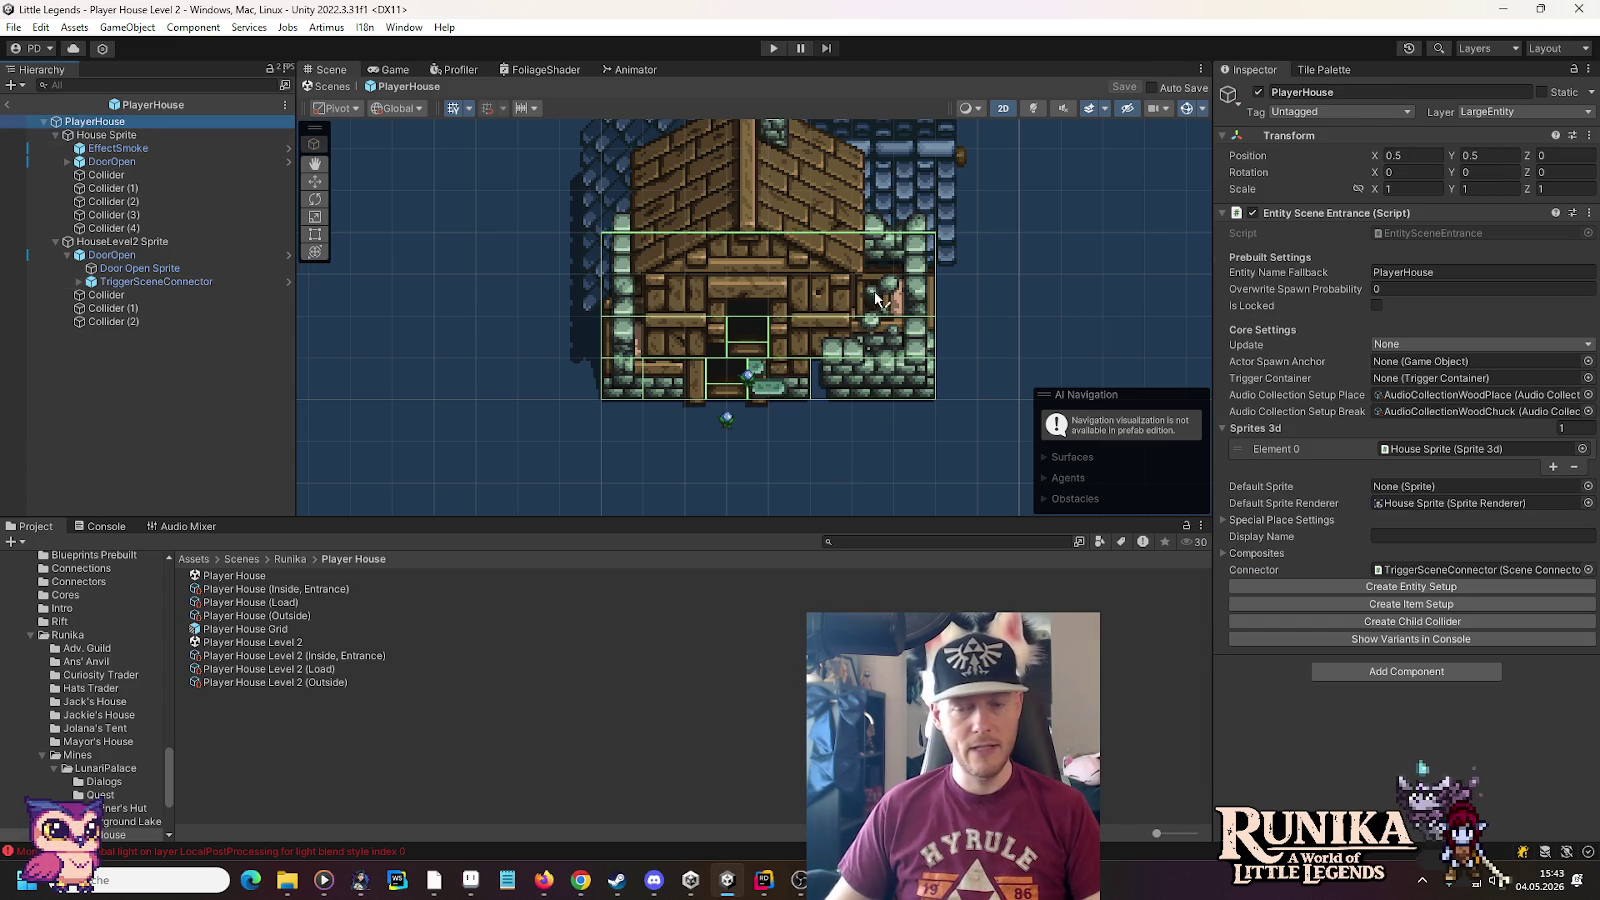
Add a Quest Conditional Game Object to the PlayerHouse root, then remove it again
click(1388, 669)
text(curren)
text(condi)
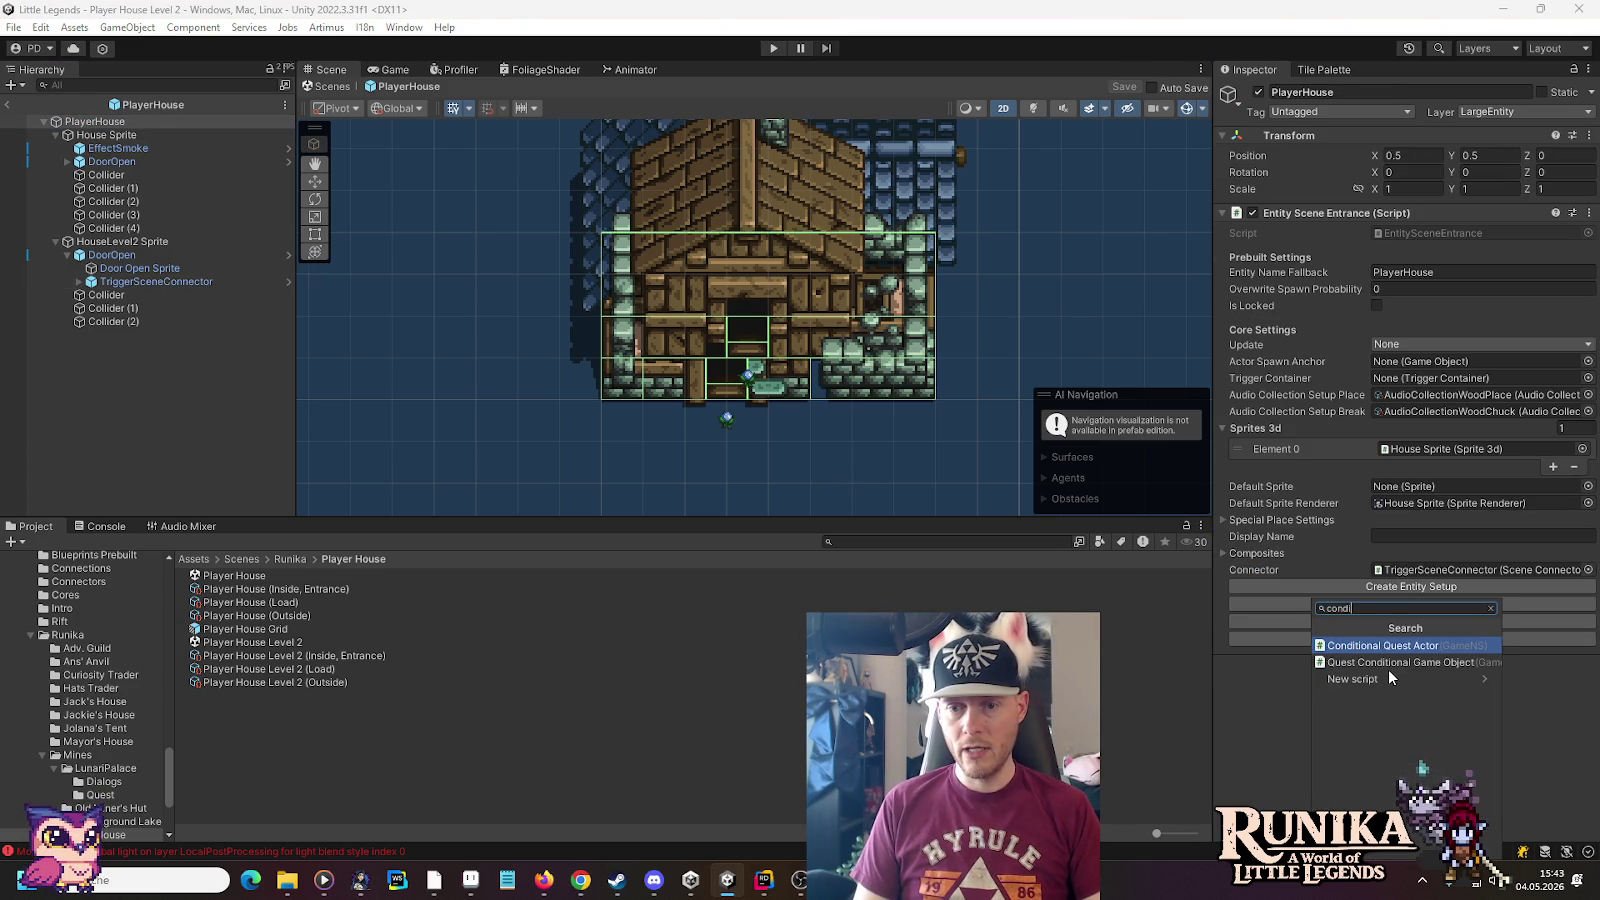
click(1388, 669)
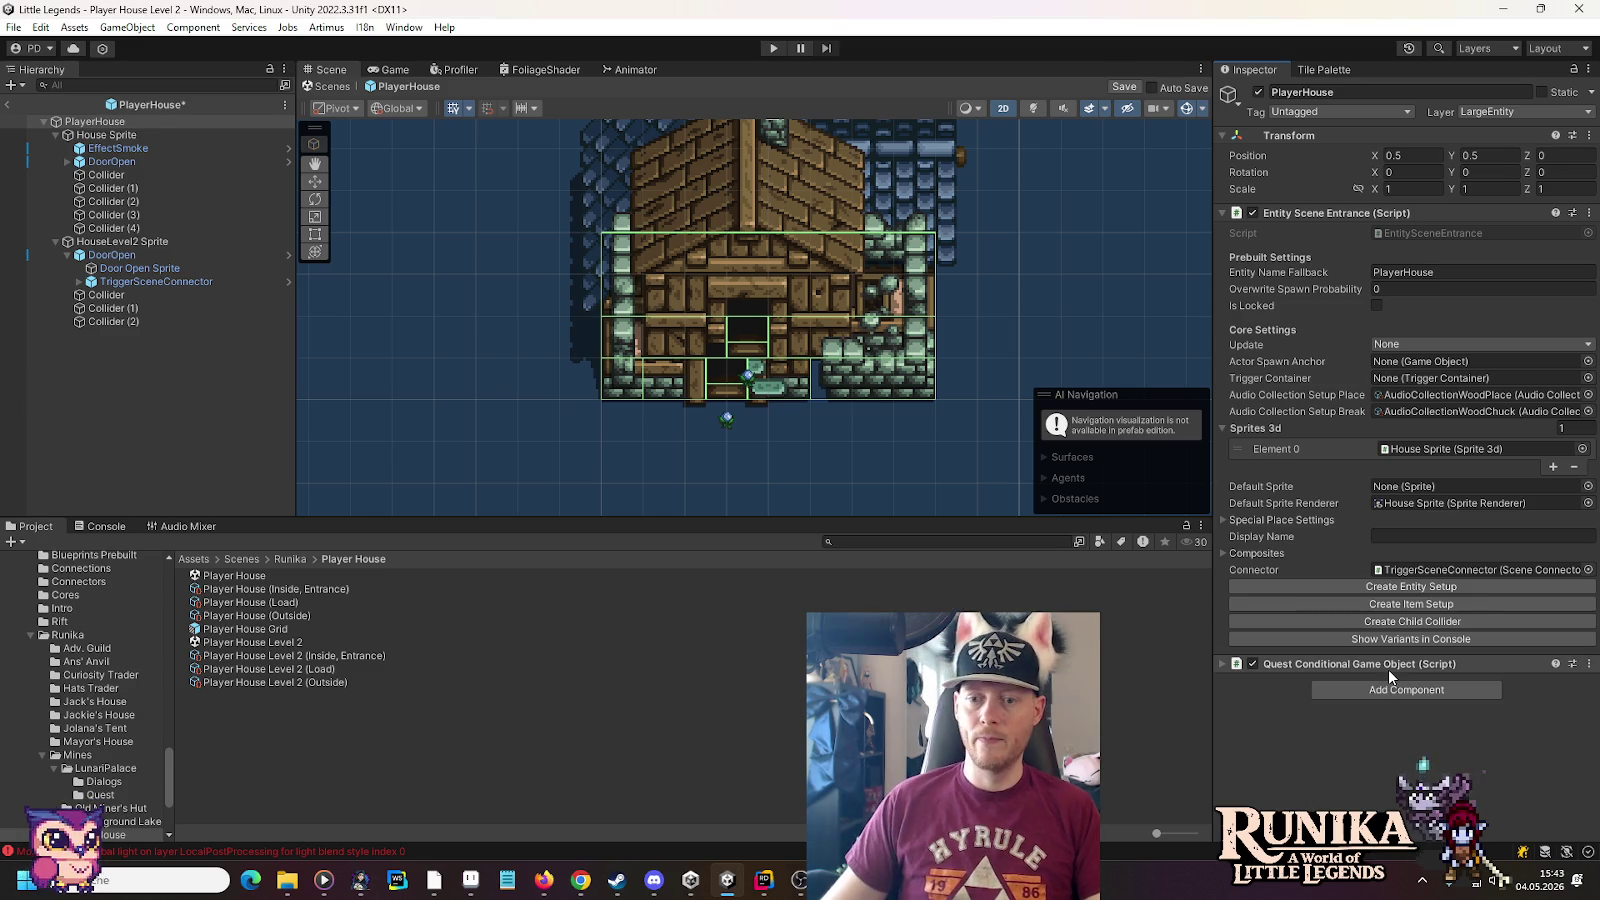
click(1362, 664)
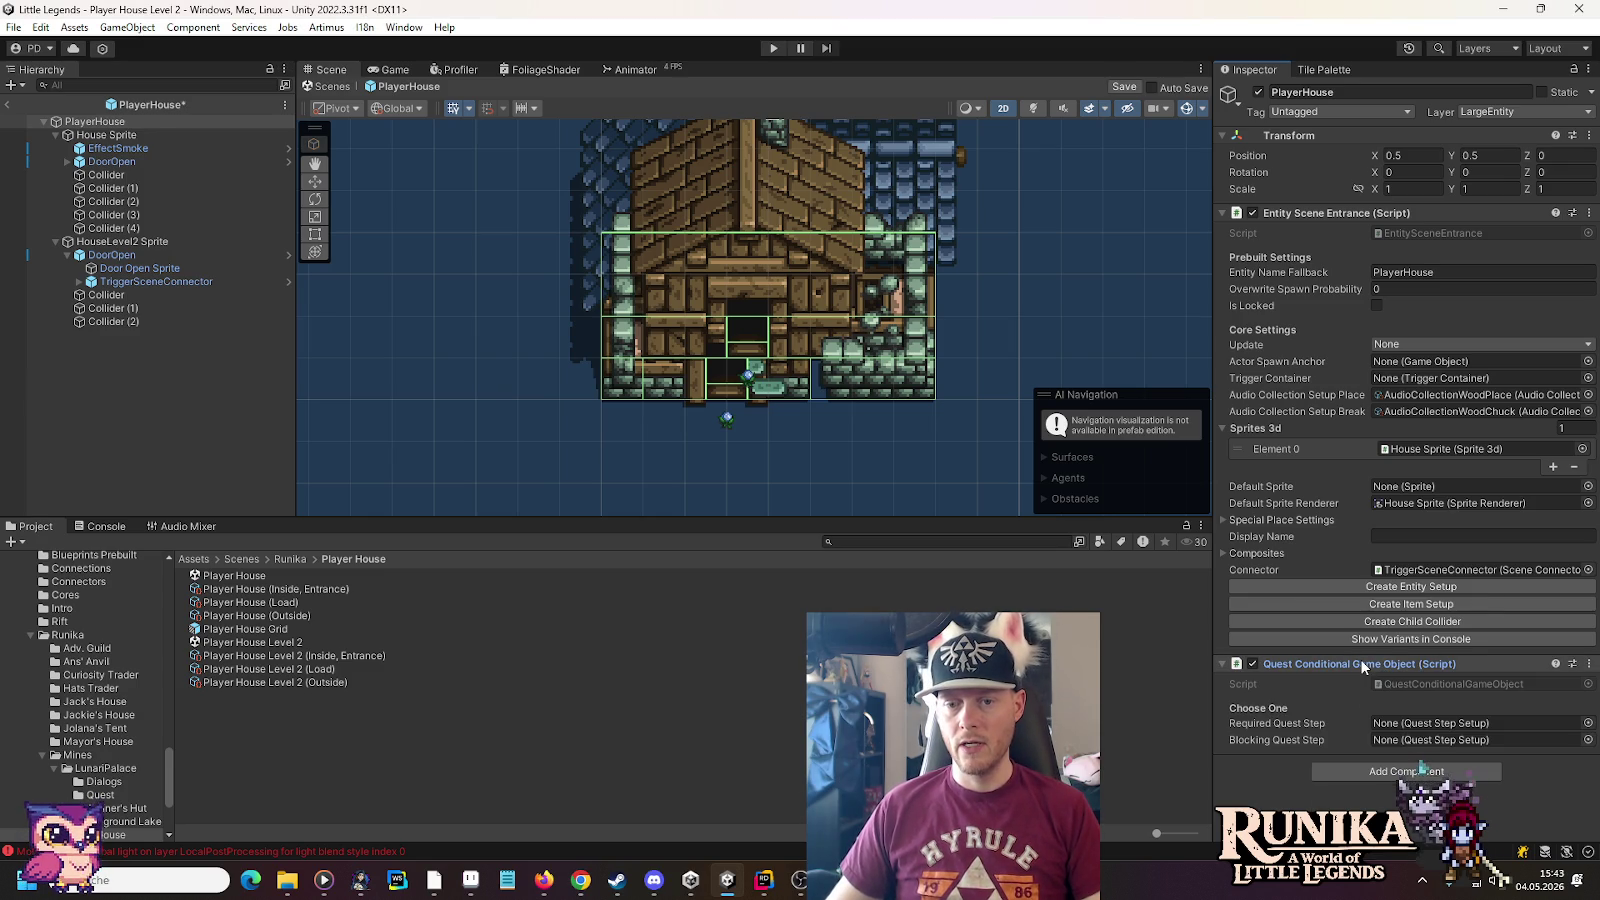
click(1586, 672)
click(1400, 494)
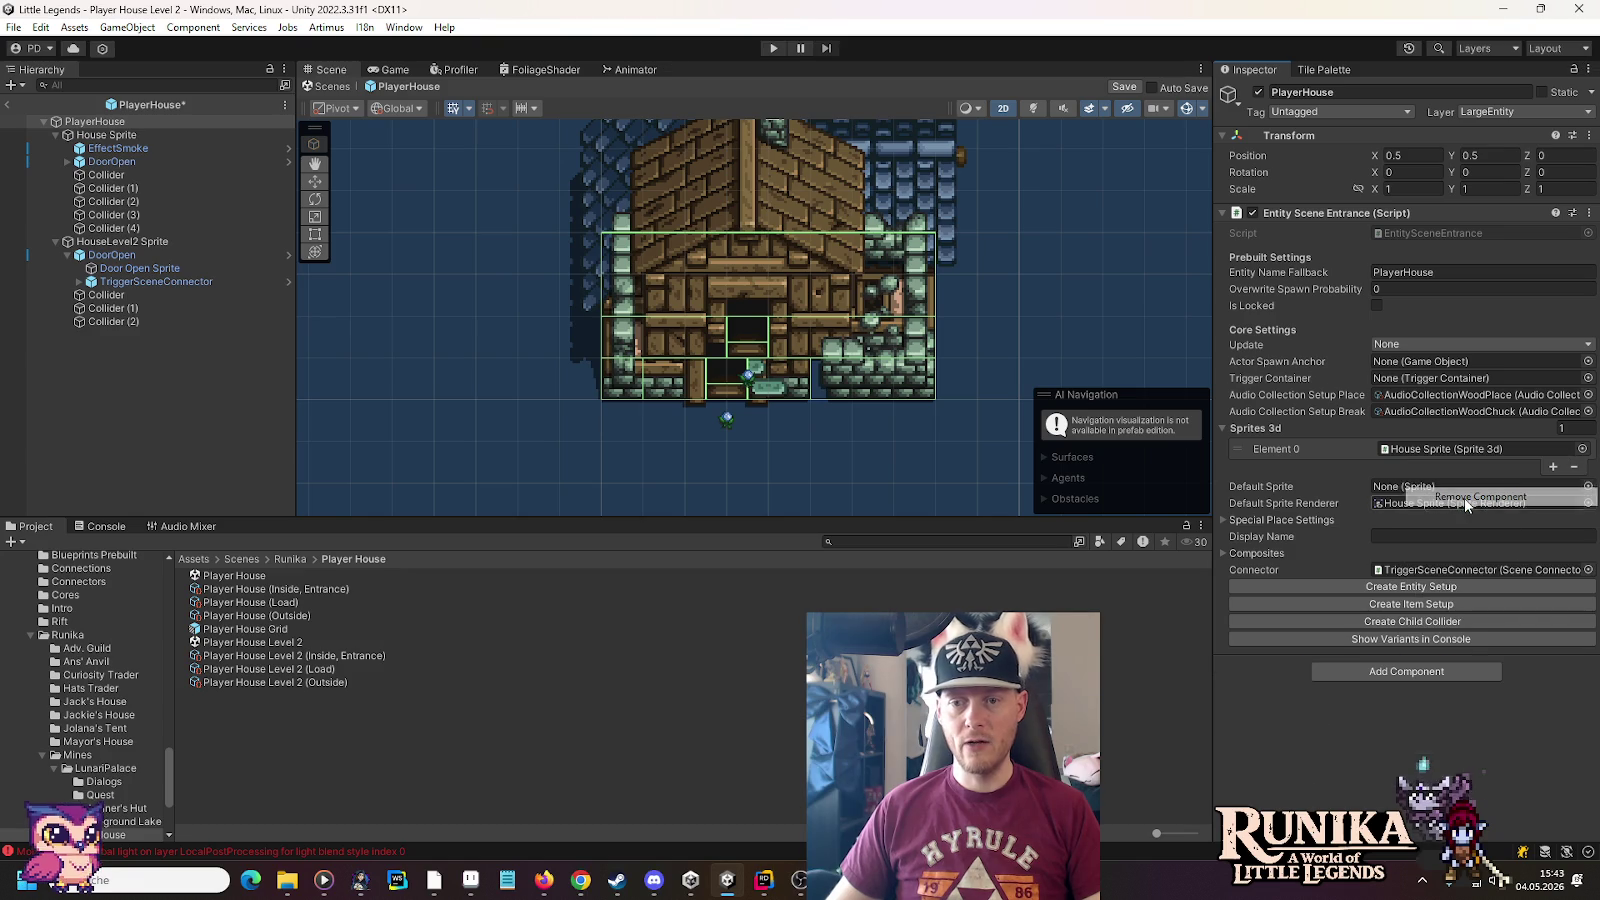
Give House Sprite a Quest Conditional Game Object component
click(145, 134)
click(1407, 747)
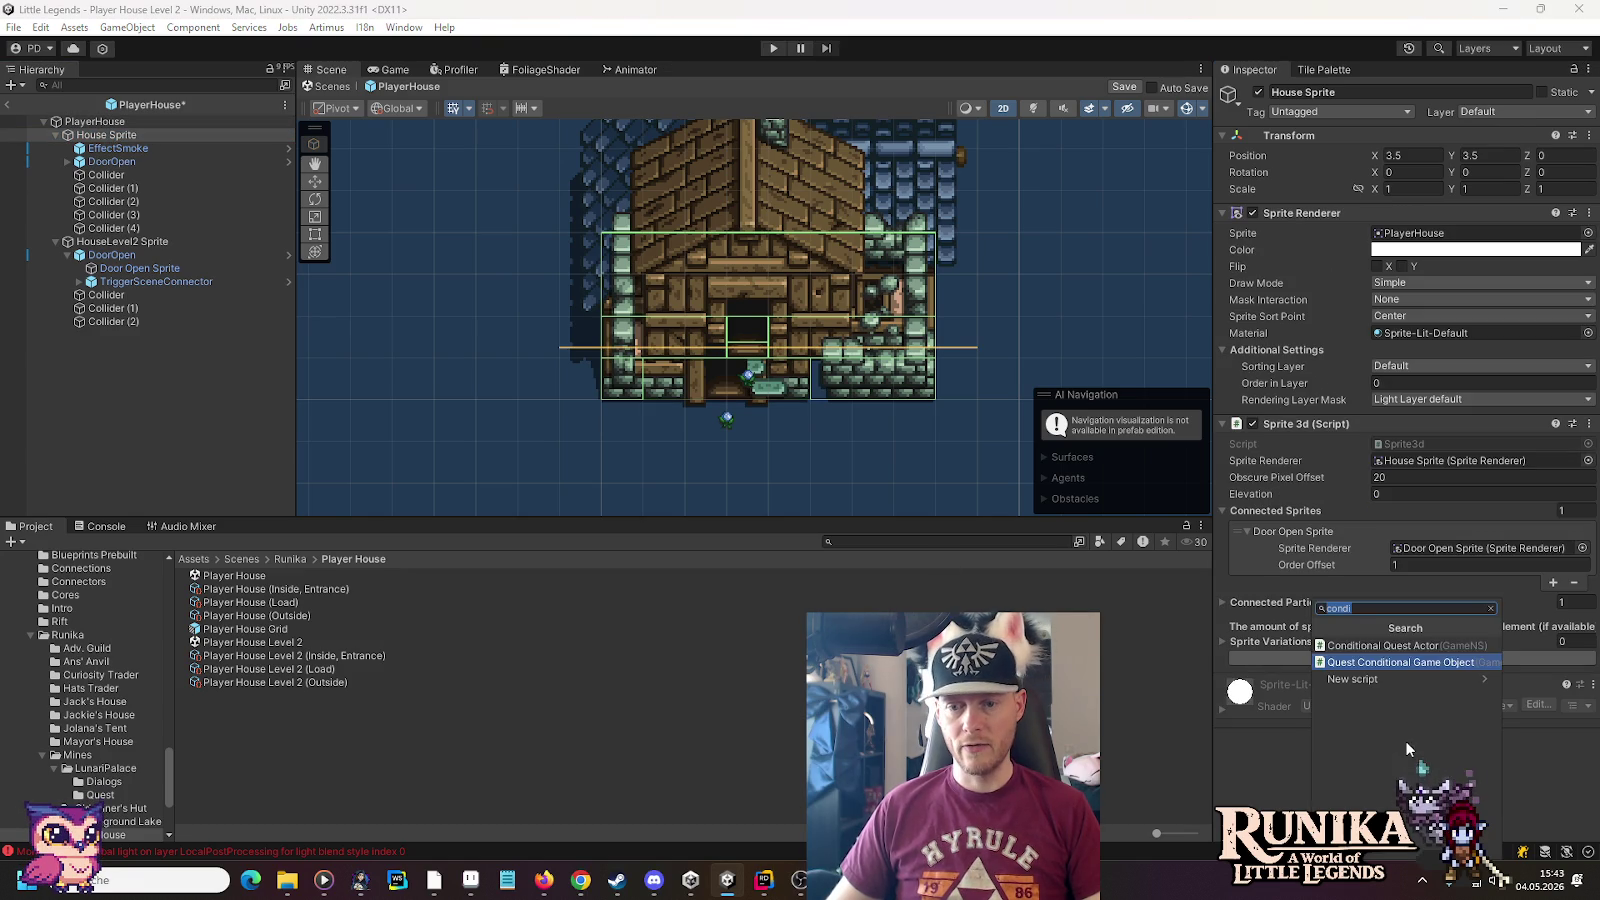
click(1221, 215)
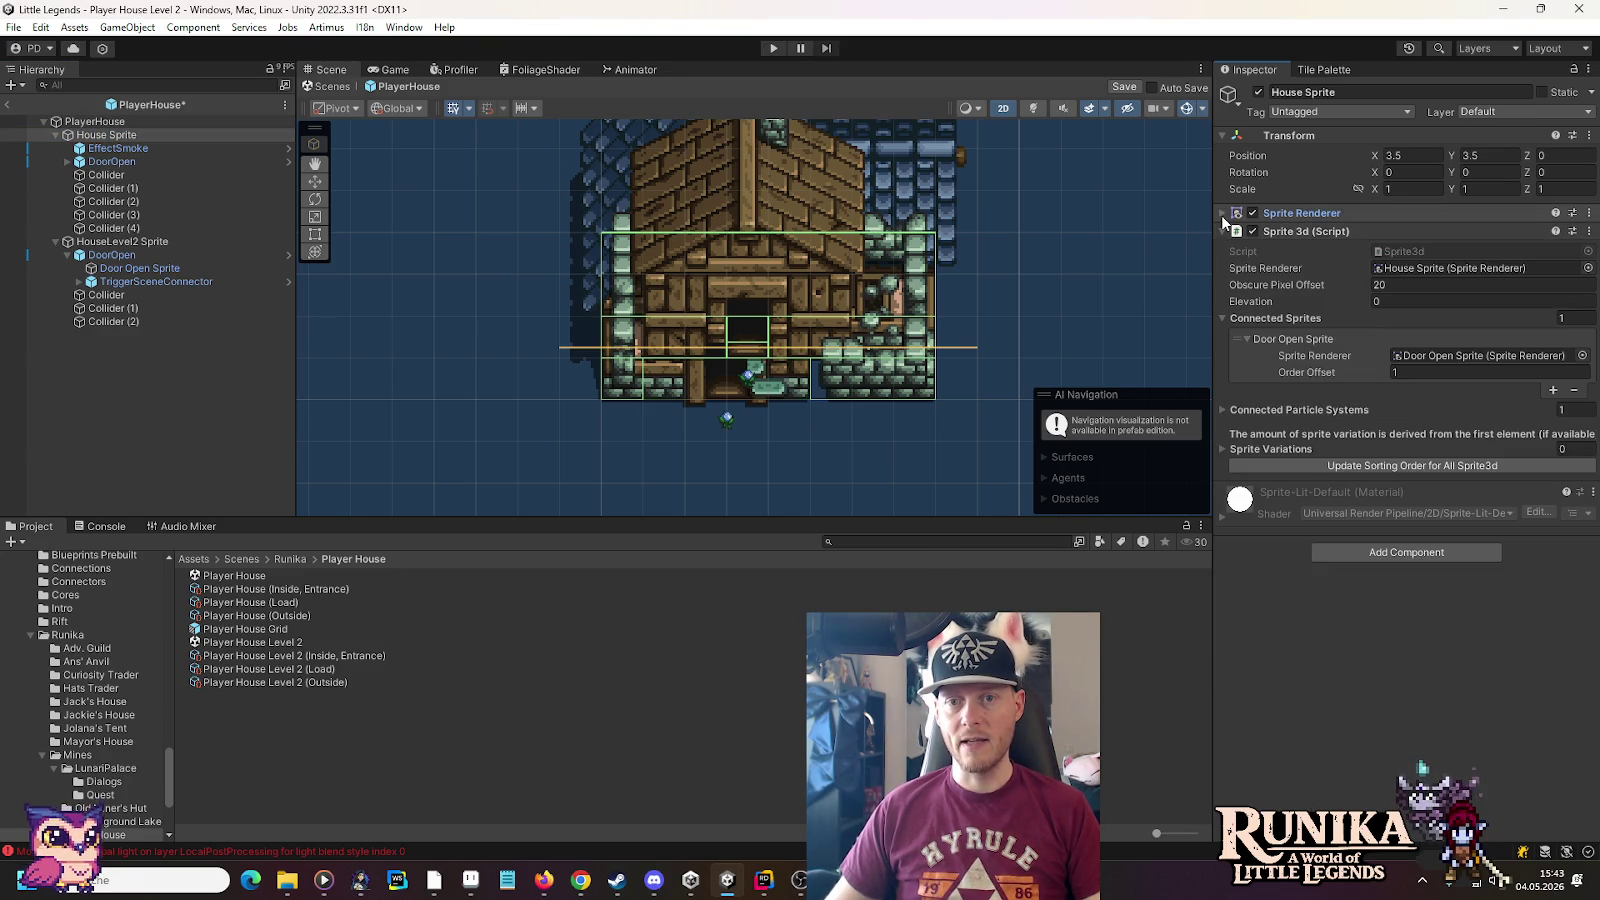
click(1222, 231)
click(1366, 316)
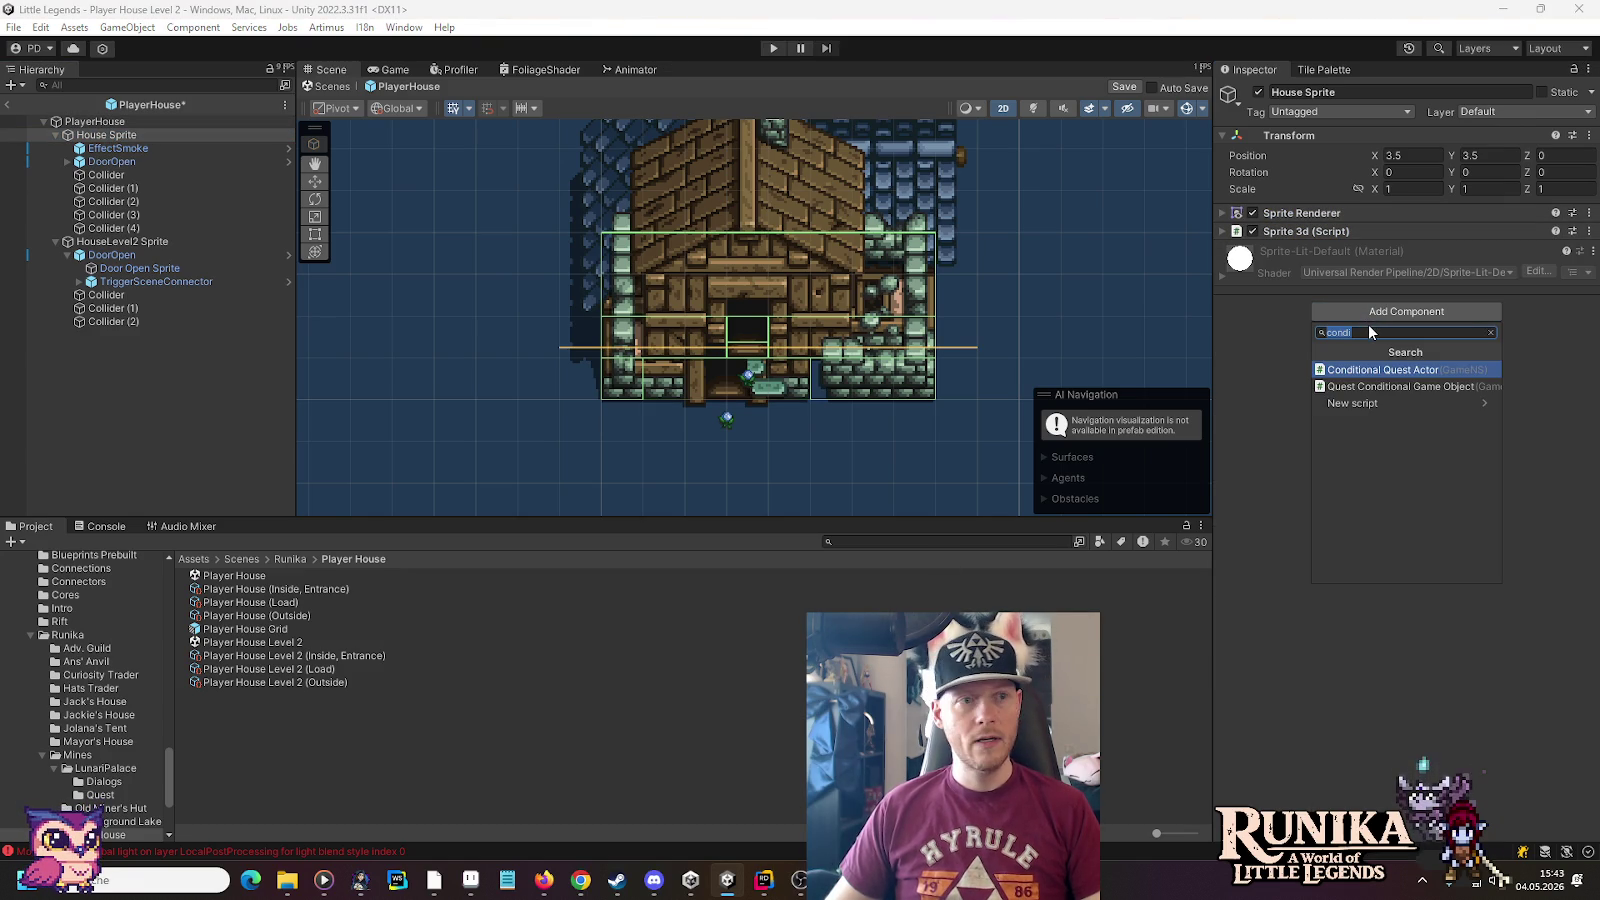
click(1368, 387)
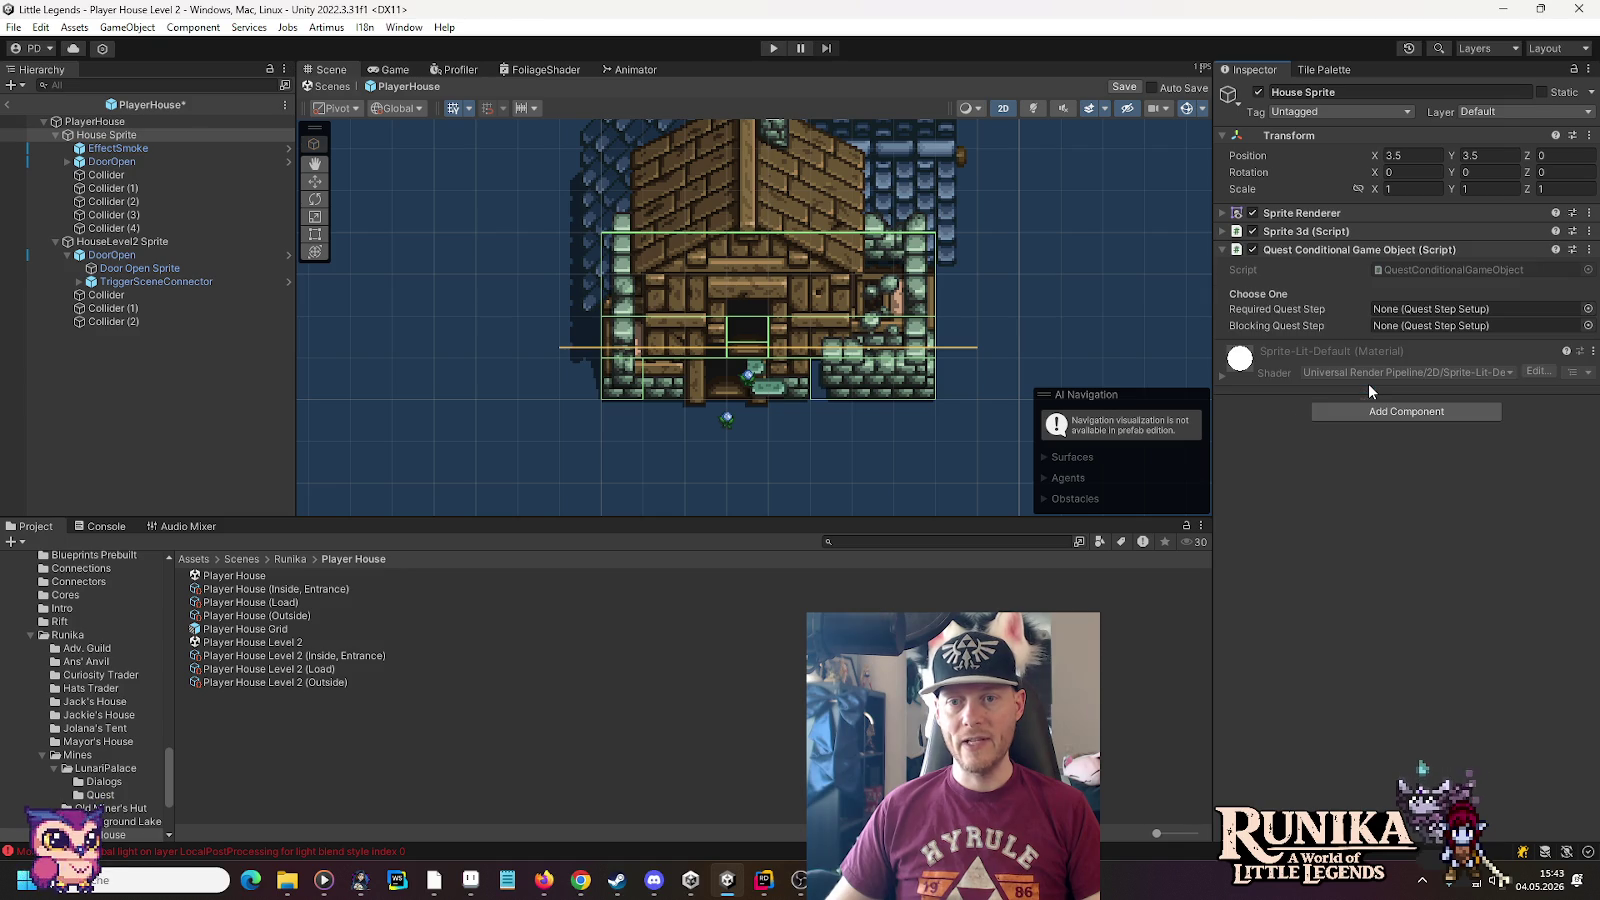
Give HouseLevel2 Sprite a Quest Conditional Game Object component
click(149, 241)
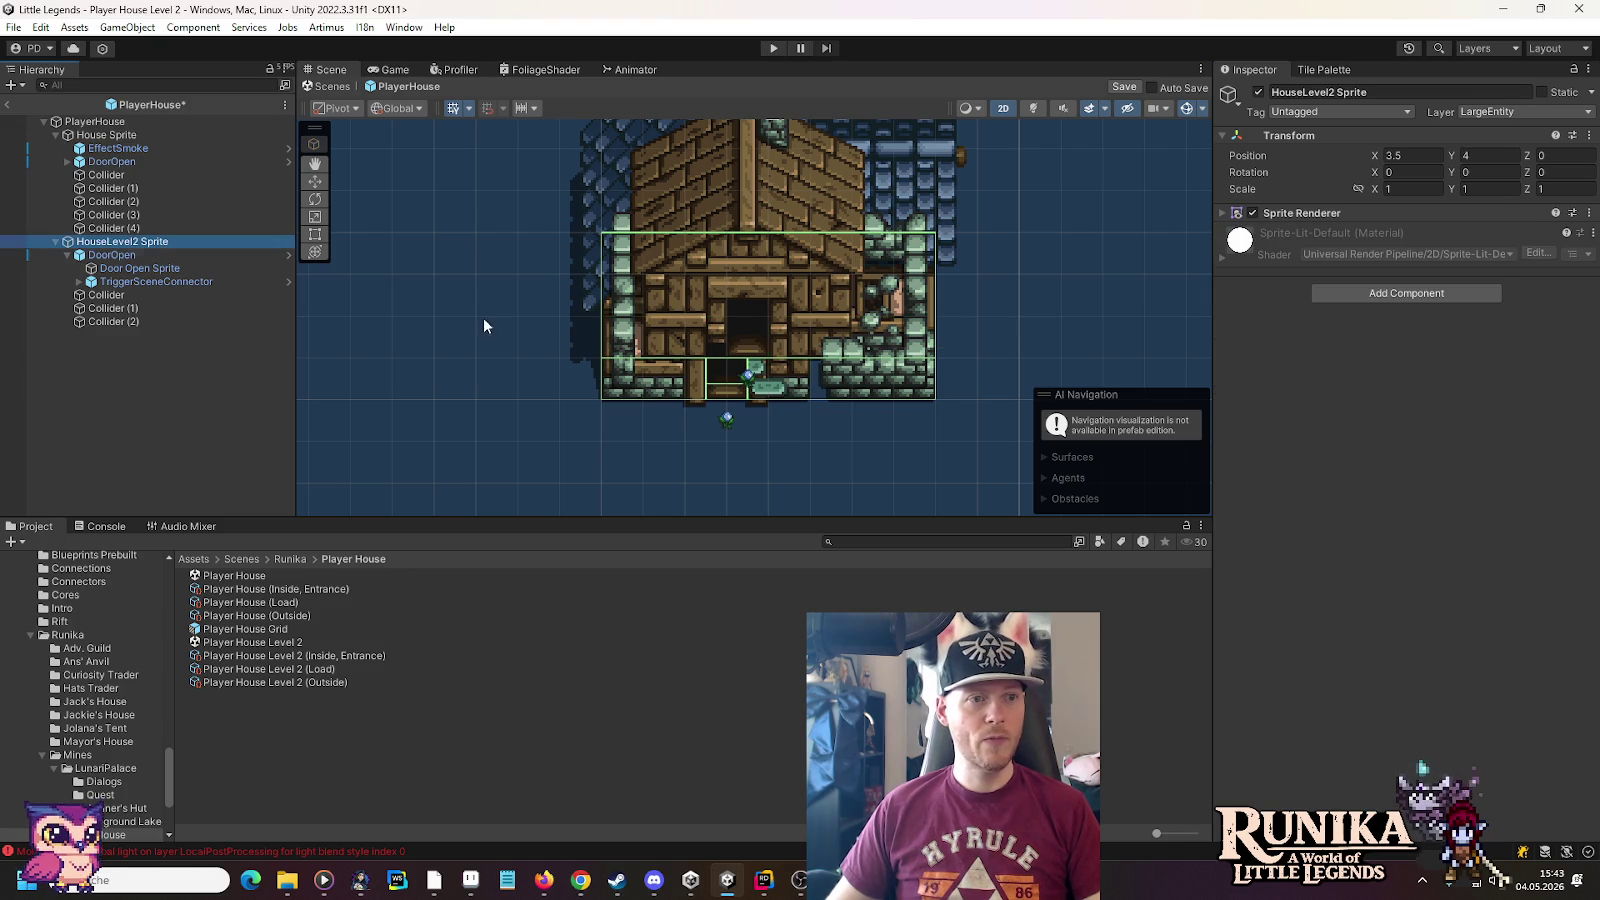
click(1374, 296)
click(1392, 364)
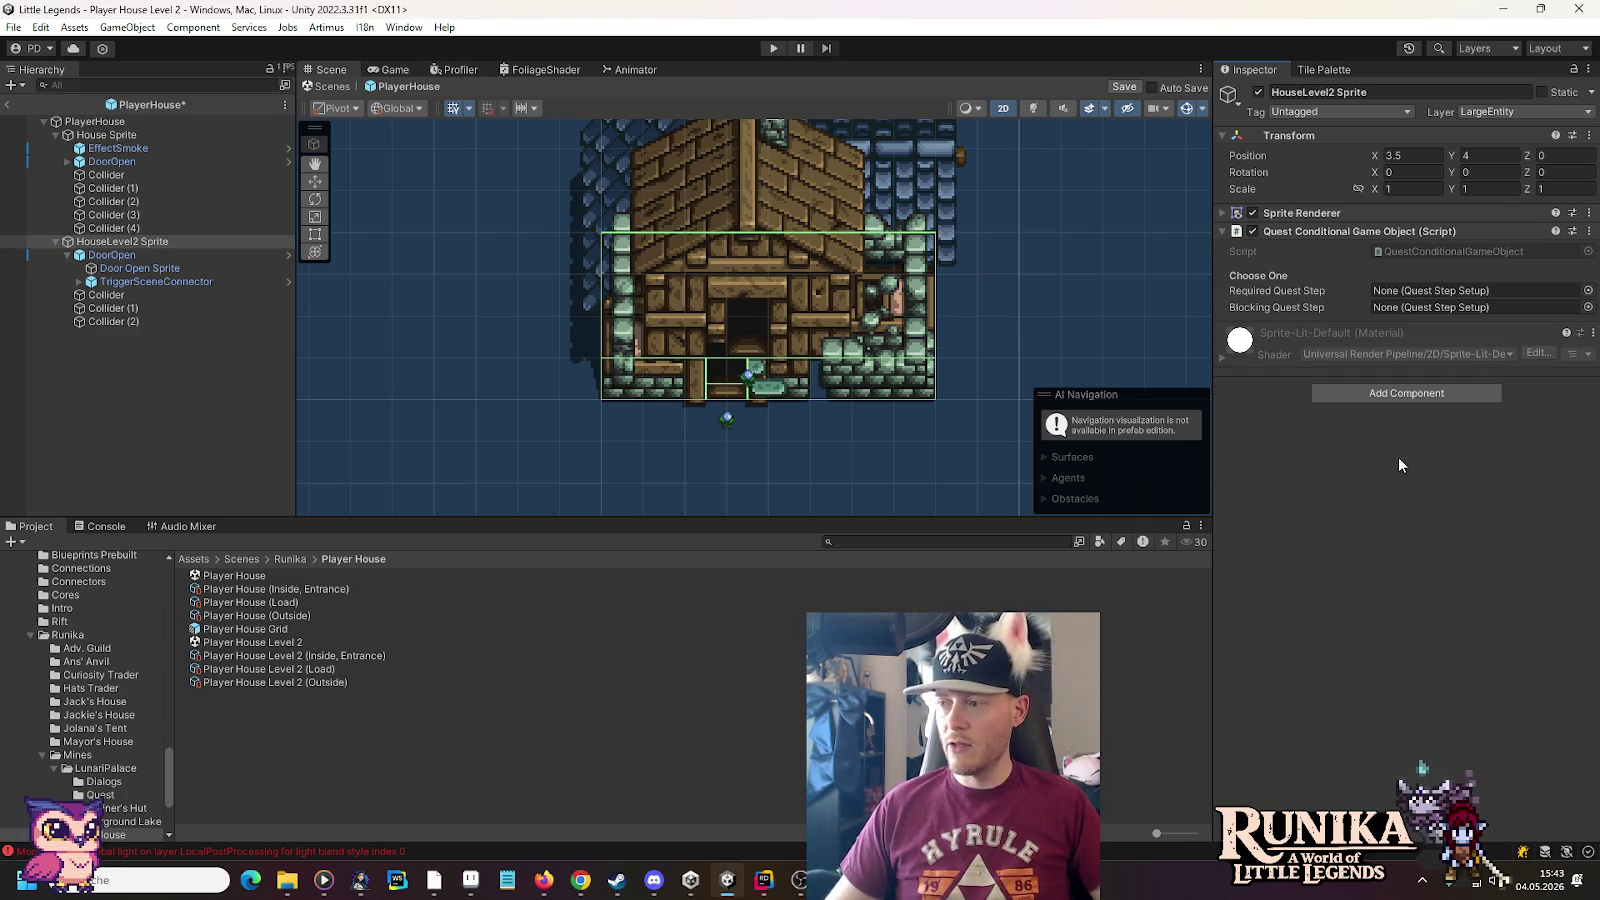
scroll(94, 718, down, 2)
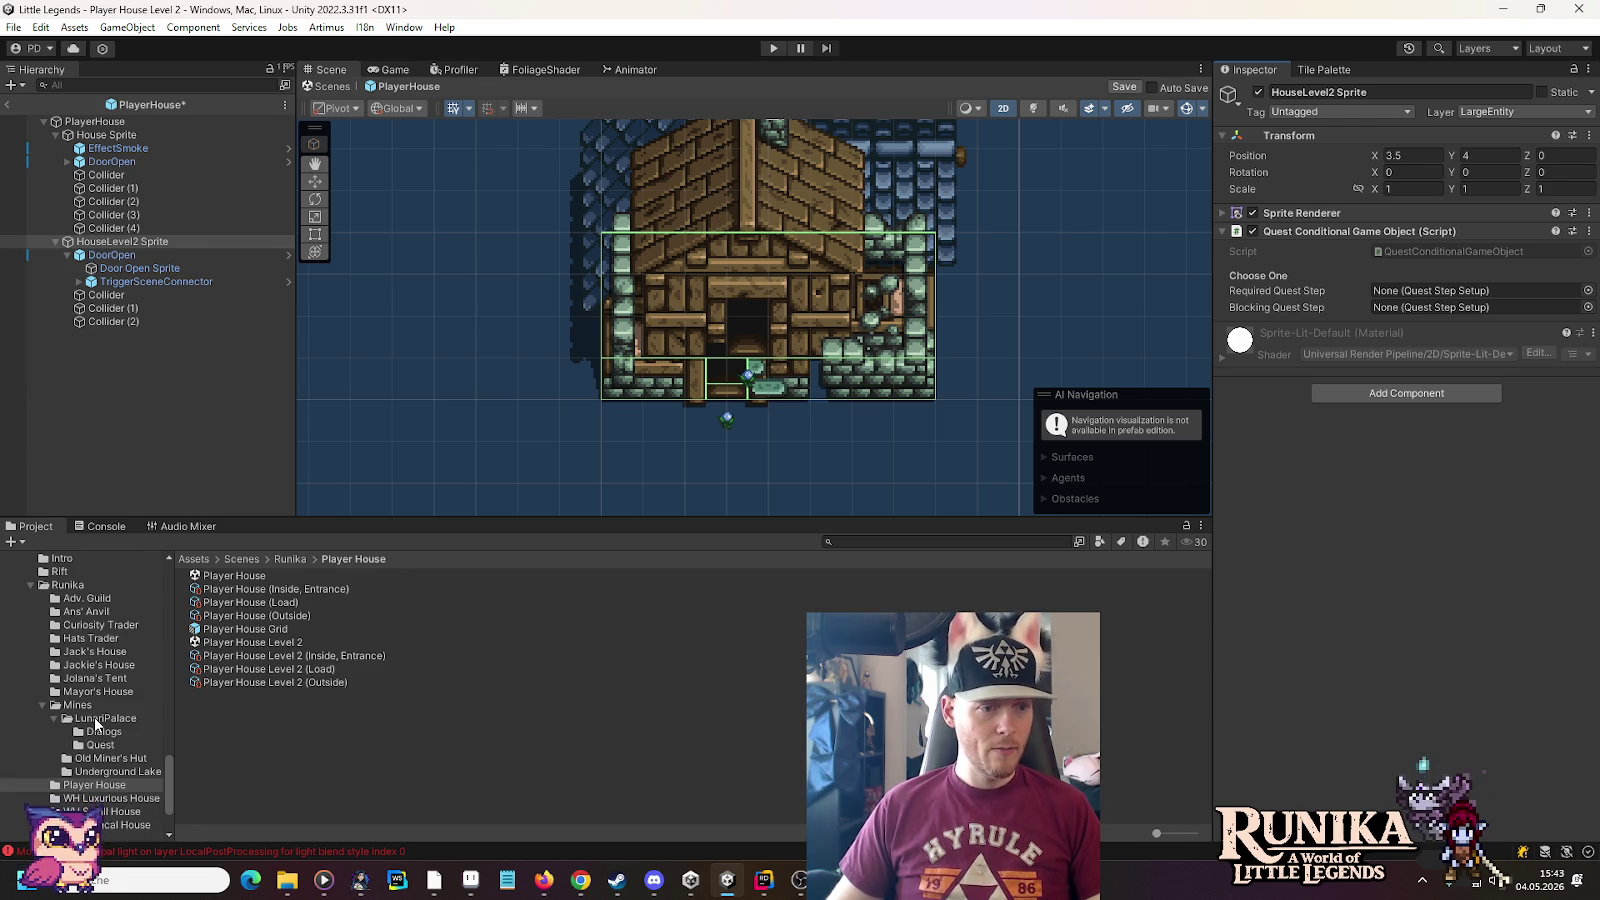
Browse to Resources/Actors/Wealdheim/OCarpenter and select Christoff QuestStep Met (Quest Id 22001)
click(89, 668)
scroll(90, 675, up, 15)
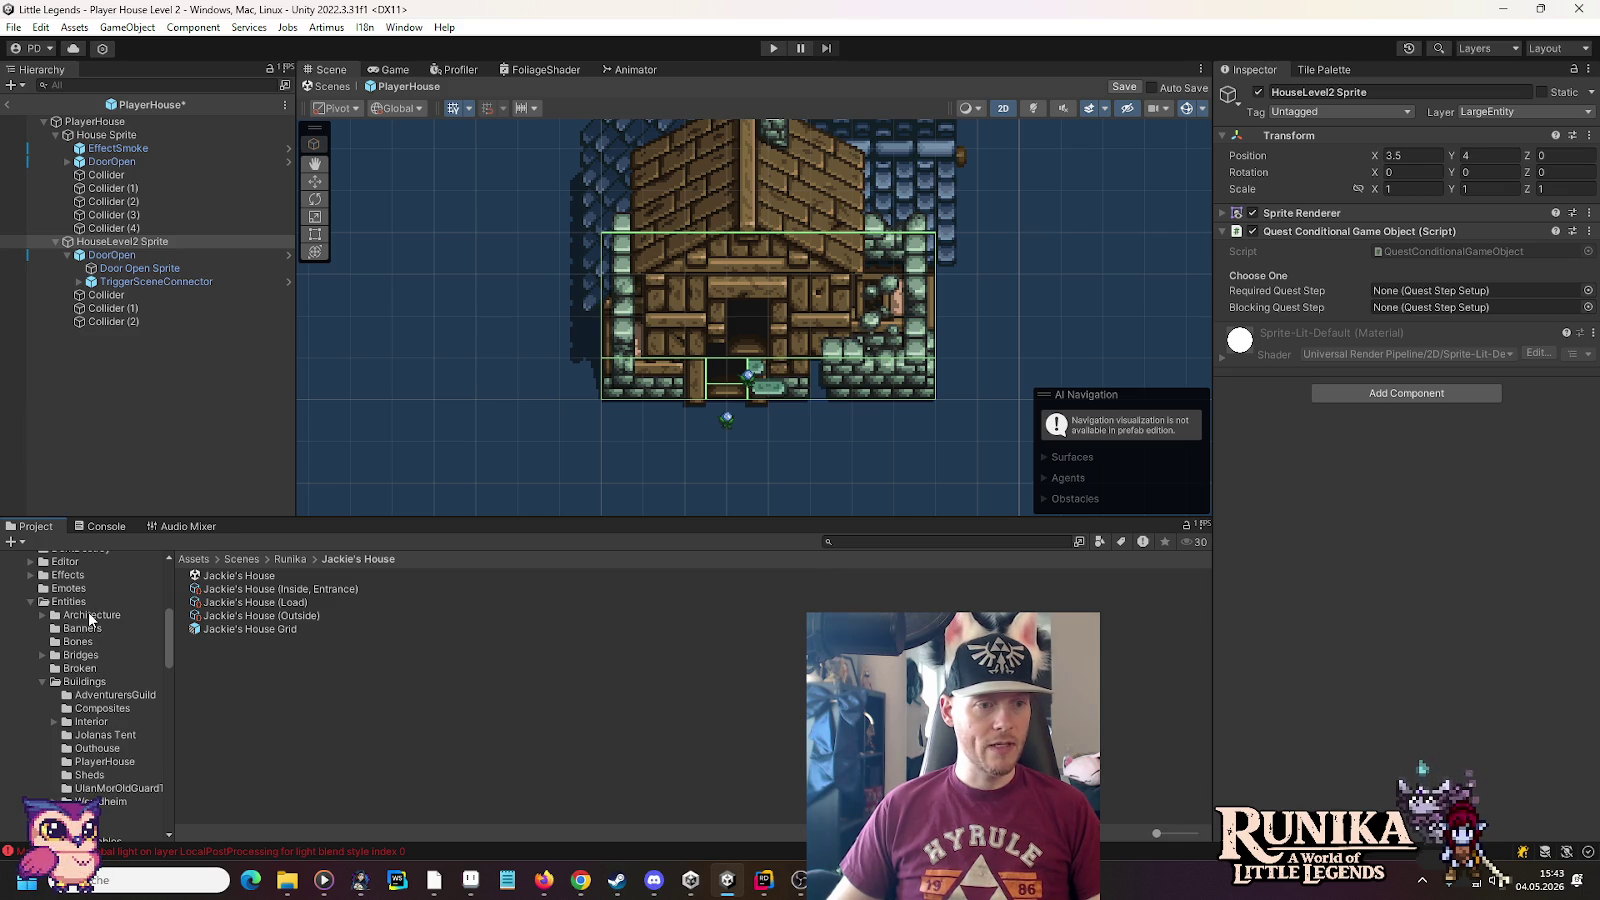
scroll(85, 700, down, 2)
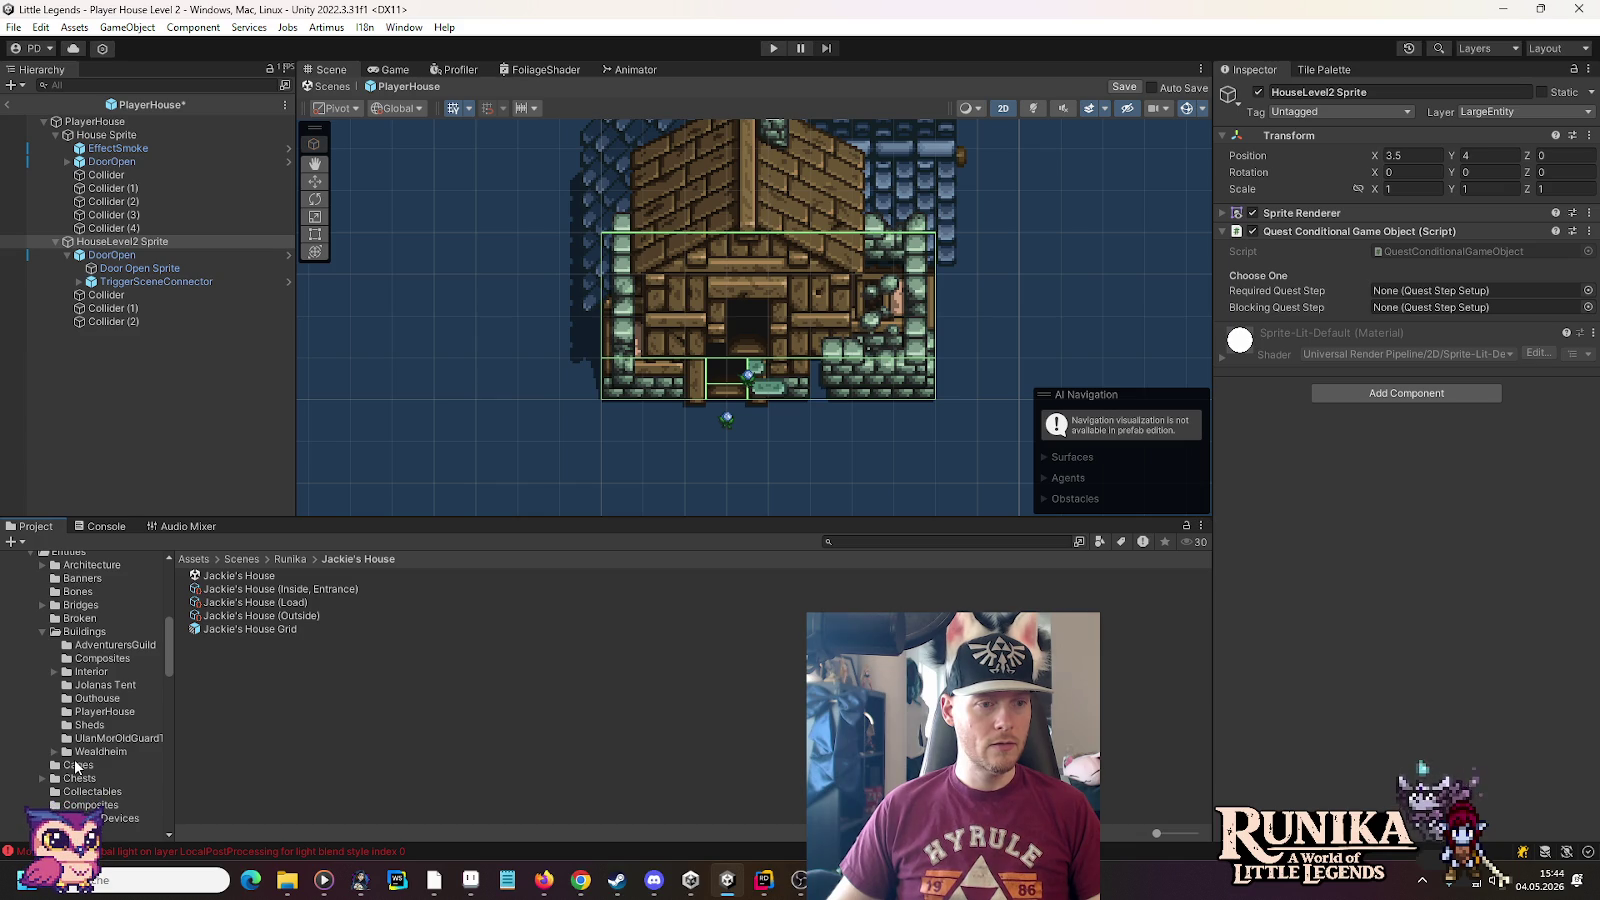
scroll(62, 647, up, 3)
scroll(62, 647, up, 3)
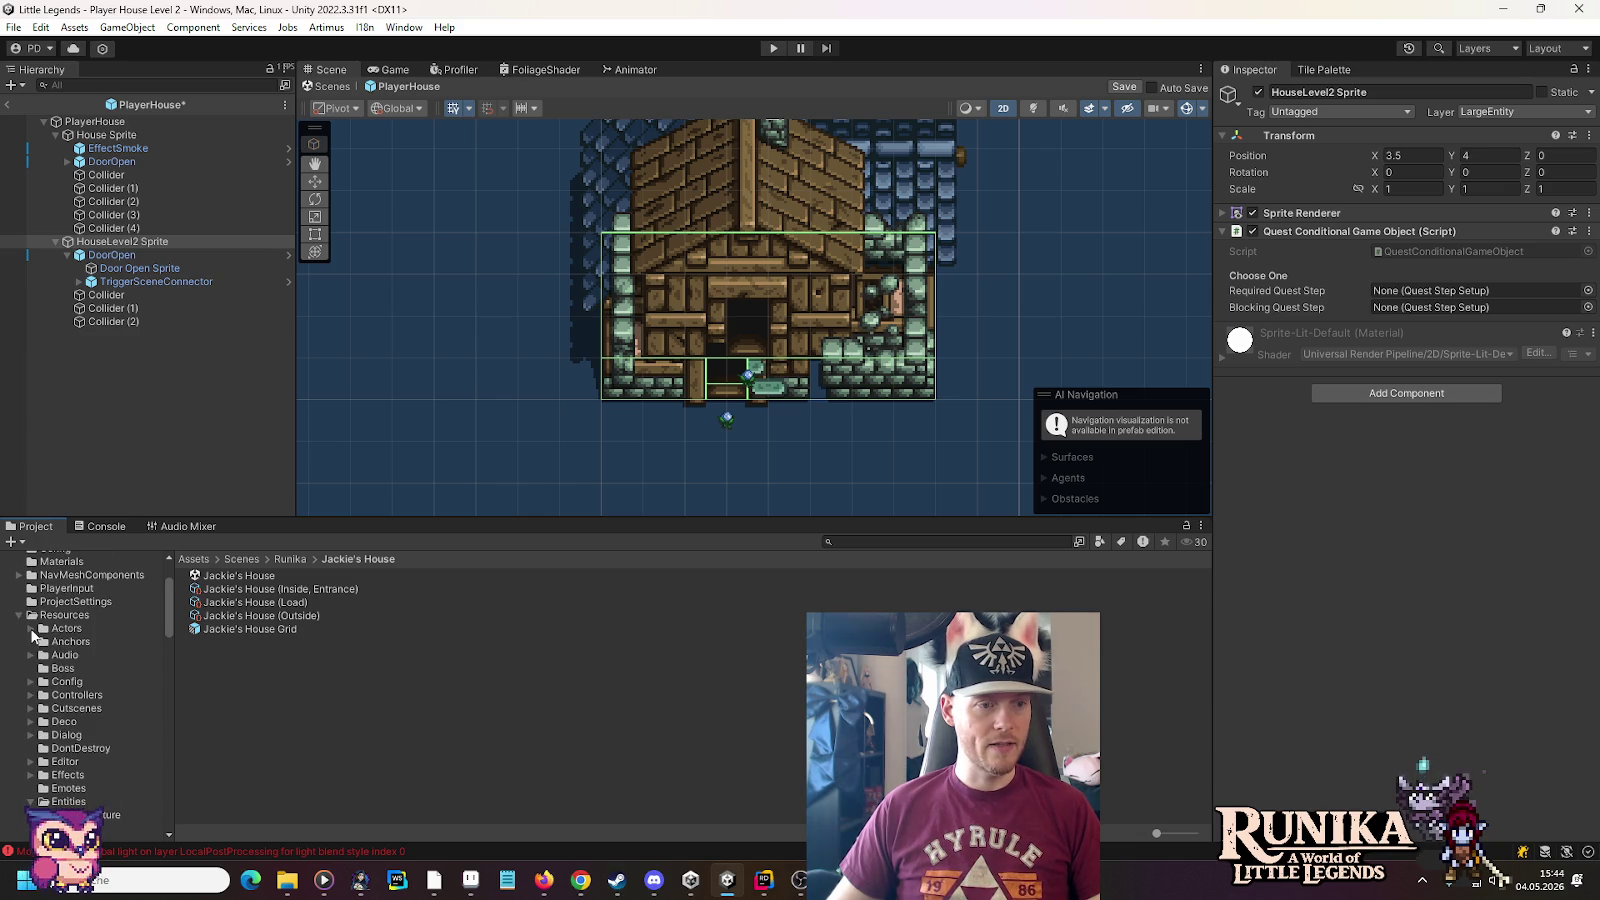
scroll(64, 700, down, 10)
scroll(66, 738, down, 3)
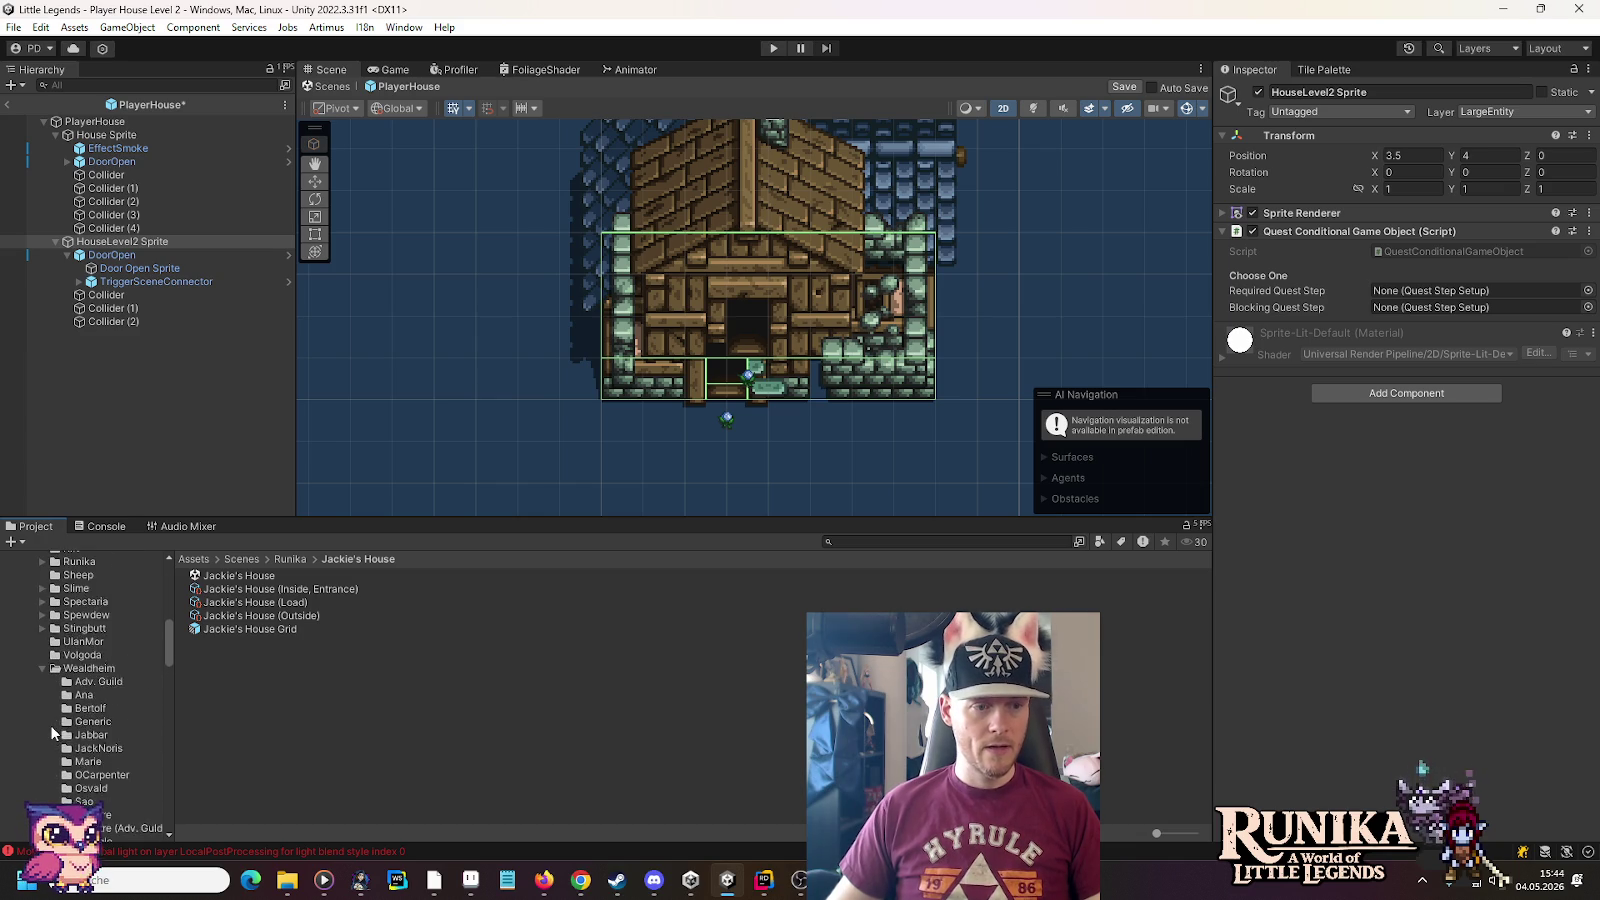
click(100, 725)
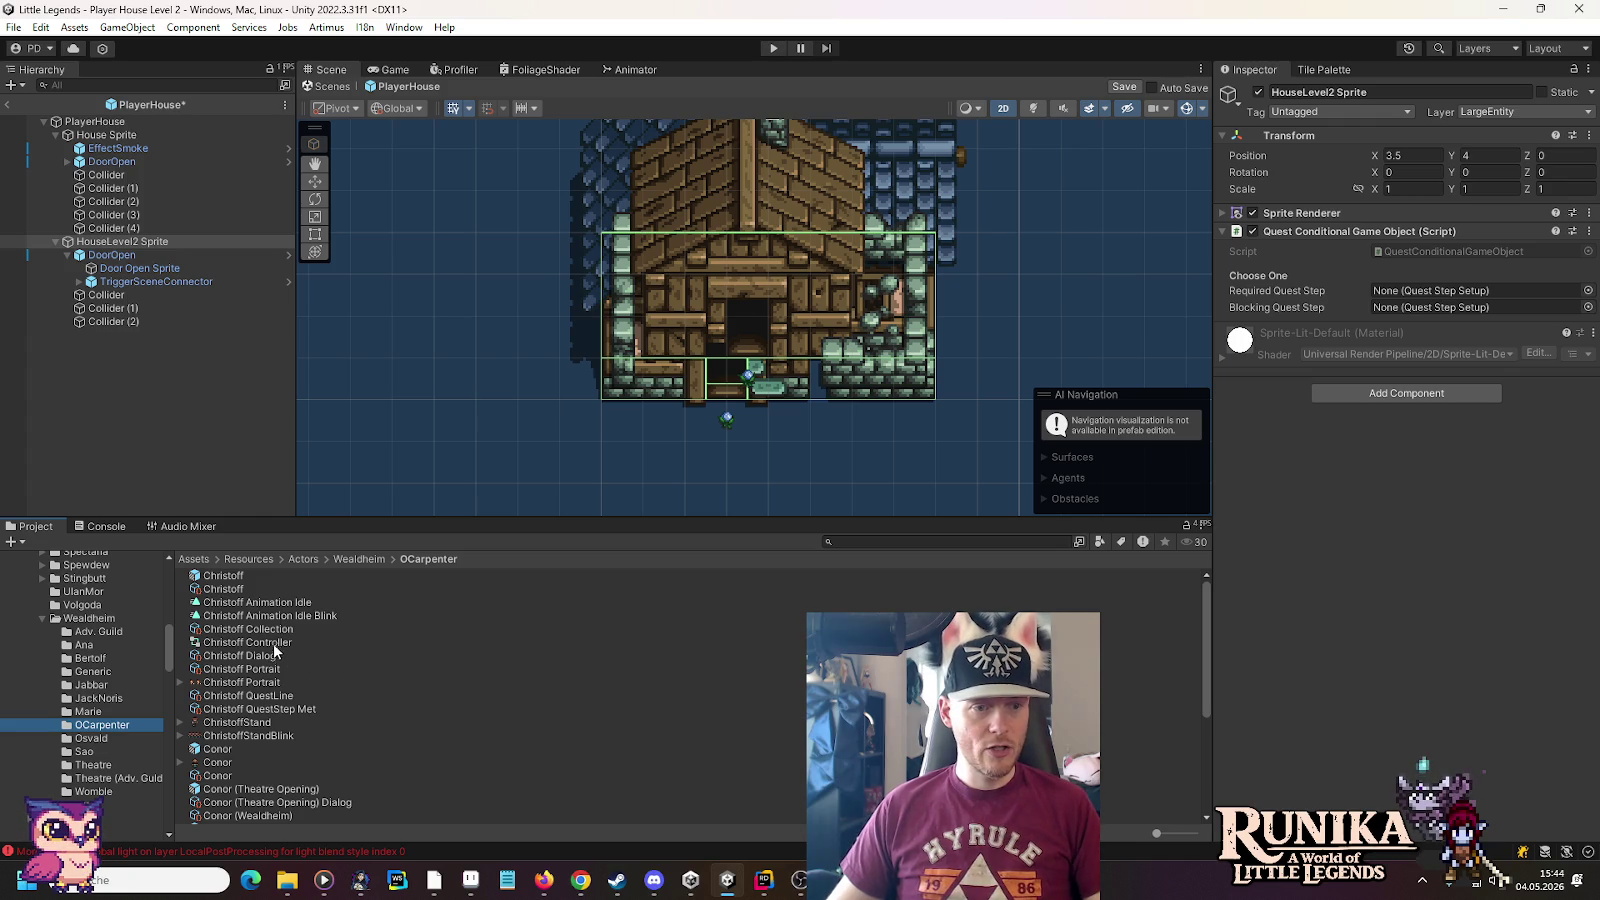
click(268, 709)
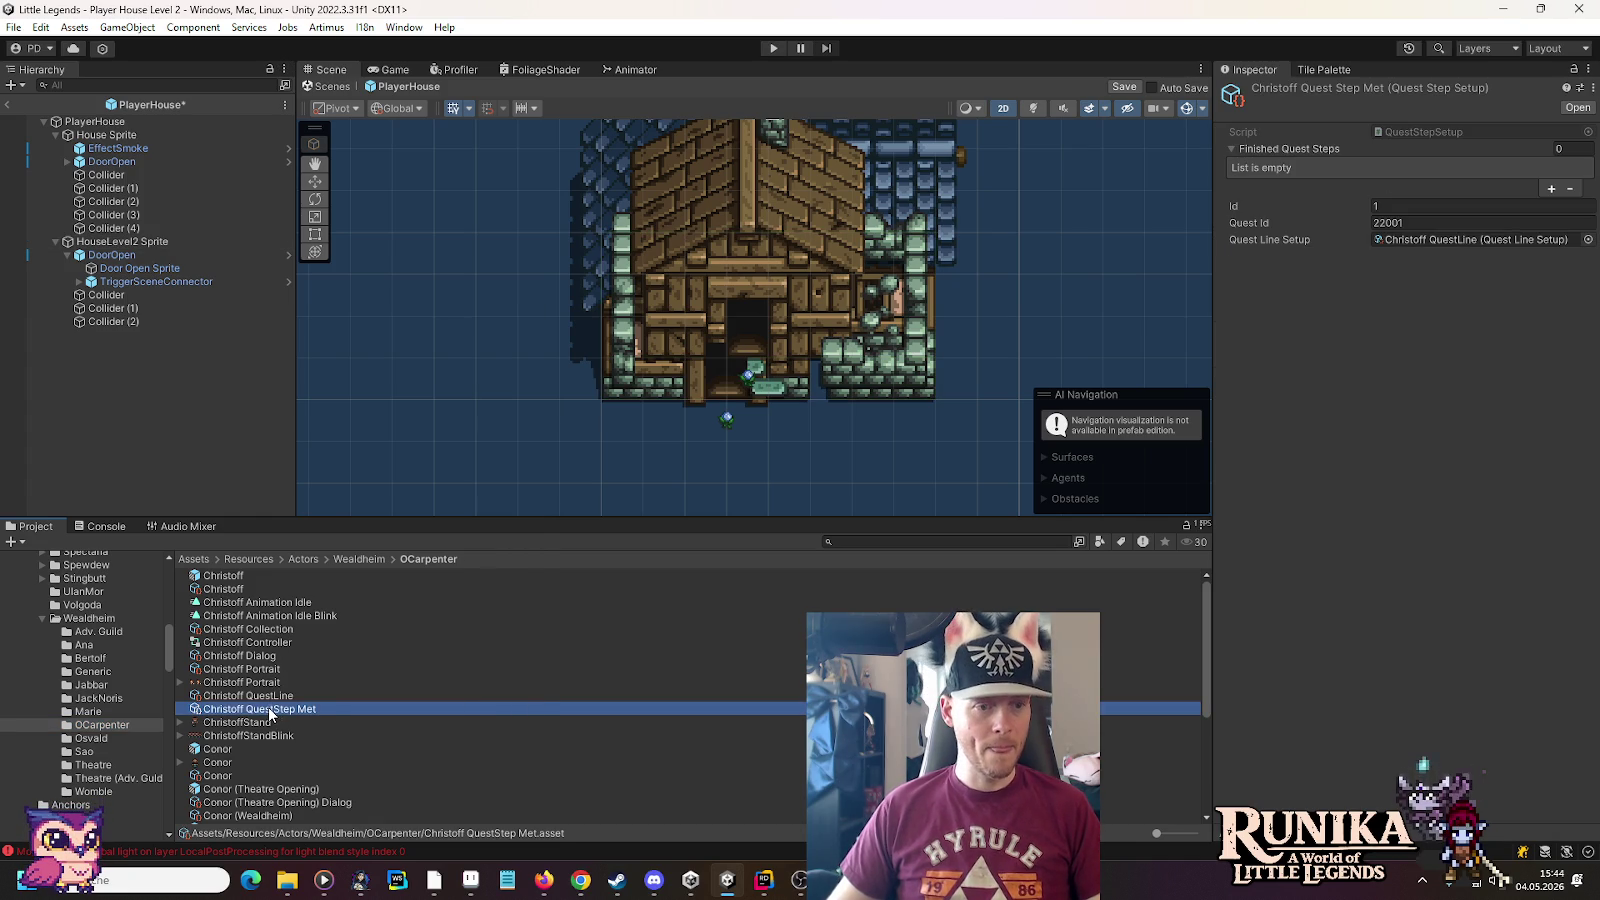
Create a new quest Step Setup asset via Create > Little Legends > Quests in the OCarpenter folder
right_click(268, 712)
mouse_move(480, 217)
mouse_move(650, 40)
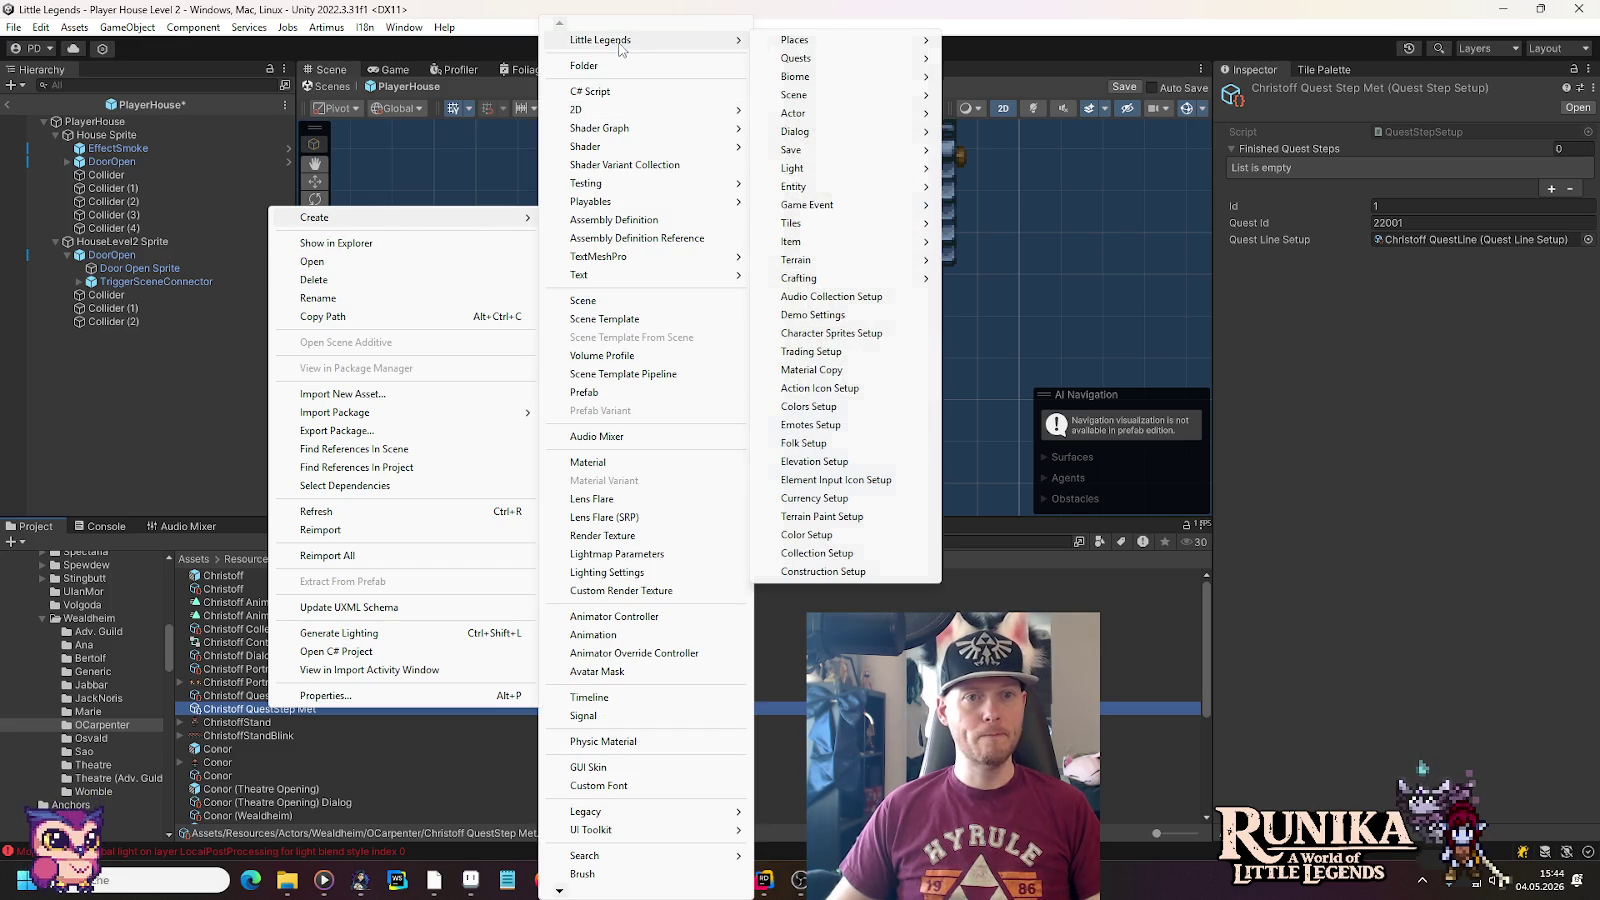
mouse_move(835, 282)
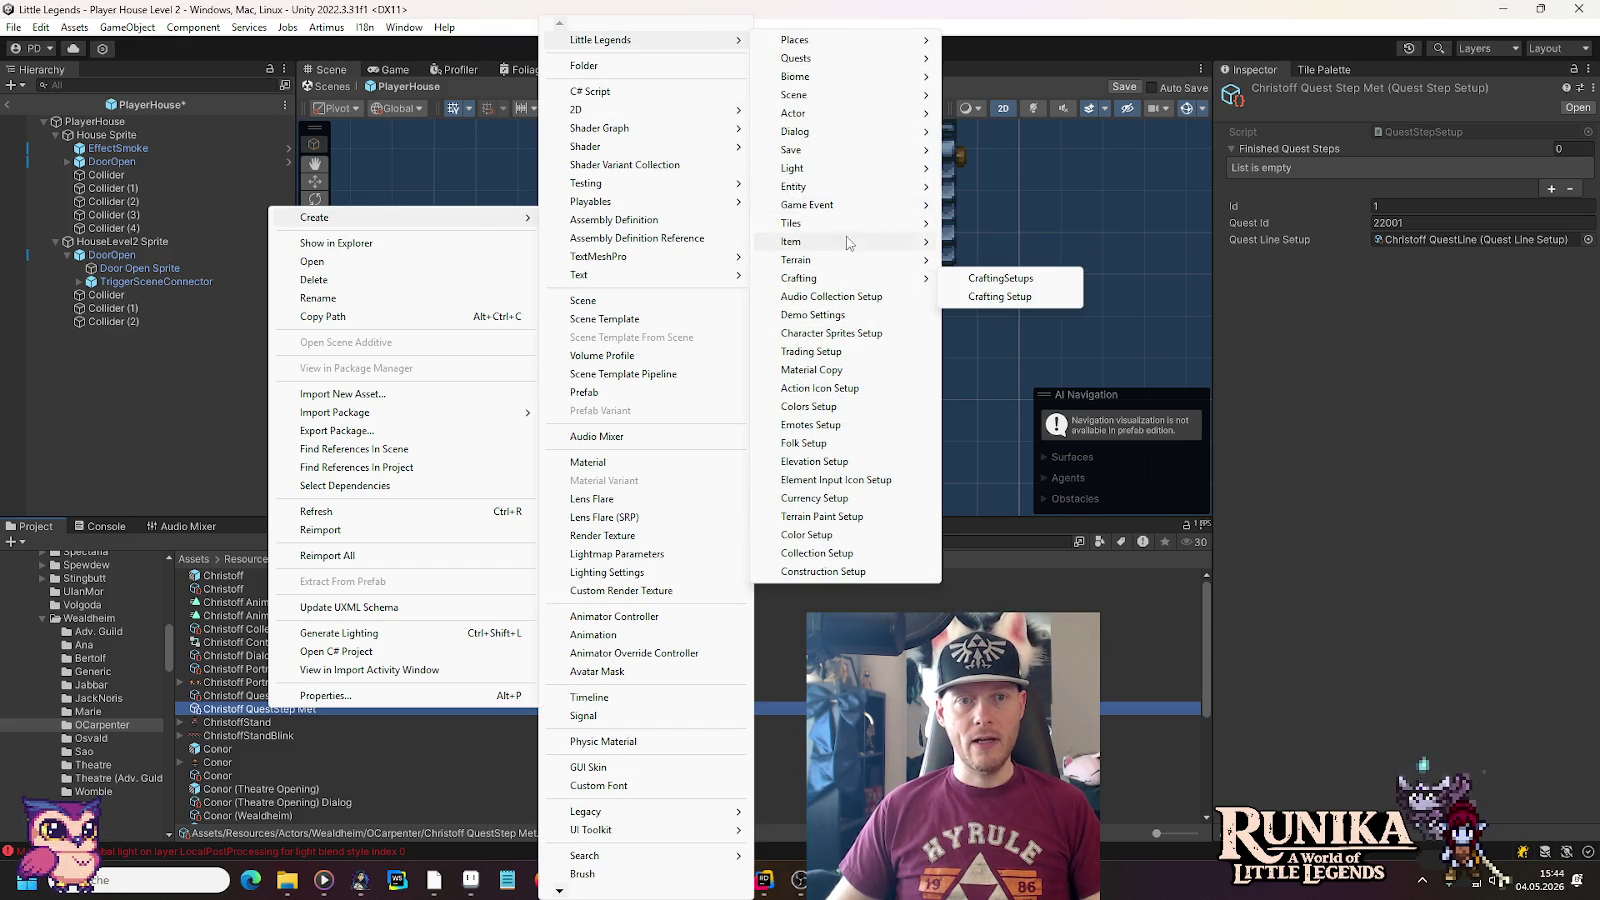
mouse_move(900, 58)
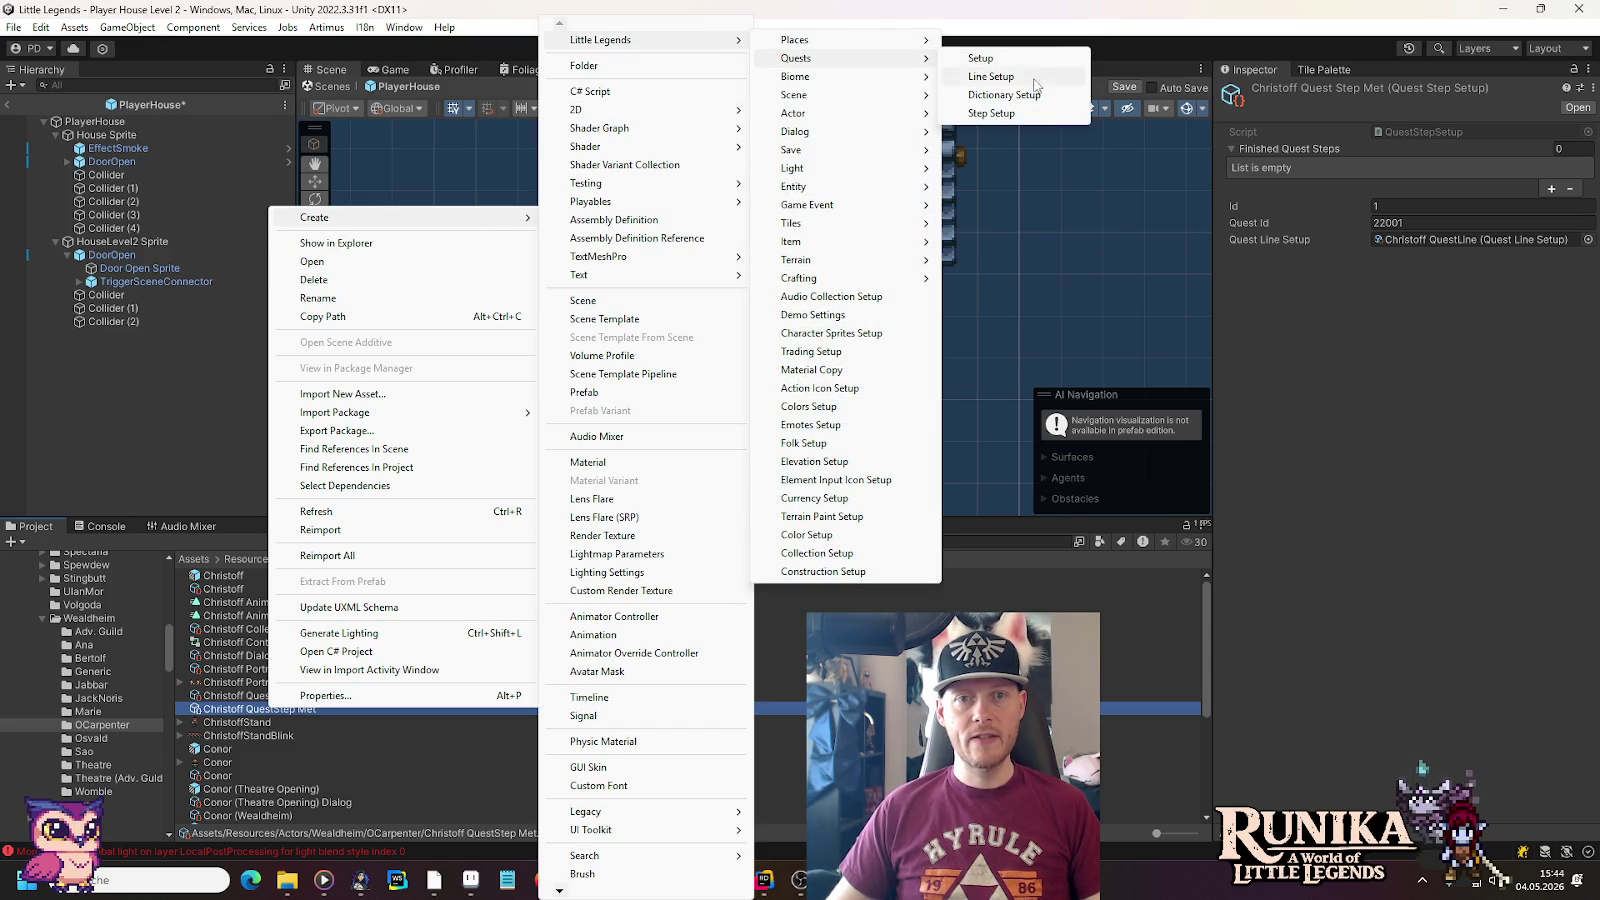
click(1038, 112)
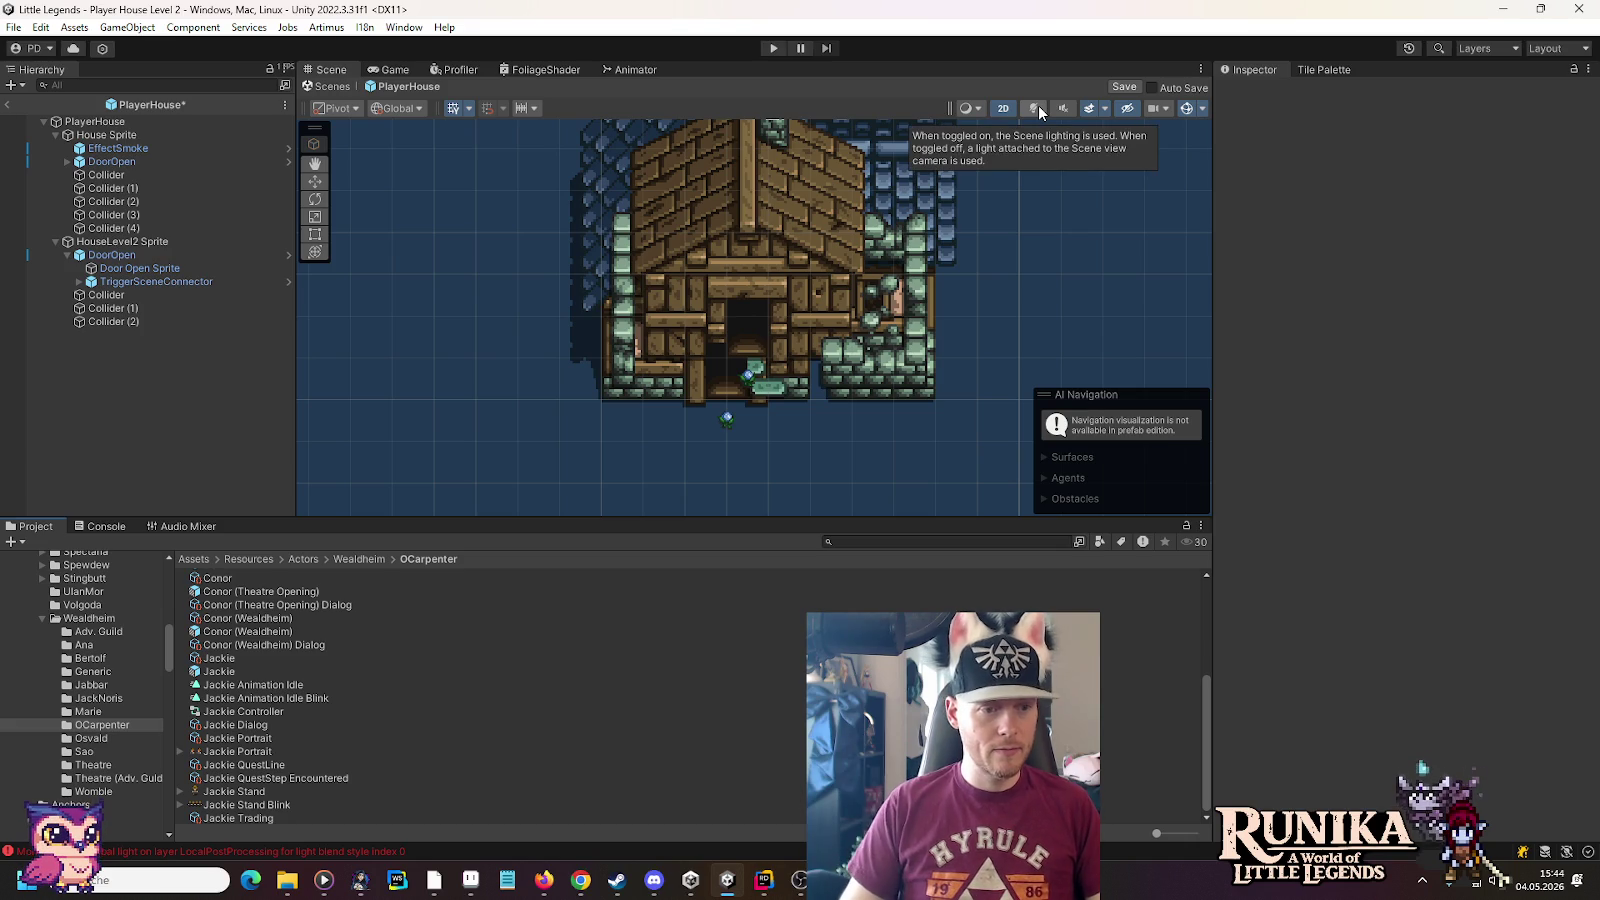
scroll(438, 788, up, 4)
right_click(342, 735)
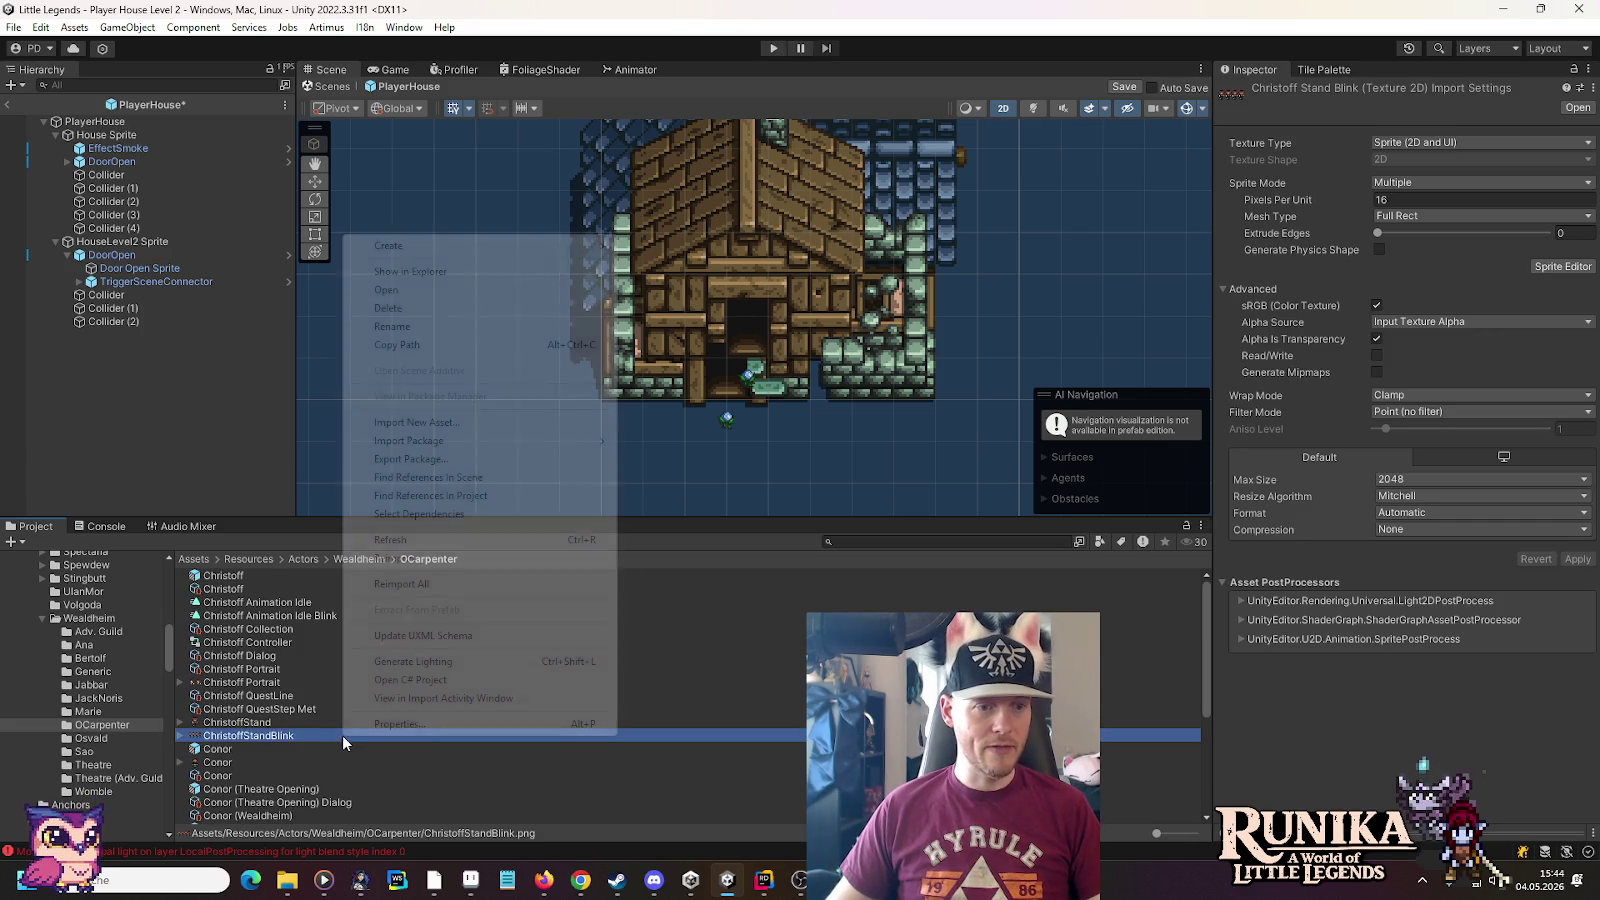
mouse_move(400, 245)
mouse_move(700, 40)
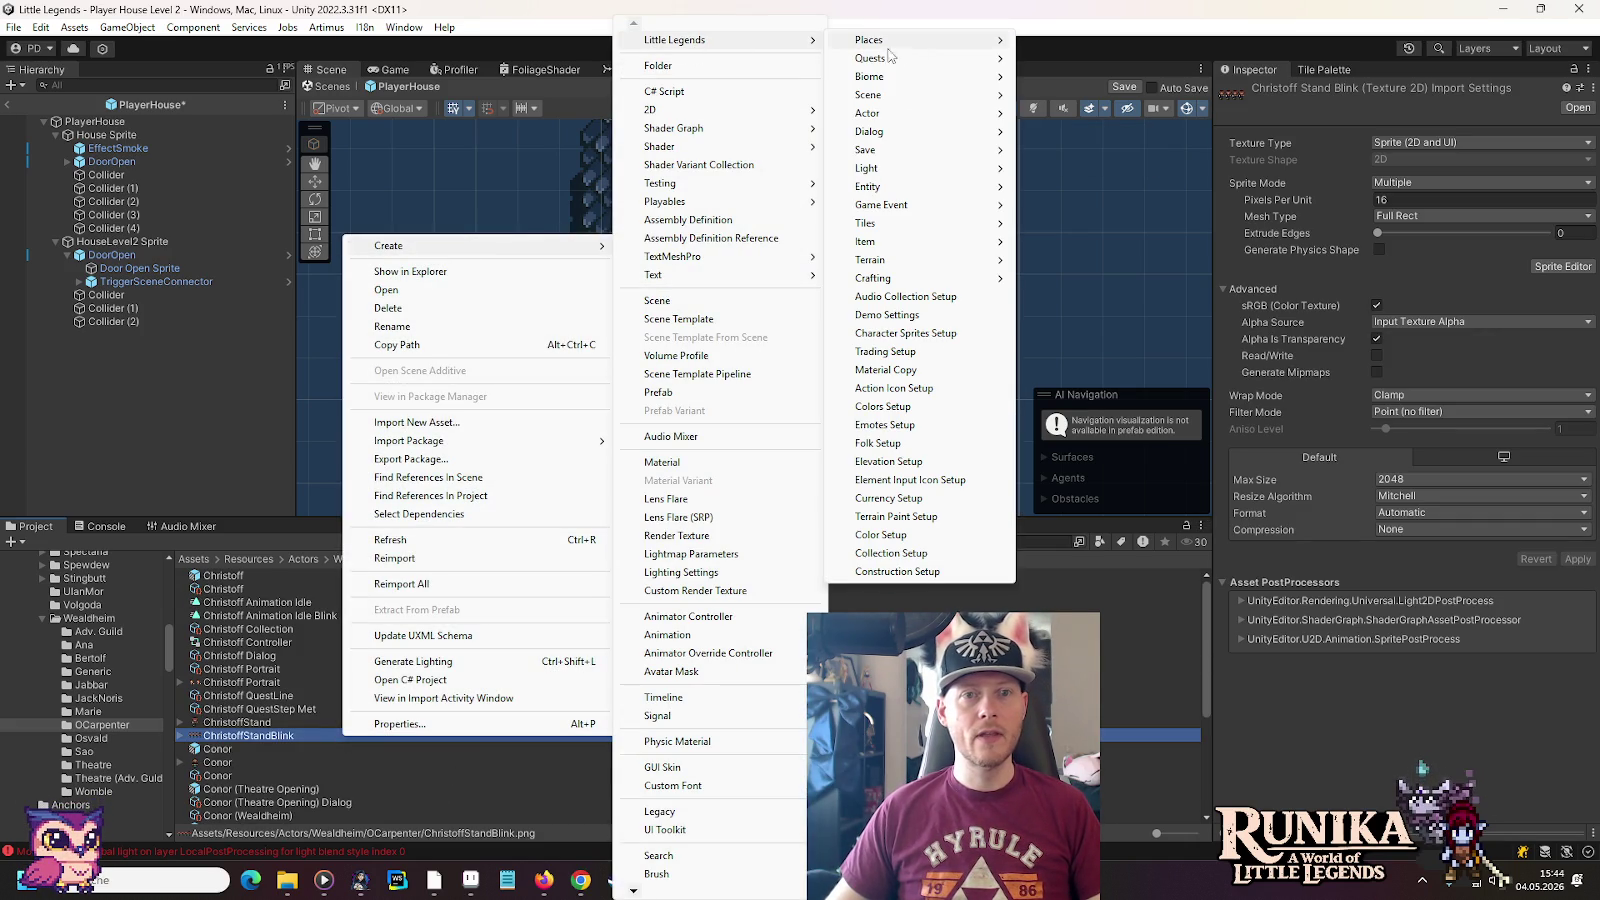
mouse_move(978, 62)
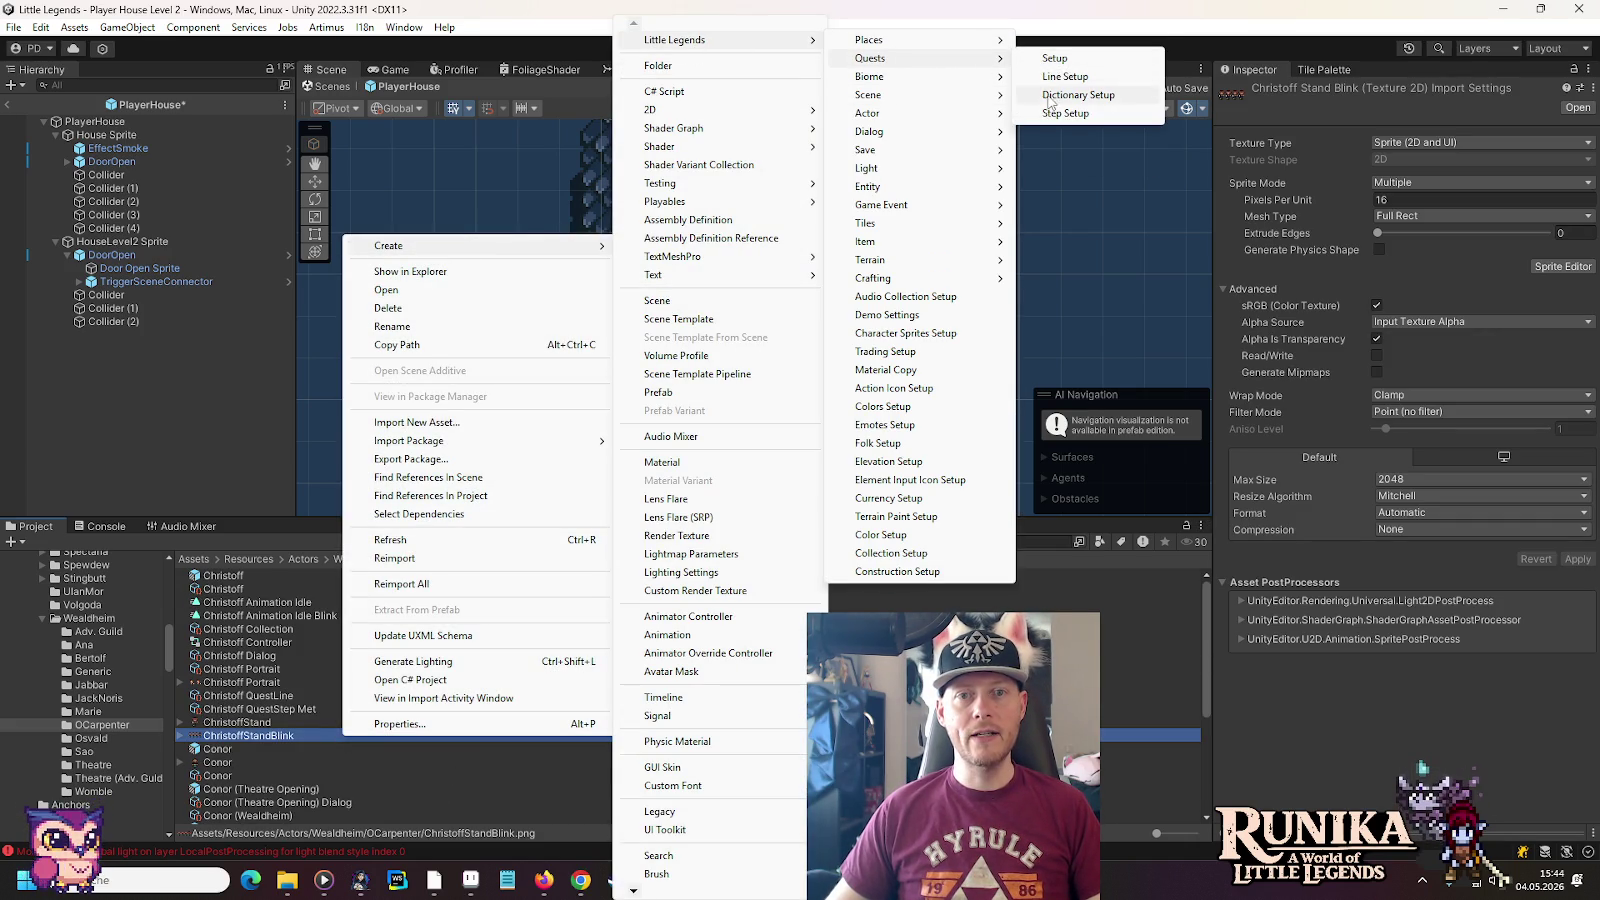
click(1050, 112)
key(Return)
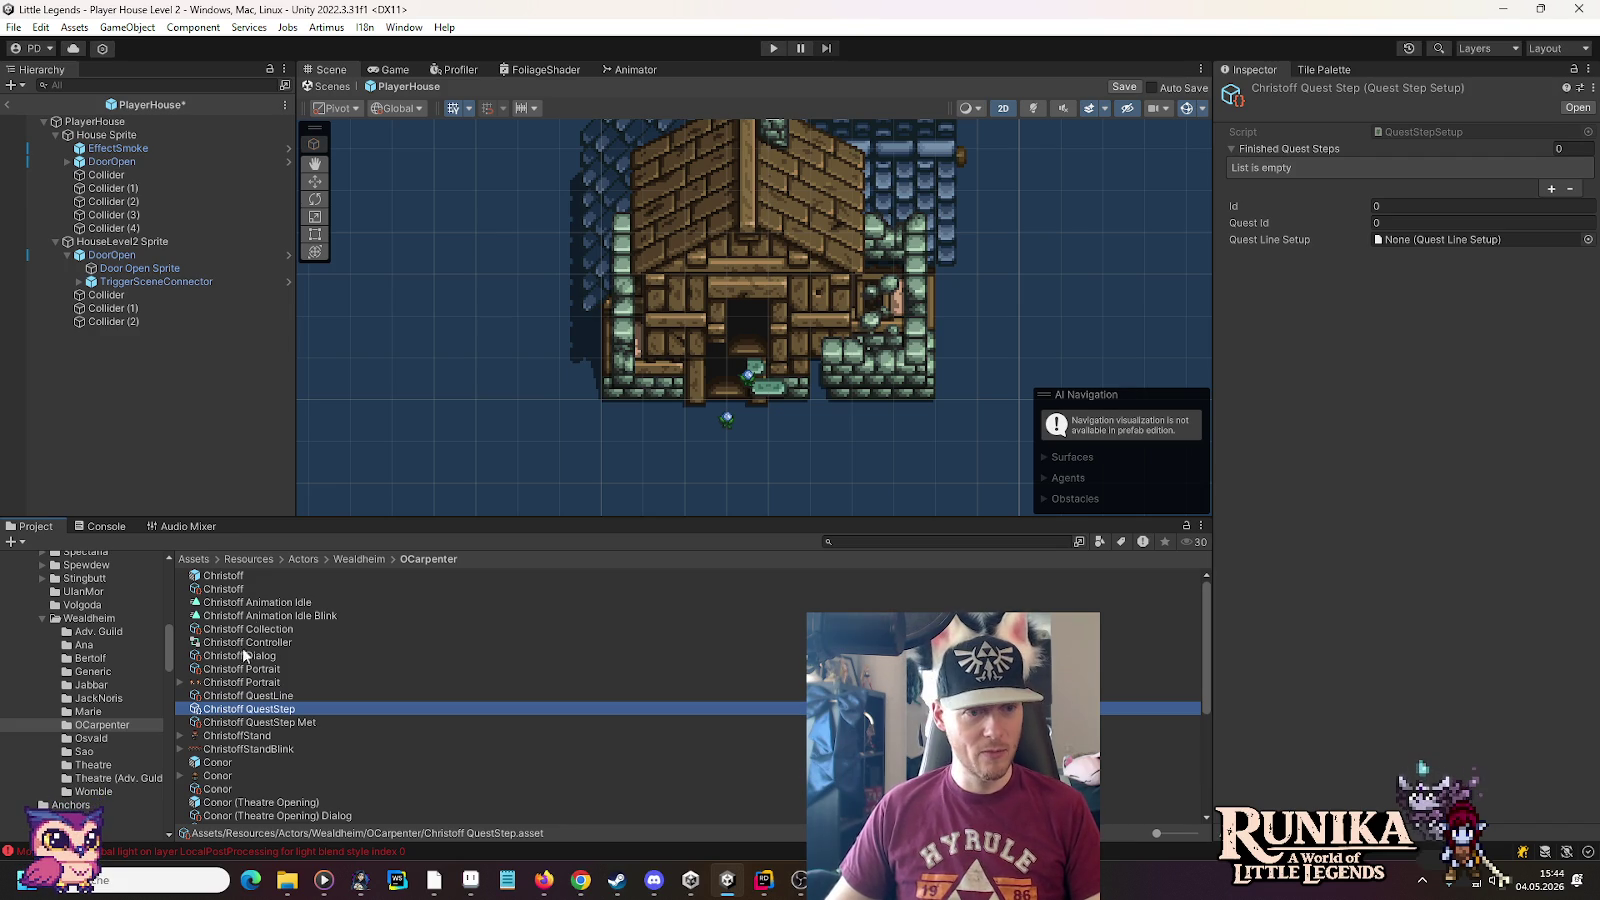
Rename the step Christoff QuestStep House Level 2 and link it to Christoff QuestLine
click(245, 712)
click(289, 708)
text(House Level 2)
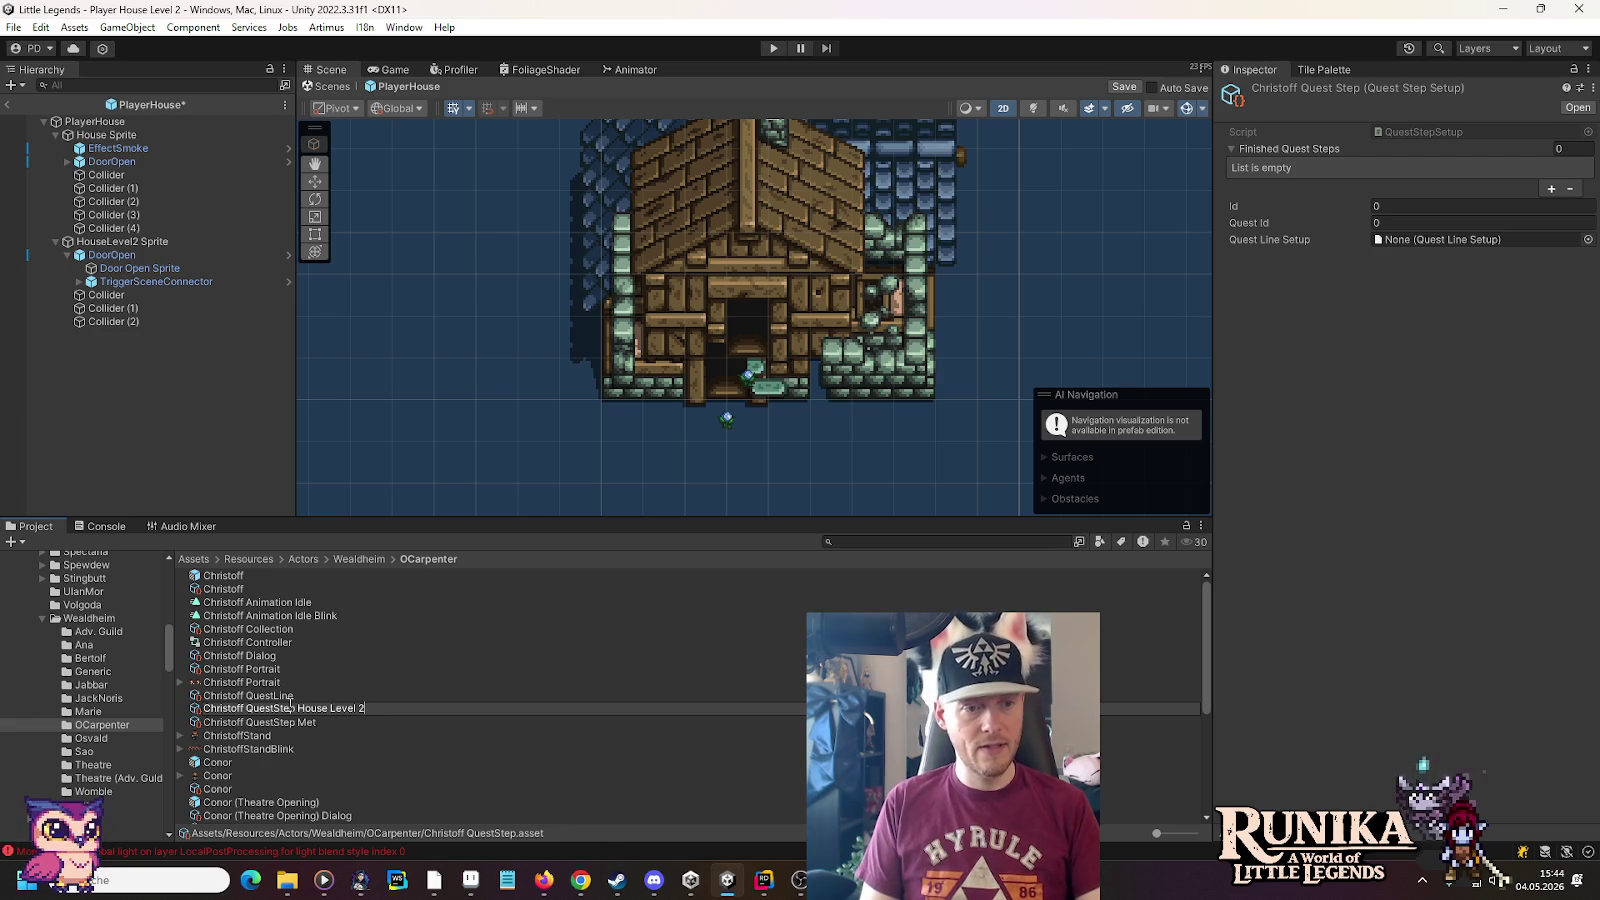
key(Return)
drag(248, 695, 1420, 240)
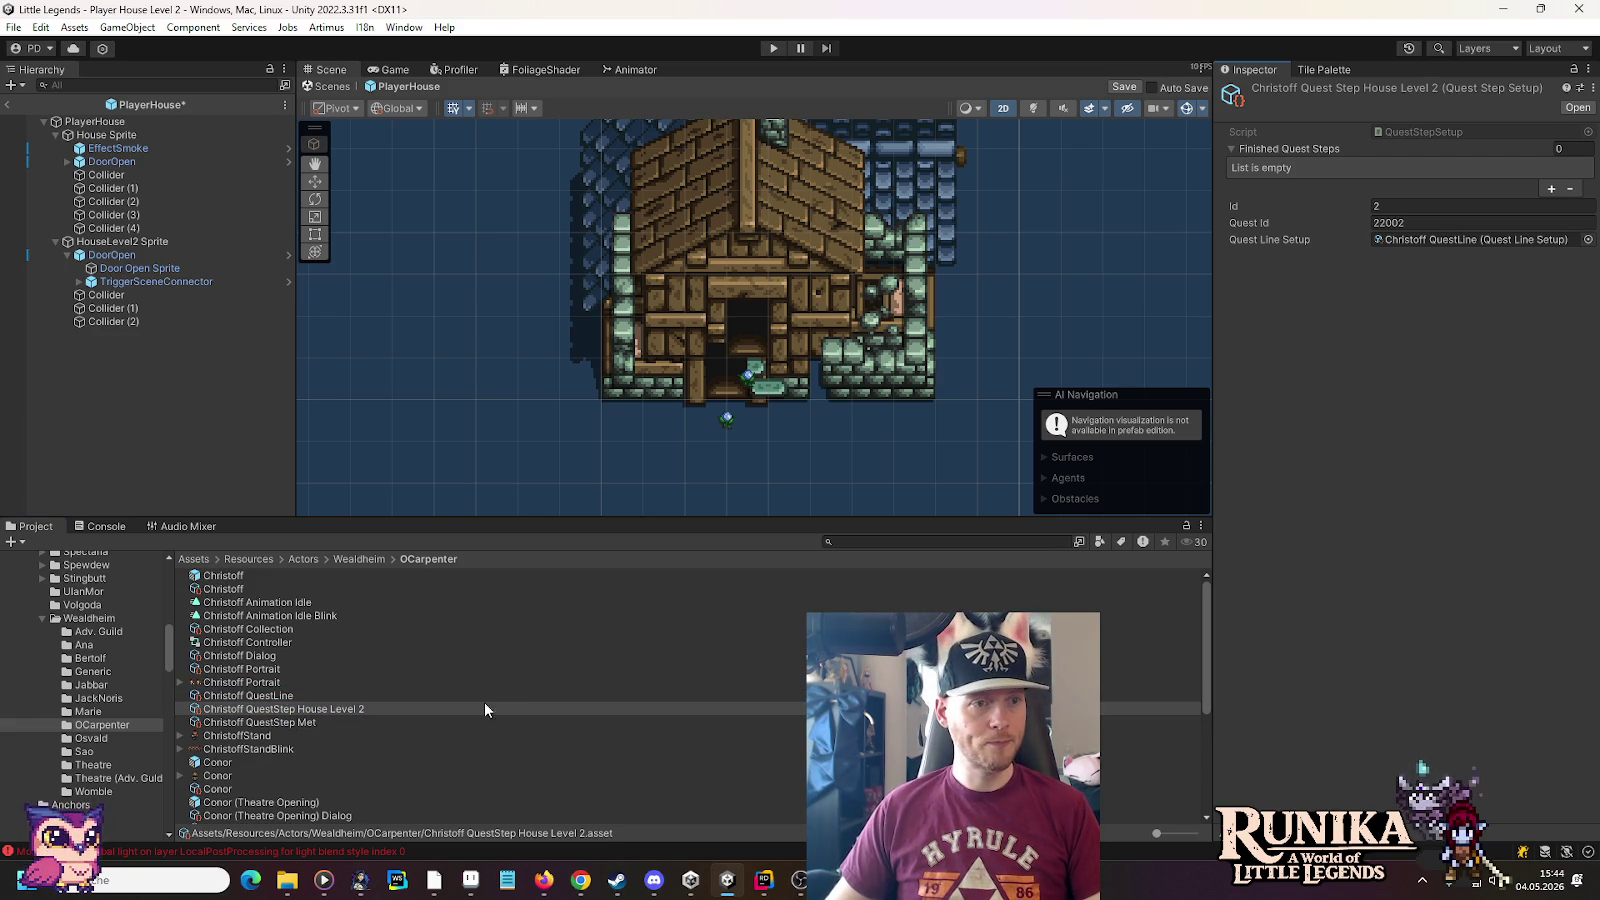
click(100, 135)
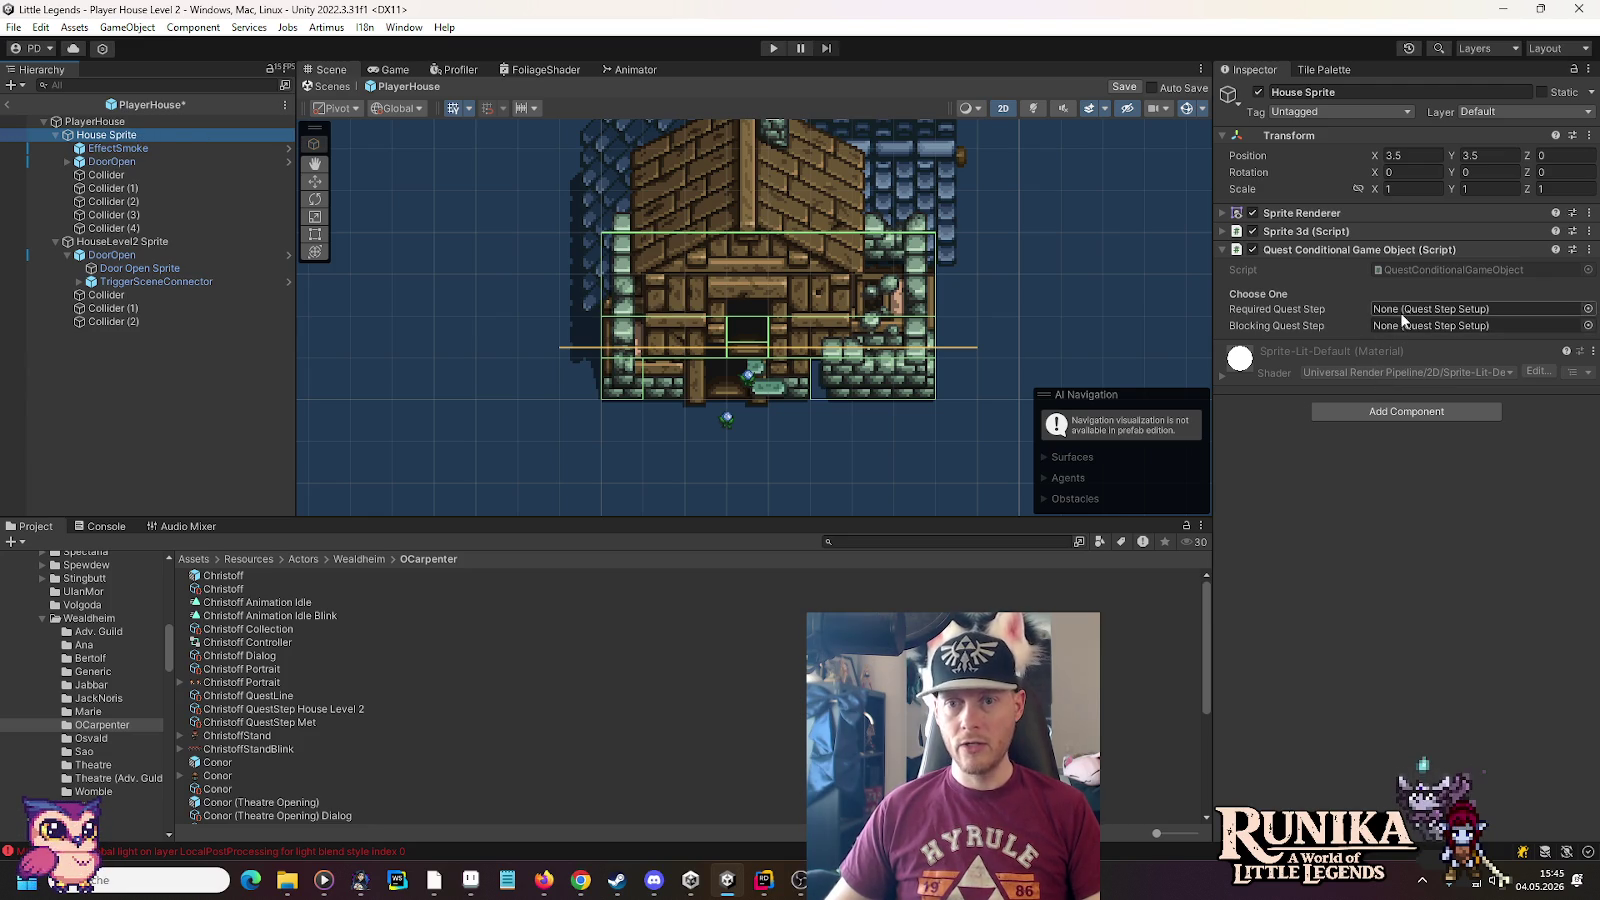
Set Christoff QuestStep House Level 2 as House Sprite's blocking and HouseLevel2 Sprite's required step, then Play
drag(300, 708, 1478, 326)
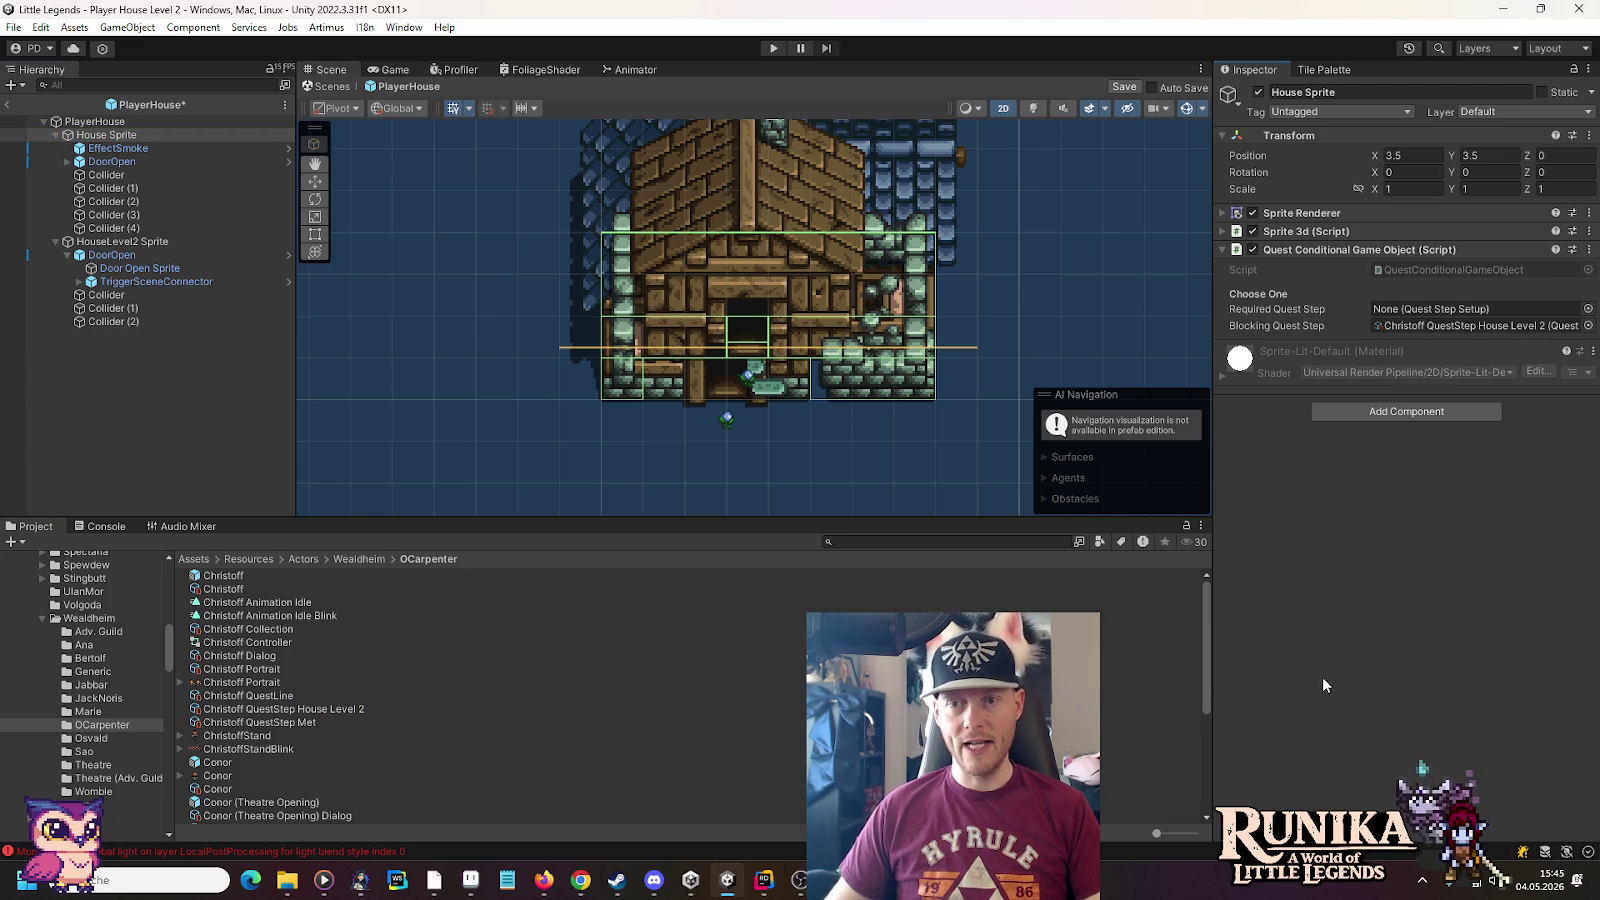
click(108, 243)
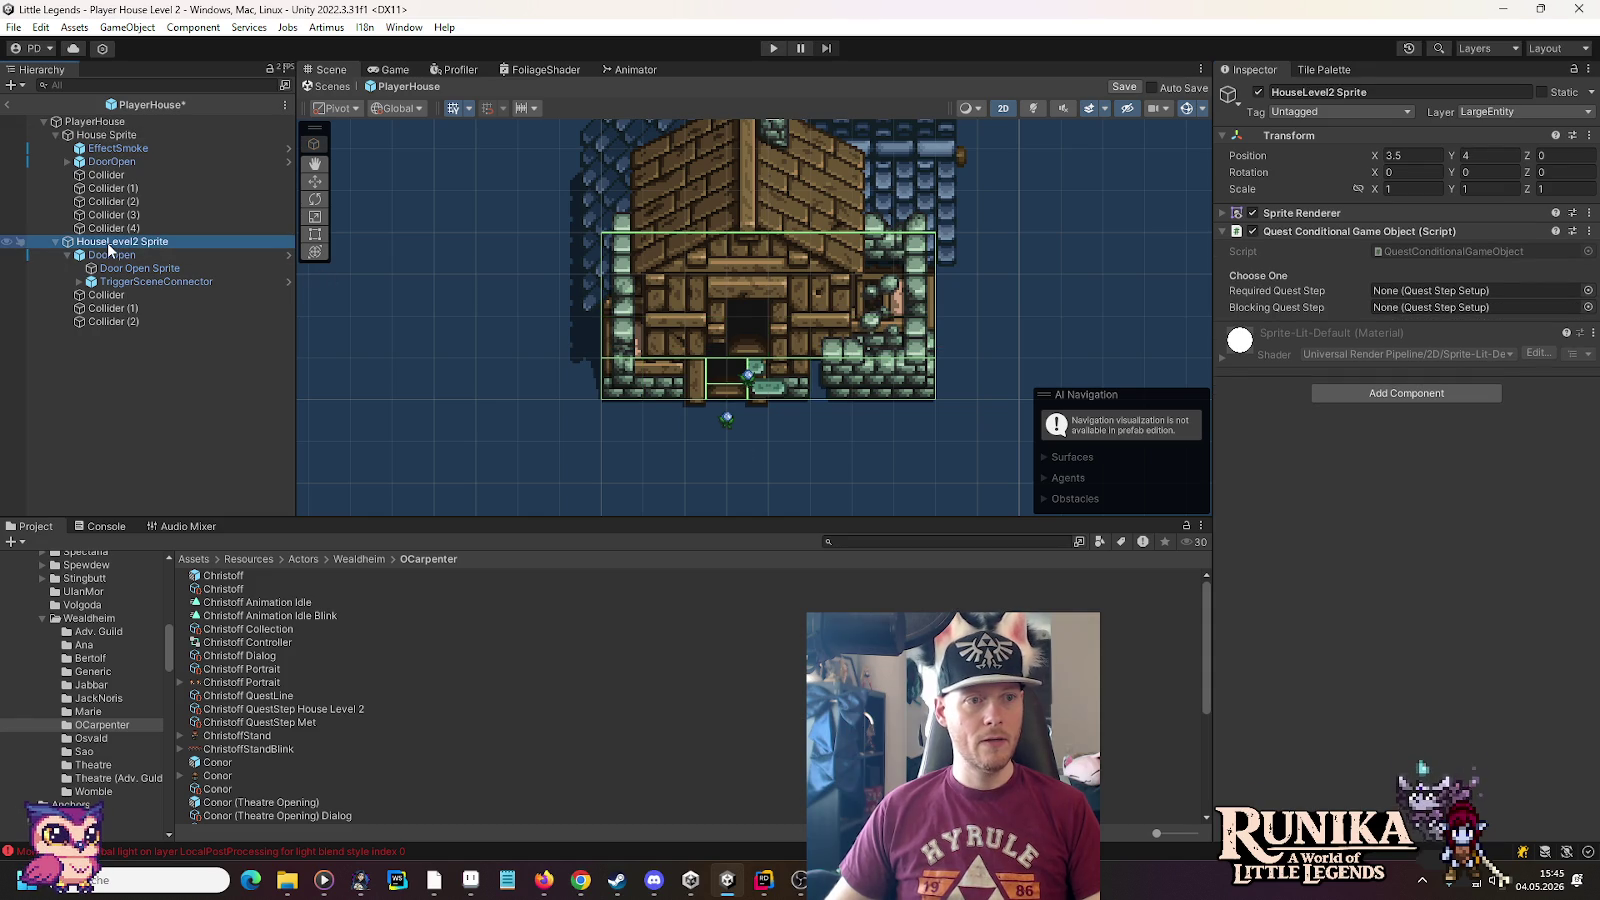
mouse_move(278, 714)
mouse_down()
mouse_move(1268, 511)
mouse_move(1465, 290)
mouse_up()
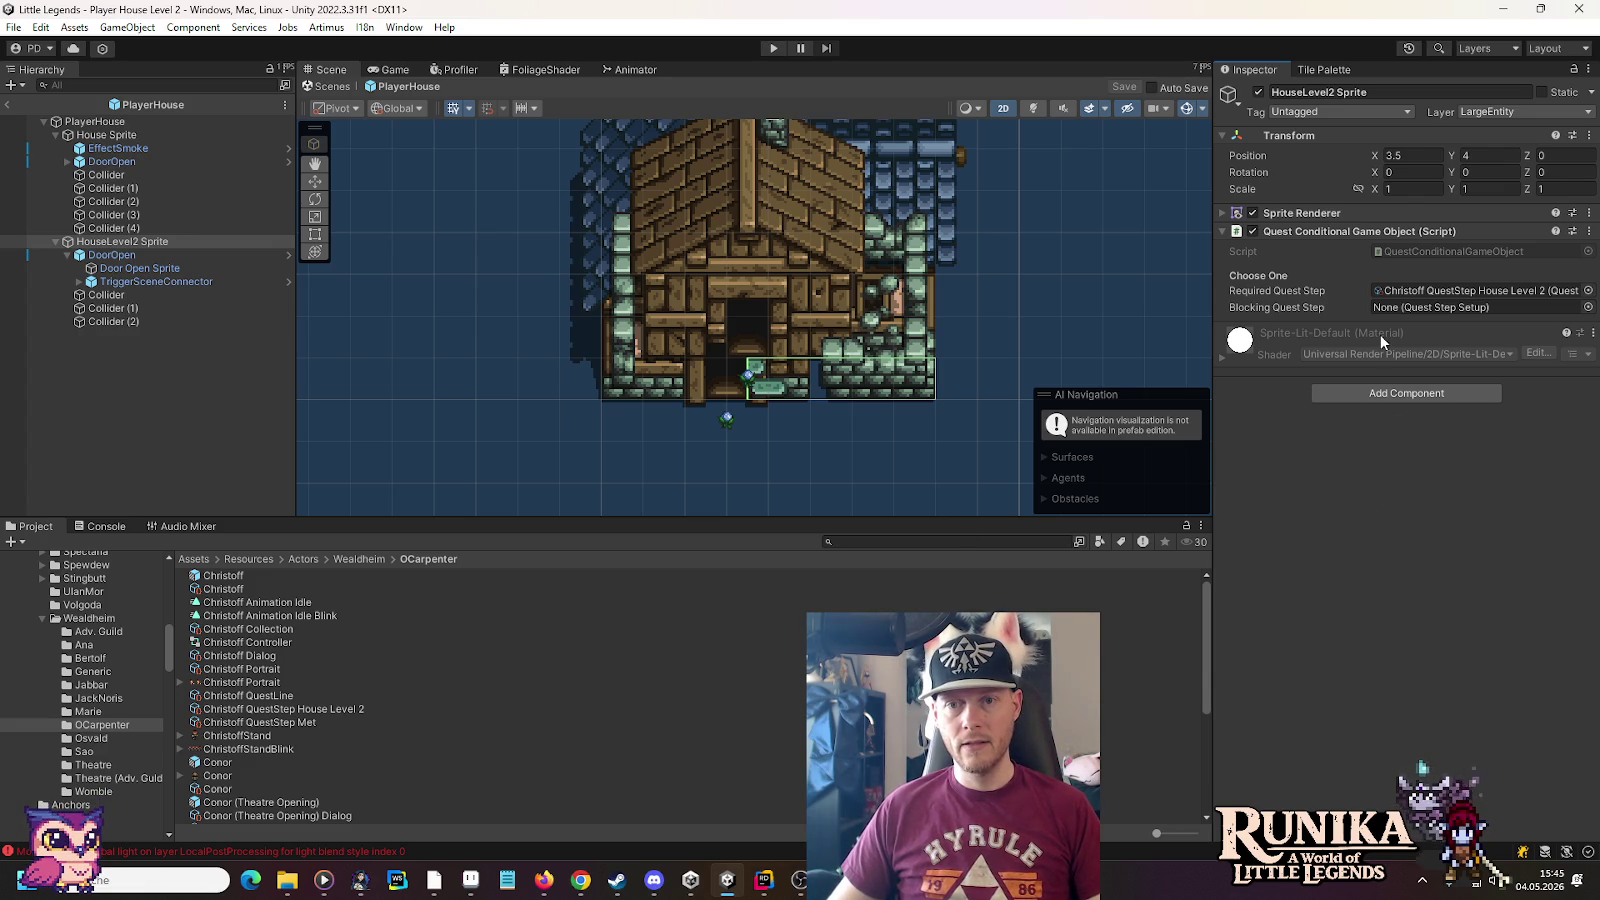
click(318, 712)
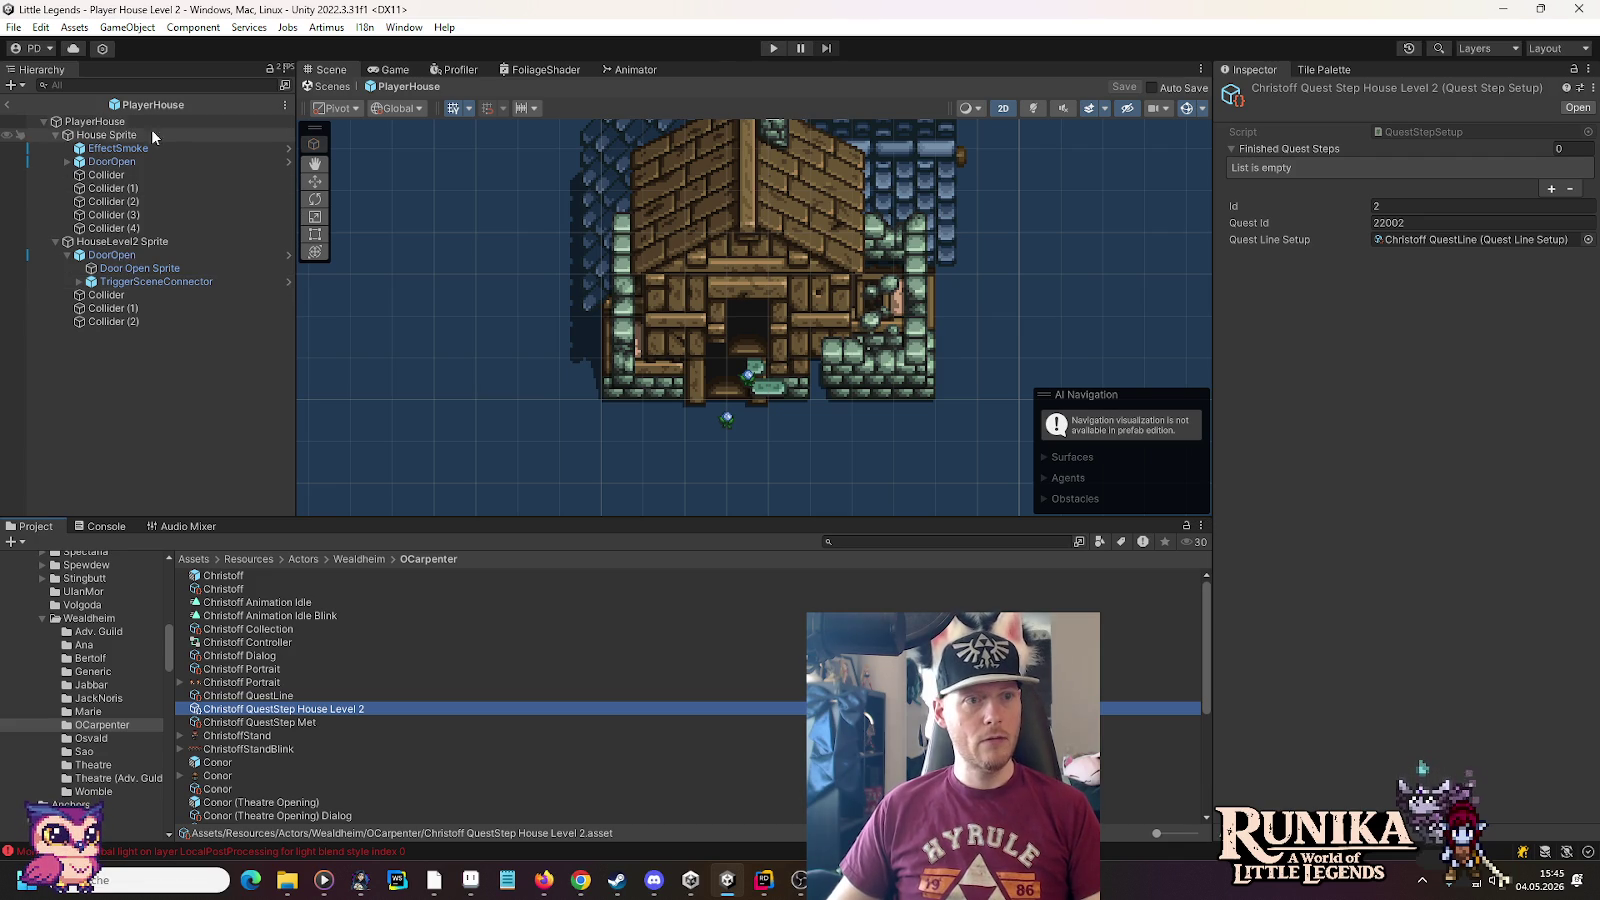
click(762, 46)
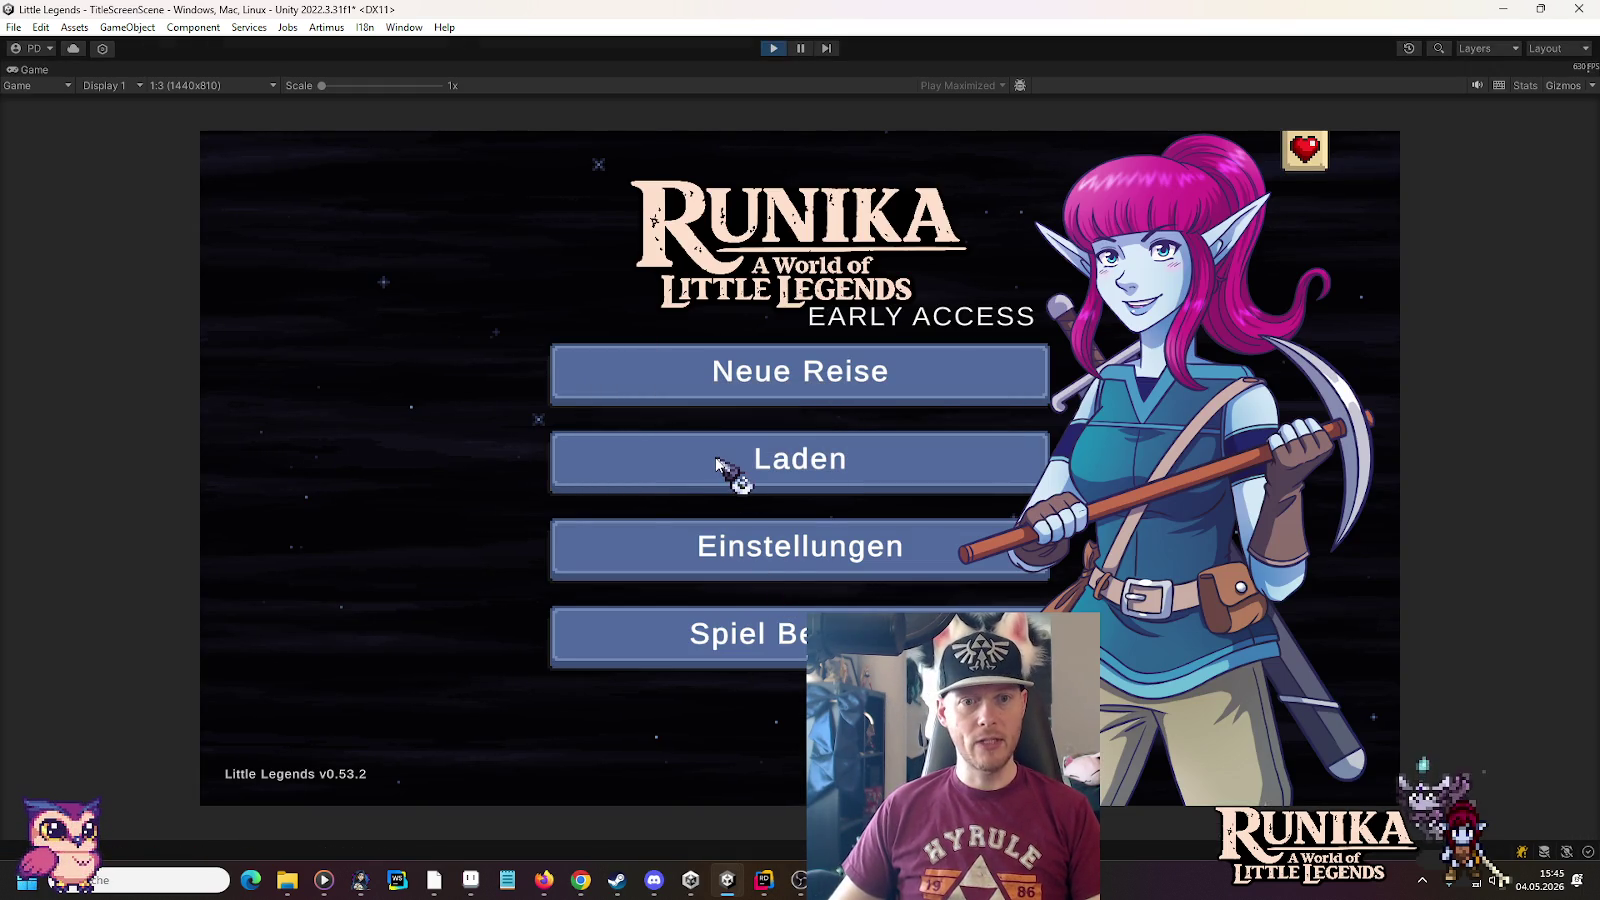
Load a saved game from the Runika title screen via Laden and Weiter
click(716, 462)
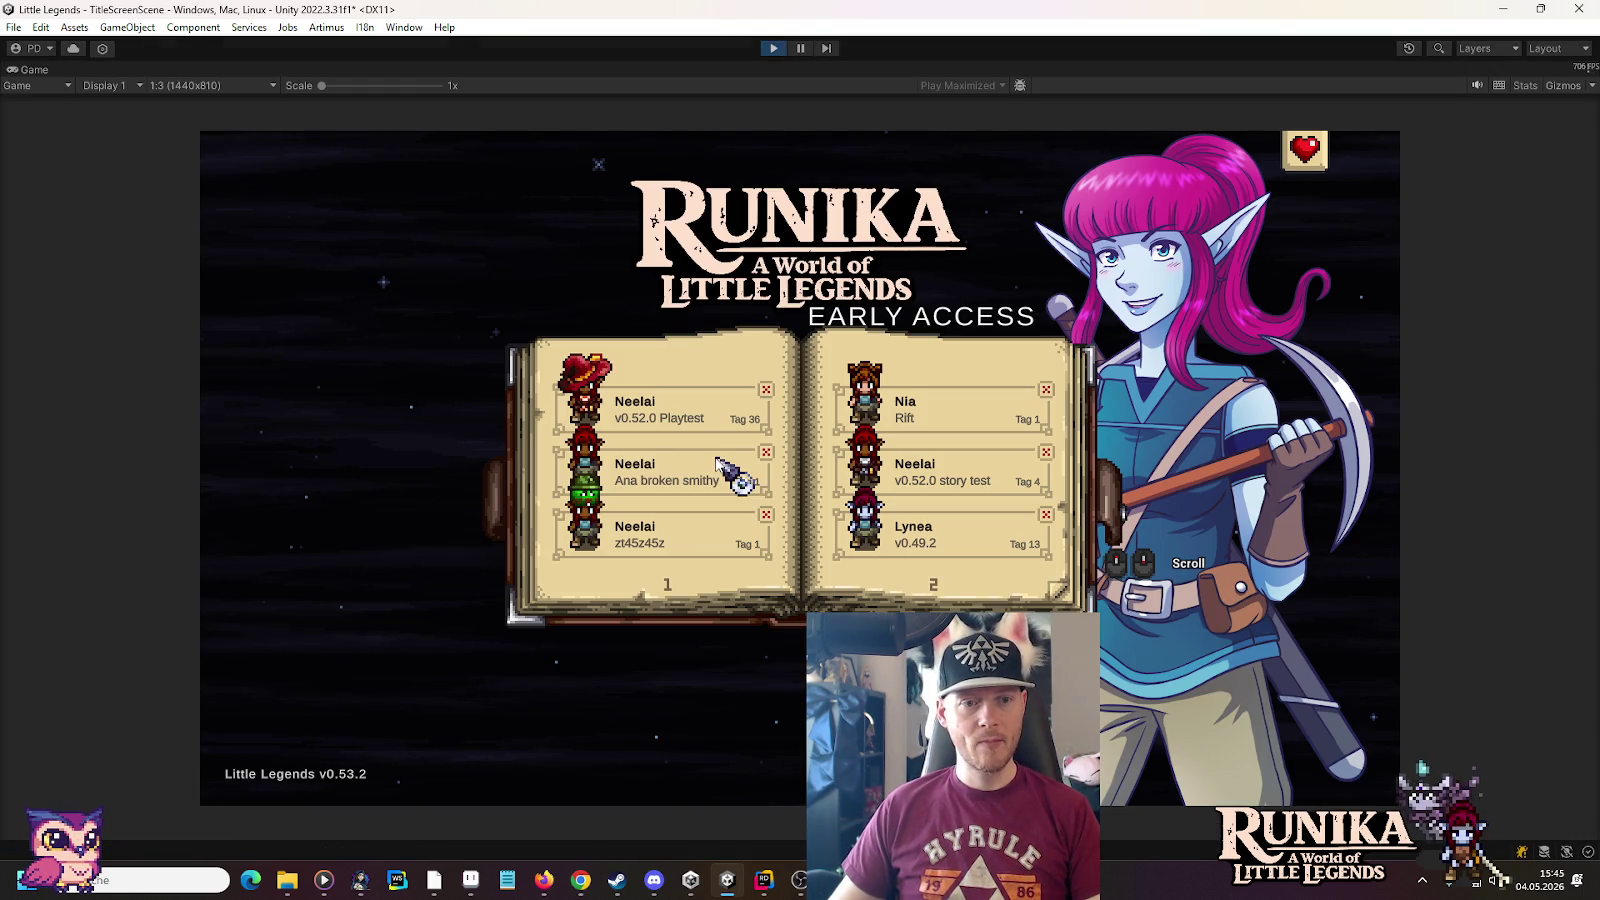
click(658, 548)
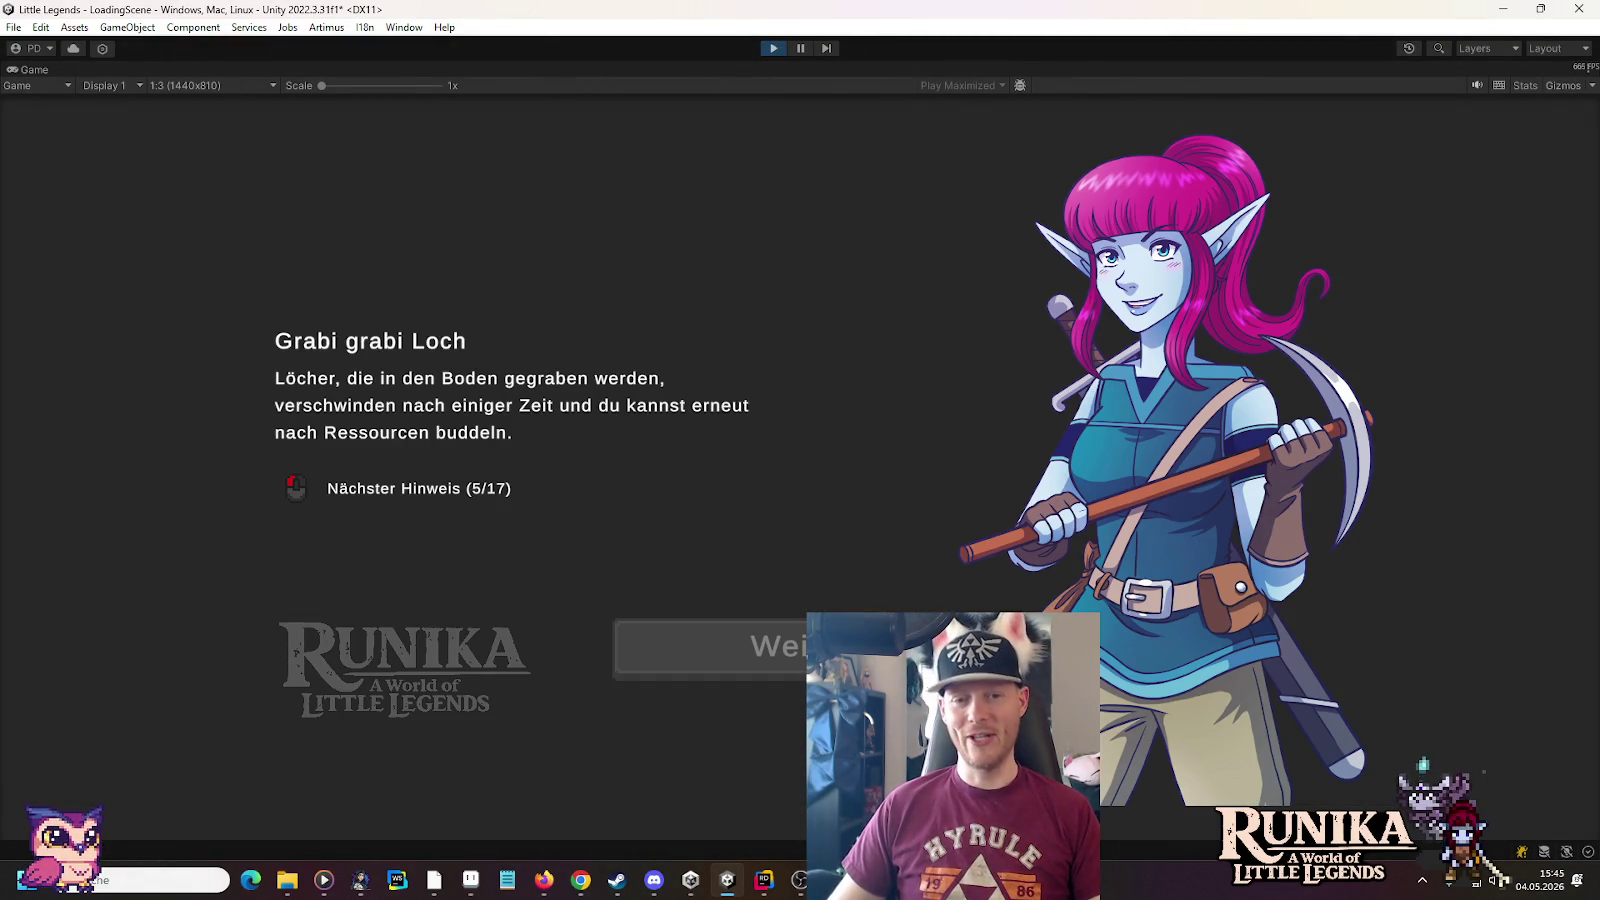
click(700, 648)
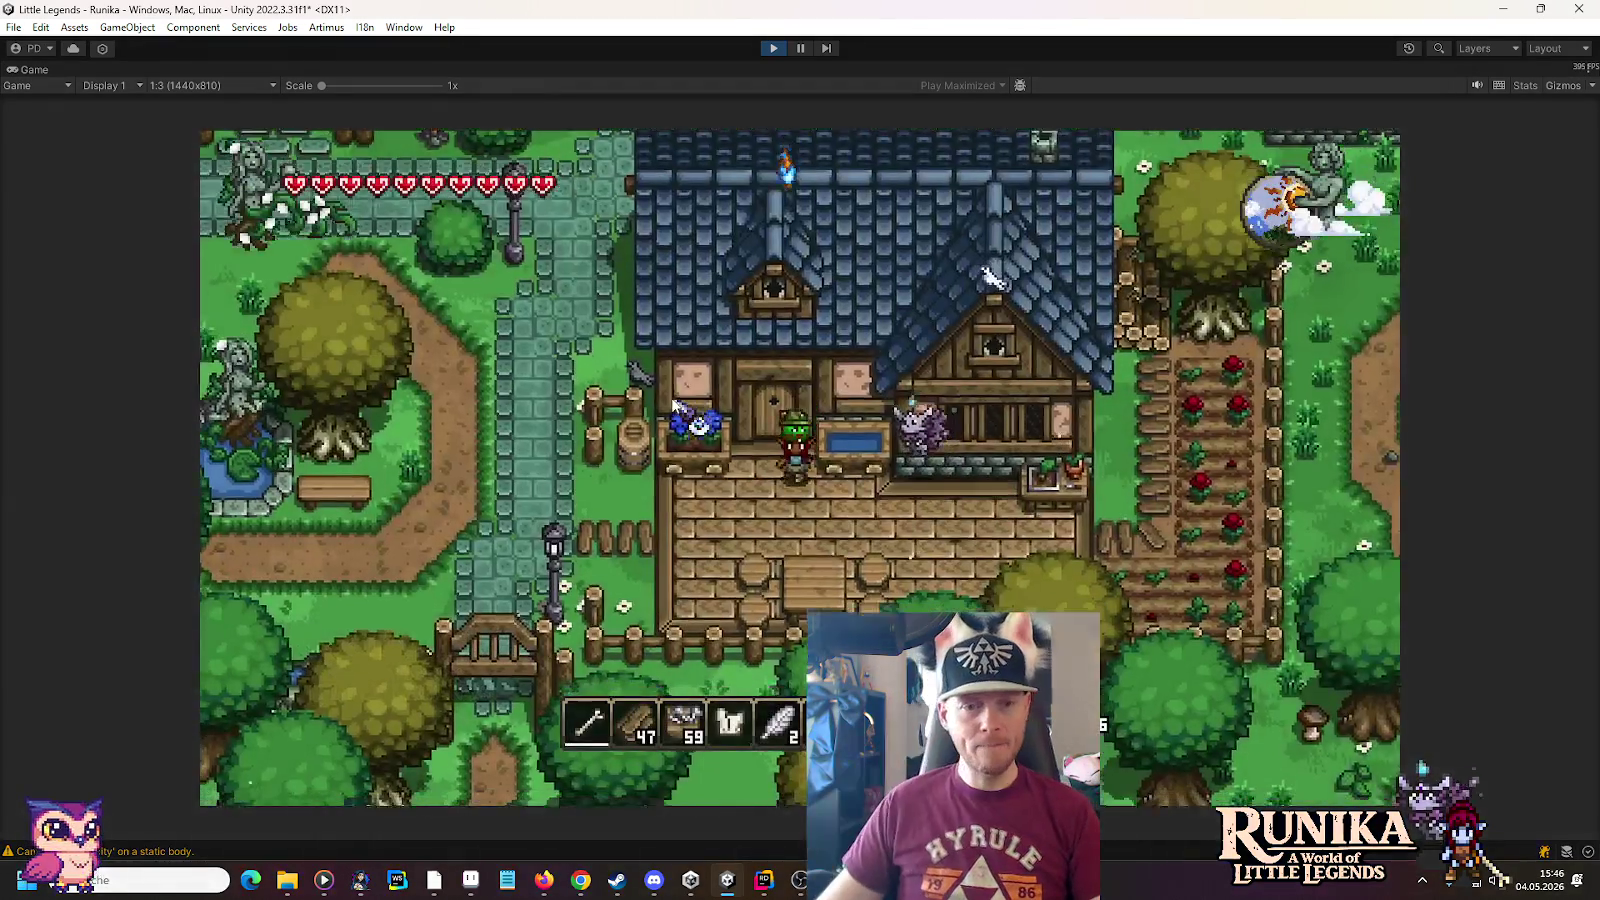
Walk the player north and east to the wooden house and dismiss its locked-door message
key(w)
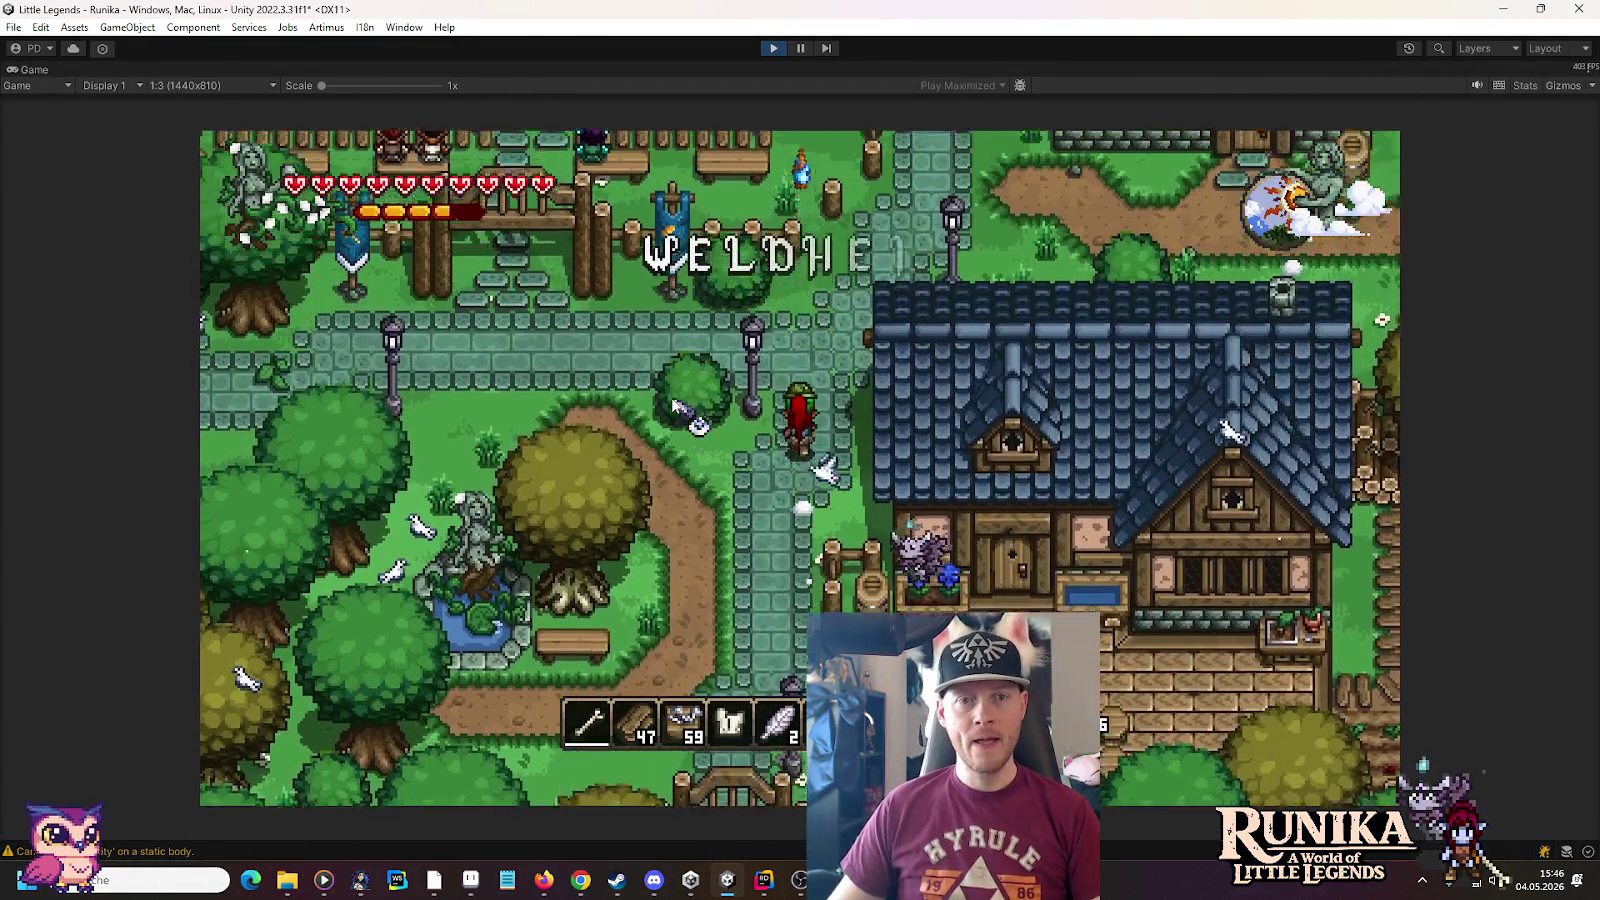
key(w)
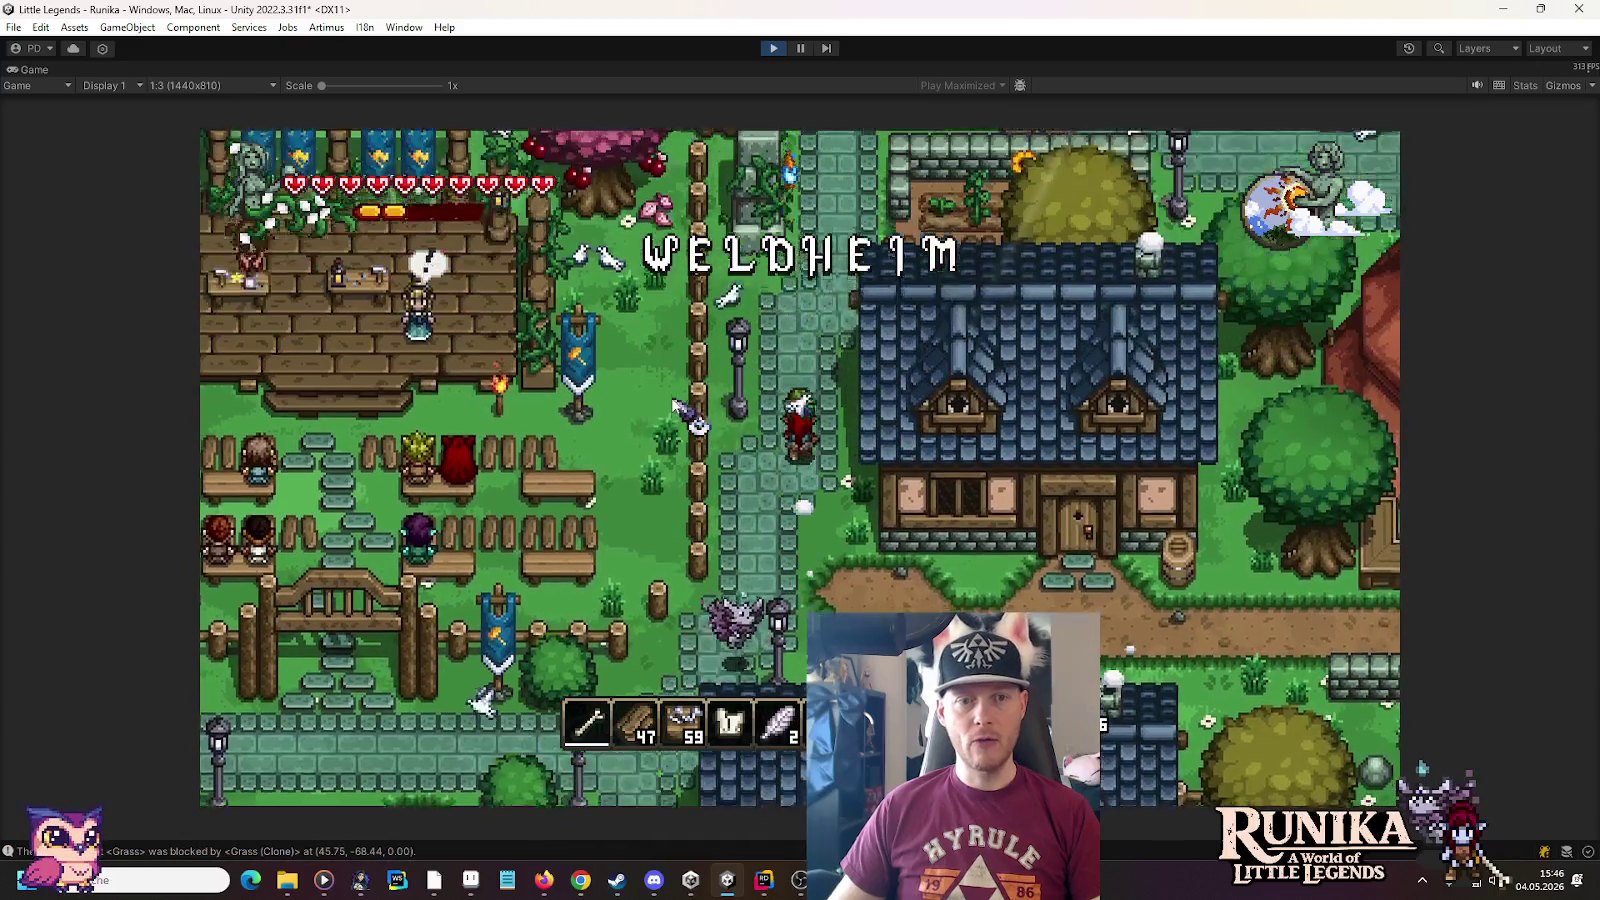
key(w)
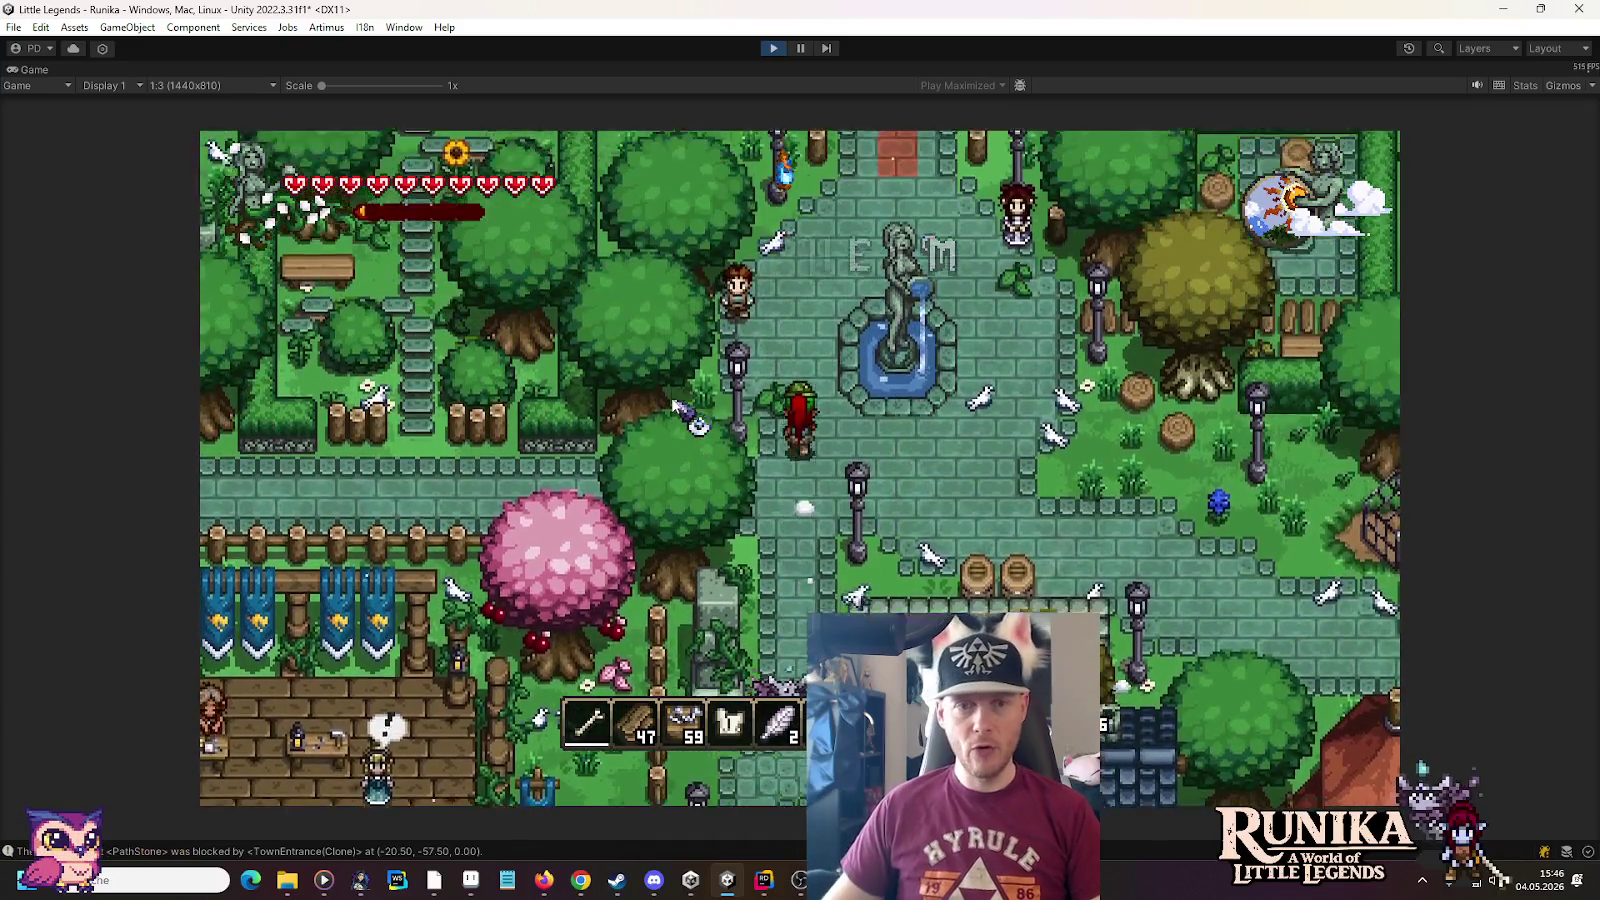
key(w)
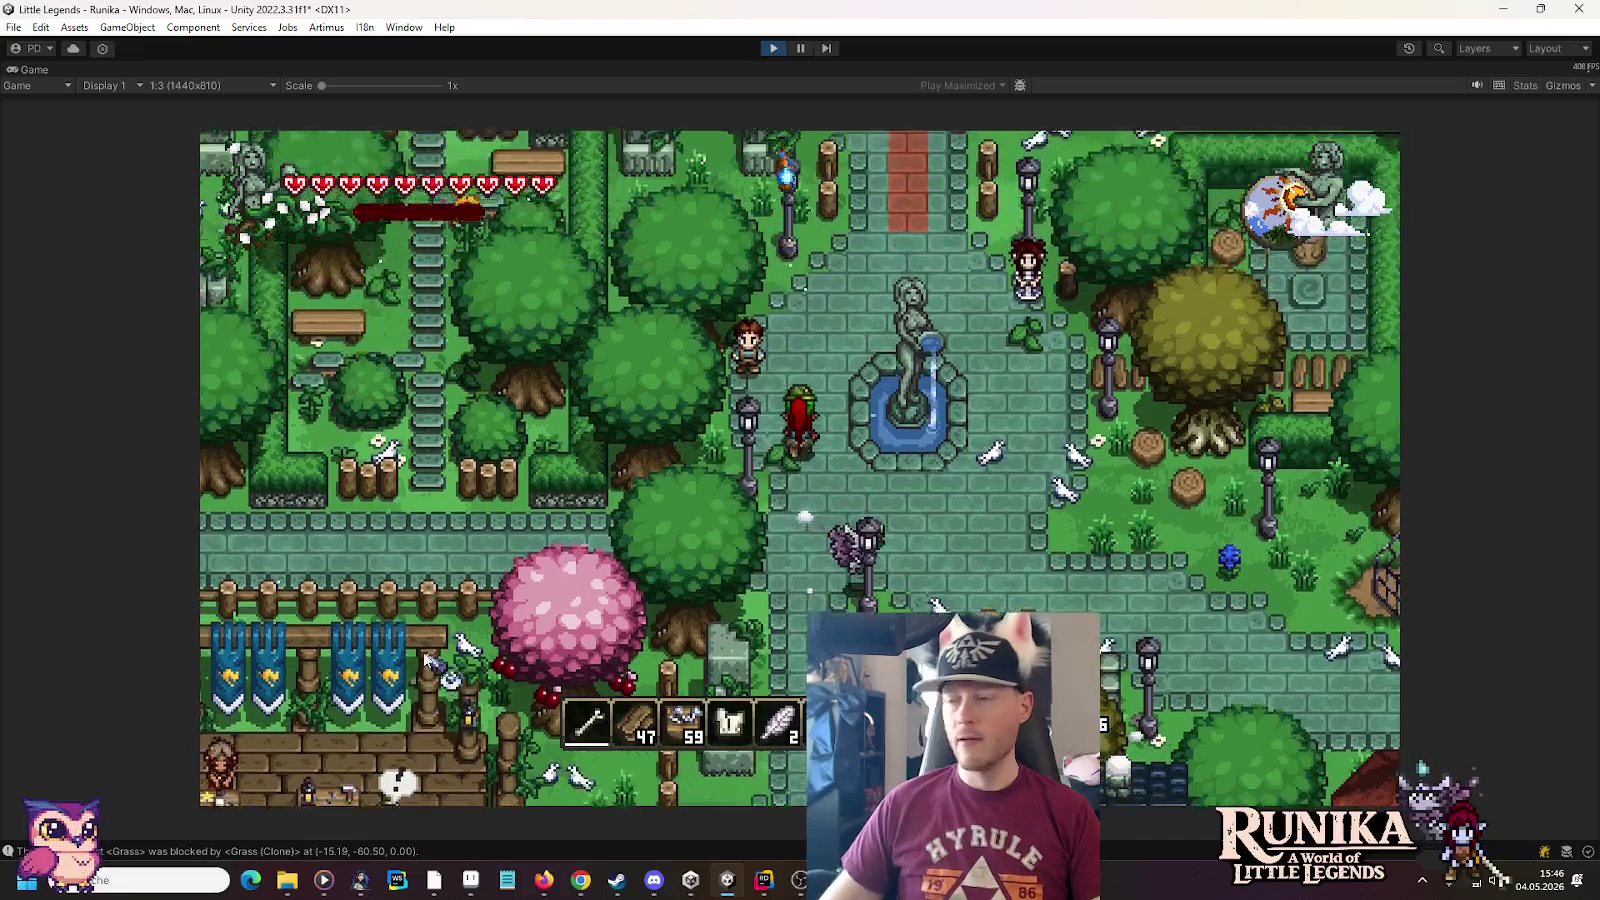
key(w)
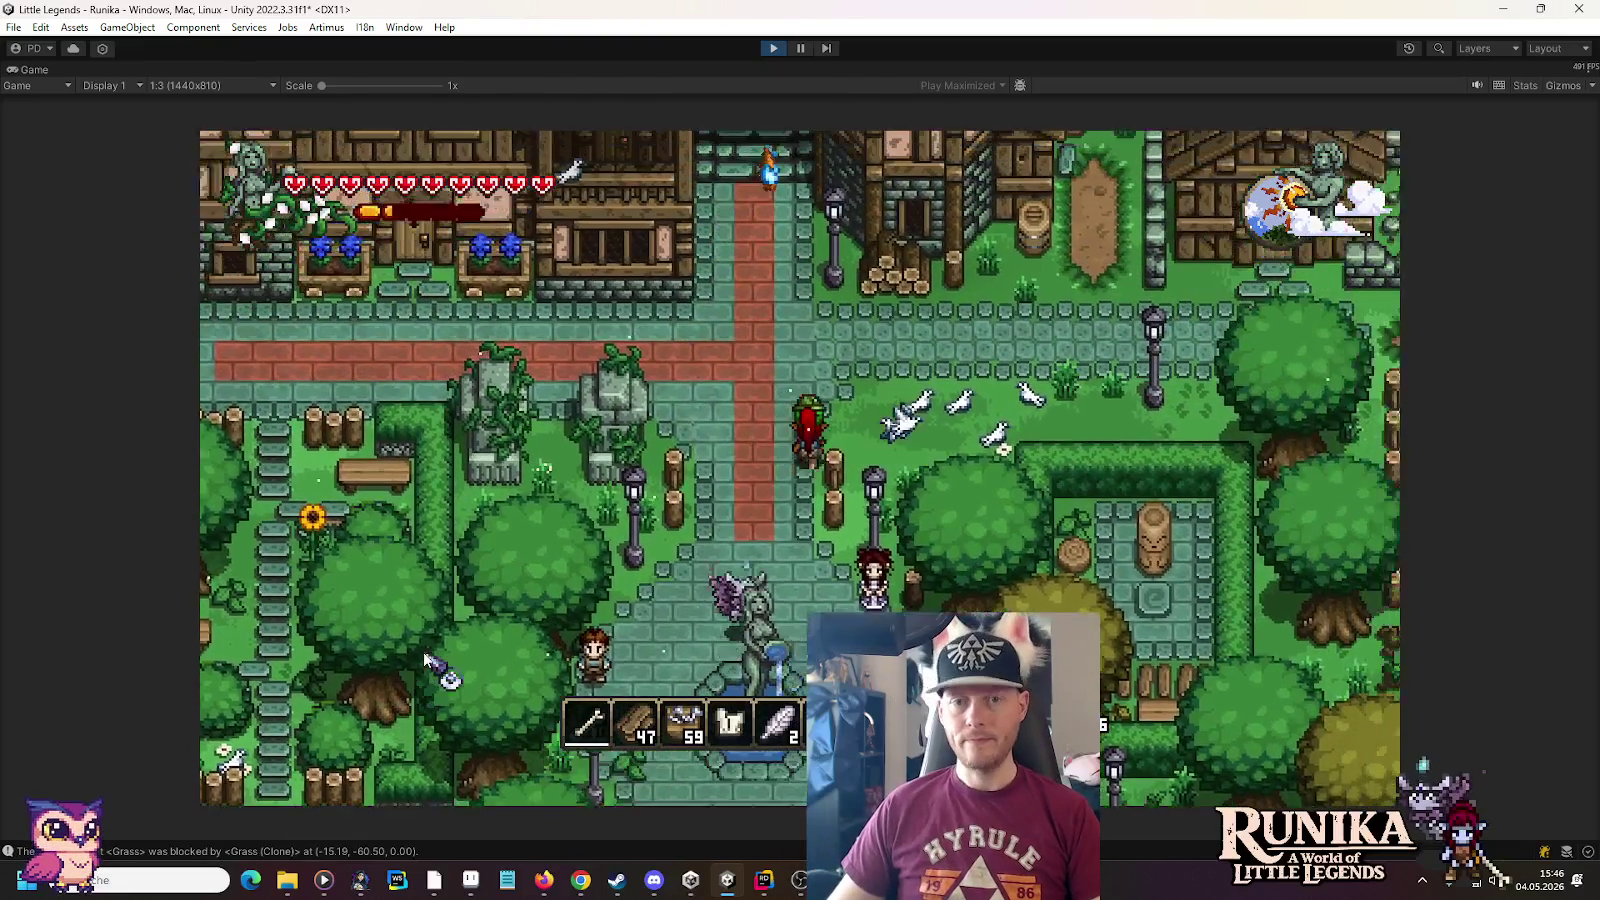
key(d)
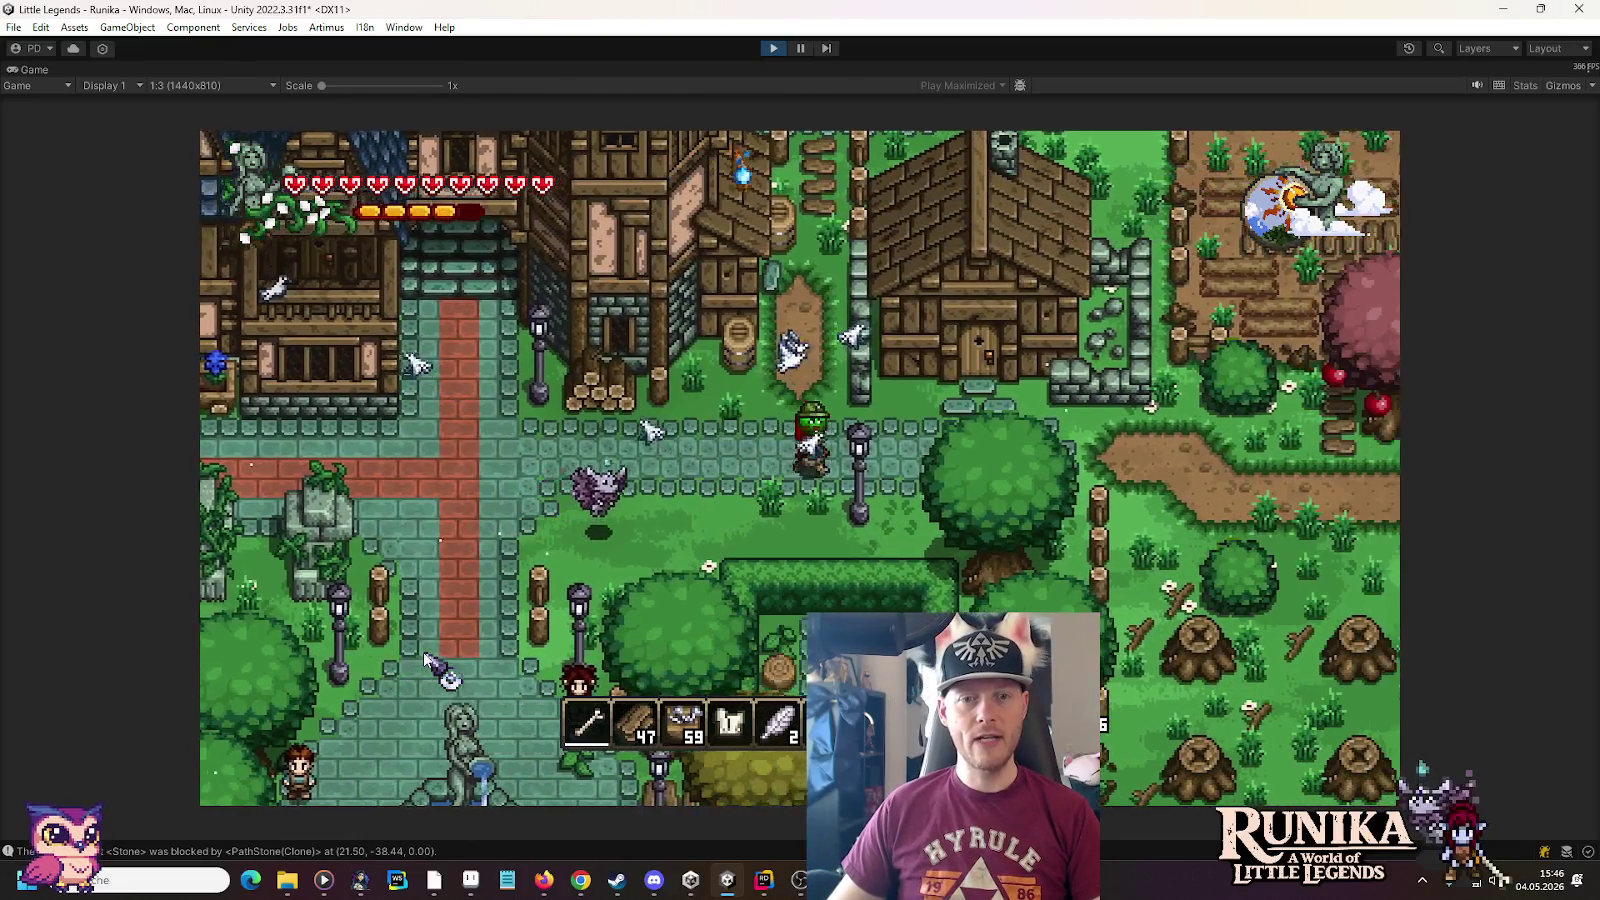
key(e)
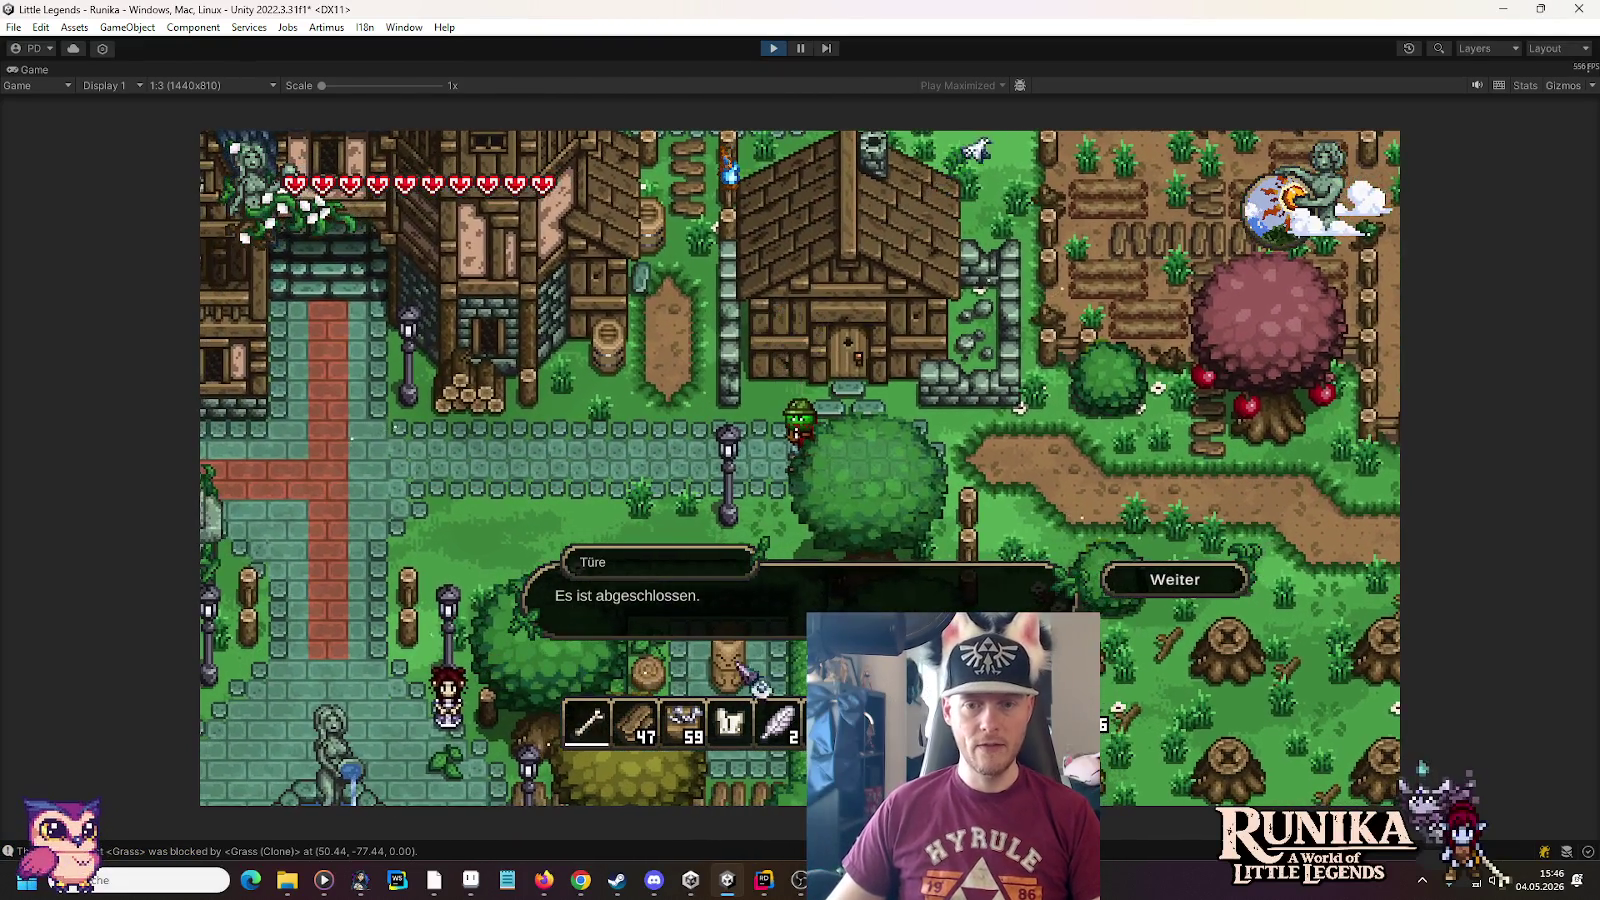
click(1160, 572)
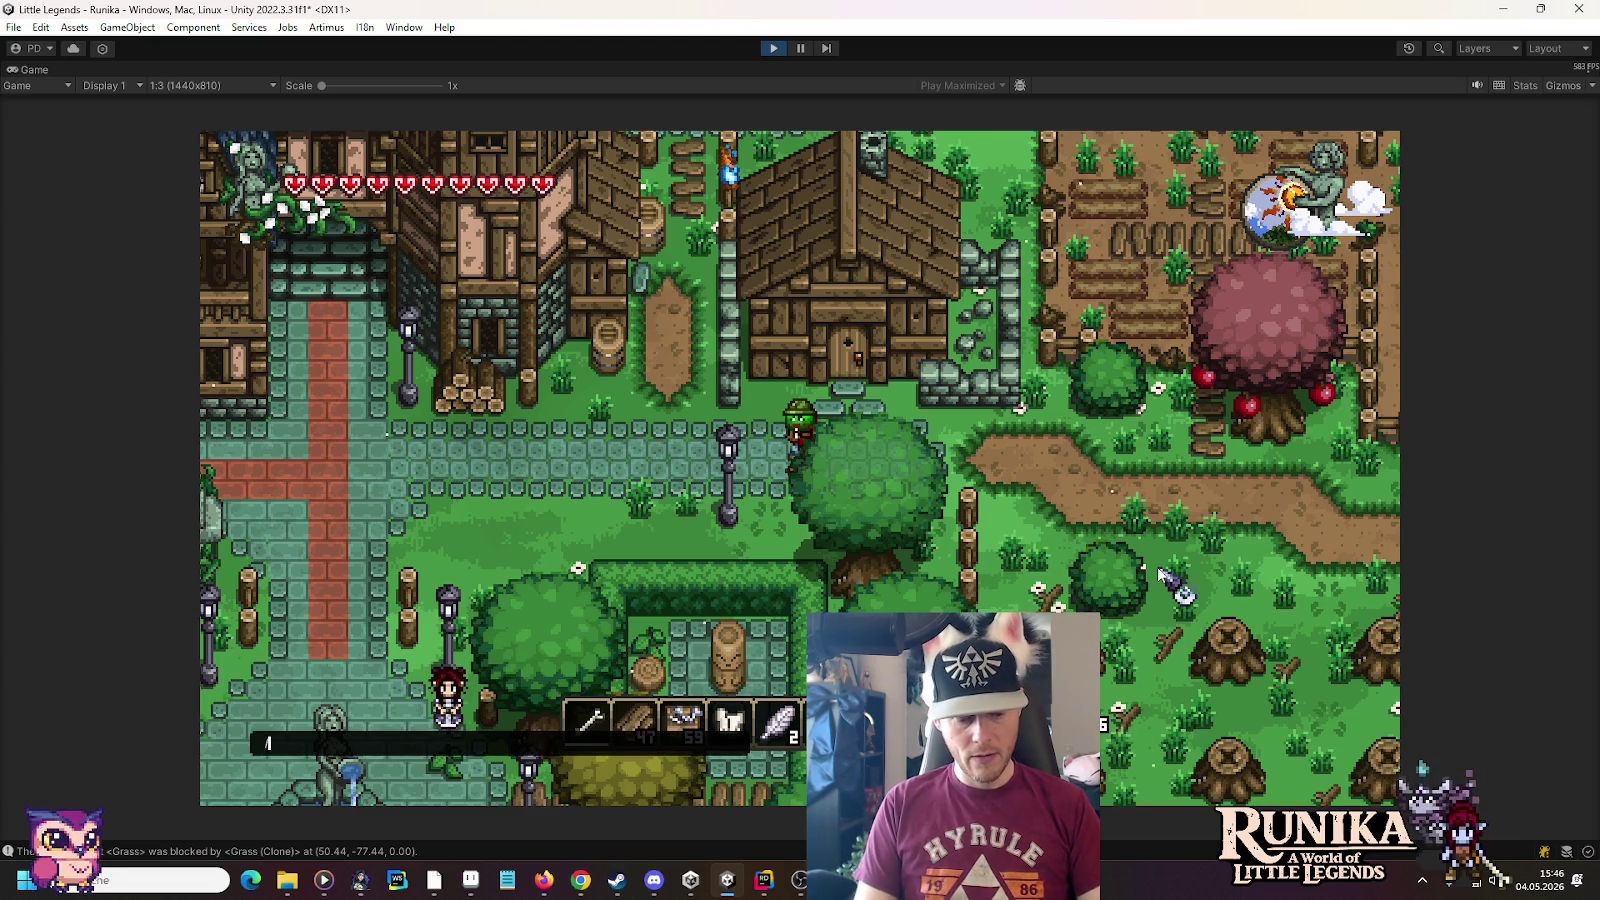
Activate quest 22002 via the in-game command, then retry the house door and dismiss the message
text(22002)
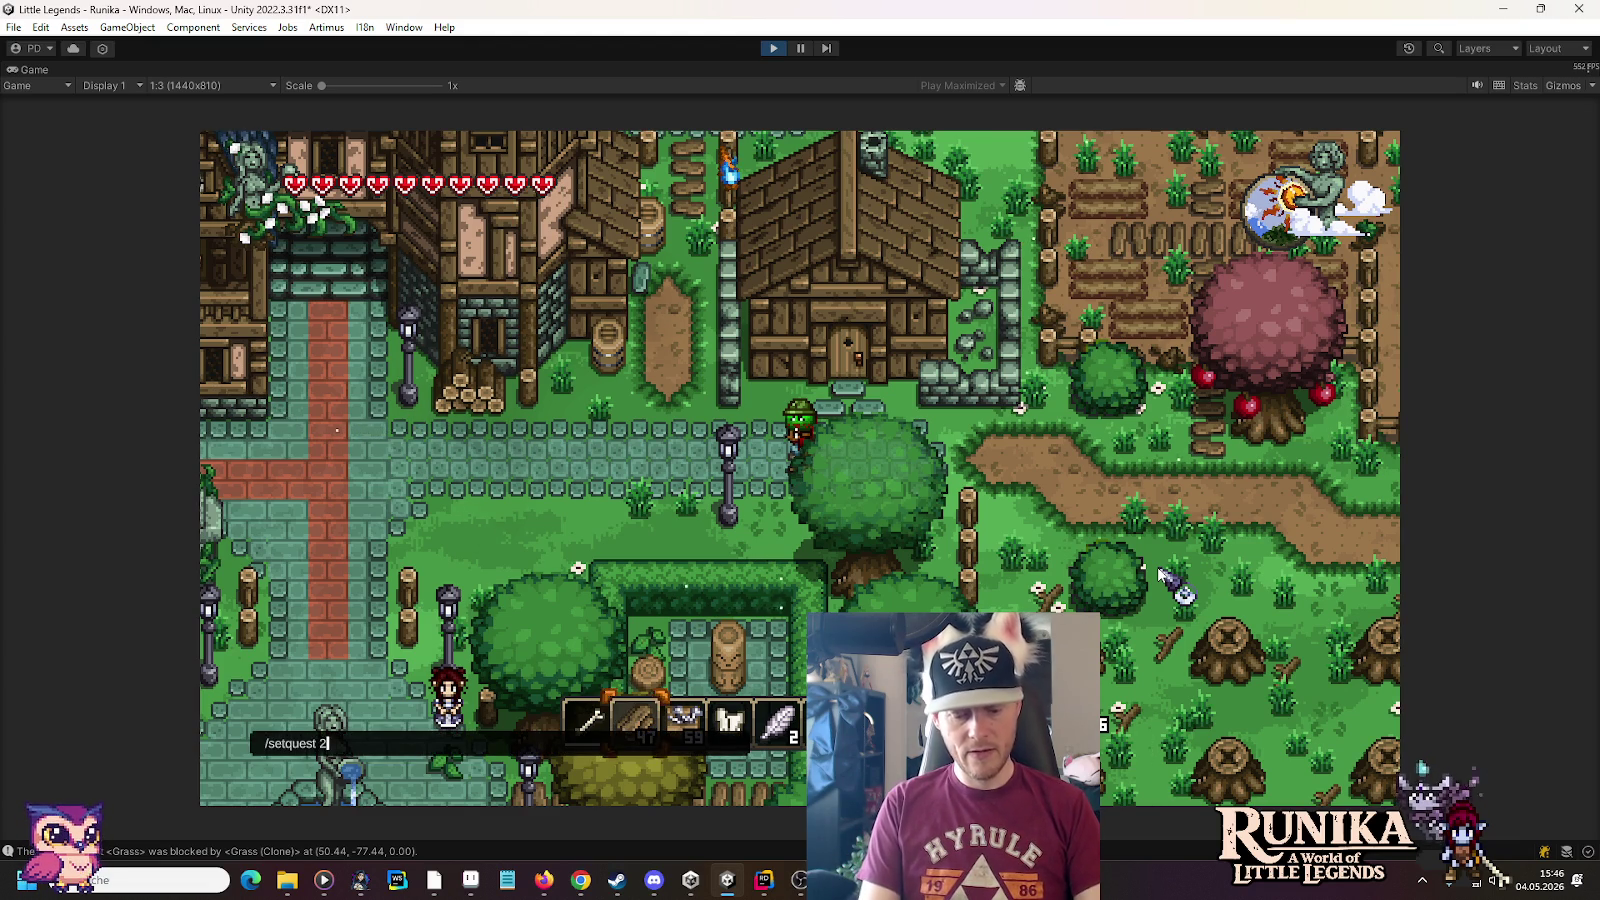
key(Return)
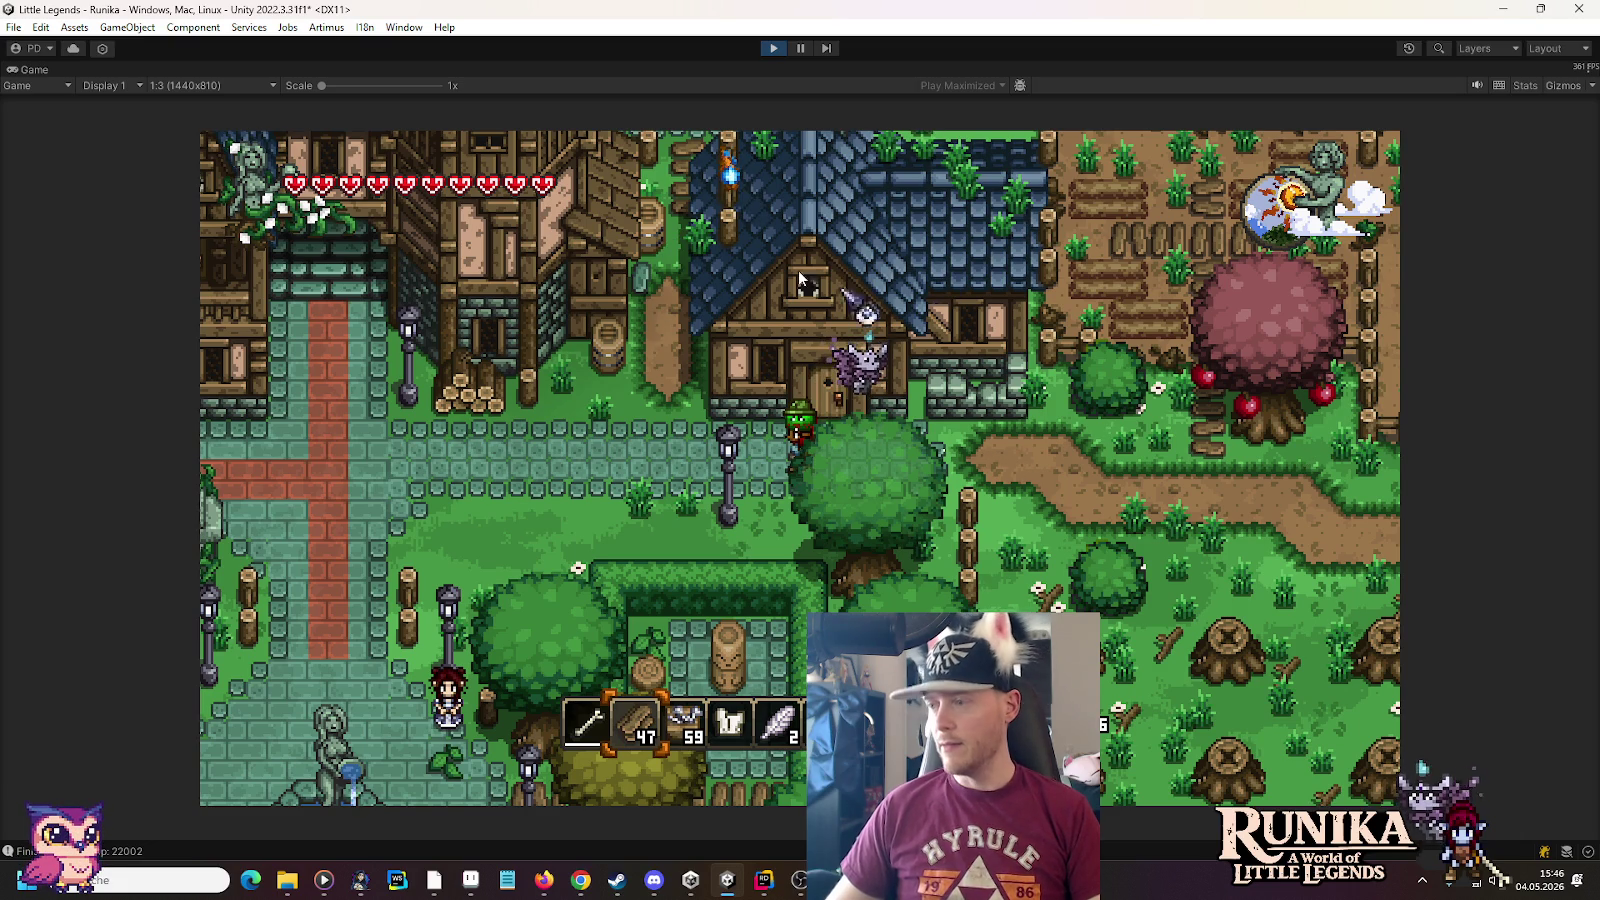
key(d)
key(e)
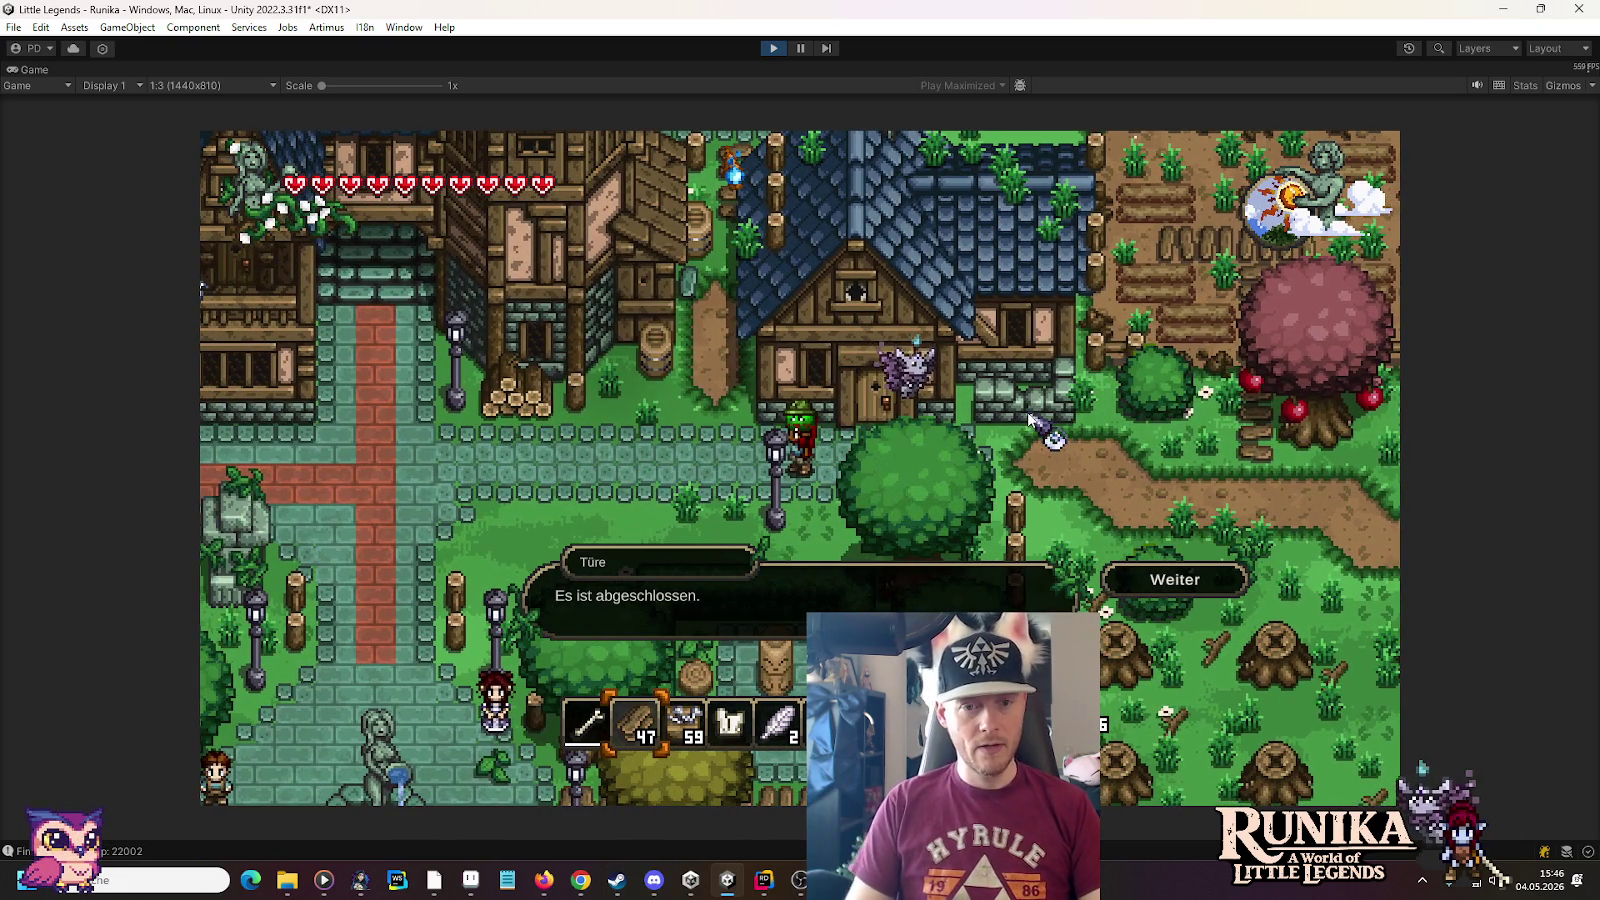
click(1170, 575)
Run /unsetquest 22002, walk the player toward the fountain, and stop Play mode
key(Return)
text(/setquest)
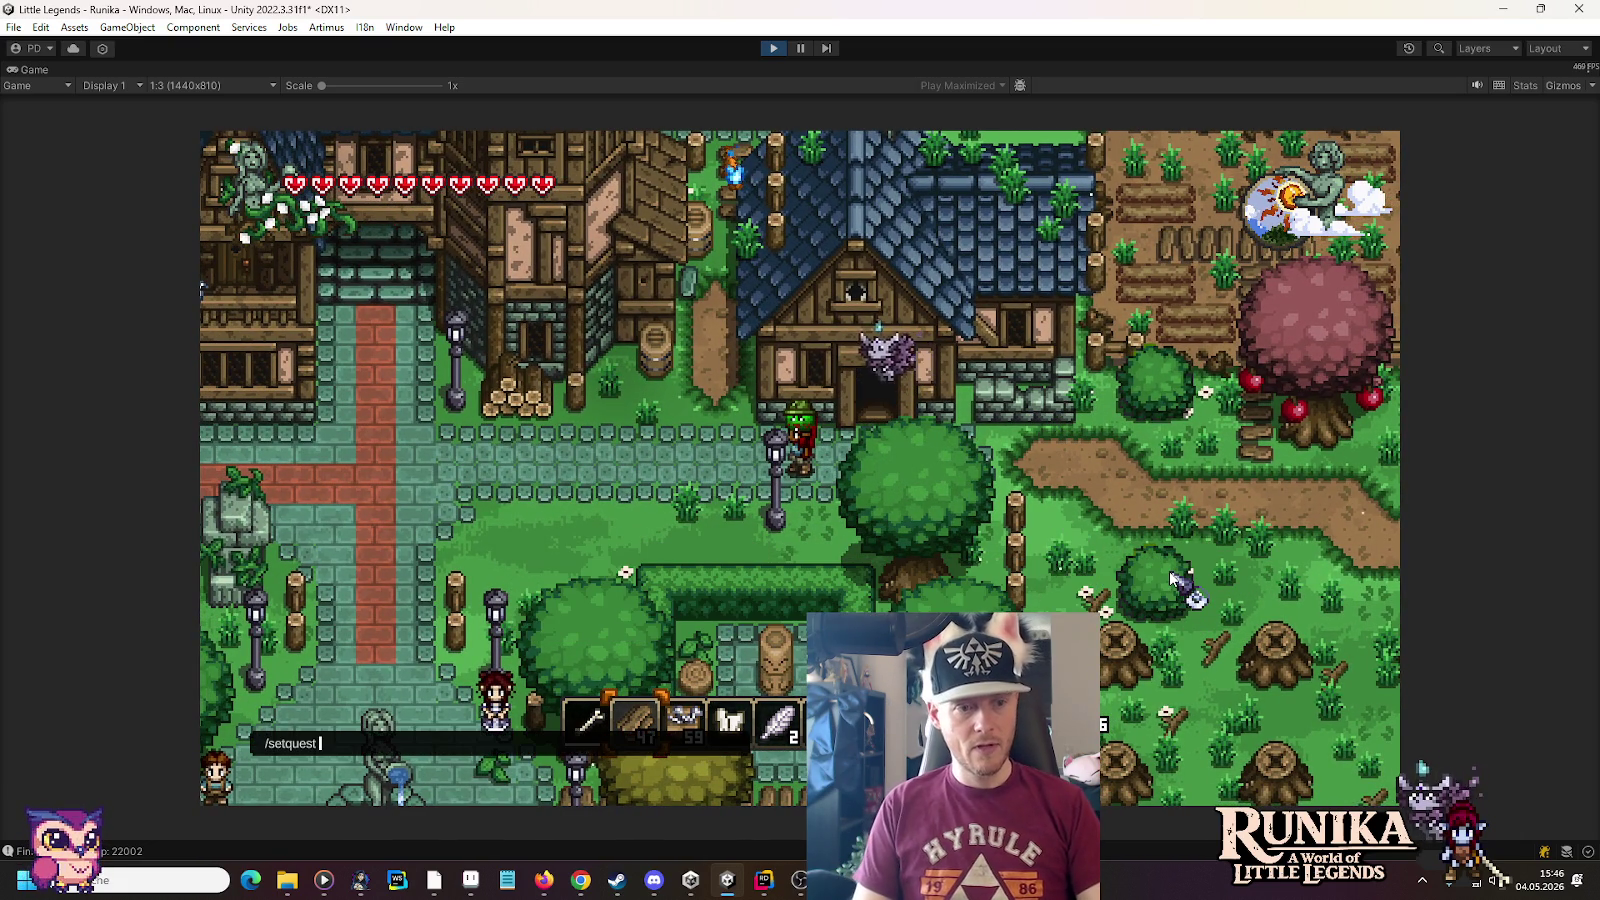
key(BackSpace)
key(BackSpace)
key(BackSpace)
text(/unsetquest 220)
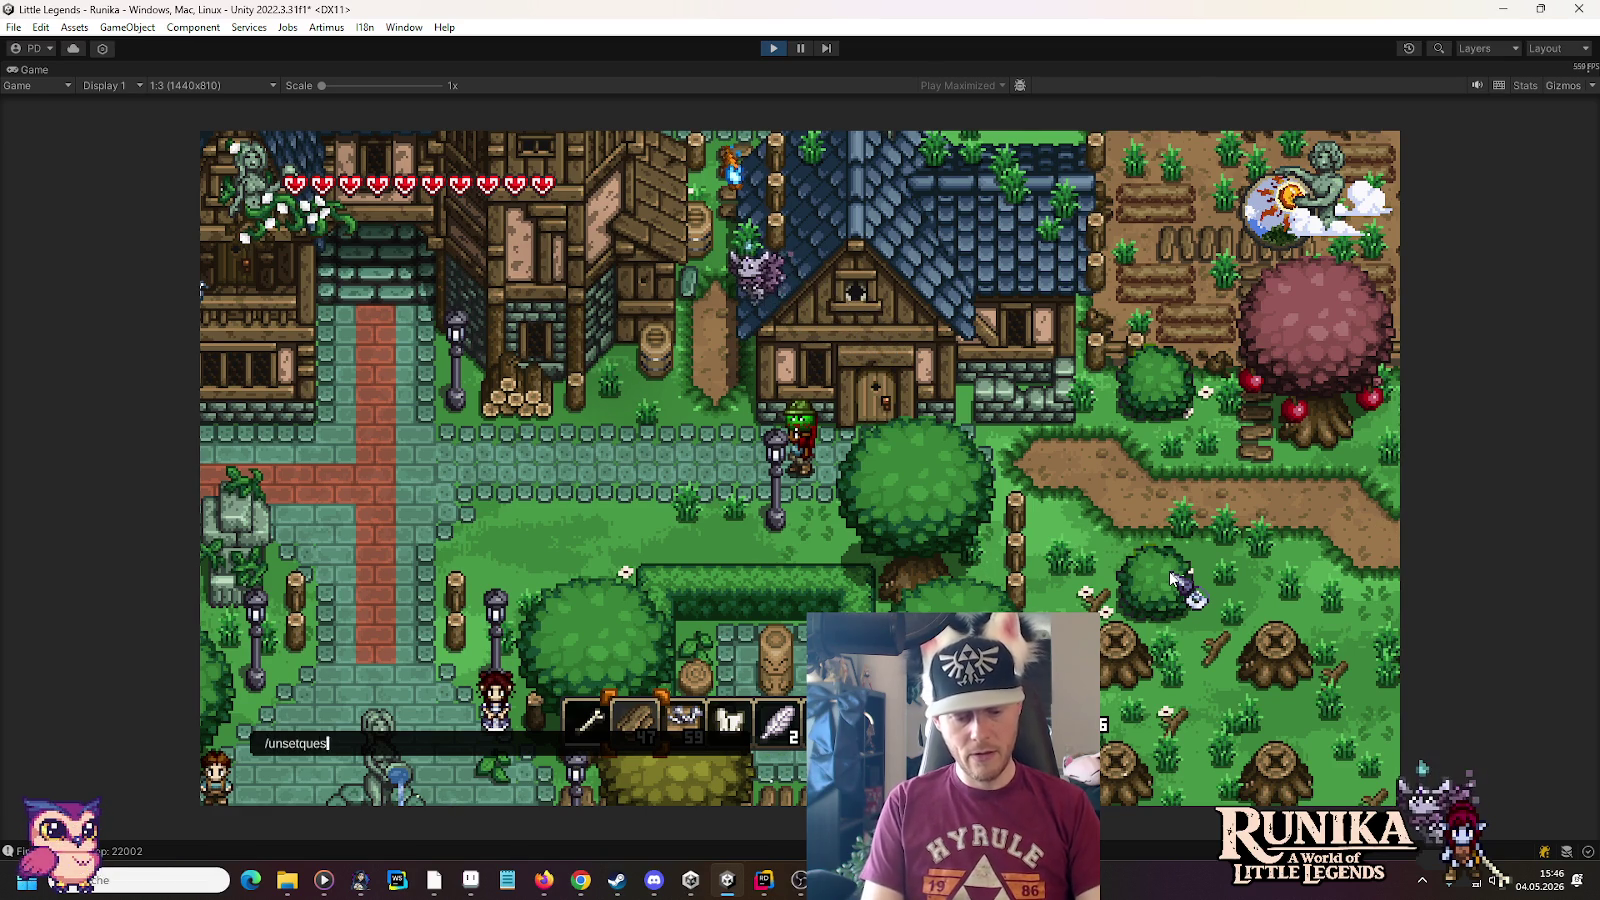
text(02)
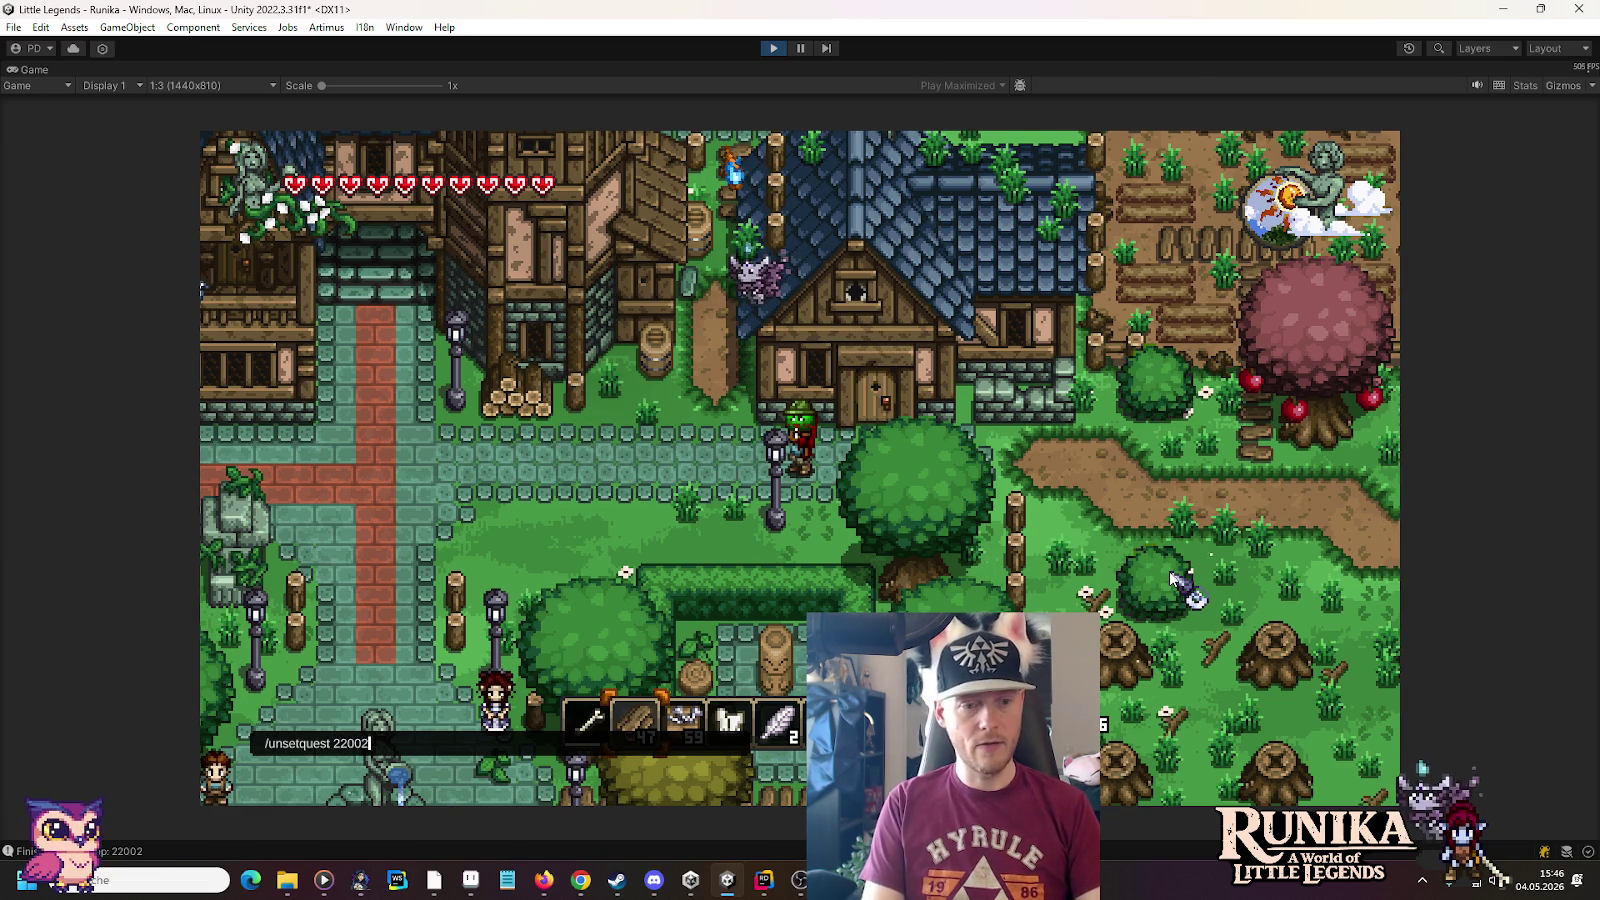
key(Return)
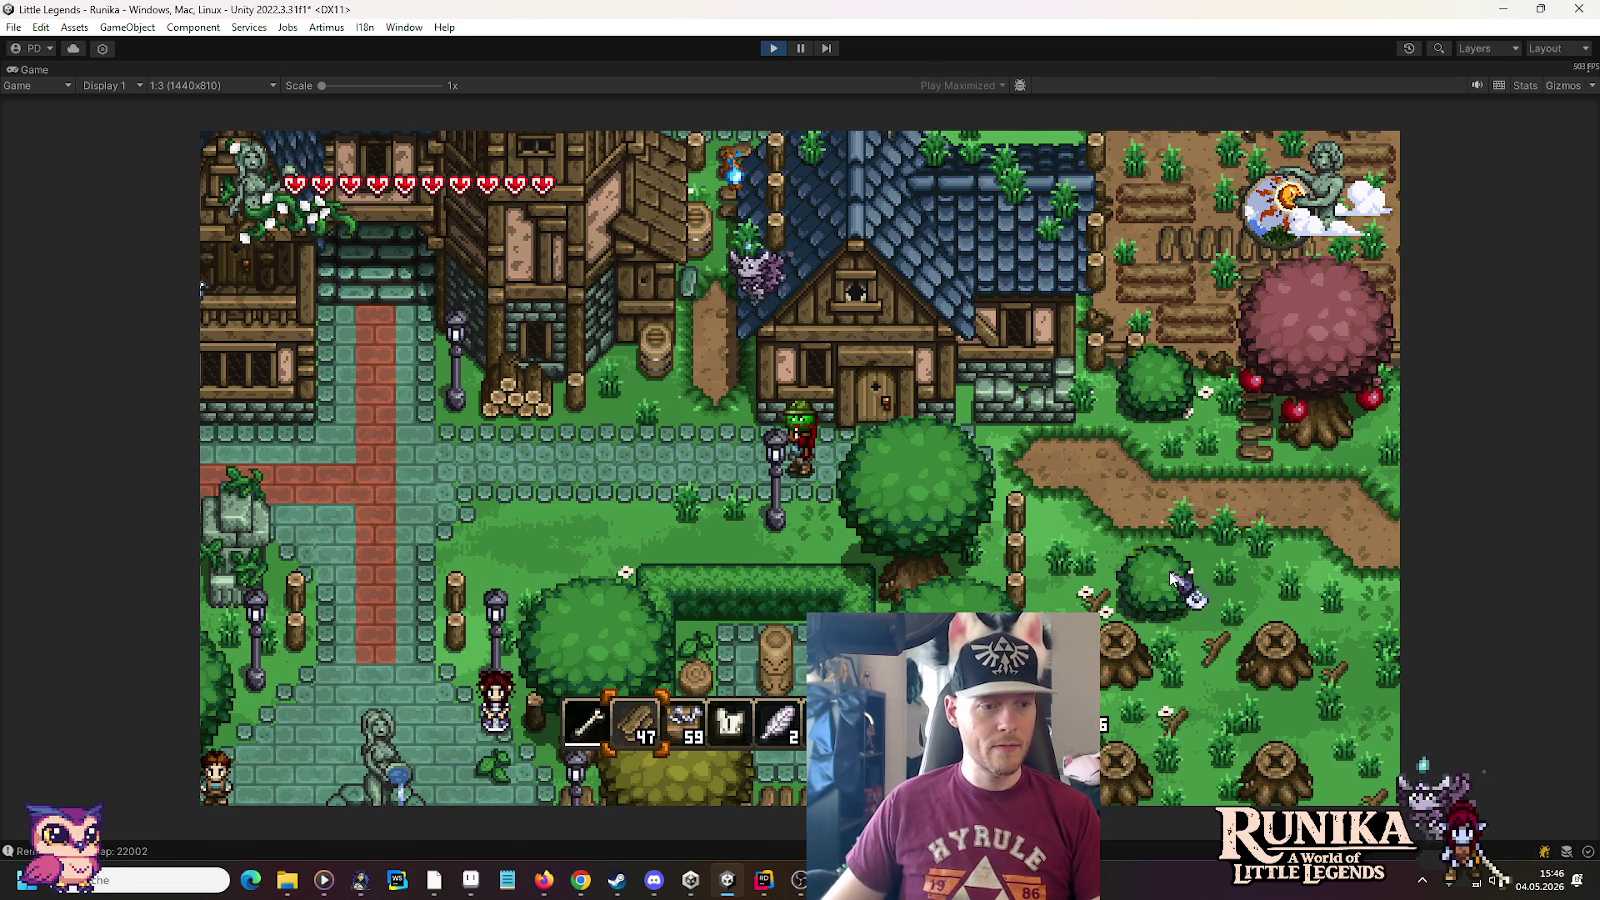
key(a)
key(a)
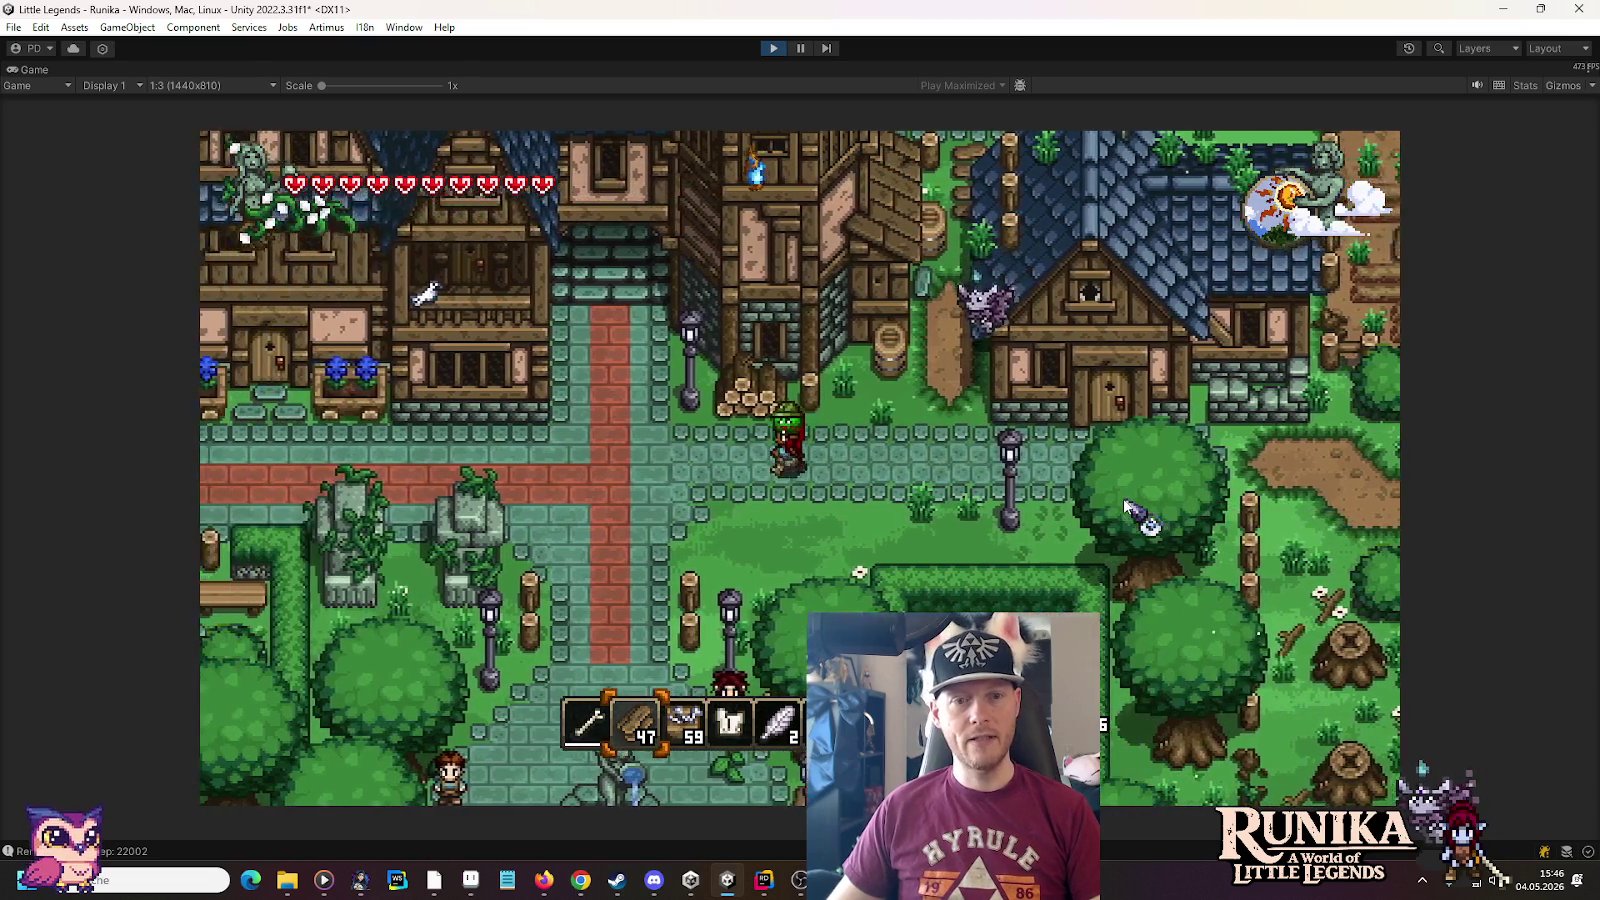
key(s)
key(s)
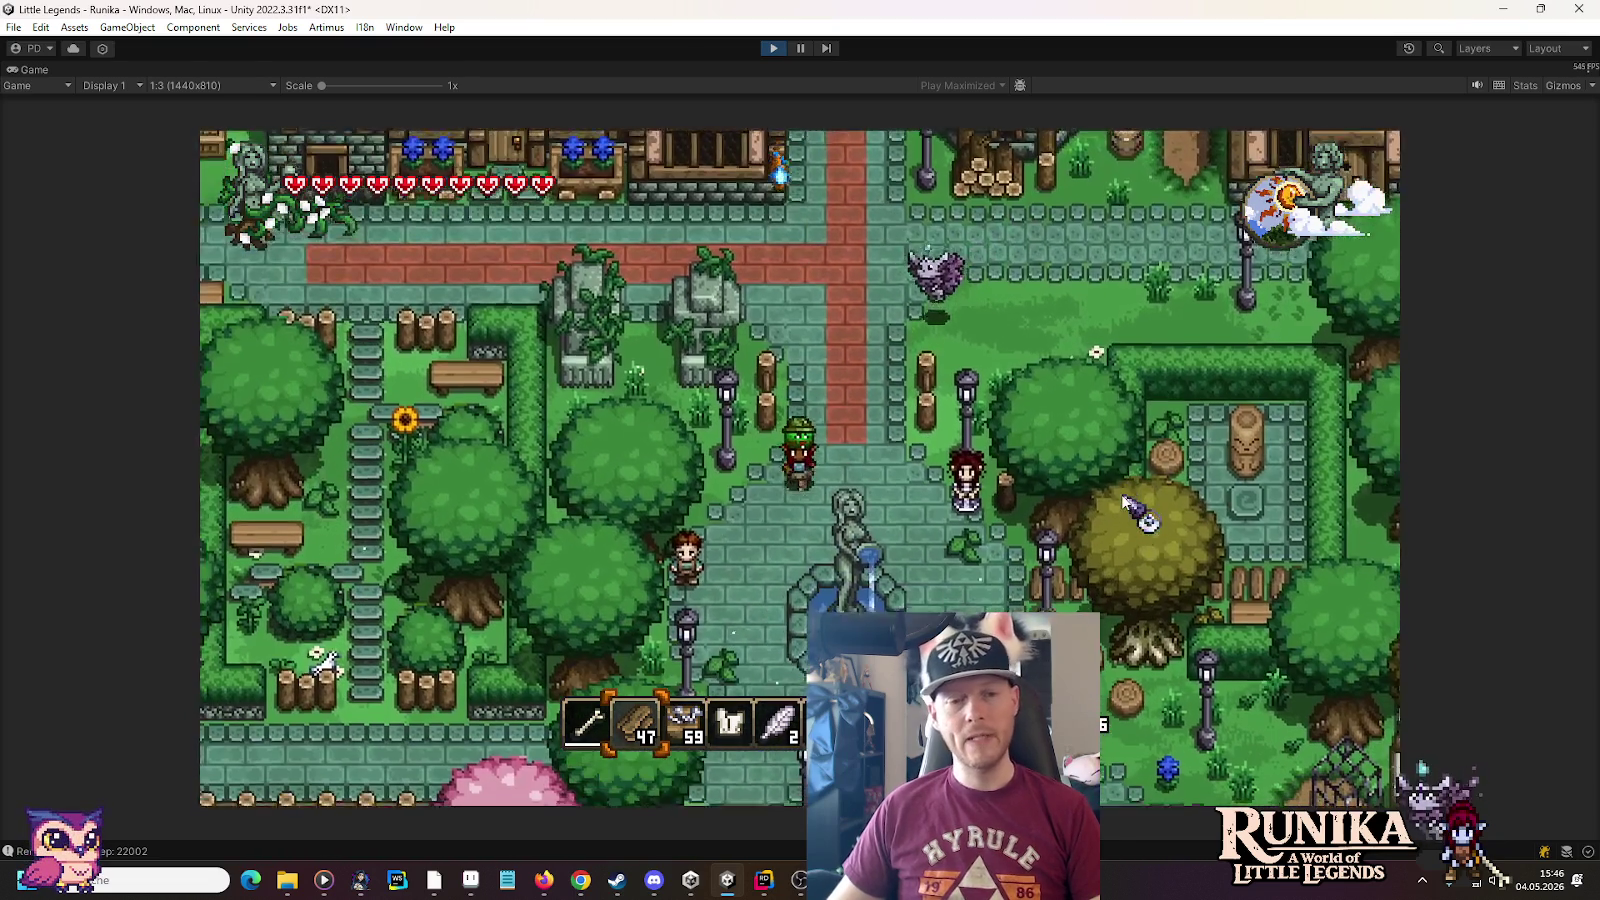
key(s)
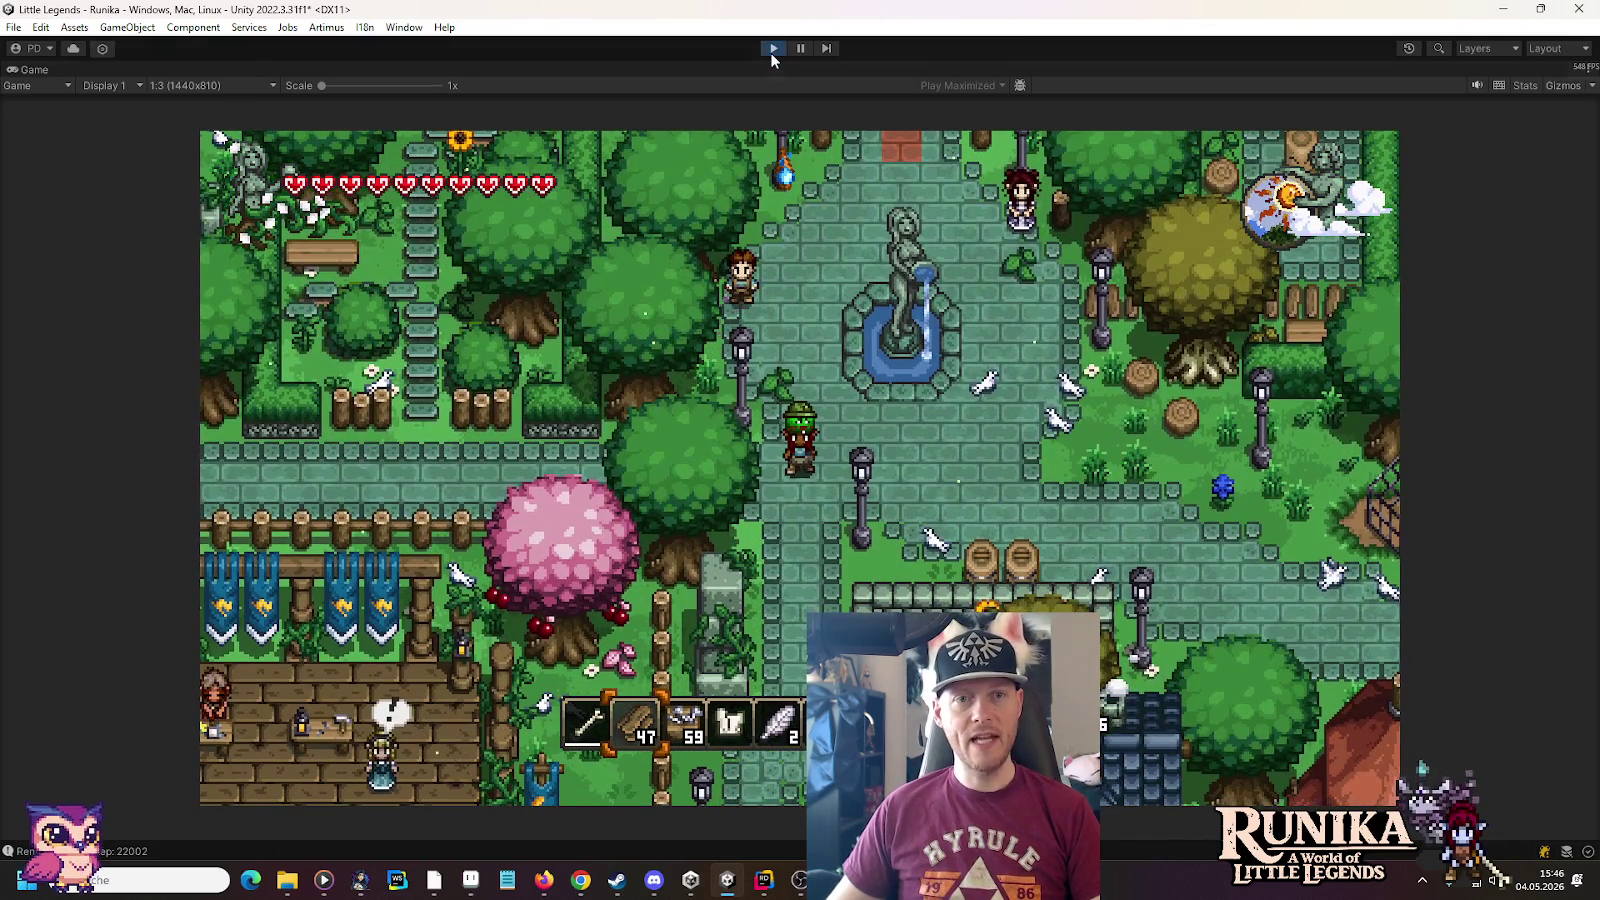
click(772, 47)
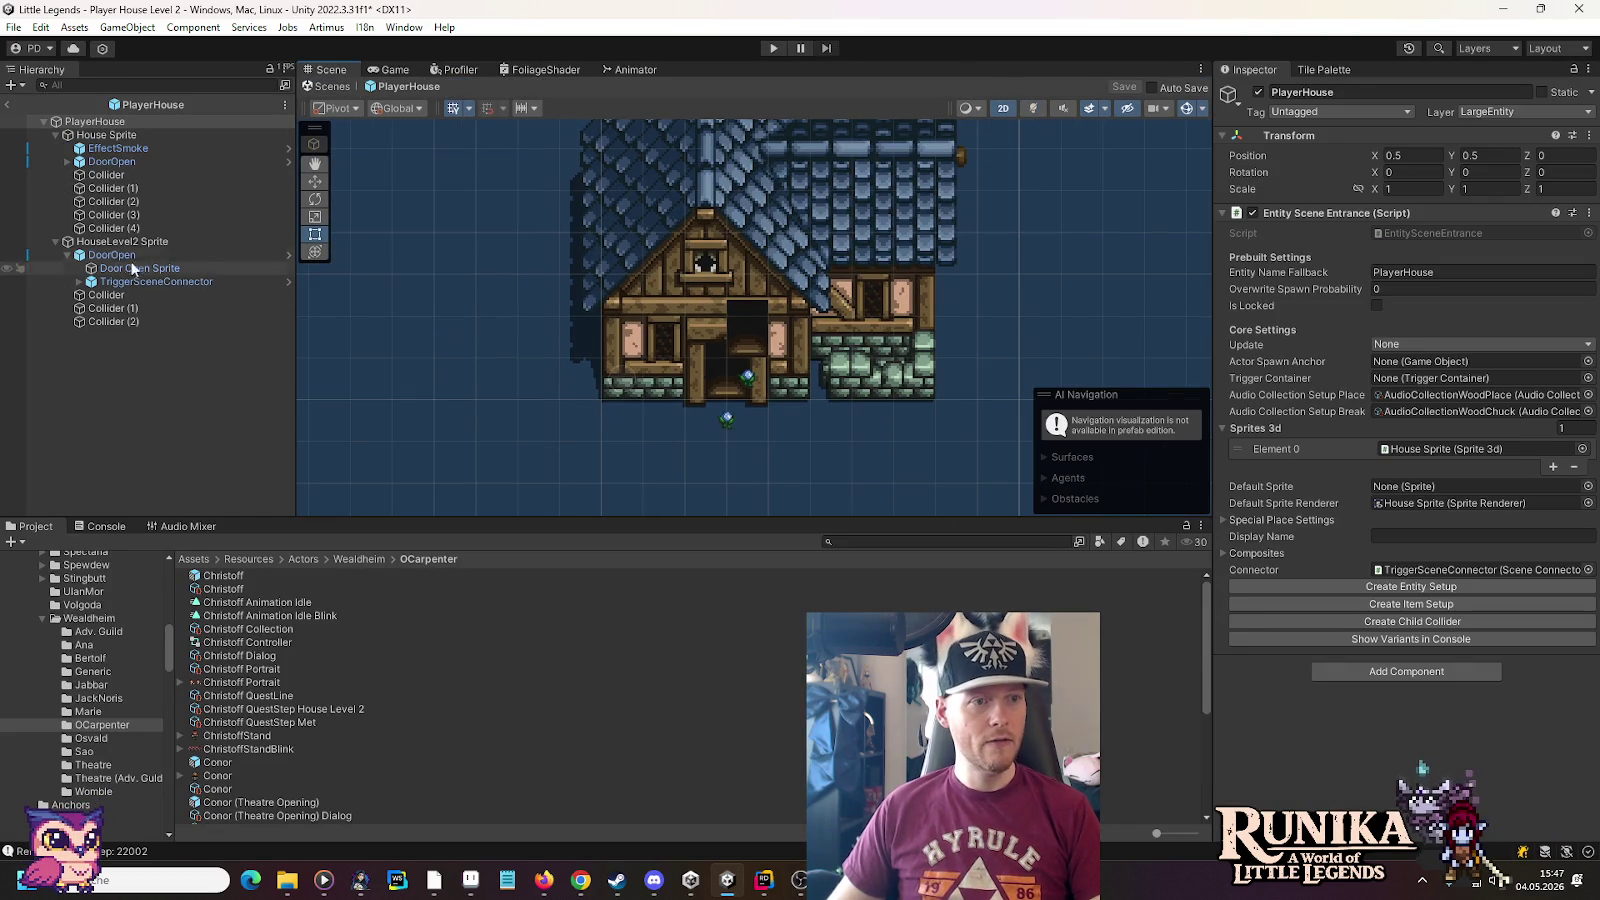
Add a Sprite 3d component to HouseLevel2 Sprite, placed above Quest Conditional Game Object
click(114, 243)
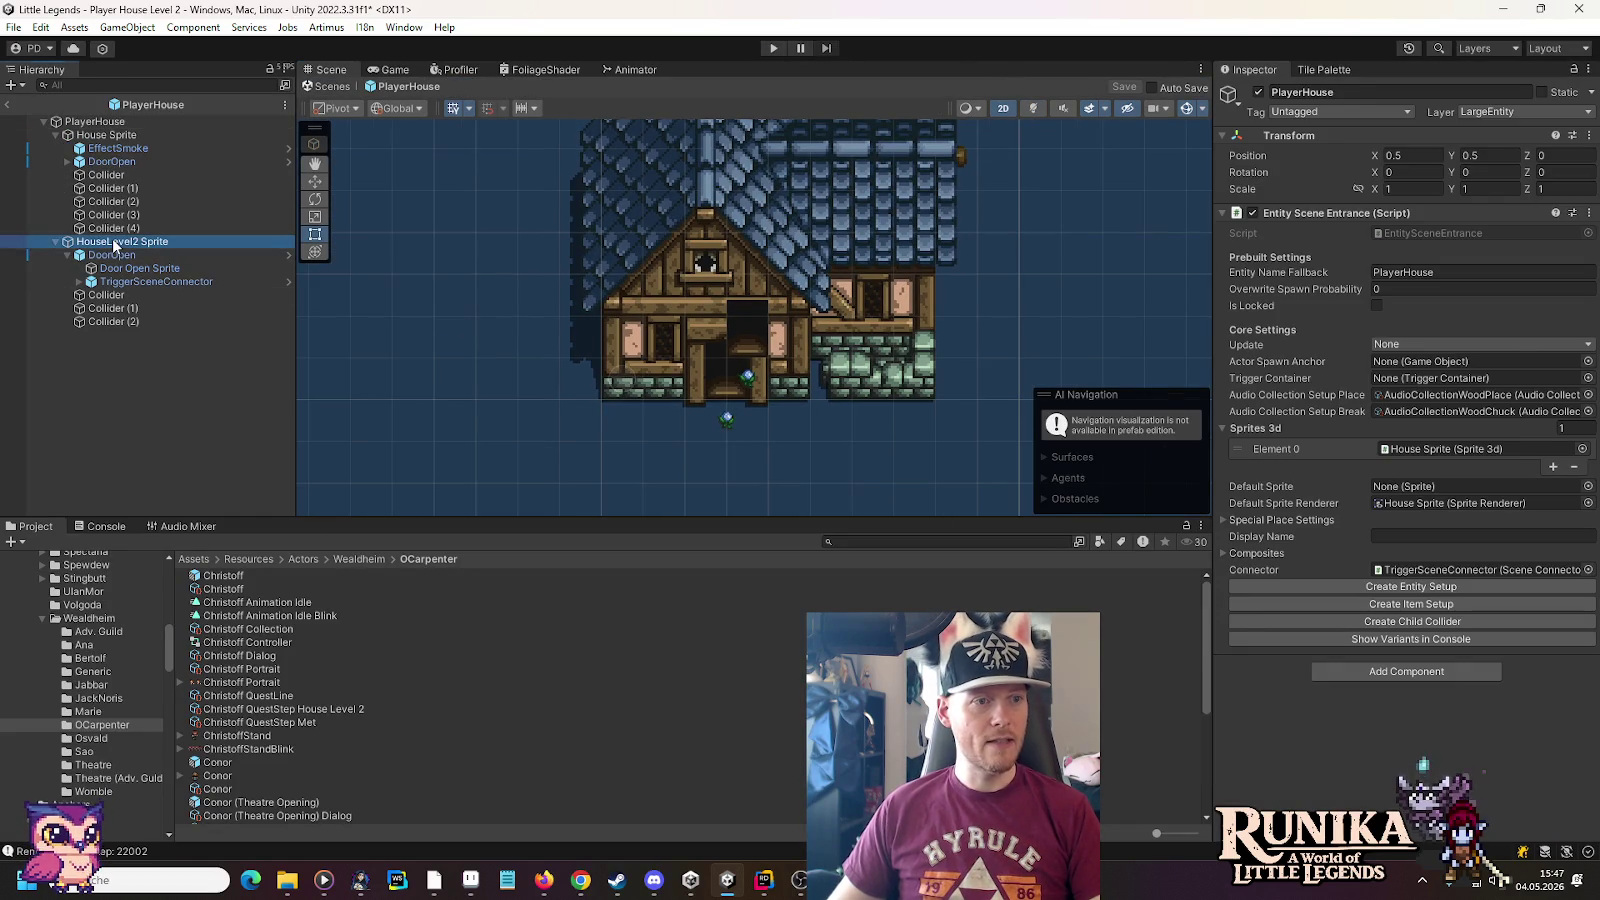
click(106, 135)
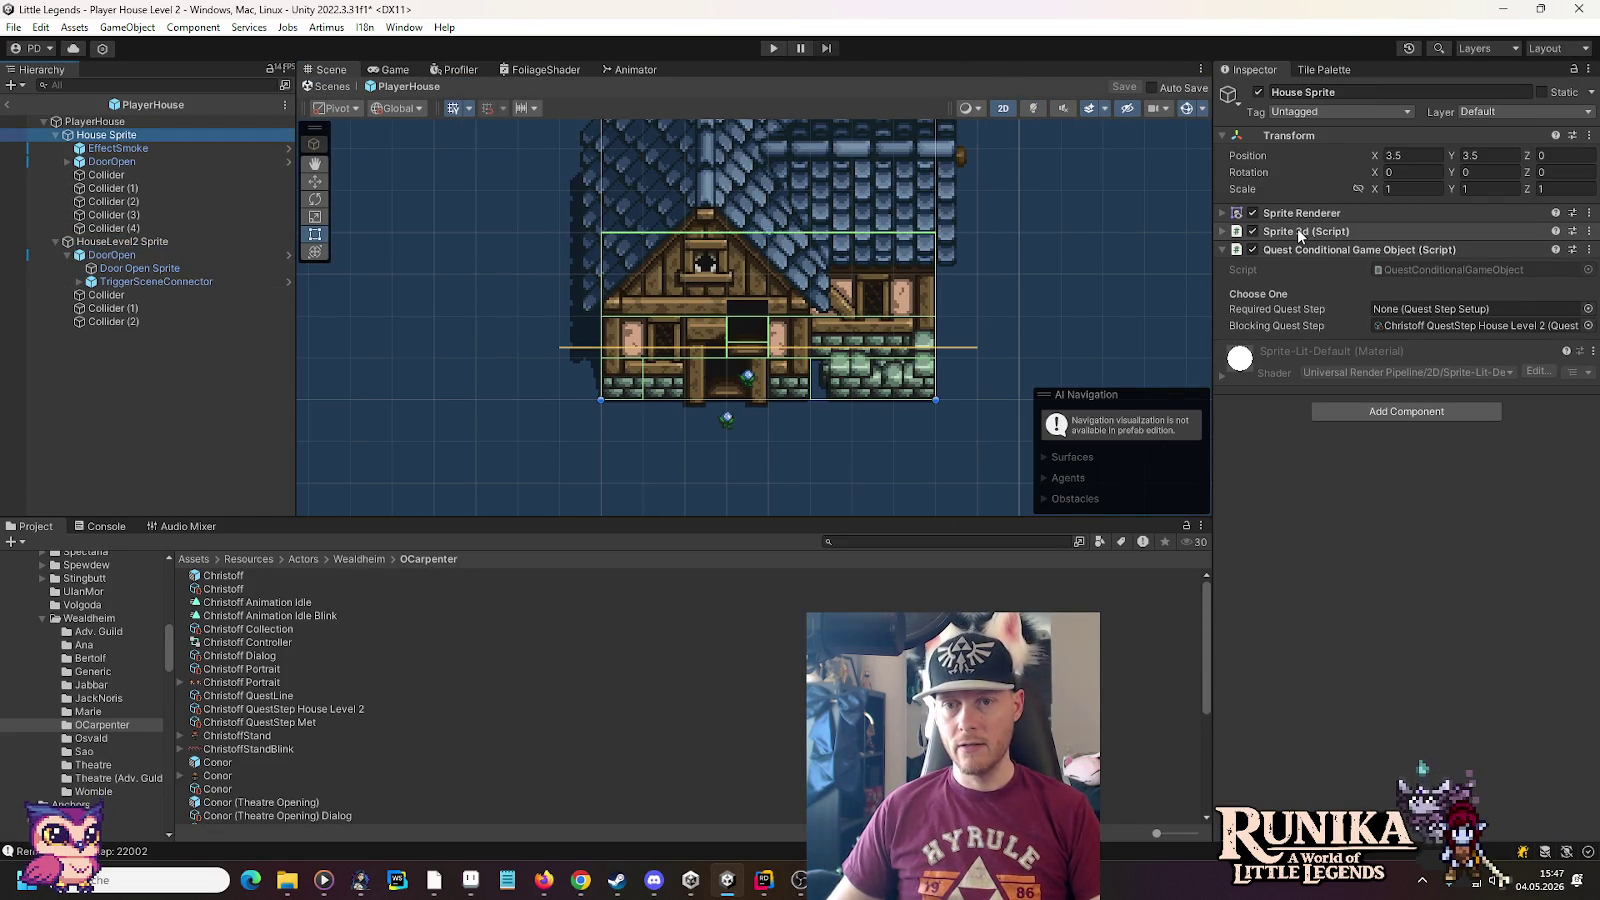
click(115, 242)
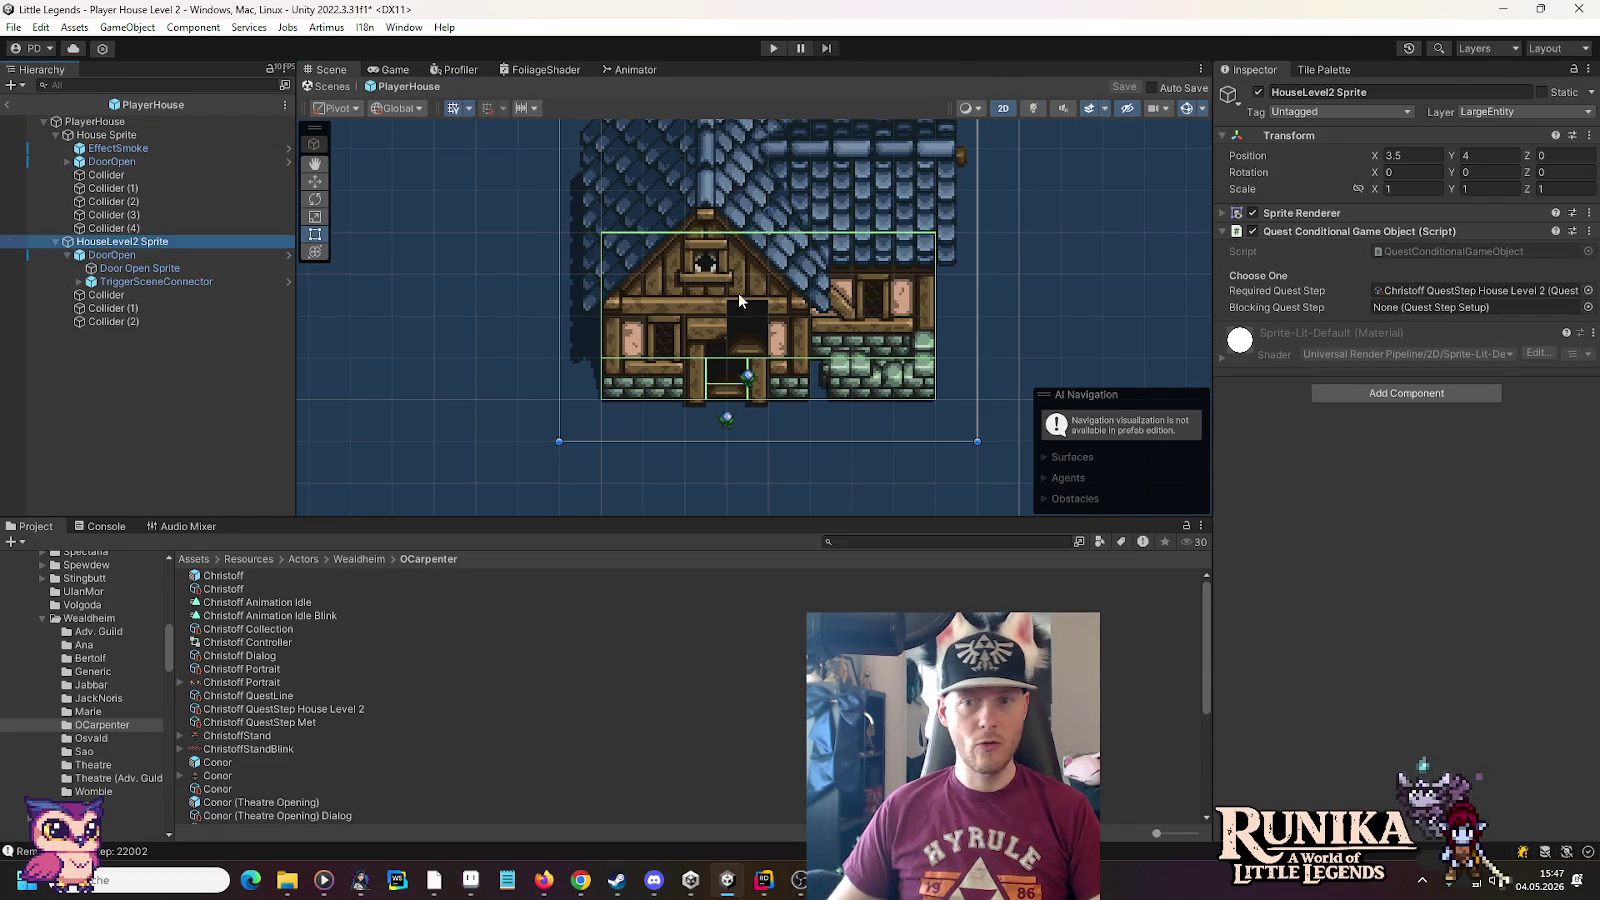
click(1366, 399)
text(sprite)
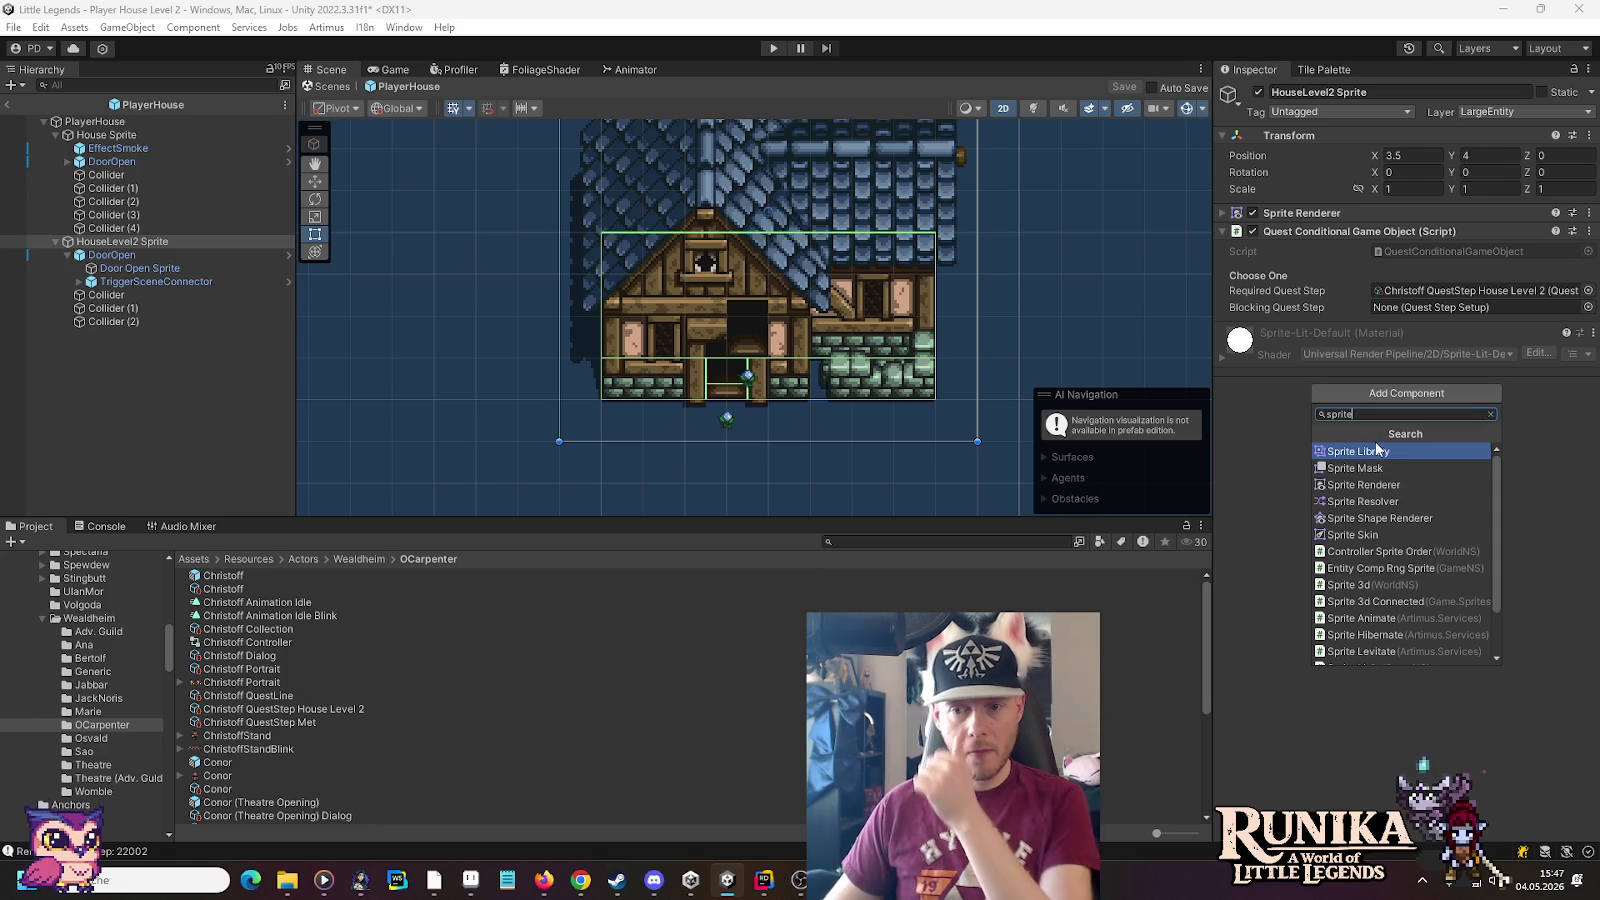
click(1380, 584)
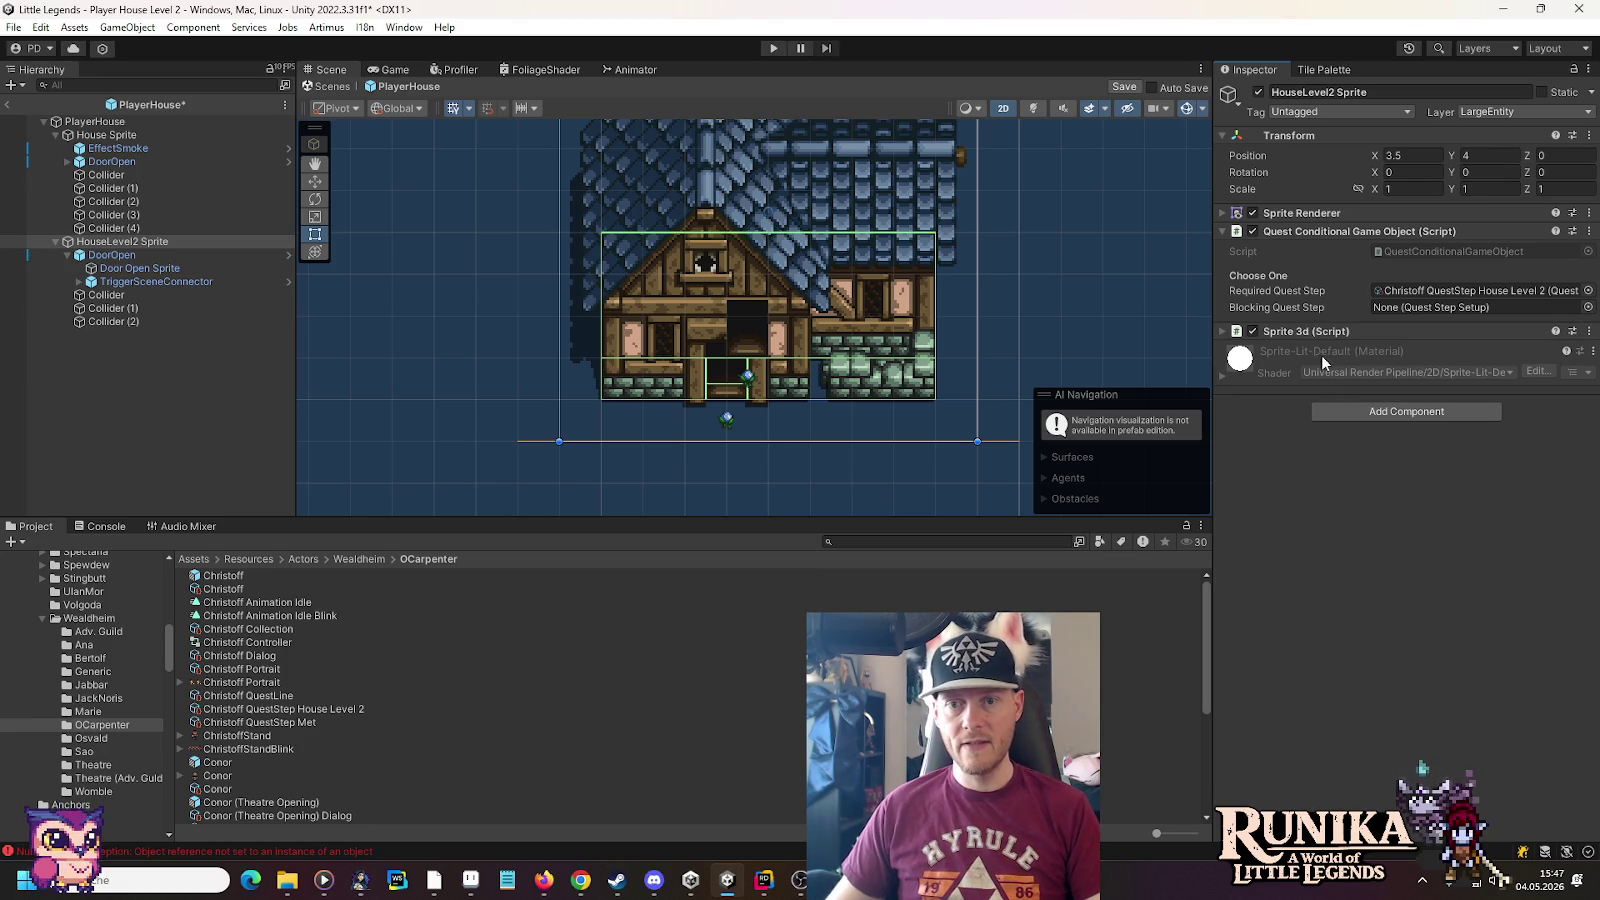
drag(1300, 334, 1303, 233)
click(1303, 233)
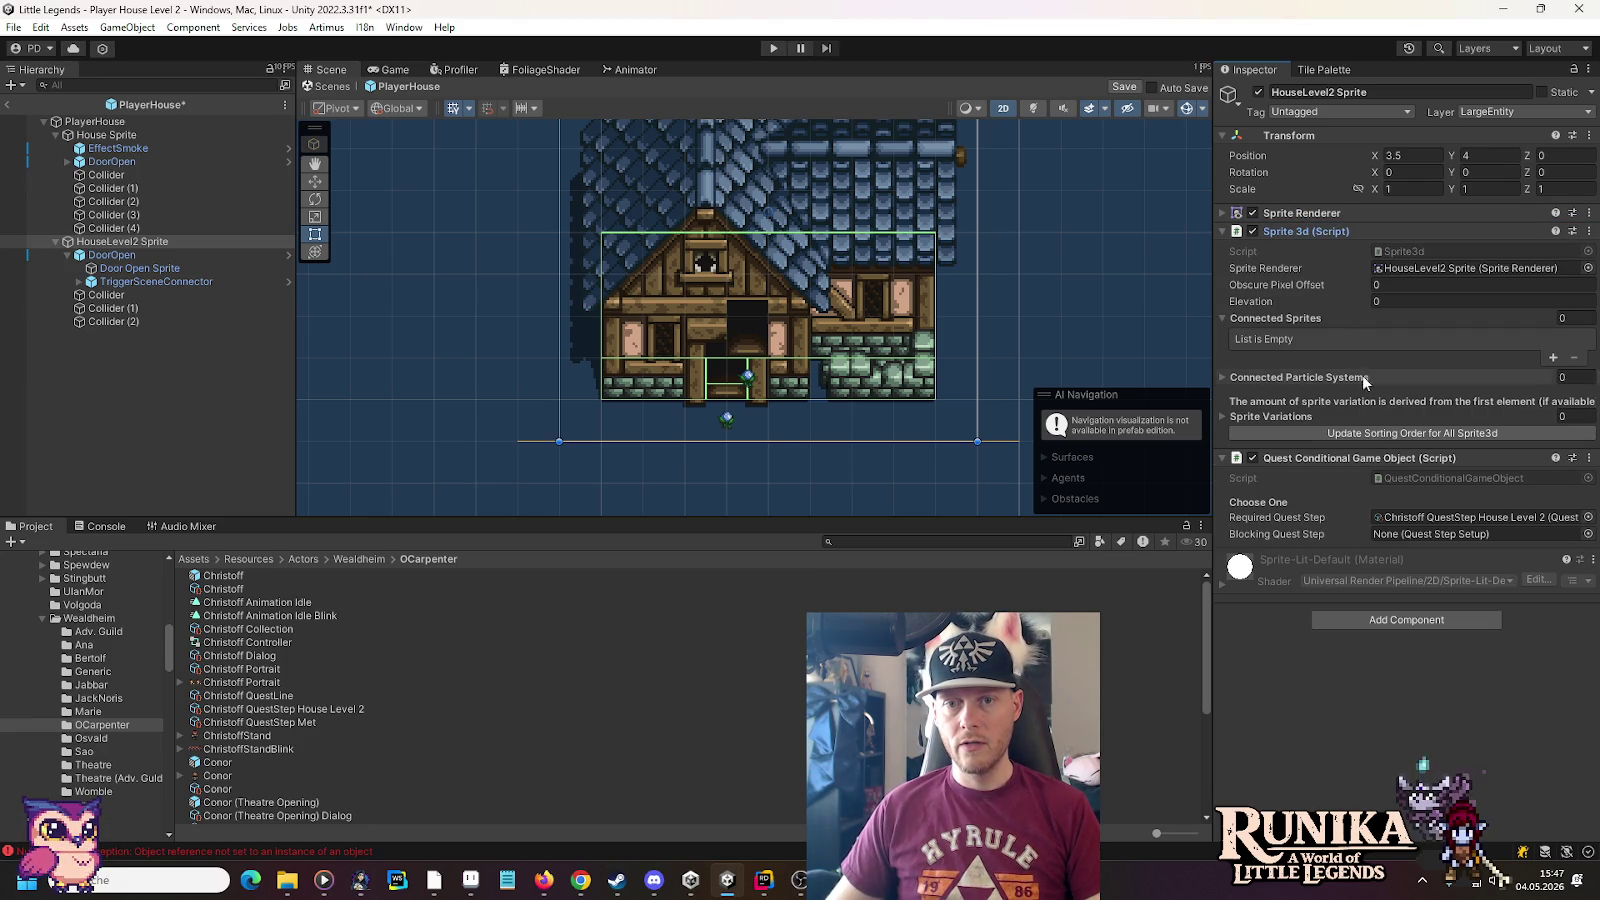
Set the Sprite 3d Obscure Pixel Offset to 24
drag(823, 305, 817, 425)
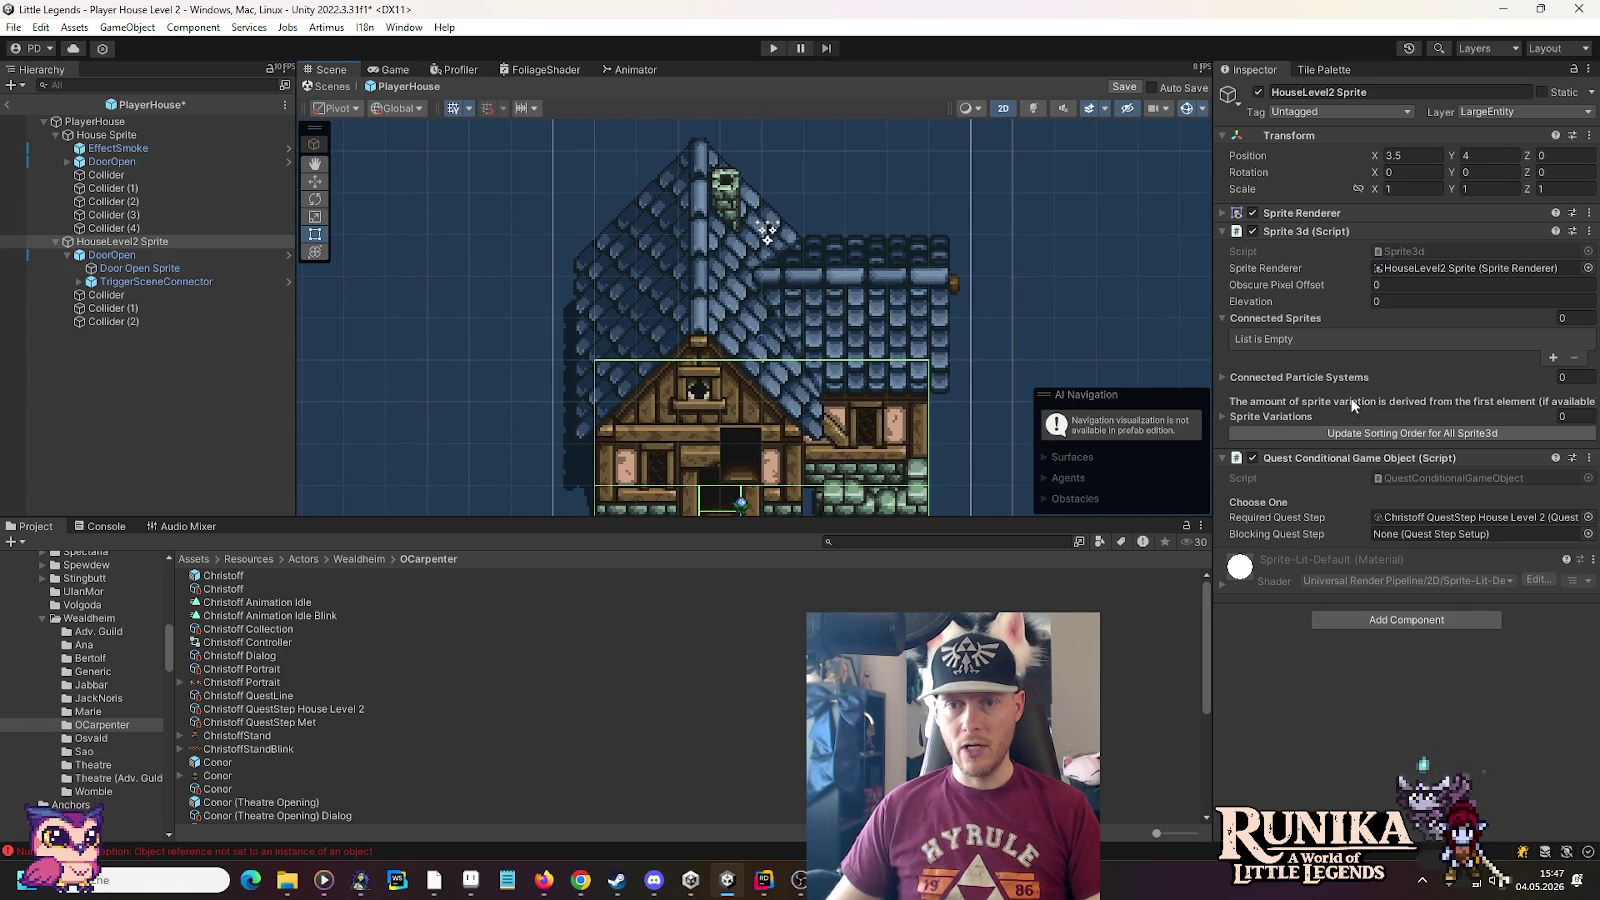
drag(837, 407, 845, 257)
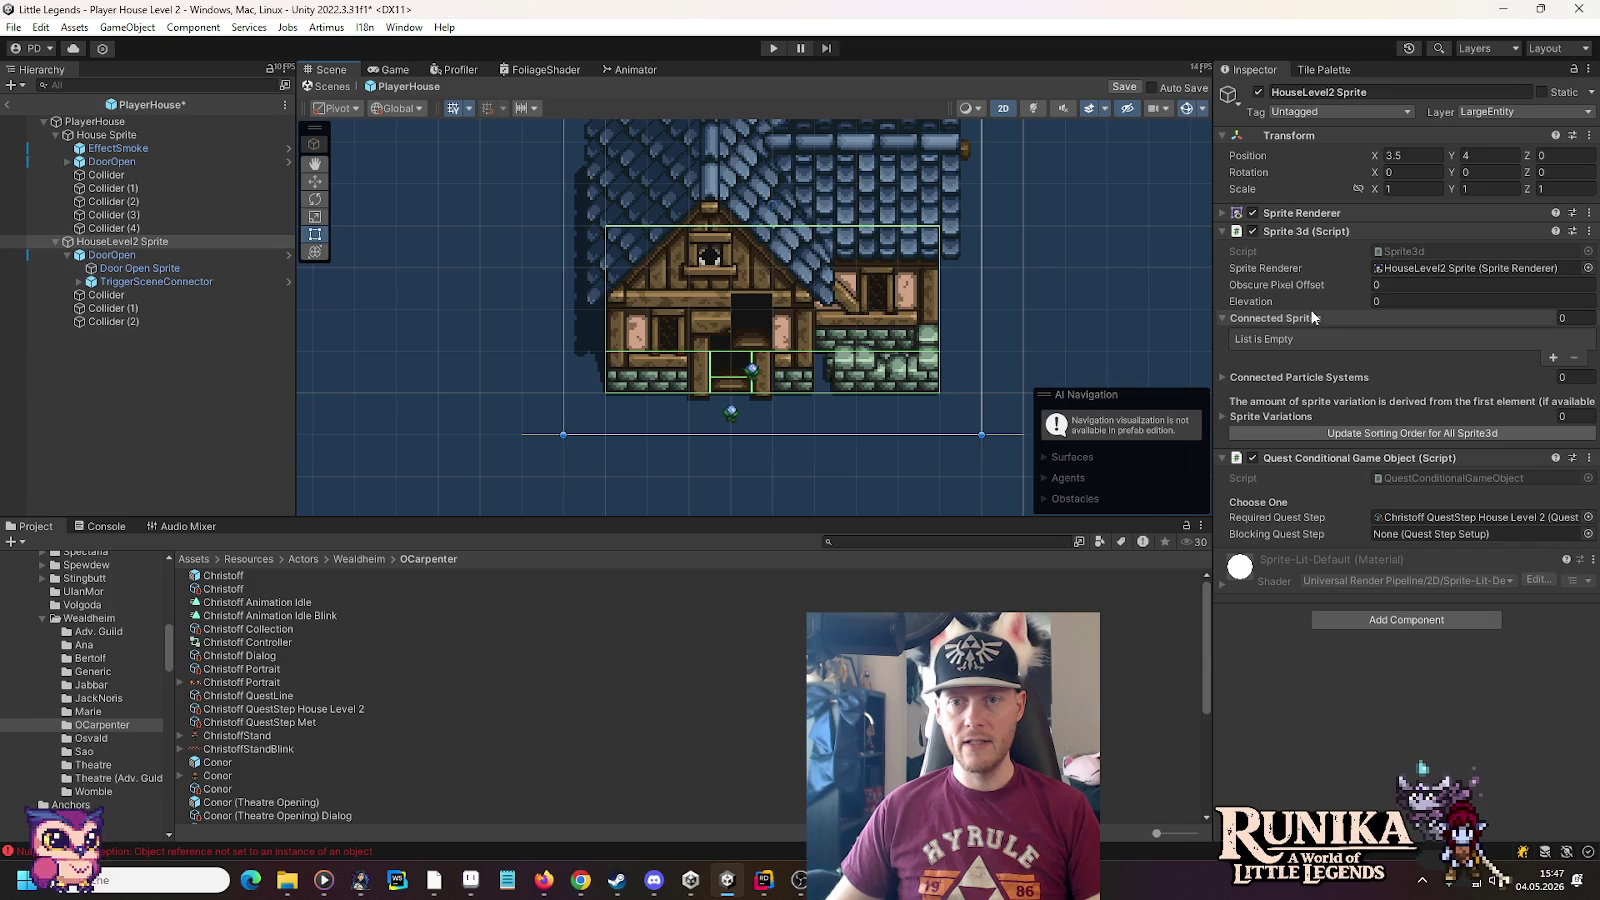
text(24)
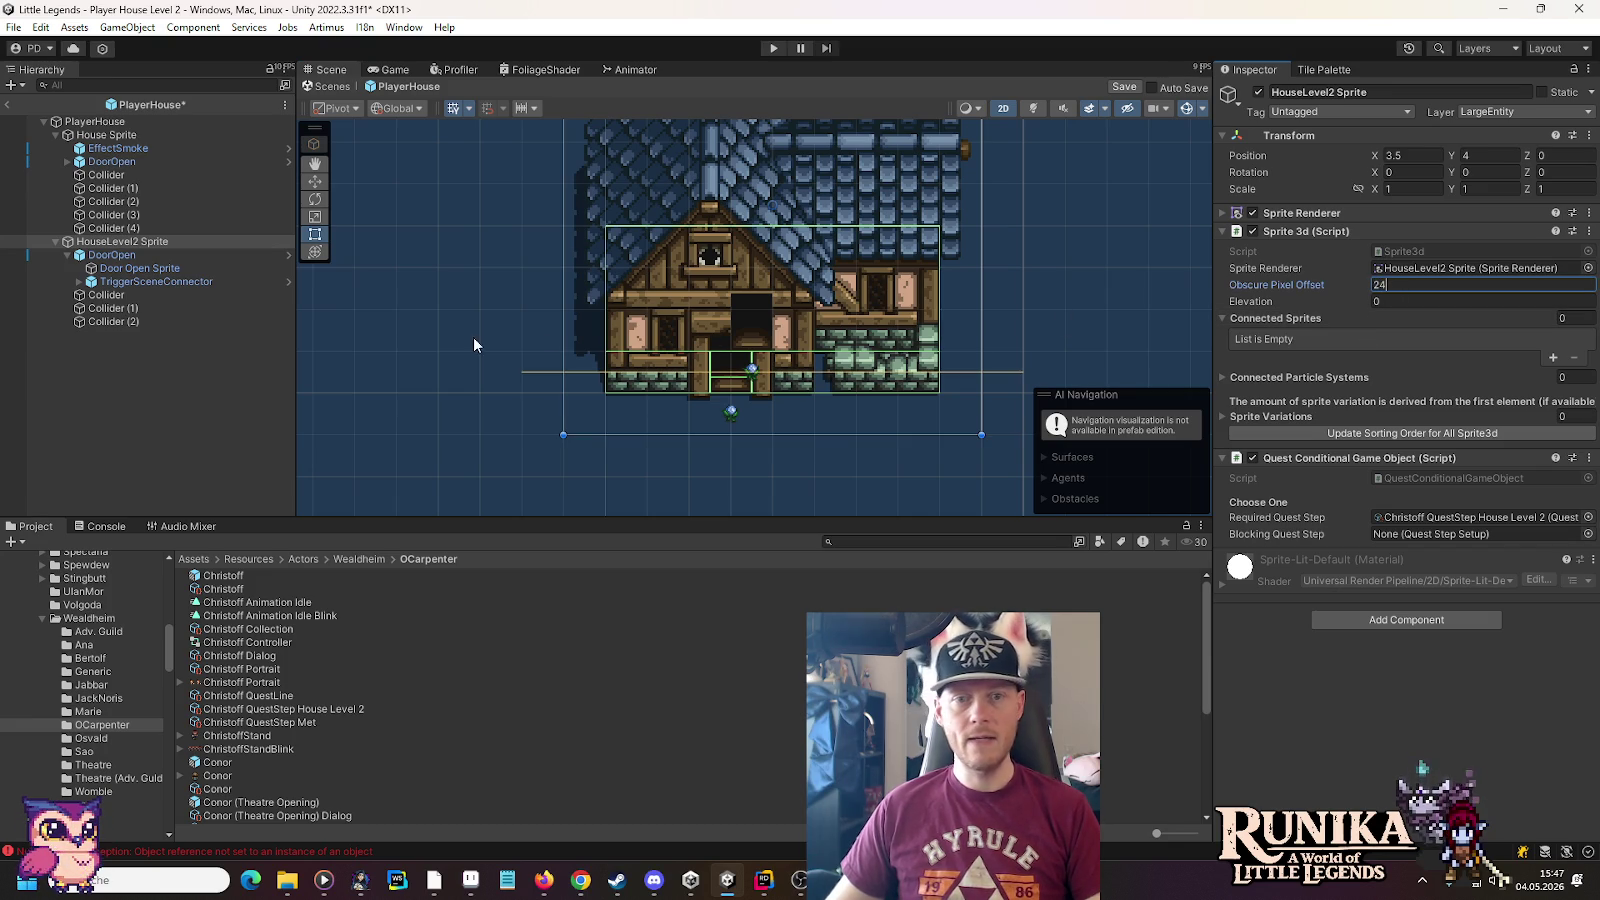
click(110, 150)
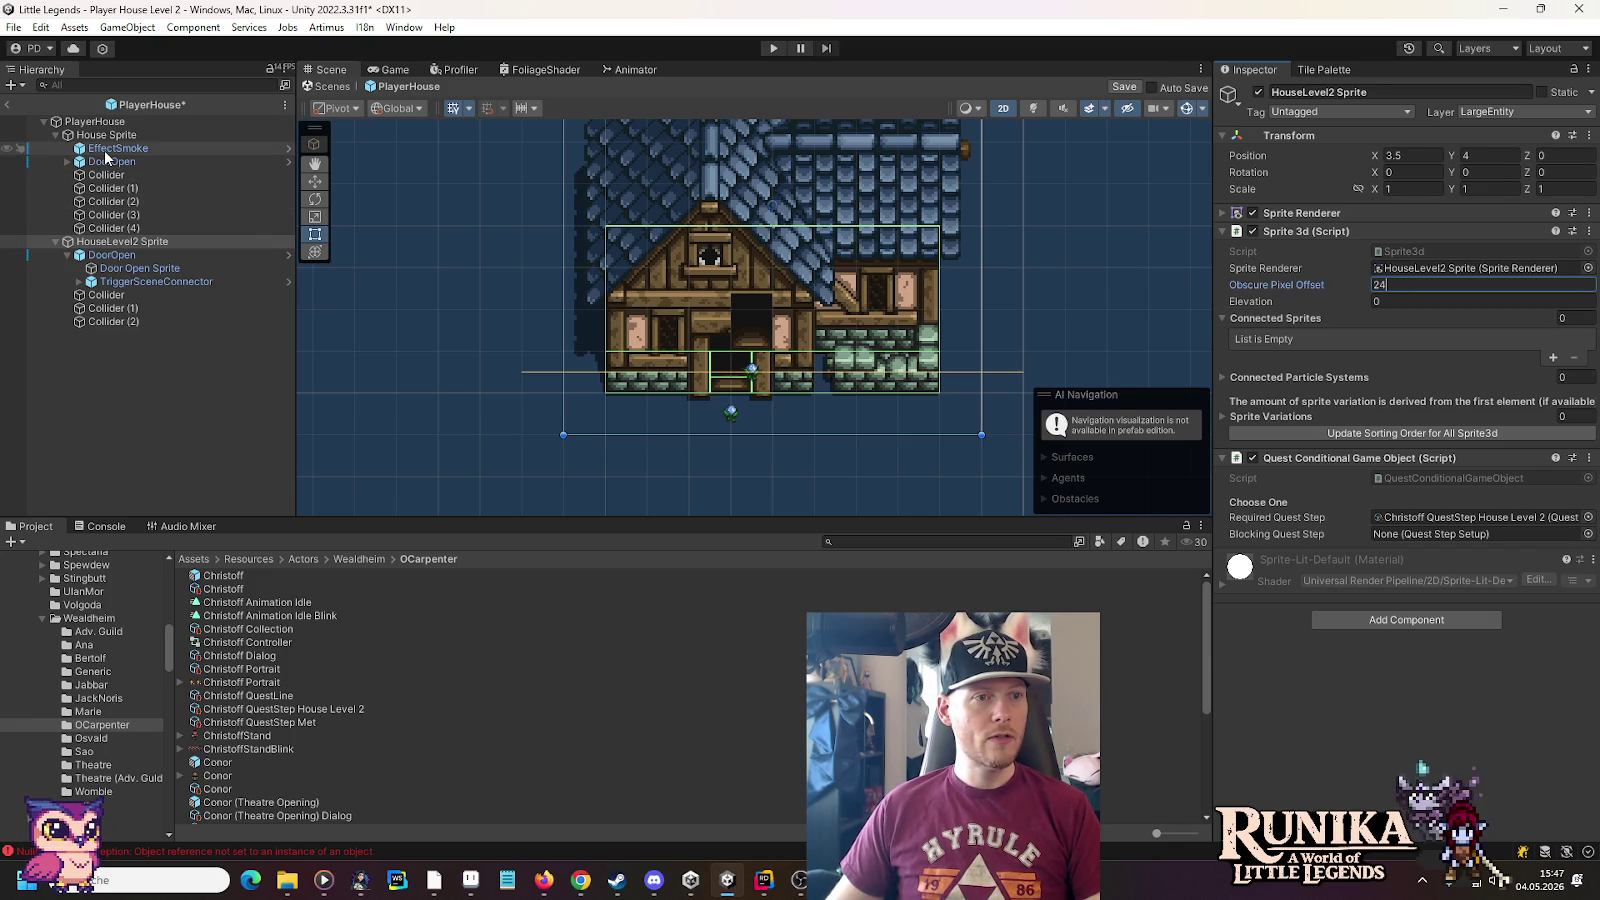
Duplicate EffectSmoke under HouseLevel2 Sprite and rename the copy EffectSmoke
key(ctrl+d)
mouse_move(118, 166)
mouse_down()
mouse_move(123, 268)
mouse_move(111, 148)
mouse_up()
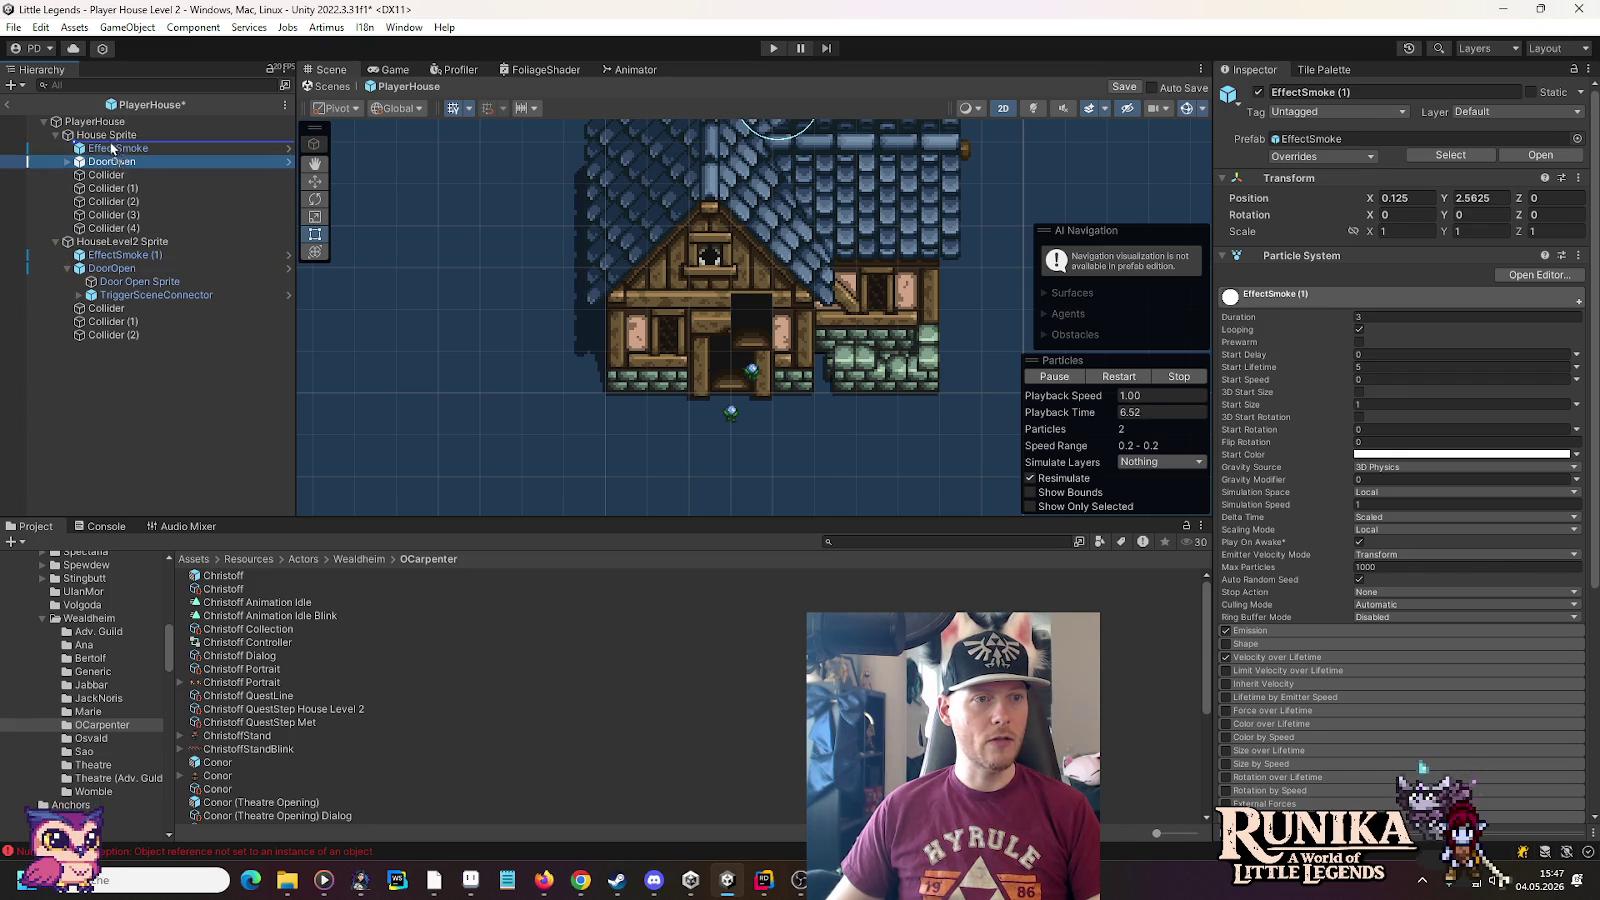
drag(111, 268, 100, 249)
click(68, 255)
click(116, 270)
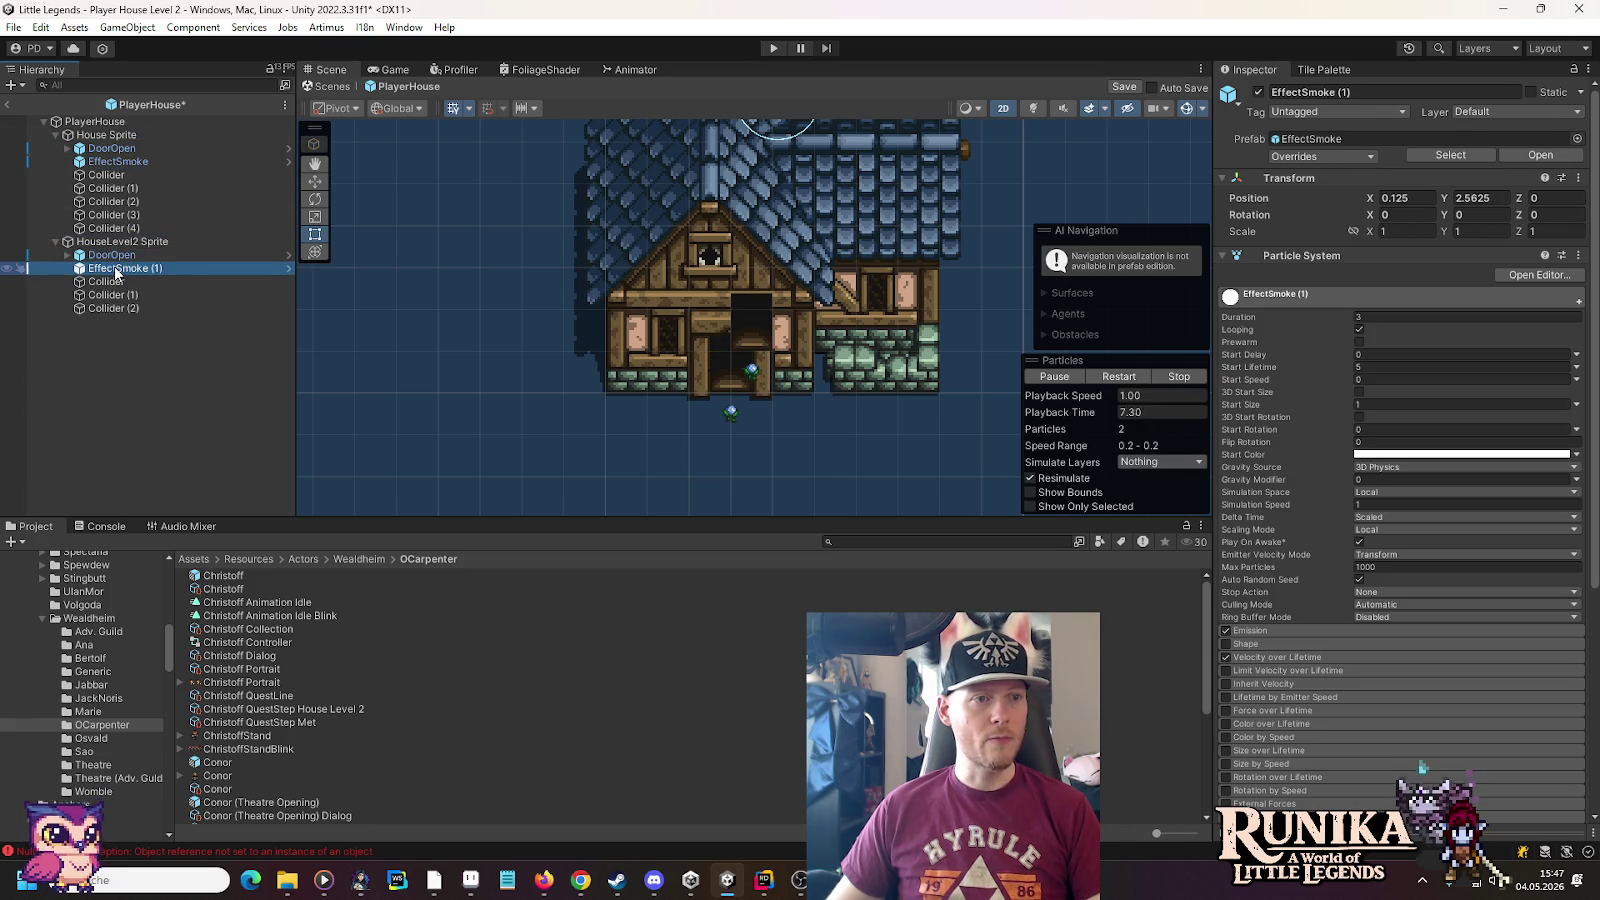
click(122, 268)
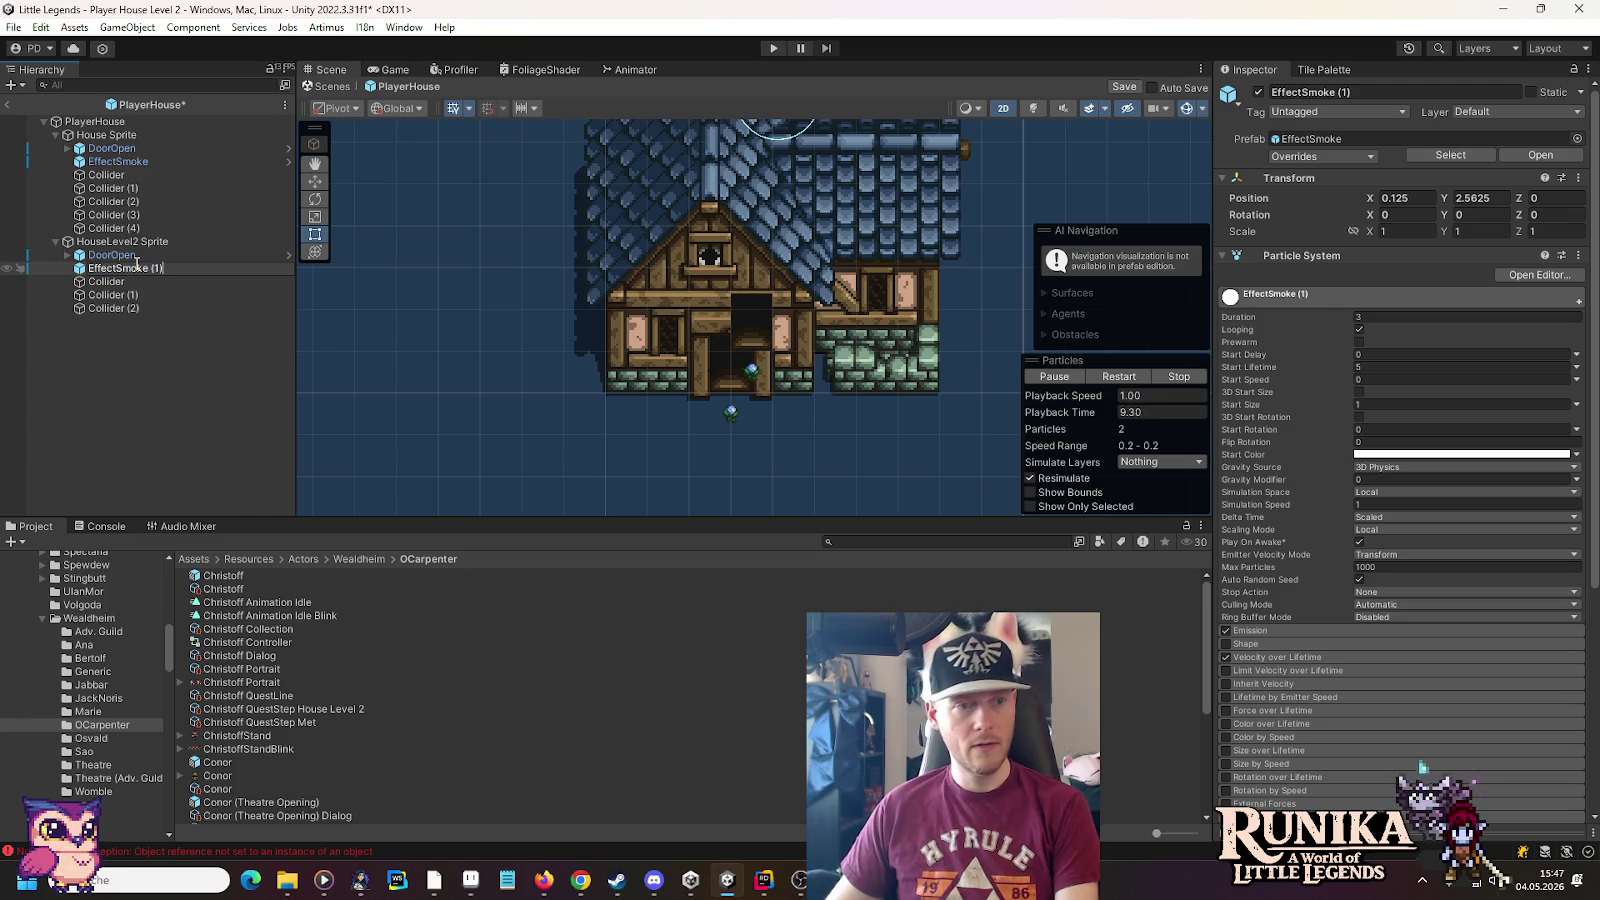
key(BackSpace)
key(BackSpace)
key(BackSpace)
key(Return)
Move the new smoke up onto the taller roof at (-0.875, 3.8125)
key(f)
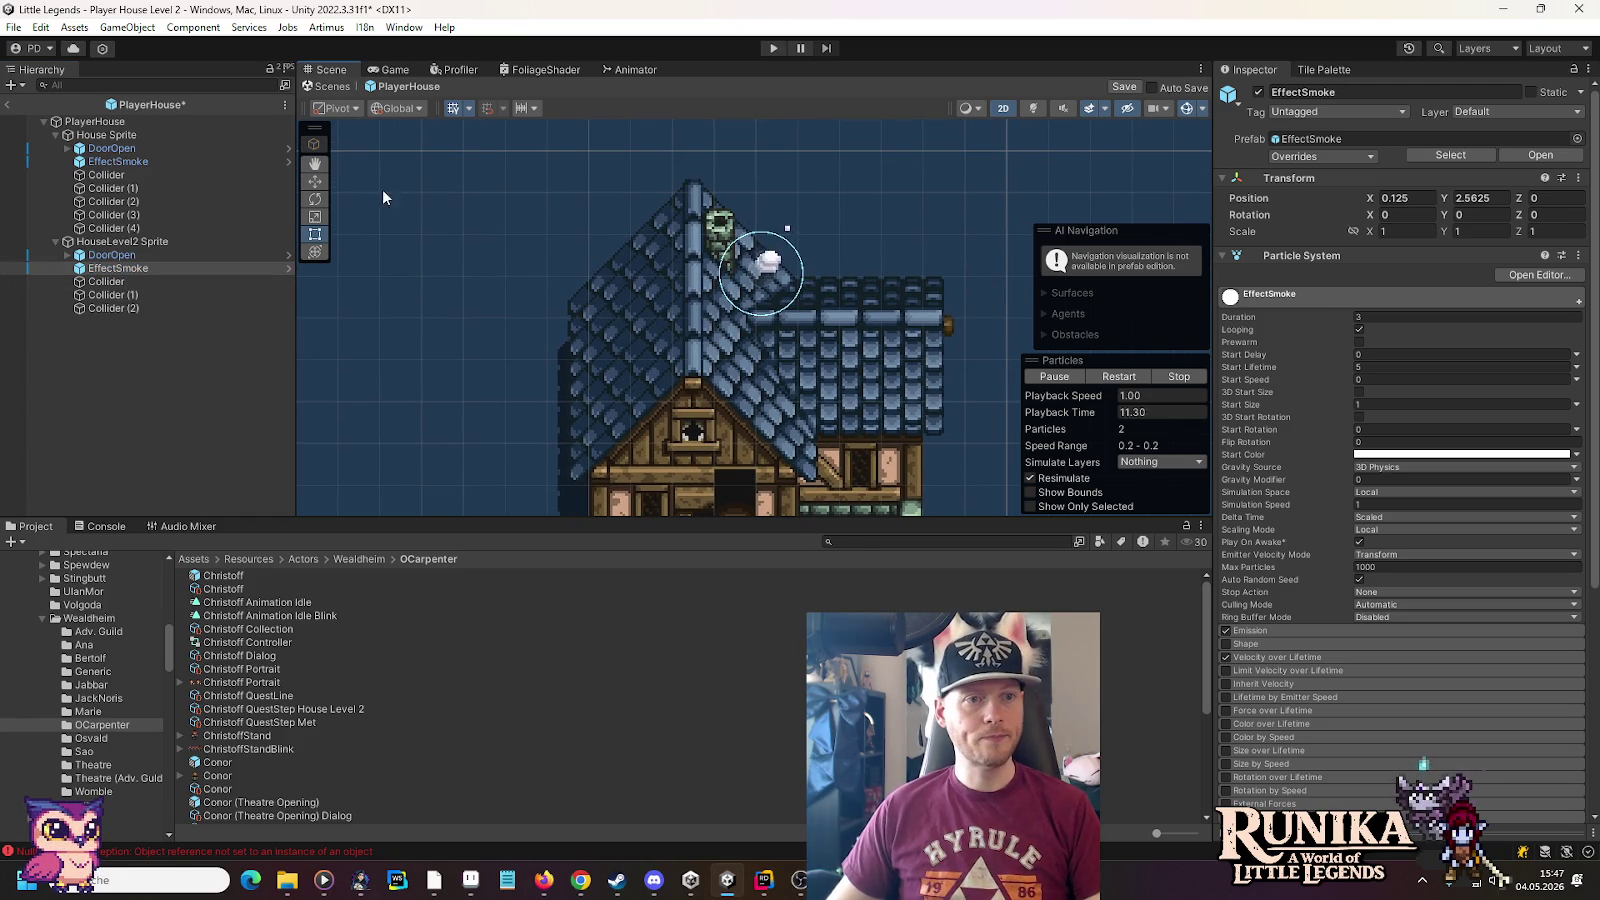
click(319, 185)
drag(776, 275, 735, 222)
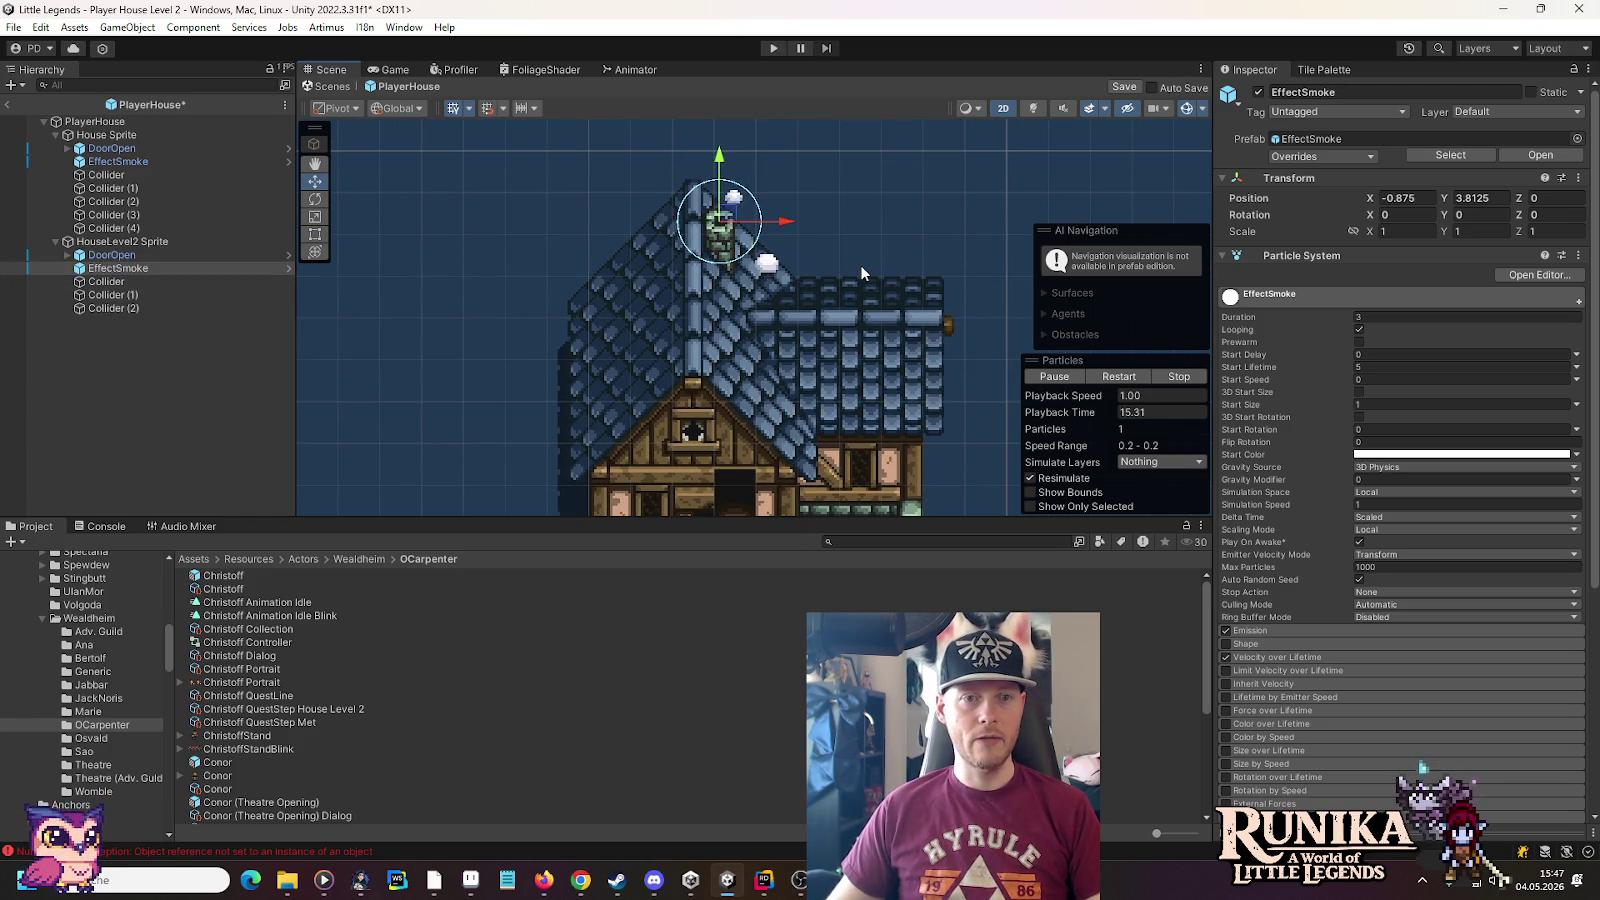
click(115, 241)
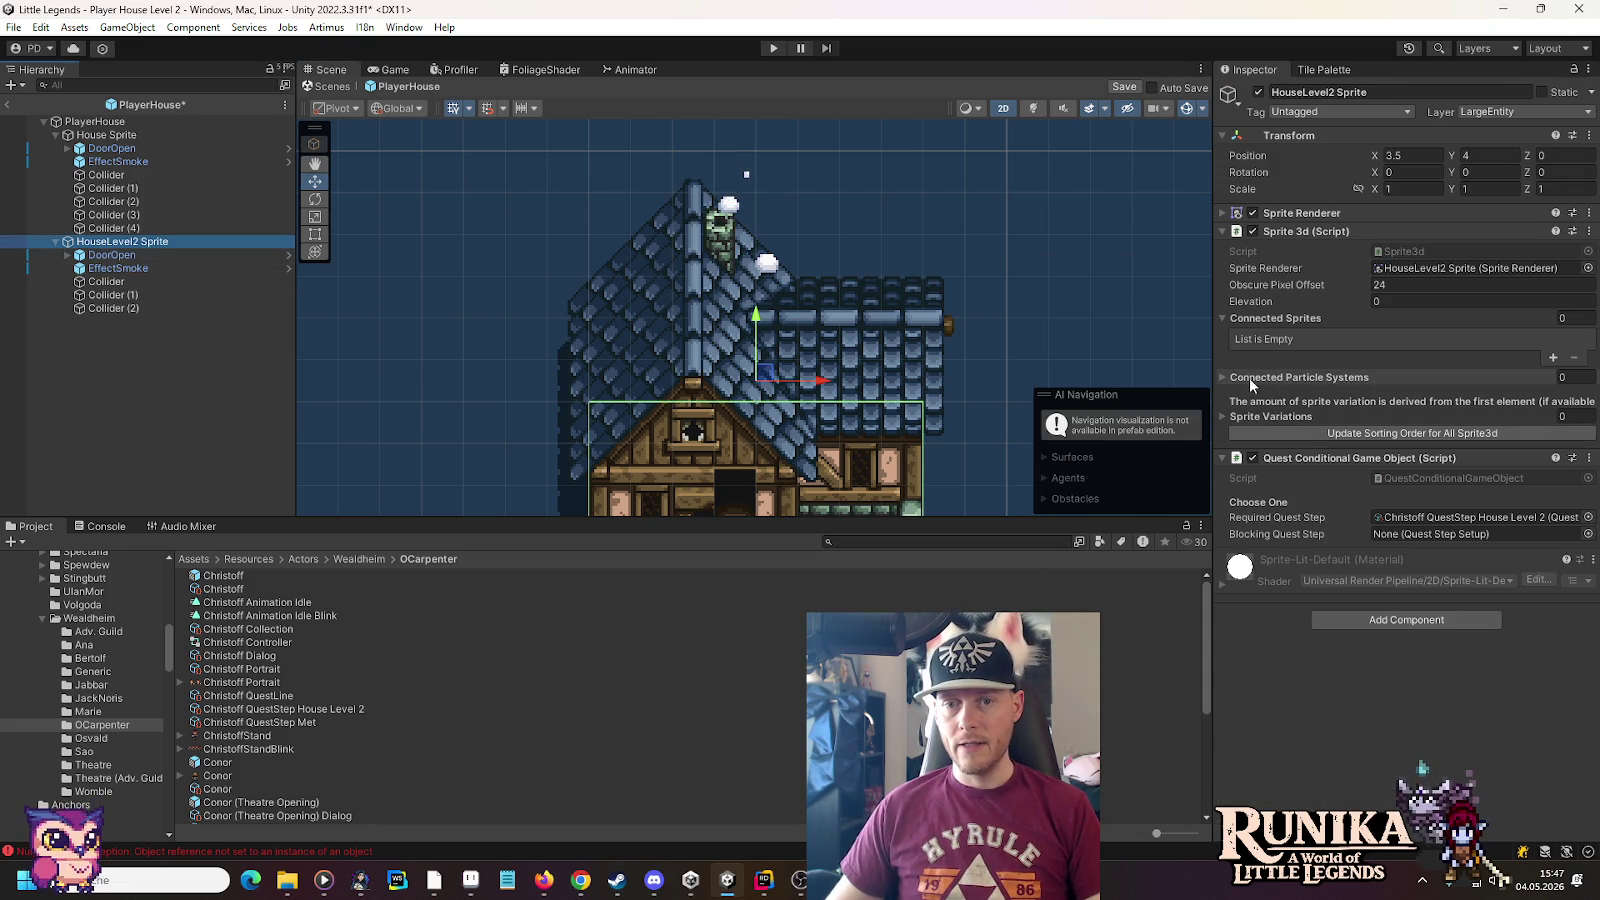
Add EffectSmoke as Element 0 of Sprite 3d's Connected Particle Systems list
click(1225, 381)
click(1224, 378)
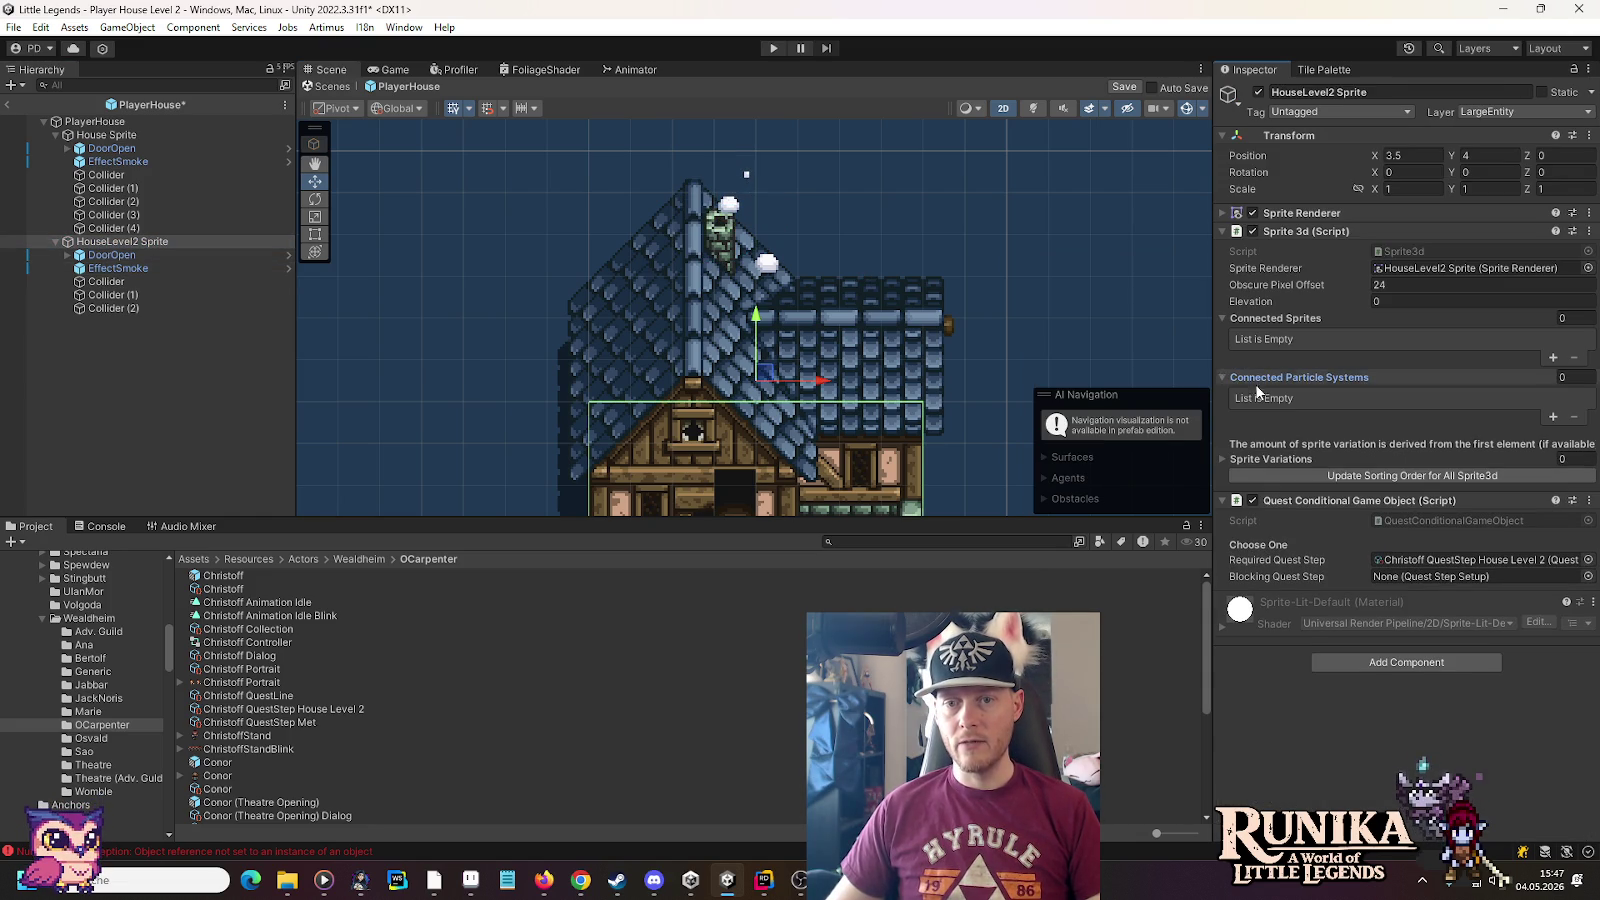
click(1553, 421)
click(1223, 318)
mouse_move(100, 268)
mouse_down()
mouse_move(1440, 372)
mouse_move(1425, 374)
mouse_up()
text(1)
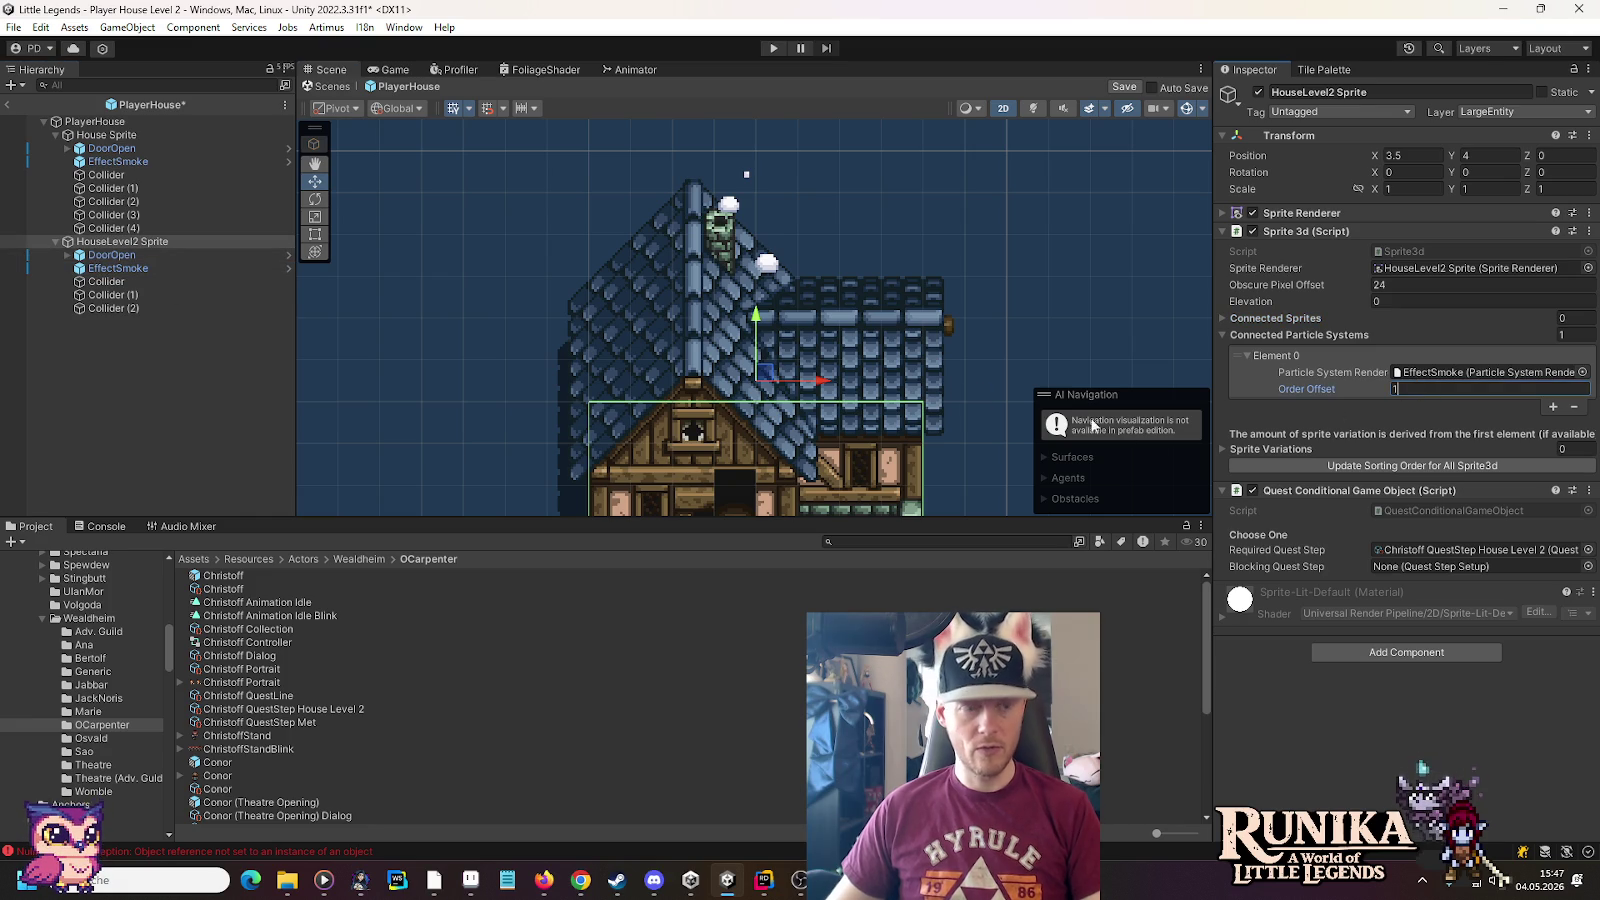
Collapse House Sprite and HouseLevel2 Sprite in the Hierarchy and enter Play mode
click(106, 135)
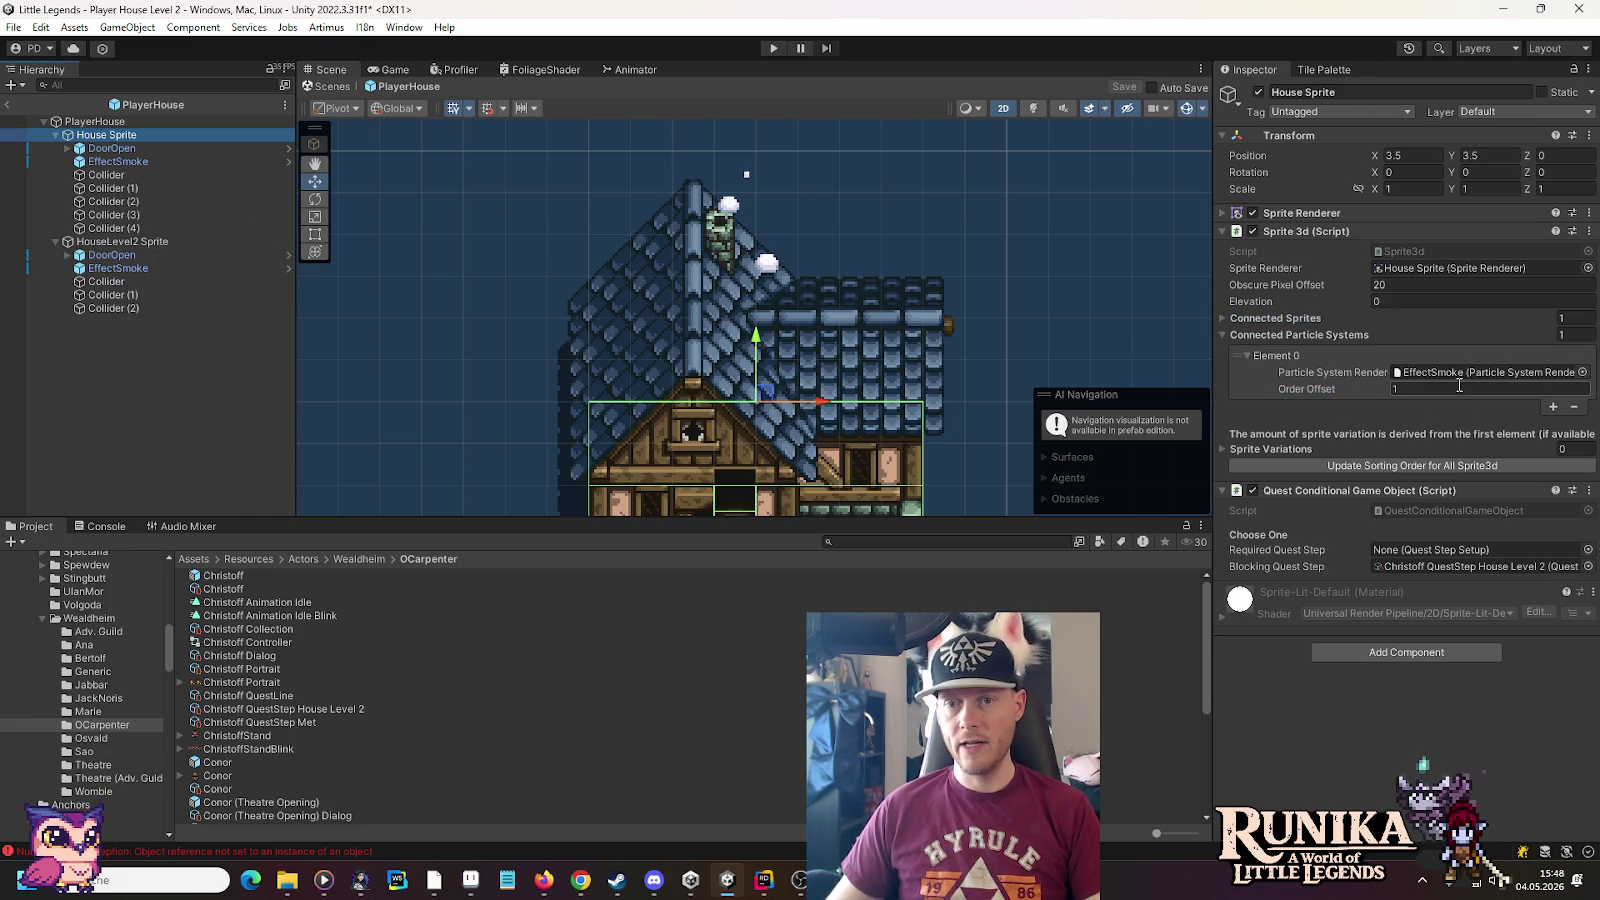
click(56, 134)
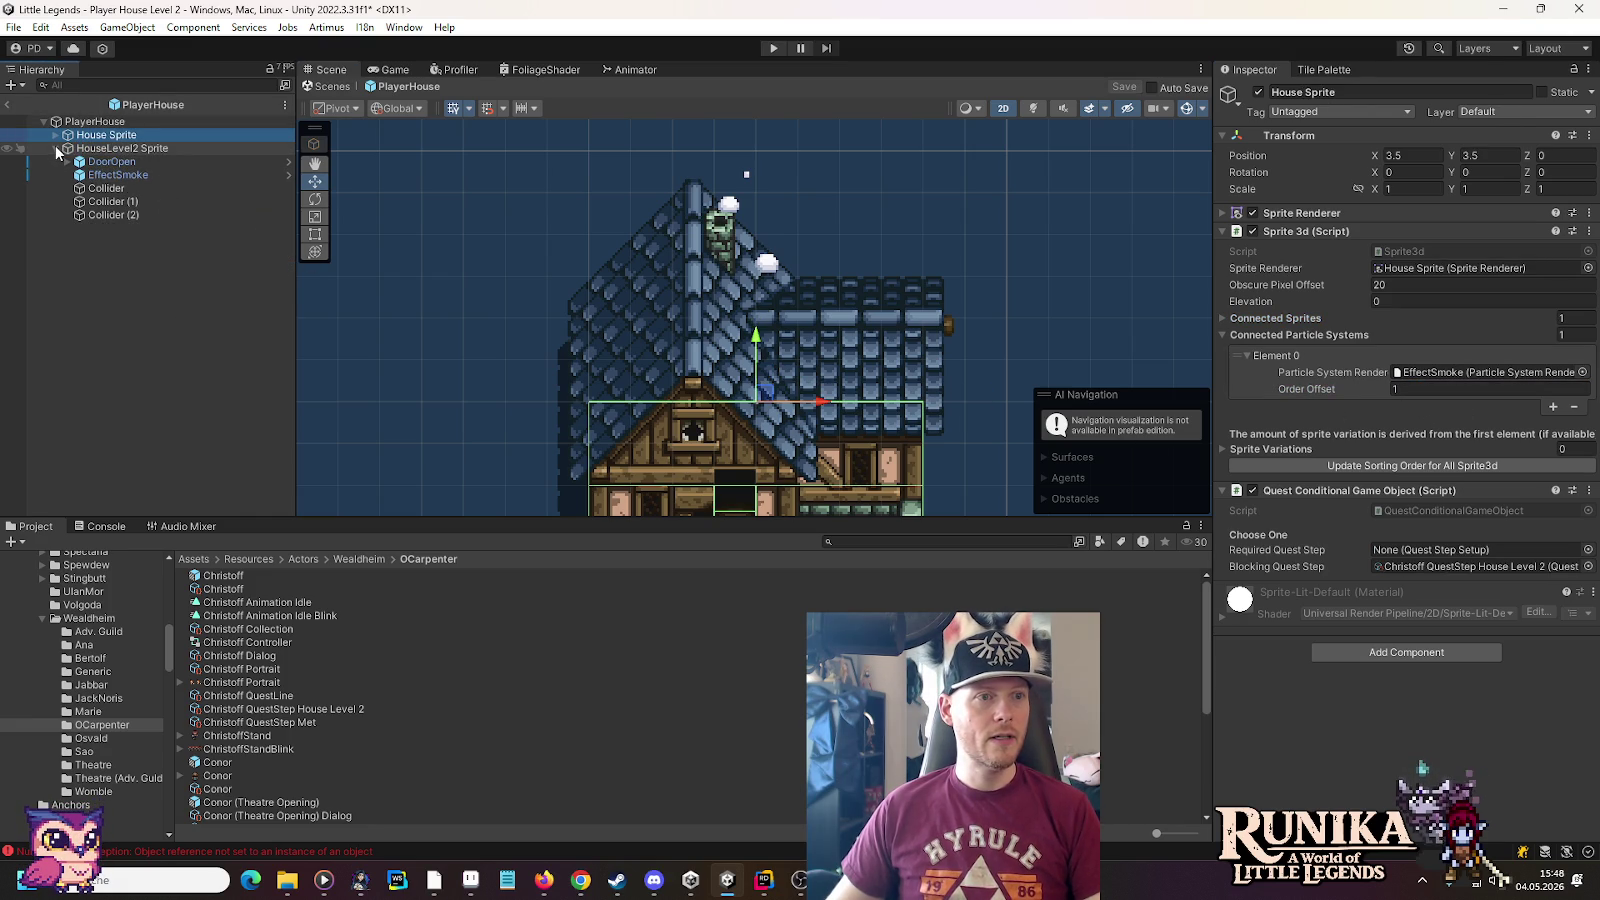
click(55, 148)
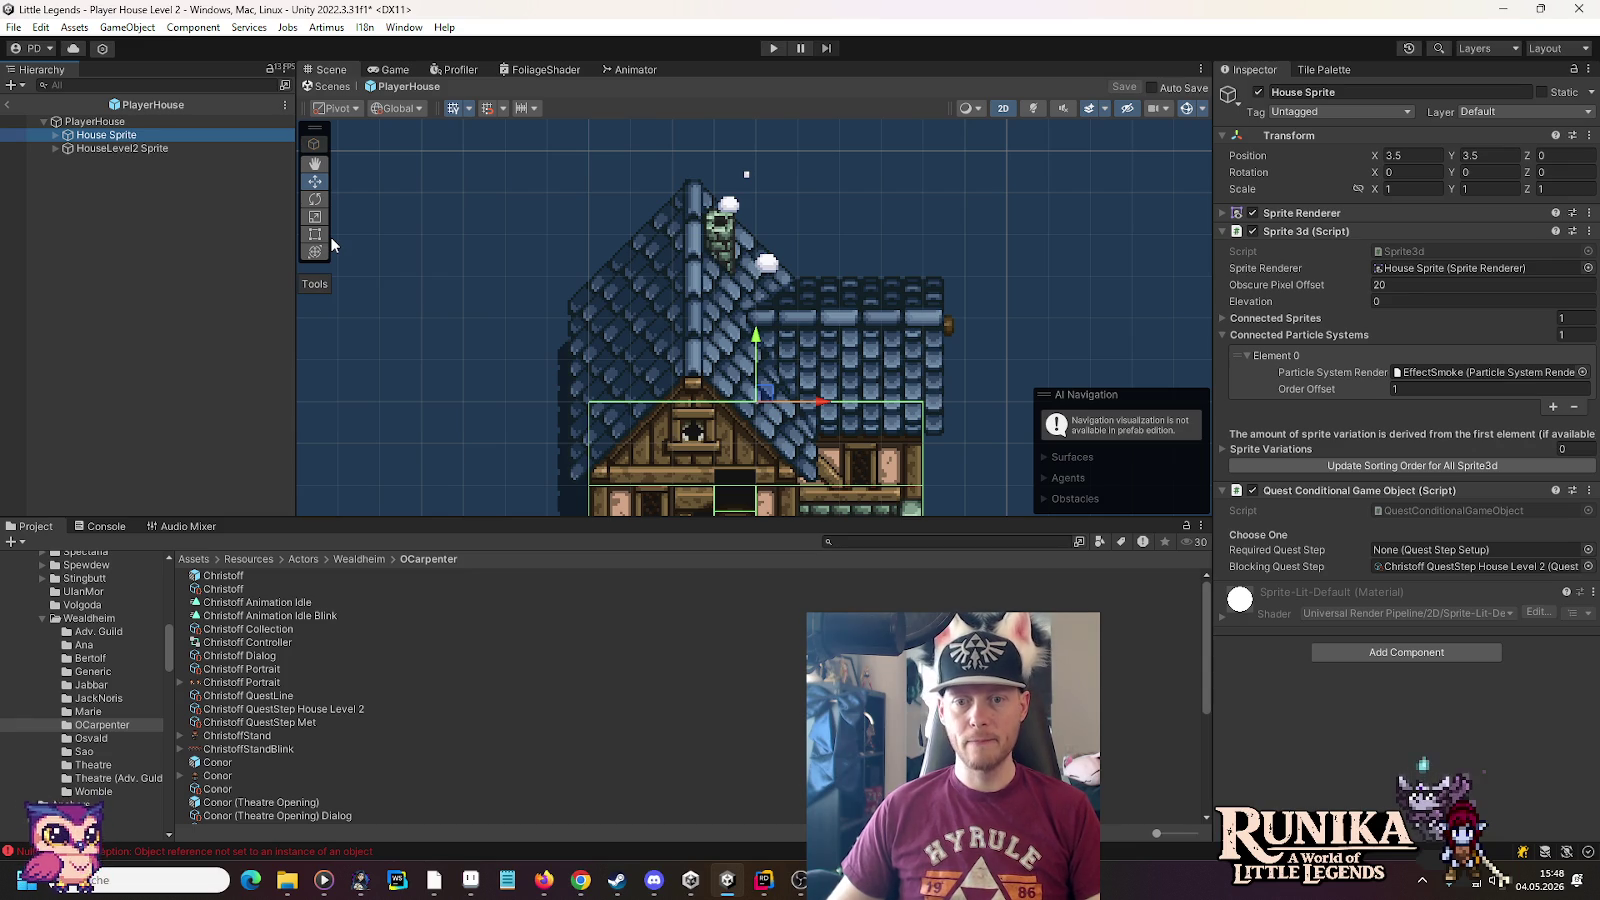
click(772, 48)
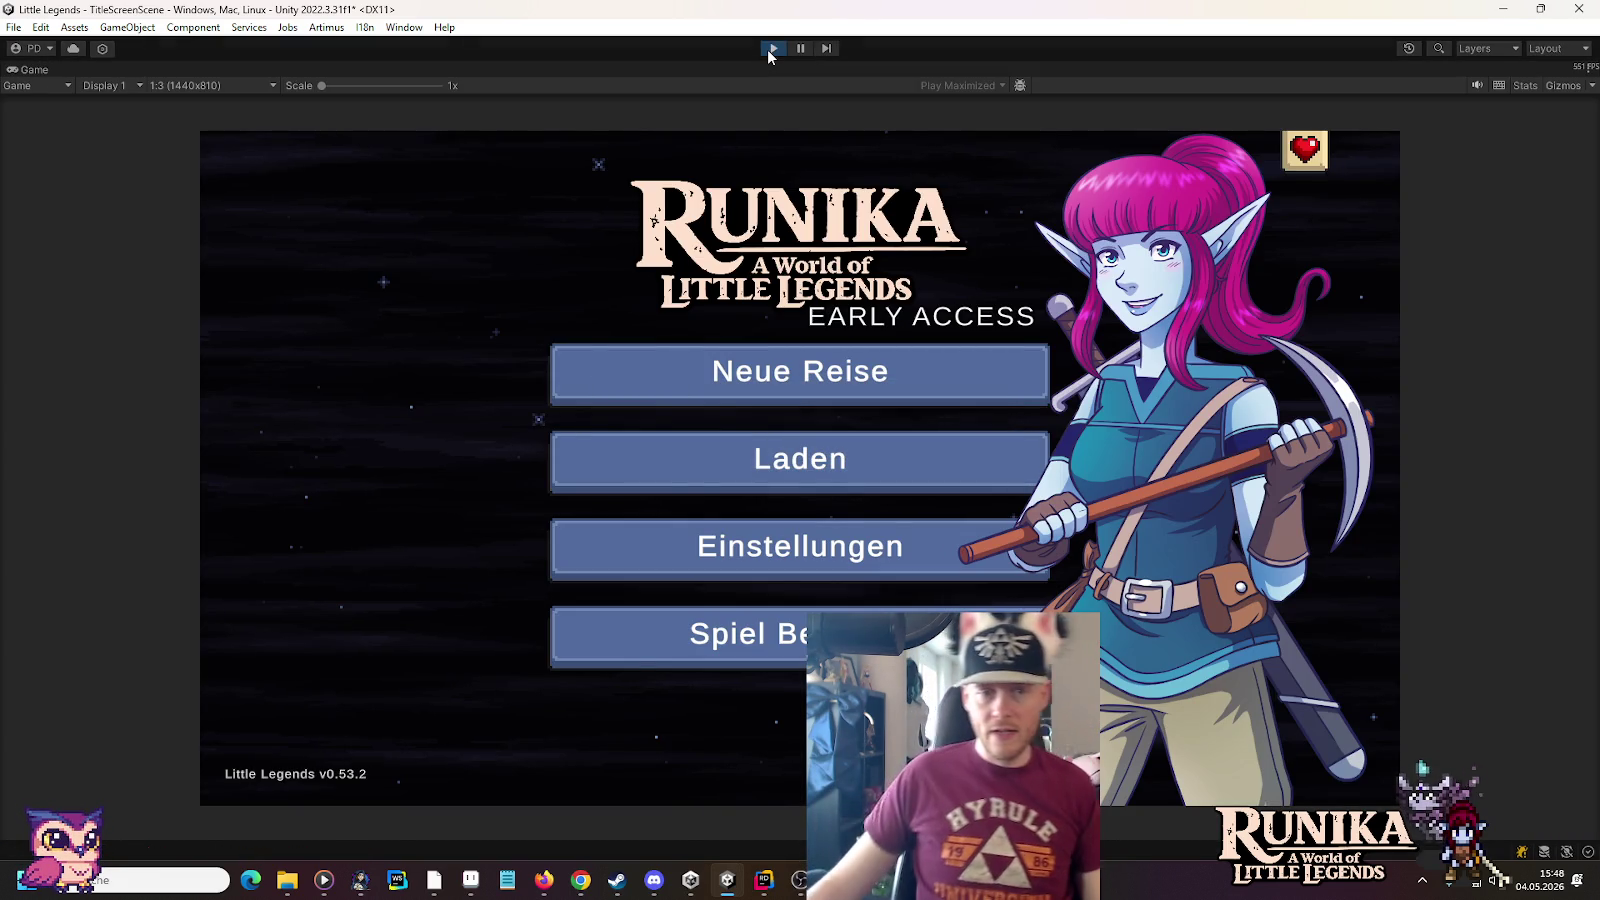
Load the first save slot via Laden on the title screen and continue past loading
click(776, 487)
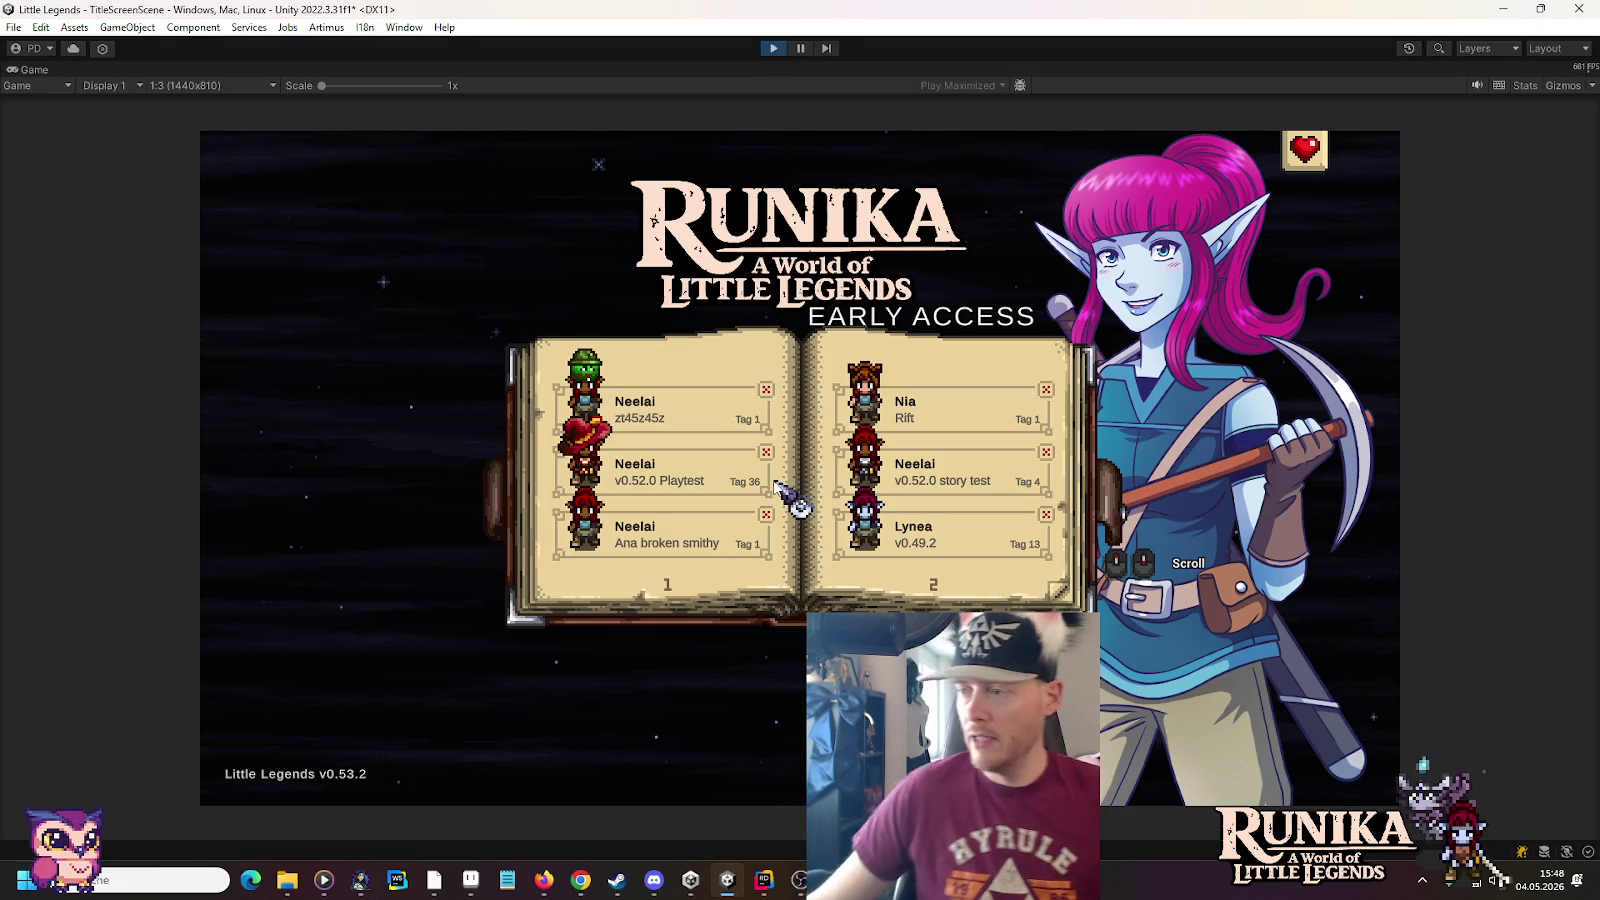
click(701, 425)
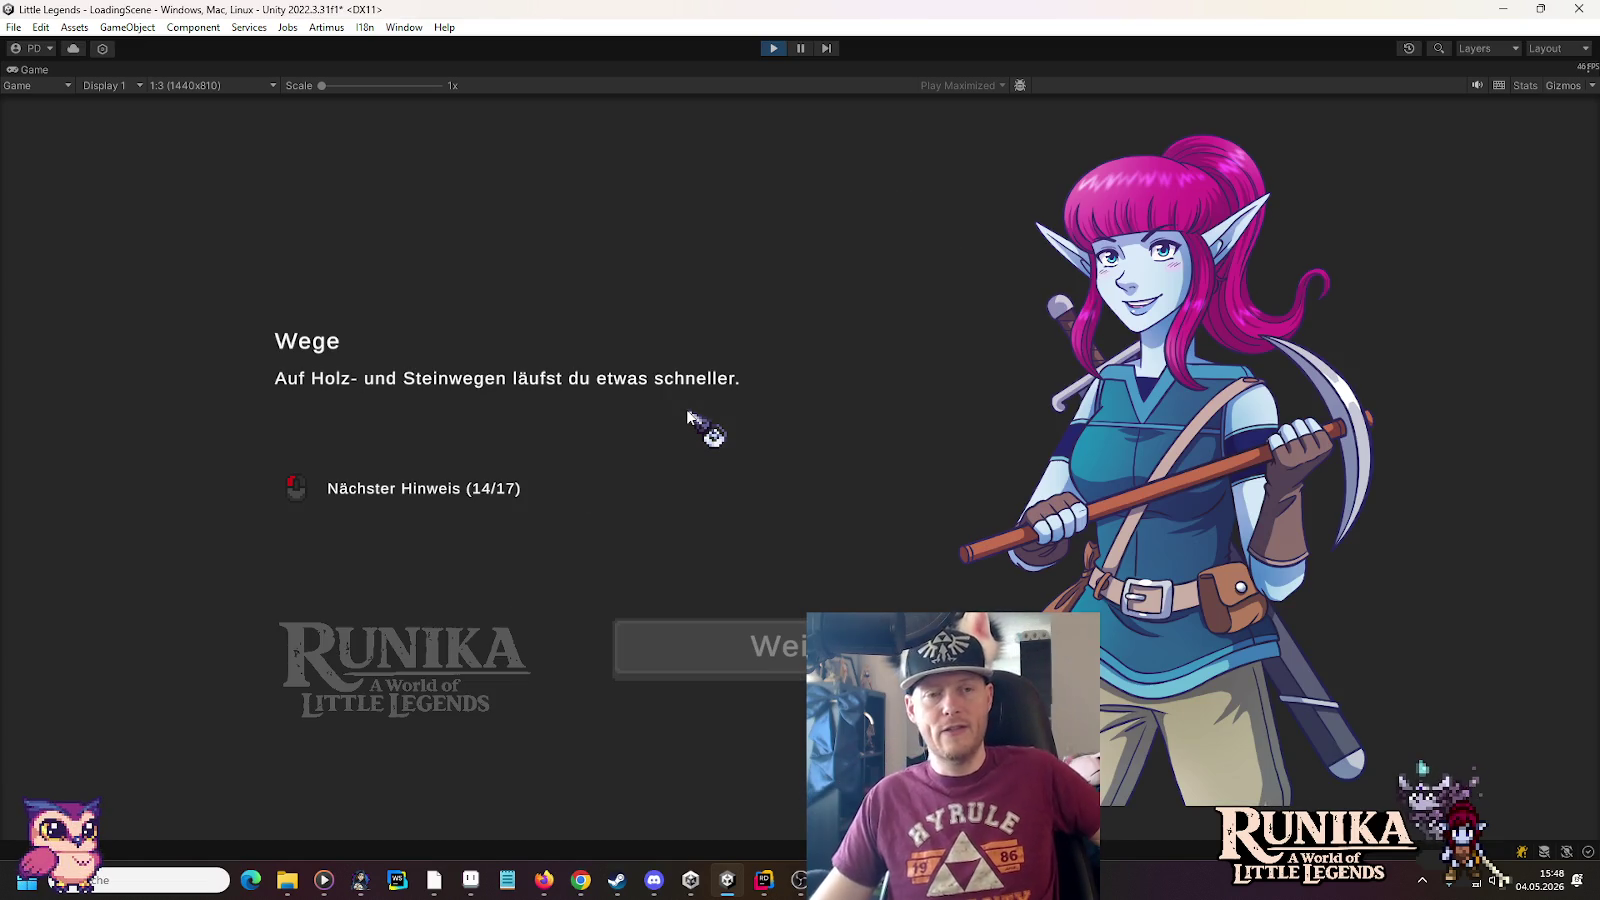
click(733, 634)
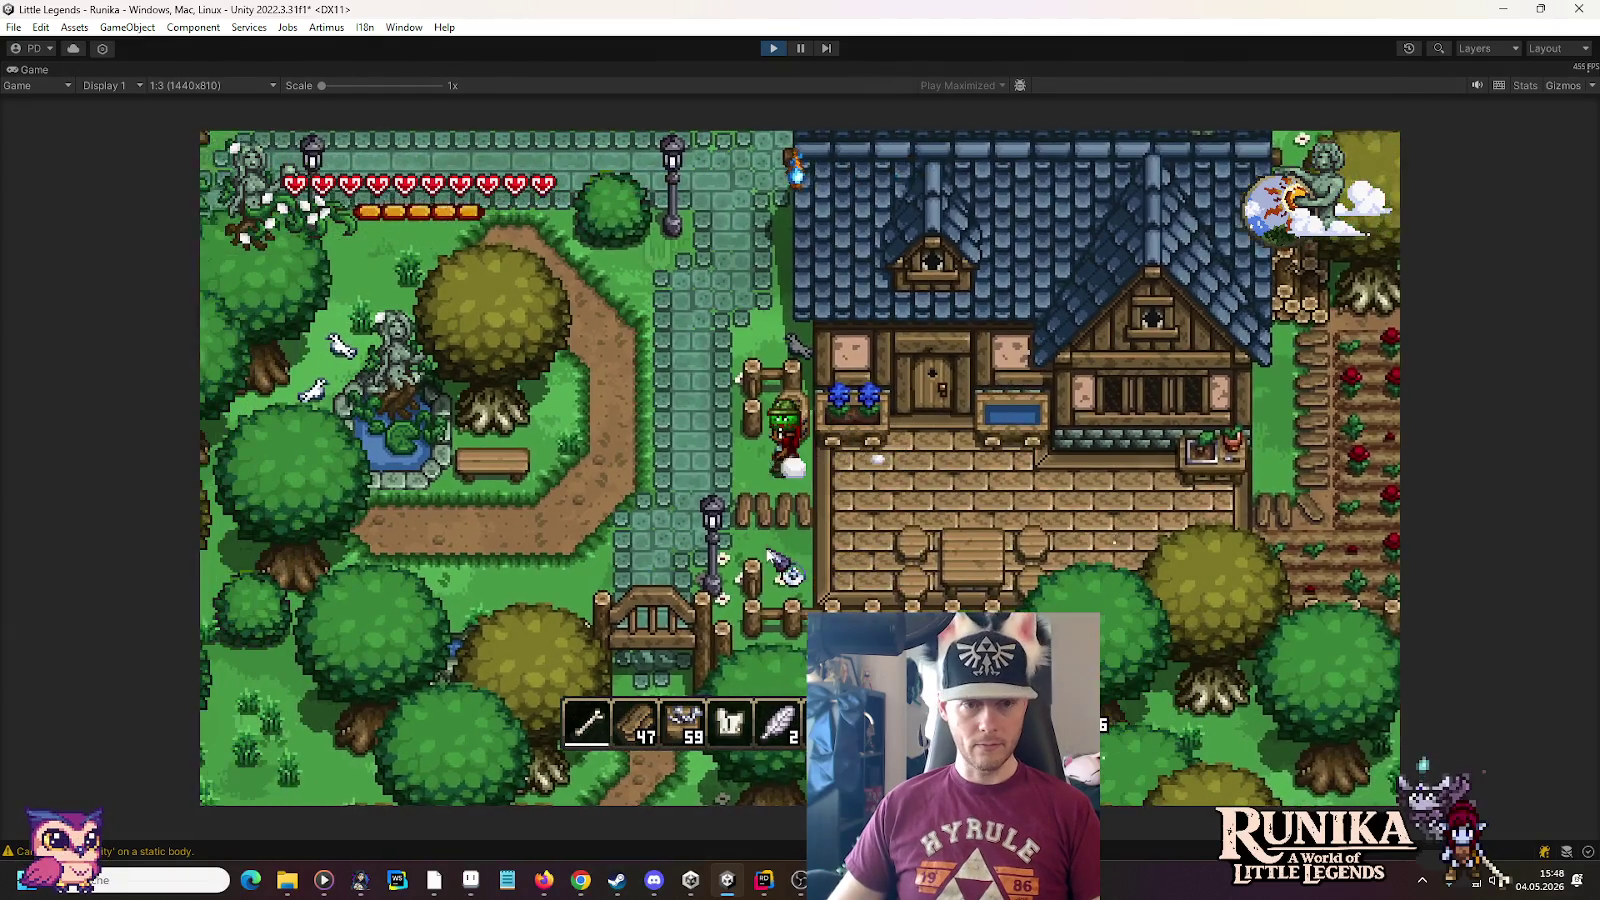
Walk north into the town square and accept the guild master's offer in dialogue
key(w)
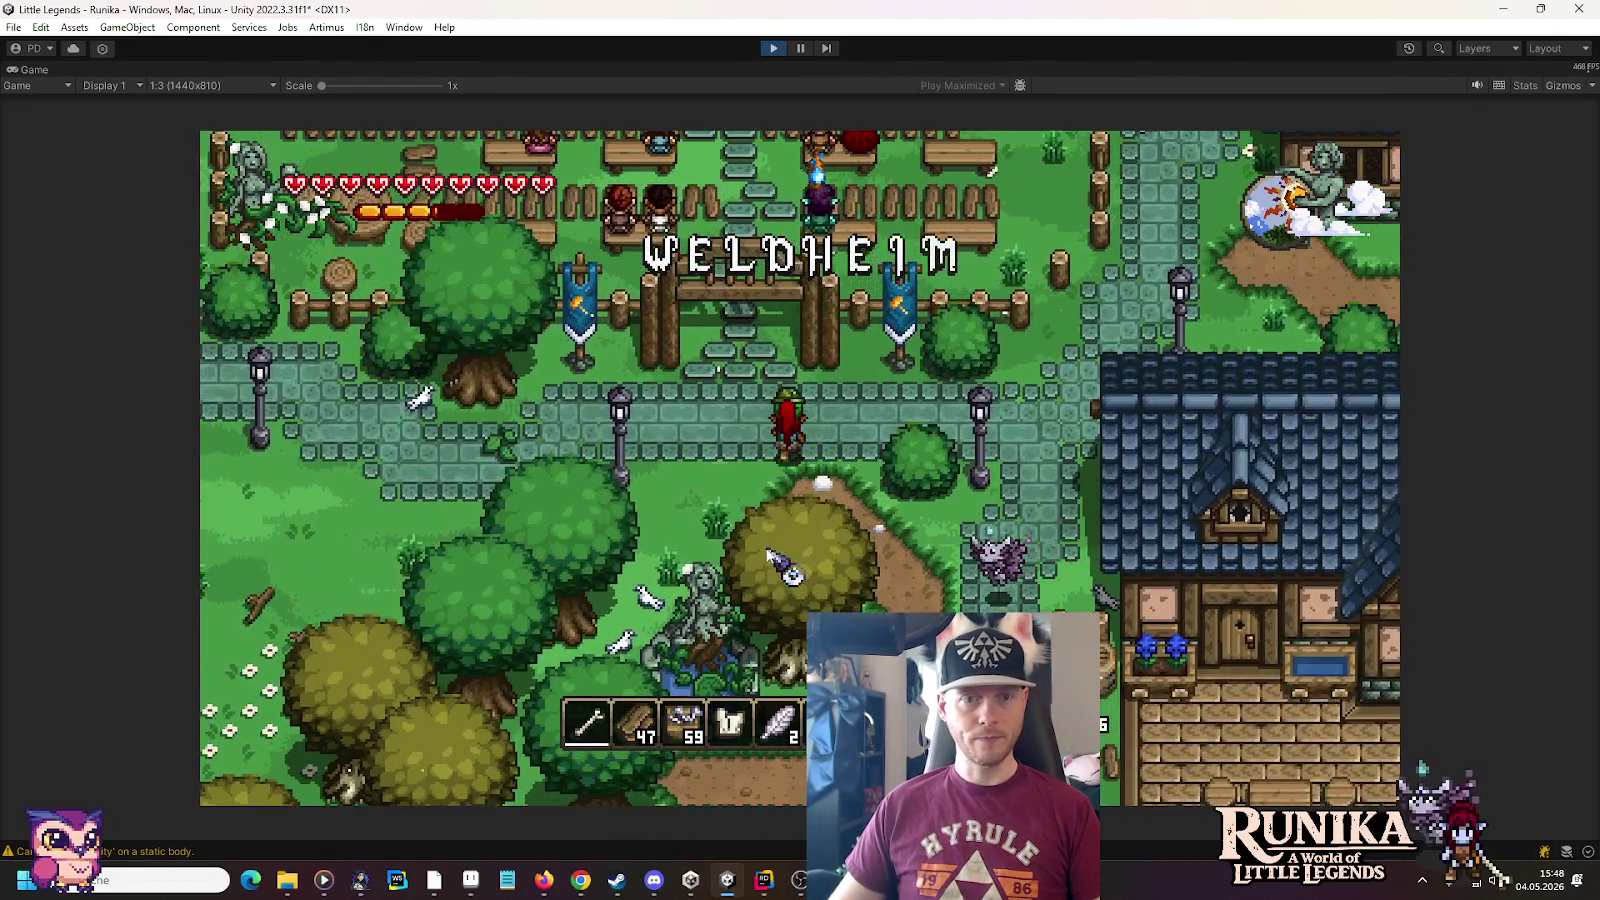
key(w)
key(w)
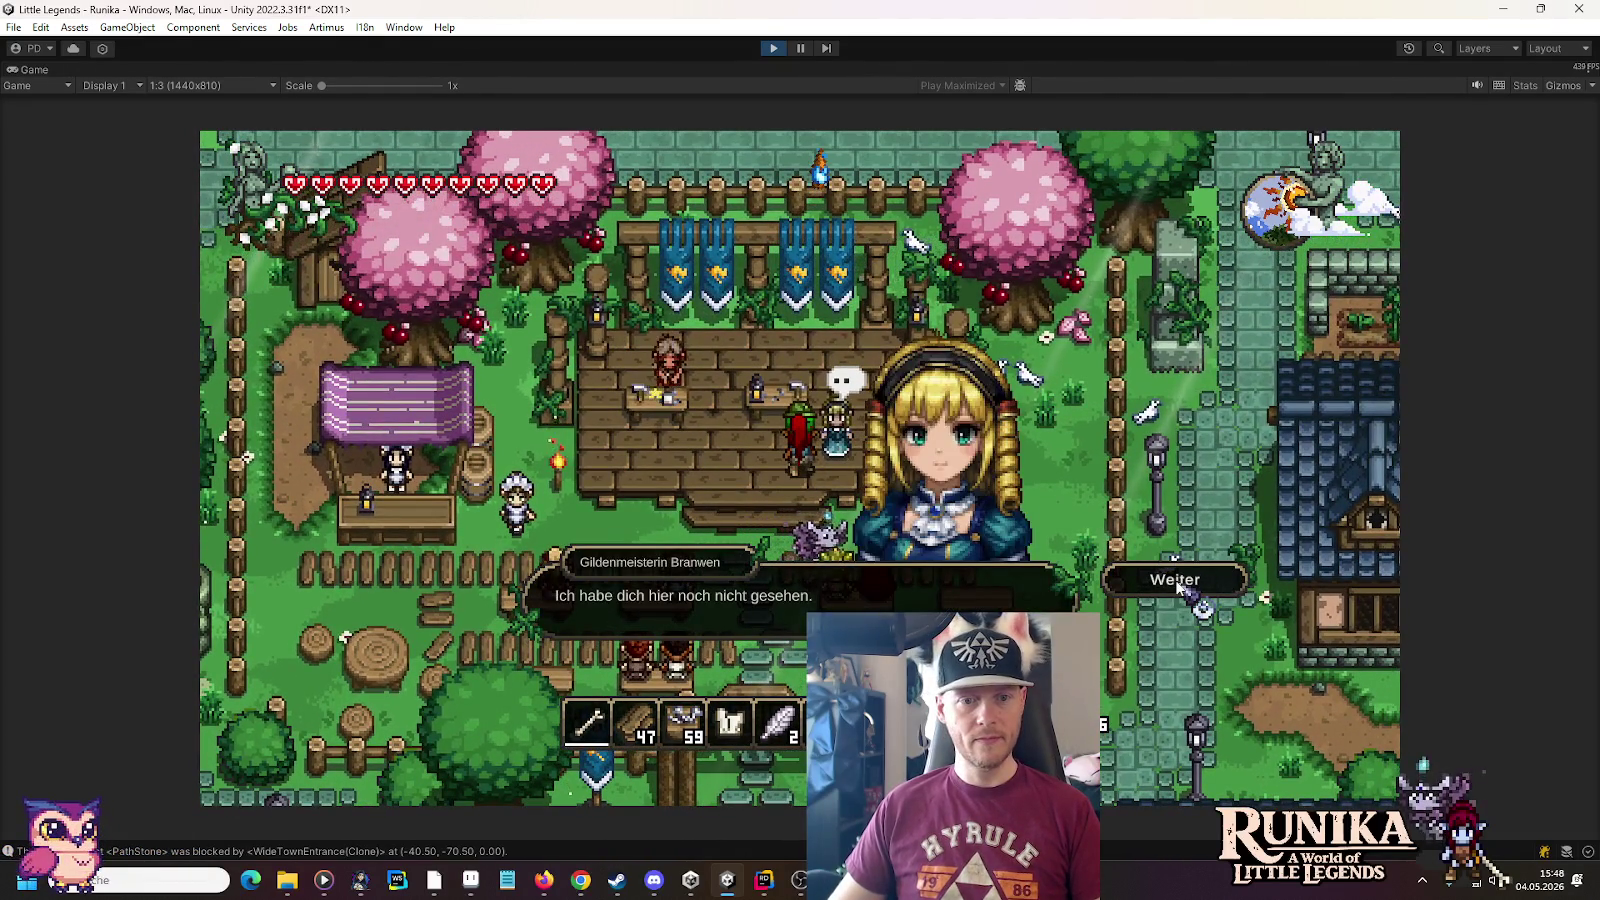
click(1178, 586)
click(1178, 586)
click(1178, 582)
click(1178, 576)
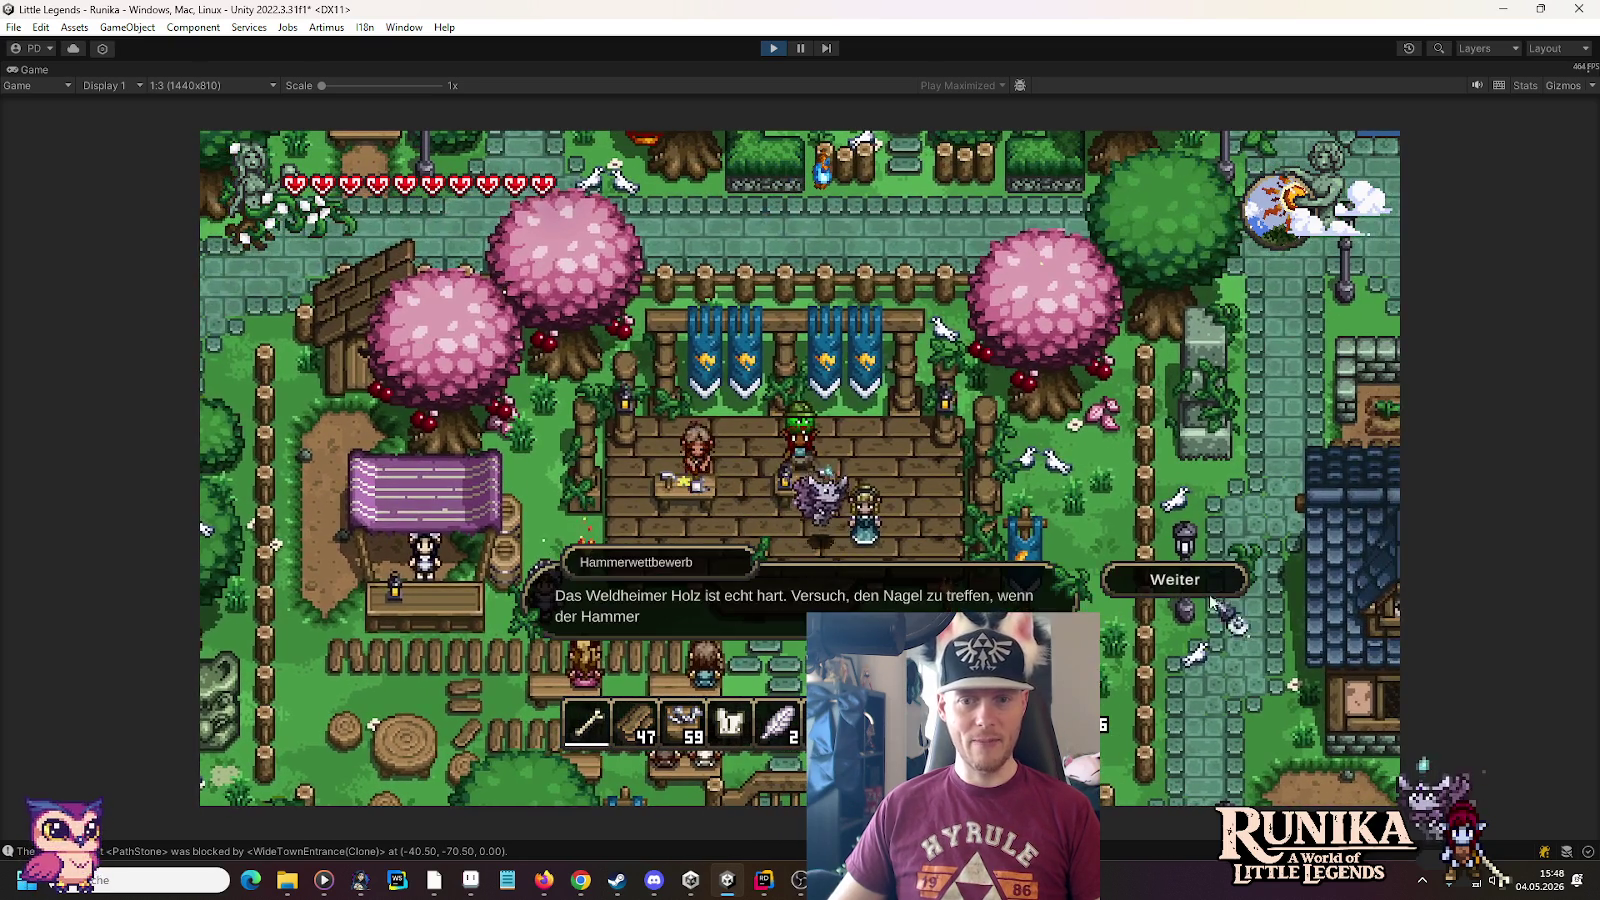
Agree to the hammer contest, play the board minigame, and close it with E
click(1168, 582)
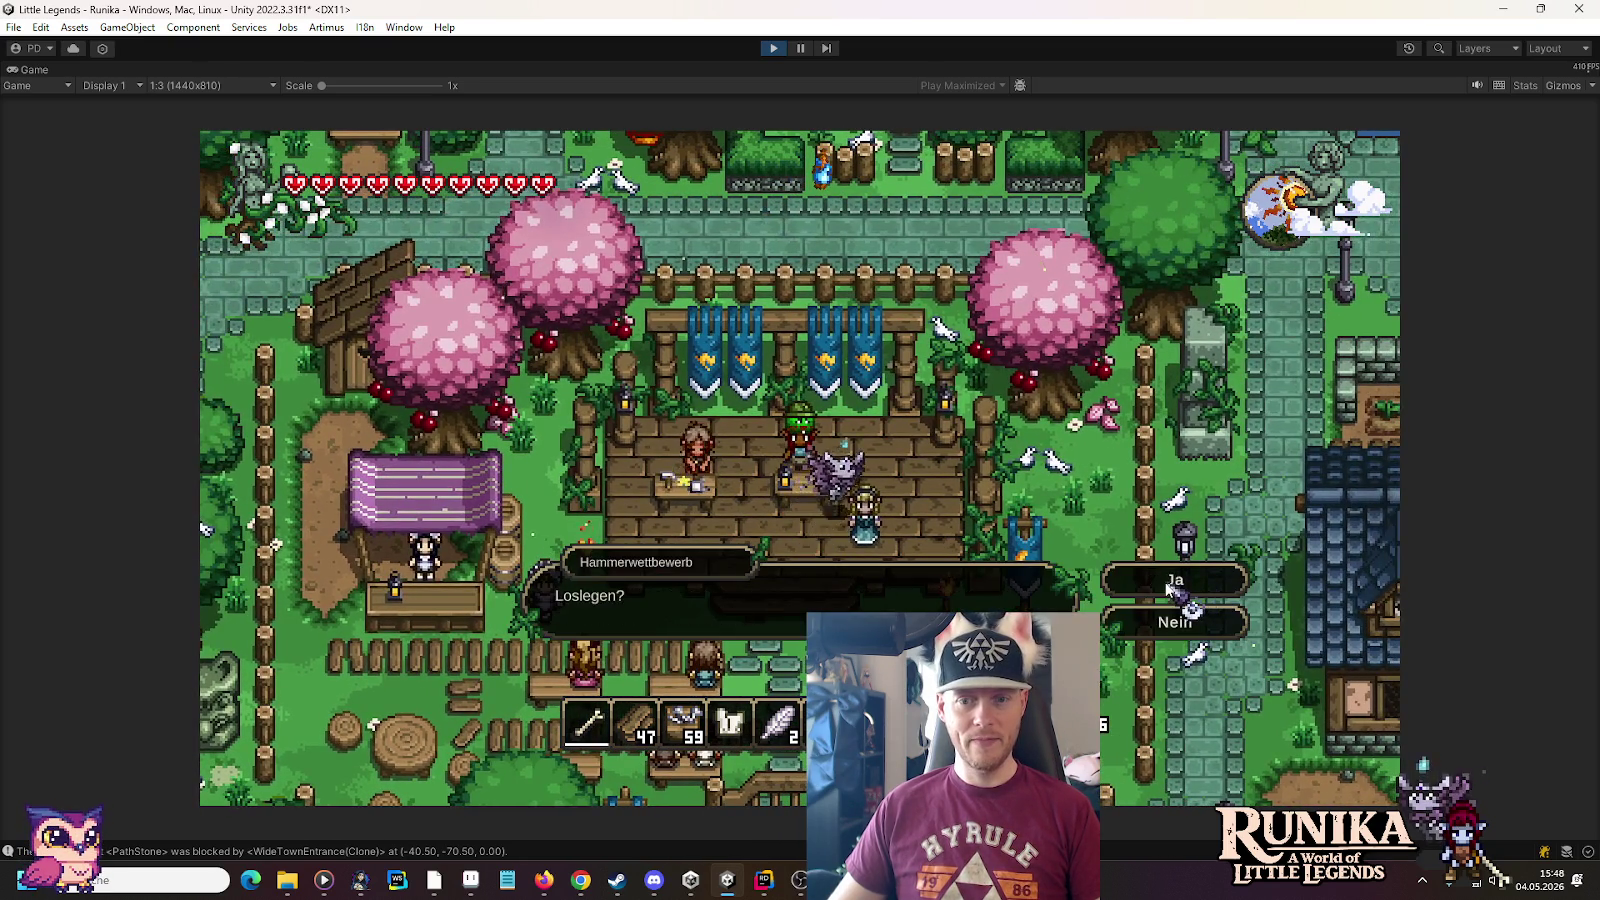
click(1168, 584)
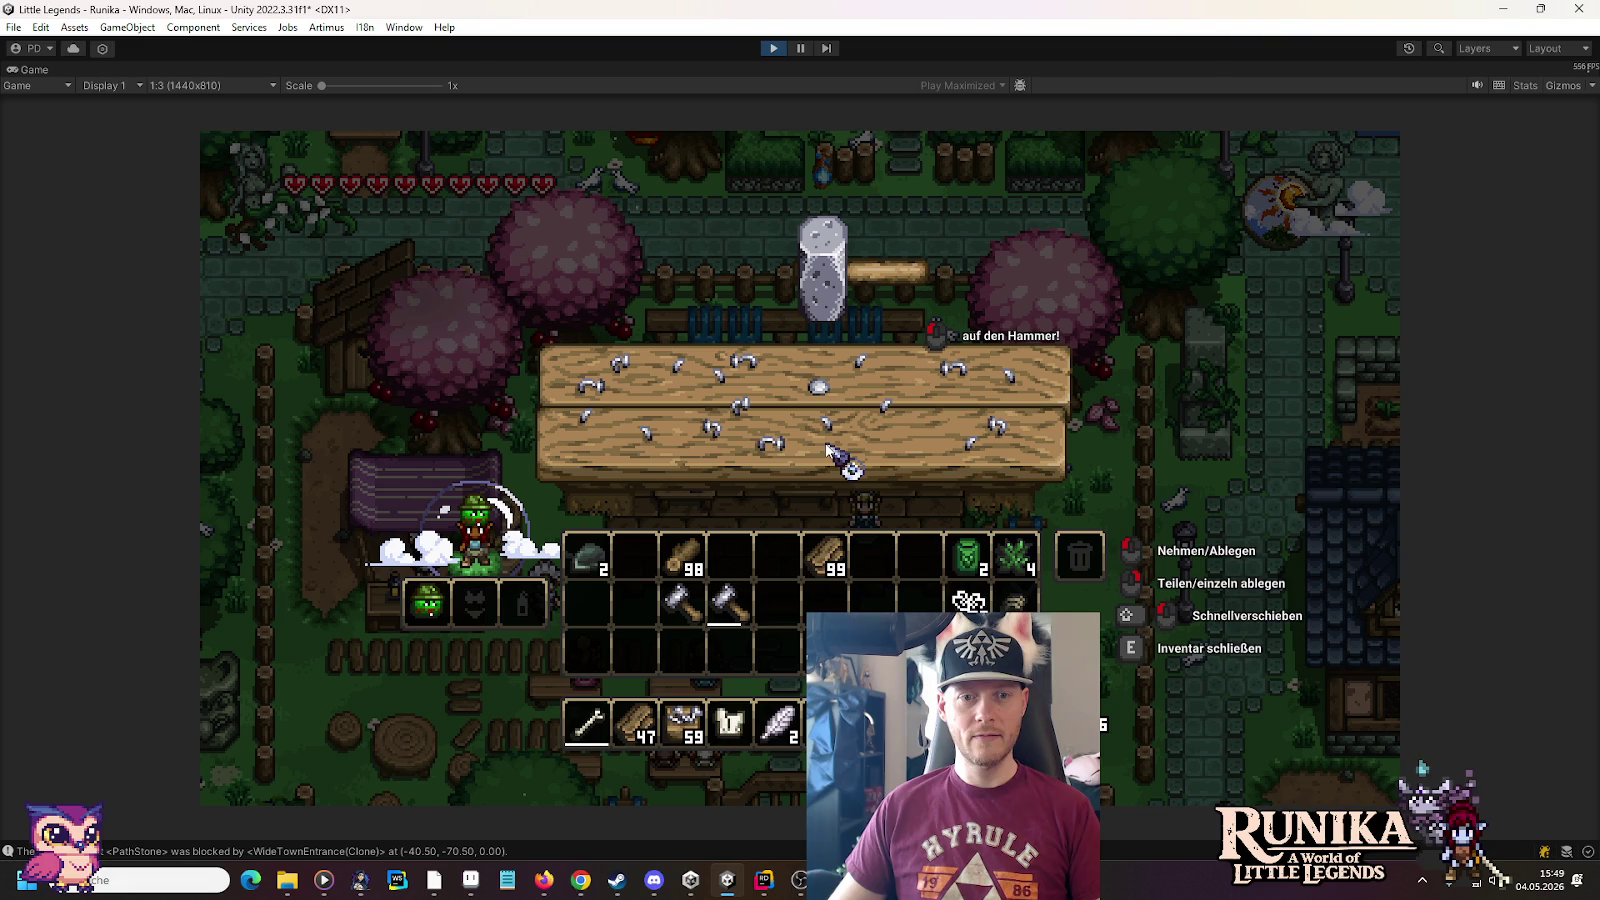
key(e)
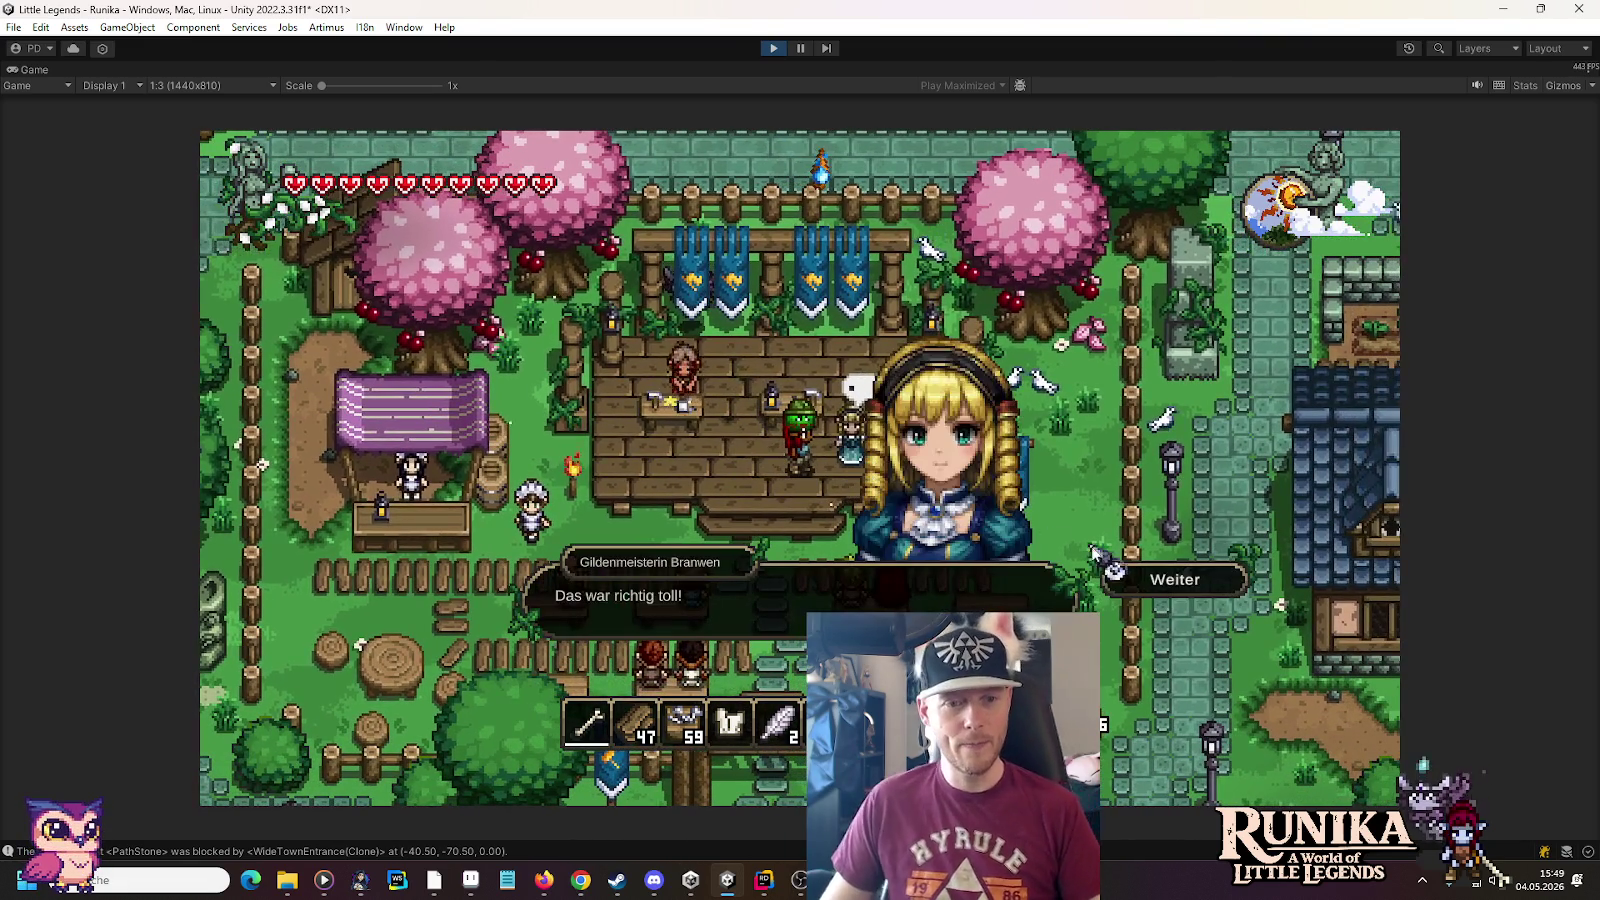
Advance through the guild master's winner announcement and farmhouse key award until the dialogue closes
click(1165, 577)
click(1165, 577)
click(1160, 578)
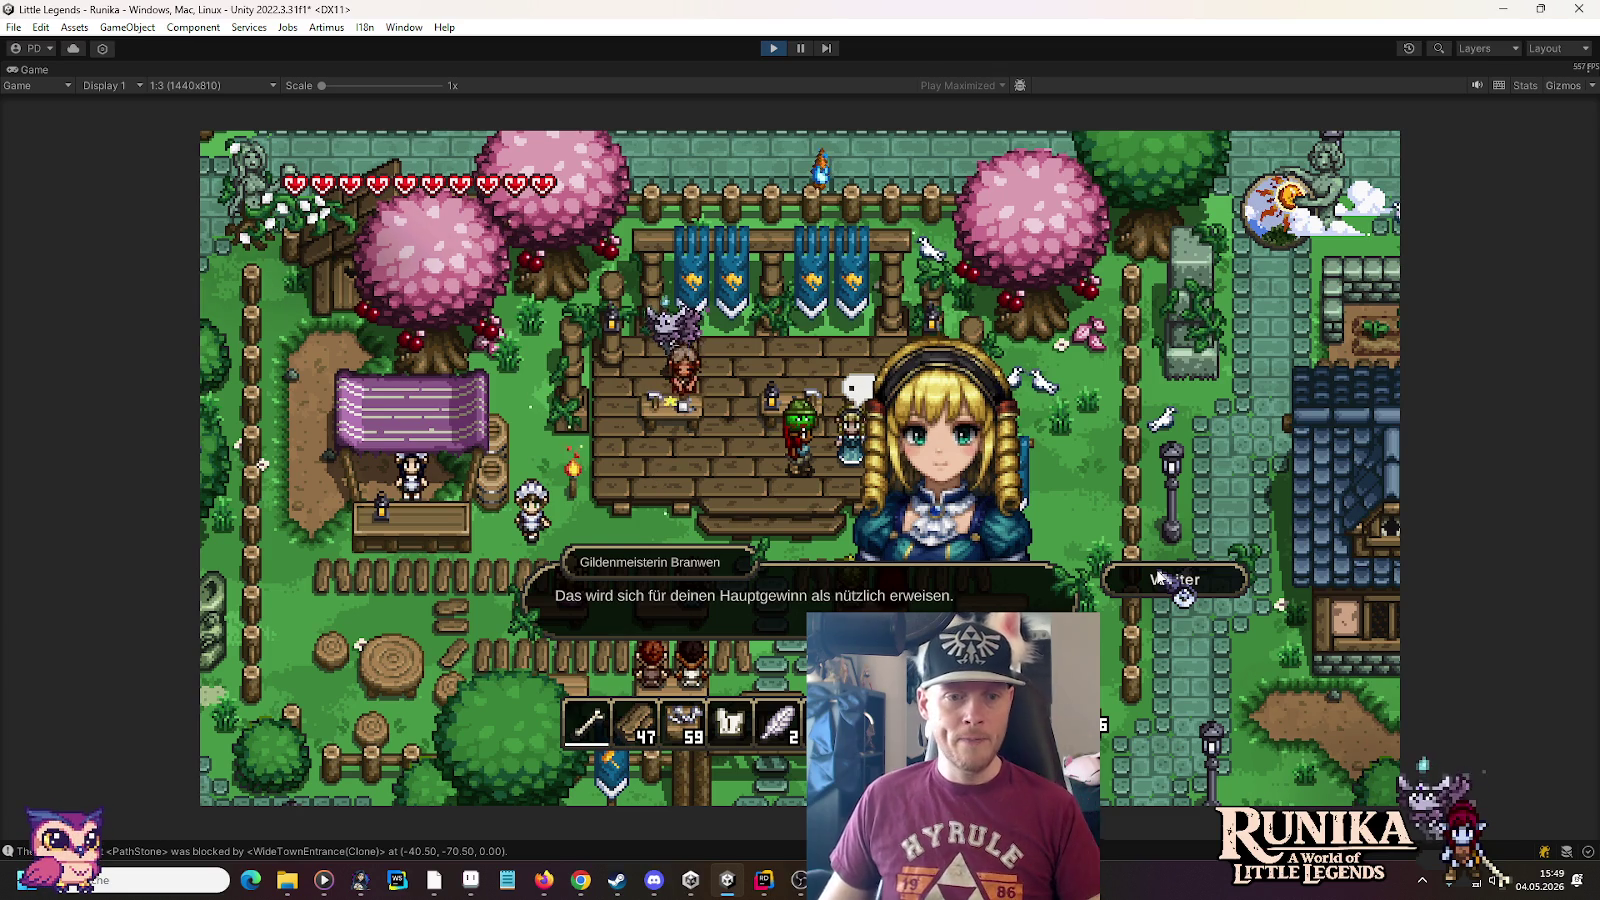
click(1160, 578)
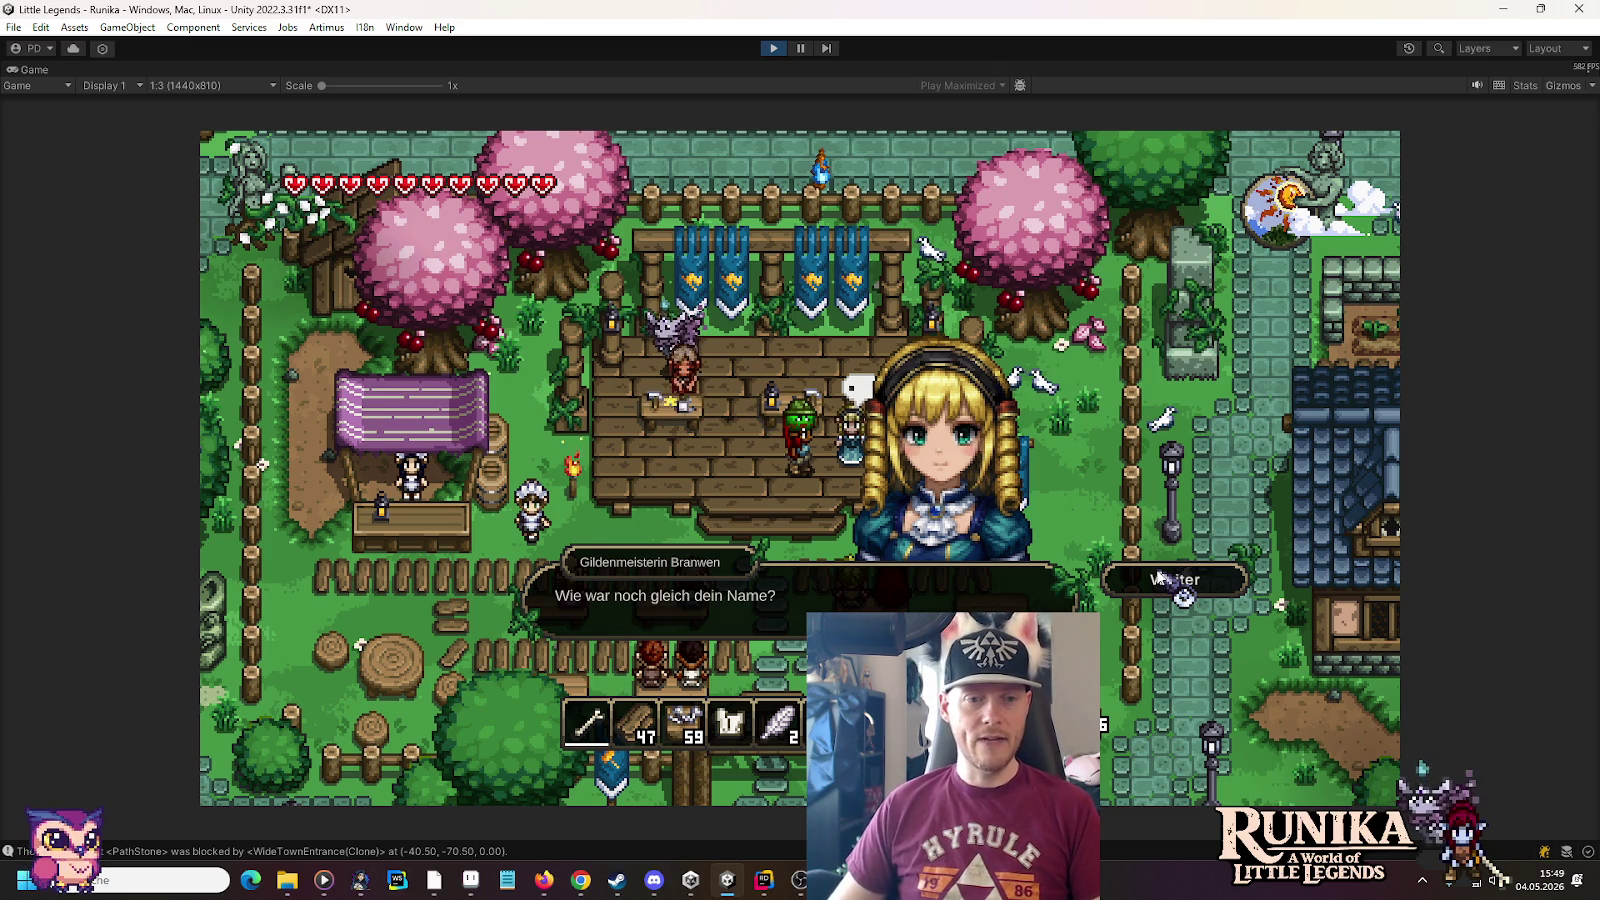
click(1160, 578)
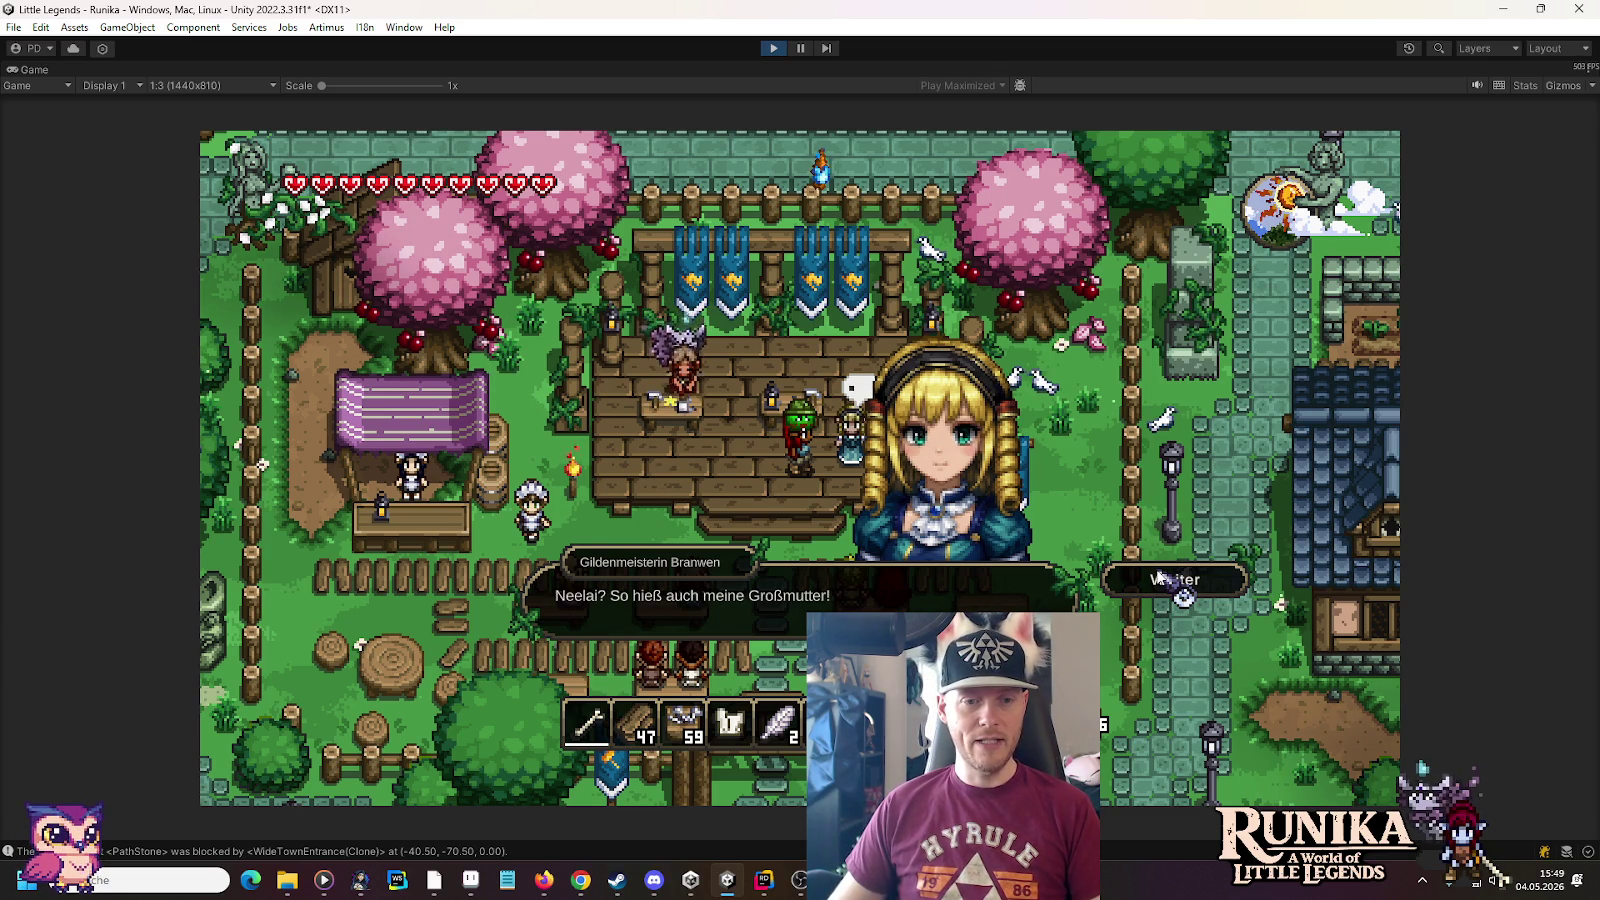
click(1160, 578)
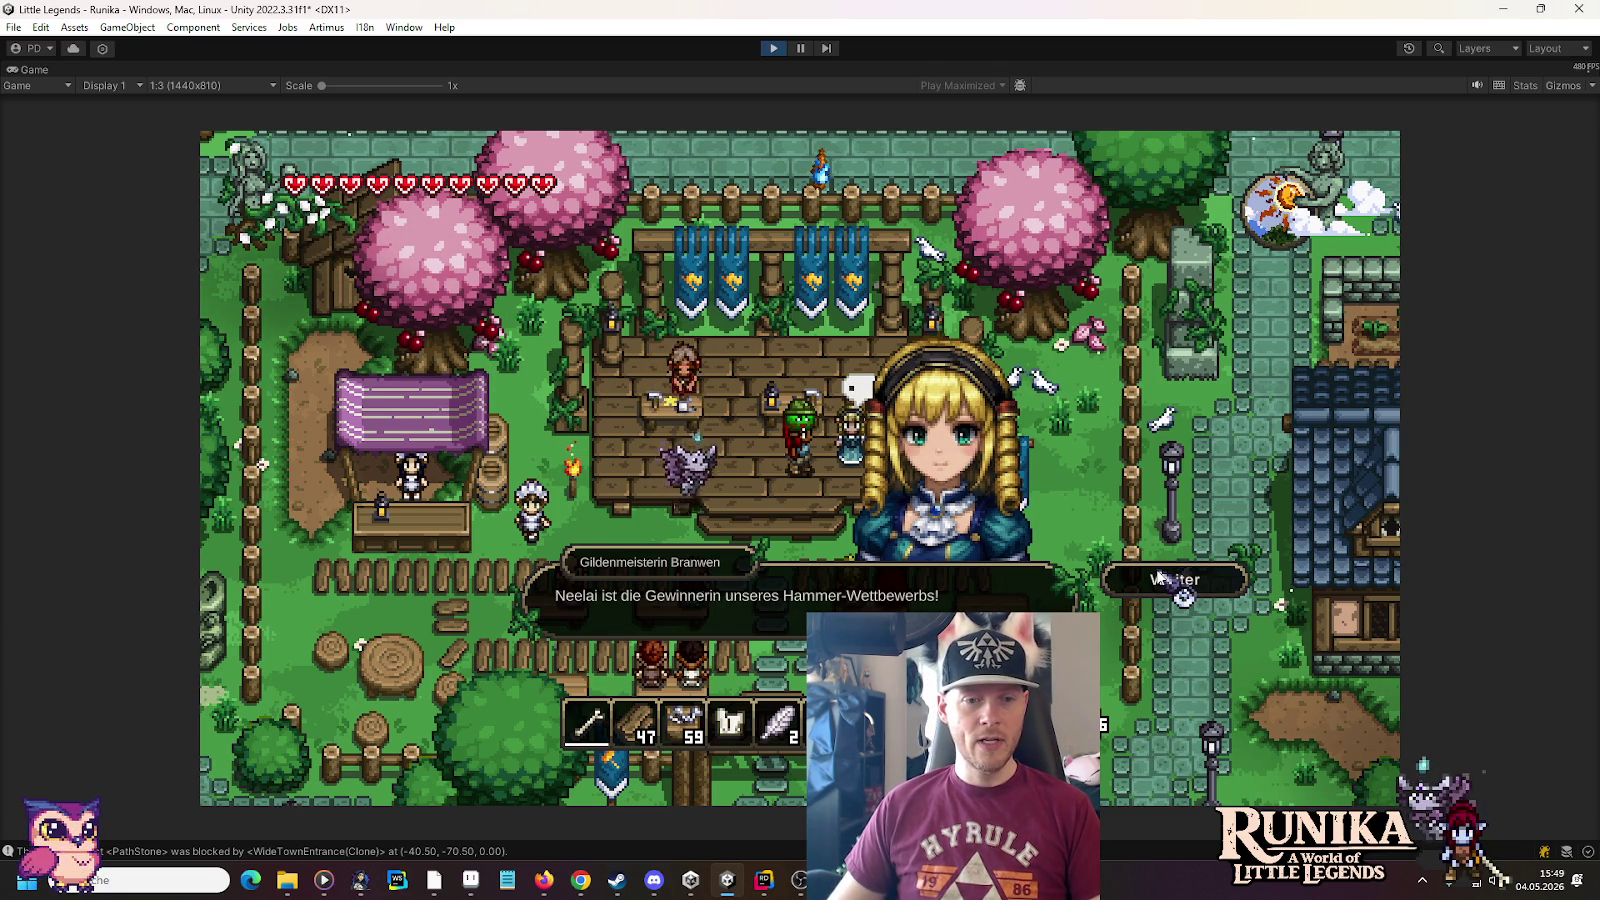
click(1160, 578)
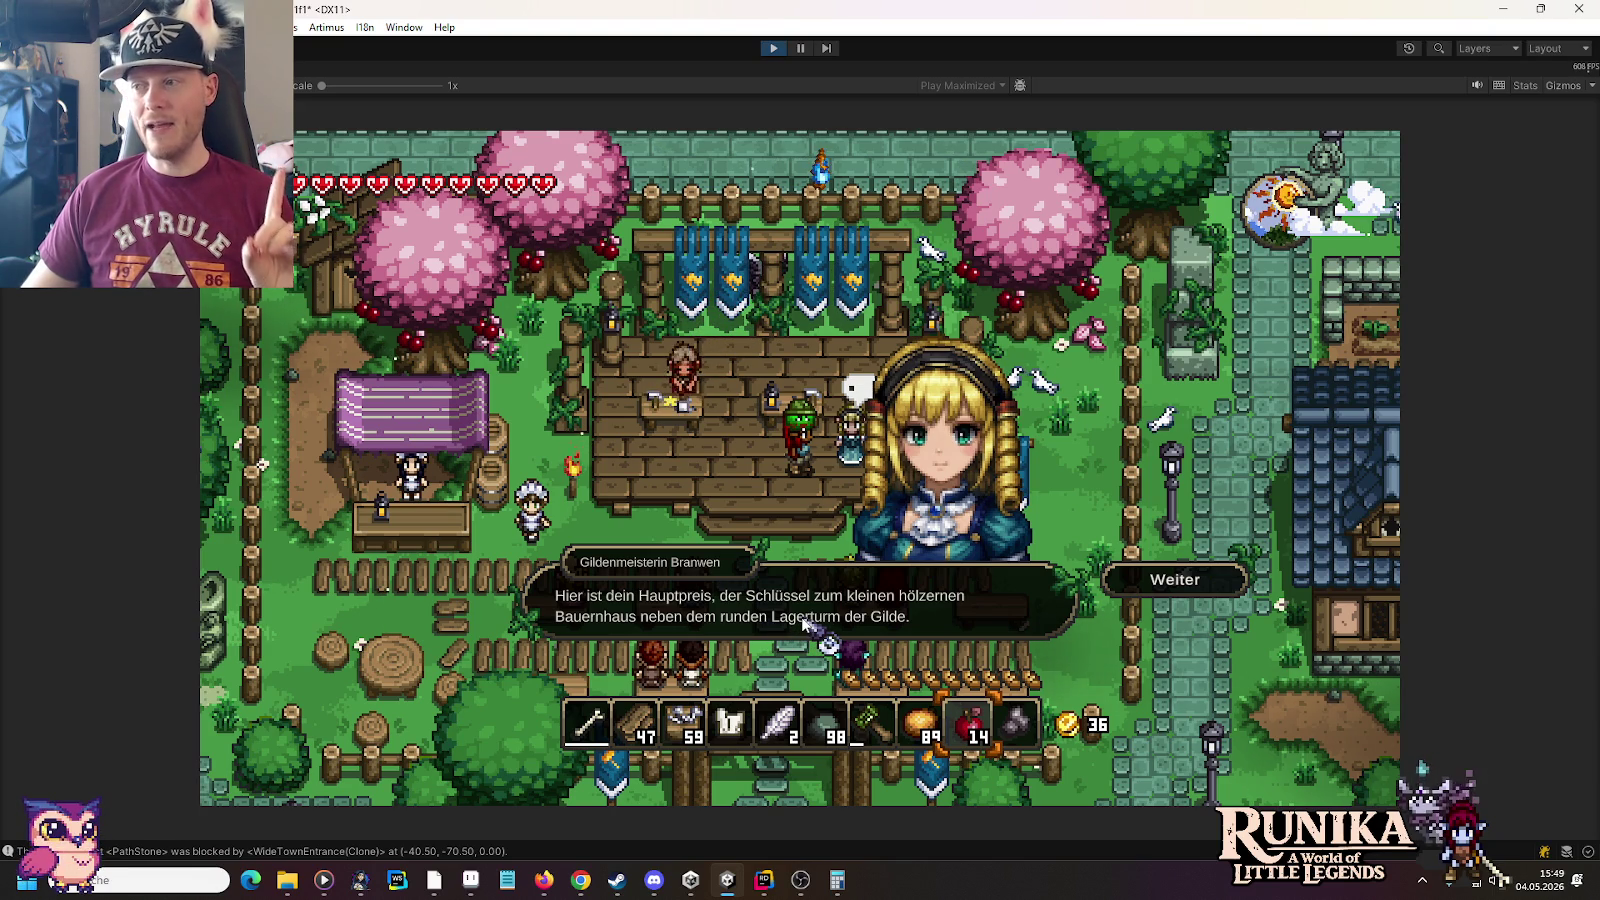
click(1180, 582)
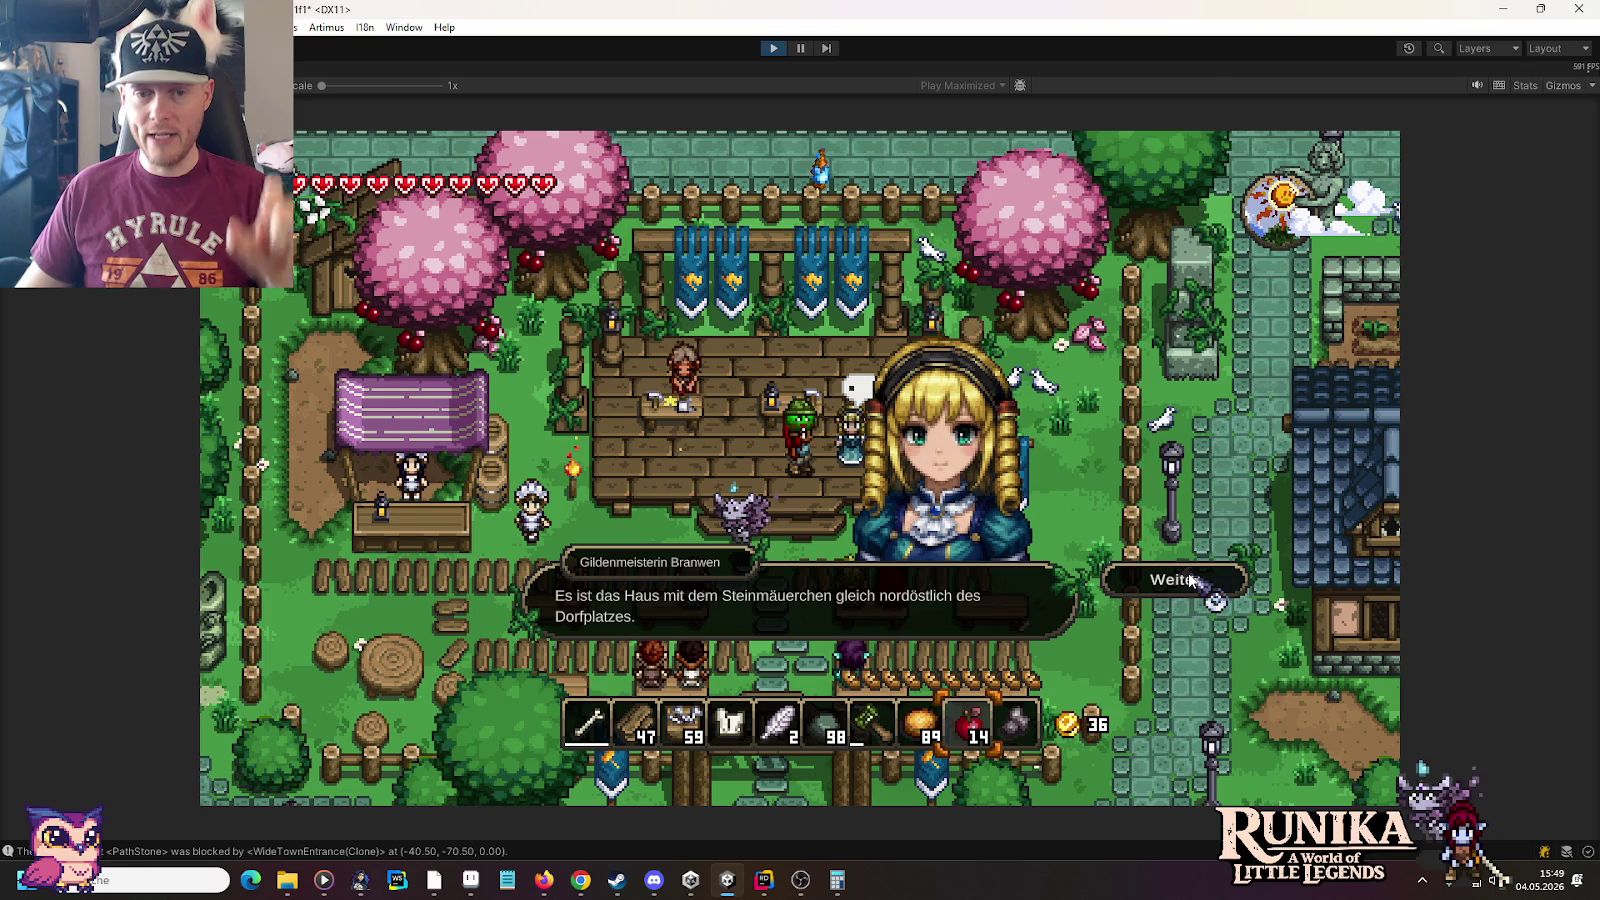
click(1190, 580)
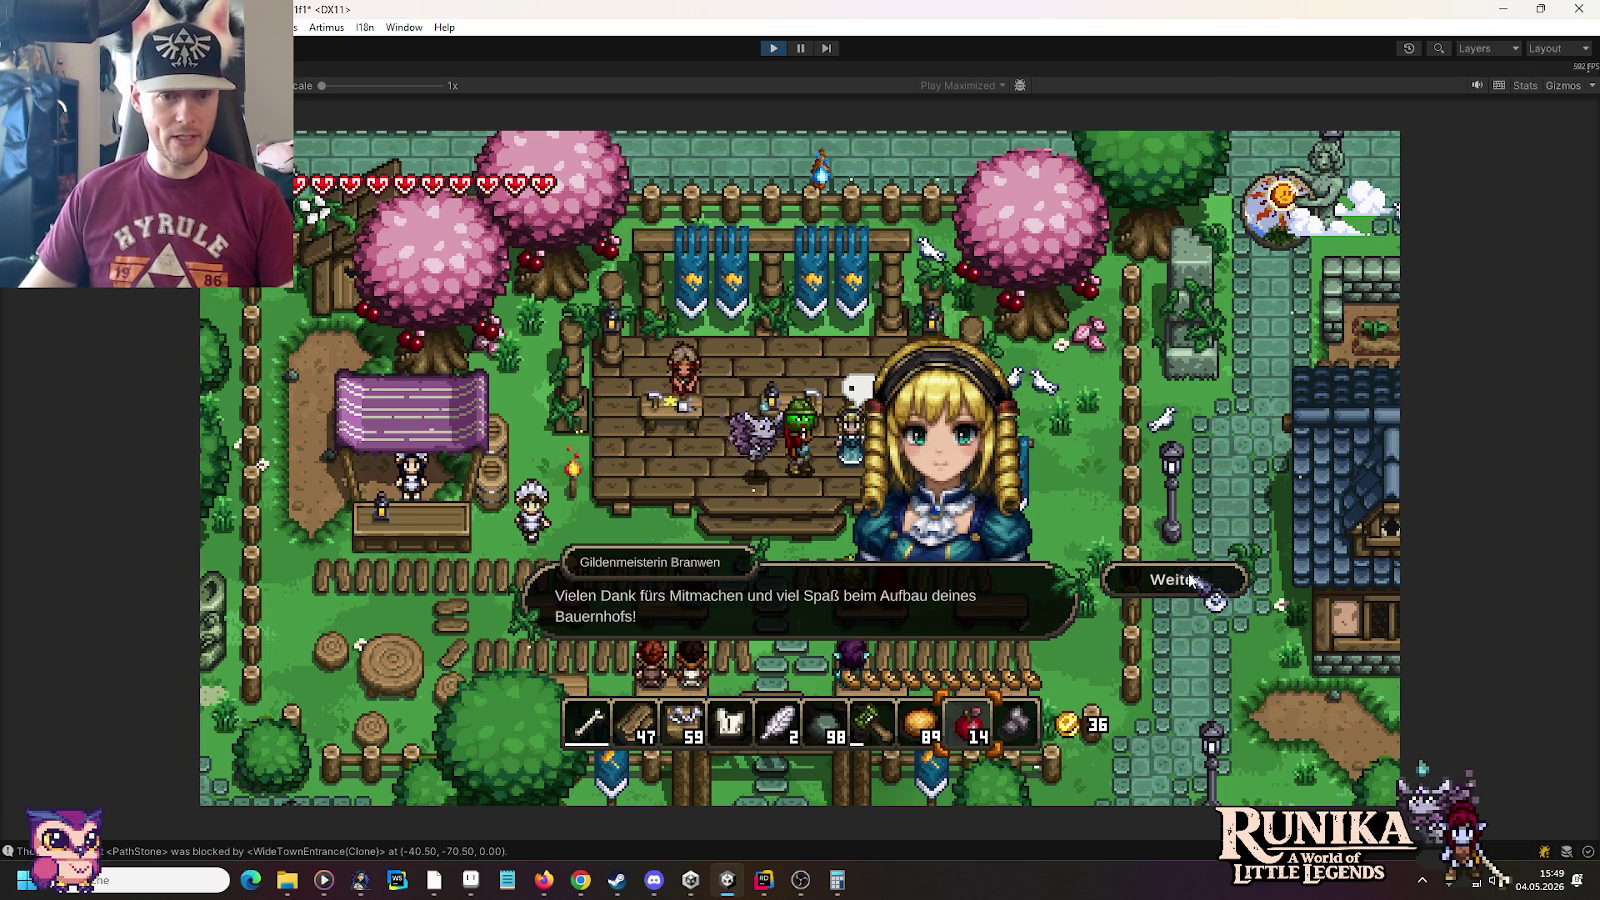
click(1190, 580)
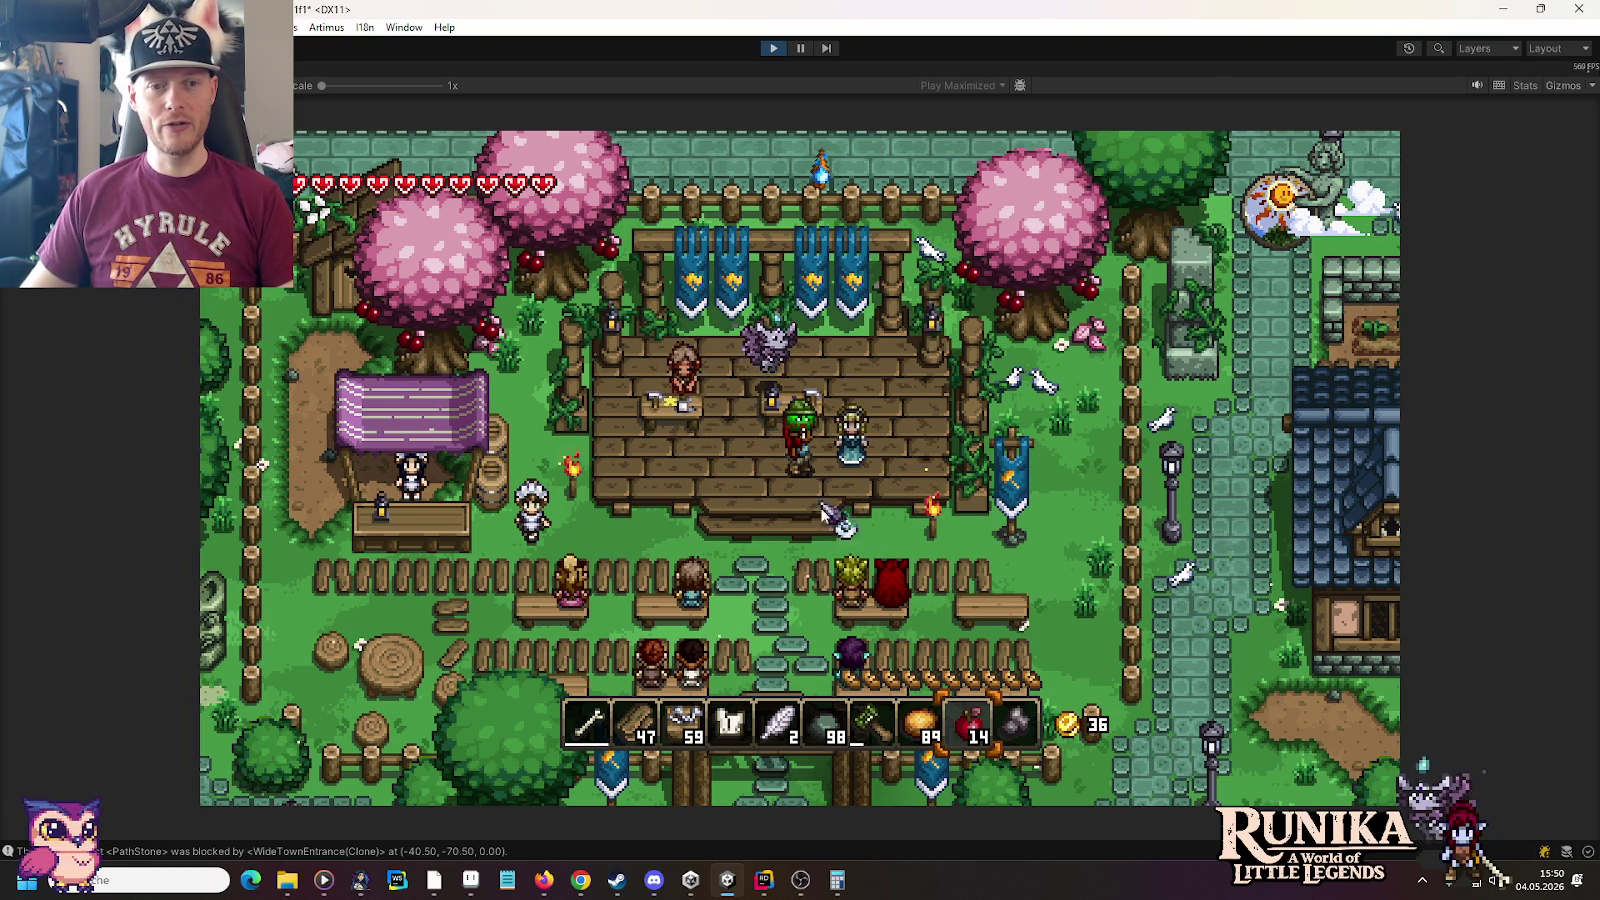
Walk south through the gate and east across the village toward the farmhouse
key(s)
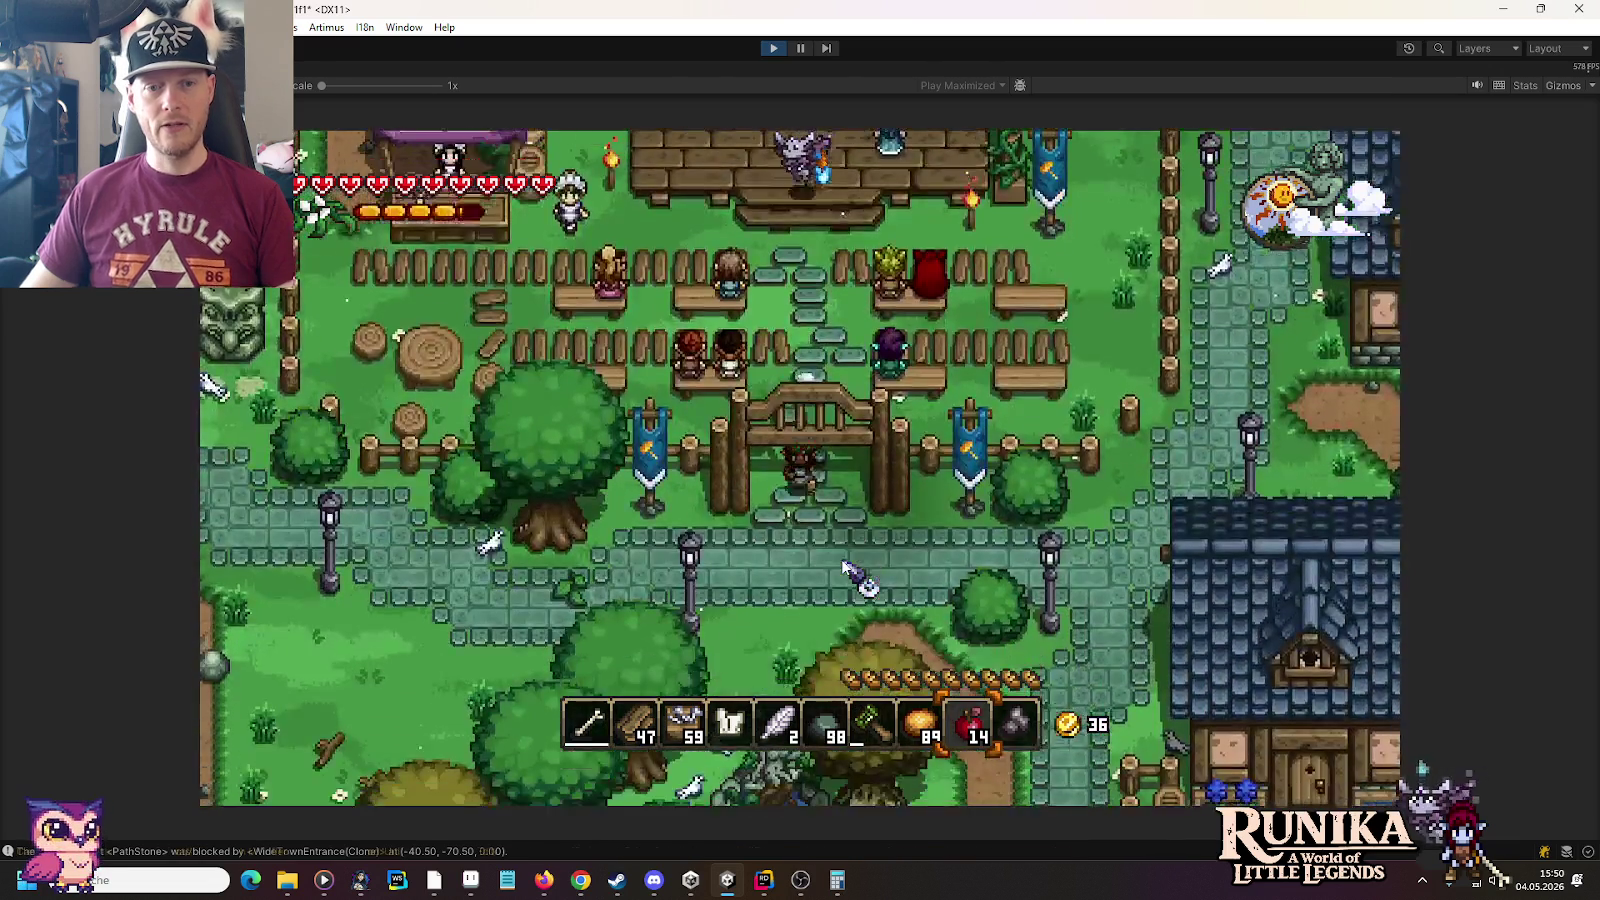
key(d)
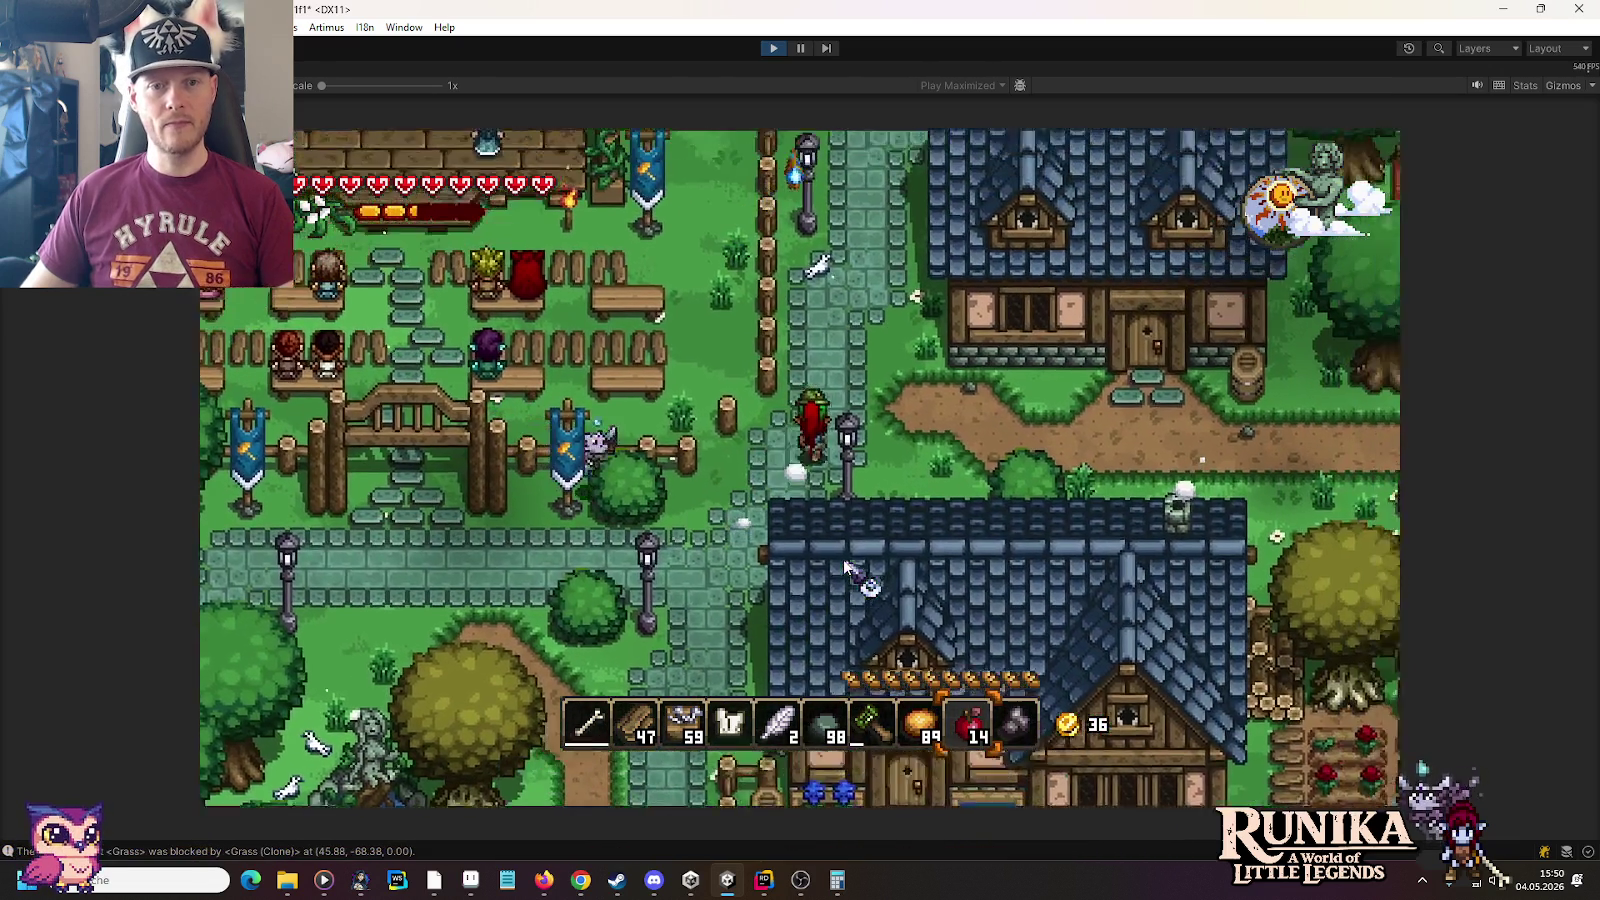
key(w)
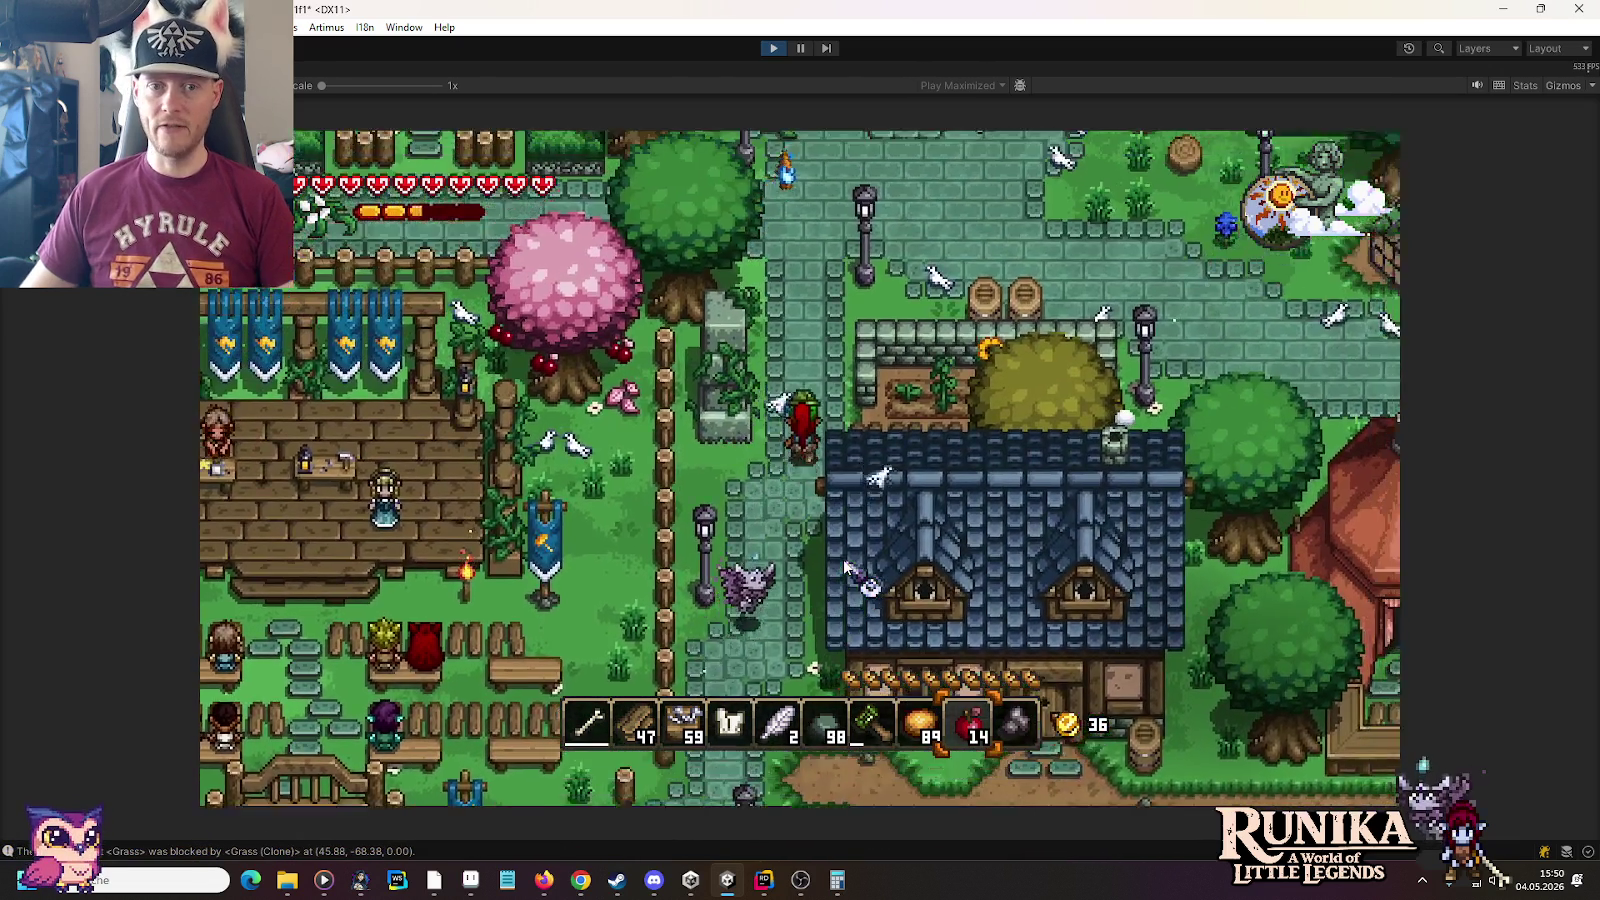
key(w)
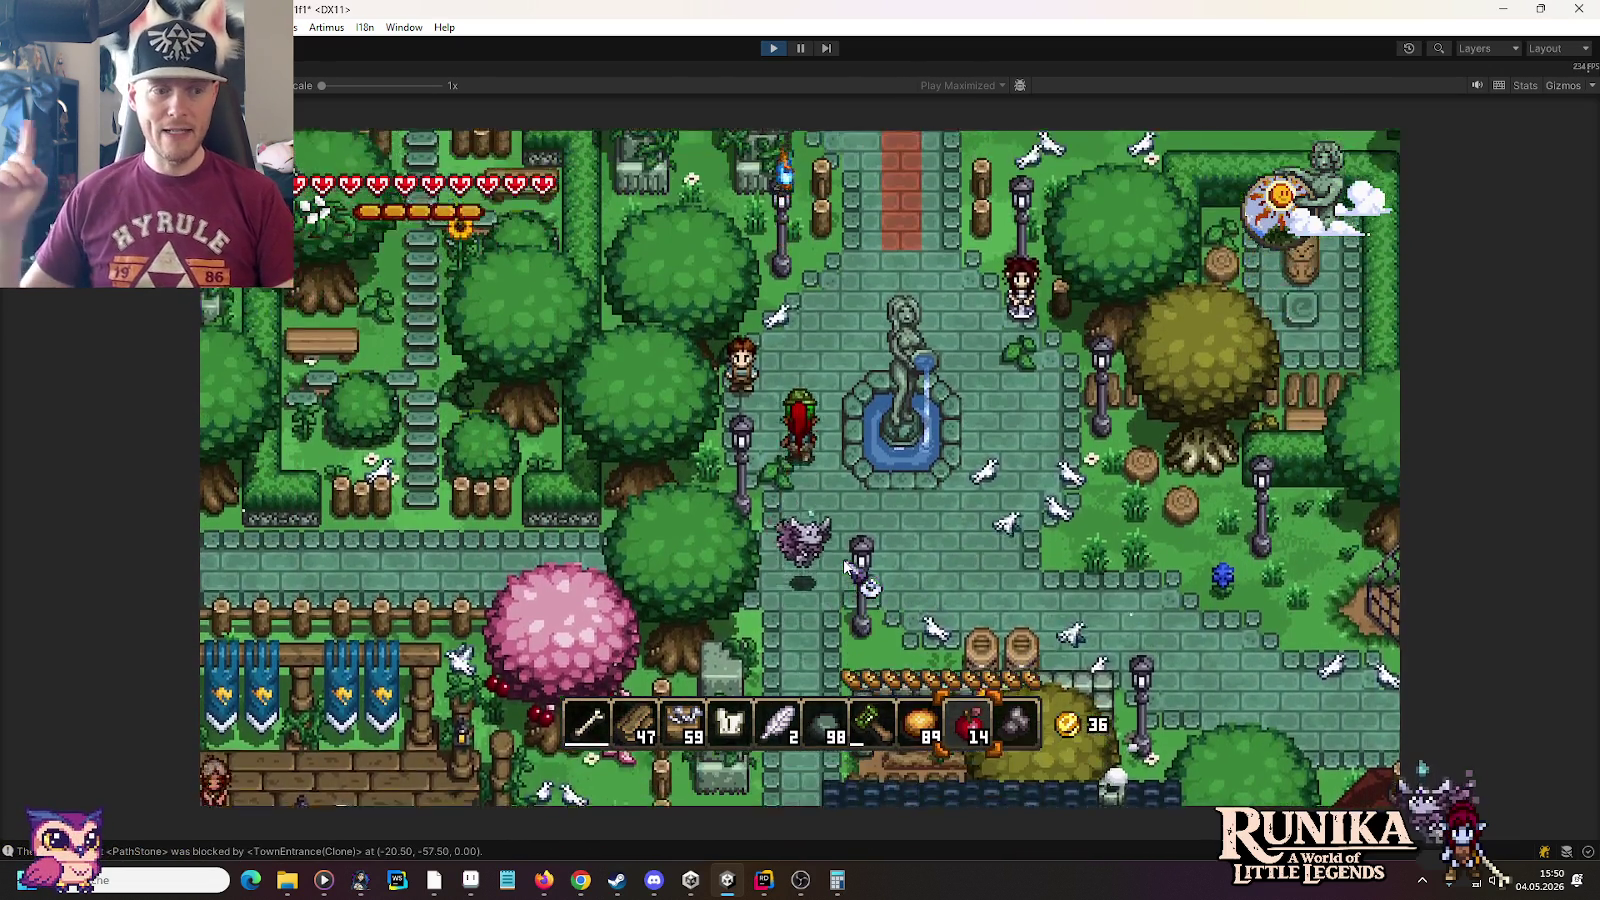
key(w)
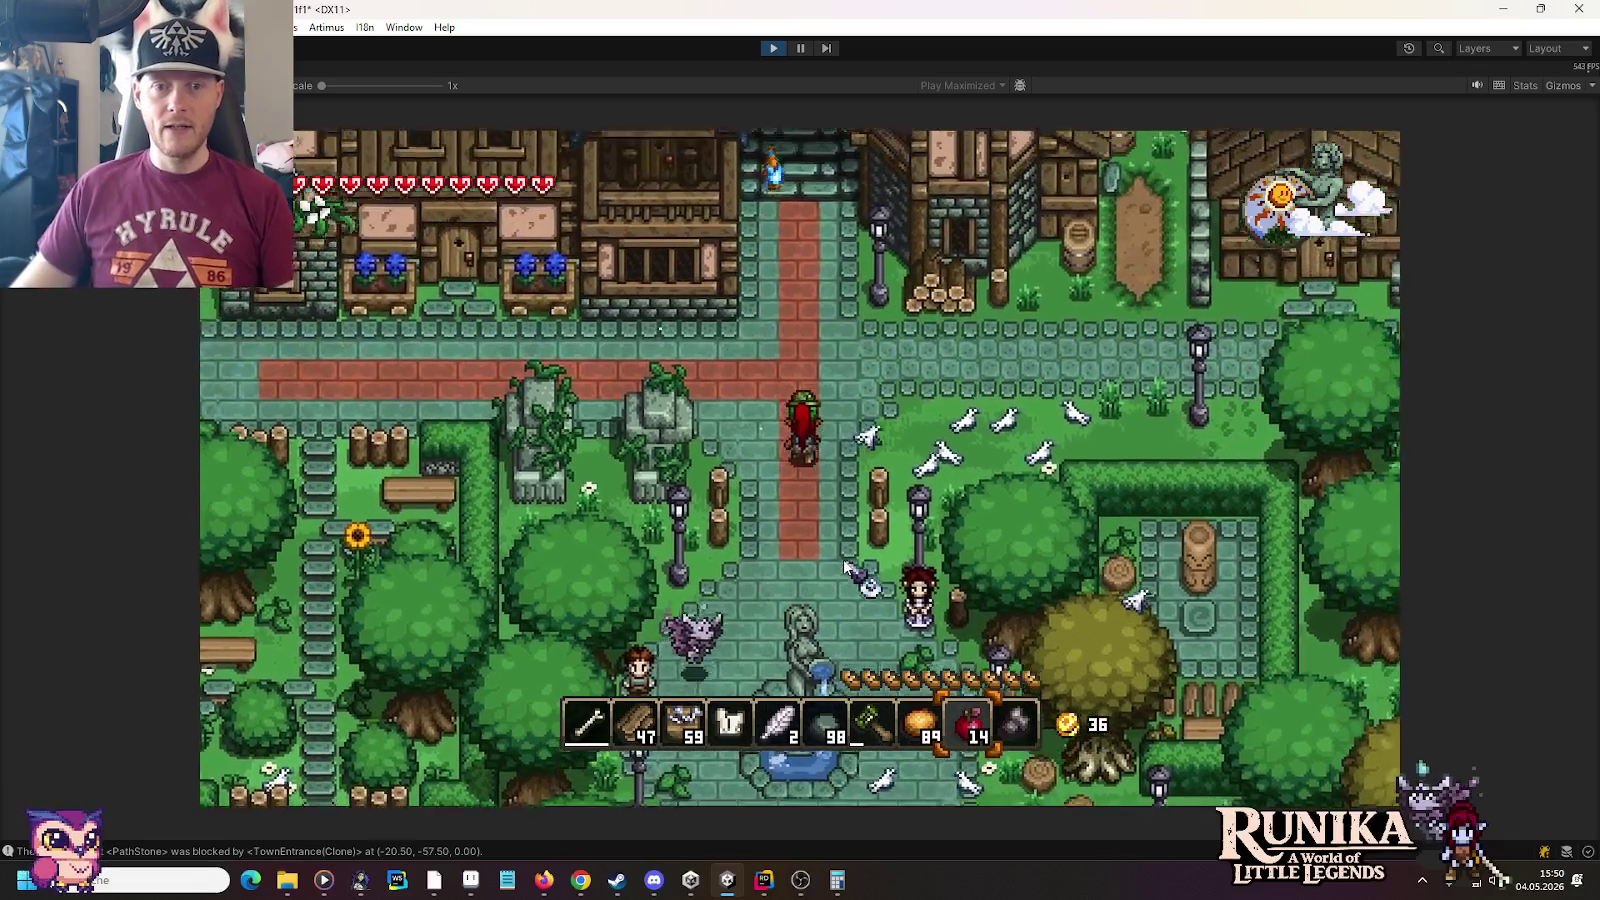
key(d)
key(w)
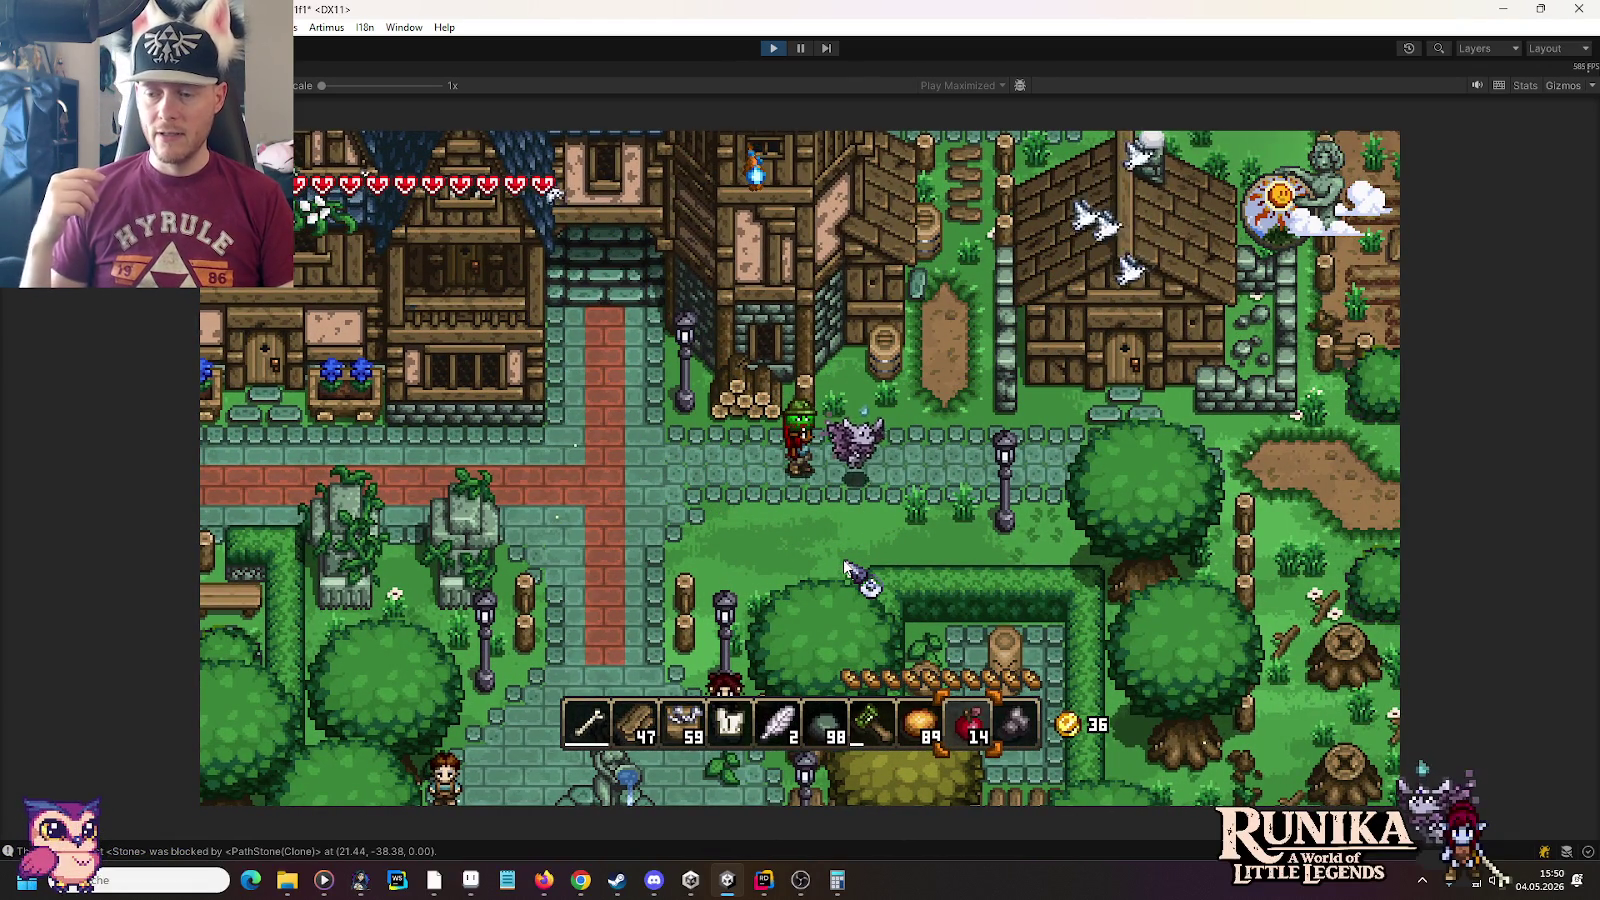
key(d)
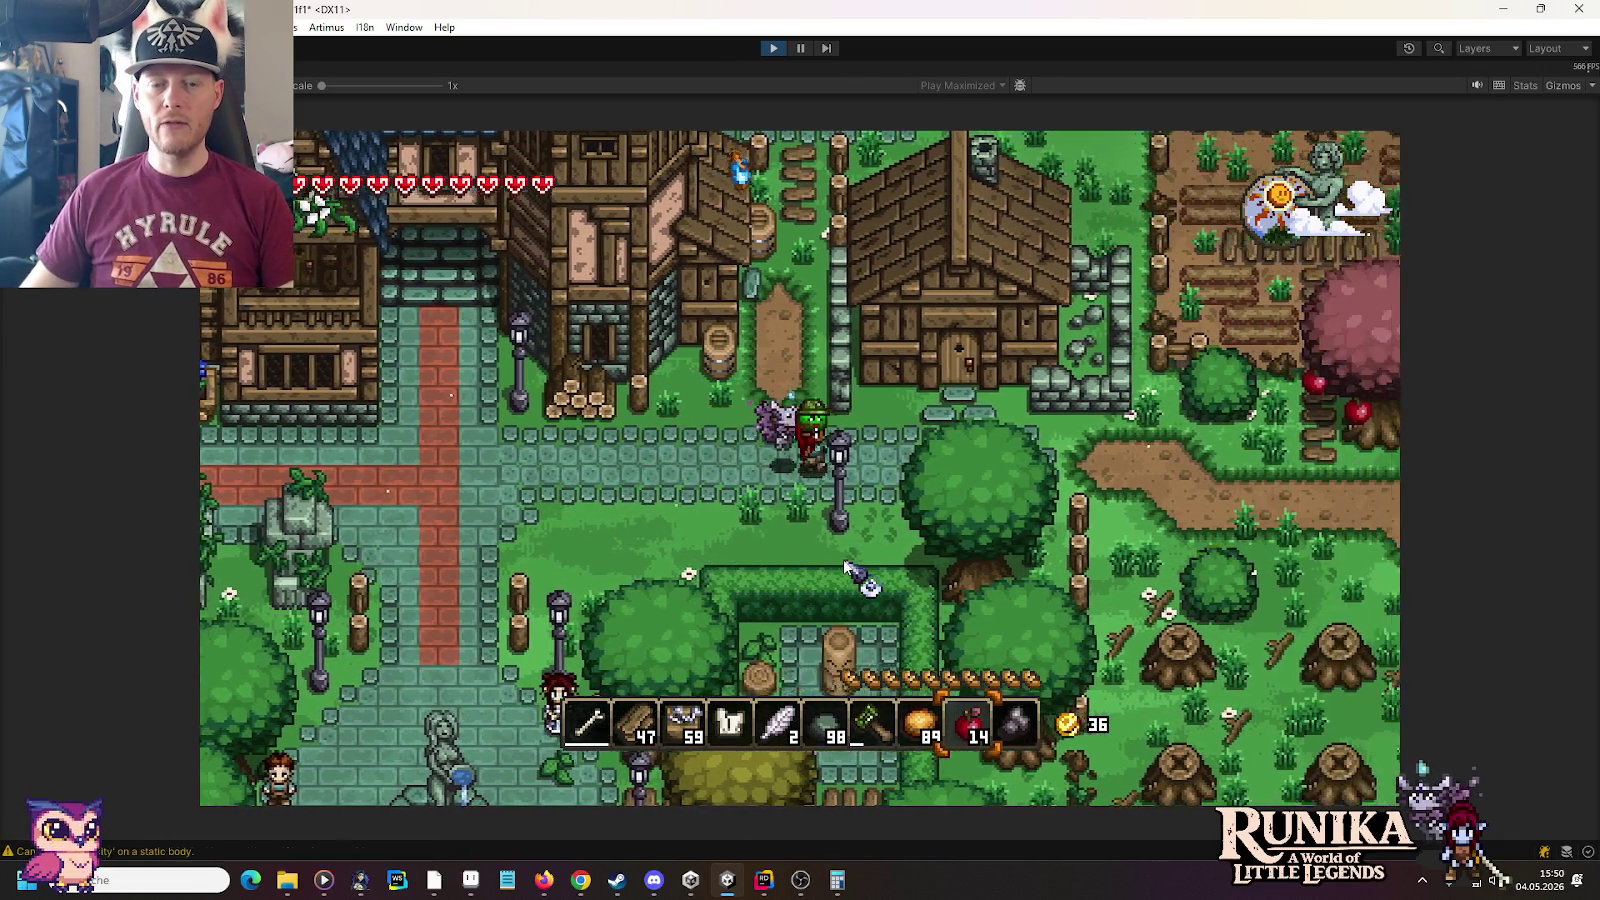
key(d)
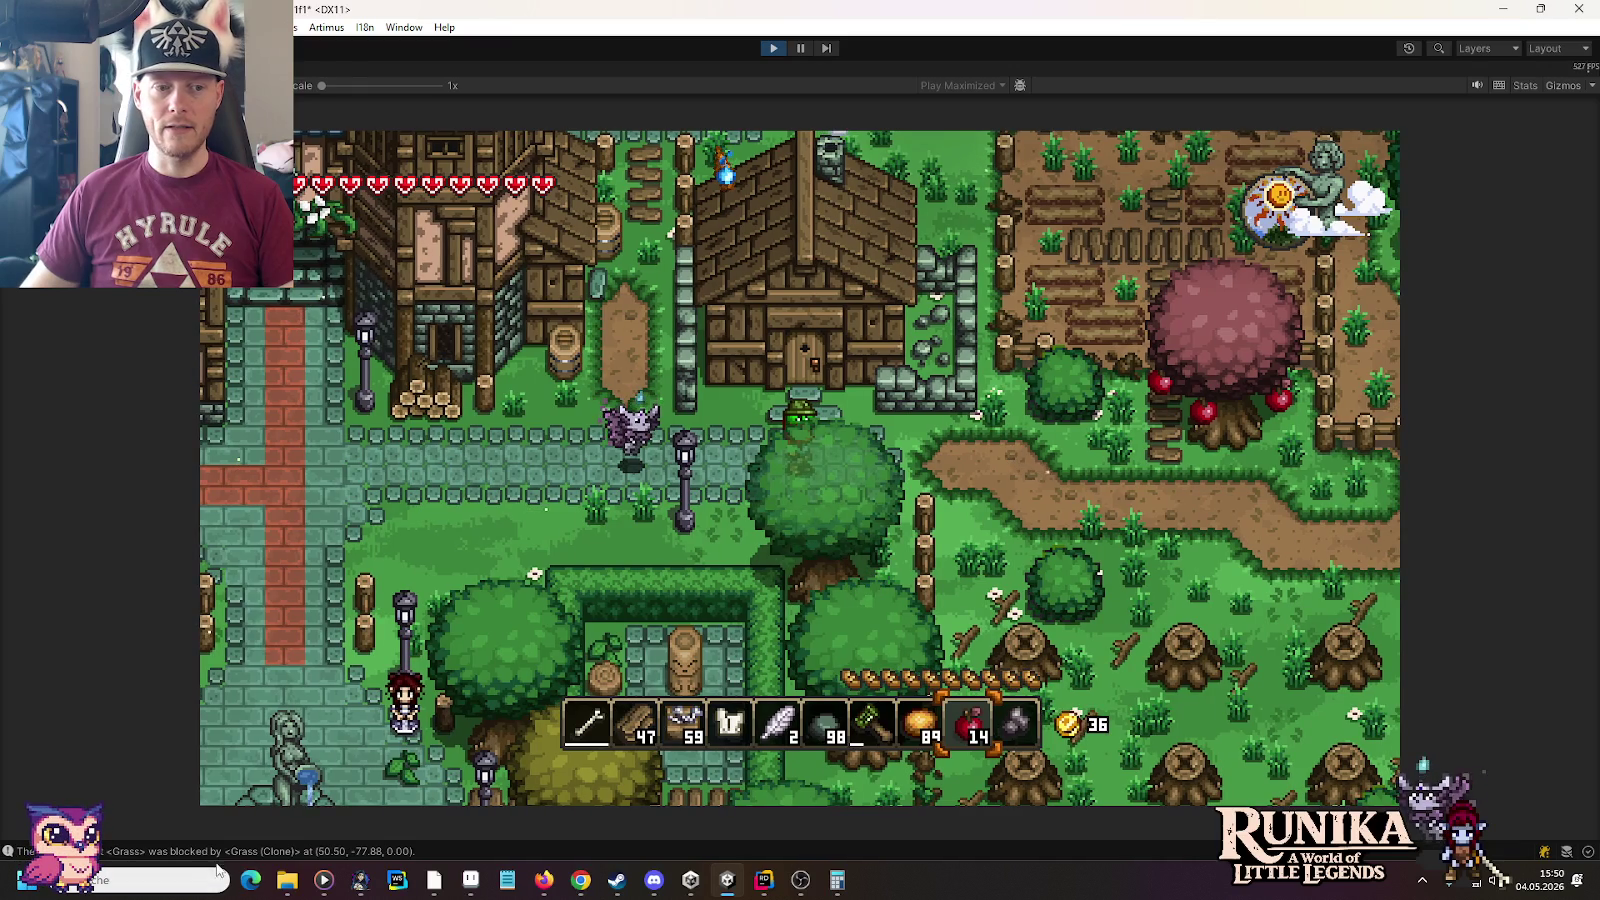
Check and close the Console log, then walk in through the farmhouse door
click(221, 850)
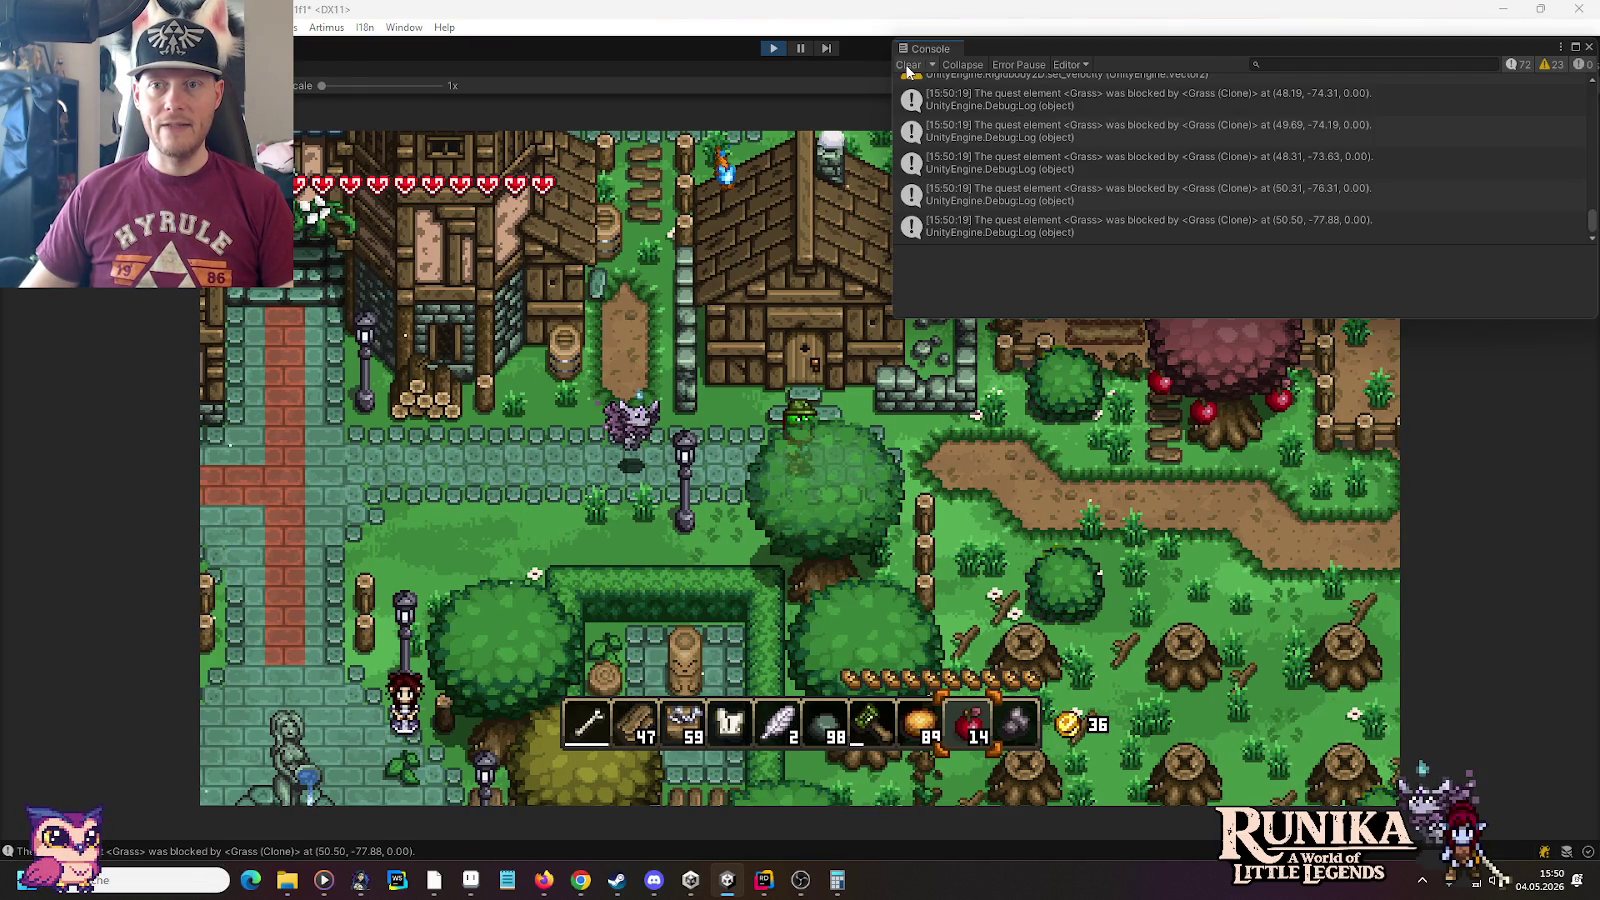
click(1589, 47)
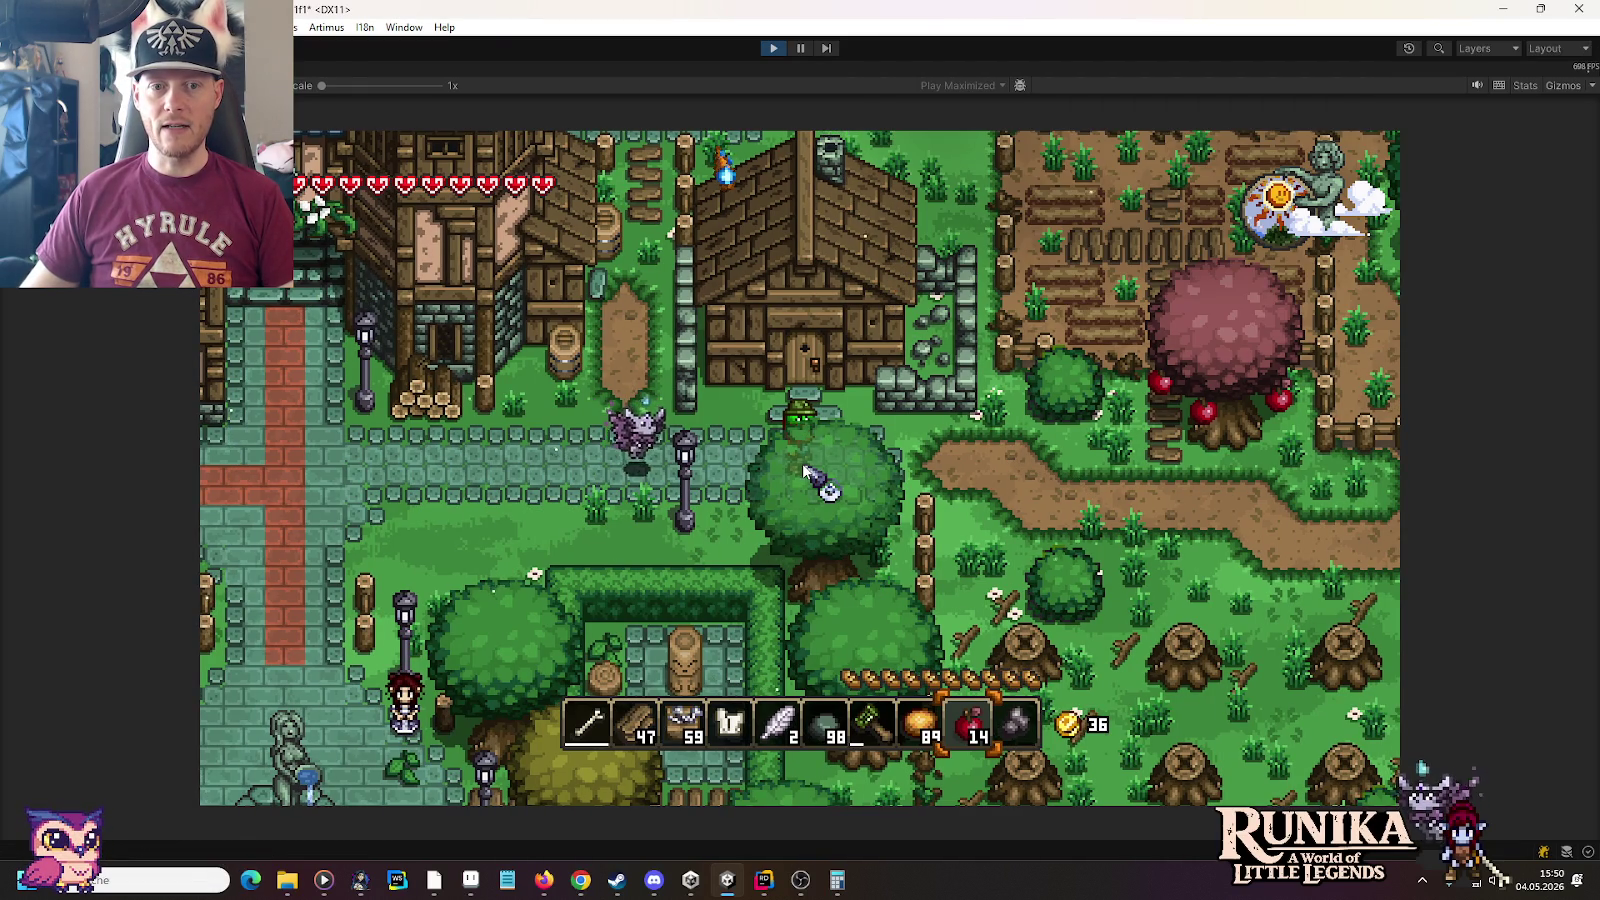
key(w)
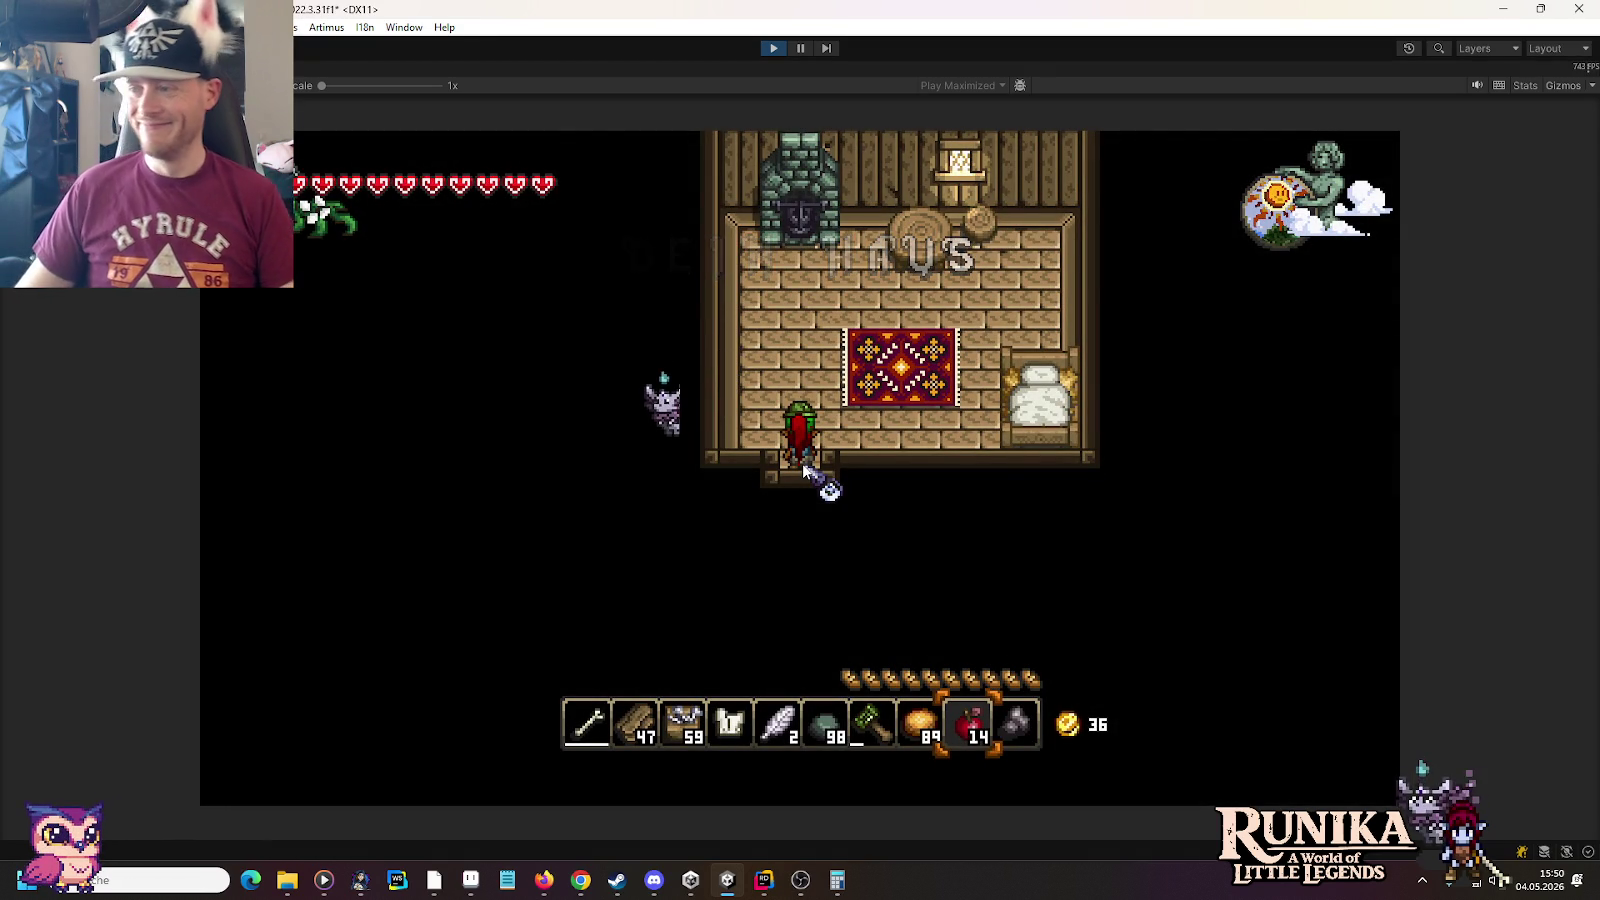
Pick up the Teppich rug and move it into hotbar slot 7
key(w)
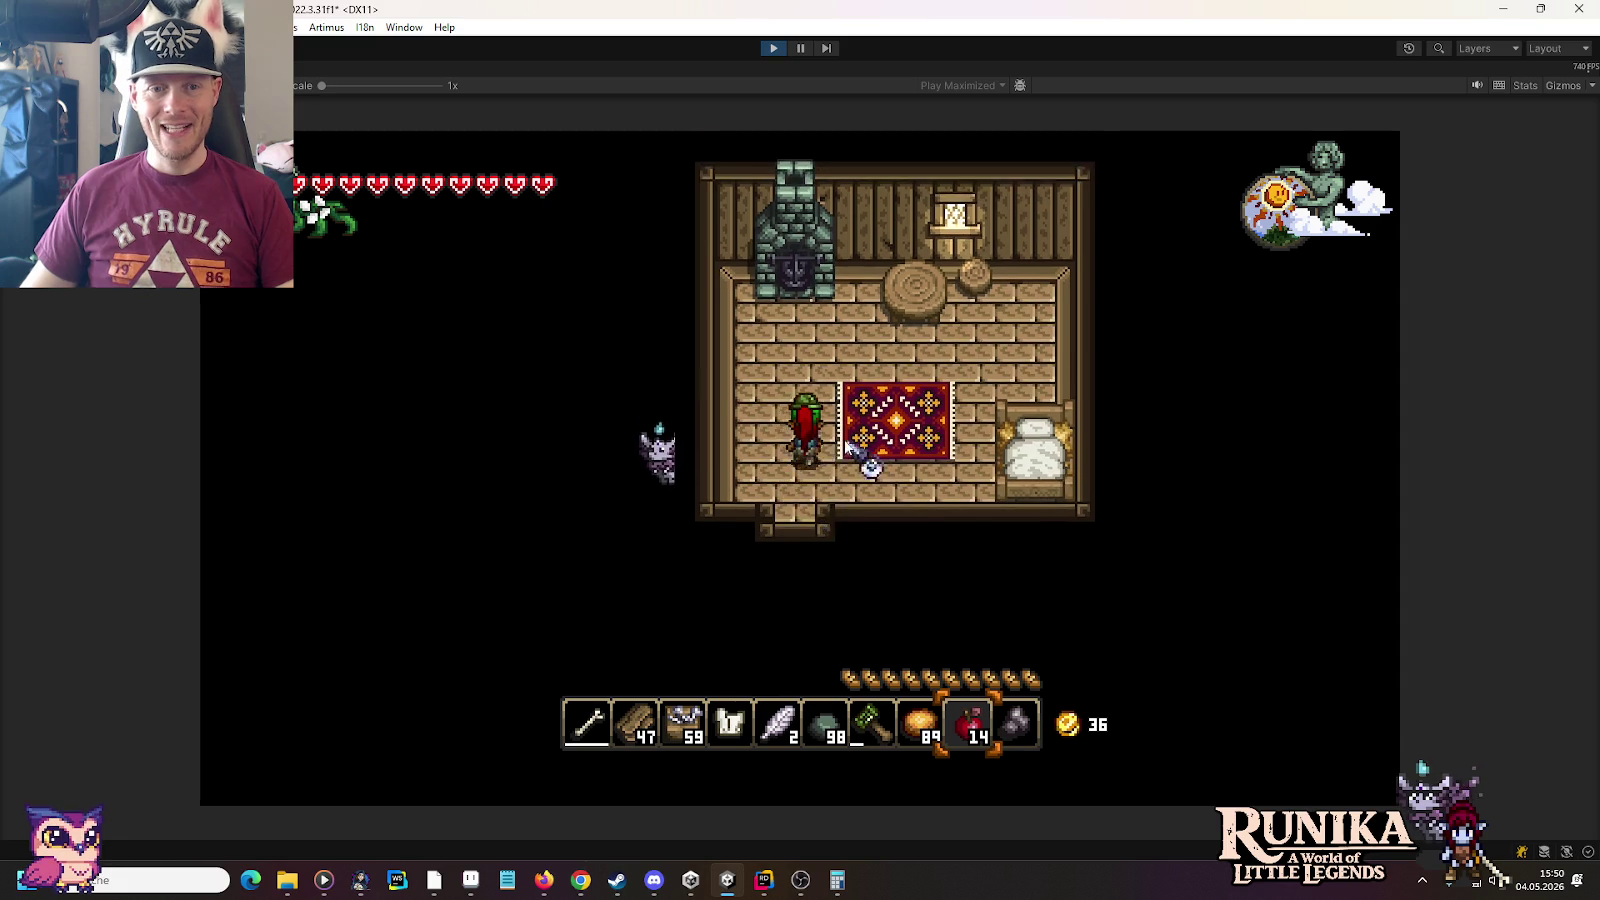
click(833, 476)
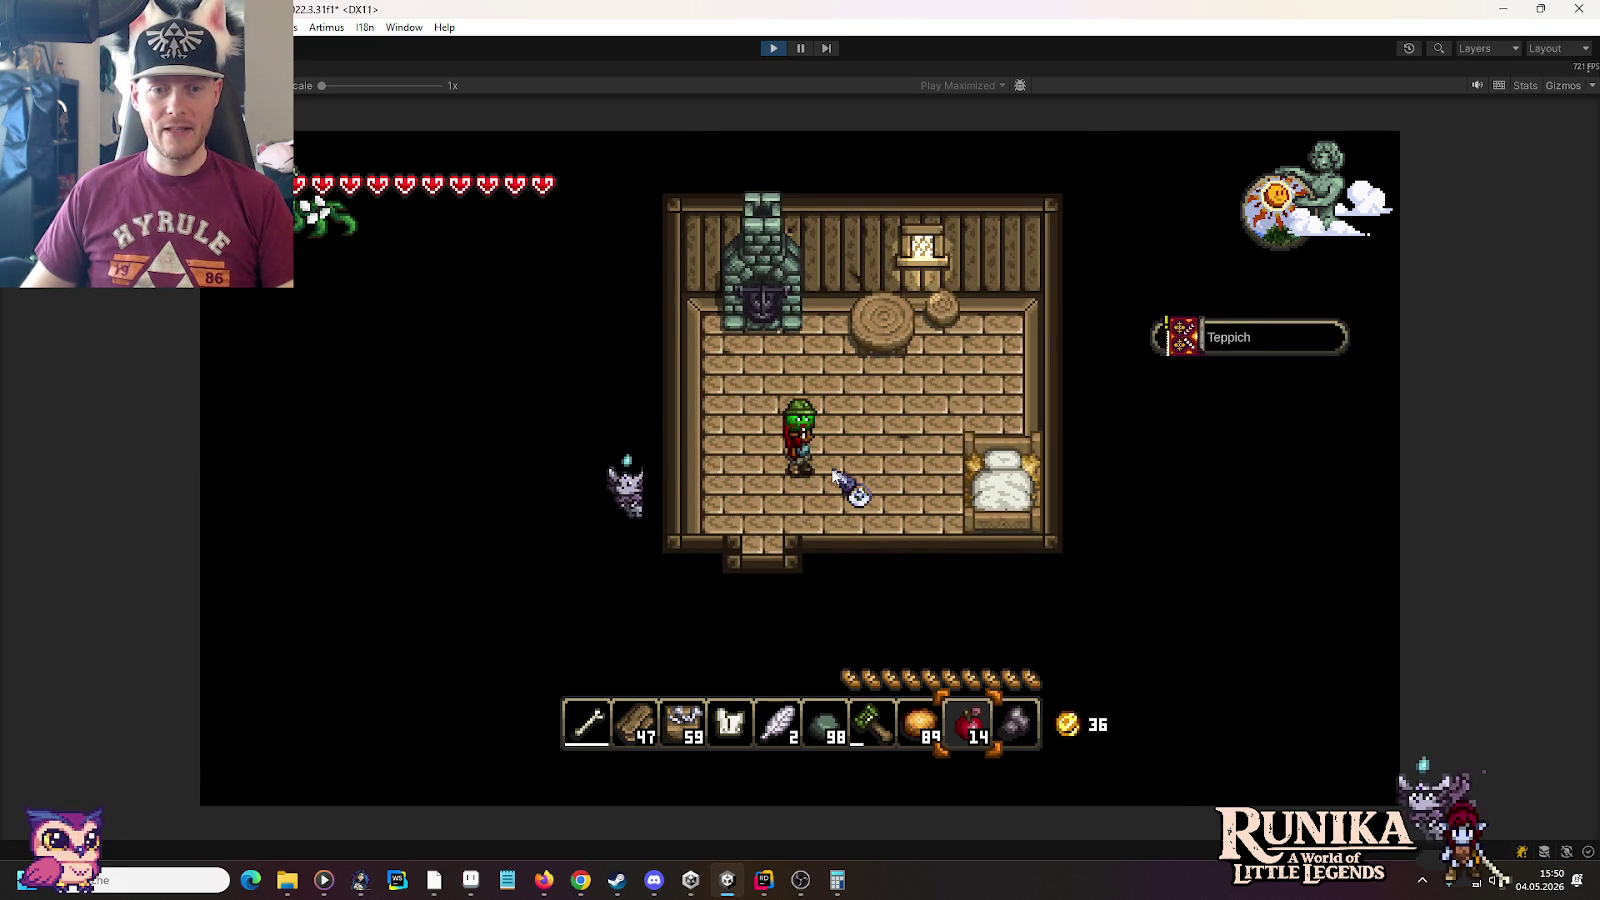
key(e)
click(635, 555)
click(865, 728)
click(768, 654)
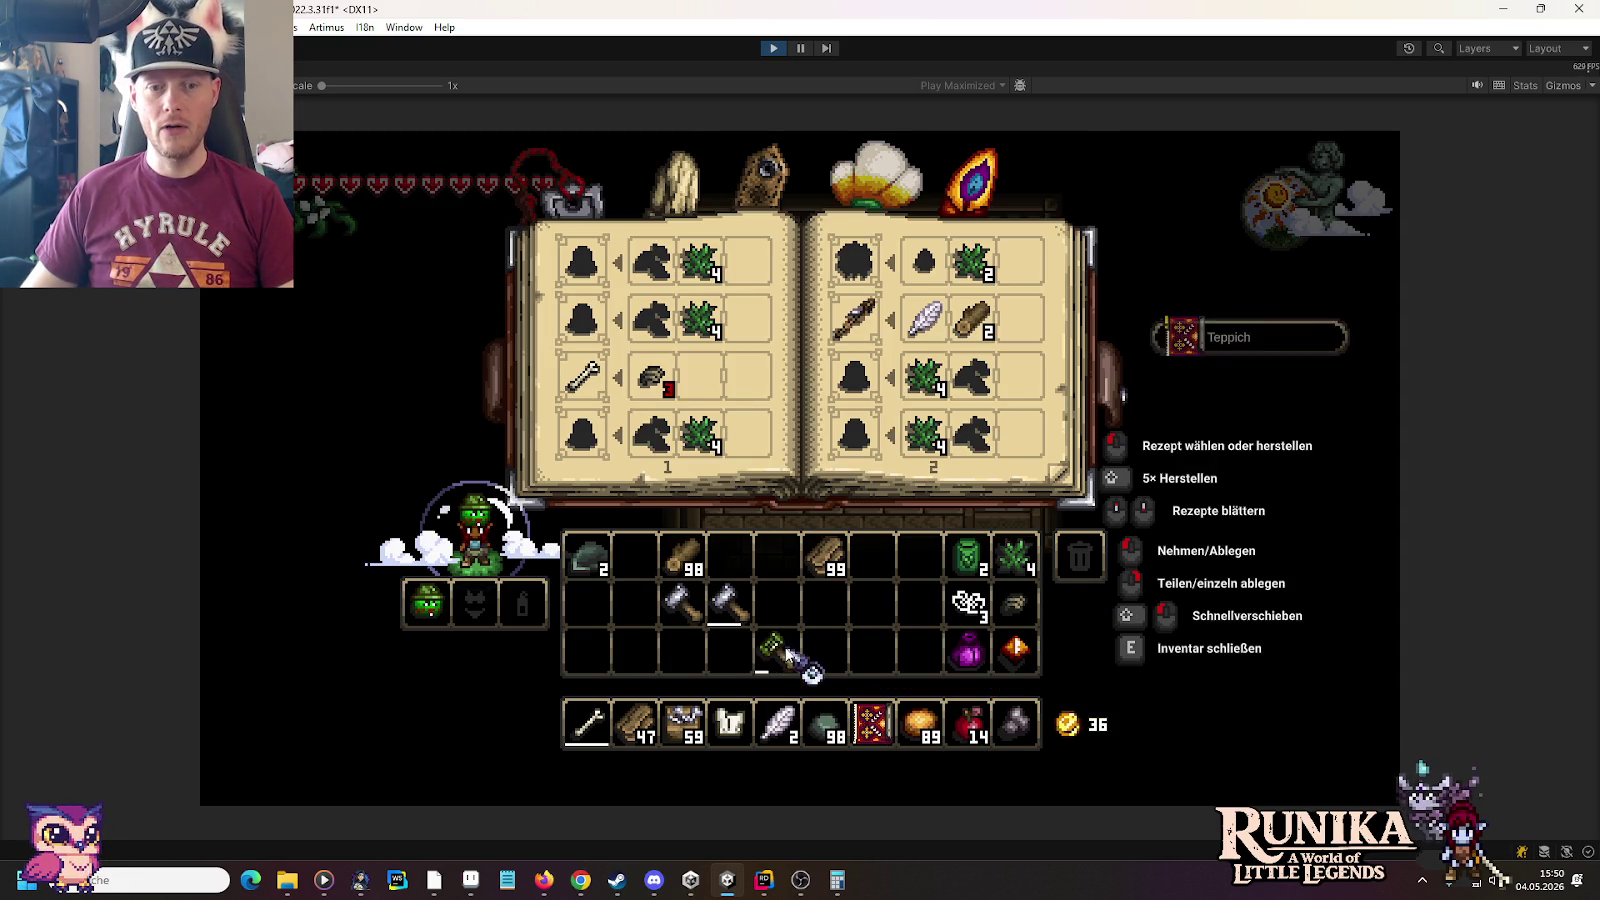
Place the rug again in the room's lower-left corner
key(e)
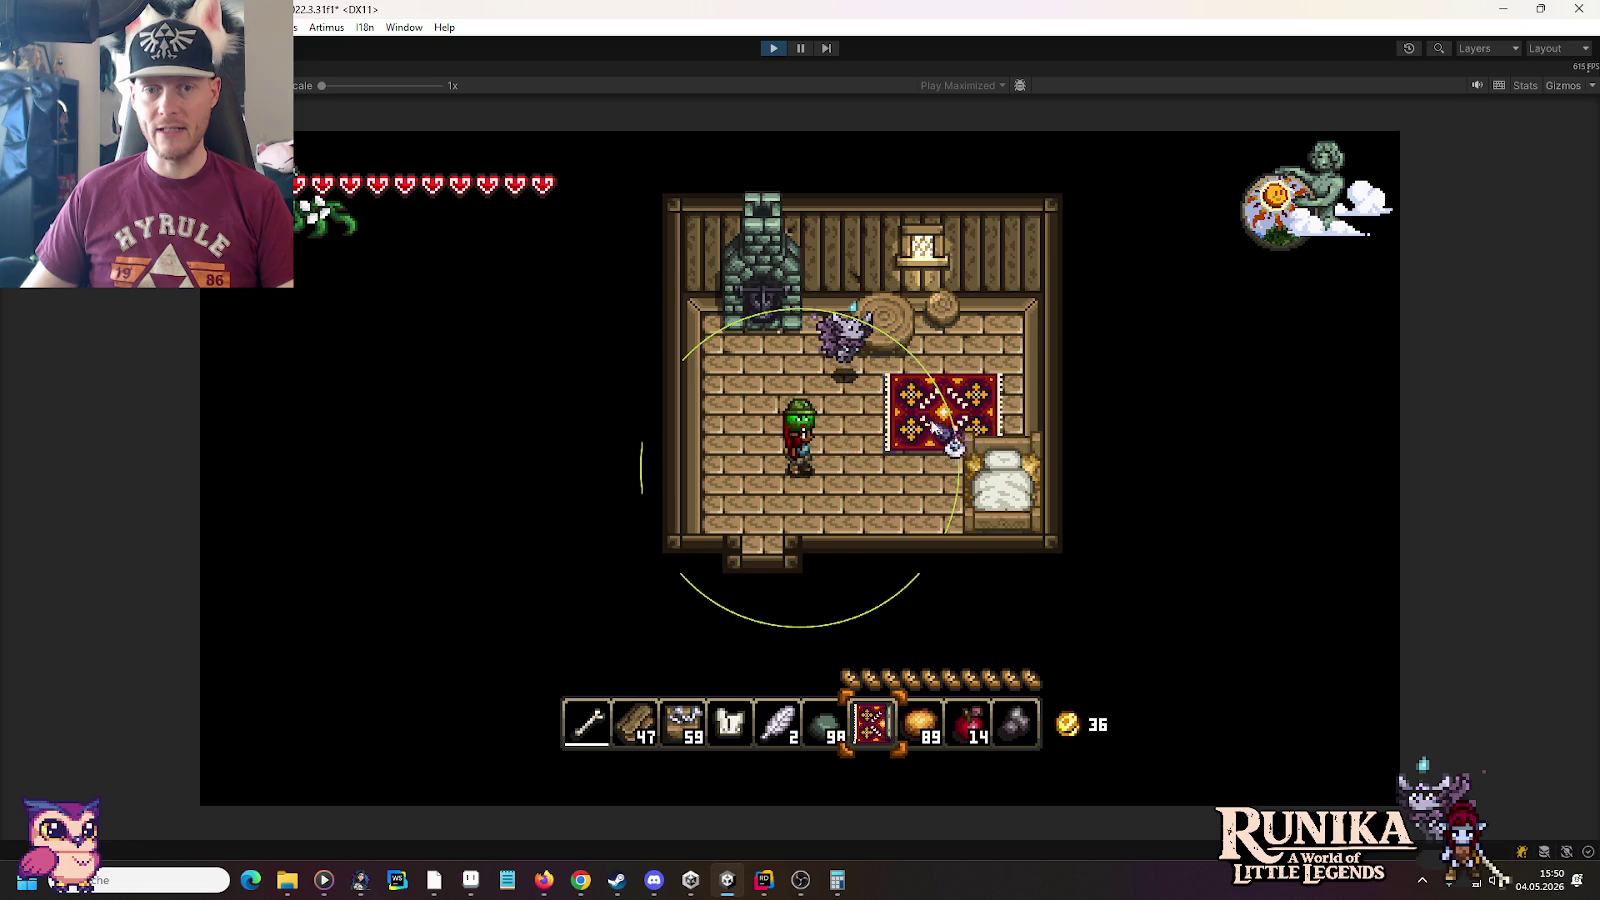
key(d)
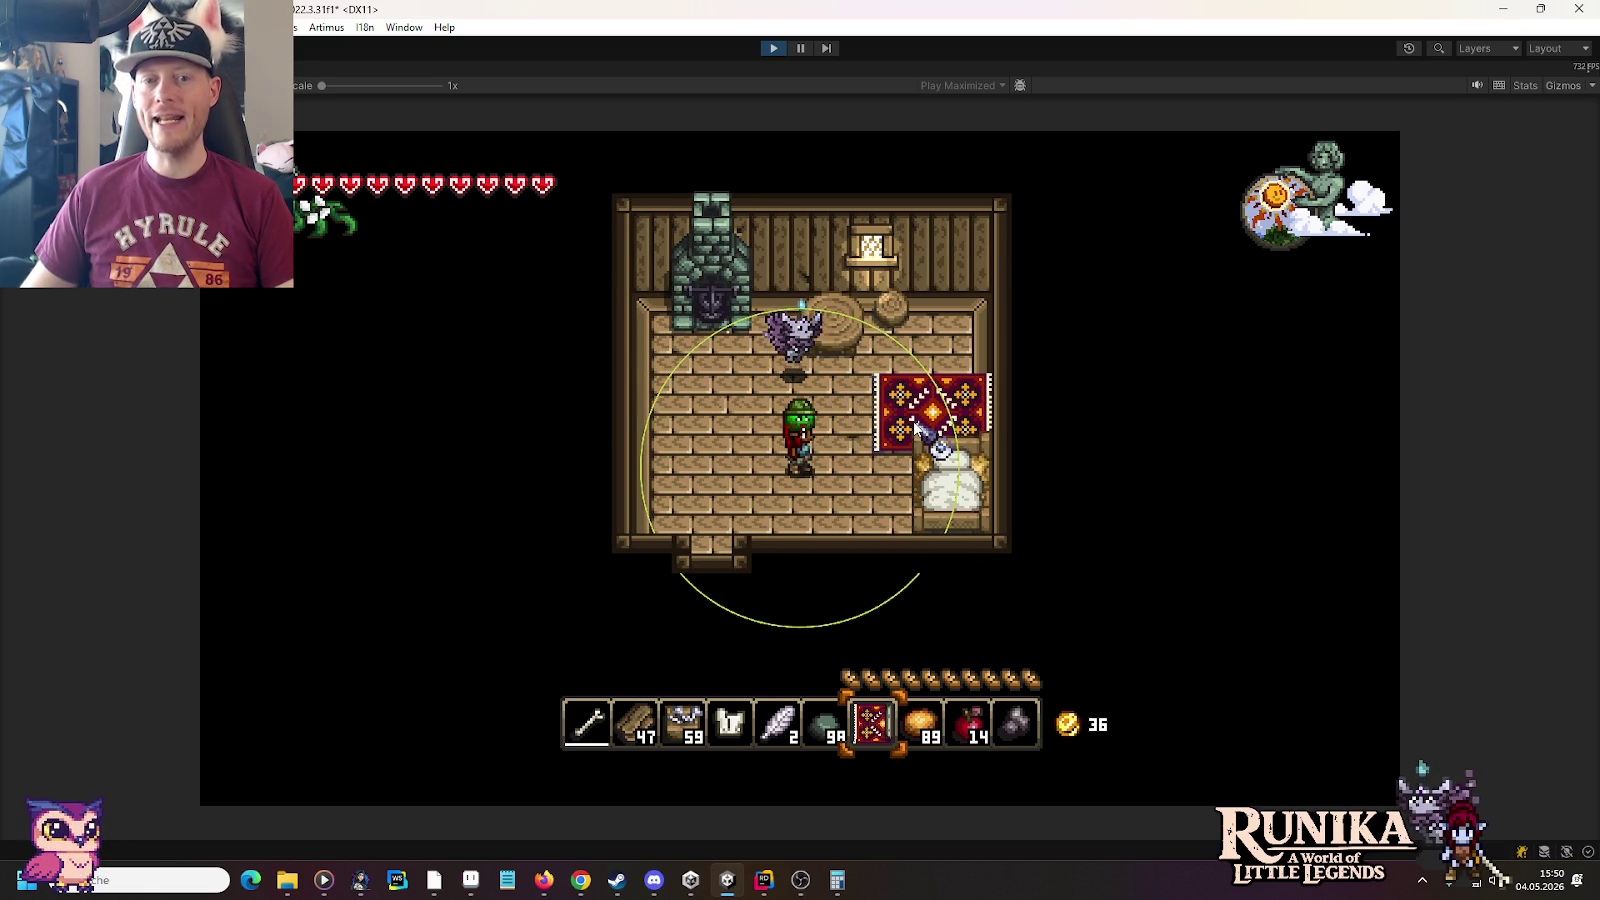
click(754, 520)
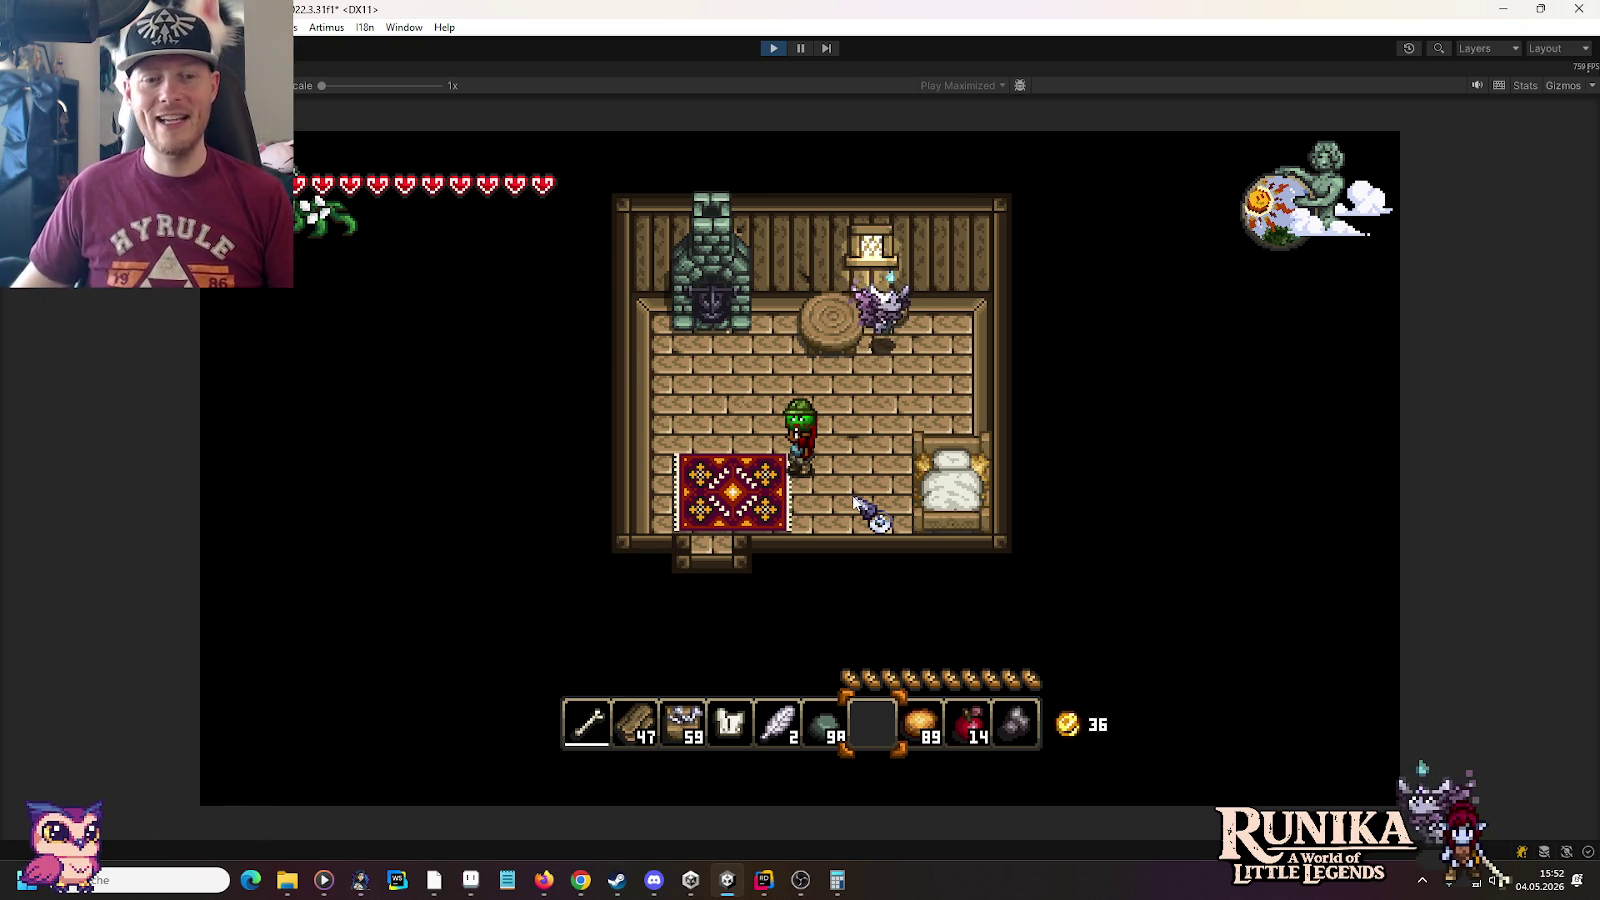
Toggle the inventory, then open the in-game command field and type /add
key(e)
key(e)
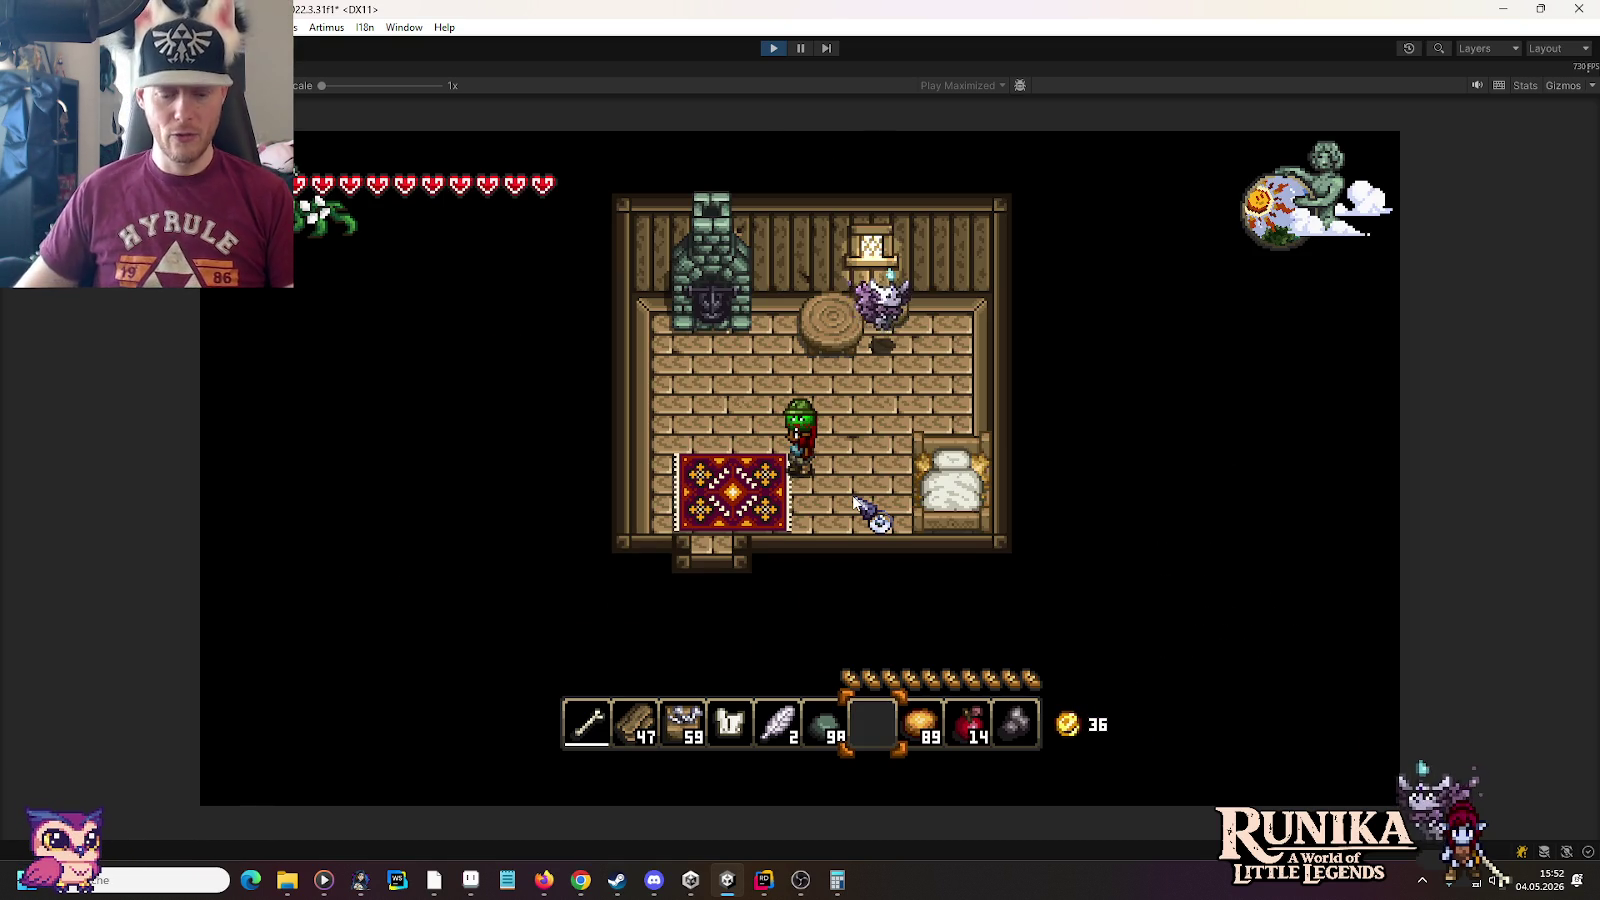
key(Return)
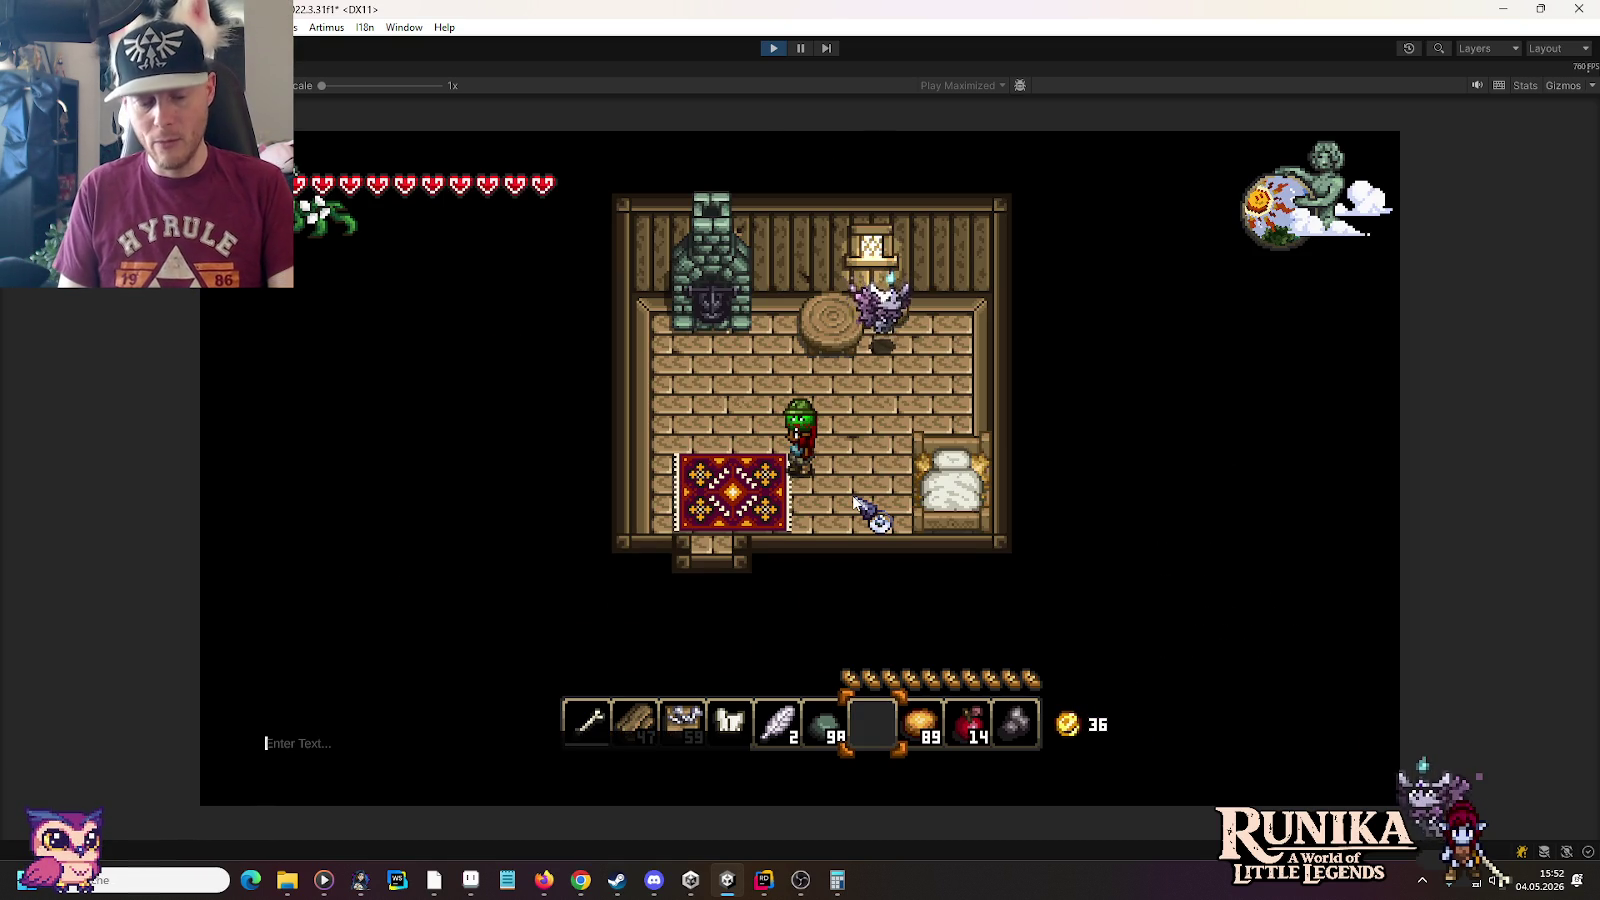
text(/add)
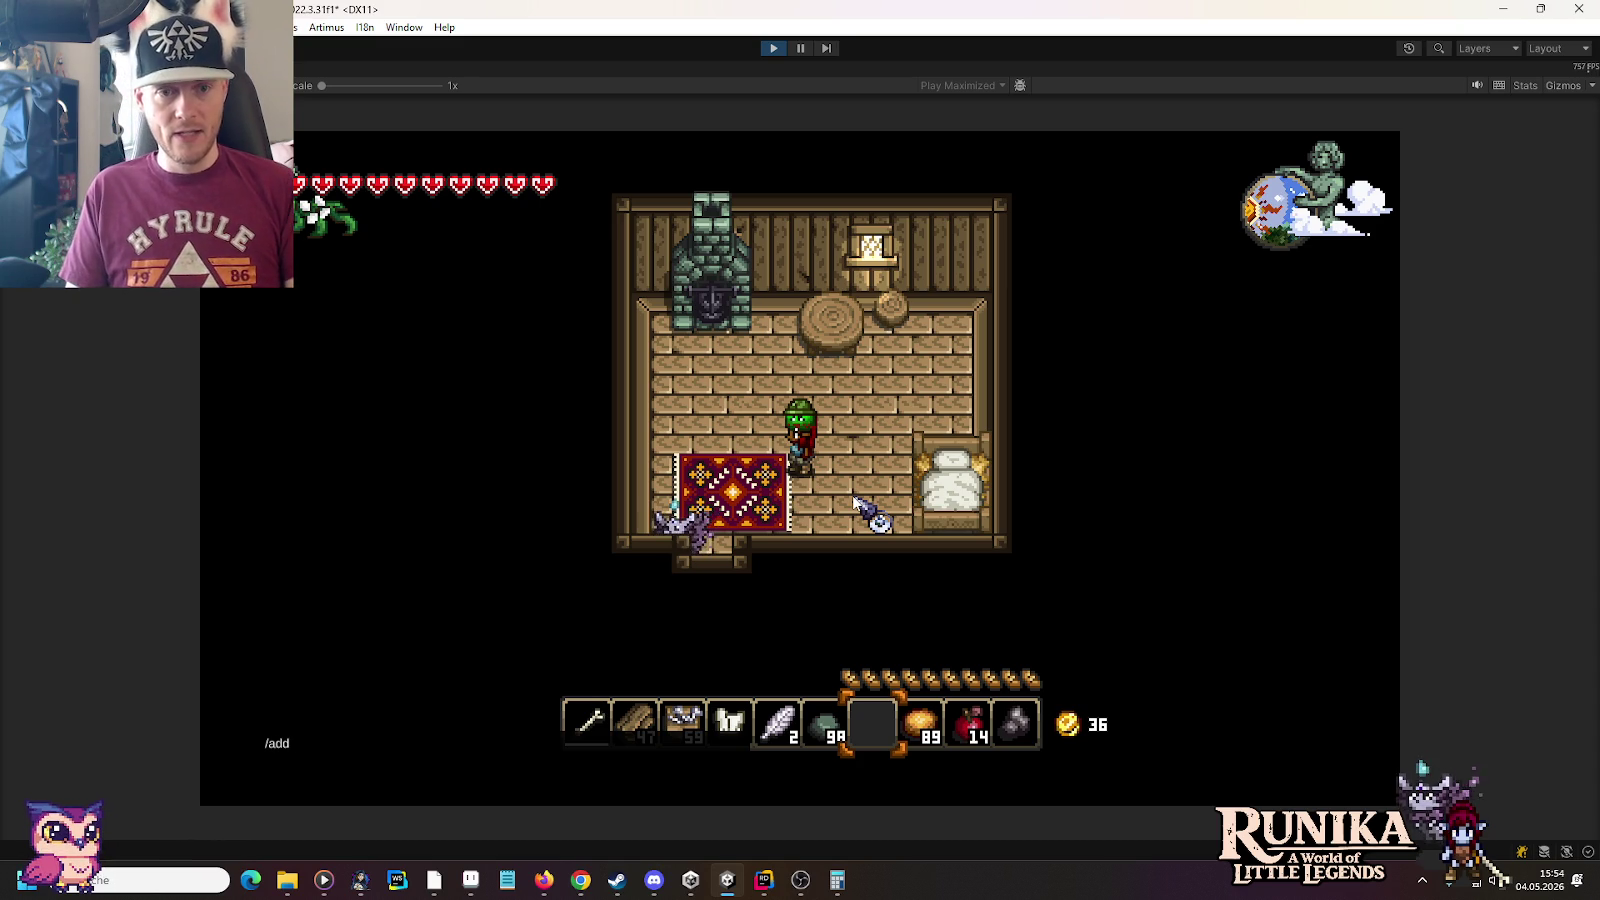
Finish the /add WoodenChest command and place the chest on the room floor
text( WoodenCh)
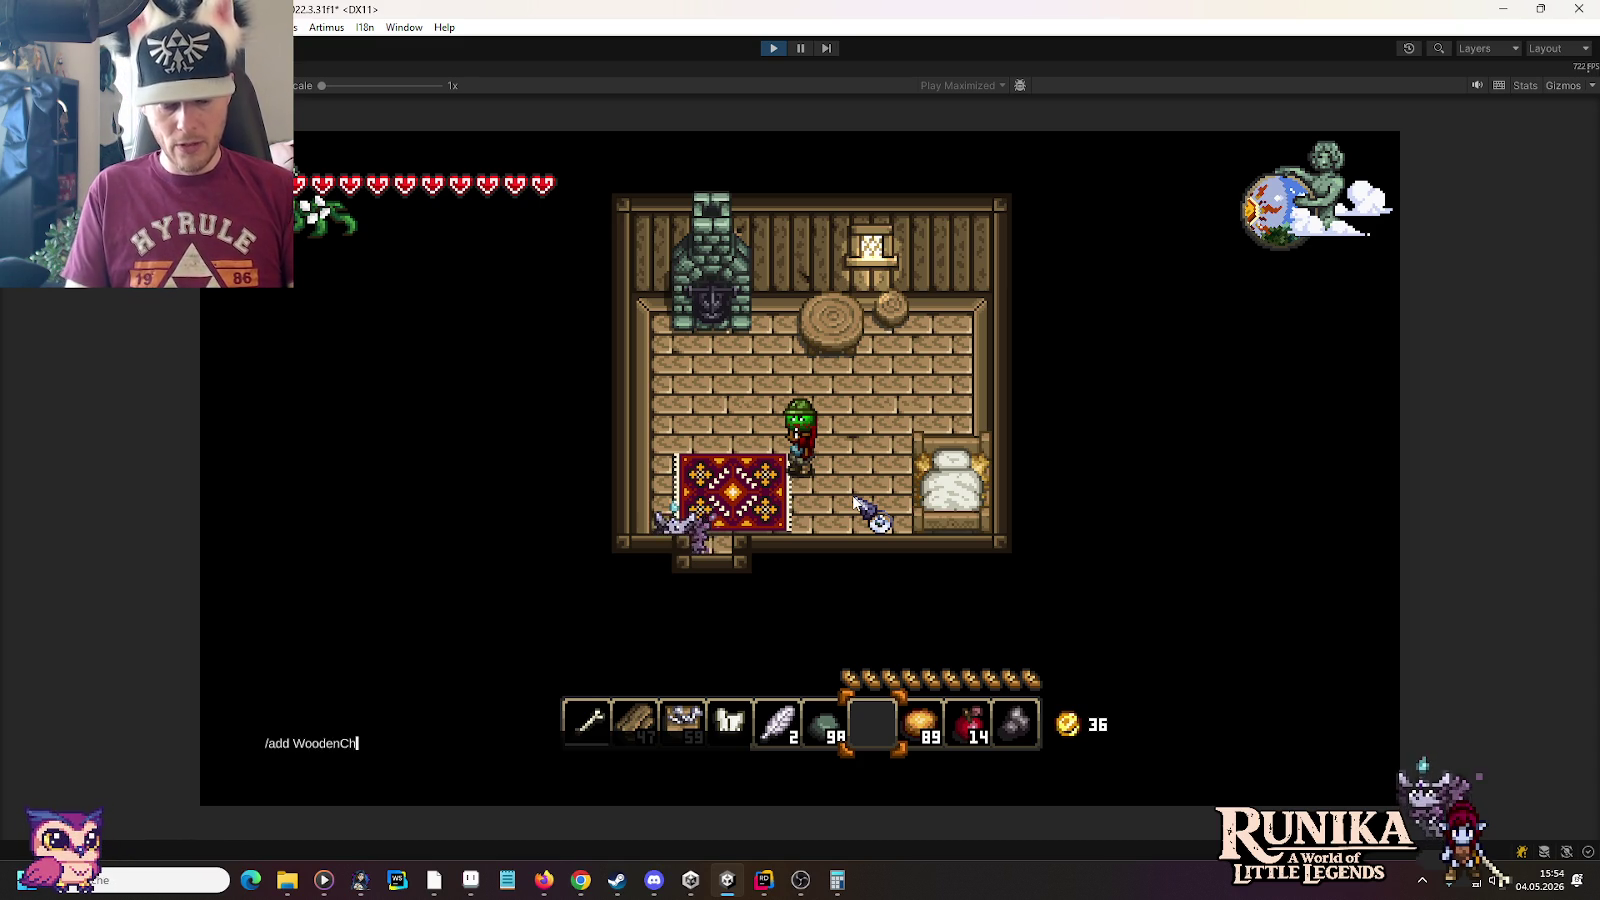
text(est)
key(Return)
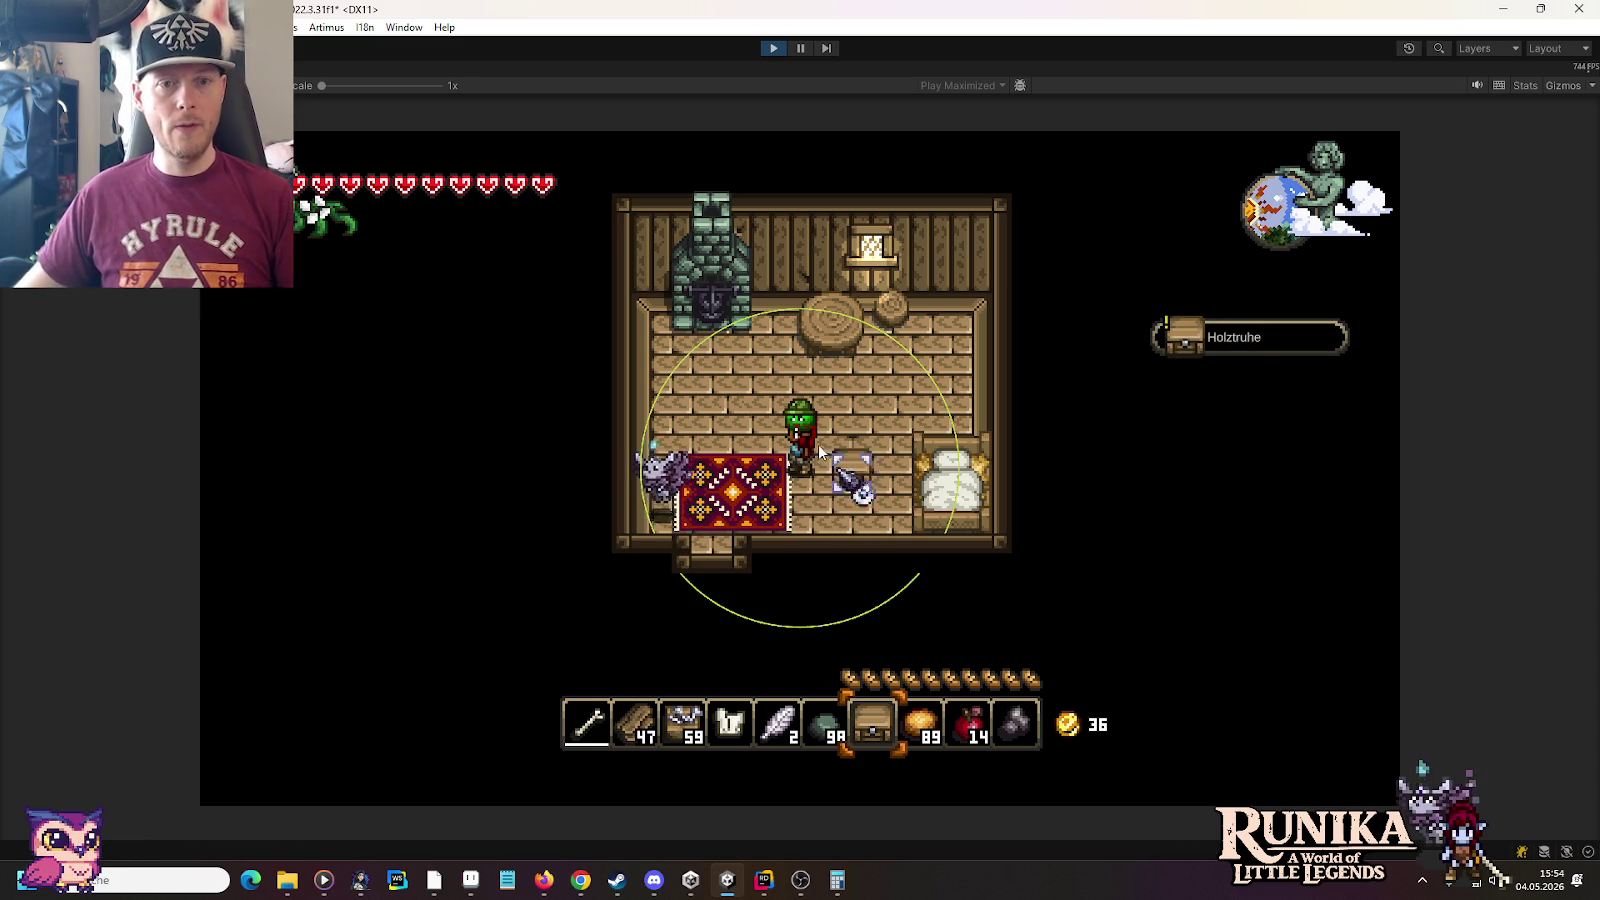
key(d)
key(w)
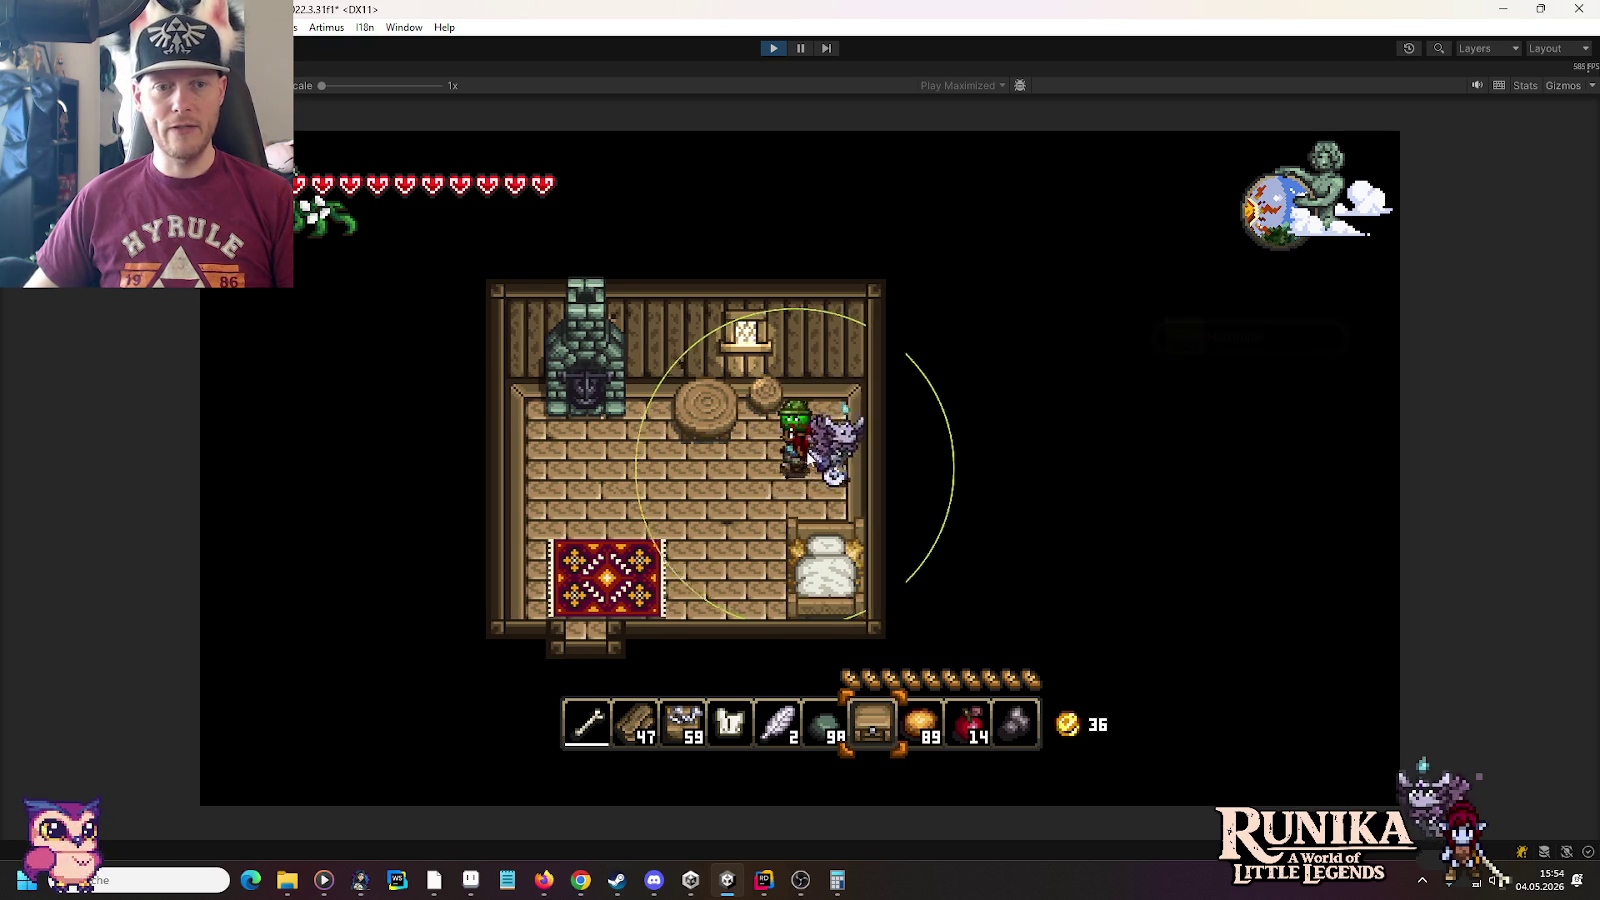
key(a)
click(810, 445)
Store the Knochen stack, a grey item and an orange crystal in the chest
right_click(814, 435)
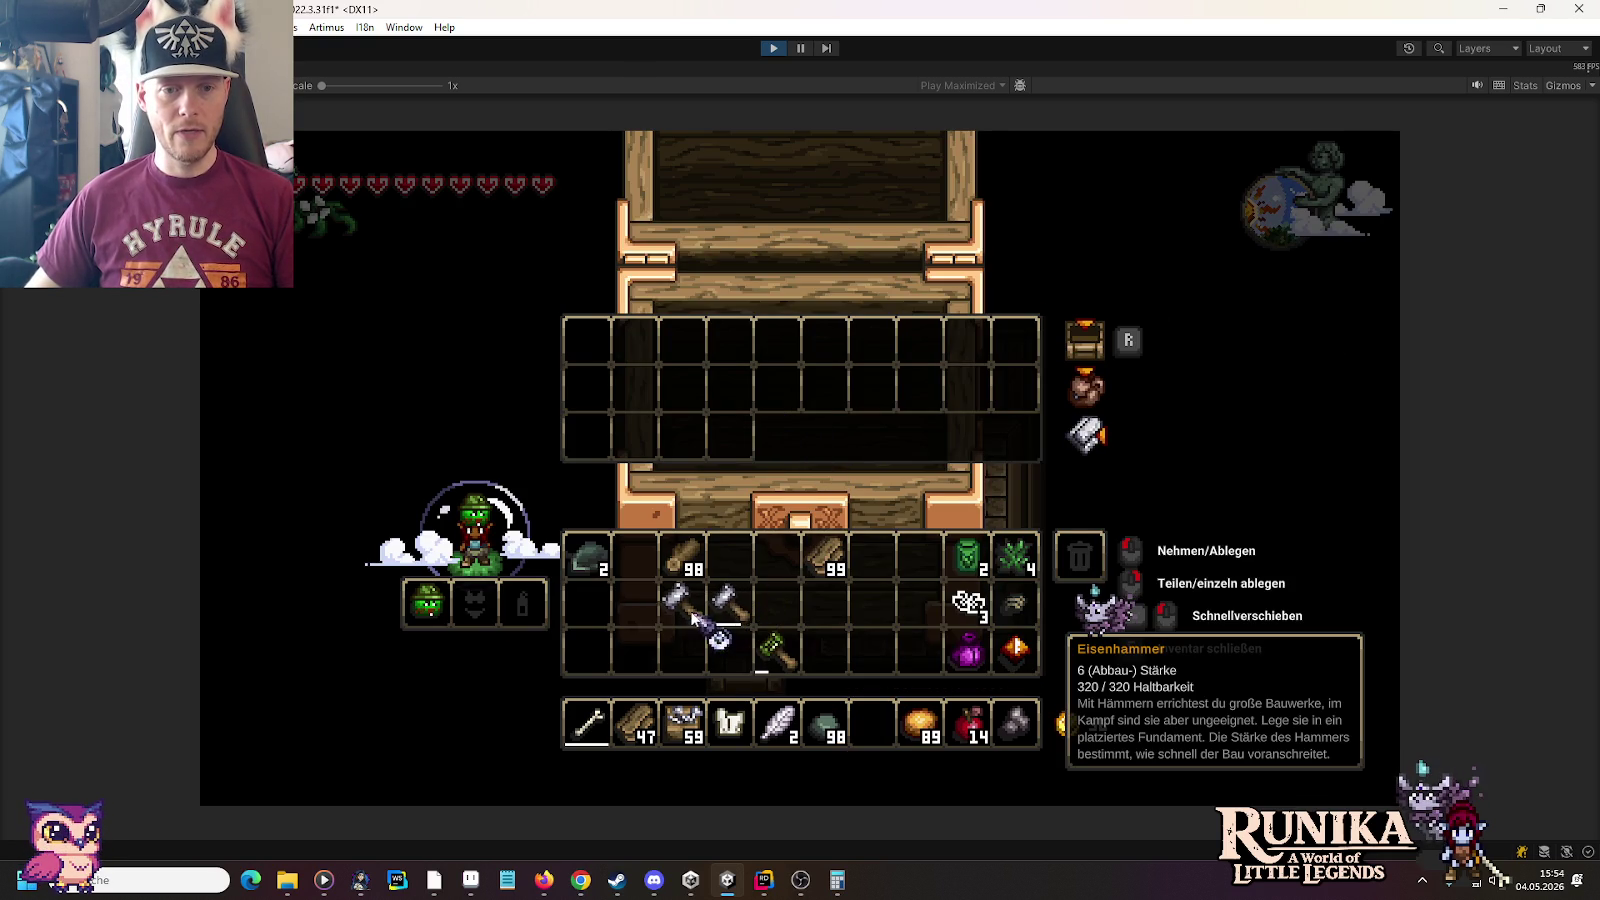
shift+click(968, 605)
shift+click(1010, 612)
shift+click(1012, 650)
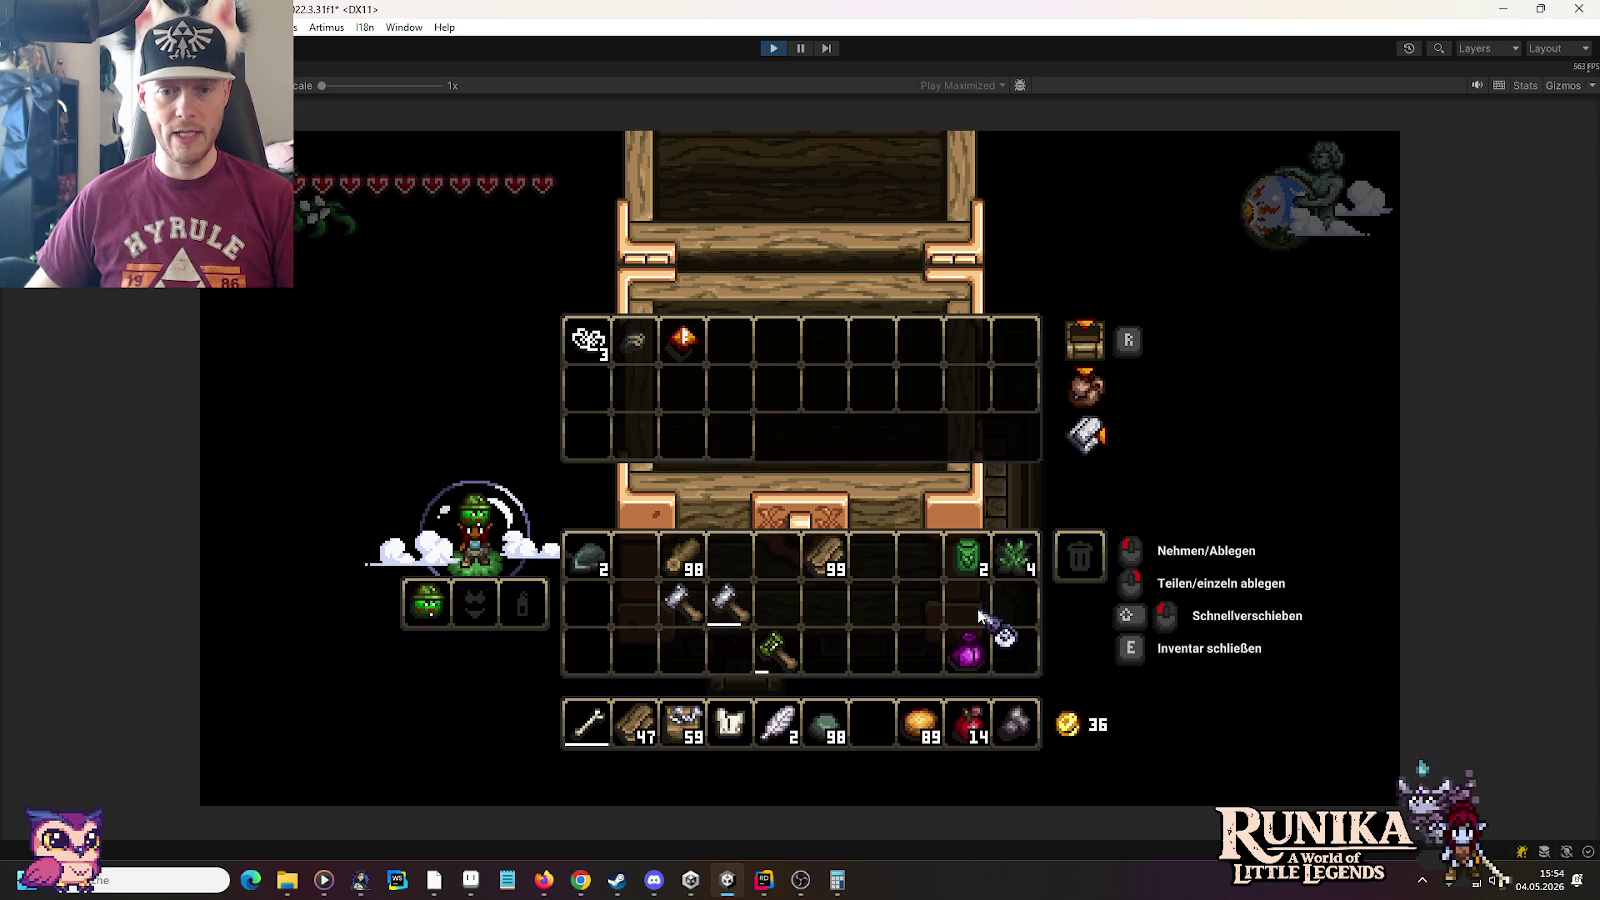
Add a Waldstuhl chair with /add item waldstuhl and place it on the floor
text(e)
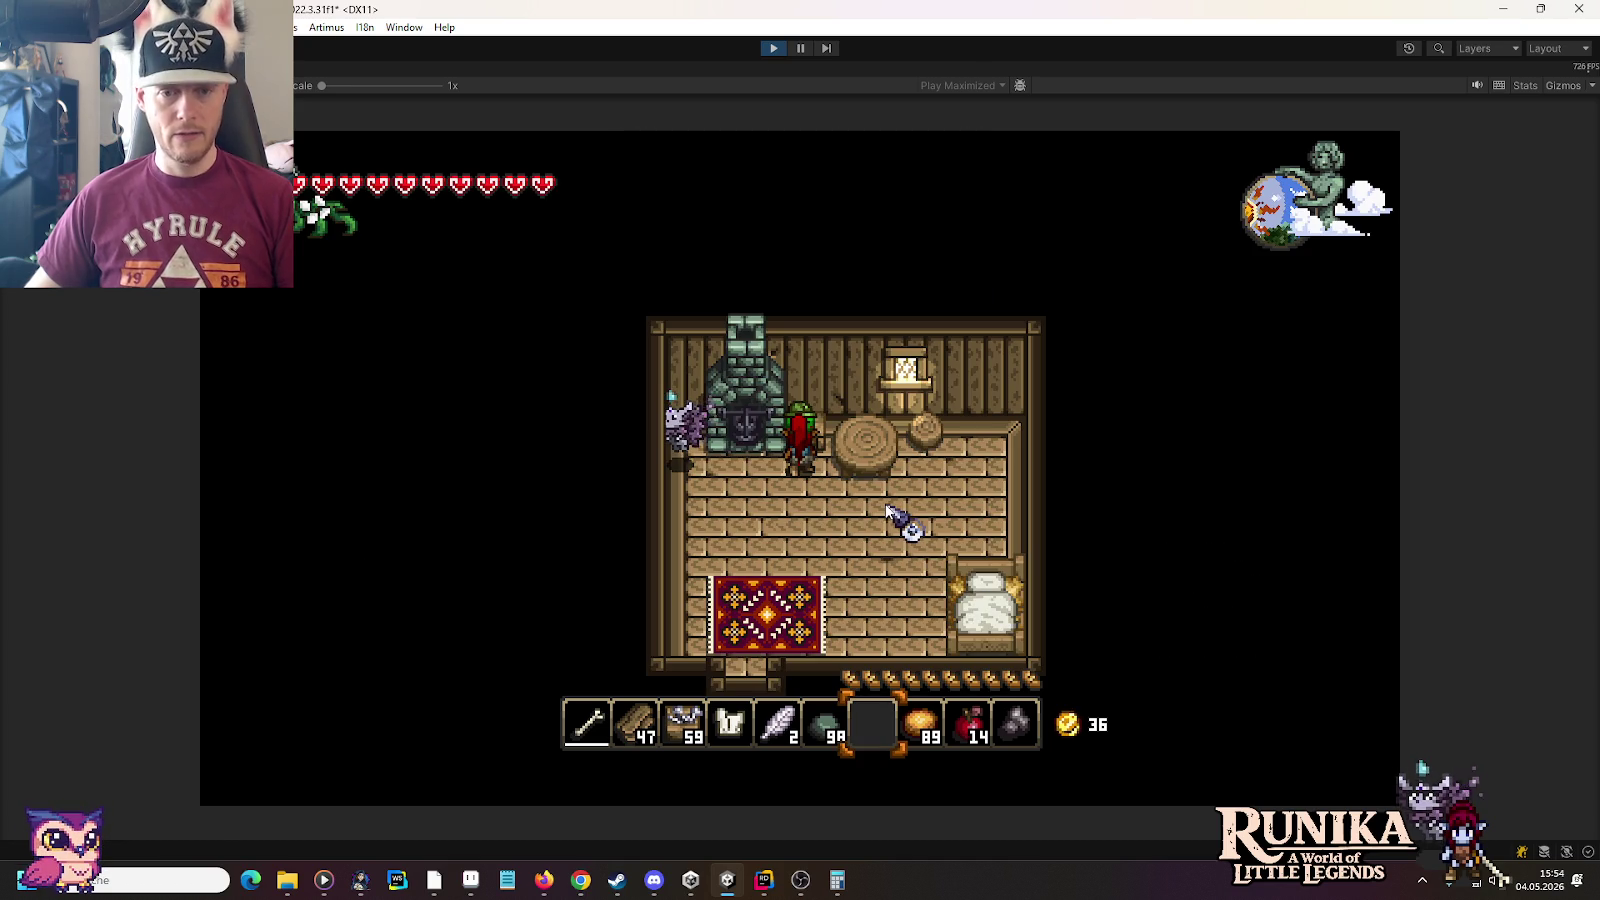
text(/add)
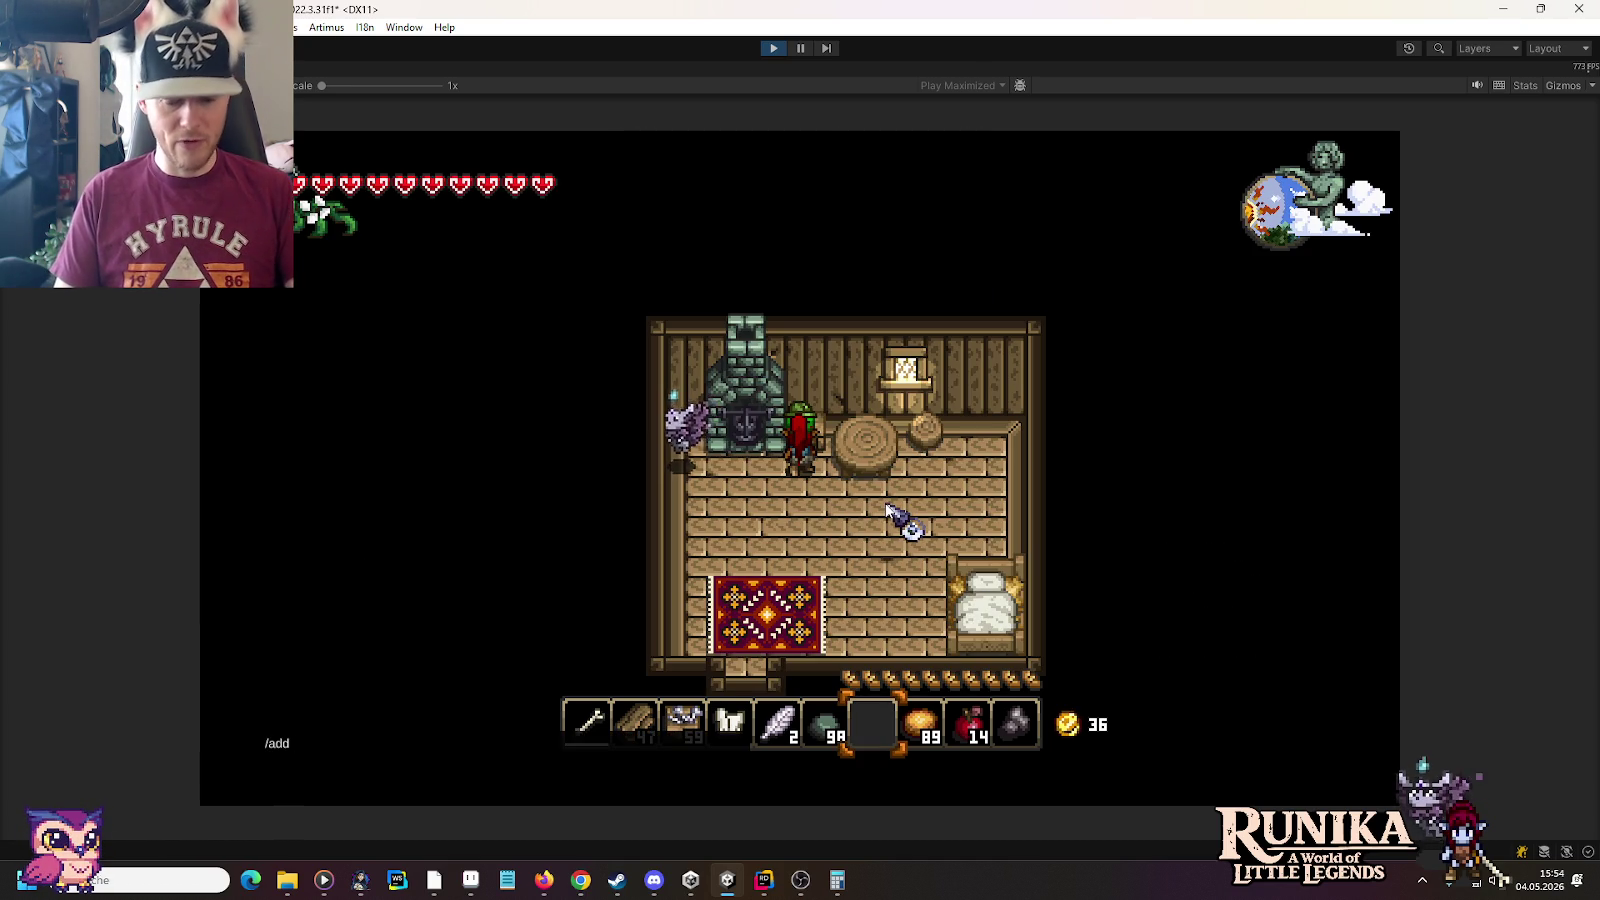
text( item waldstuhl)
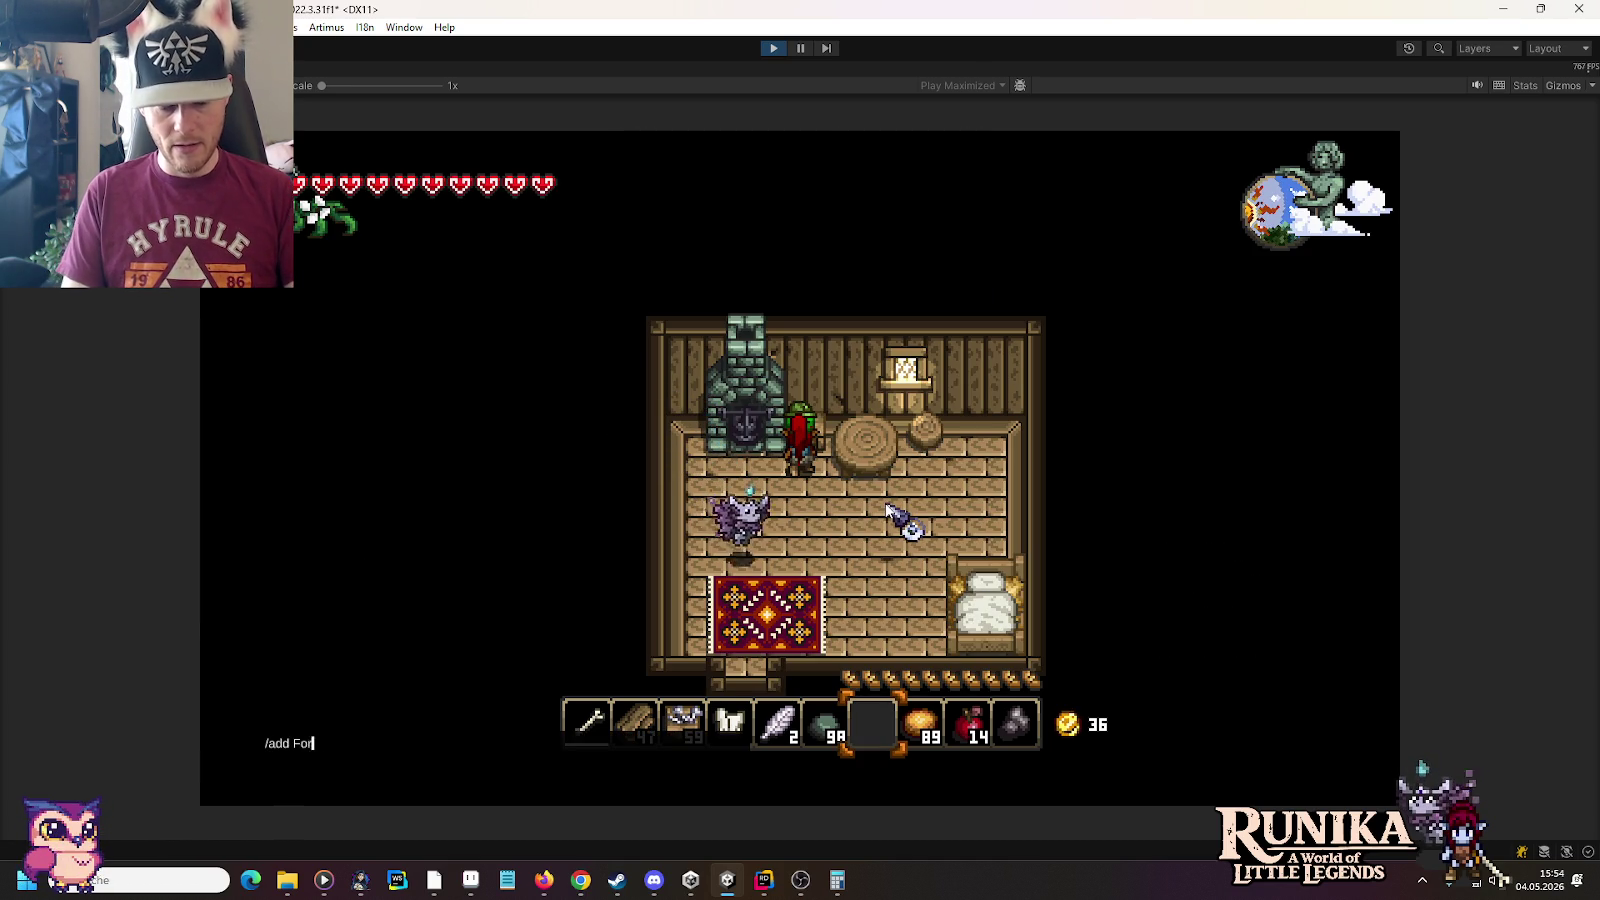
key(Return)
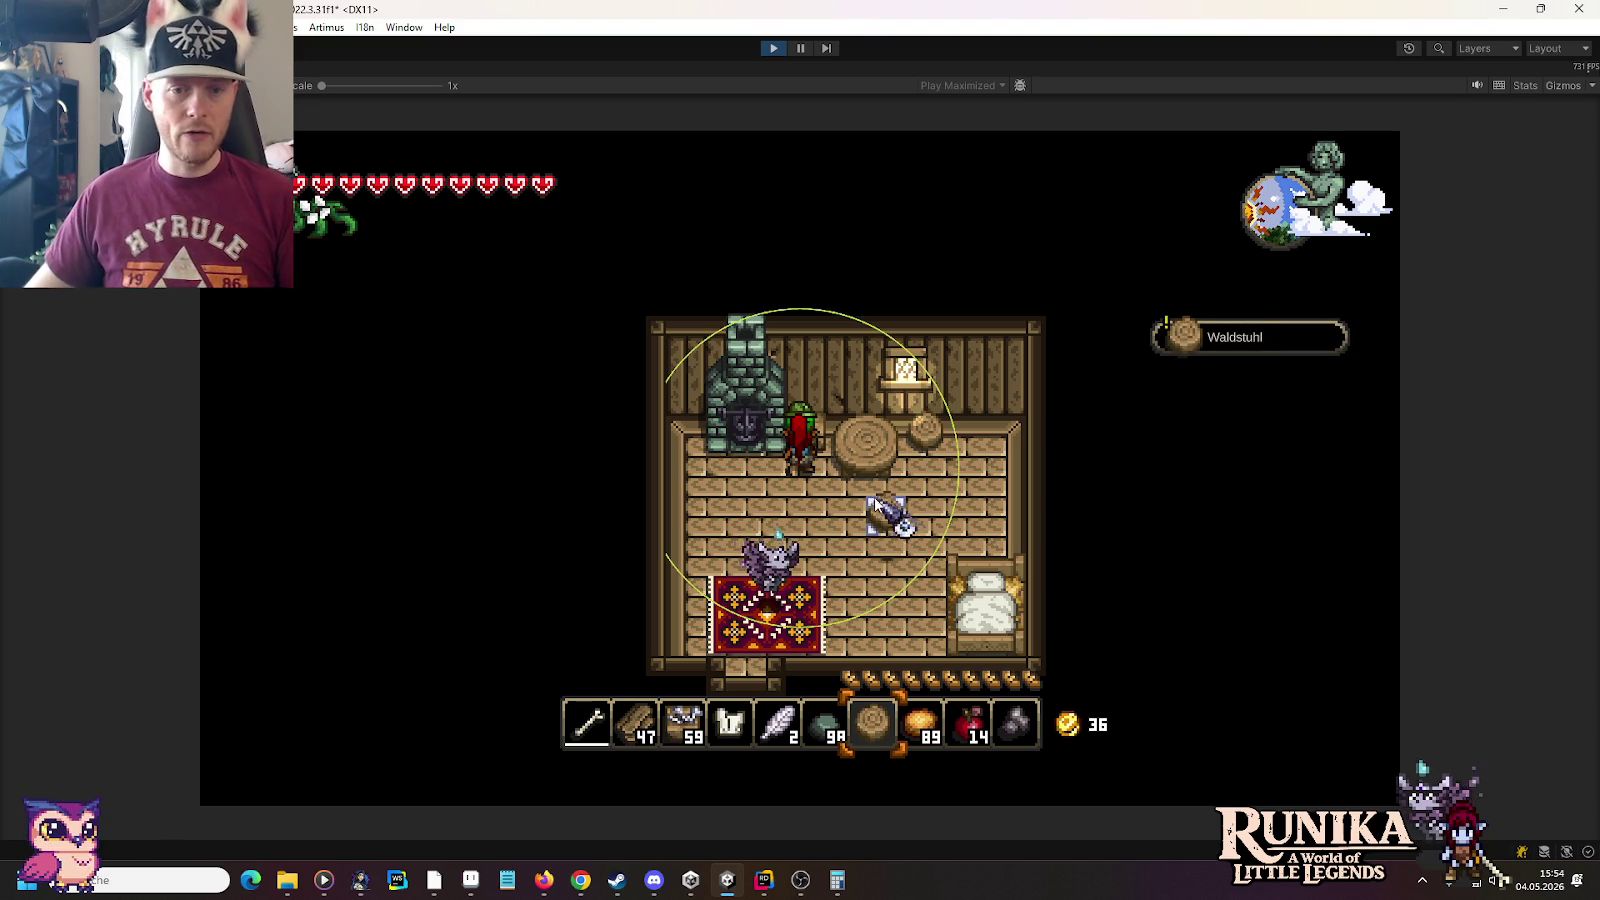
click(883, 517)
Move the rug to near the middle of the room and walk out the door
key(d)
key(s)
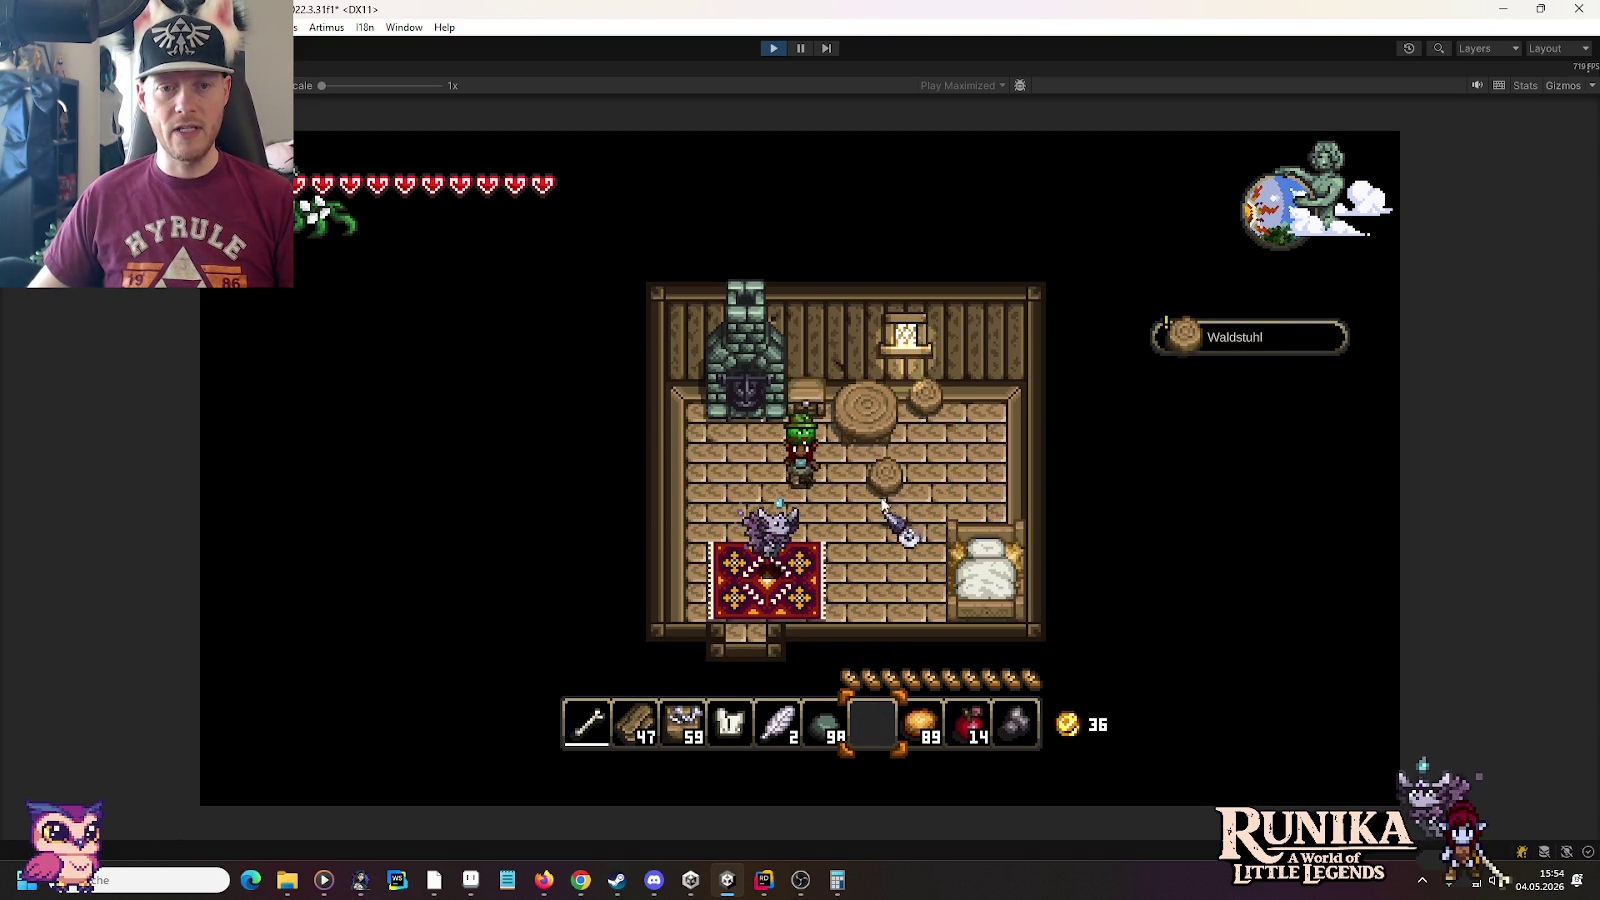
key(a)
key(s)
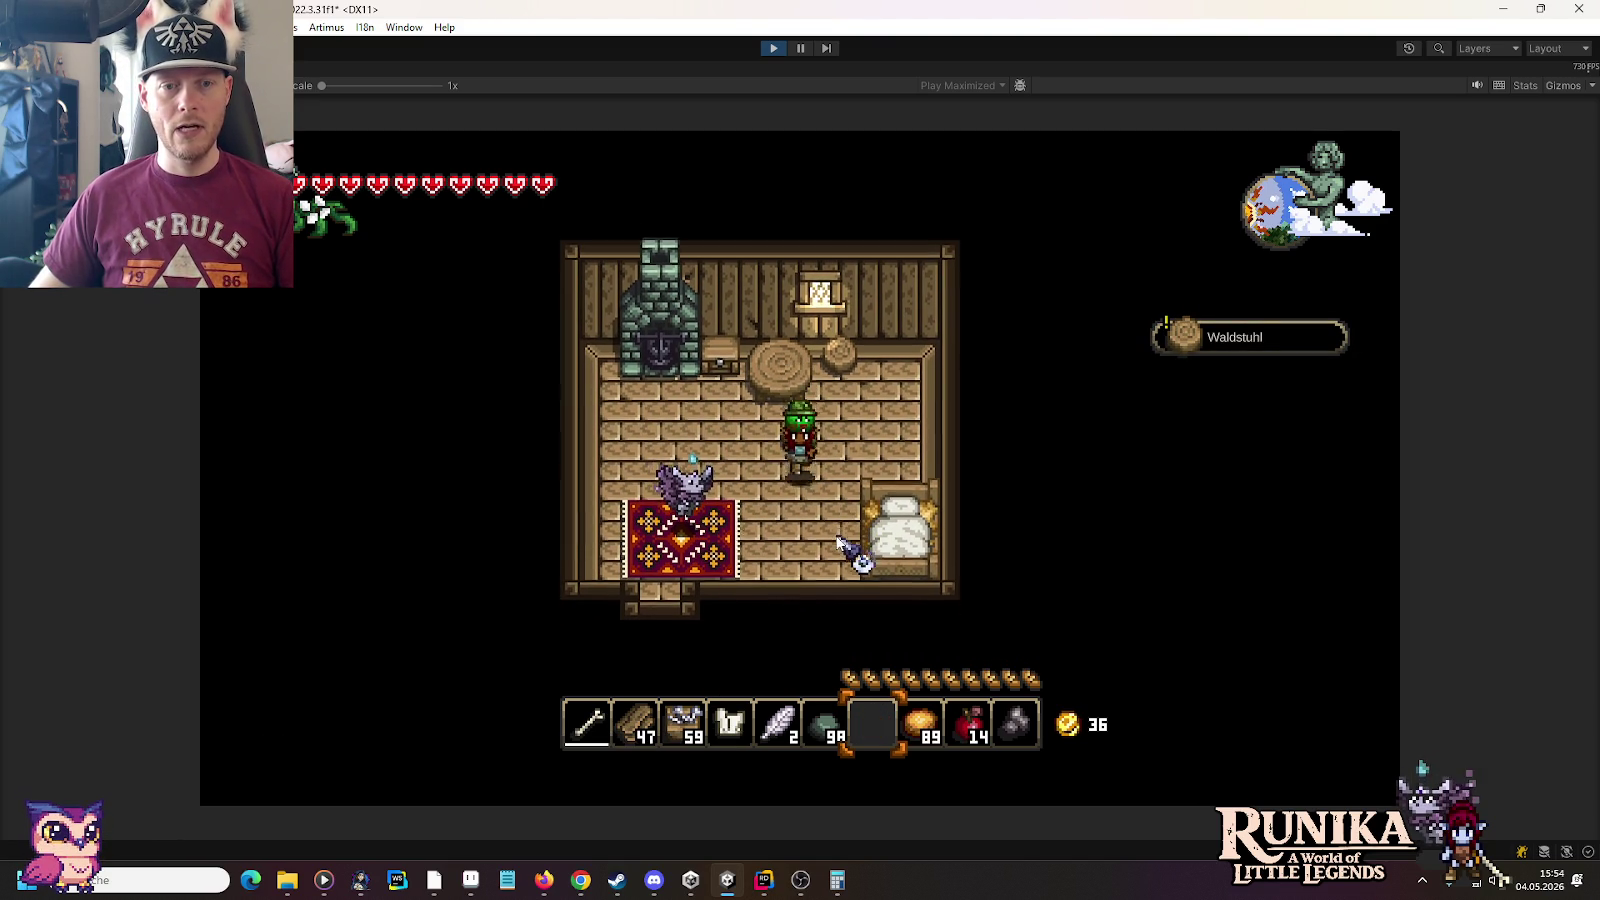
click(820, 545)
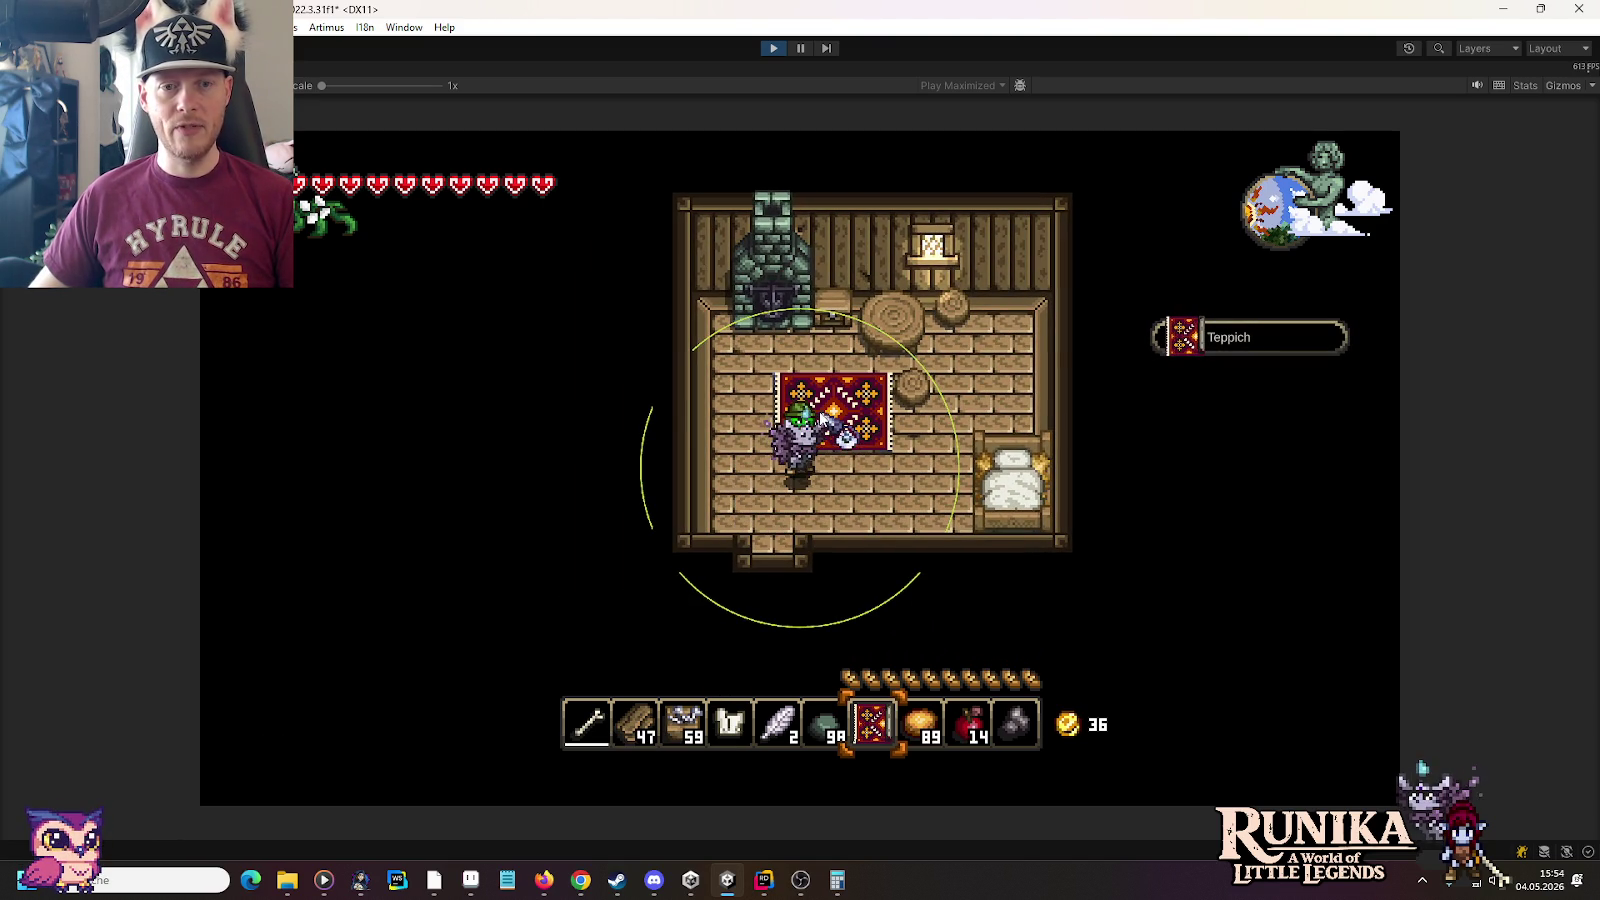
click(830, 445)
key(s)
key(a)
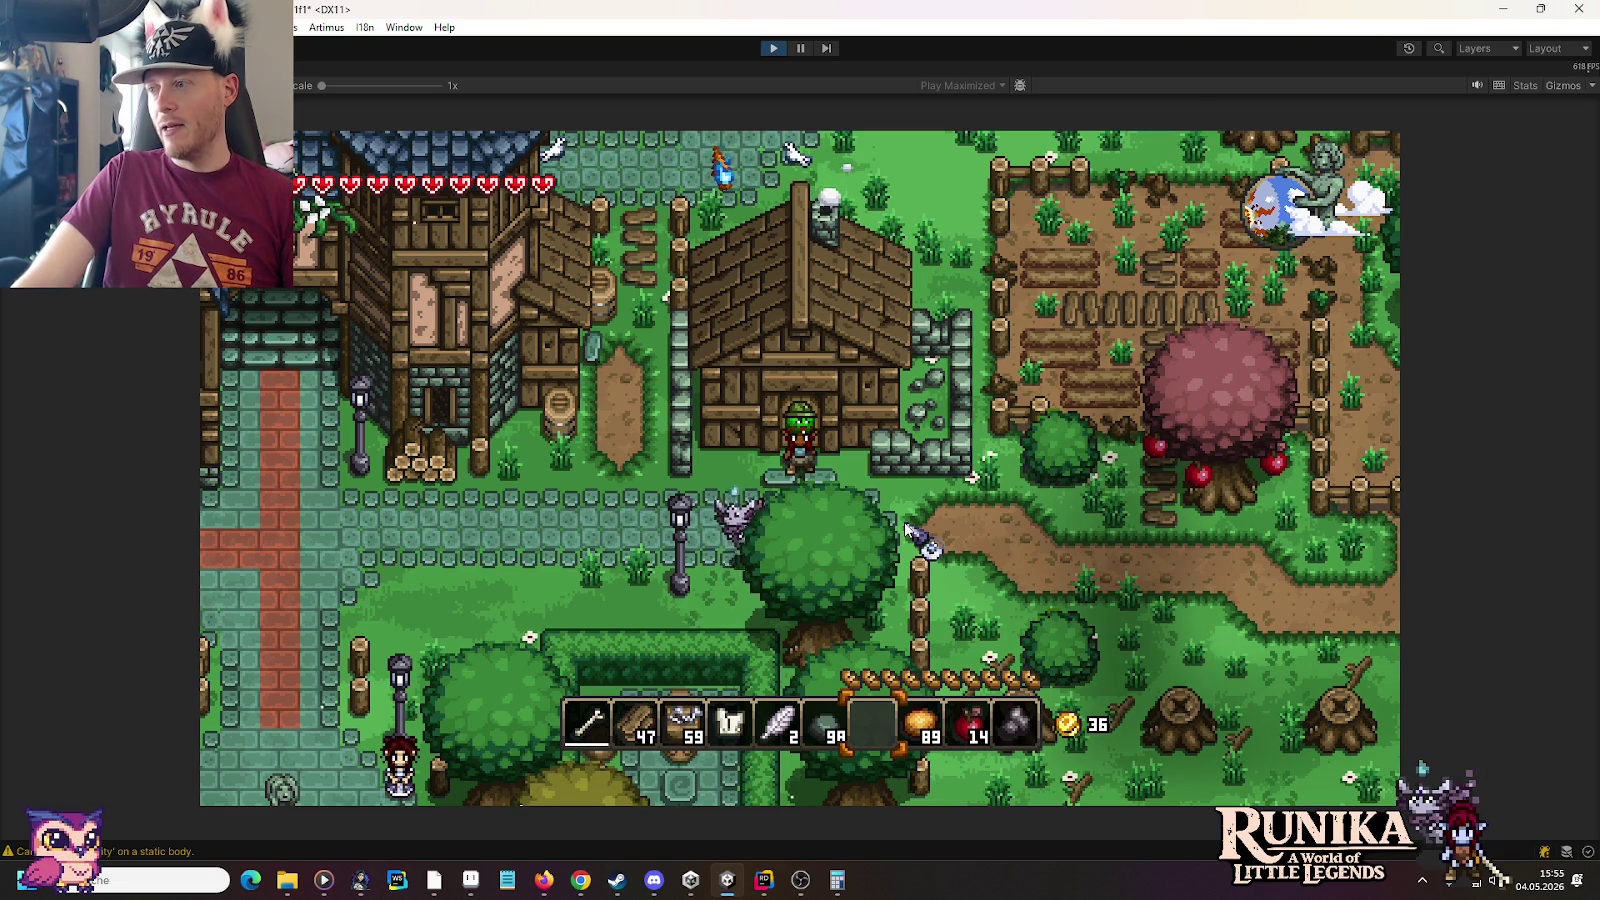
Walk down and left along the path from the house and open the chat command line
key(s)
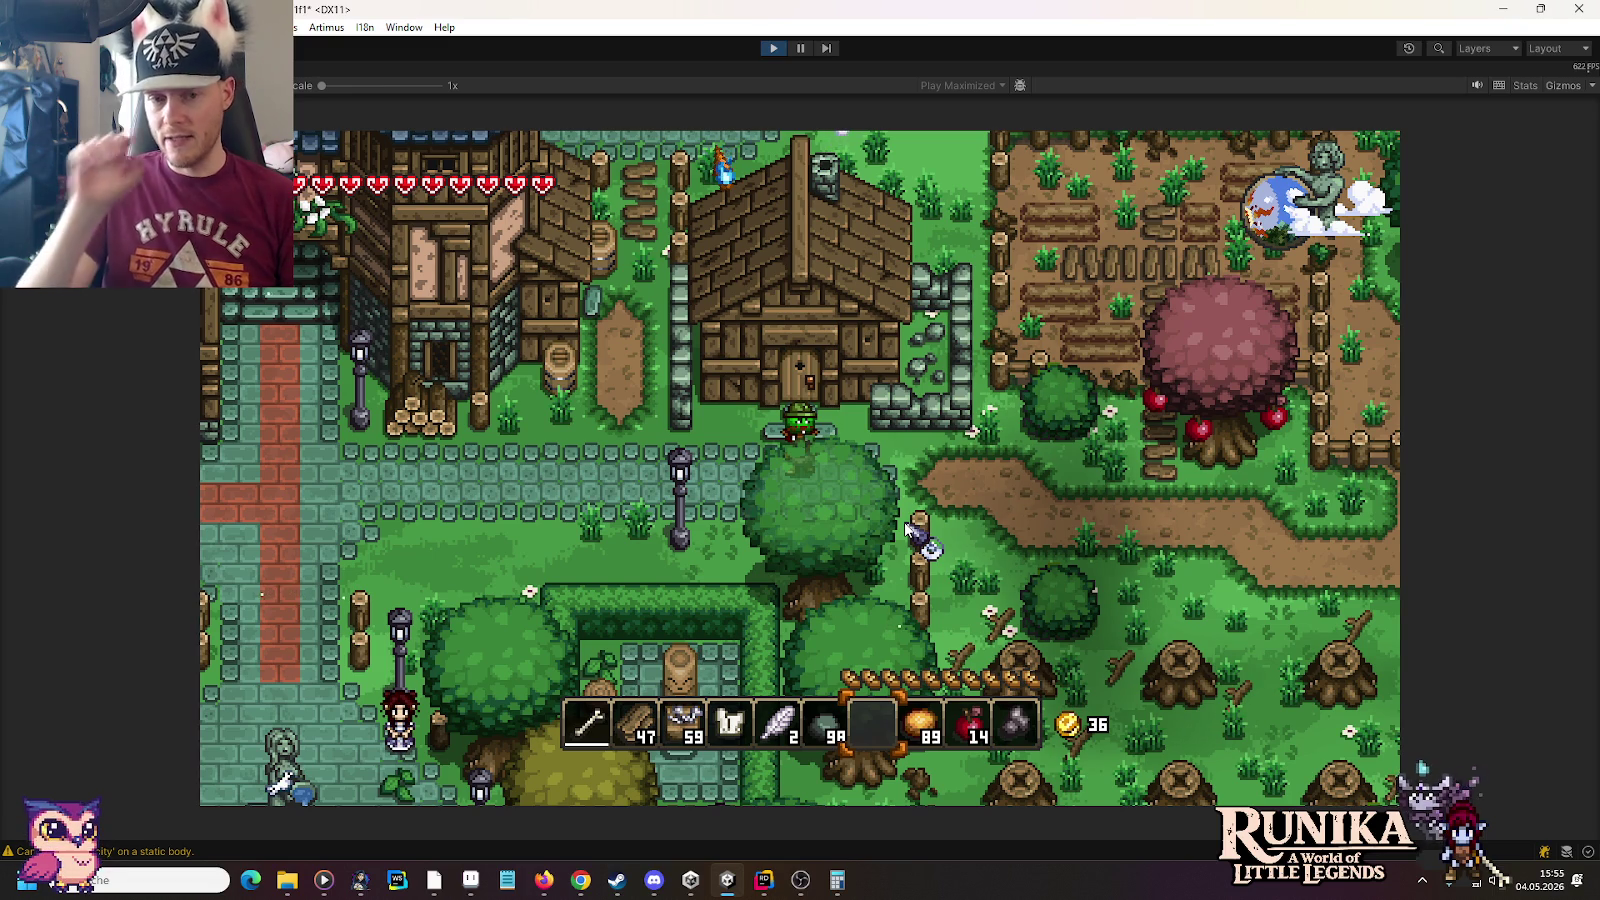
key(a)
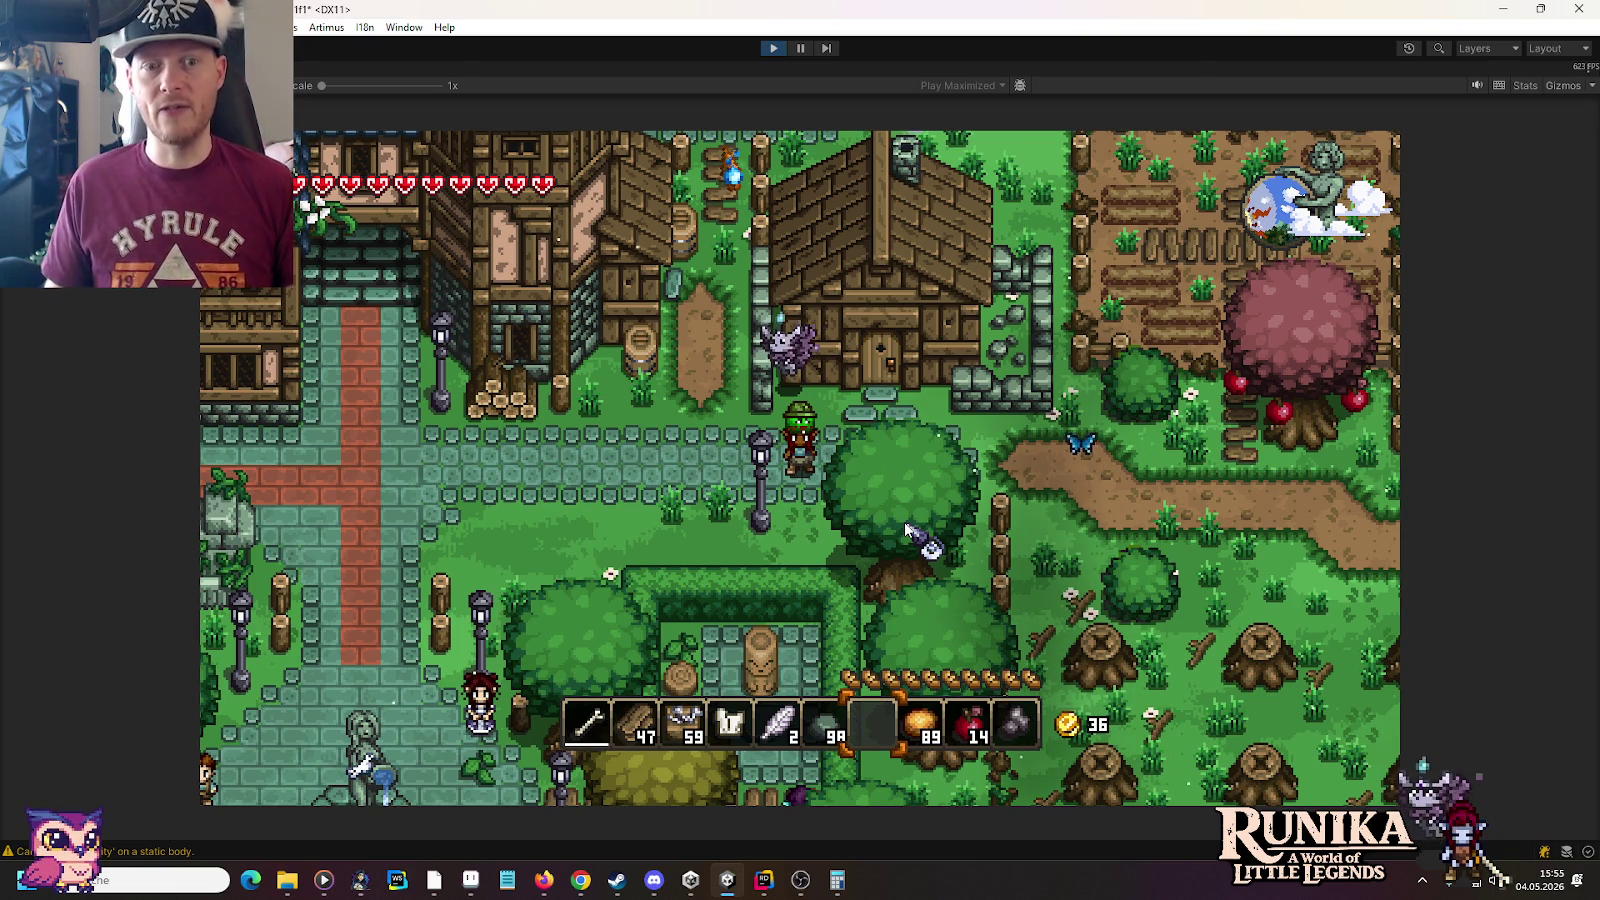
key(Return)
text(/setques)
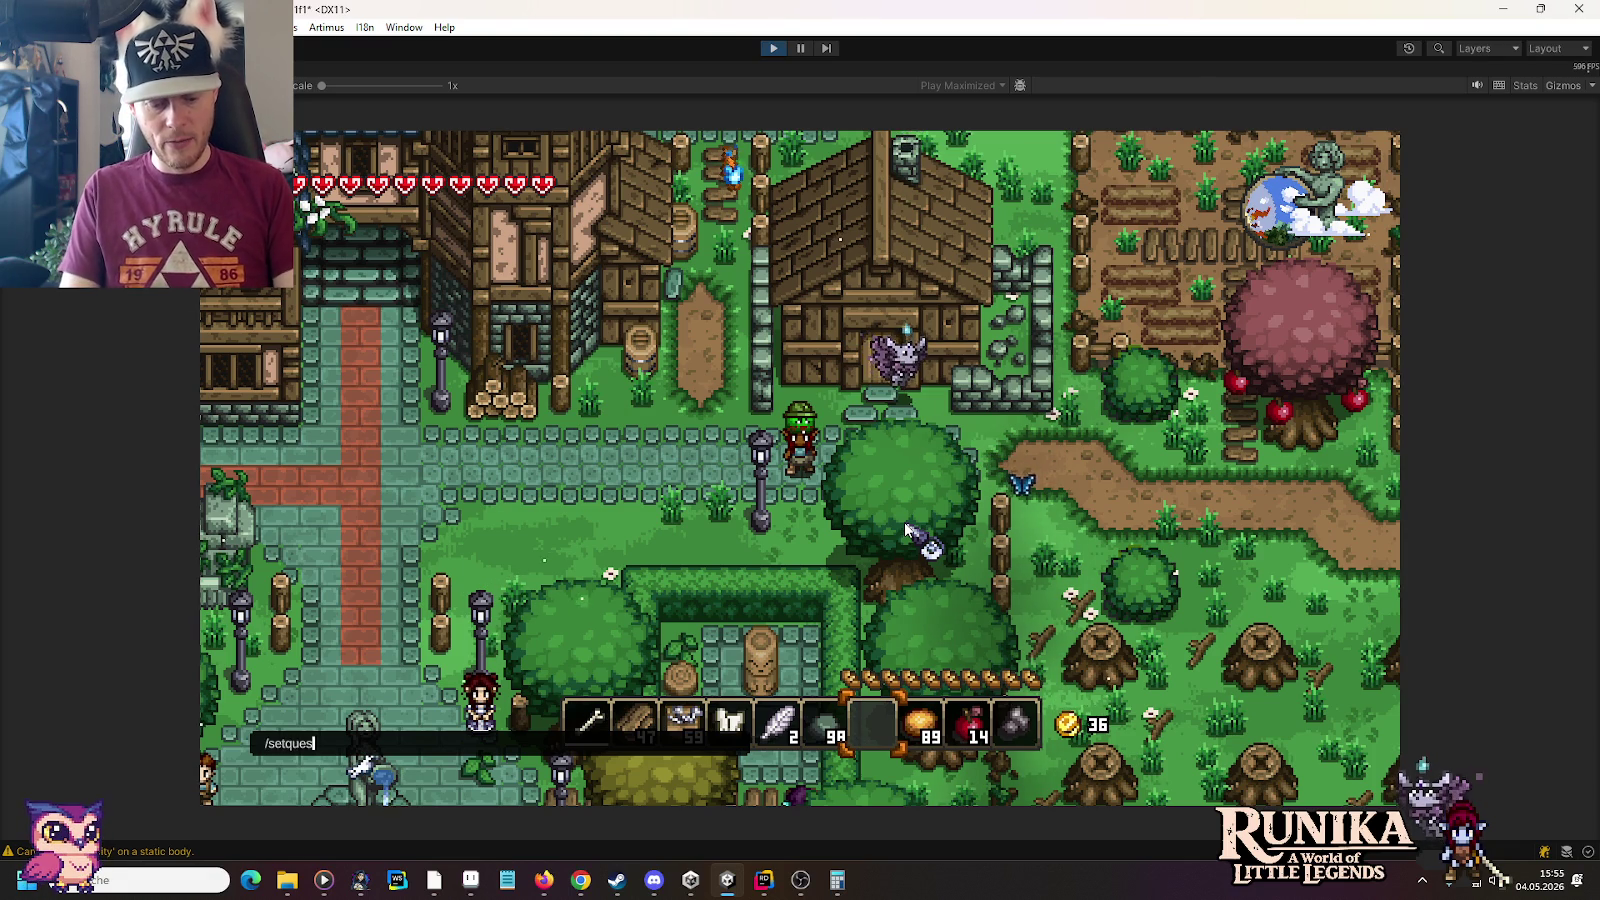
Run /setquest 22002, then stop Play mode after Player House Level 2 fails to load
text(t 22002)
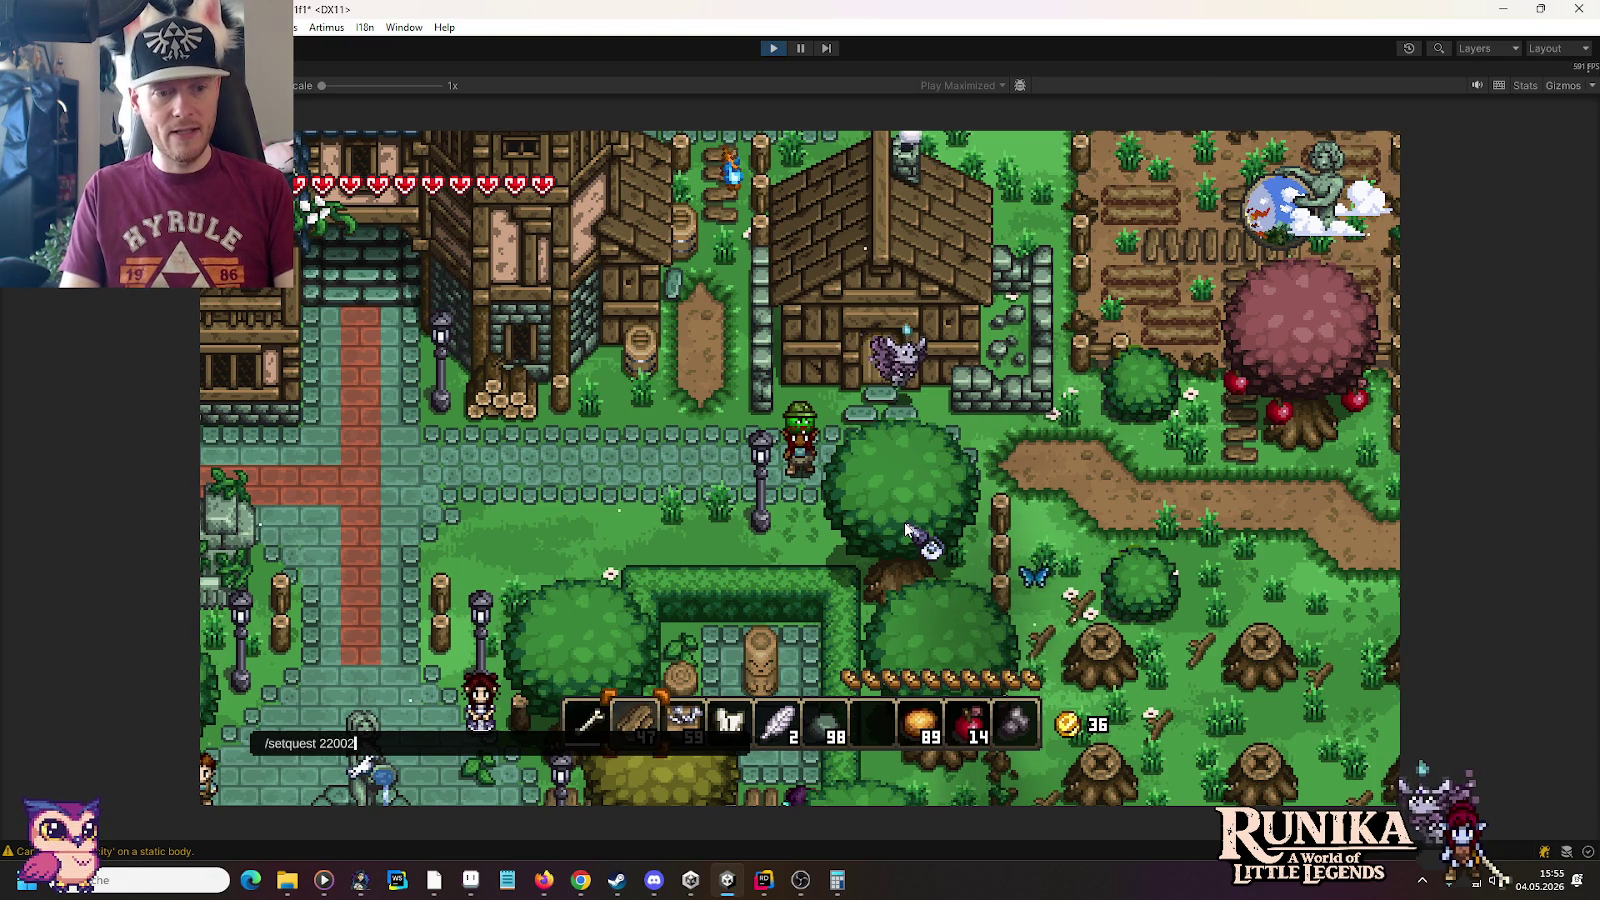
key(Return)
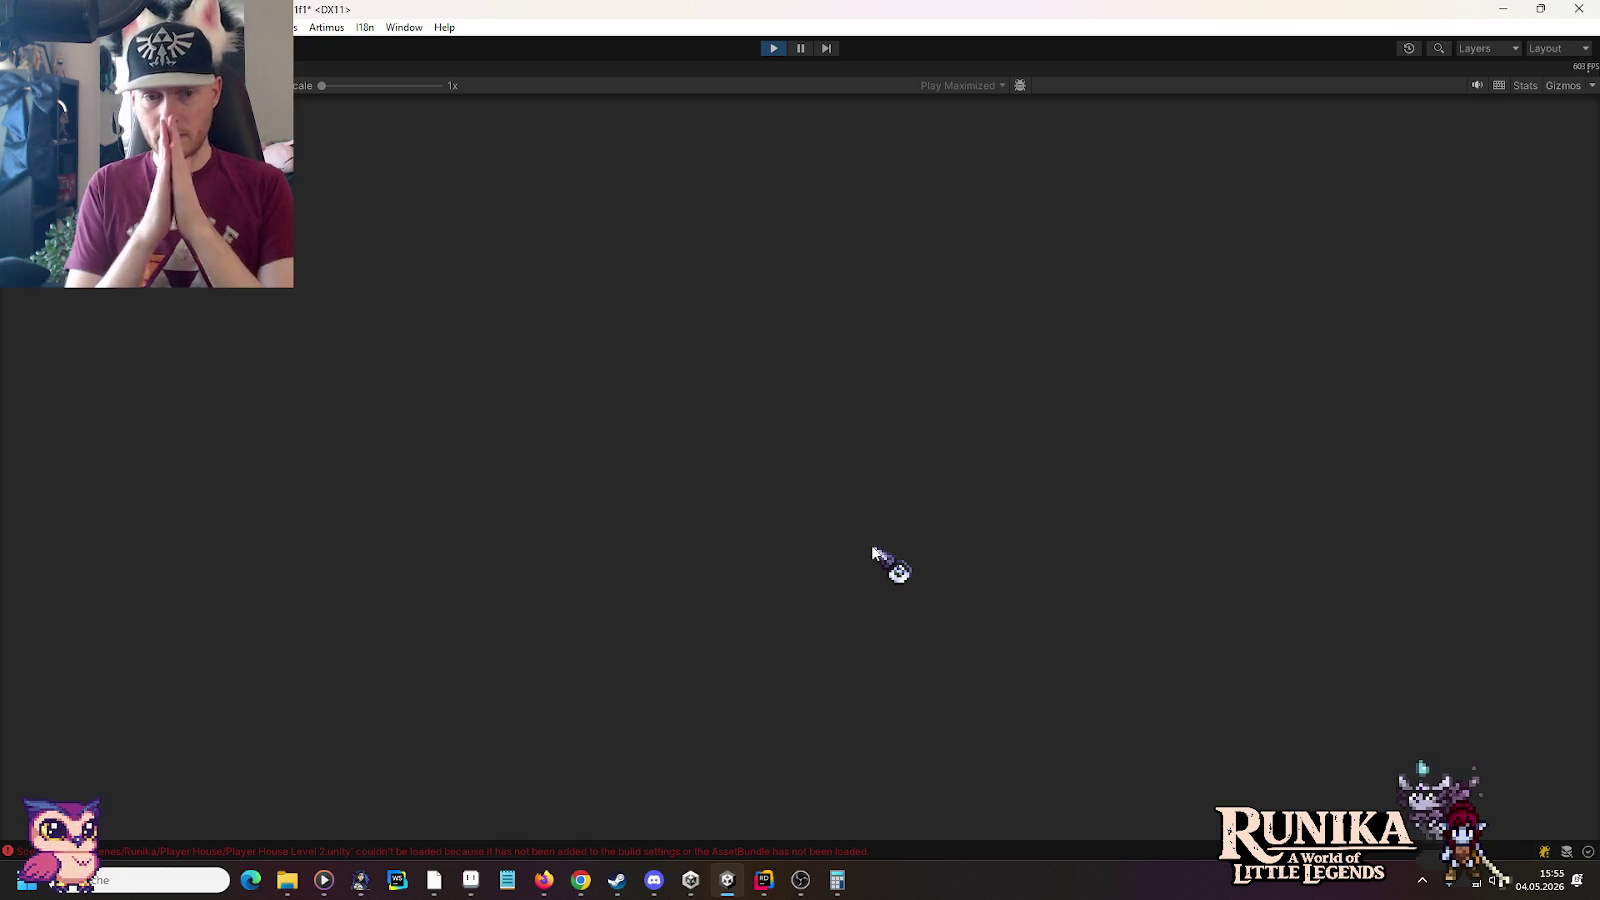
click(775, 48)
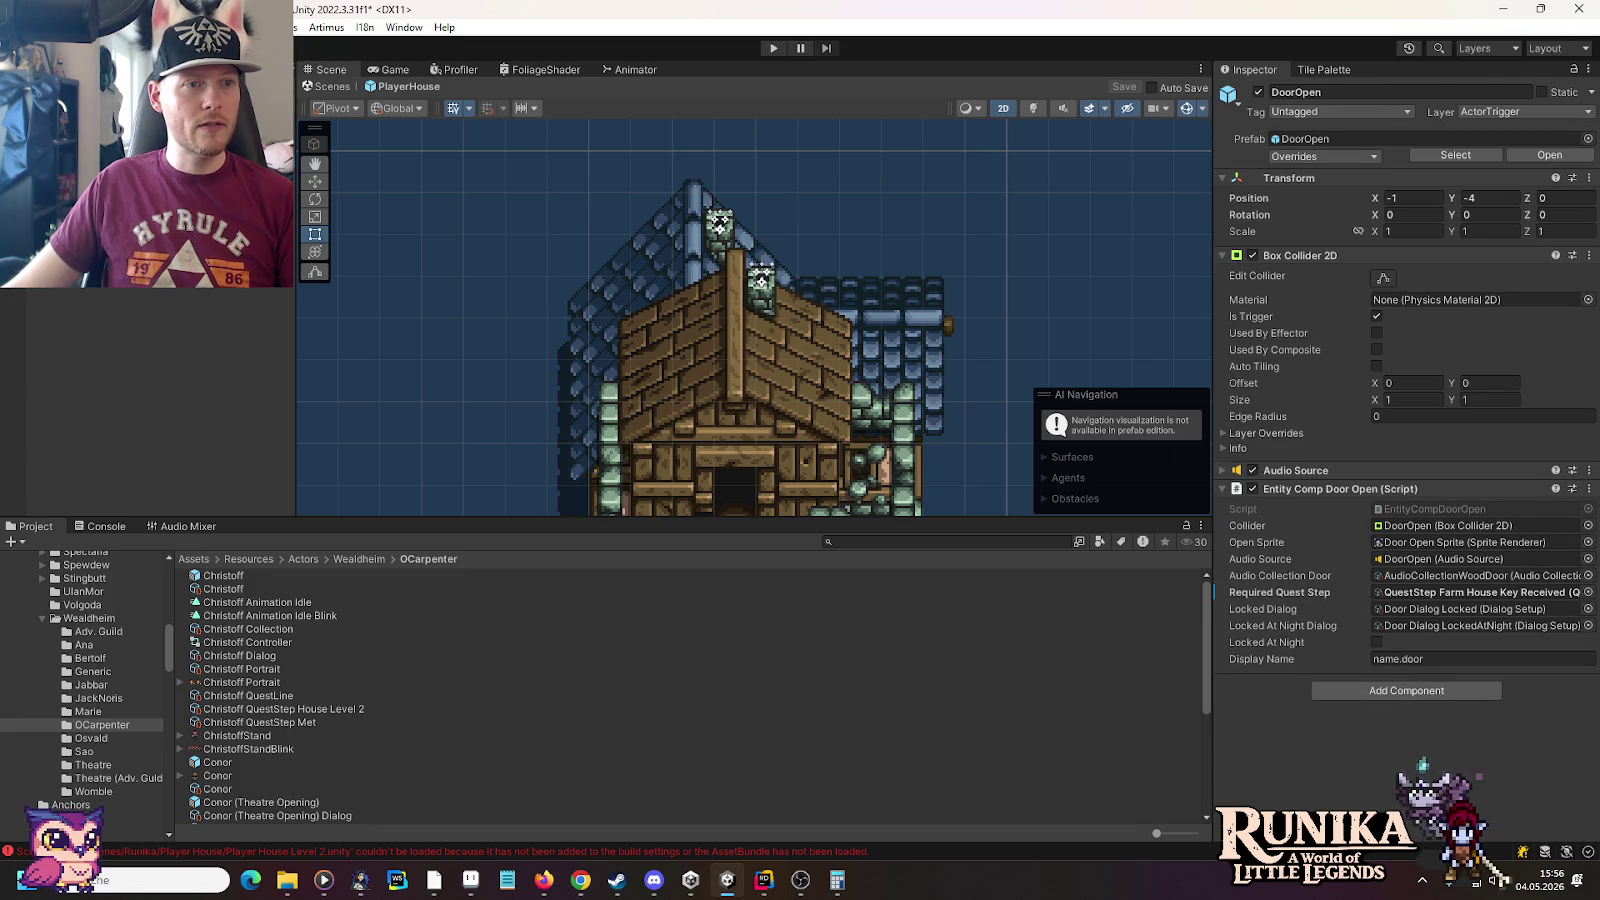
Open Player House Level 2 from Assets/Scenes/Runika/Player House, saving the pending scene changes
drag(749, 497, 727, 272)
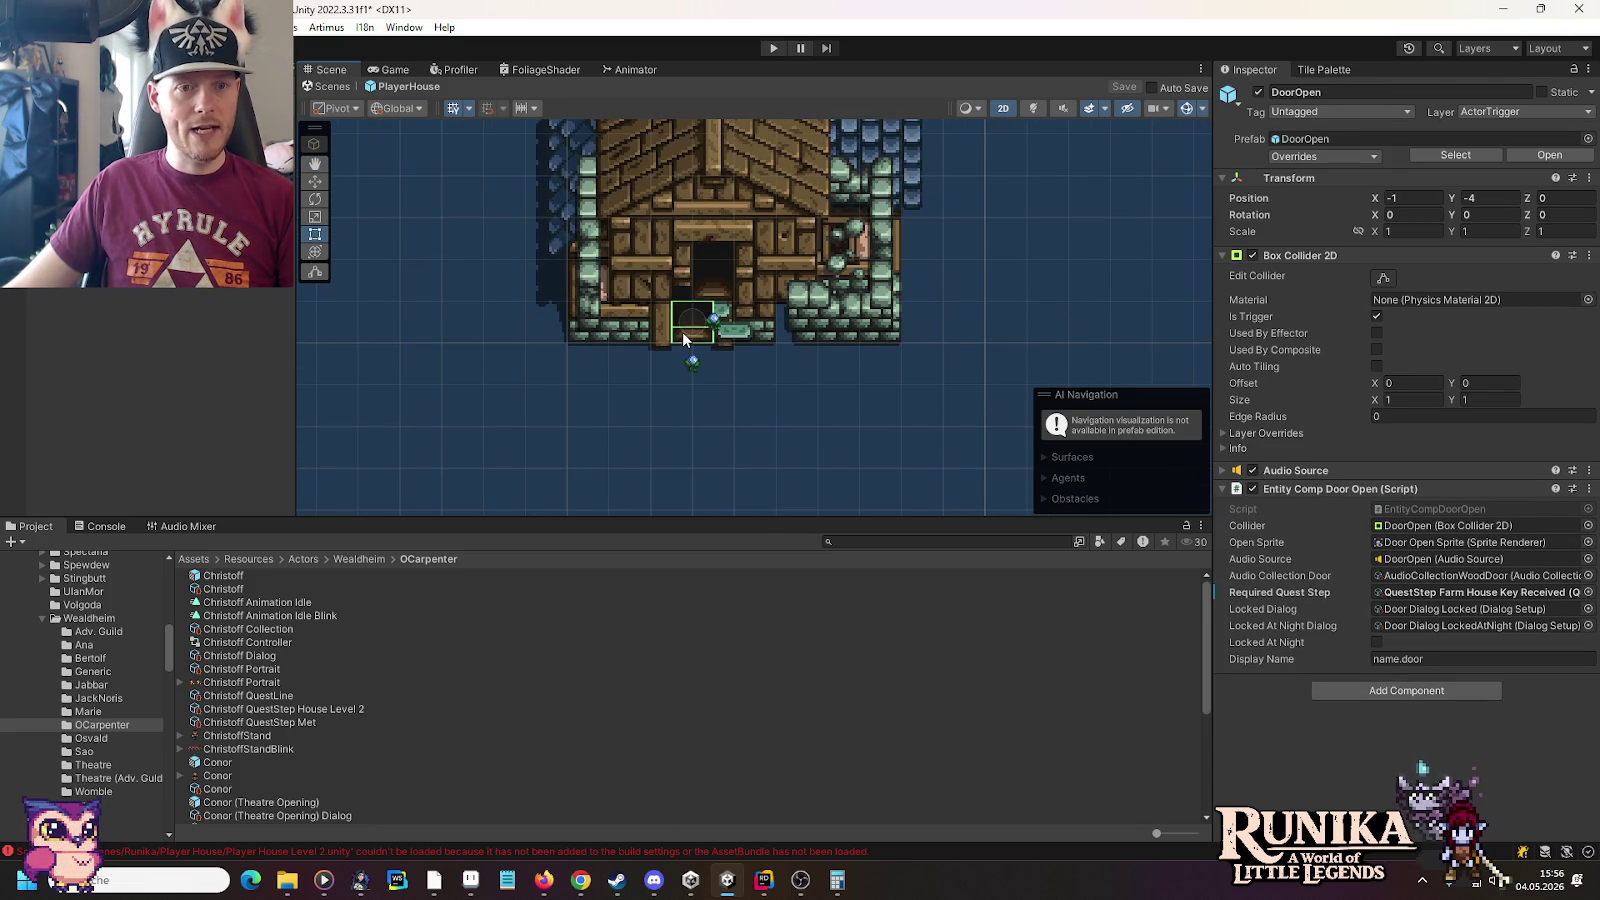
scroll(80, 717, down, 10)
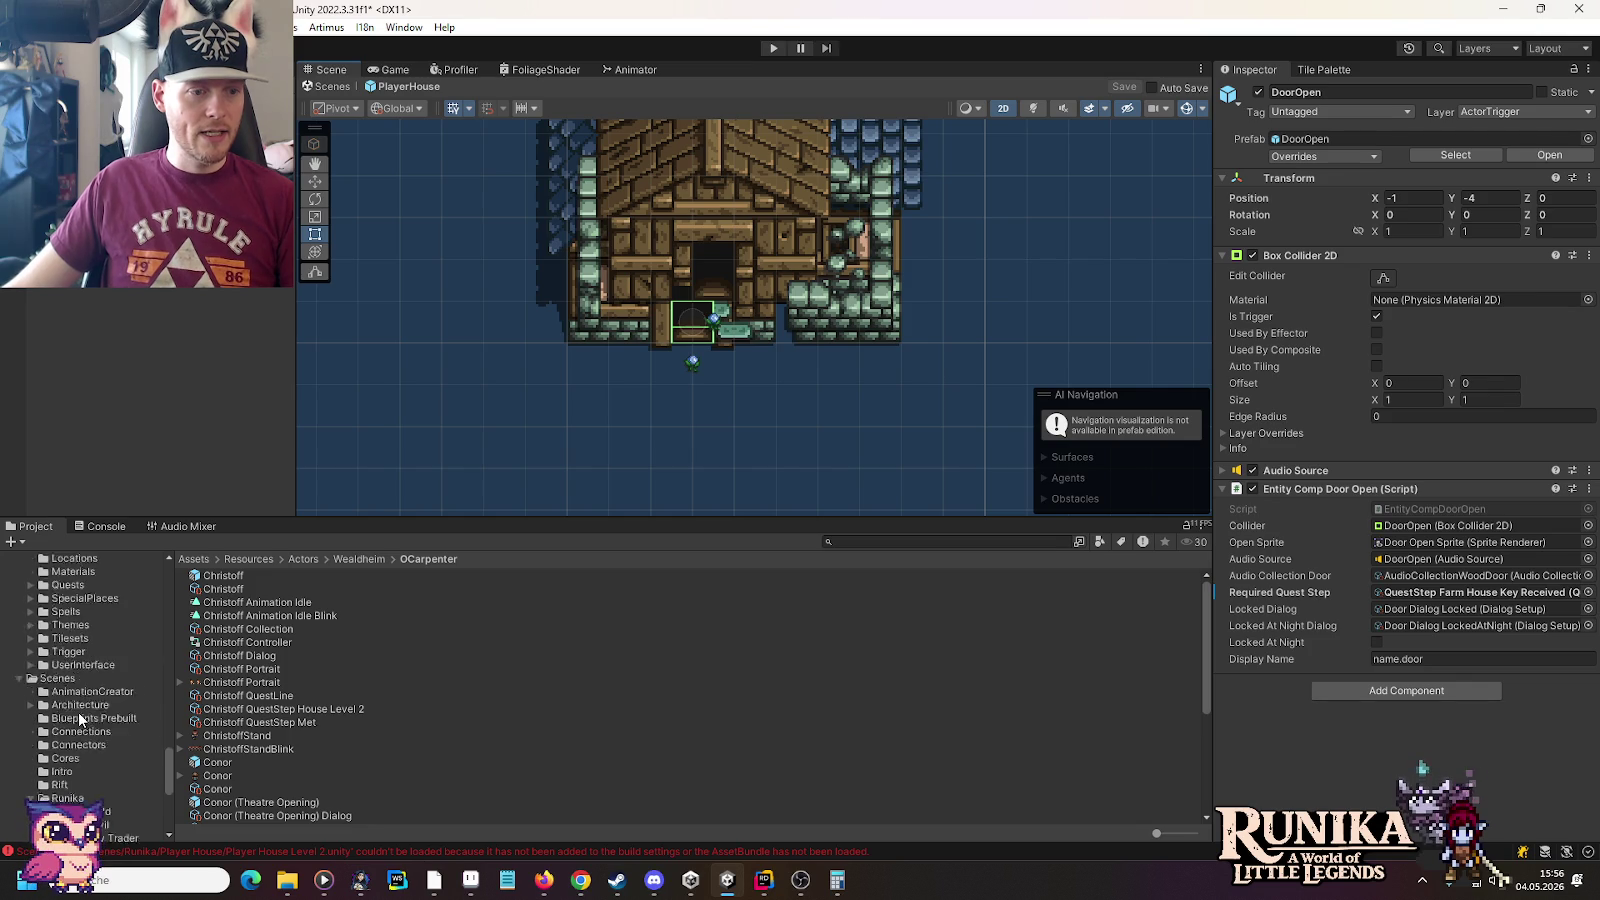
scroll(80, 718, down, 5)
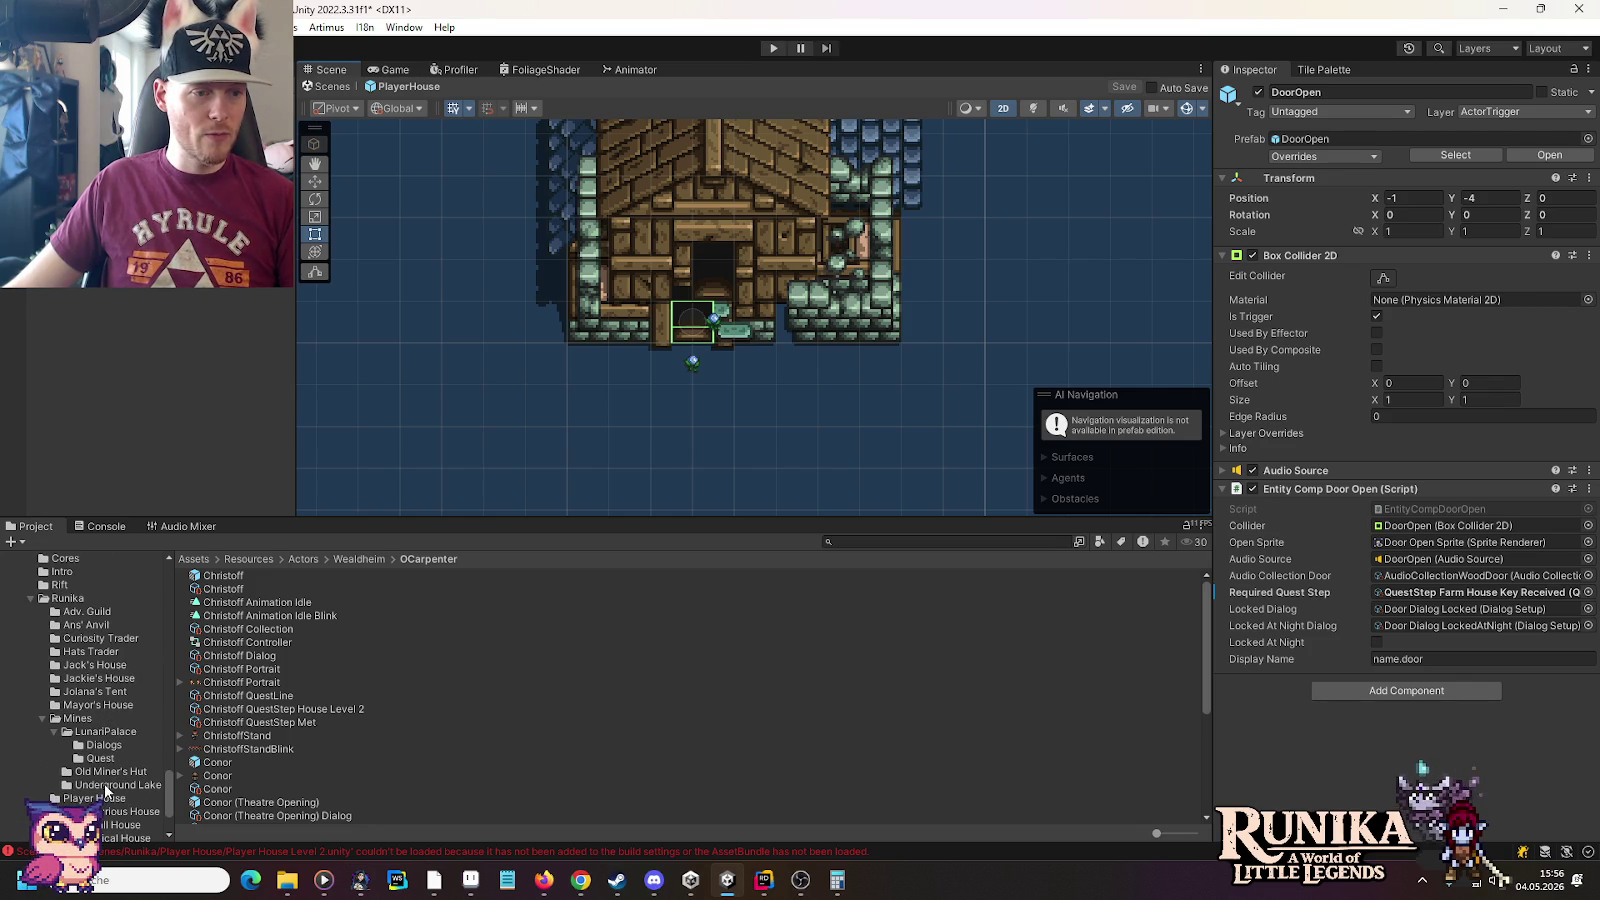
scroll(80, 672, down, 2)
click(95, 748)
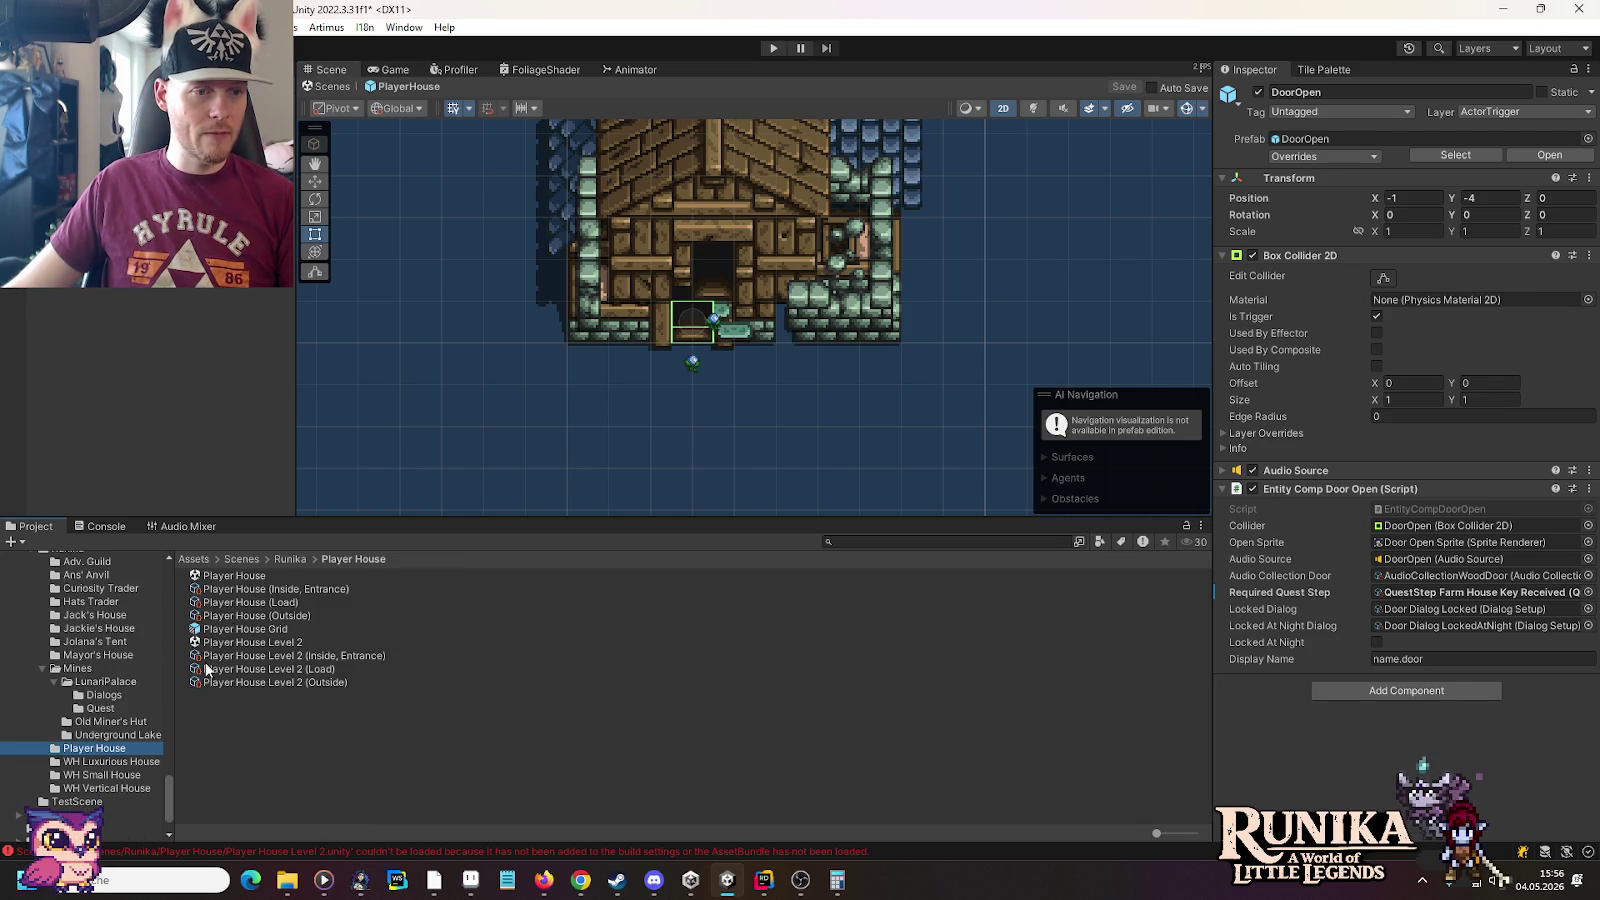
double_click(237, 644)
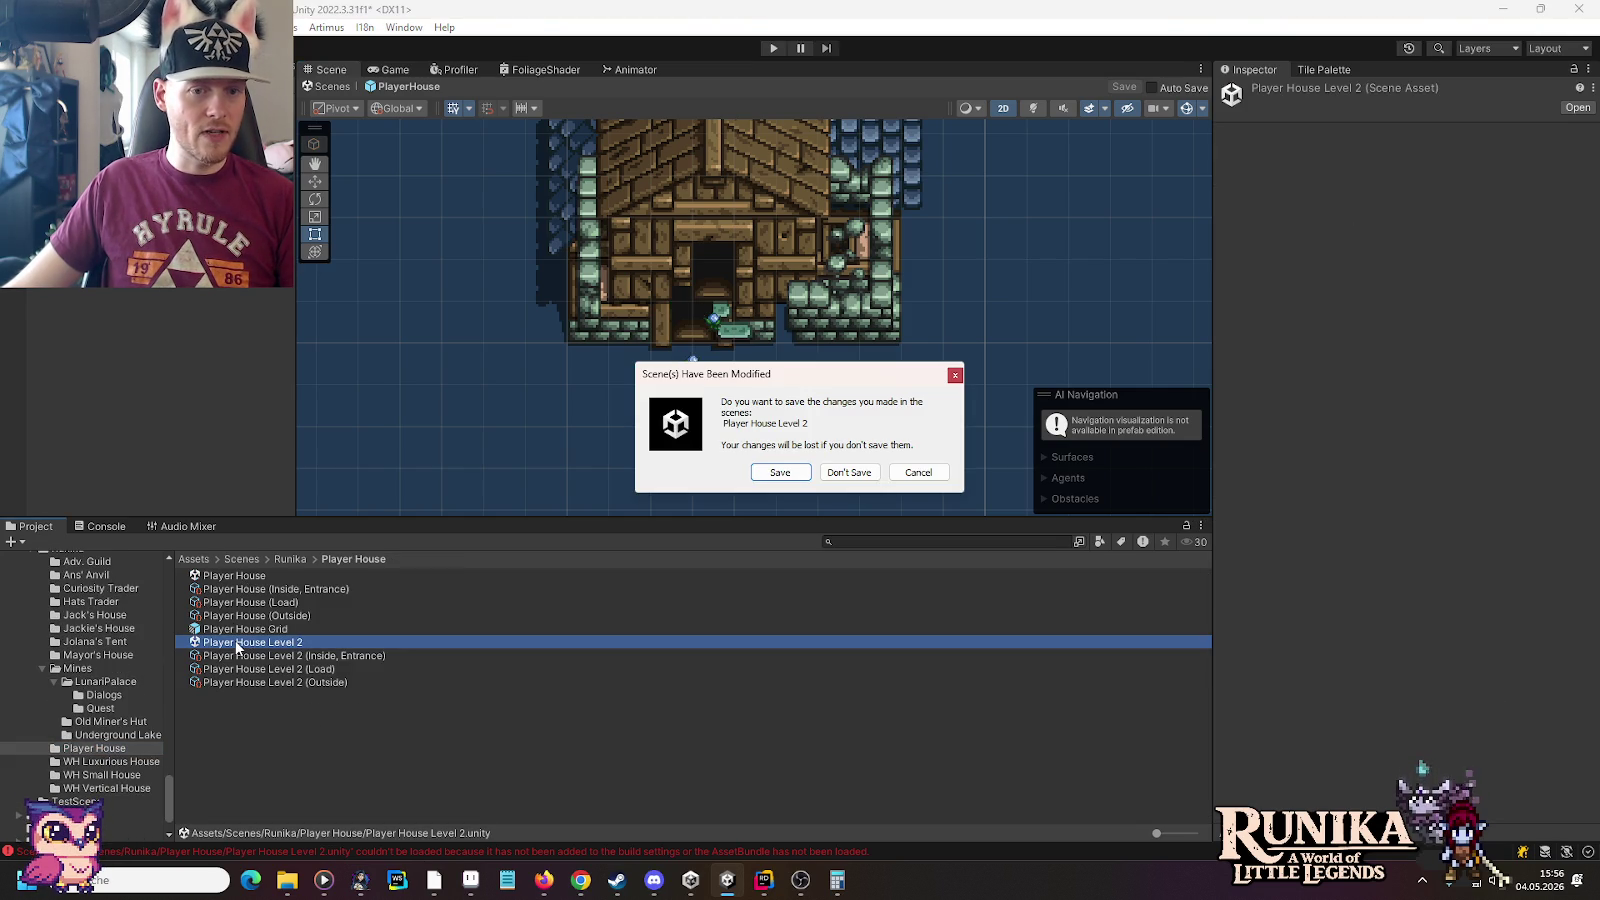
click(795, 468)
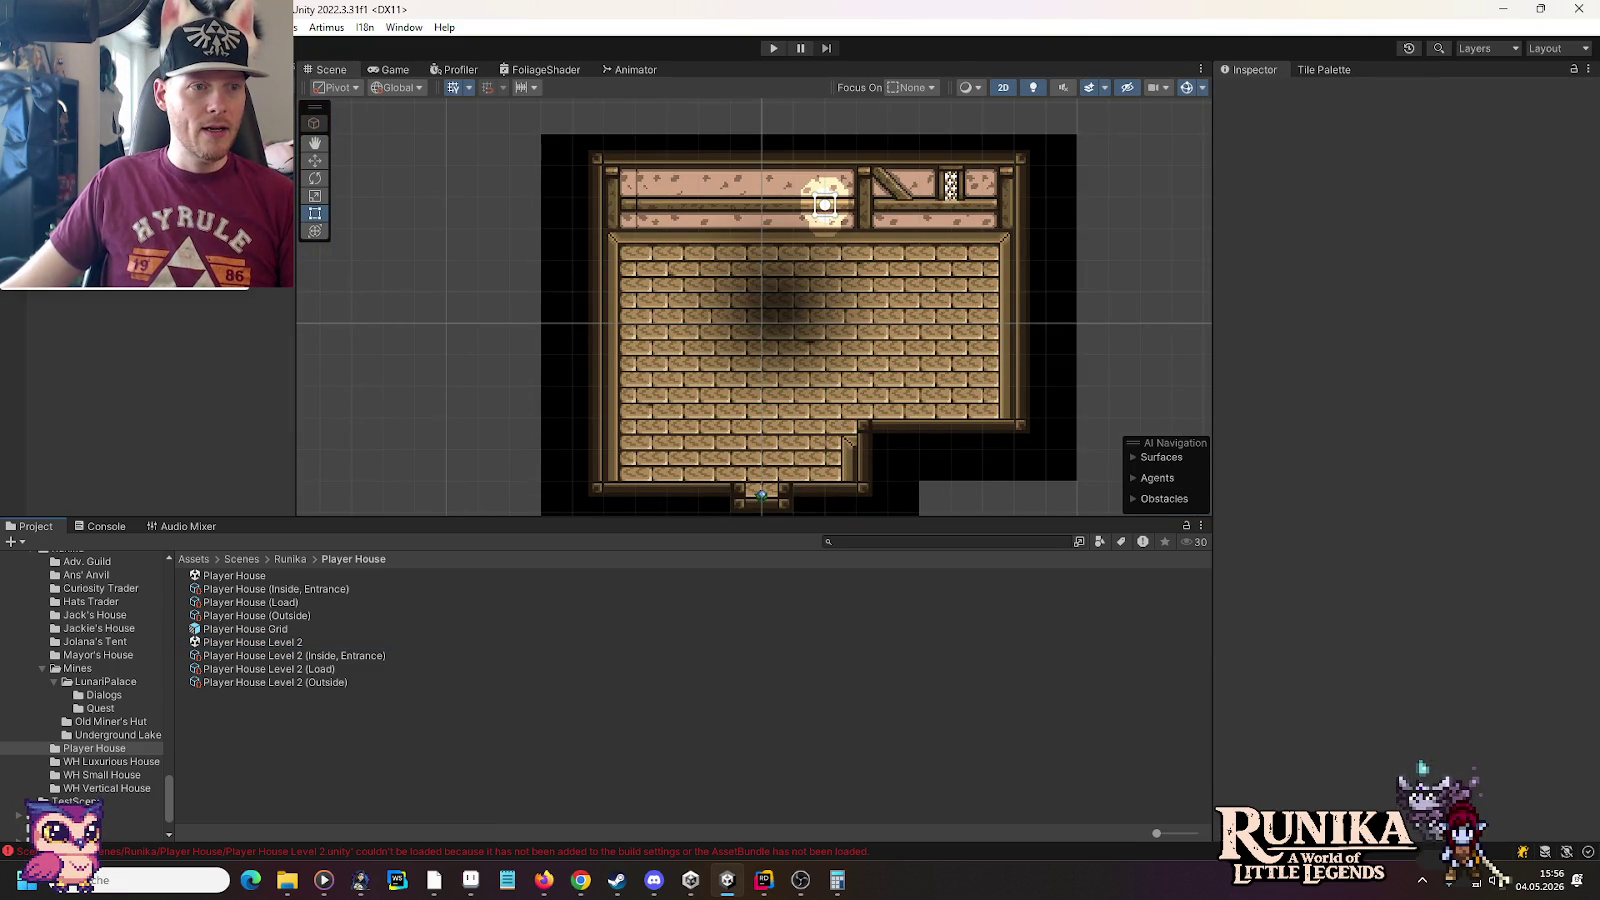
Confirm in Build Settings that Player House Level 2 is scene 29, then close the window
key(ctrl+shift+b)
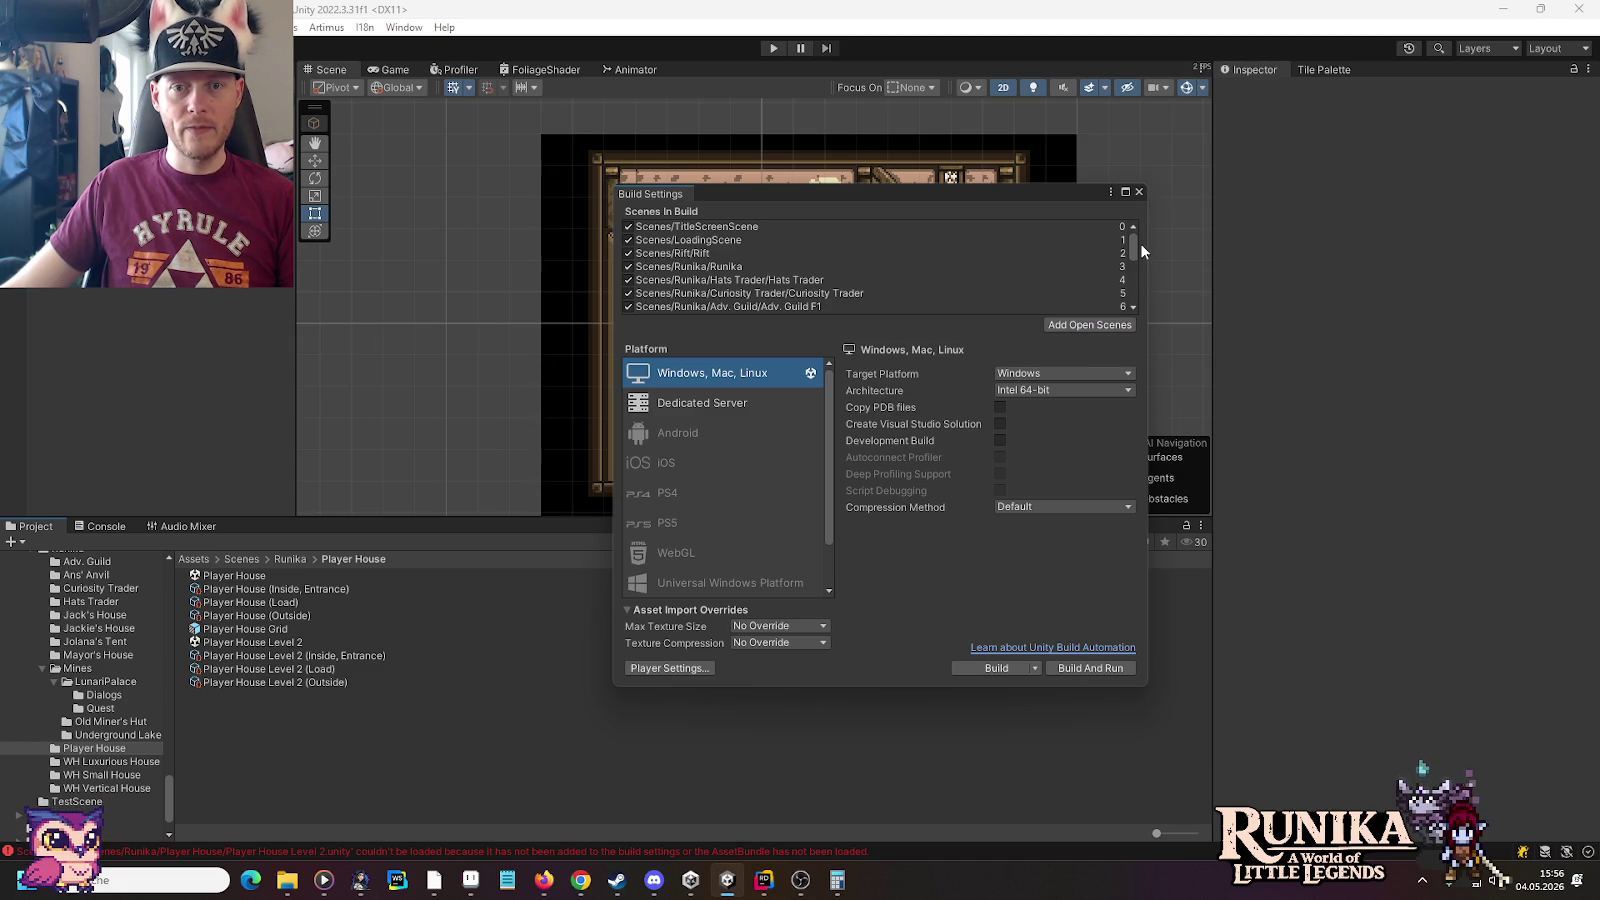
drag(1134, 245, 1137, 294)
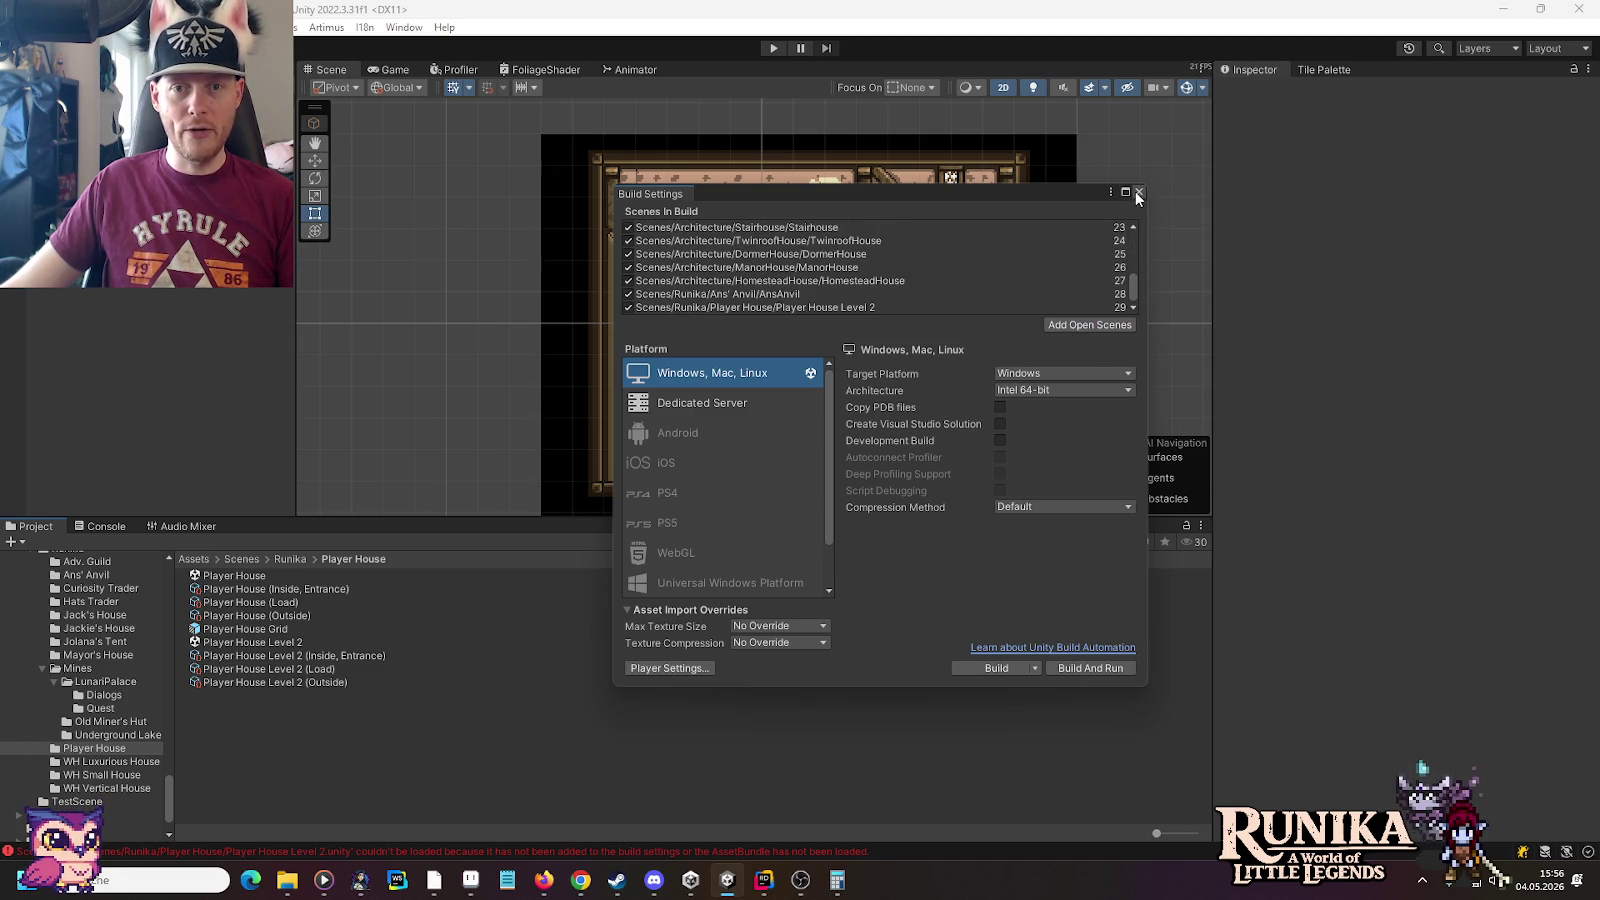
click(1138, 192)
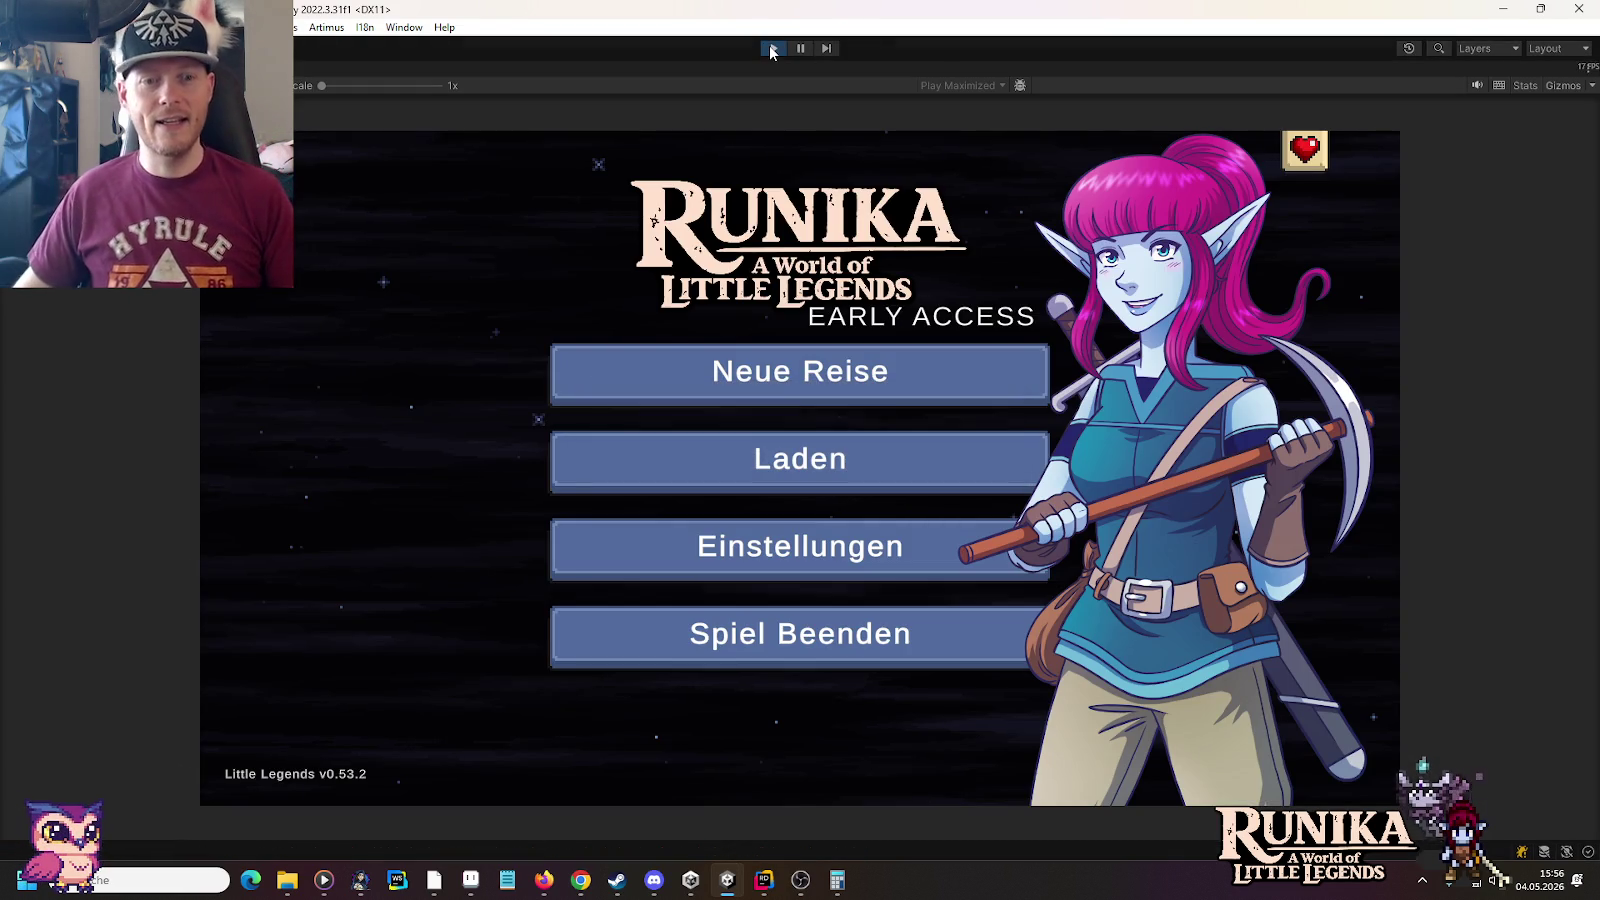
Load the first save slot via Laden and continue past the loading screen with Weiter
click(778, 462)
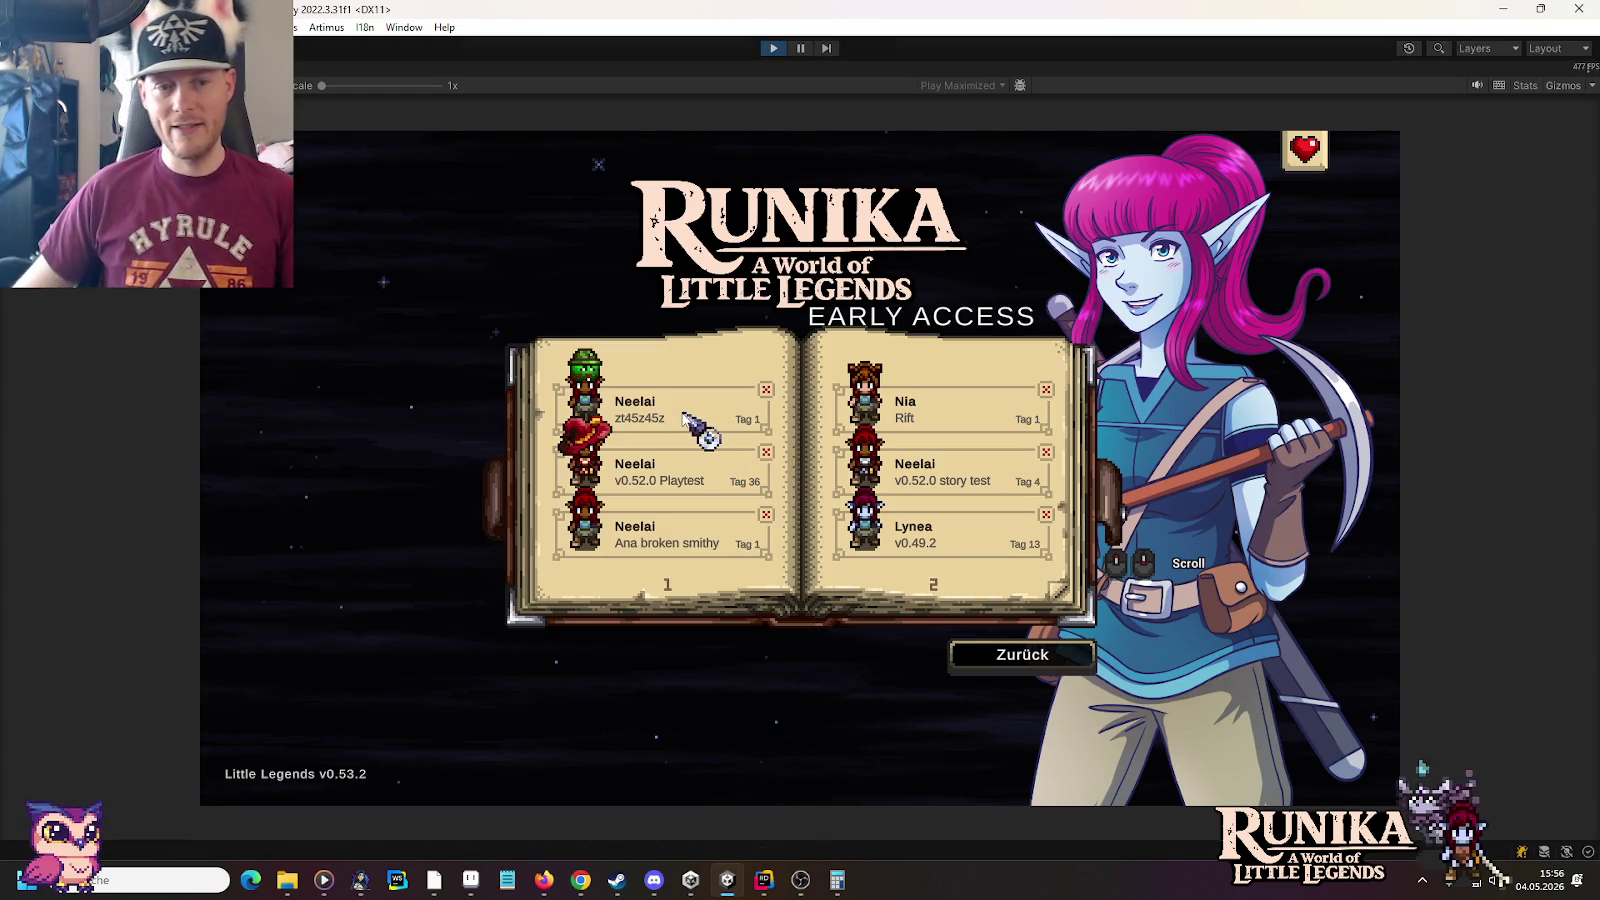
click(683, 414)
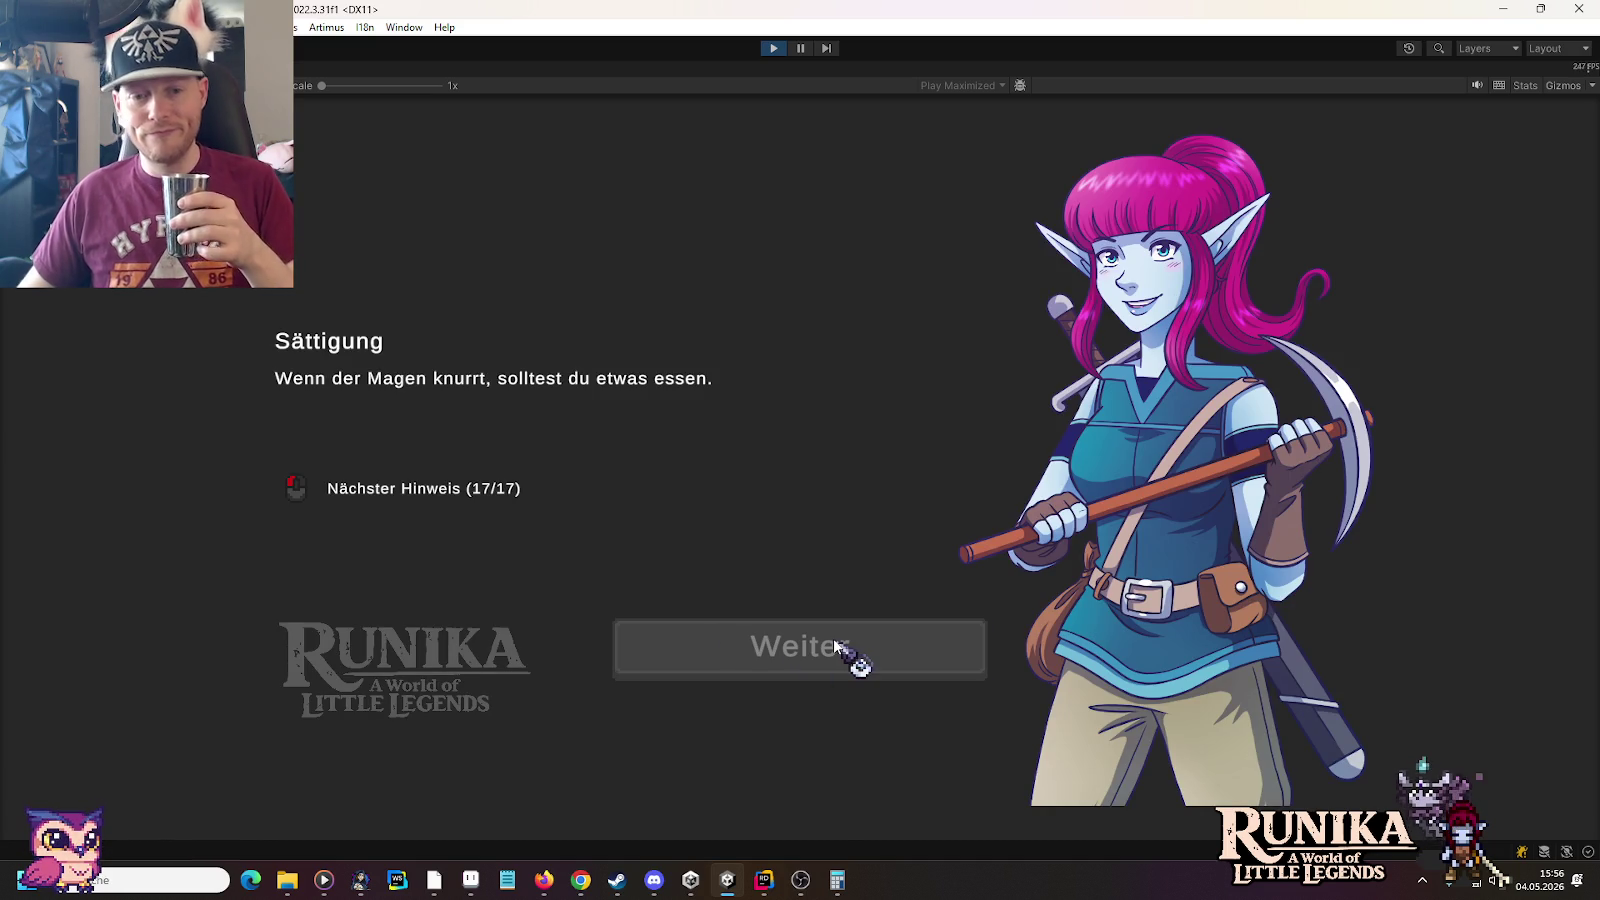
click(835, 645)
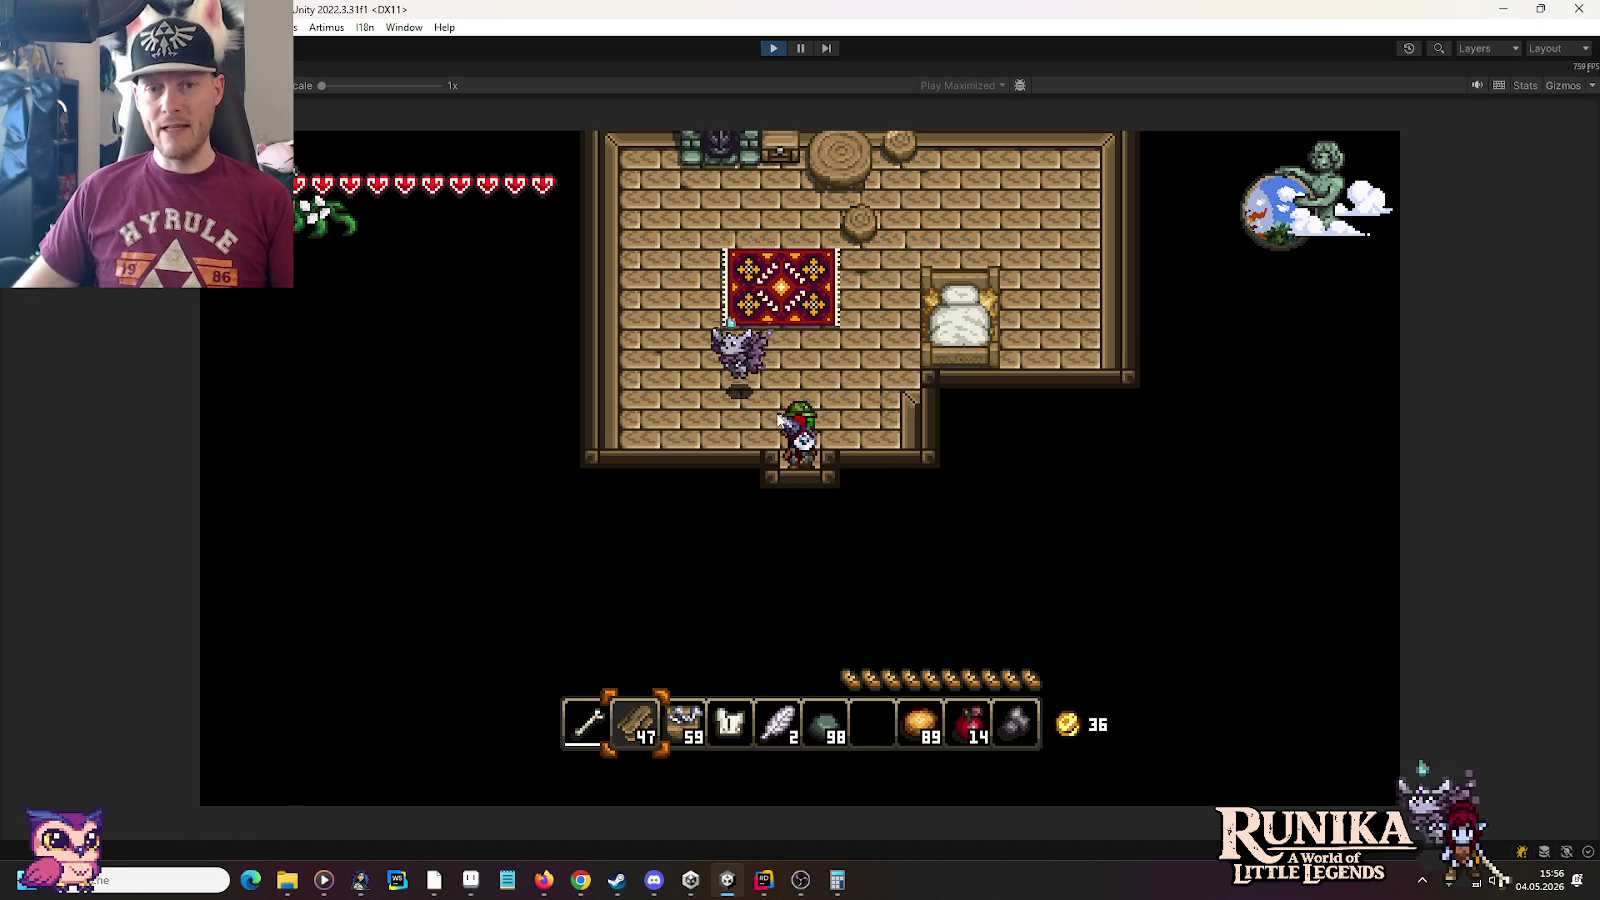
Walk the character up onto the rug, then back out the house door into the village
key(w)
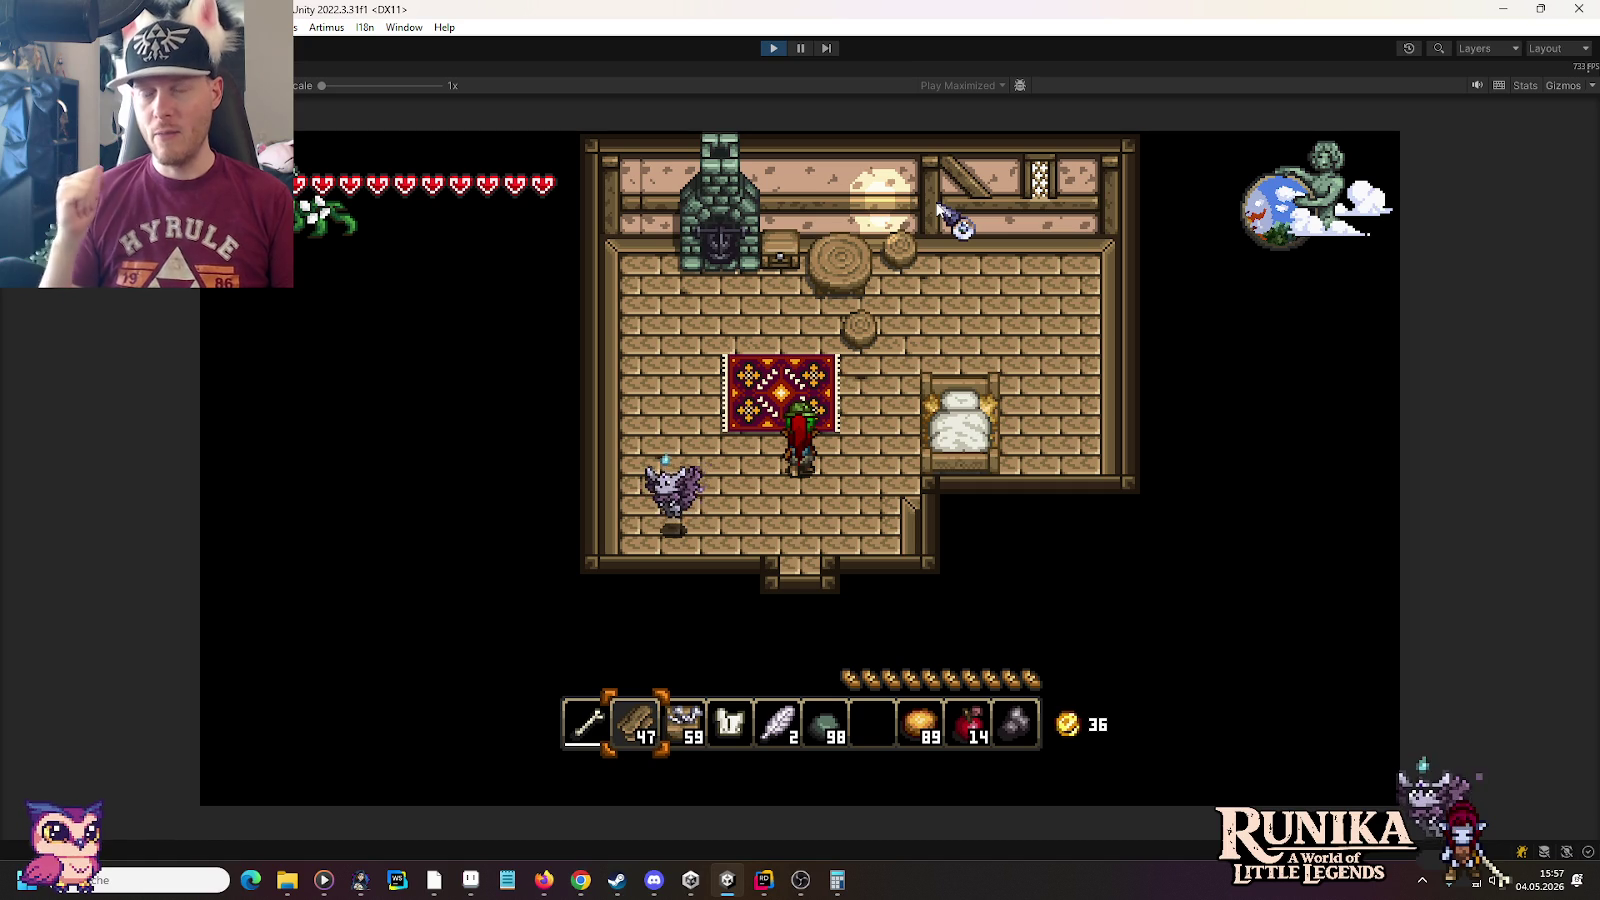
key(s)
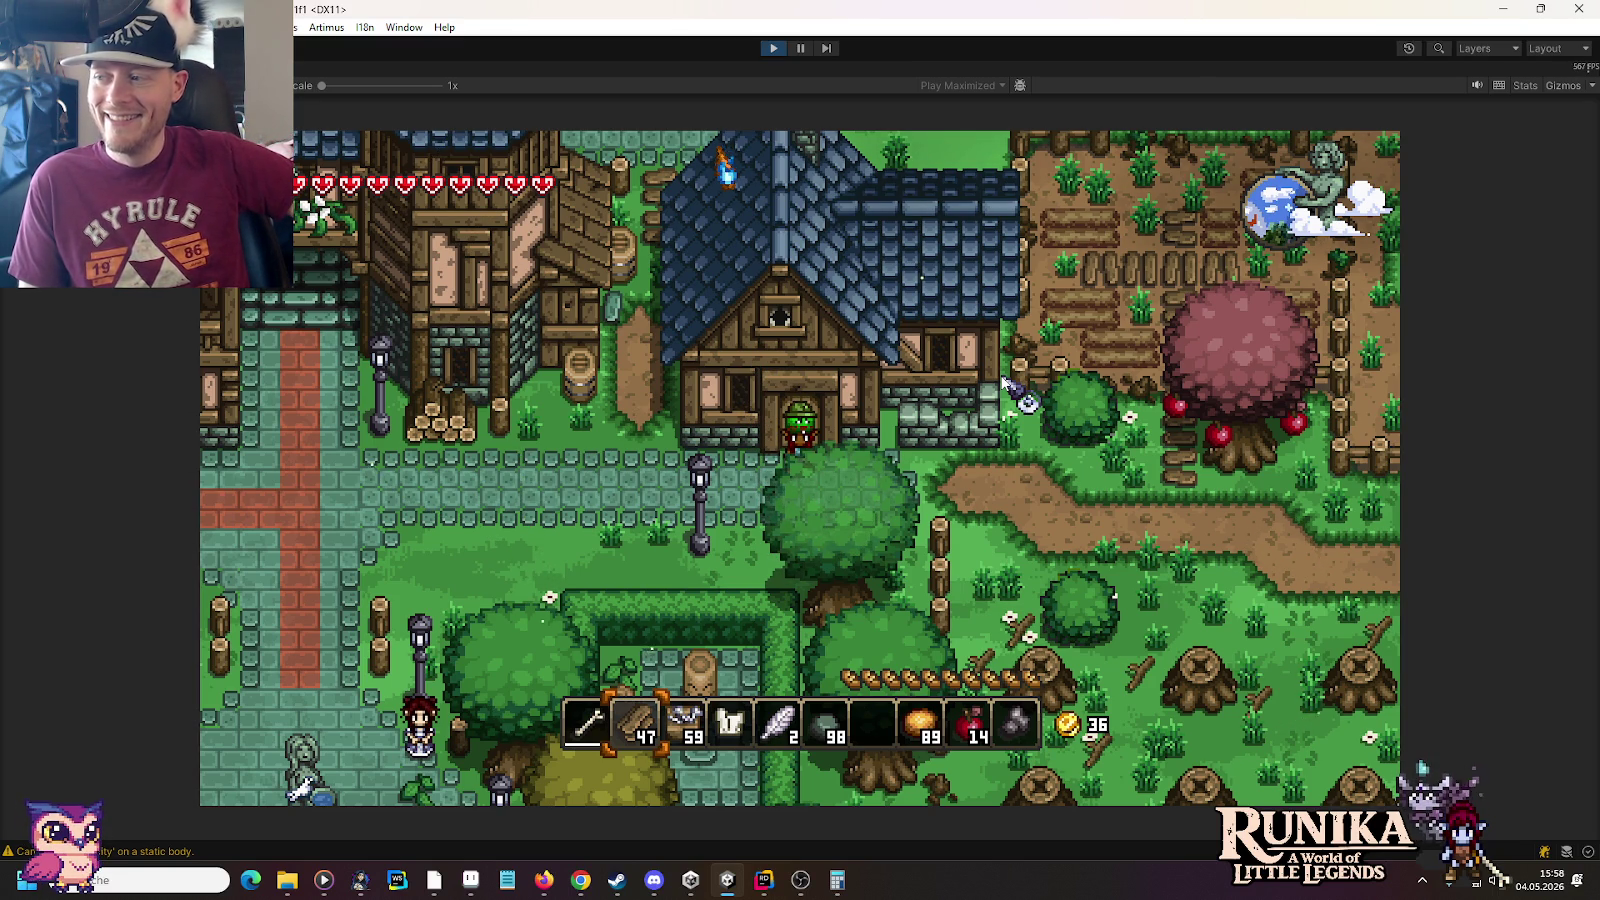
Walk the character back through the door and north into the house room
key(w)
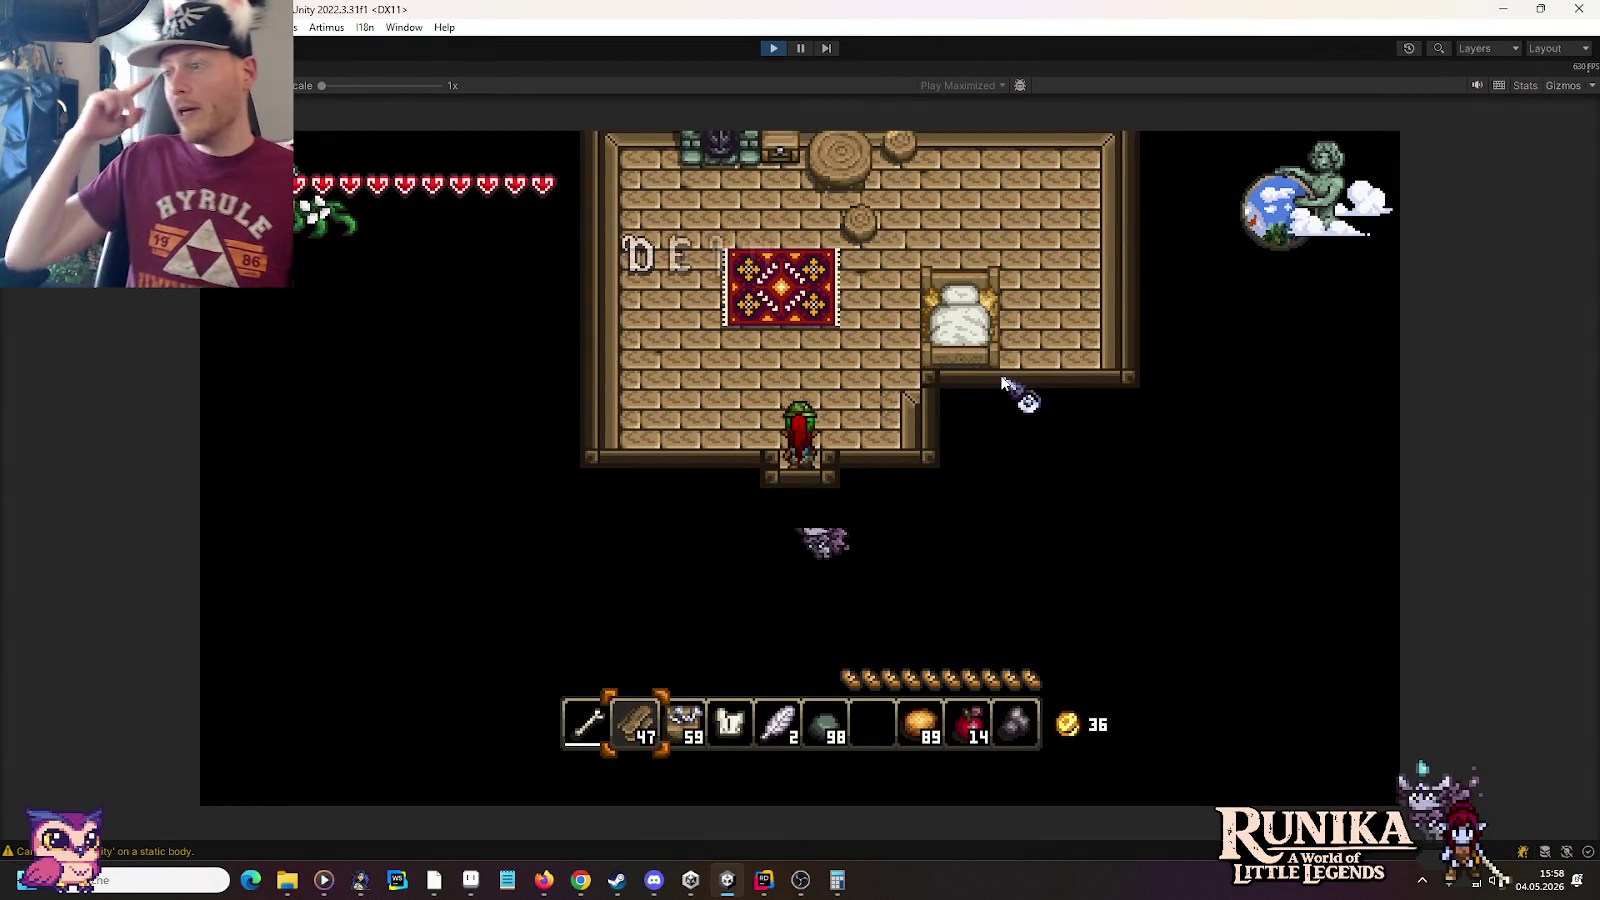
key(w)
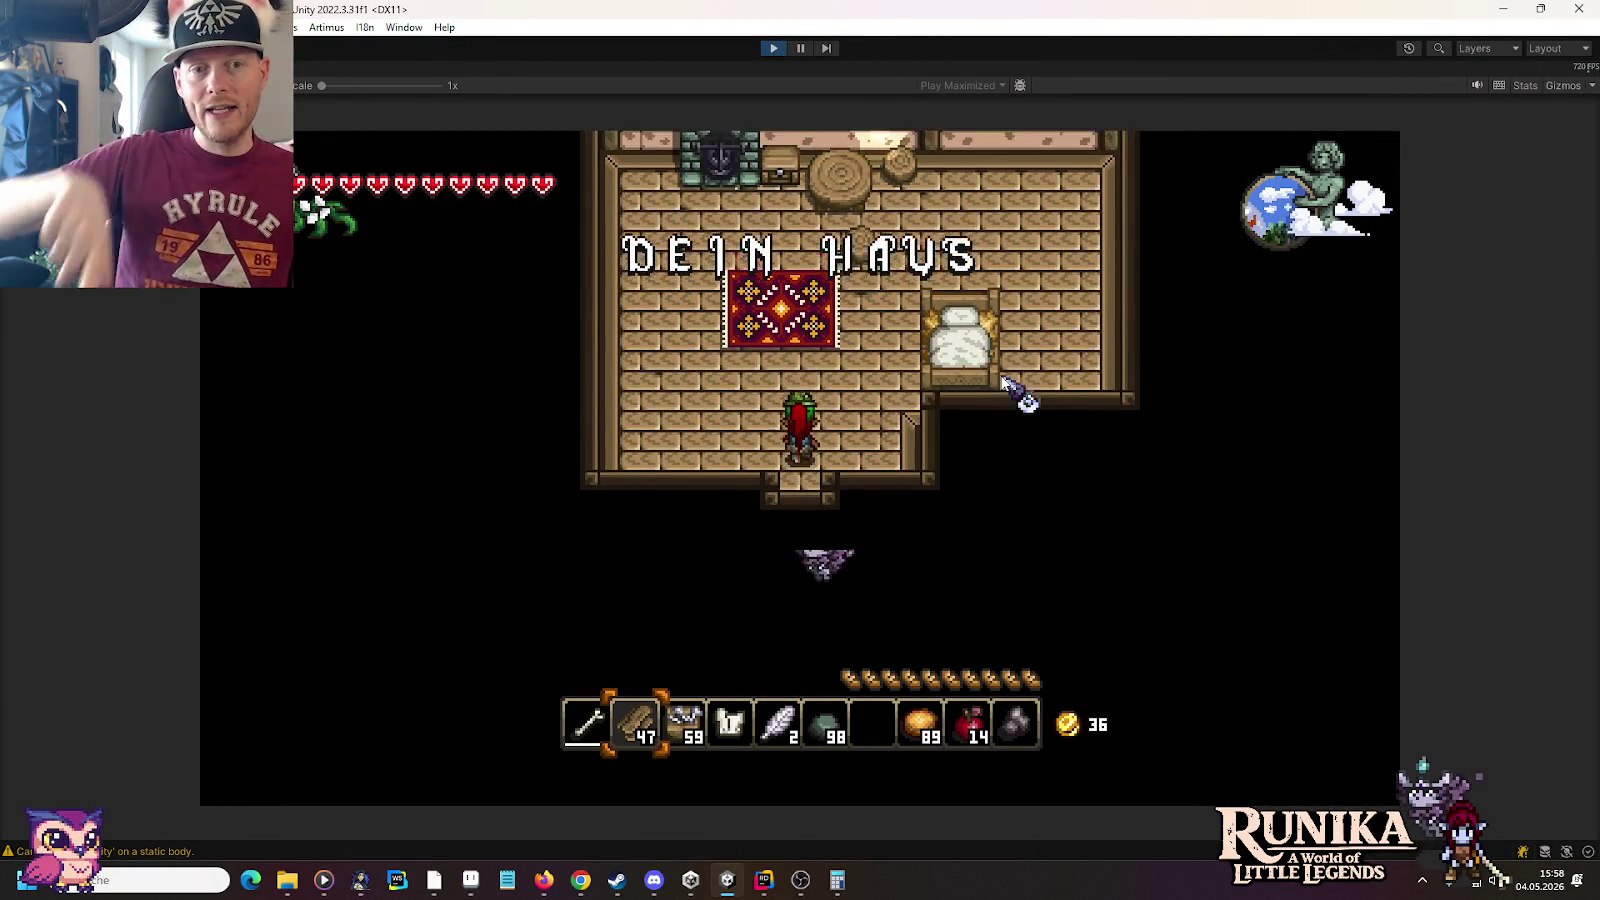
key(5)
Cycle the hotbar to the empty seventh slot and pick up the straw bed (Strohbett)
key(6)
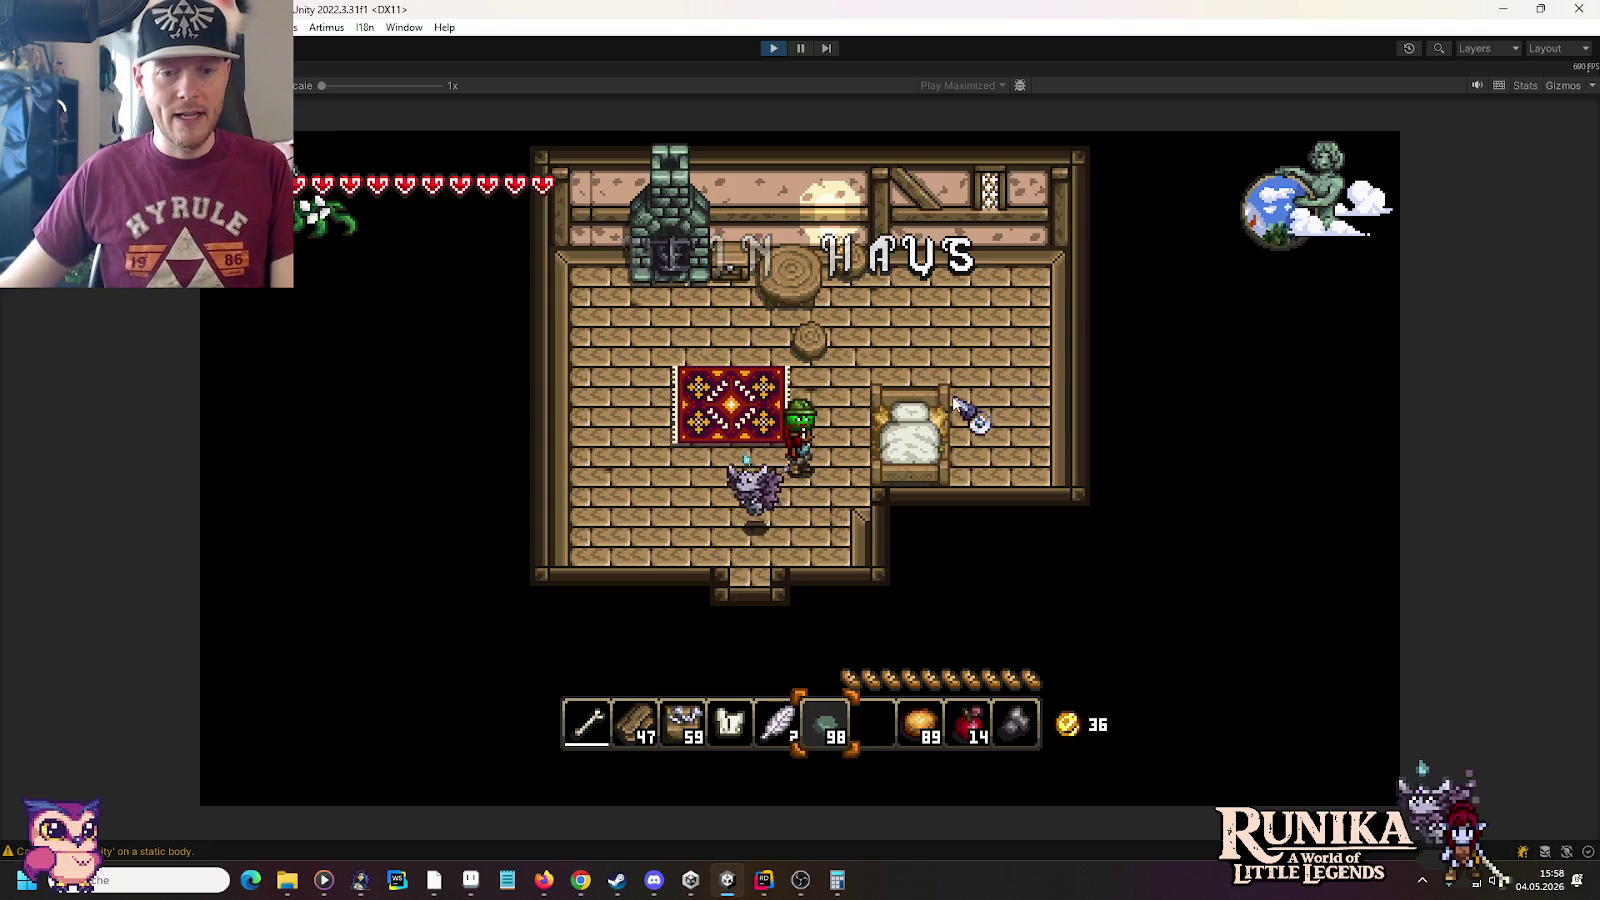
key(i)
key(i)
key(7)
key(d)
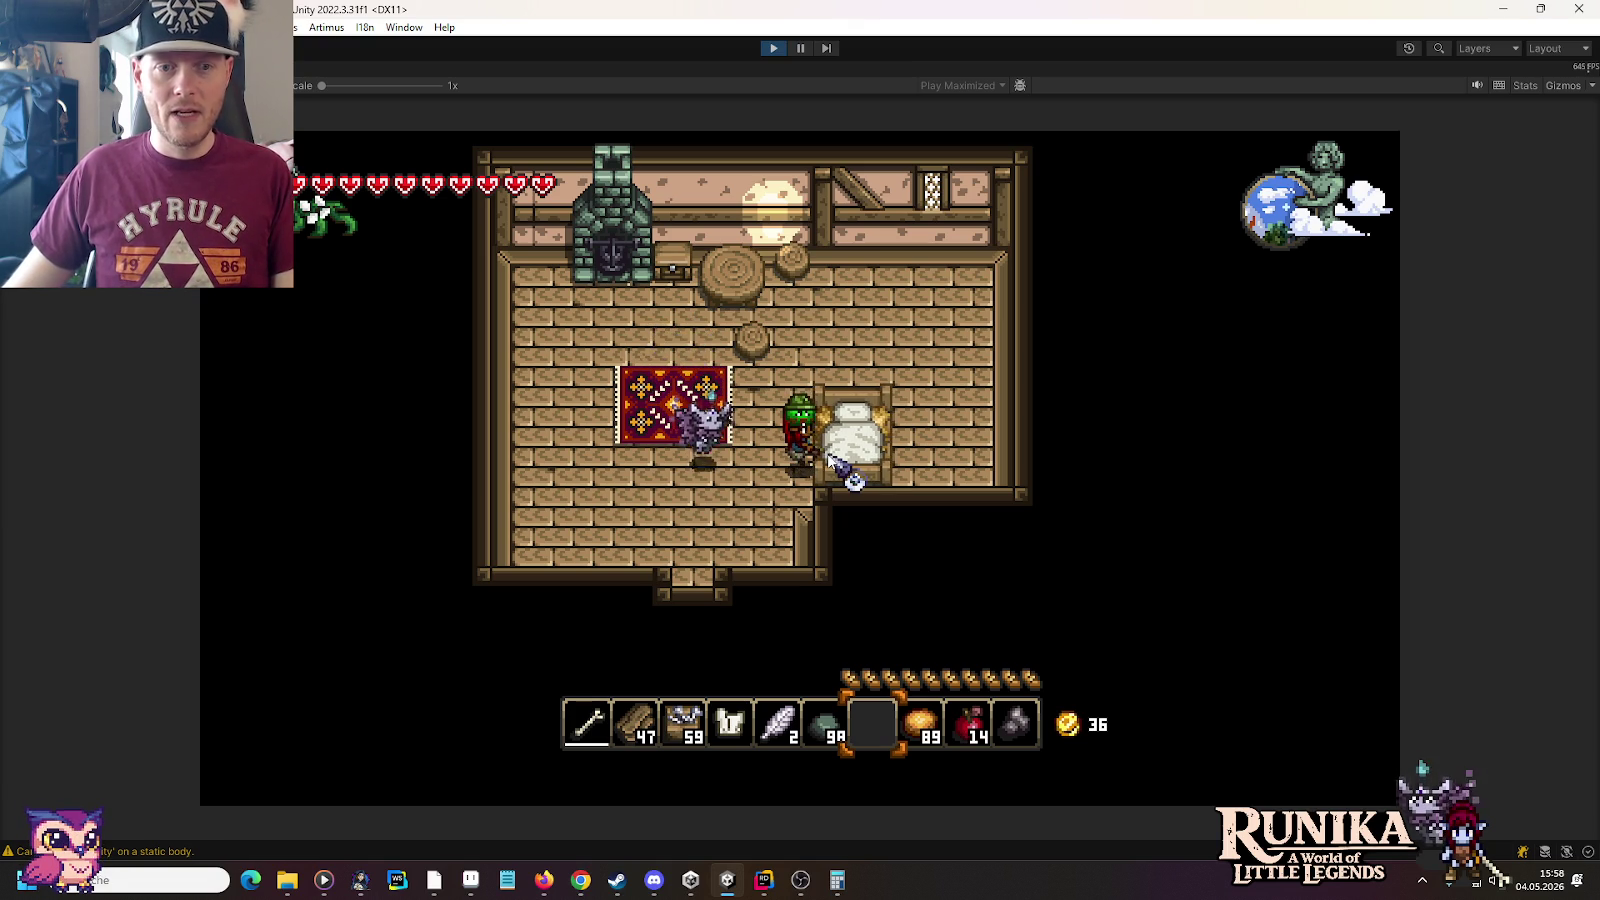
click(835, 455)
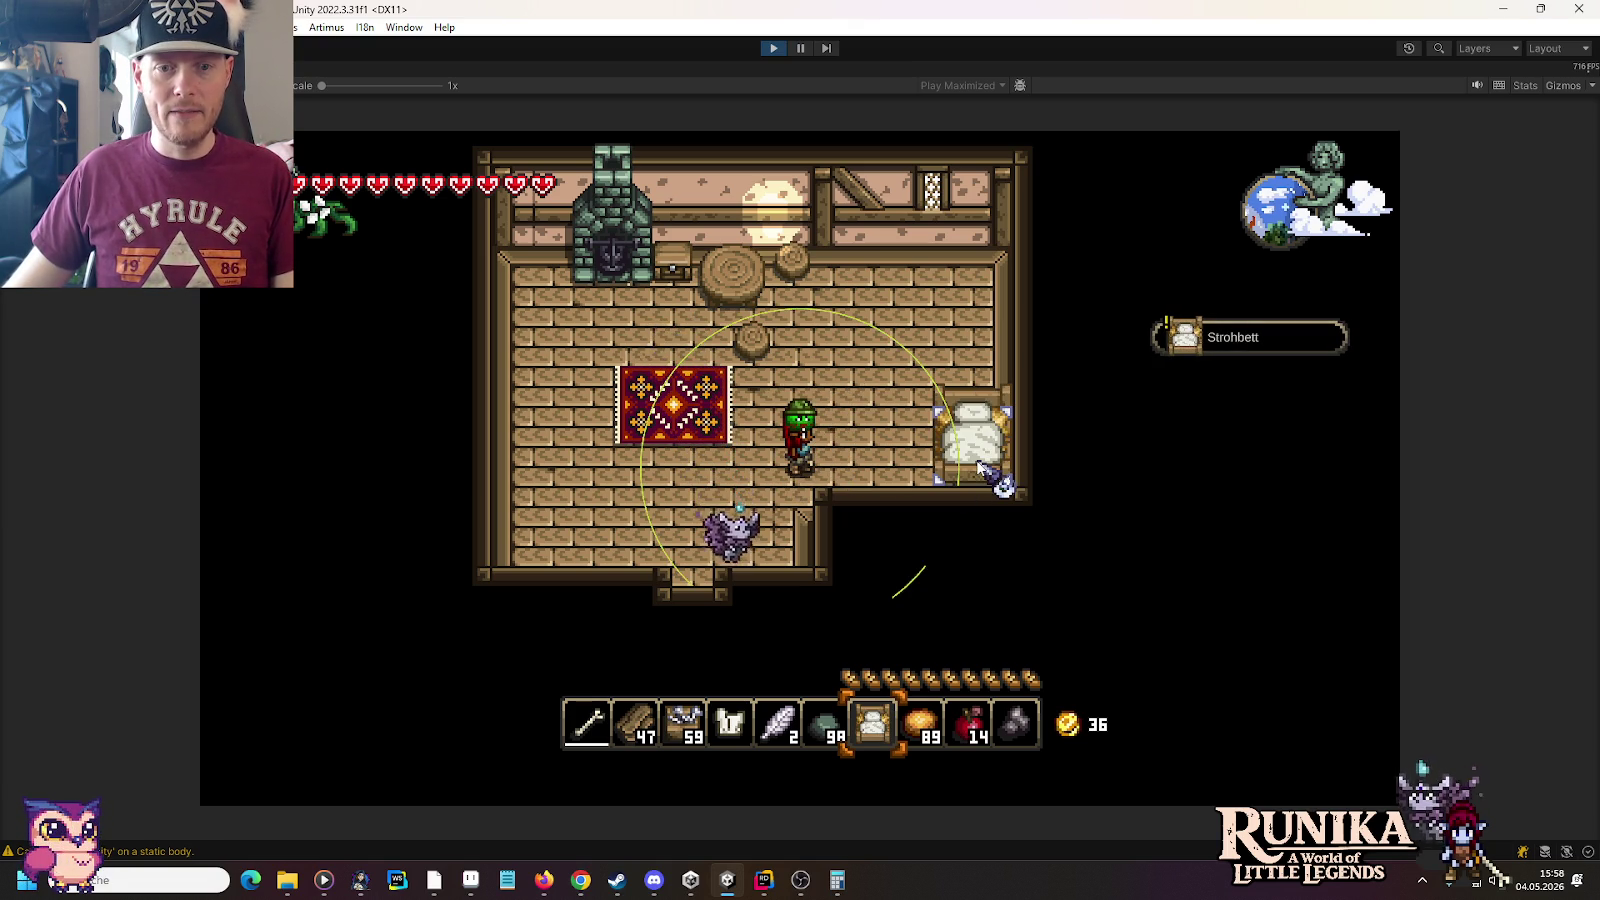
key(d)
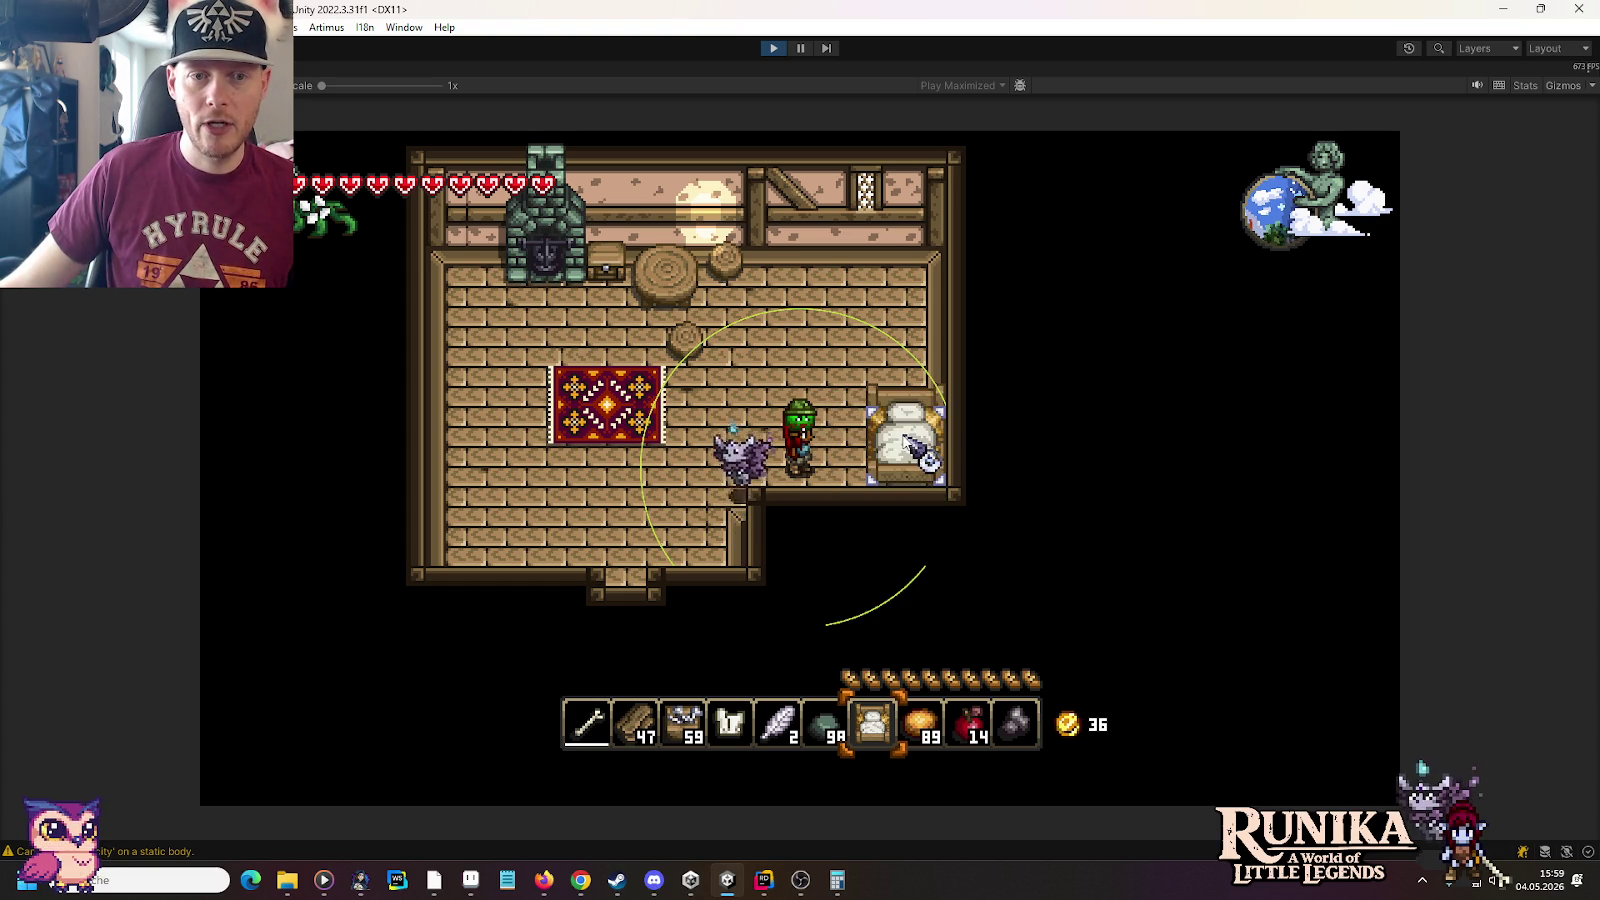
Stop play mode and open Player House Level 2 from the Player House folder
click(776, 52)
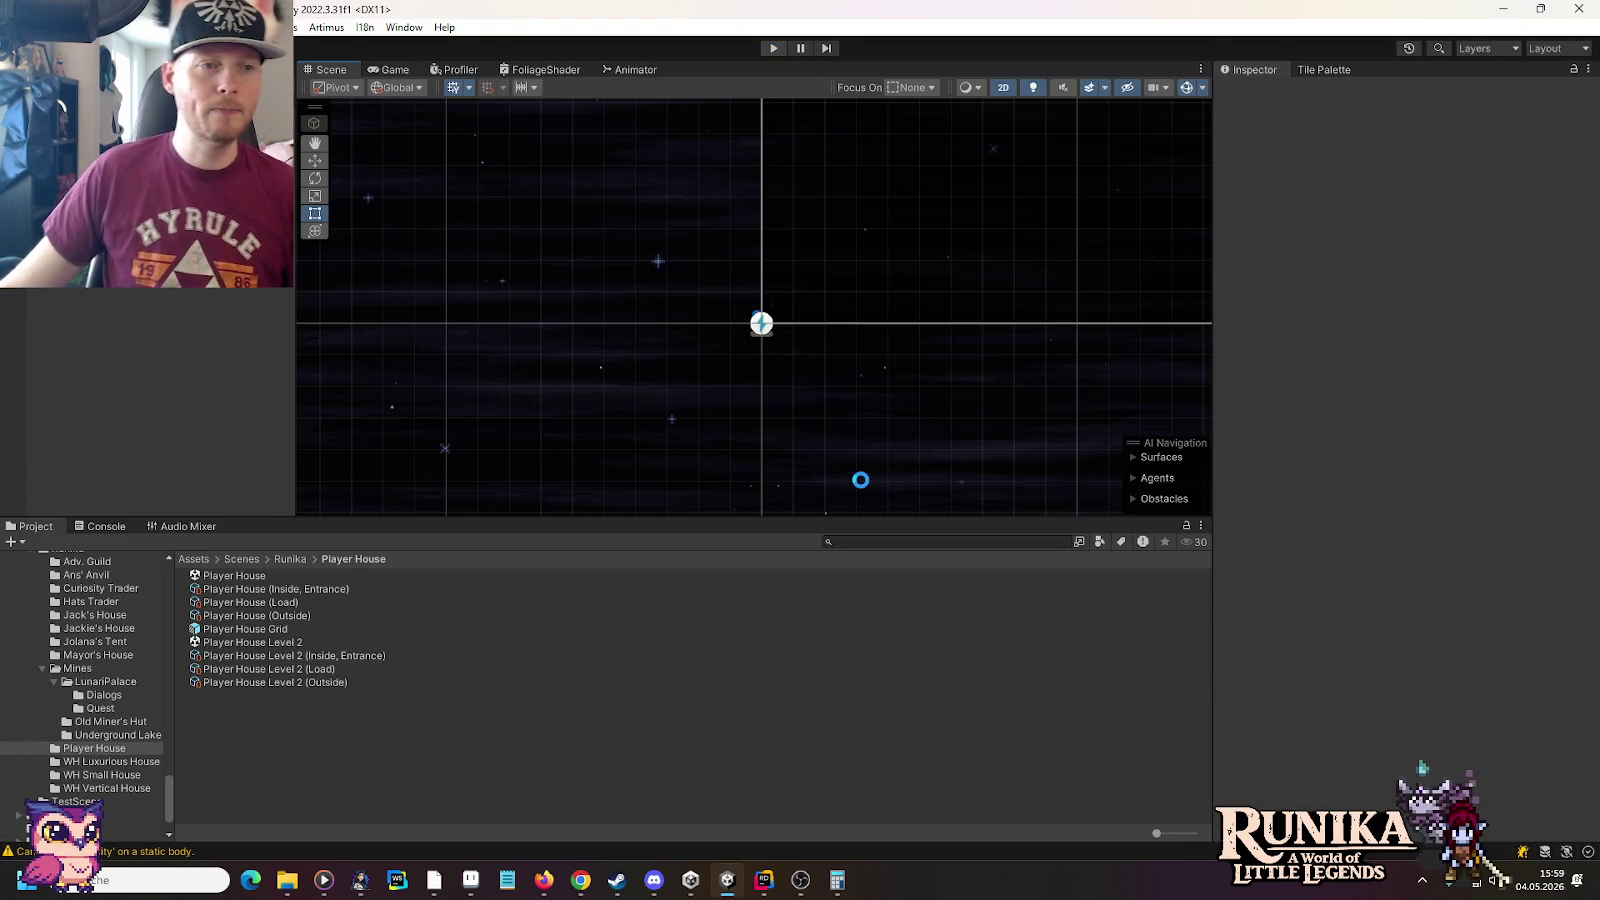
click(211, 575)
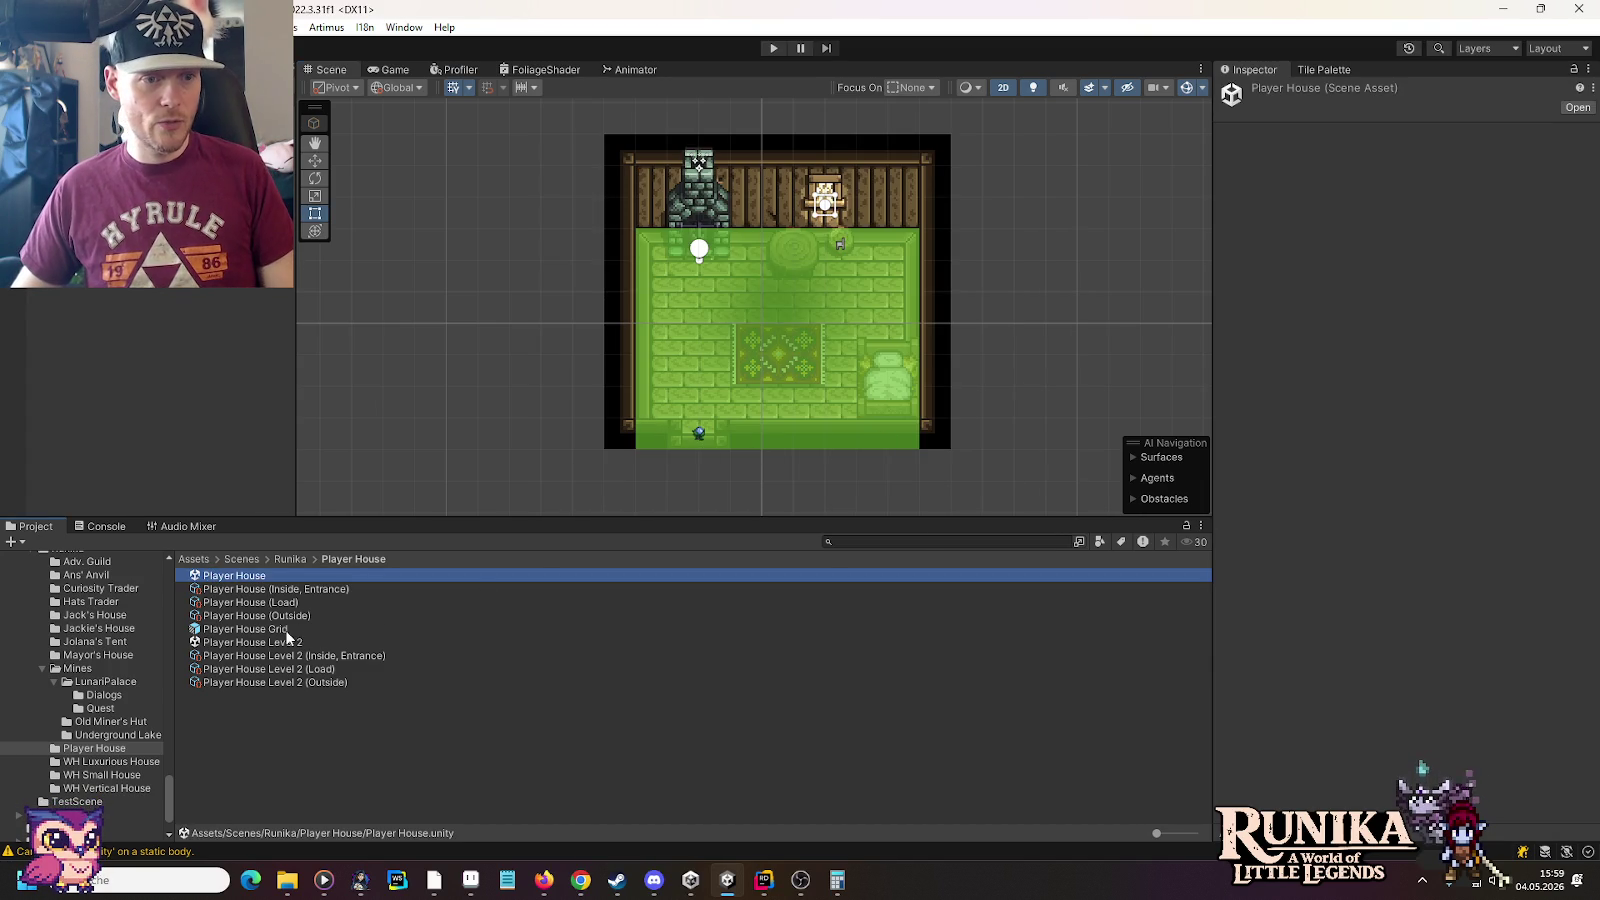
double_click(281, 643)
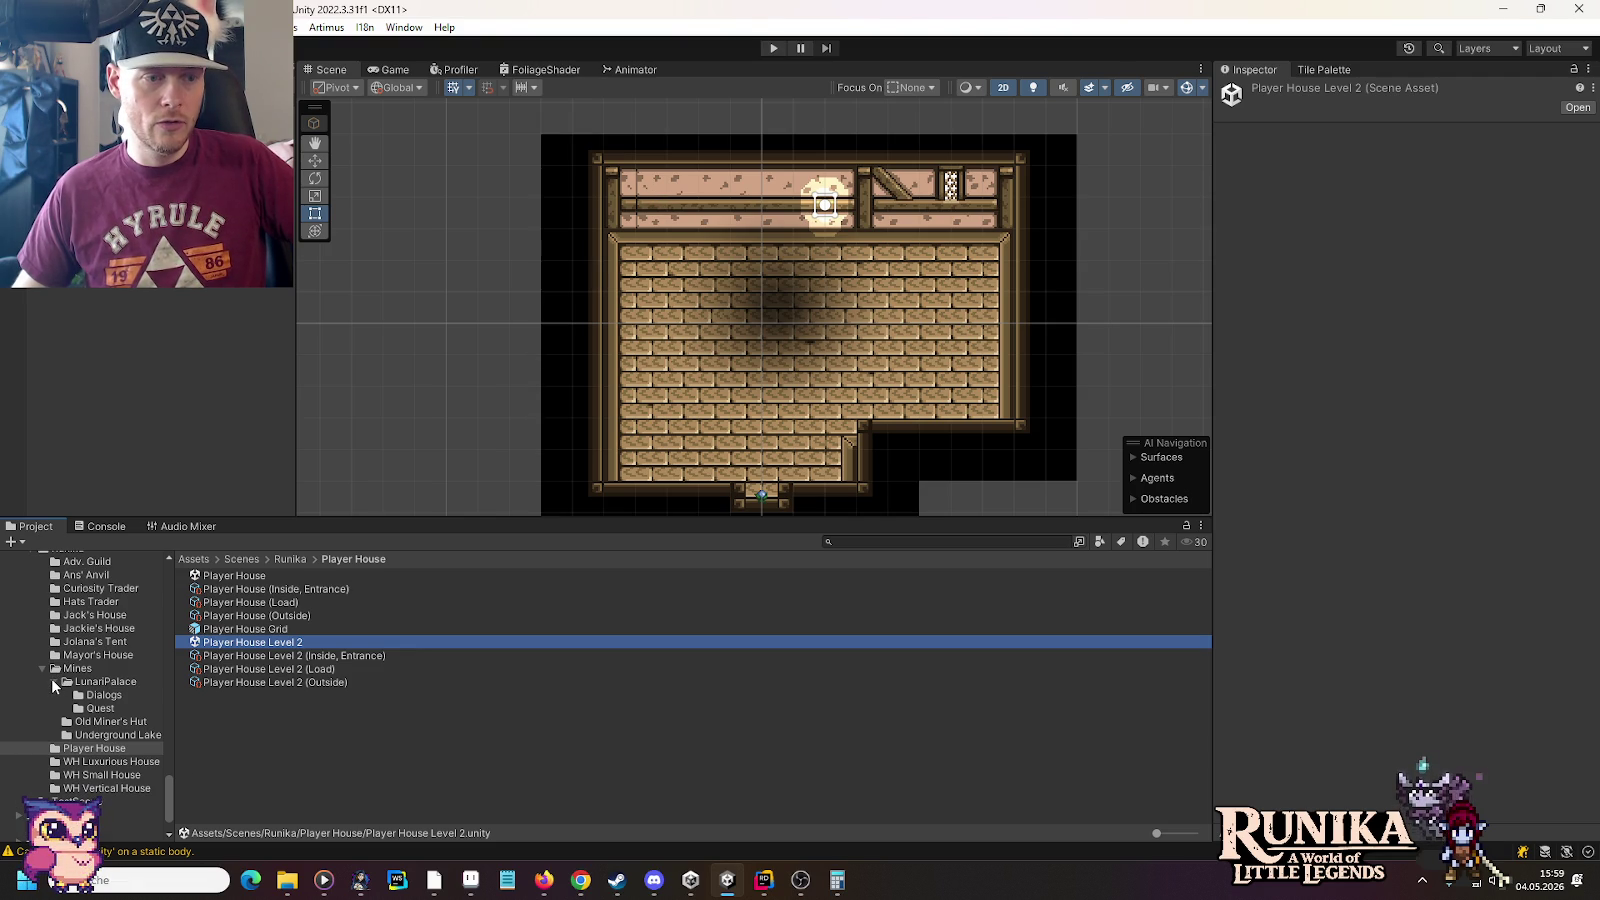
Open the TwinroofHouse scene from Scenes > Architecture and view its upper room
scroll(52, 685, up, 5)
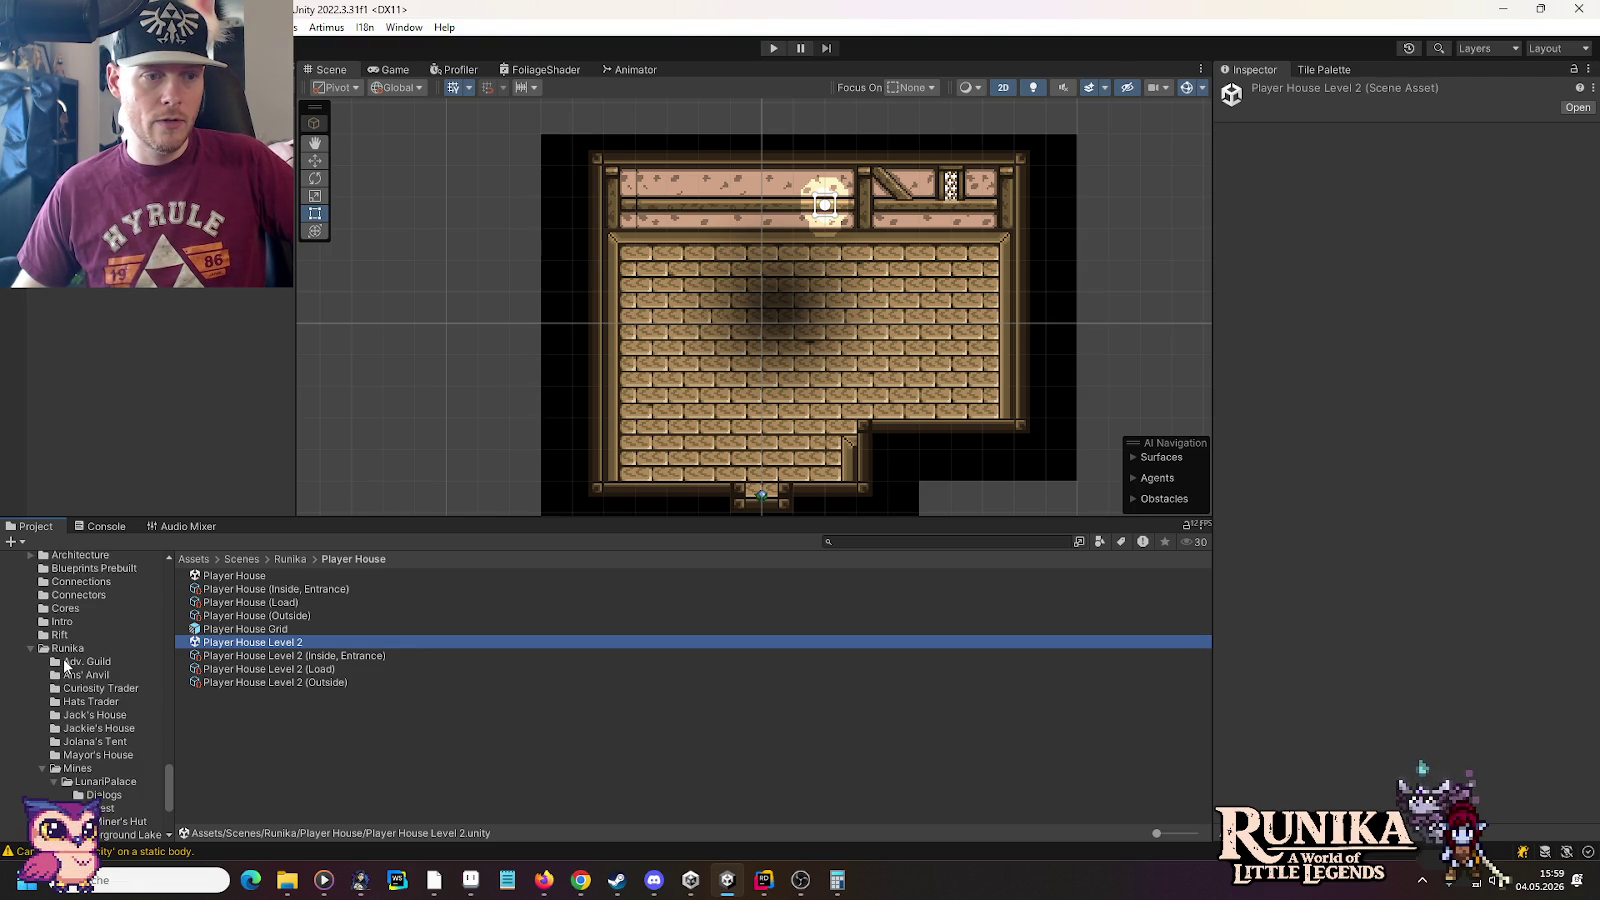
scroll(63, 663, up, 3)
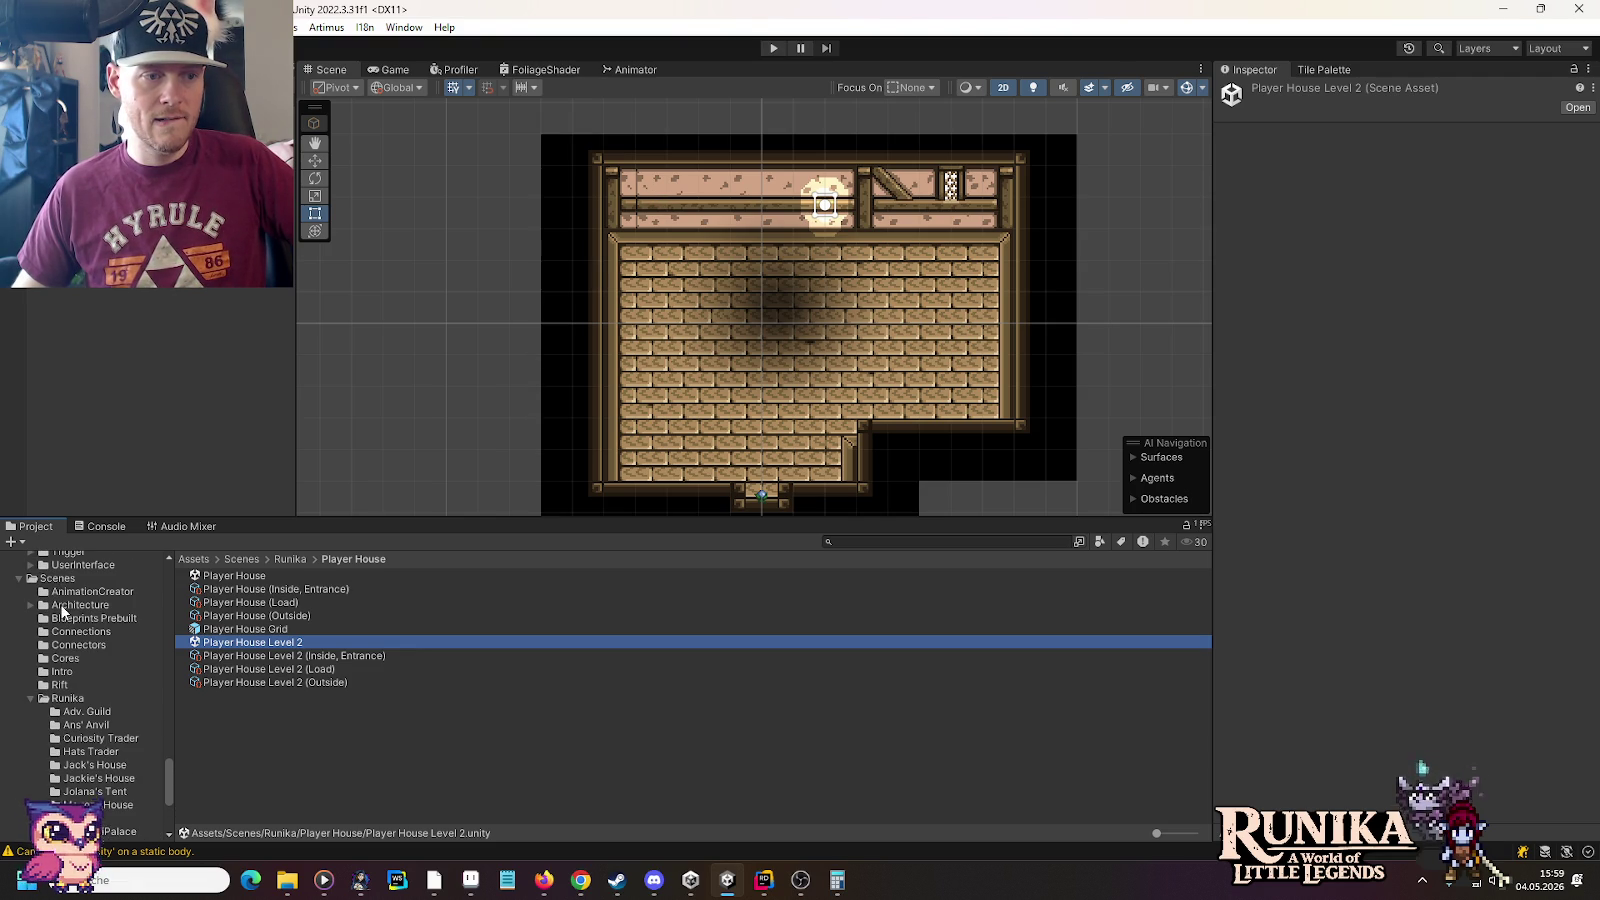
click(32, 607)
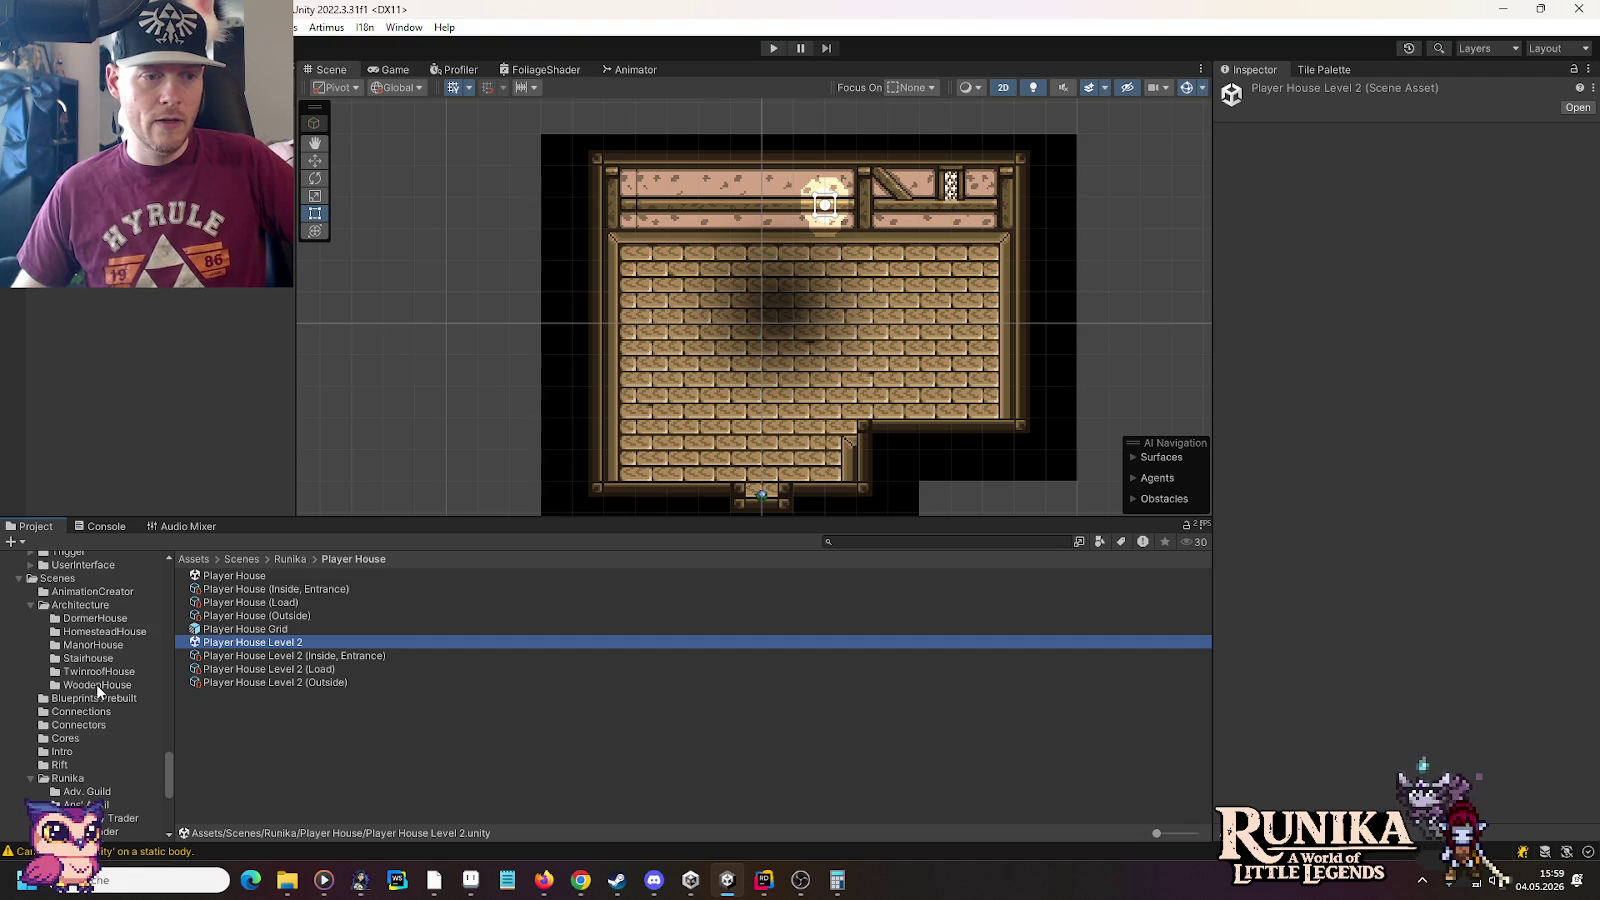
click(99, 672)
click(214, 578)
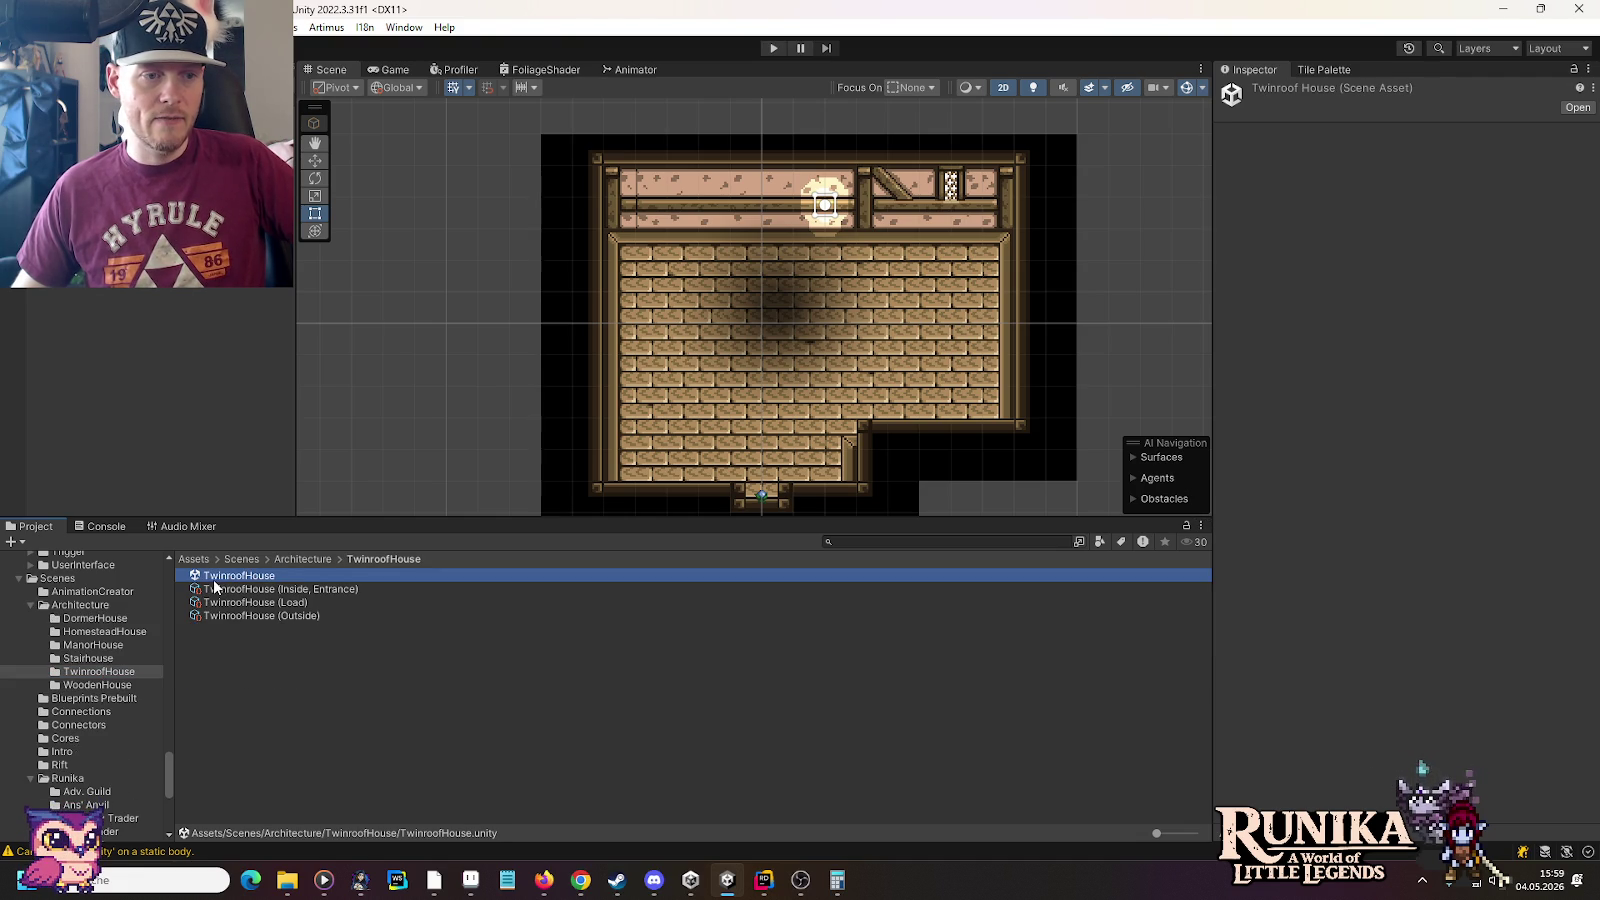
double_click(212, 578)
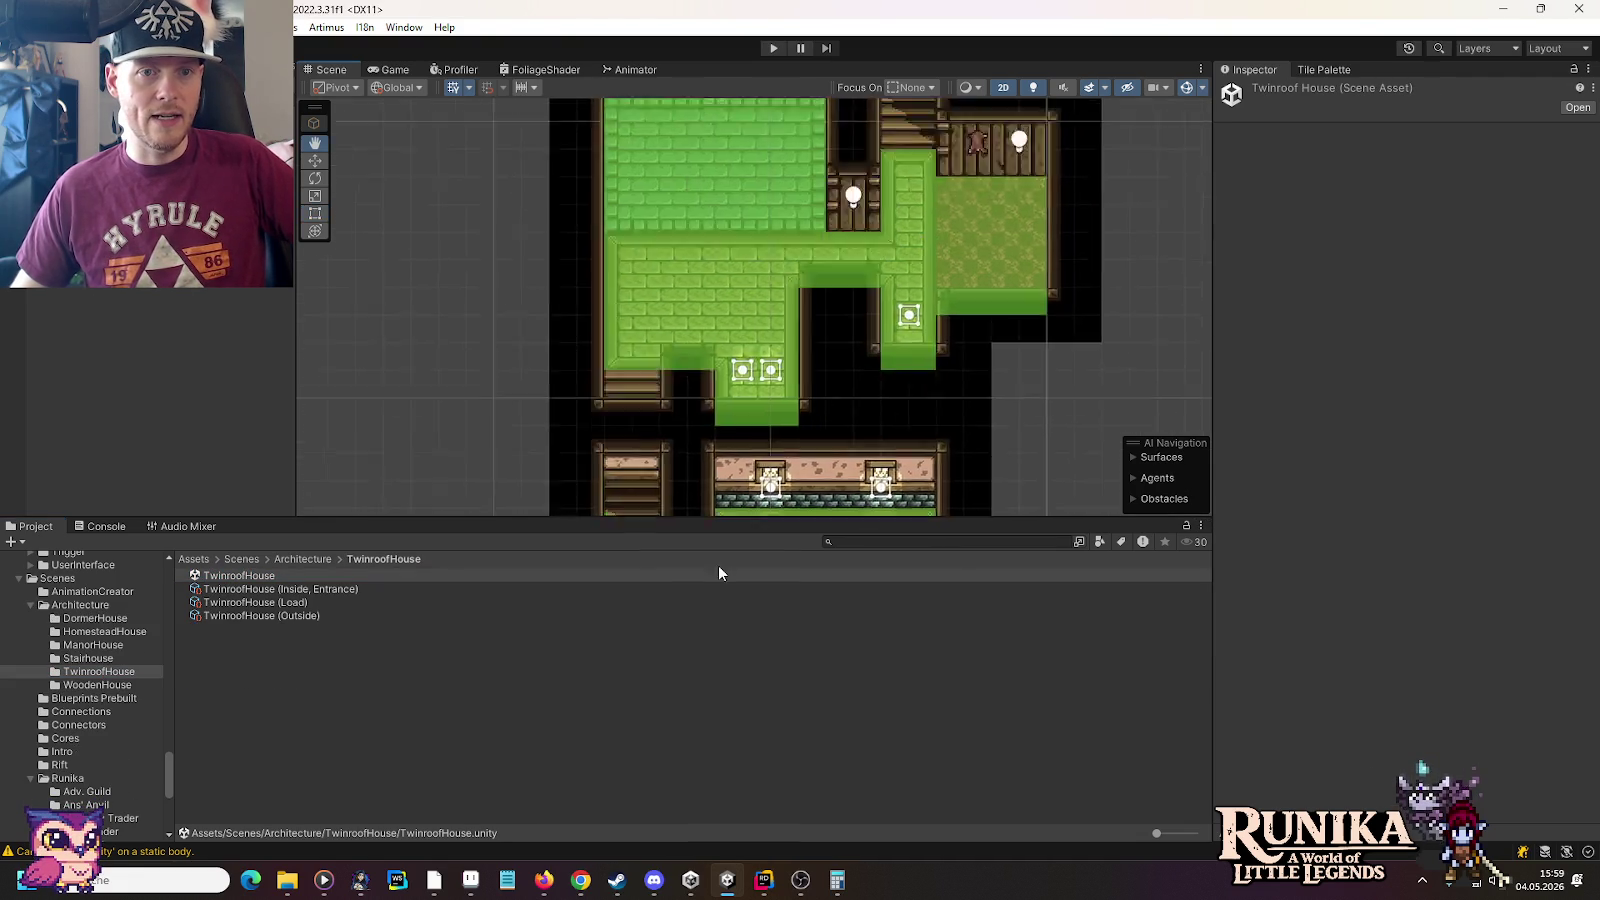
drag(882, 152, 882, 297)
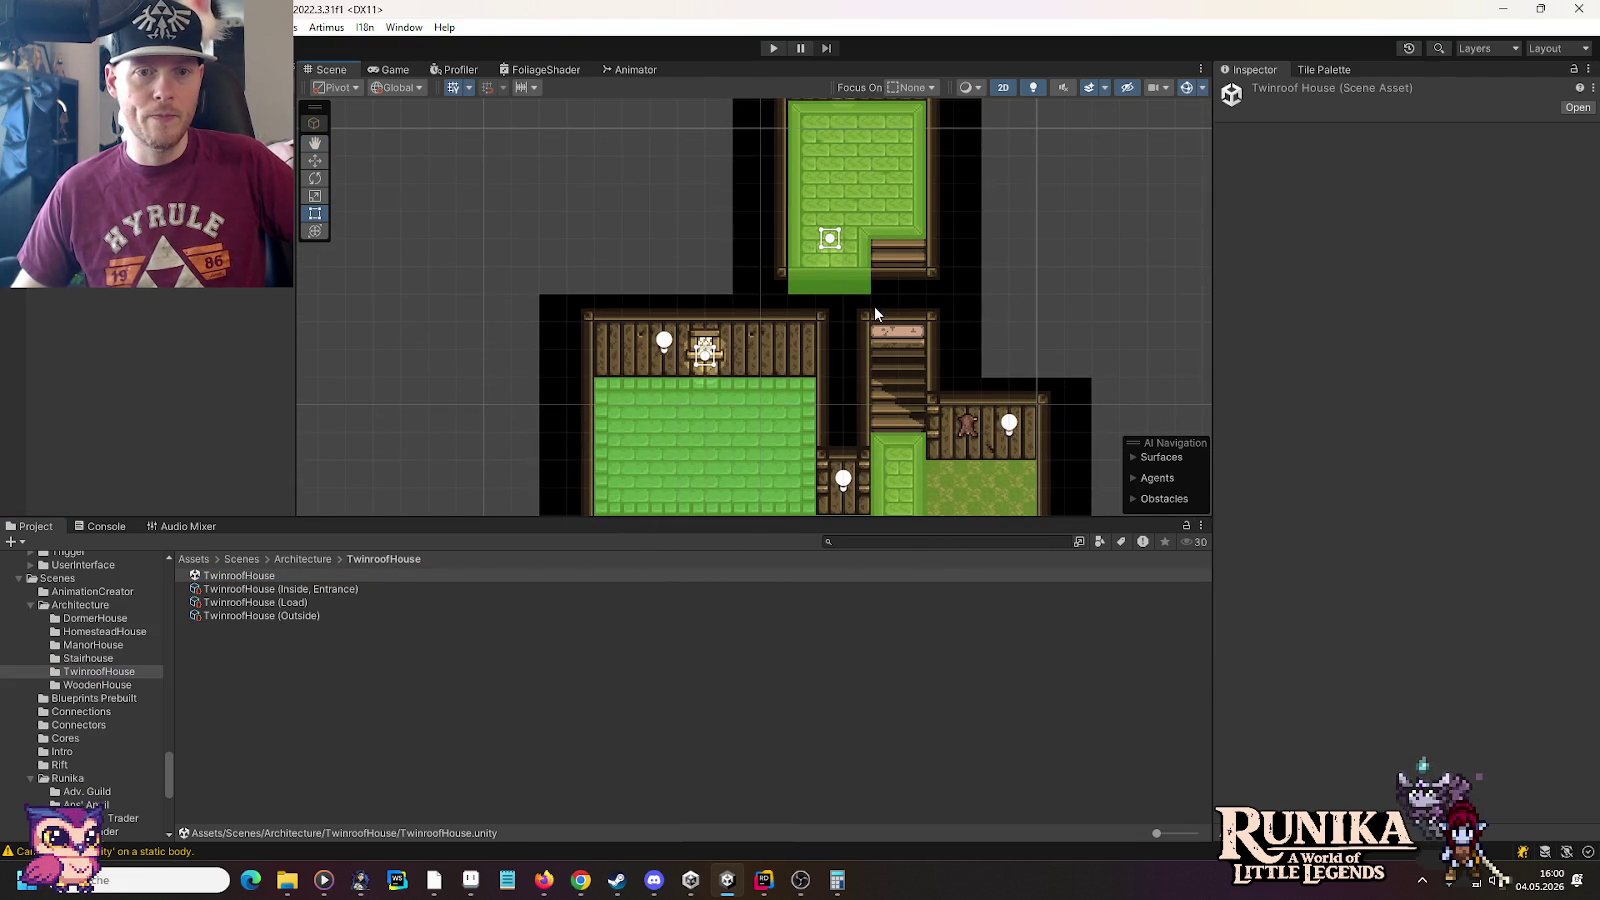
Open the ManorHouse scene for reference and switch back to the rect transform tool
click(113, 648)
click(234, 577)
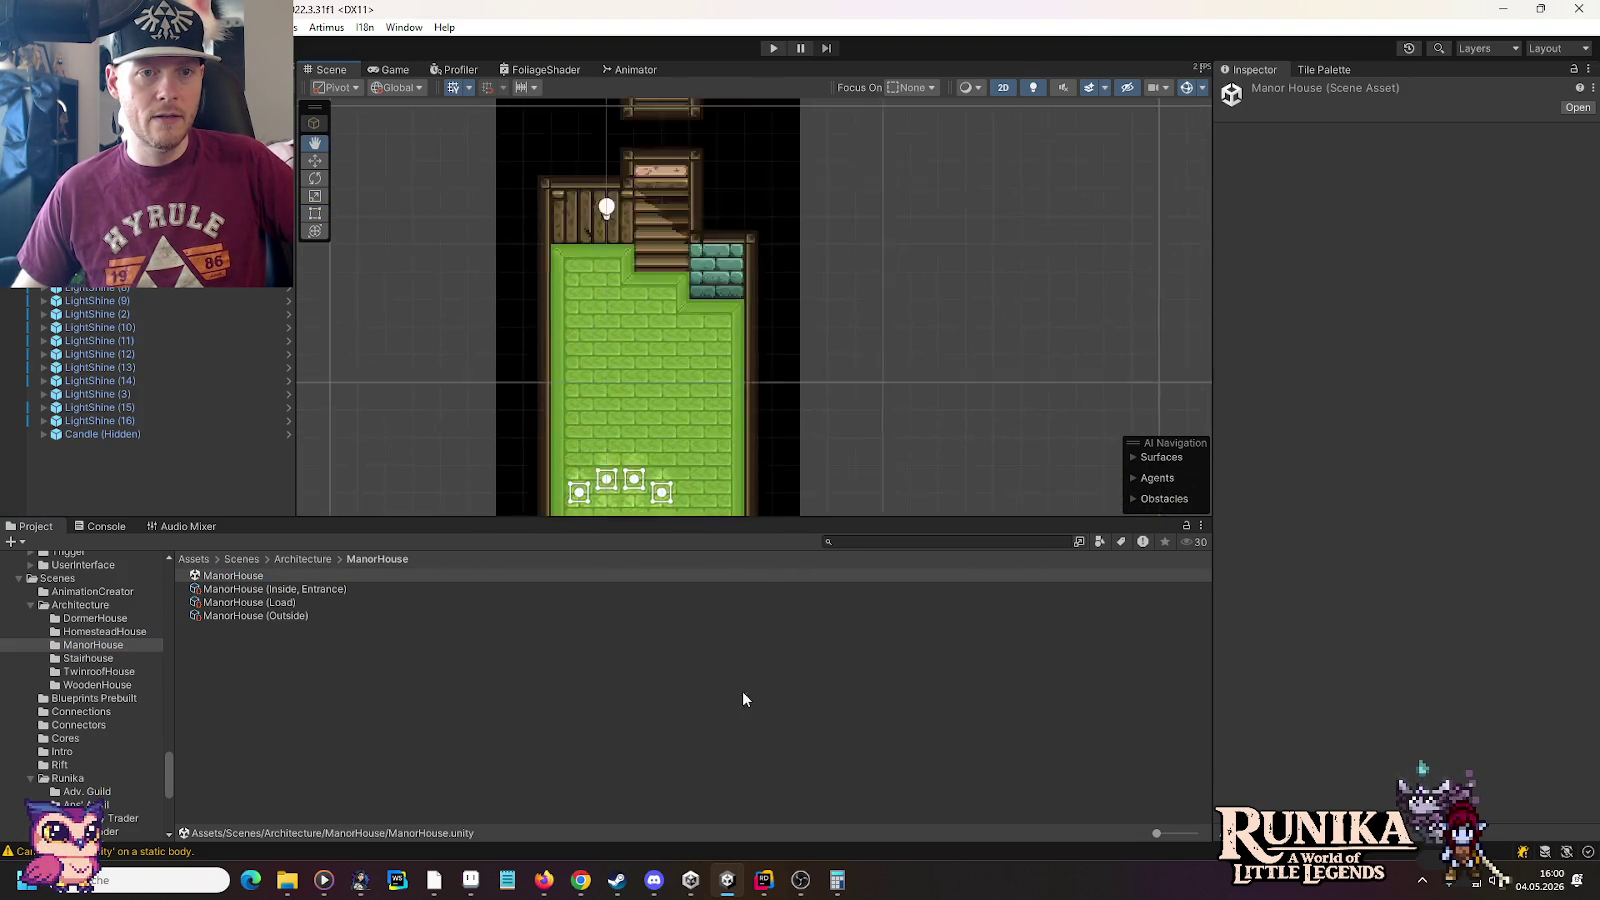
key(t)
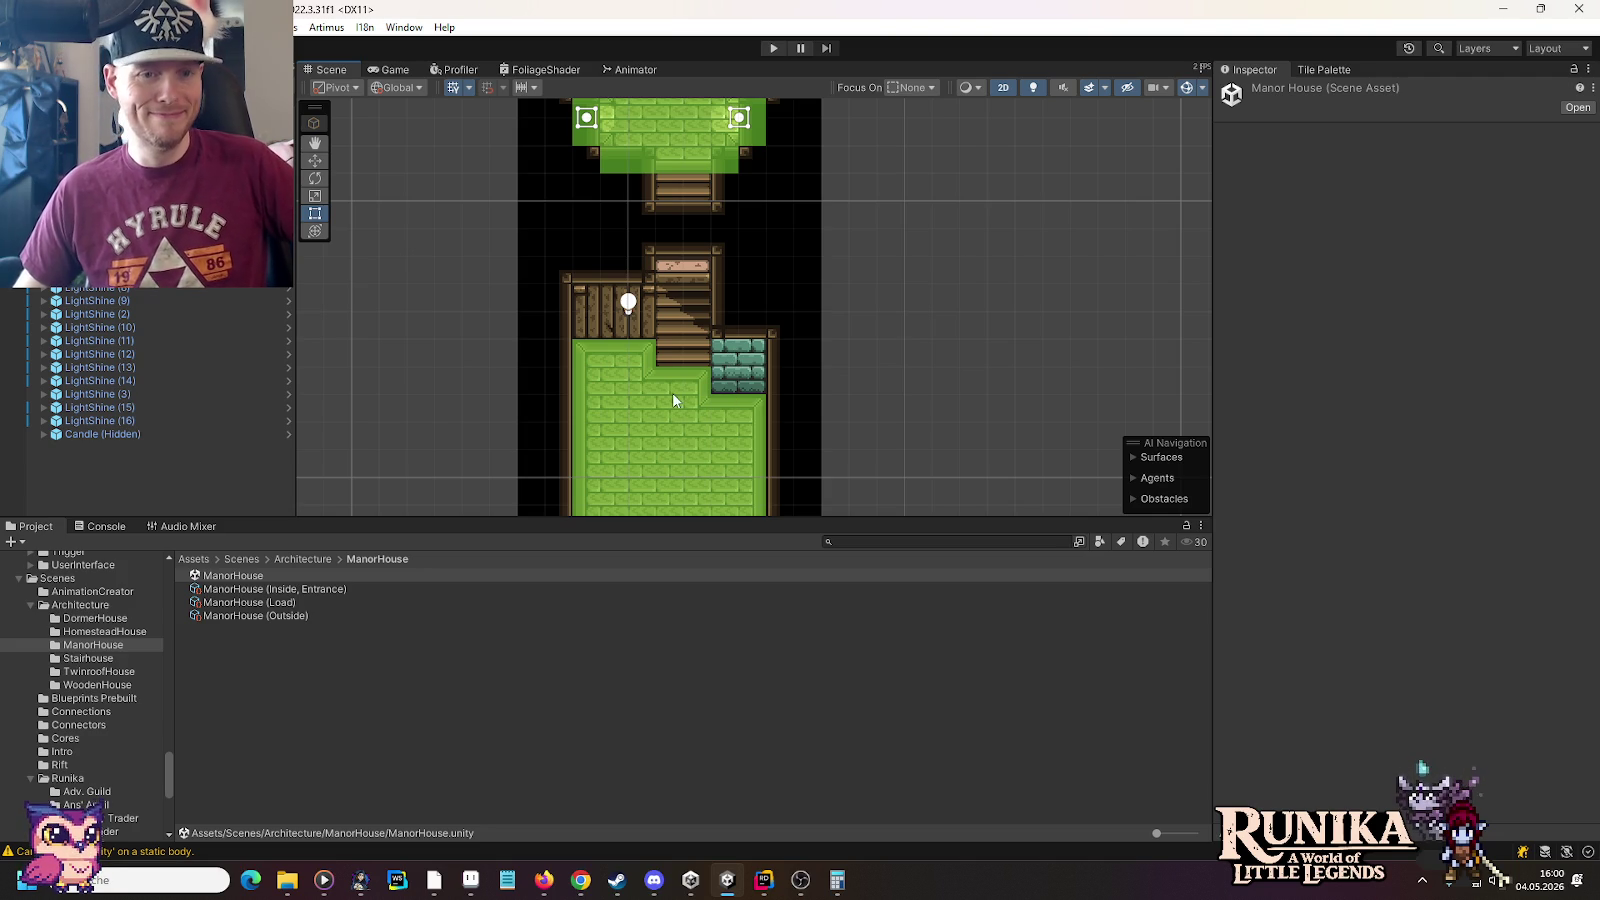
Reopen Player House Level 2 from the Player House scene folder
scroll(120, 712, down, 5)
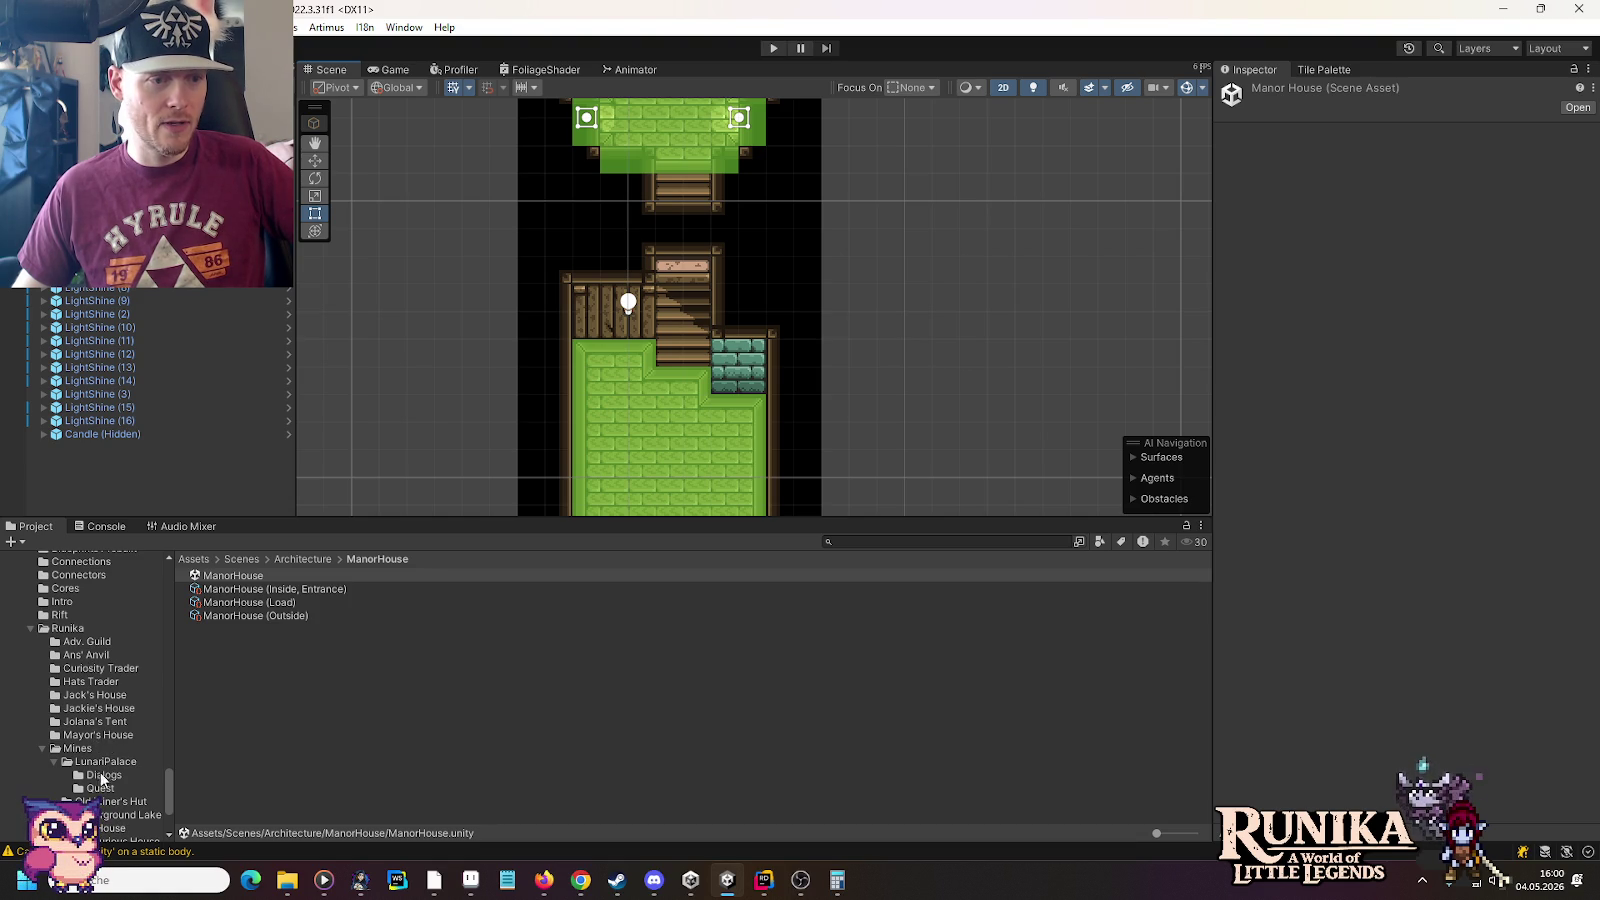
scroll(97, 737, down, 2)
click(100, 780)
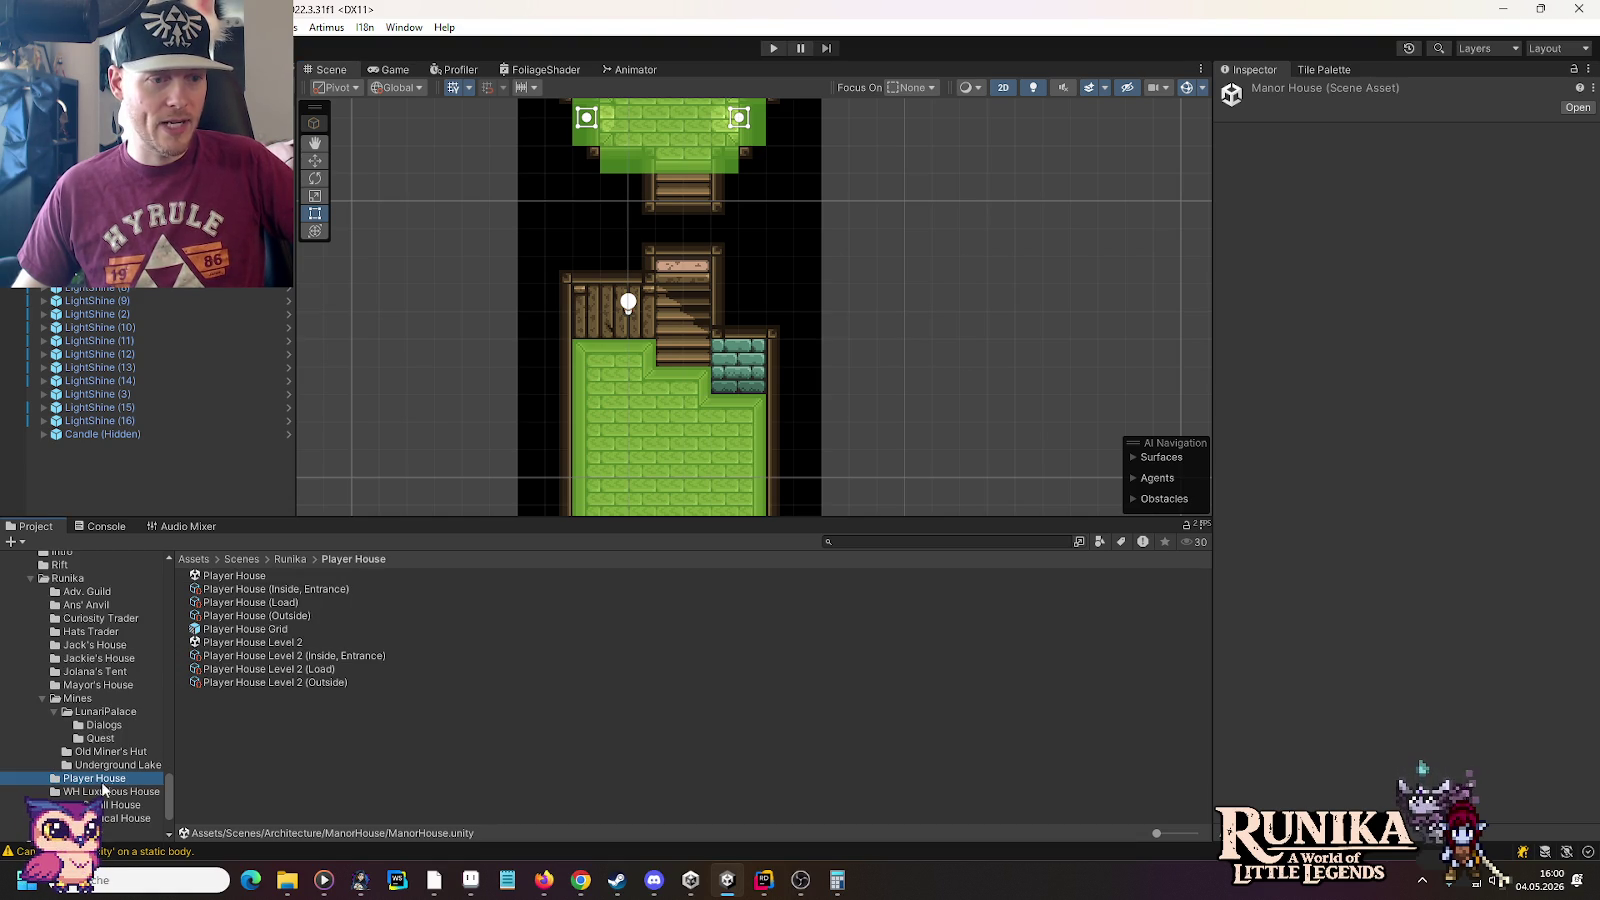
click(238, 647)
double_click(238, 648)
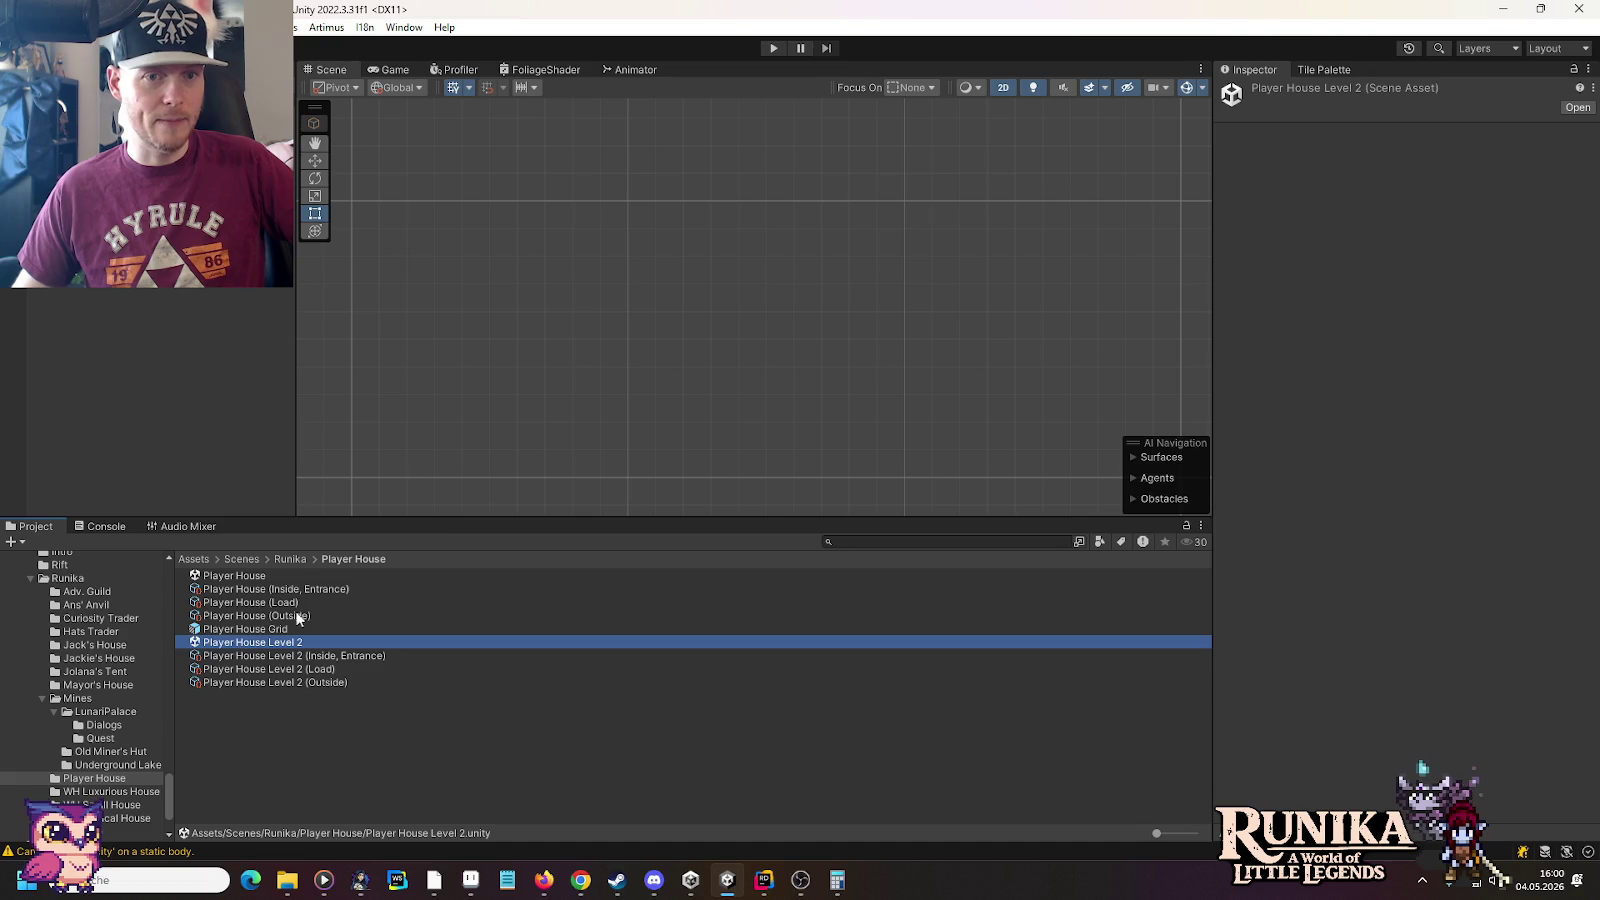
Zoom in, make Tilemap Walls the target layer, and bring up the Wooden Edge tile palette
scroll(641, 286, up, 6)
scroll(652, 280, up, 1)
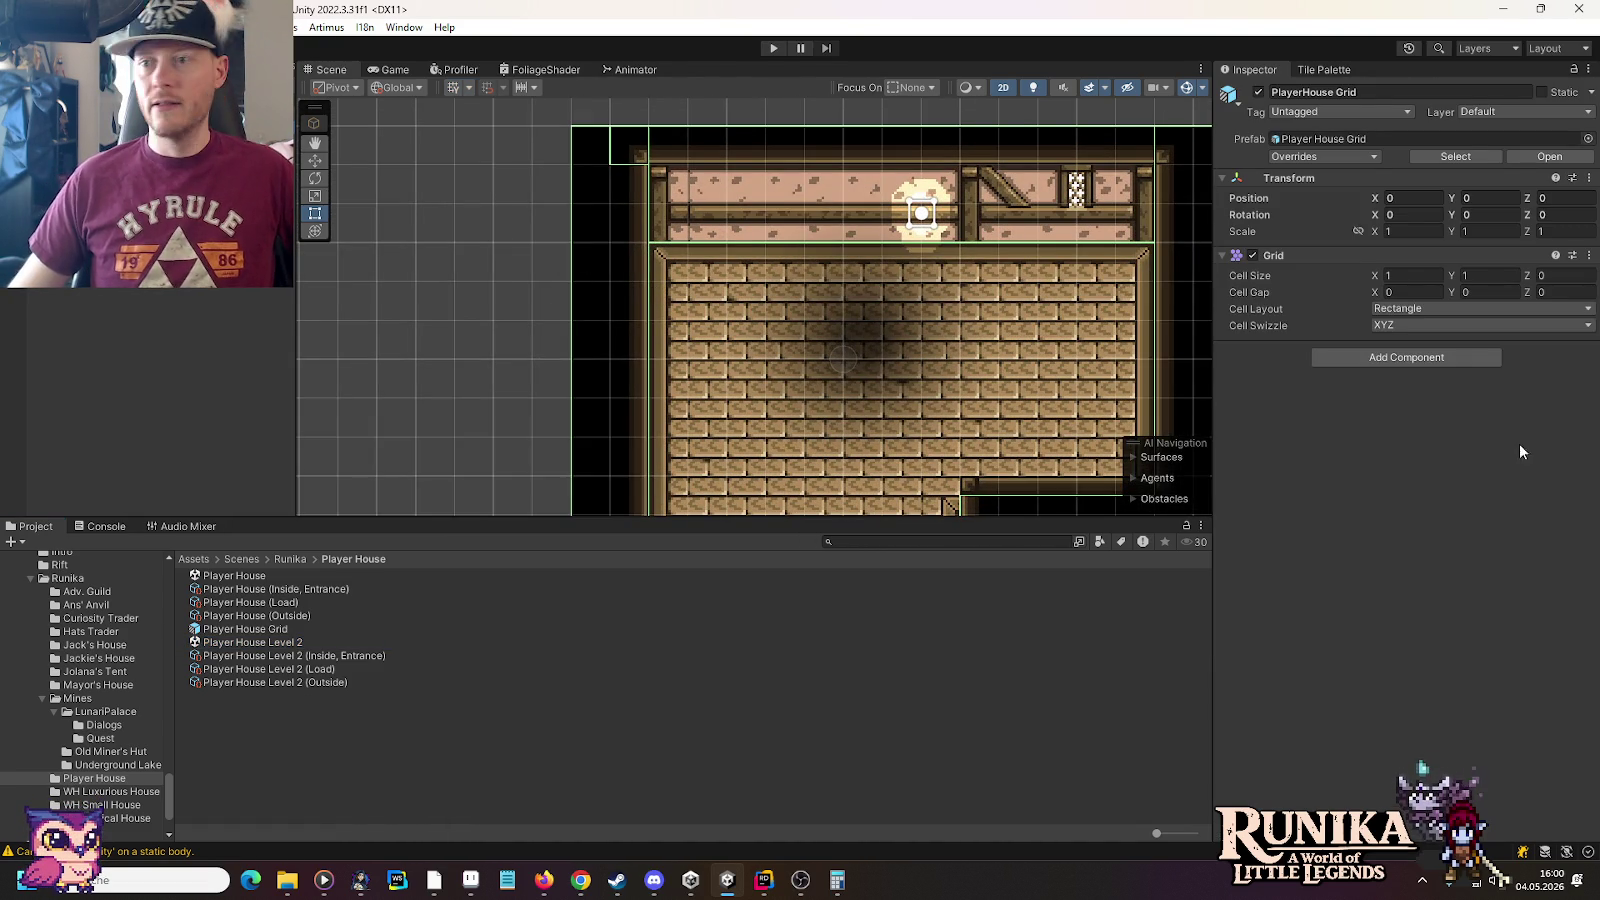
click(174, 154)
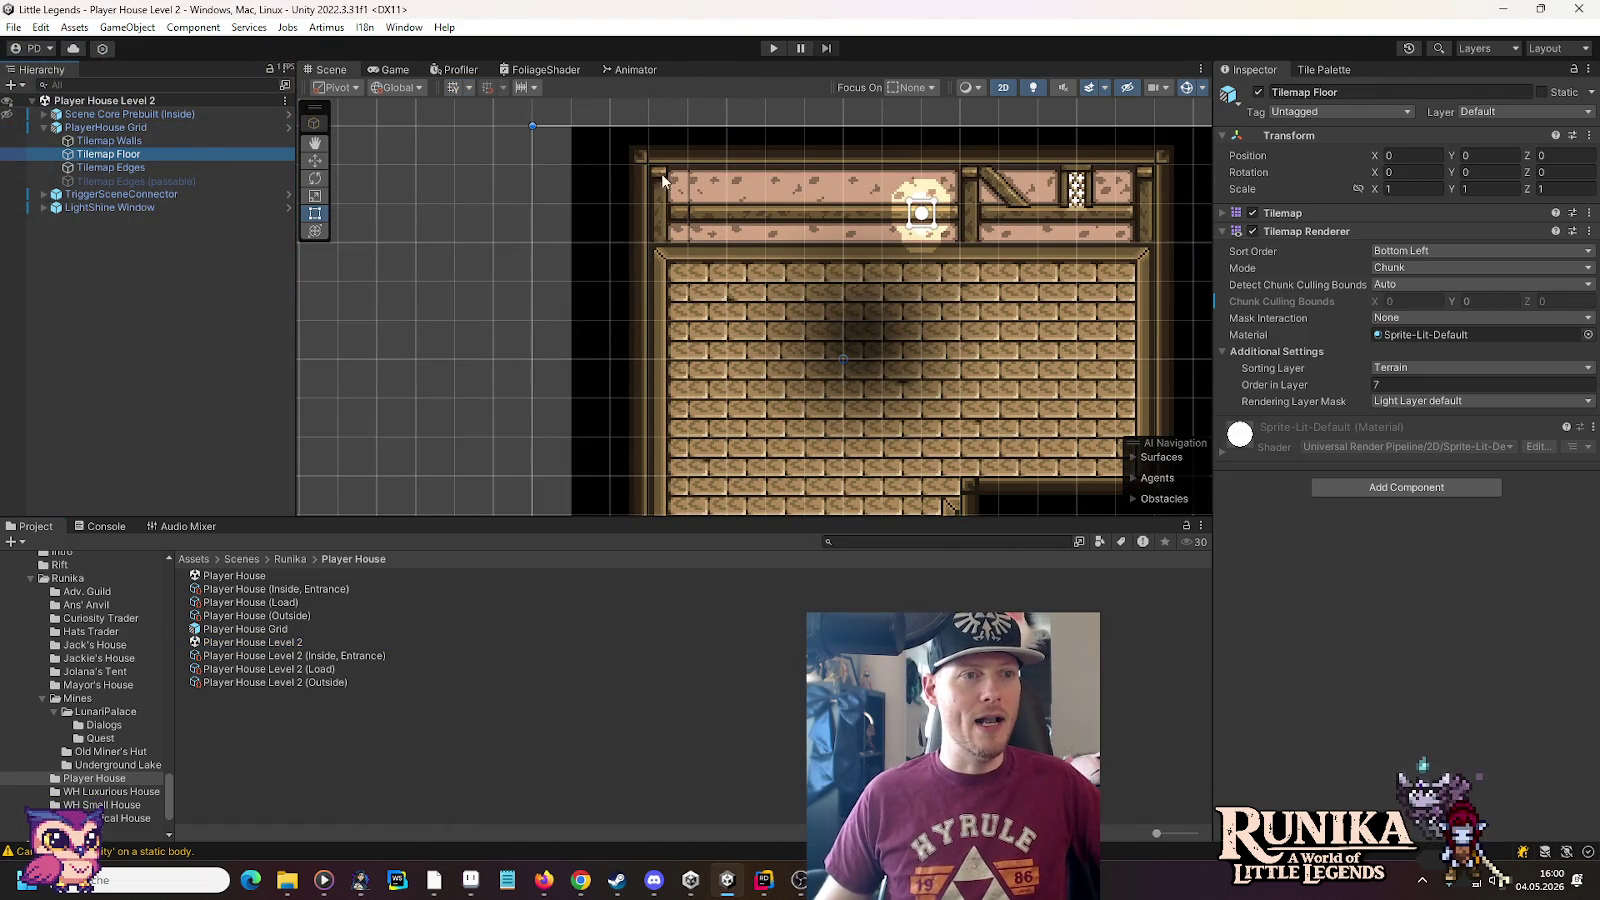
click(194, 140)
click(1314, 72)
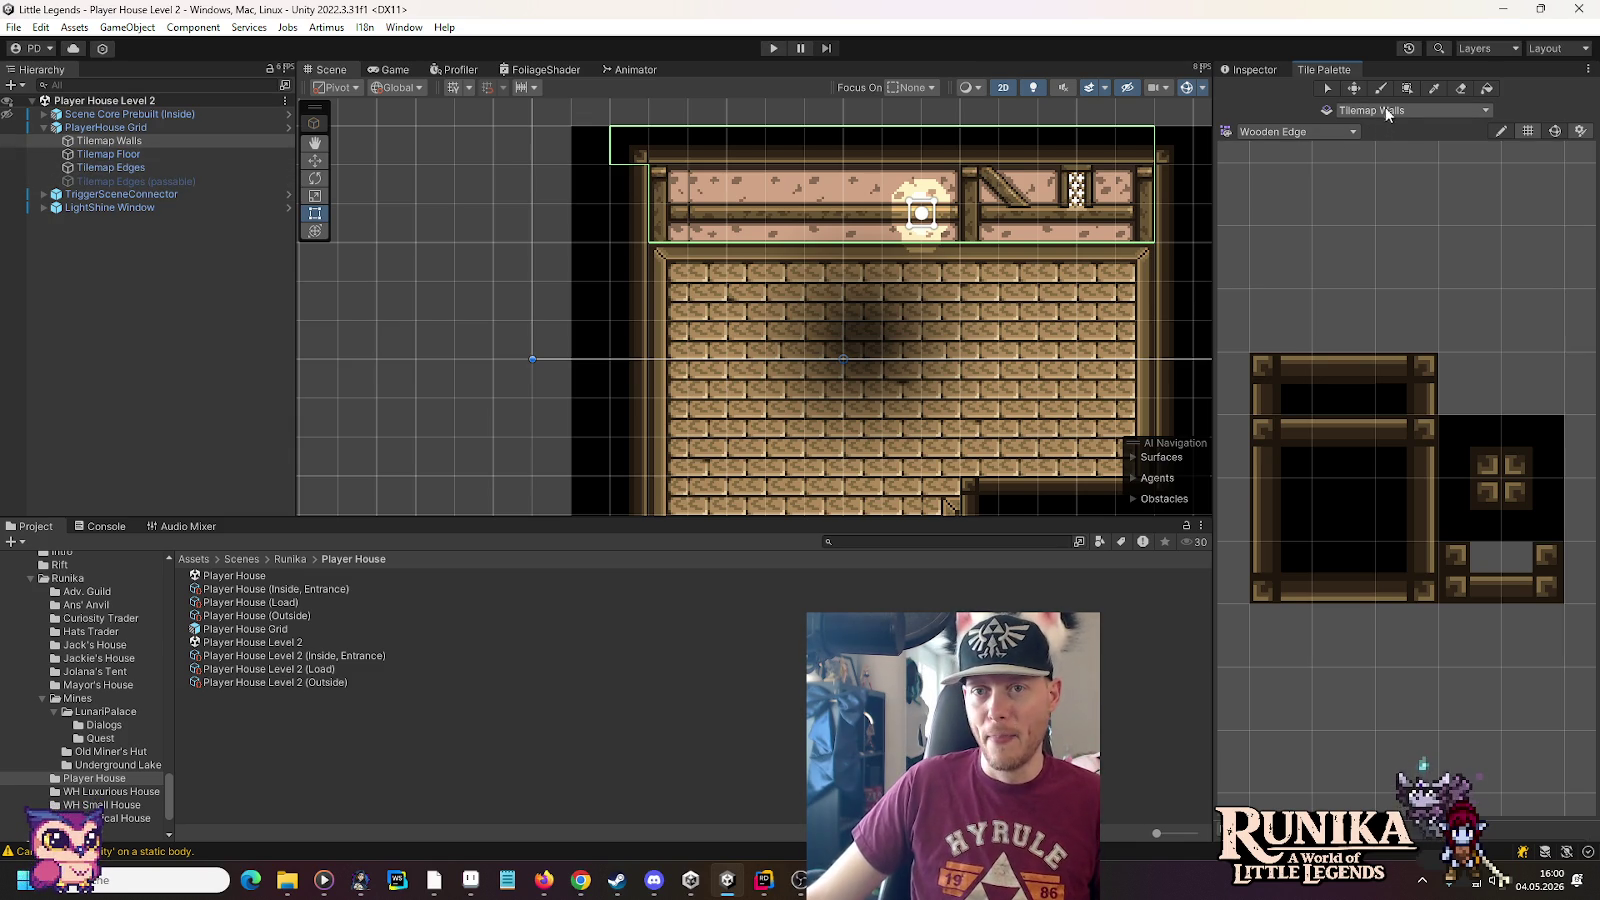
Erase the left end of the back wall and the floor tiles below it
click(1460, 88)
mouse_move(668, 225)
mouse_down()
mouse_move(778, 221)
mouse_move(685, 196)
mouse_up()
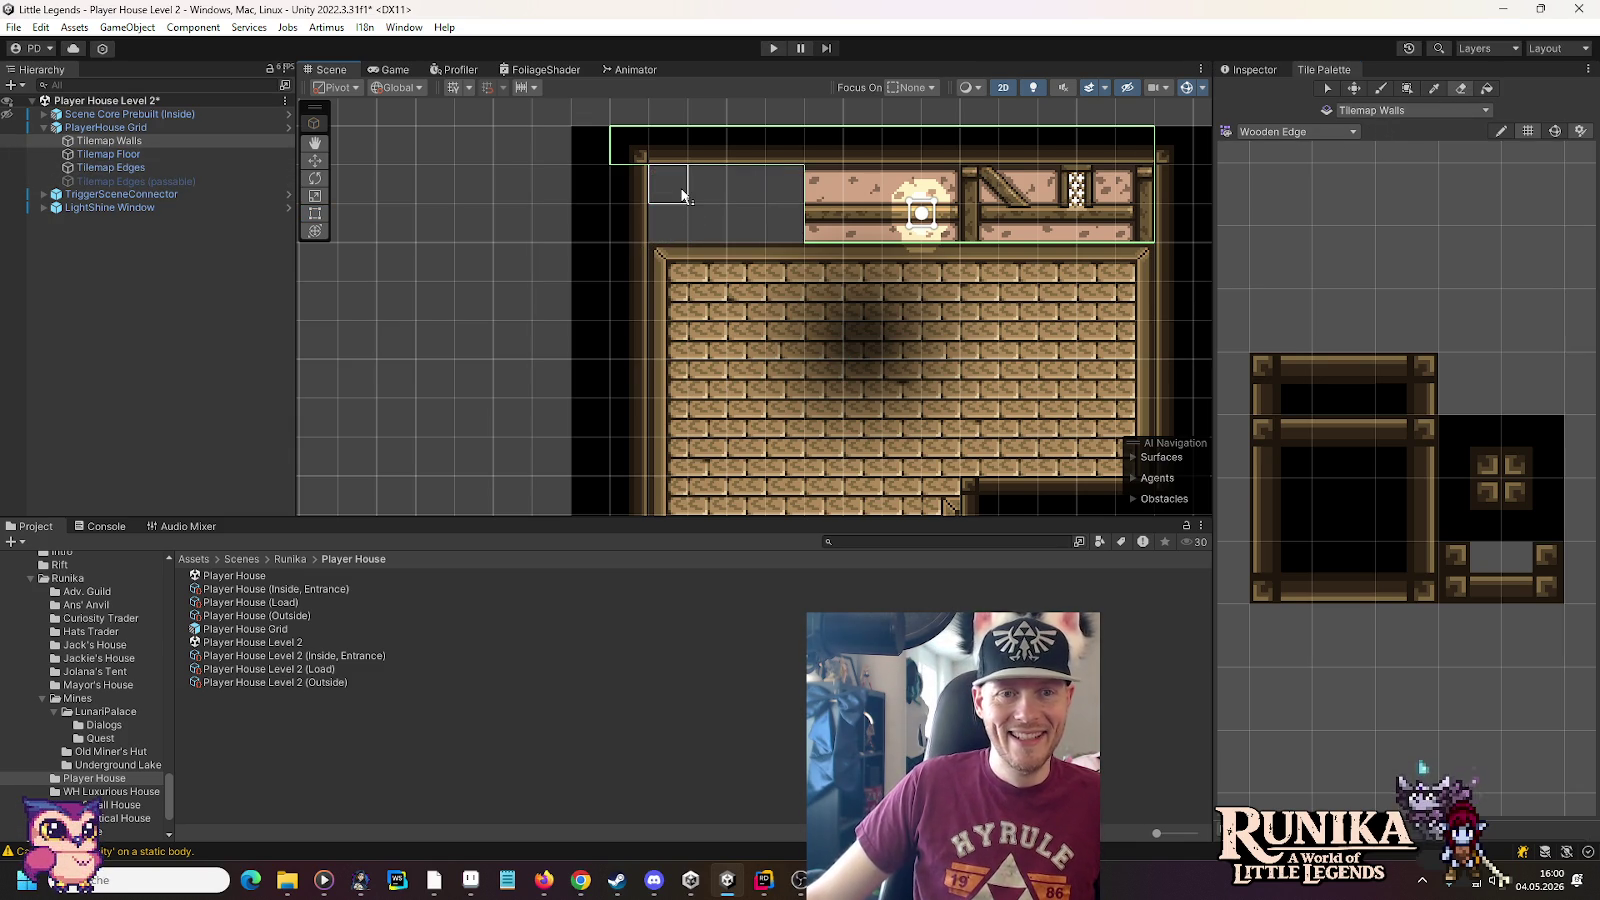
click(108, 154)
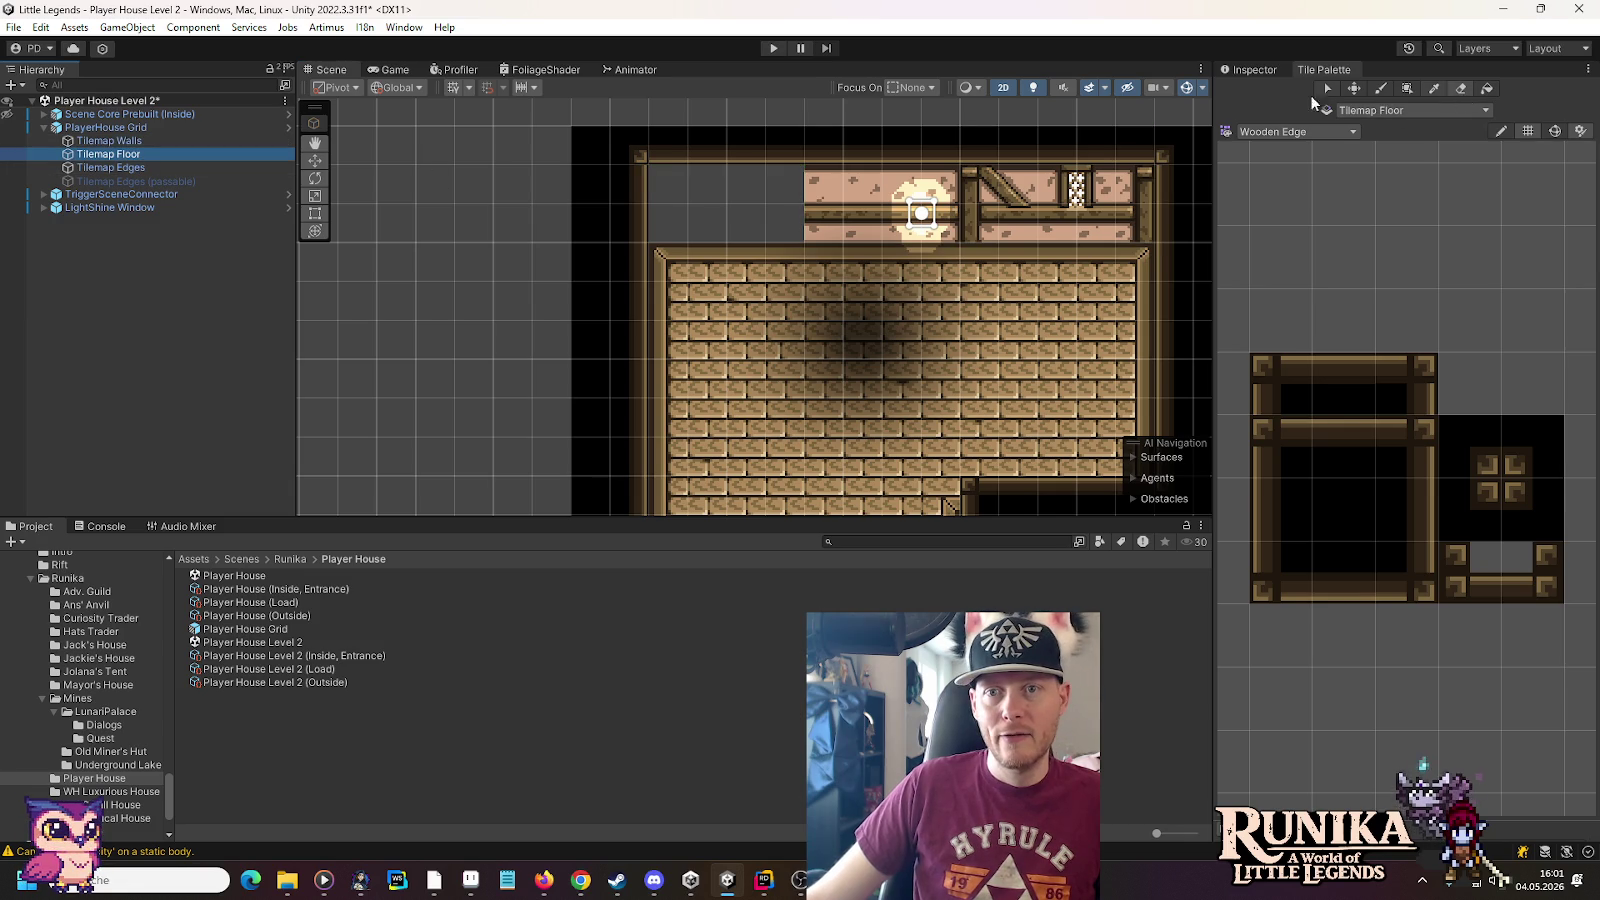
drag(694, 264, 665, 305)
click(150, 144)
From the Walls palette, paint a 2x2 block of green brick tiles in the upper-left corner
click(1318, 134)
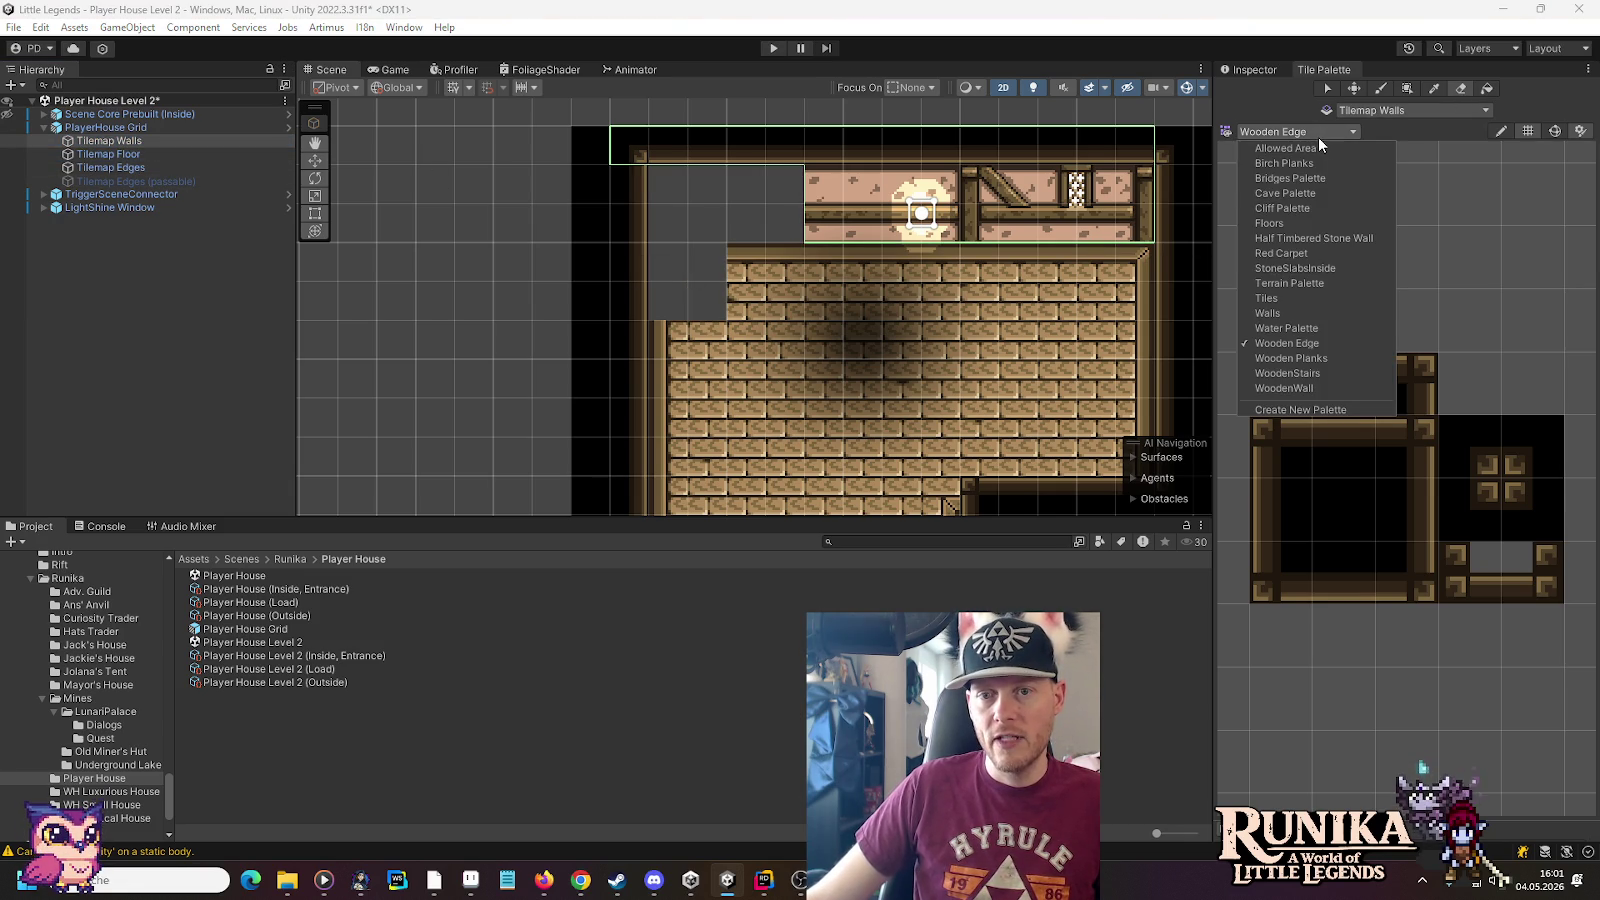
click(1317, 313)
scroll(1361, 545, up, 6)
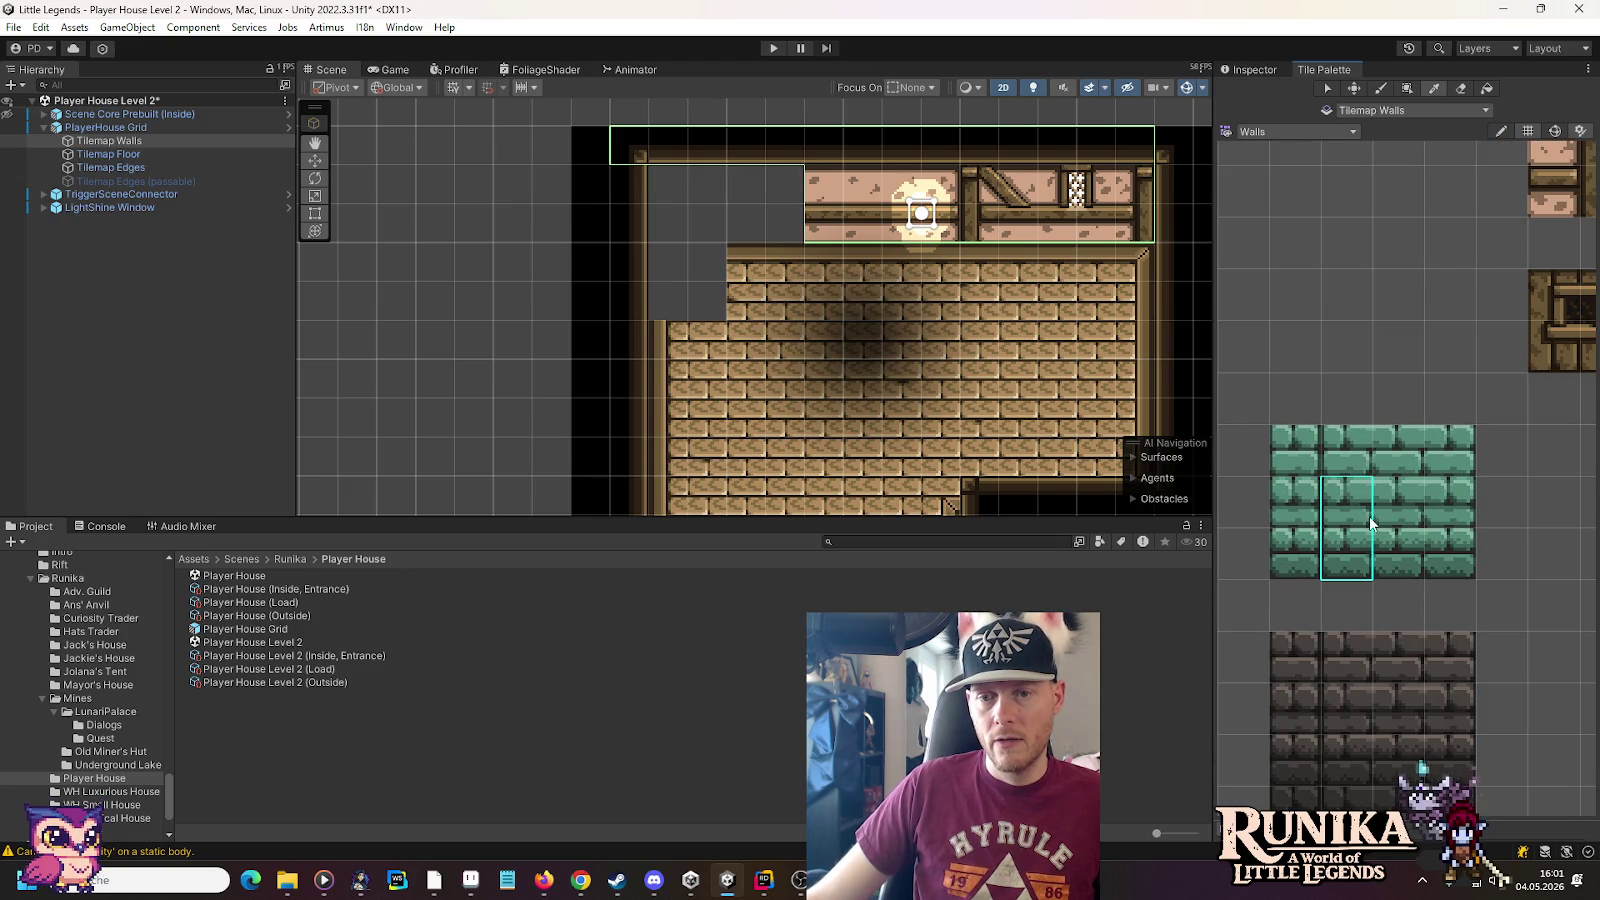
click(1365, 540)
click(682, 310)
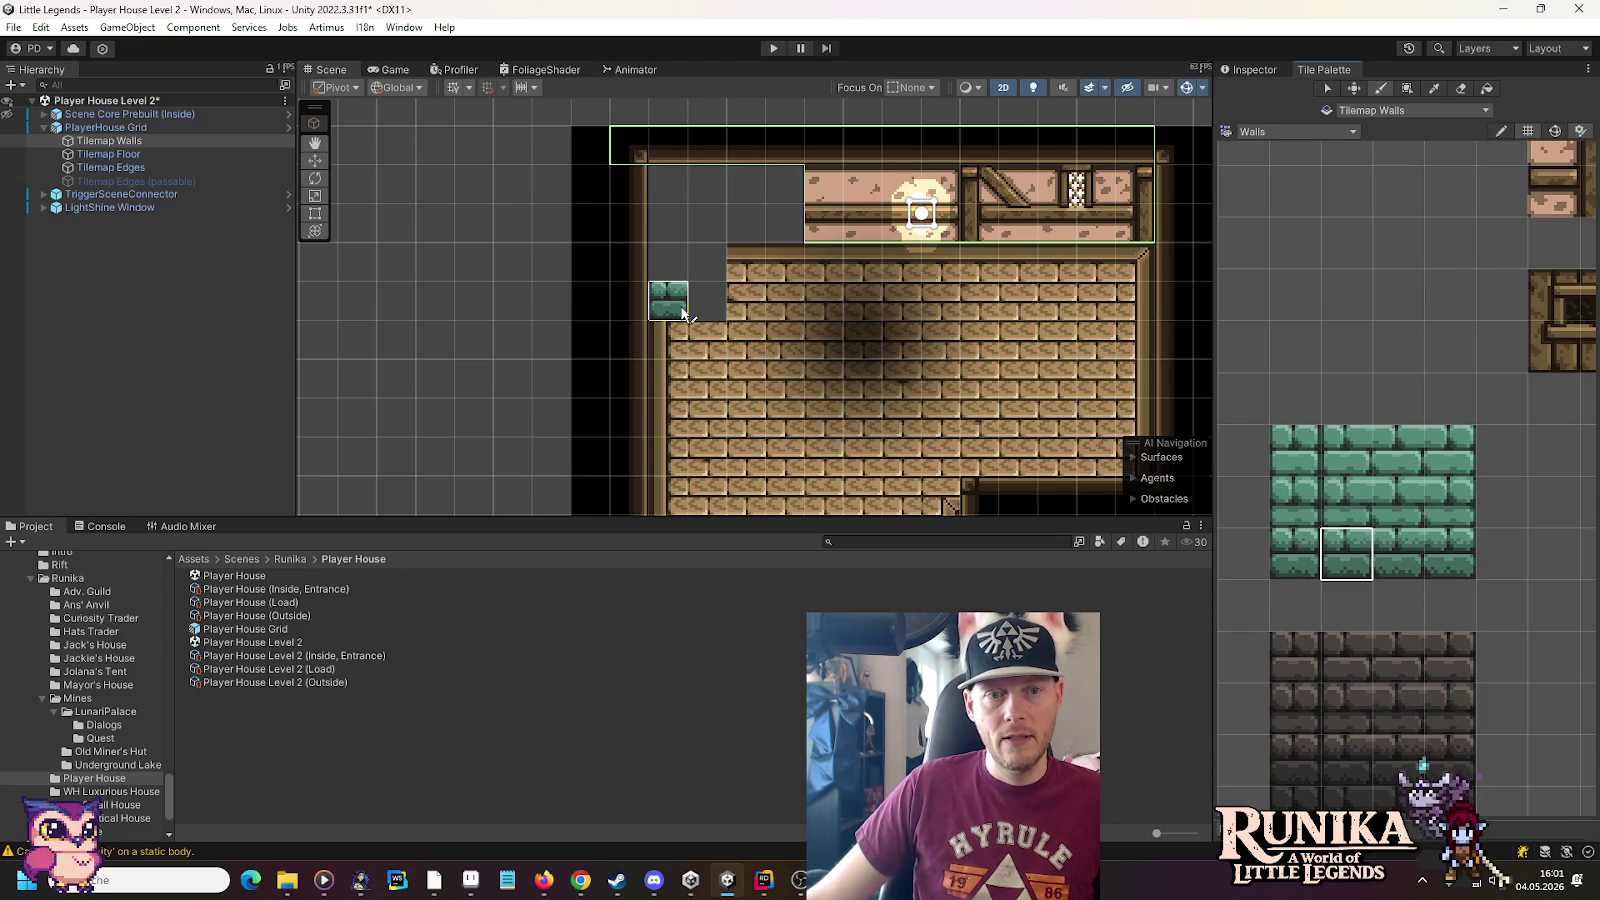
click(1360, 452)
click(683, 254)
click(1448, 550)
click(707, 300)
click(1428, 460)
click(707, 262)
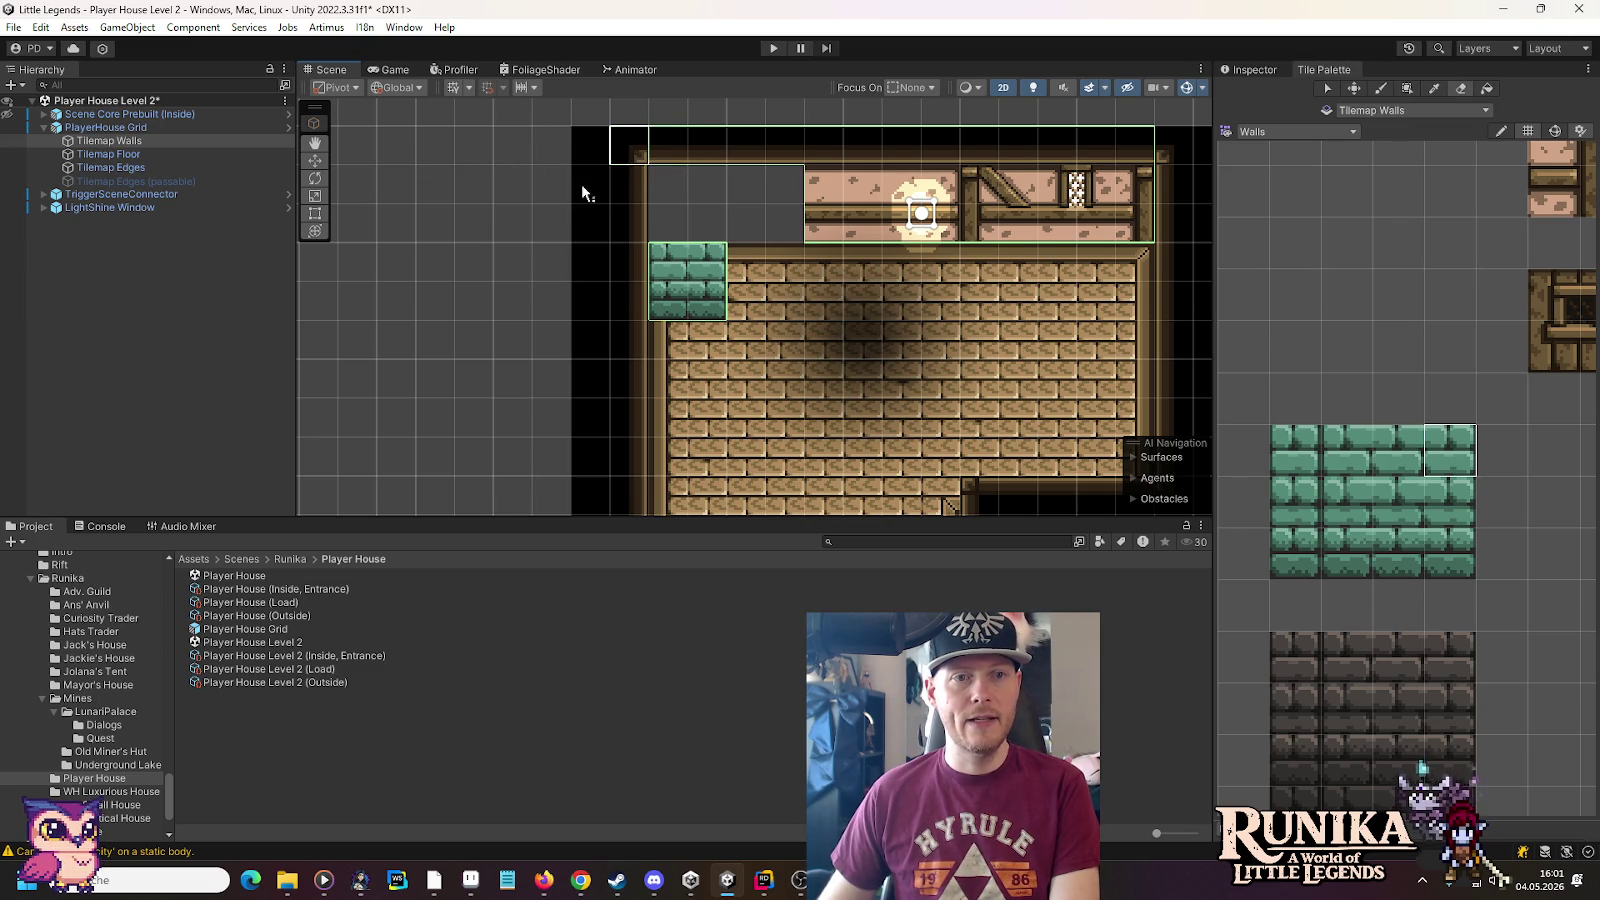
Erase the top-left stretch of the back wall strip and save the scene
drag(654, 145, 784, 138)
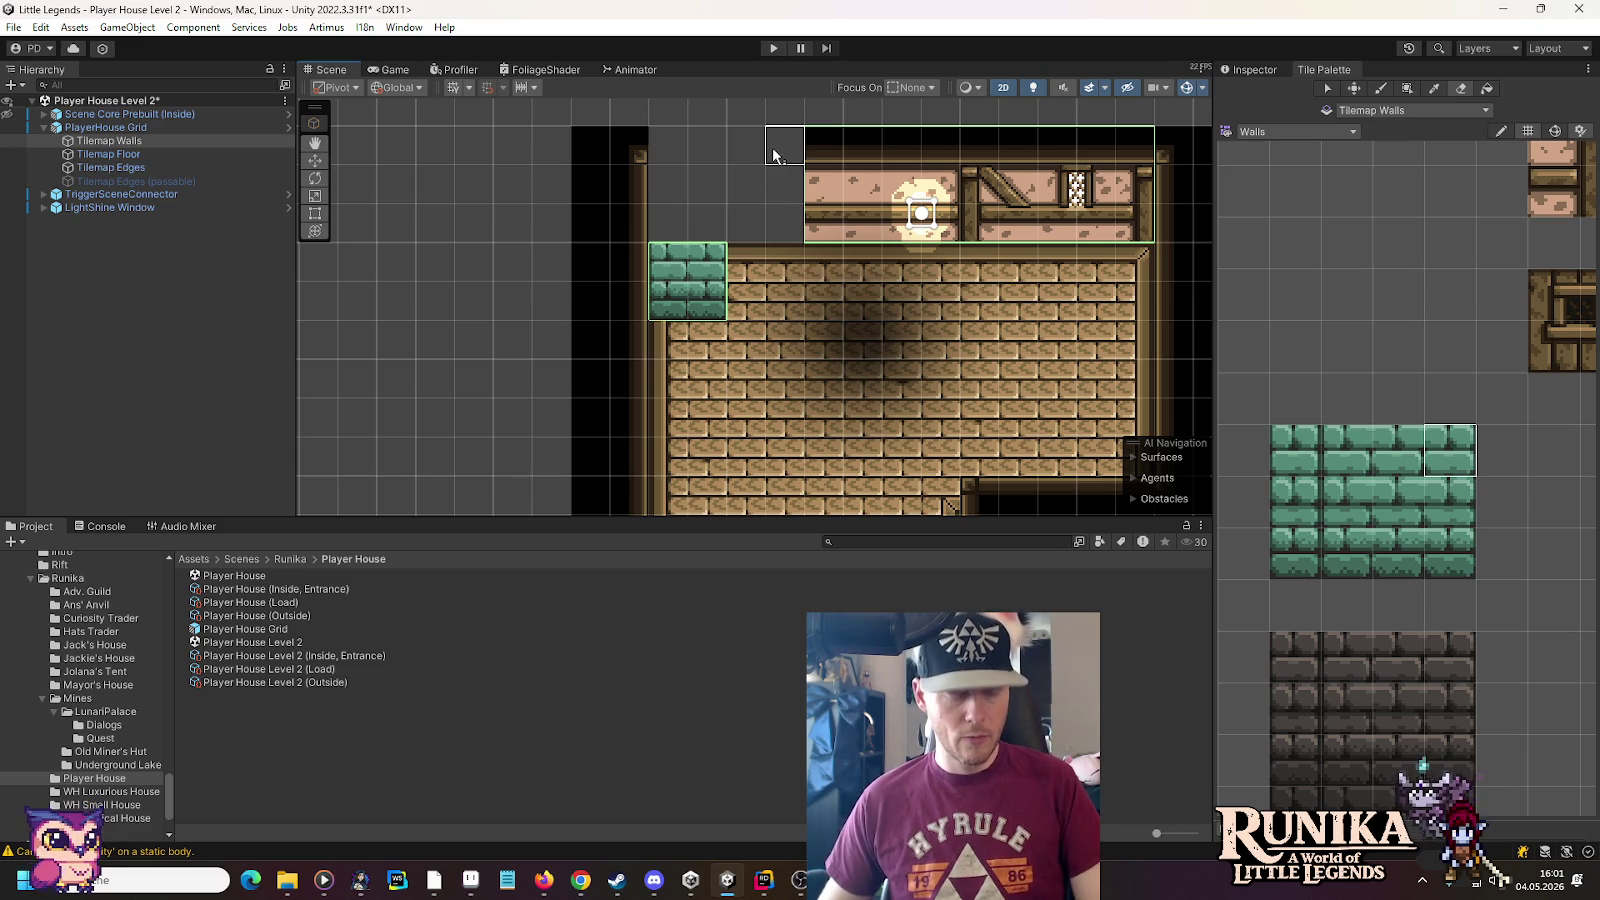
key(ctrl+s)
scroll(98, 612, up, 3)
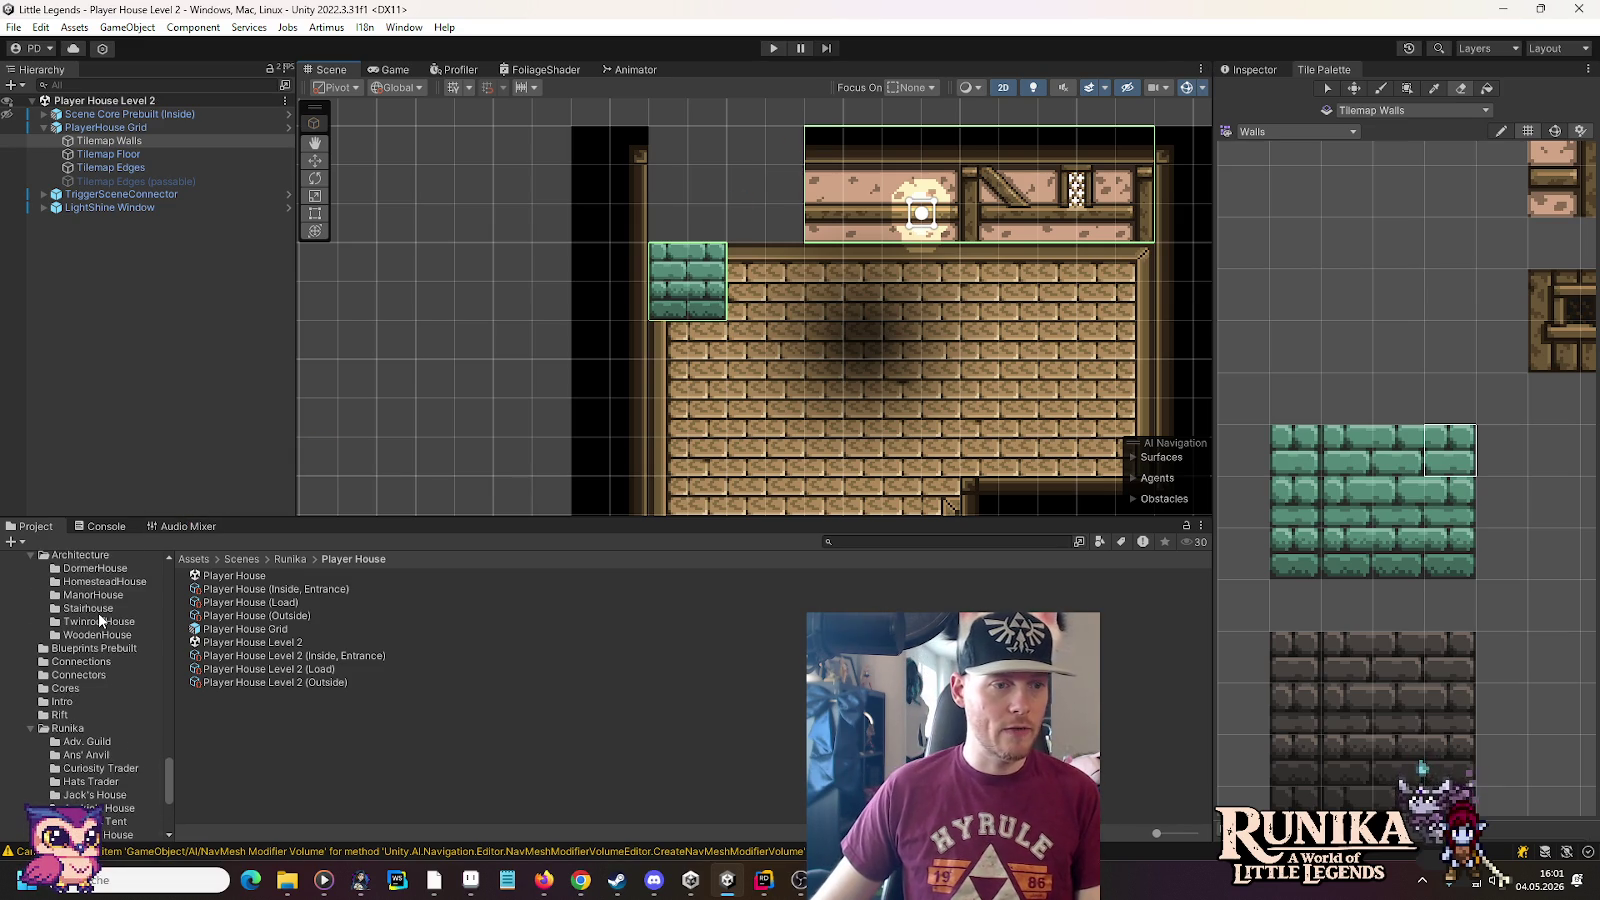
Open the ManorHouse scene and frame its upper staircase rooms
click(98, 596)
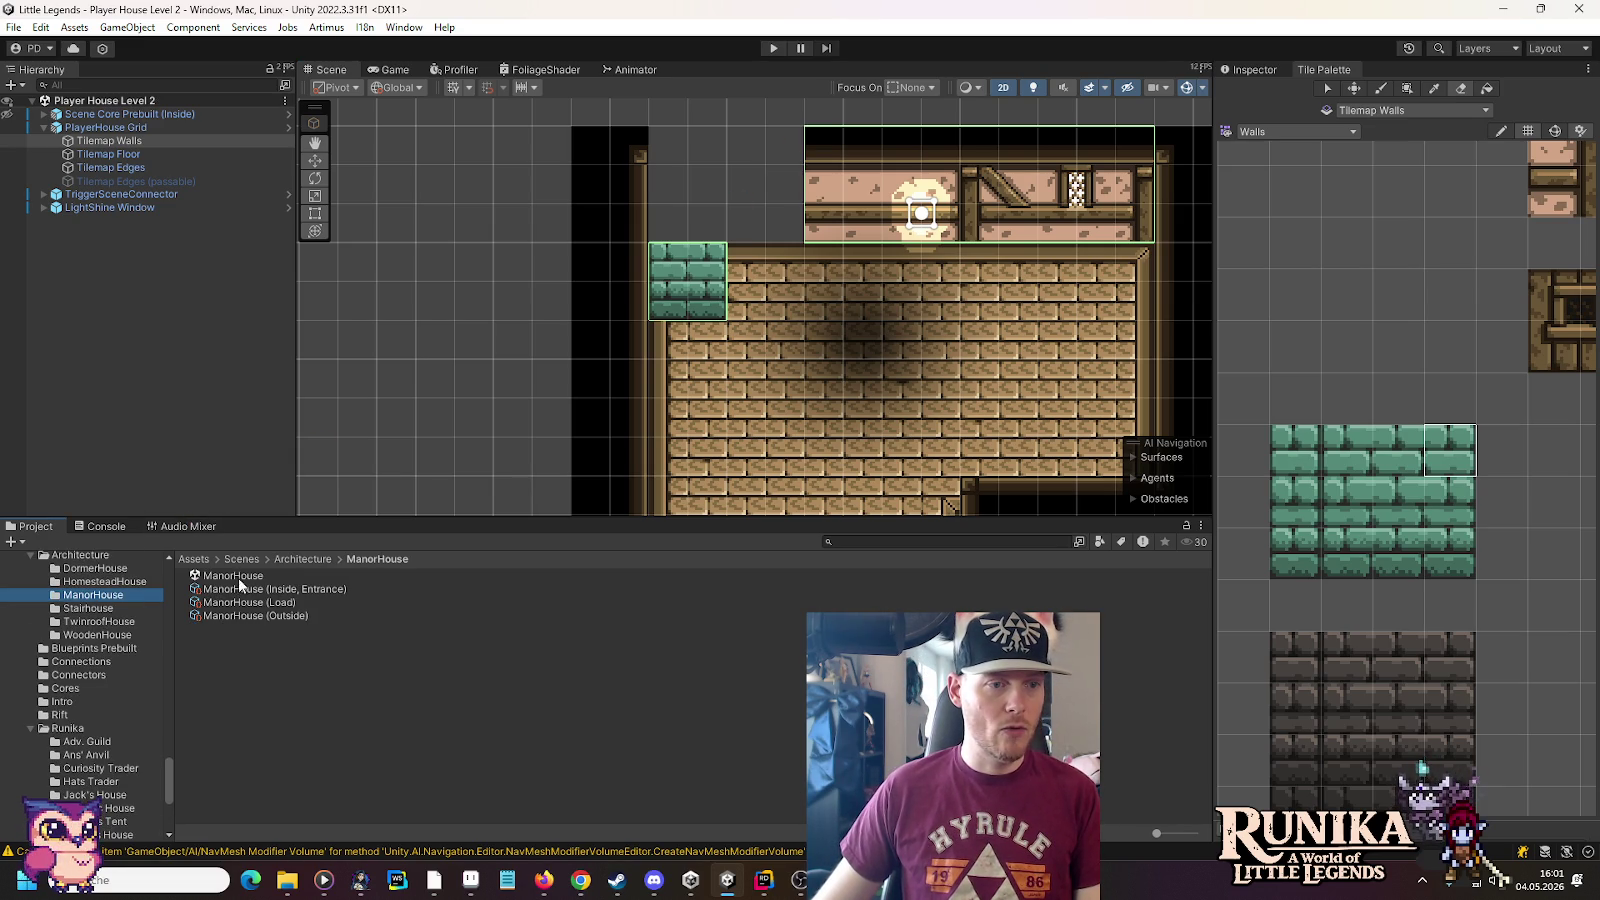
double_click(233, 575)
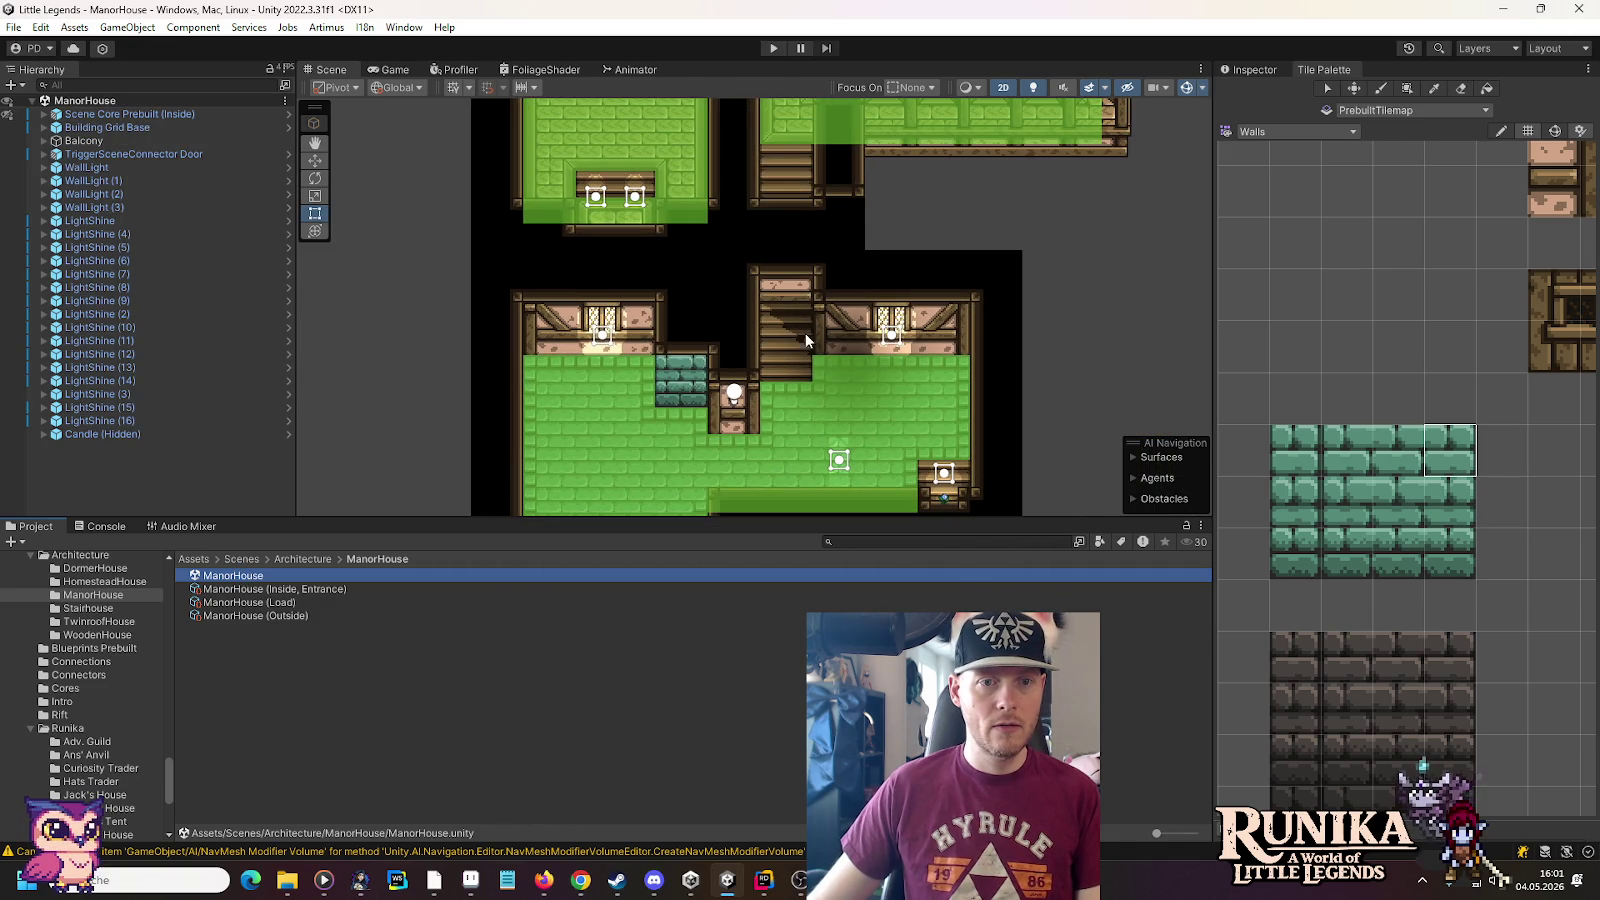
drag(764, 168, 784, 485)
scroll(771, 395, up, 3)
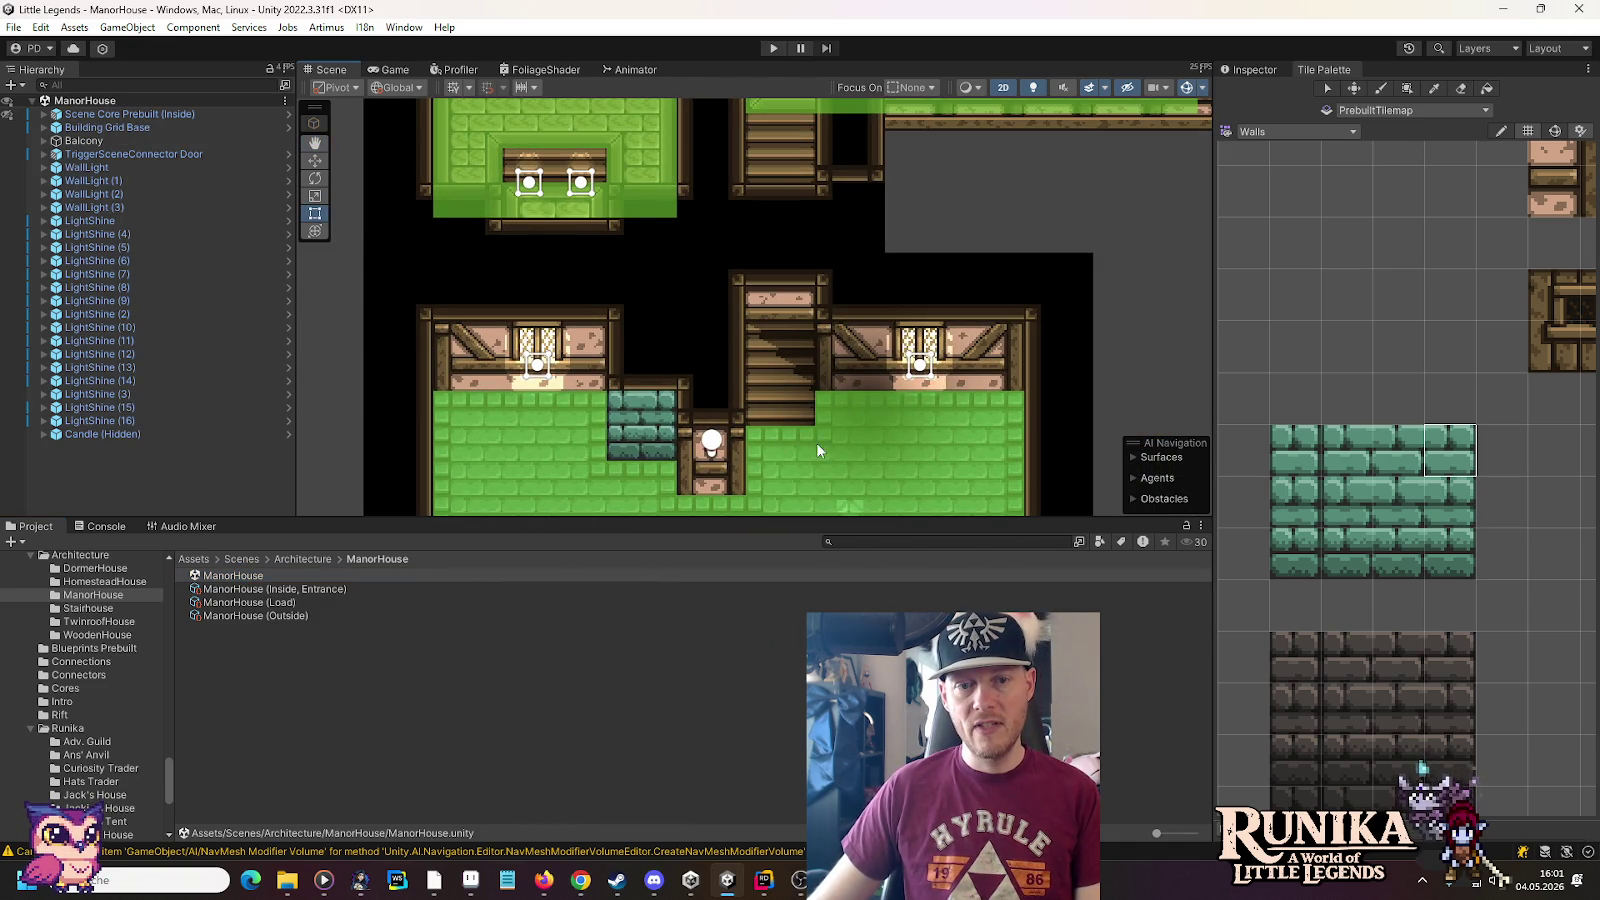
scroll(788, 437, down, 3)
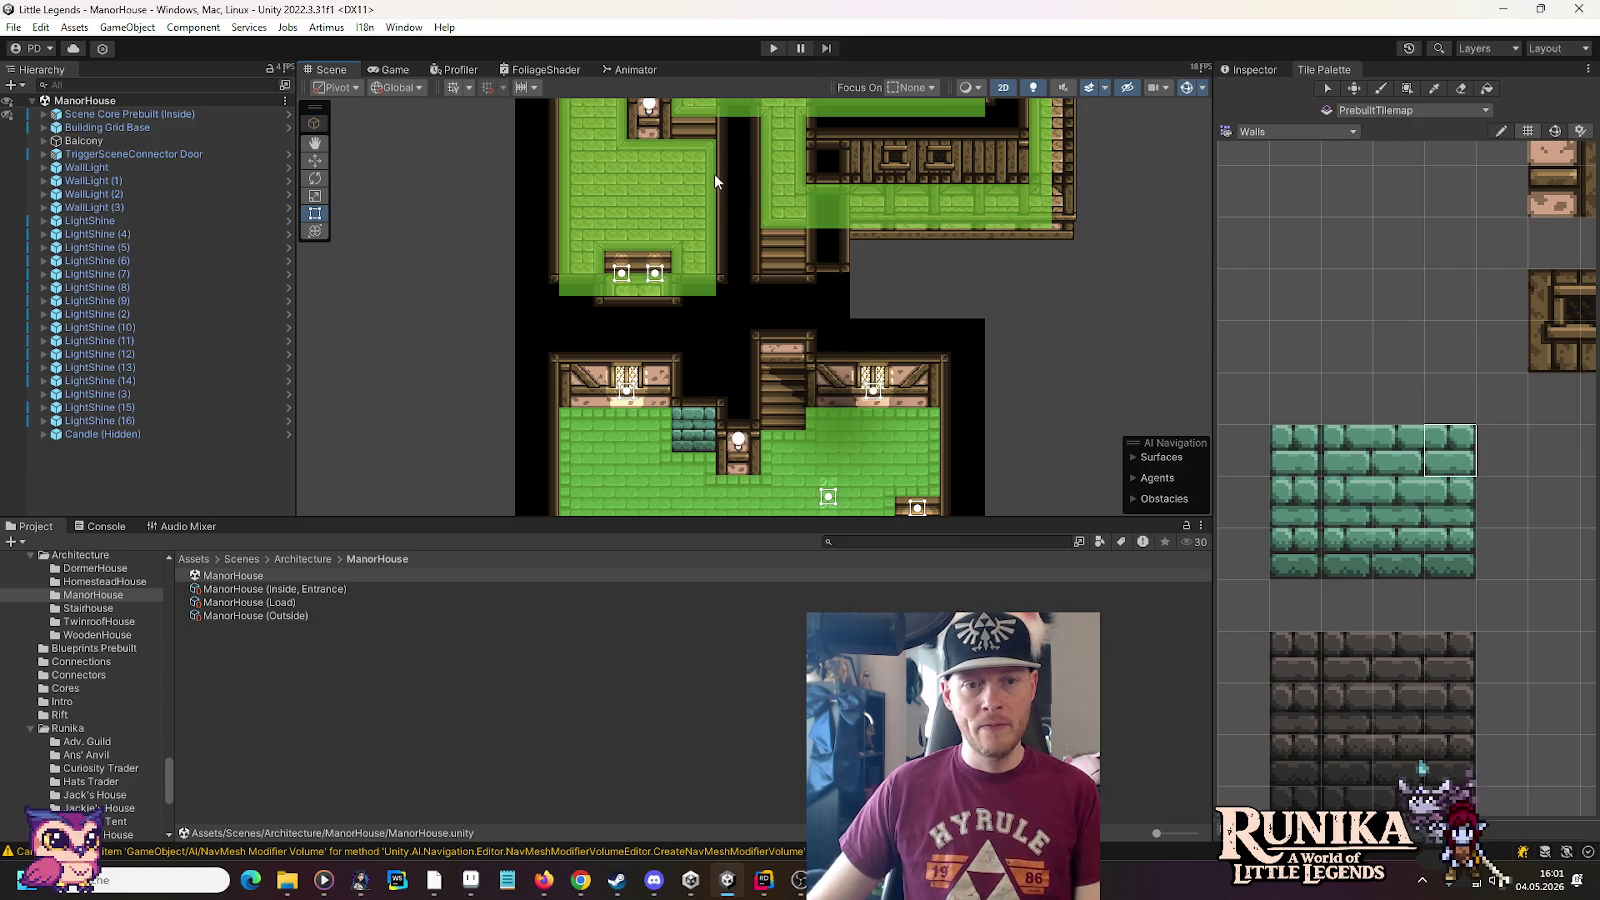
drag(714, 172, 750, 660)
scroll(663, 178, up, 3)
mouse_move(663, 178)
mouse_down()
mouse_move(695, 302)
mouse_move(688, 208)
mouse_move(679, 321)
mouse_up()
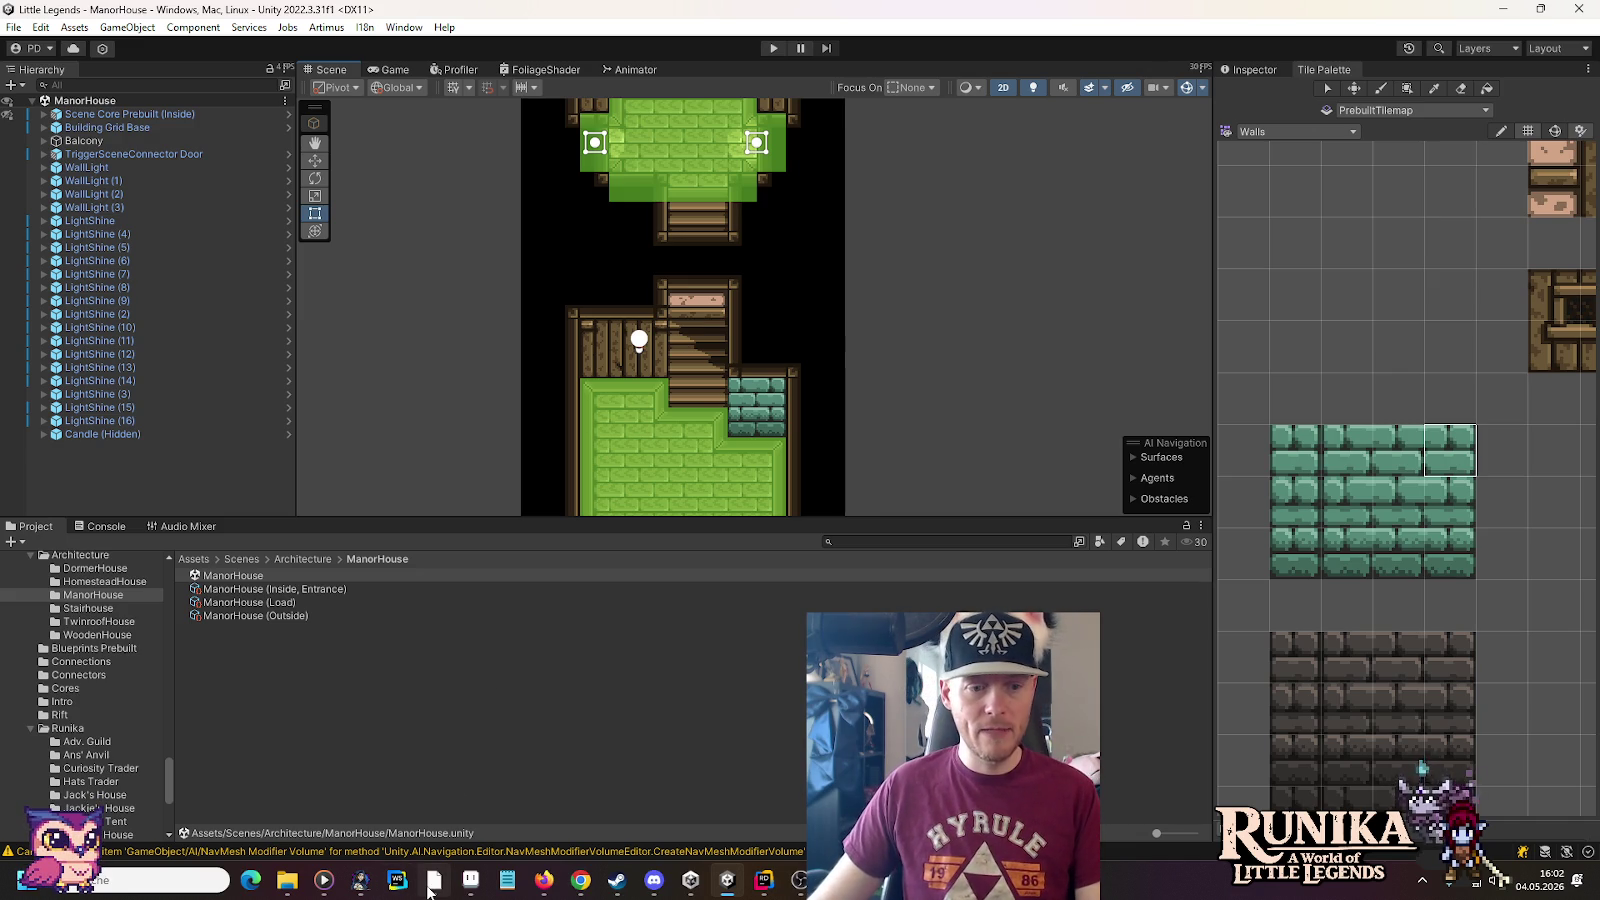
Paste a screenshot of the ManorHouse scene into Paint, then return to Unity
mouse_move(430, 888)
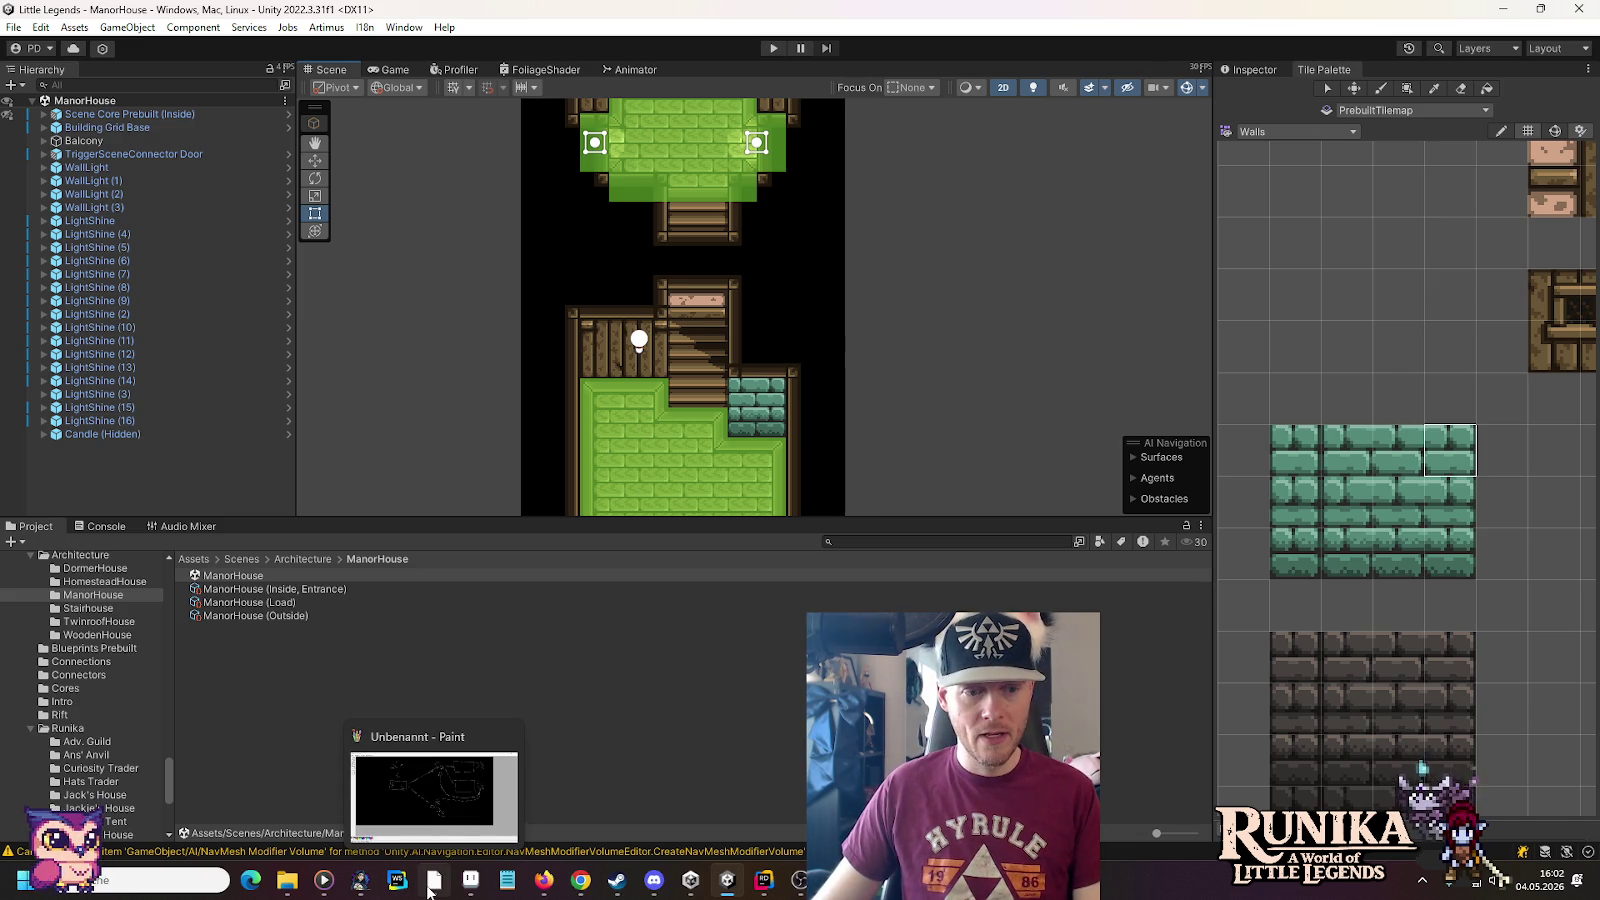
click(430, 888)
key(ctrl+v)
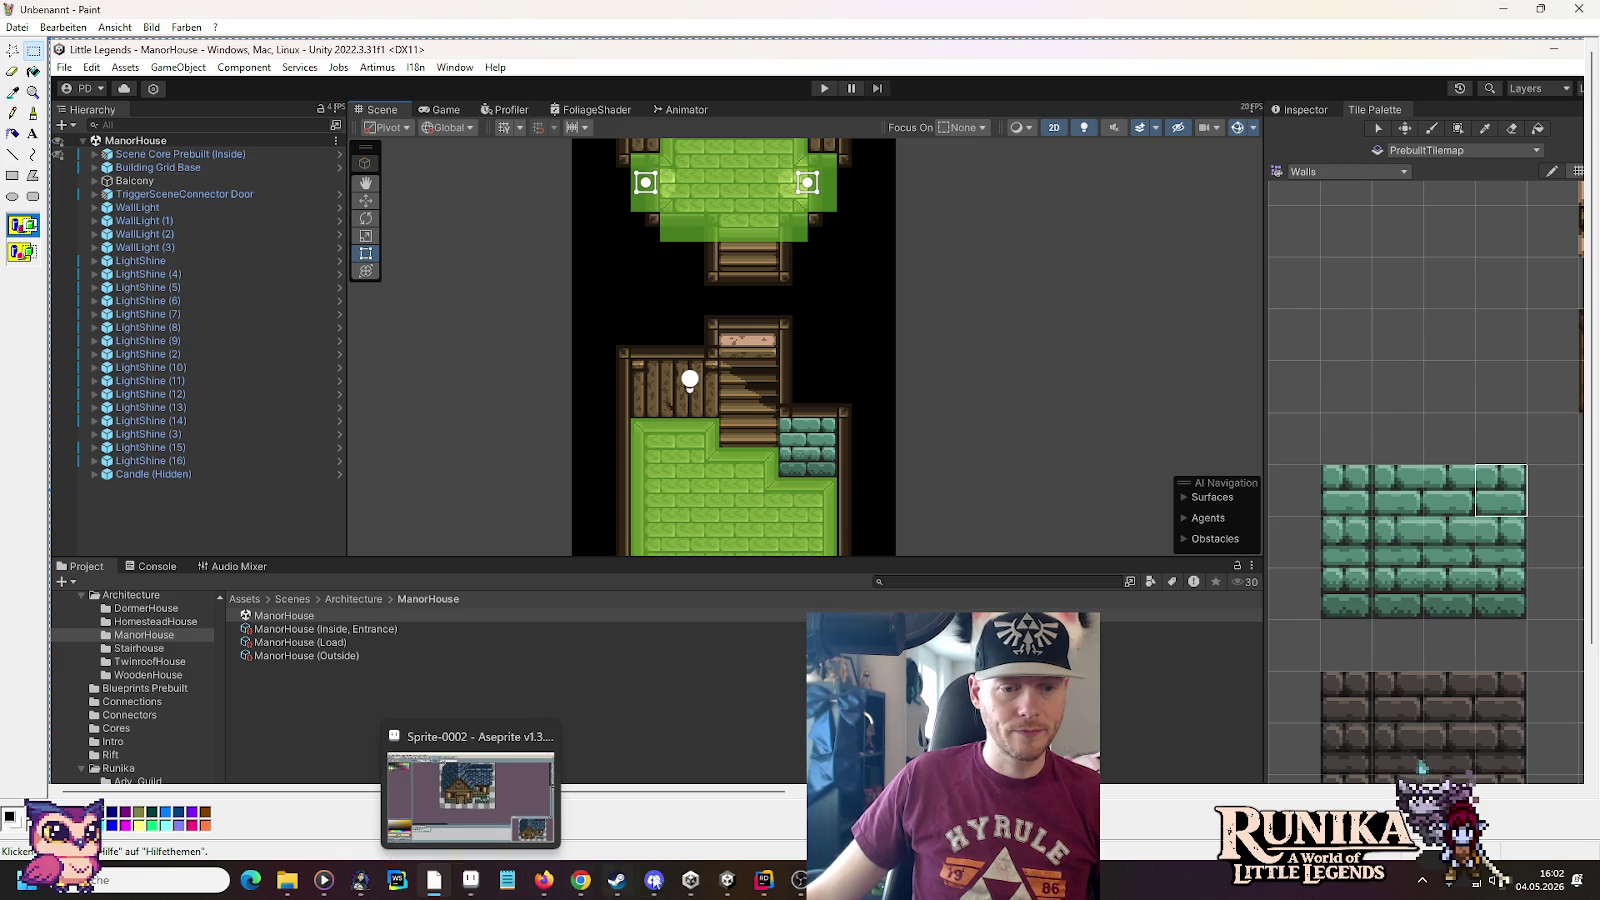
click(720, 882)
scroll(58, 740, down, 5)
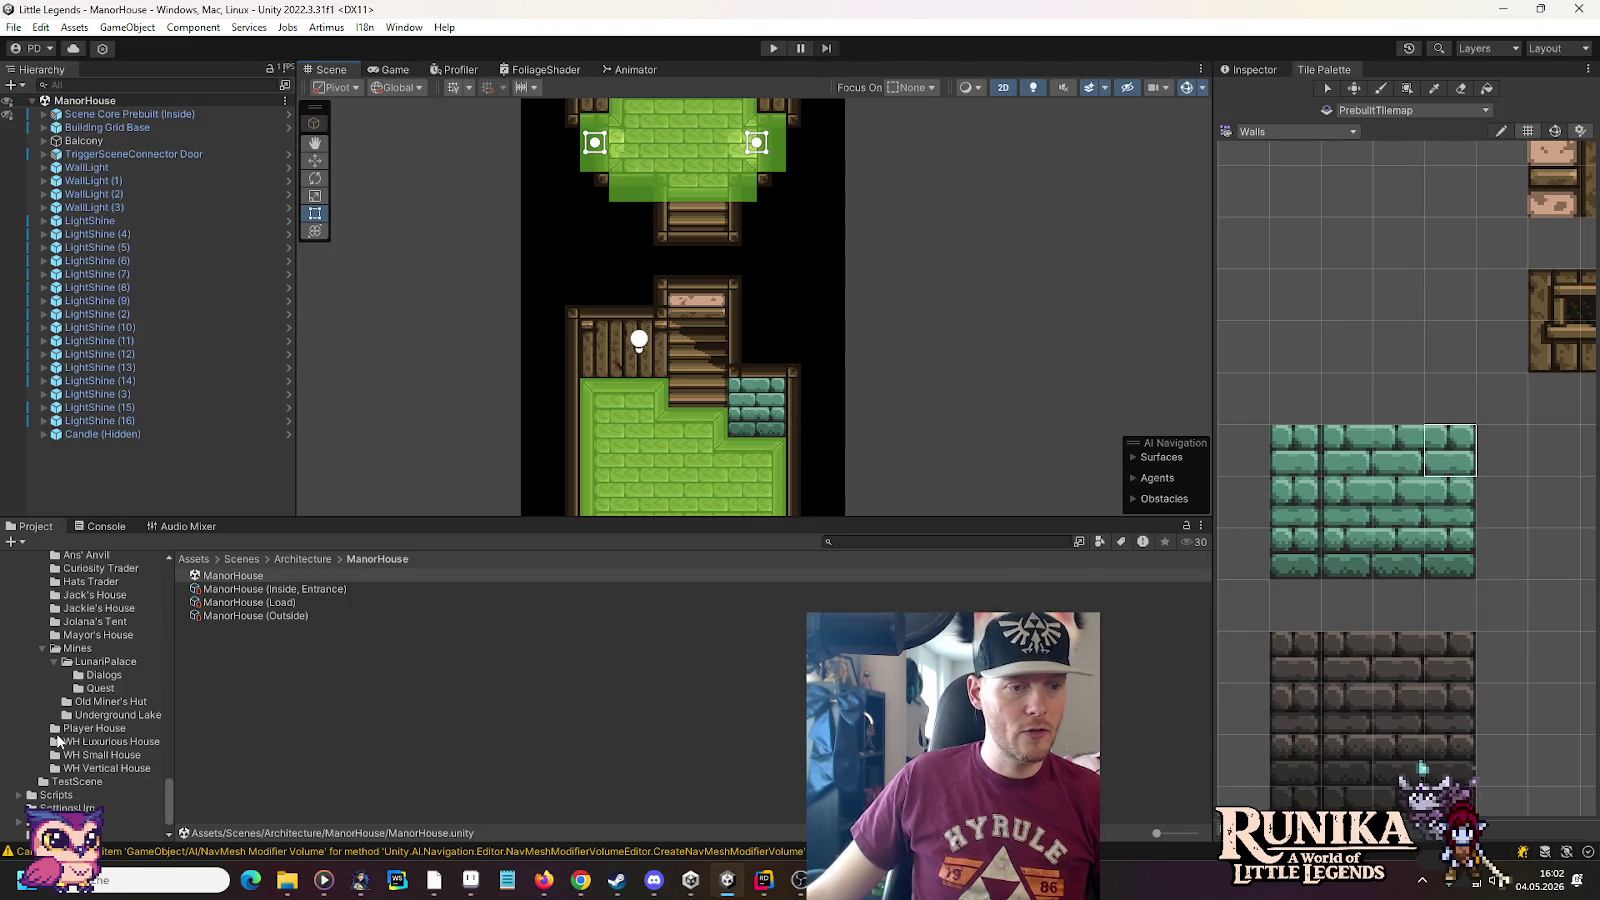
Reopen the Player House Level 2 scene, frame the house map, and target Tilemap Floor
click(95, 728)
double_click(247, 641)
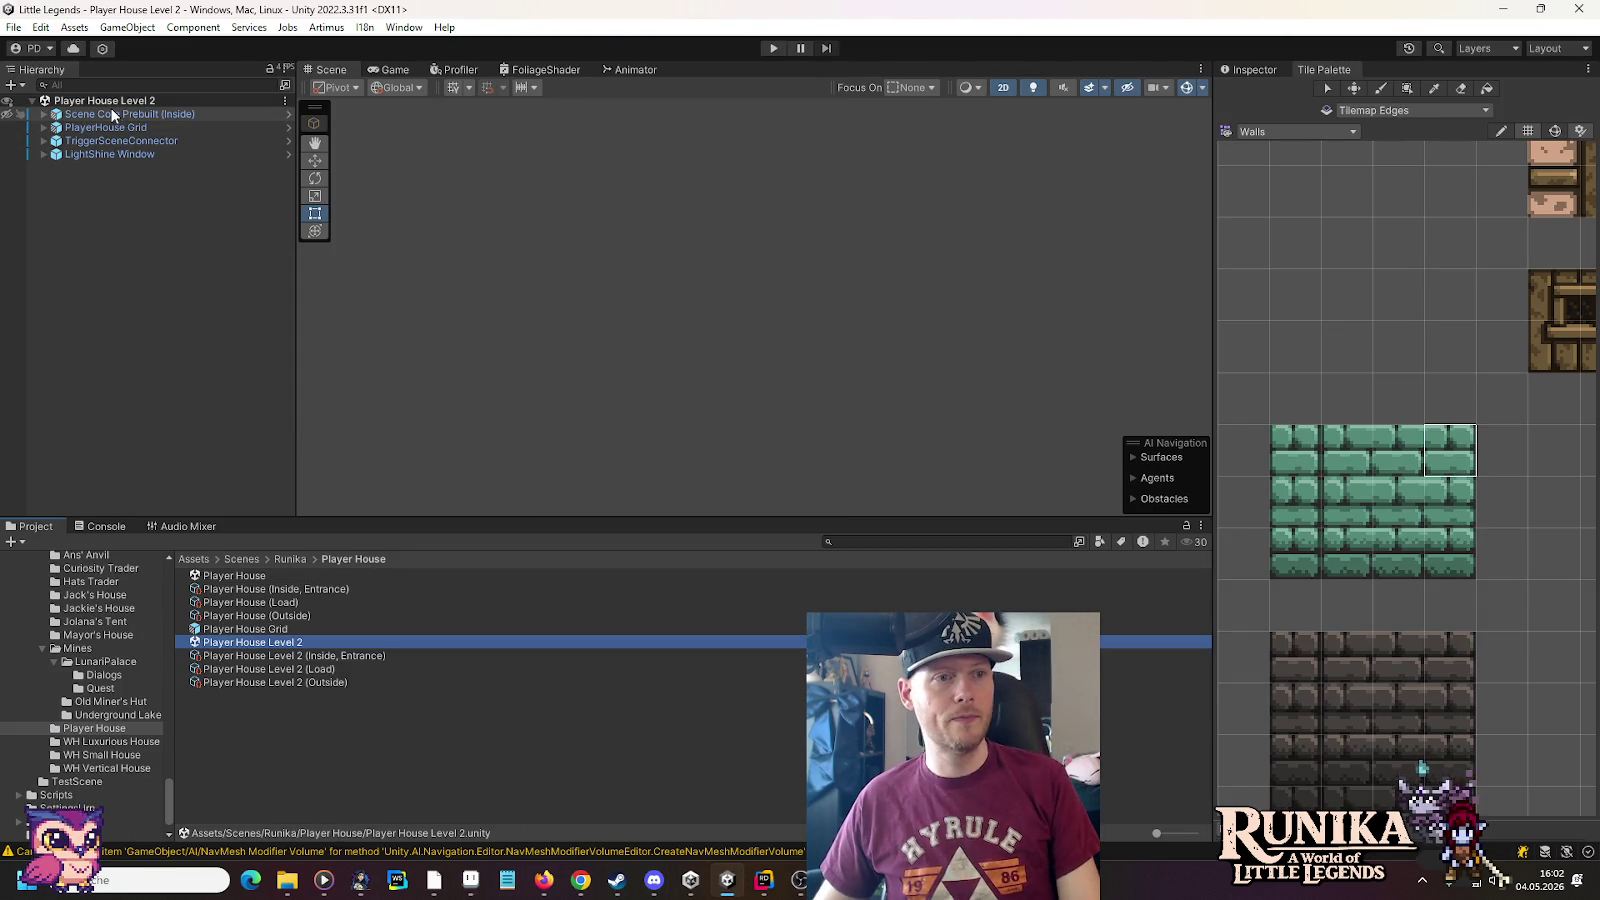
double_click(105, 121)
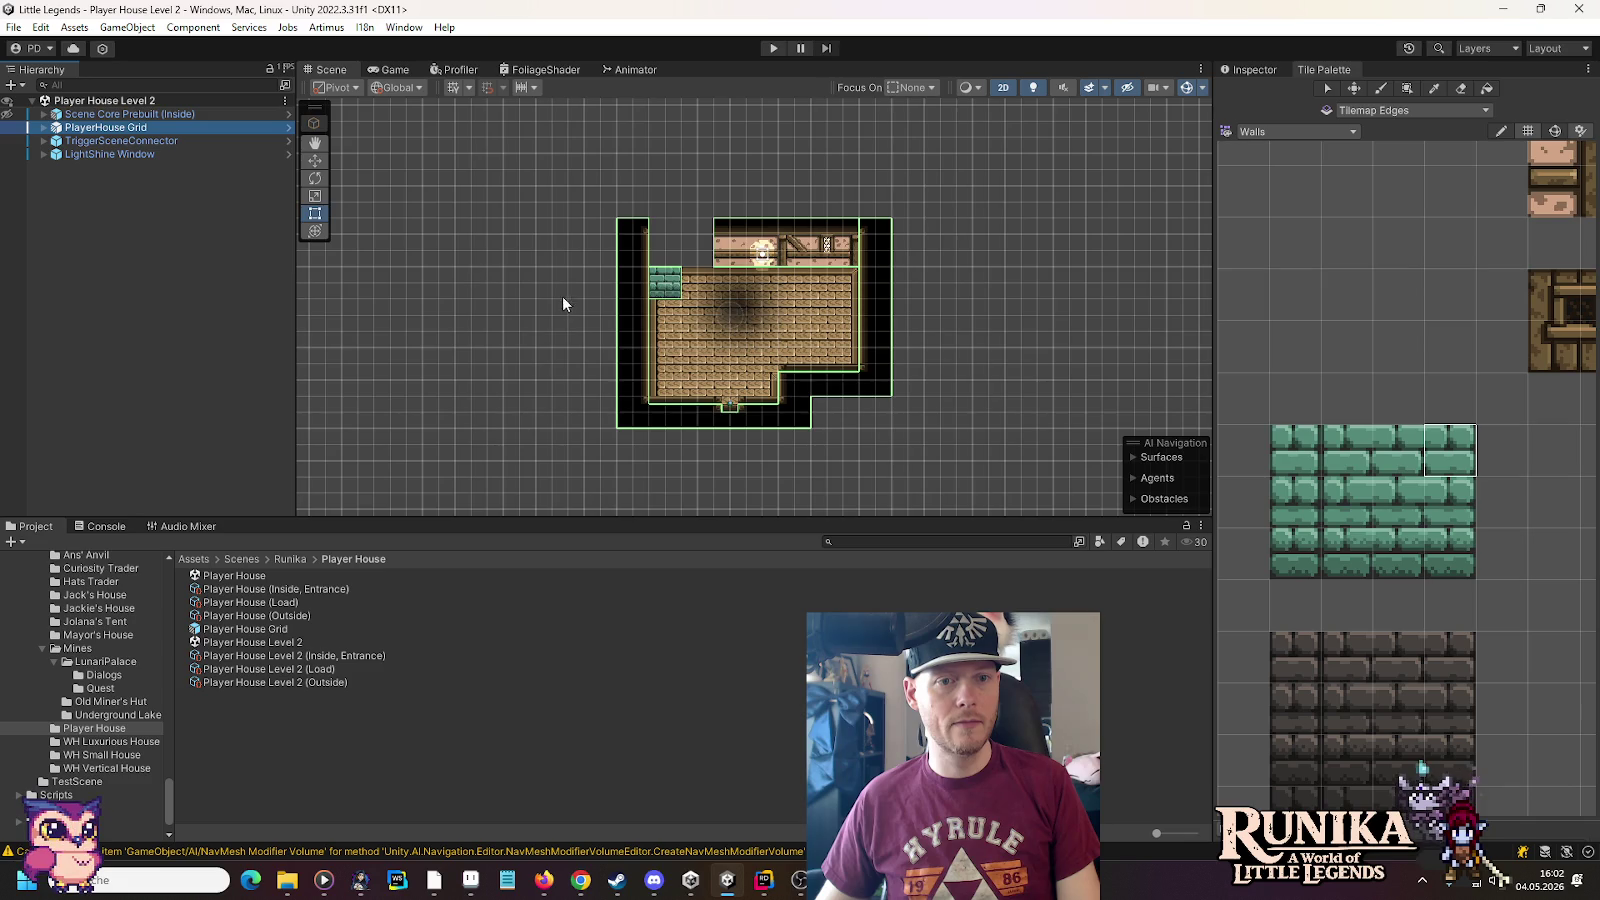
scroll(720, 400, up, 5)
key(f)
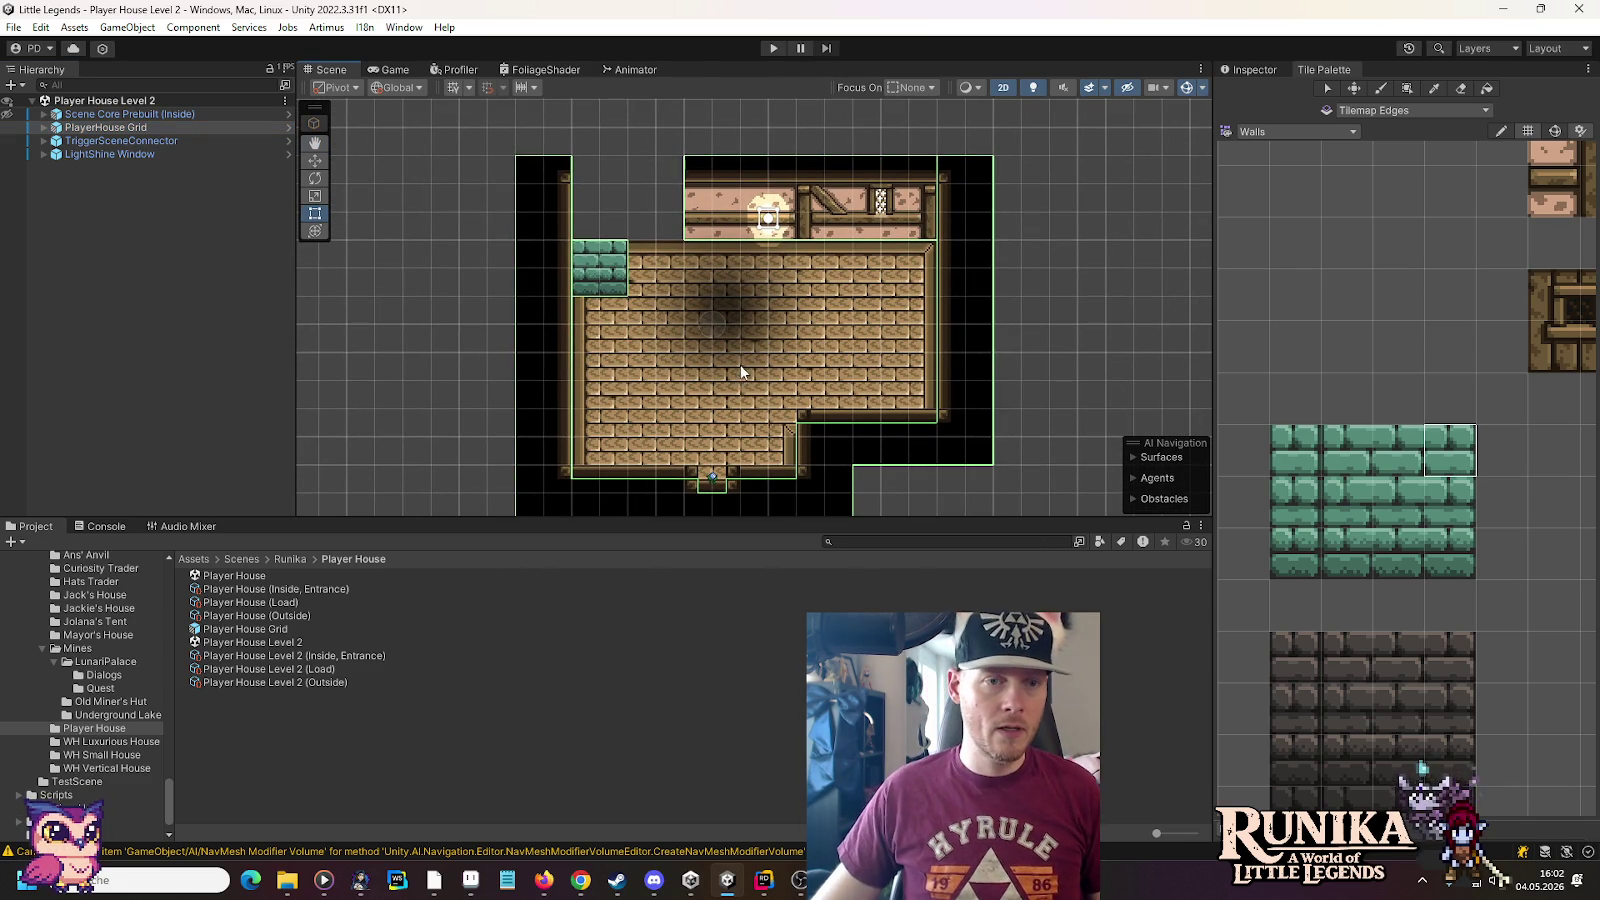
click(38, 129)
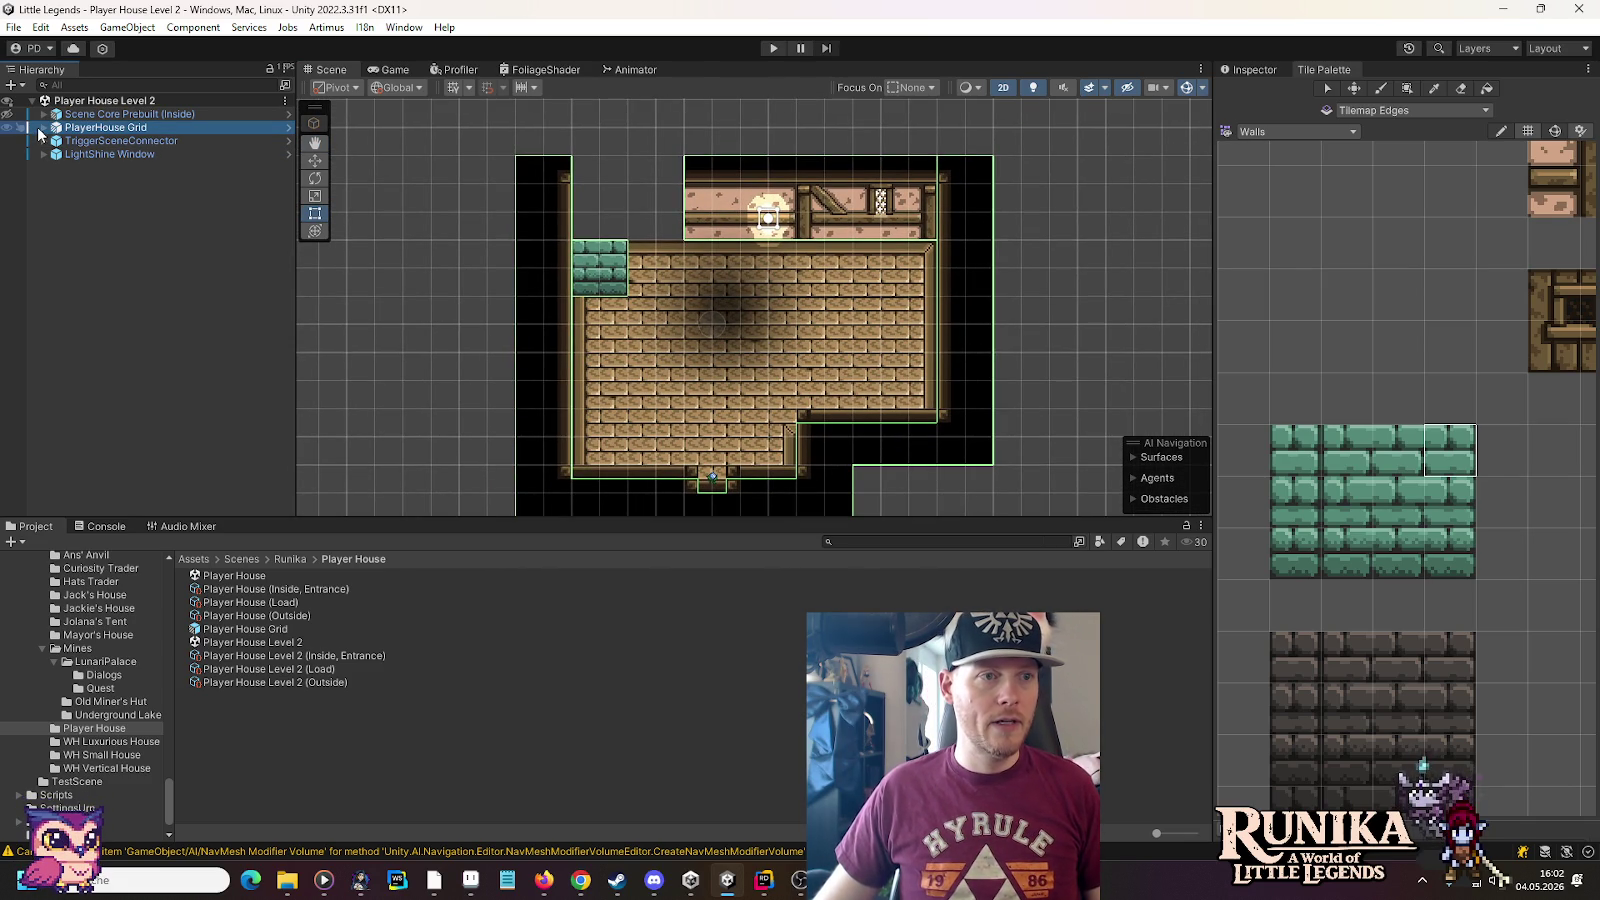
click(43, 127)
click(105, 154)
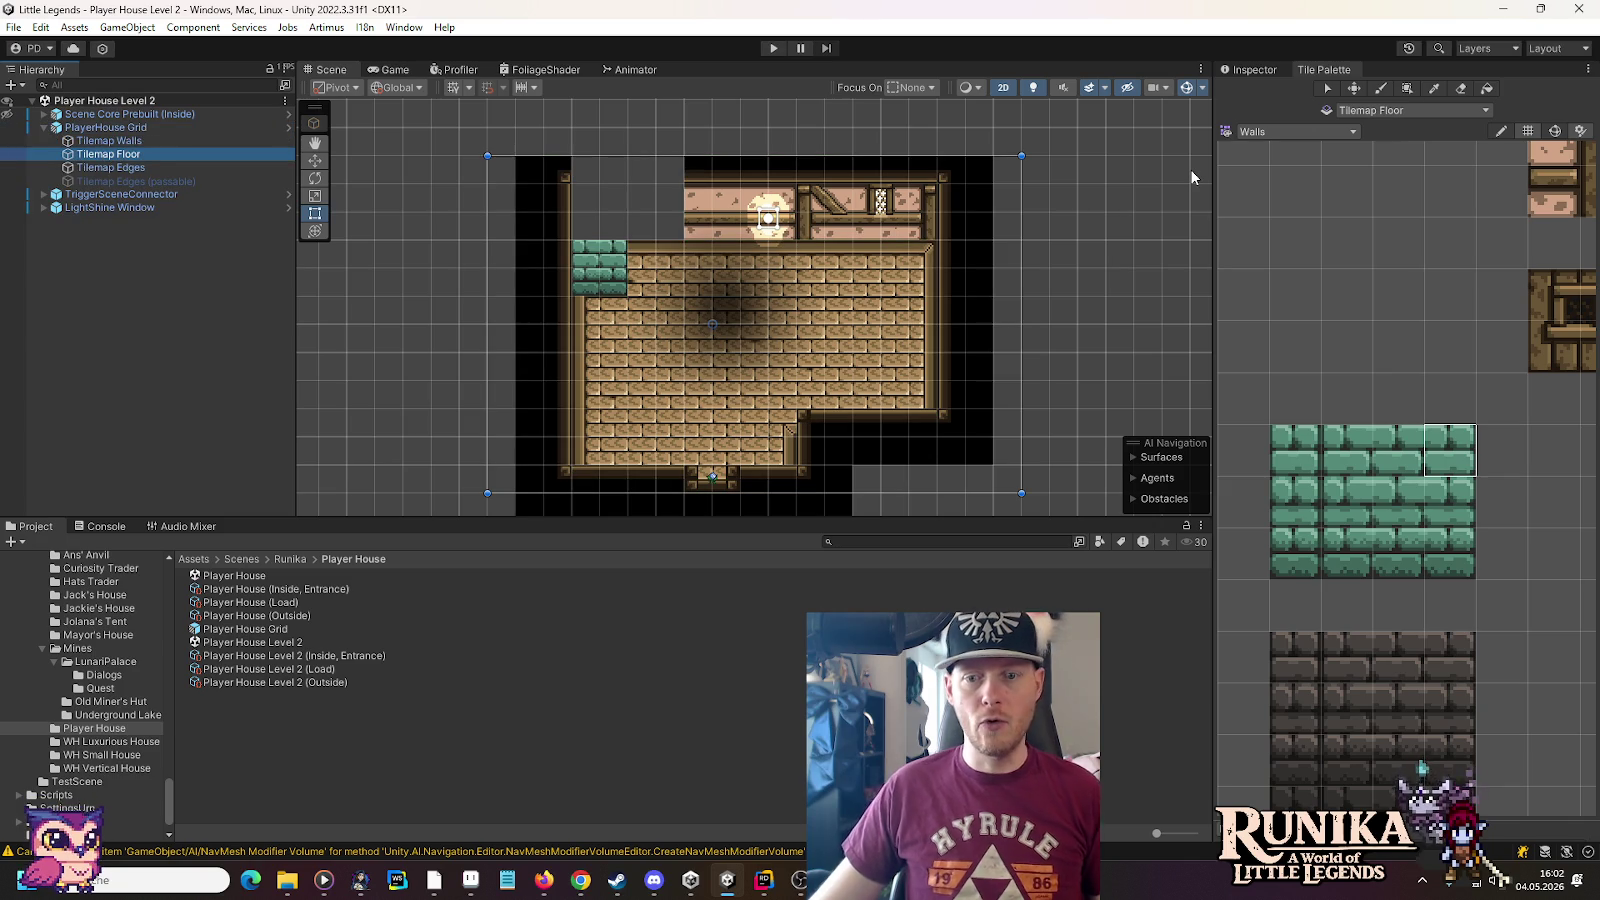
Switch to the WoodenStairs palette and paint a 2x2 stair block in the top-left gap, plus one tile below
key(alt+Tab)
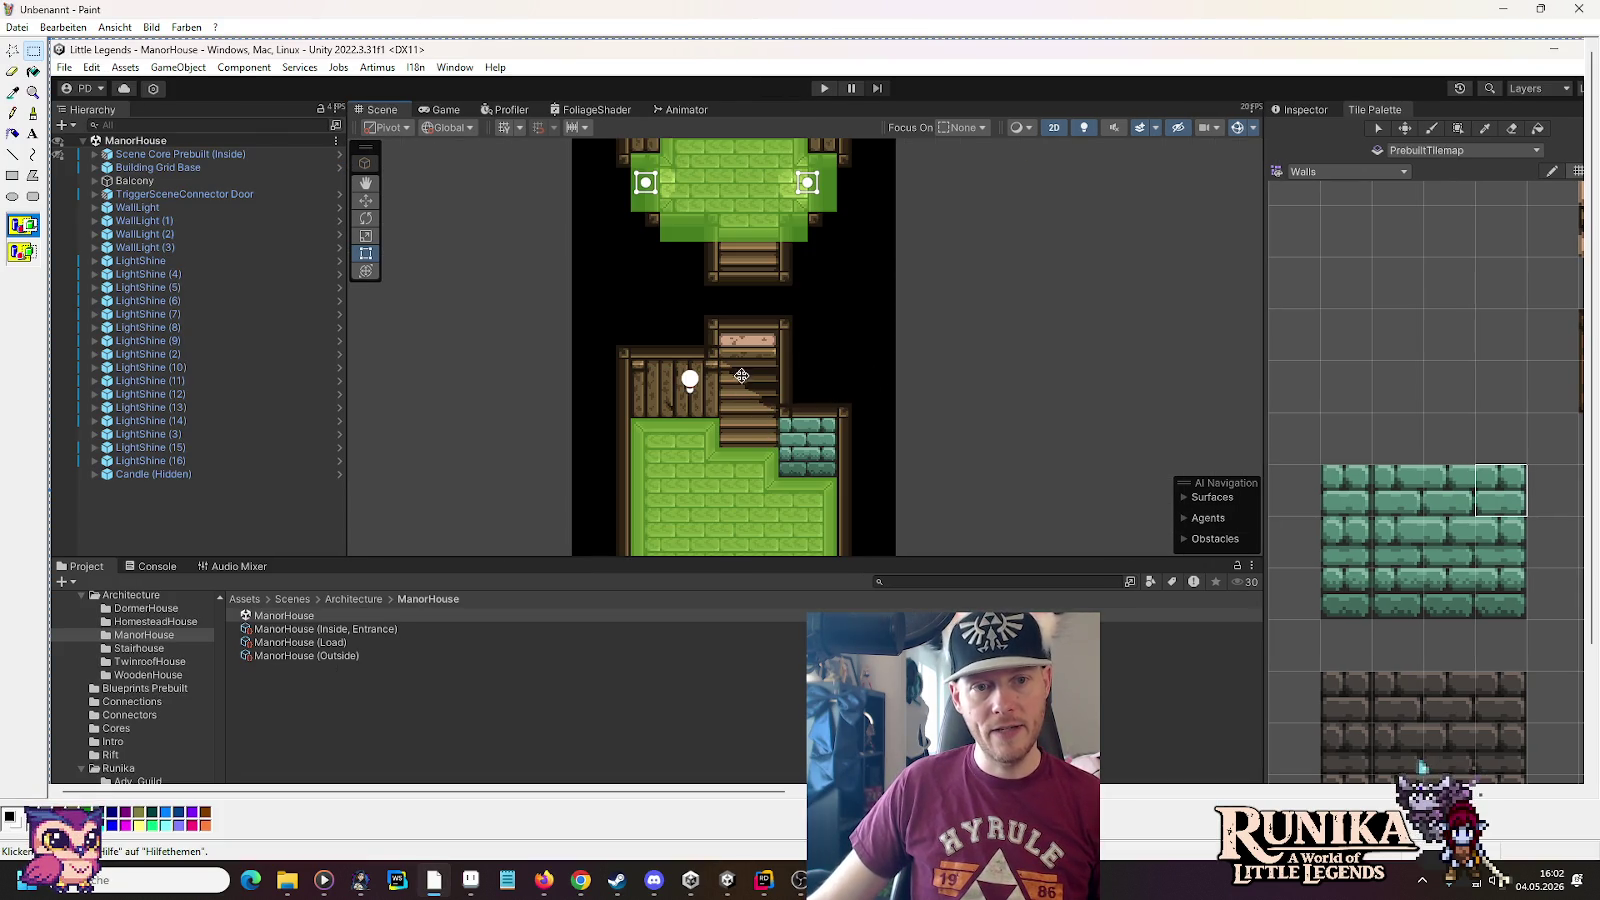
key(alt+Tab)
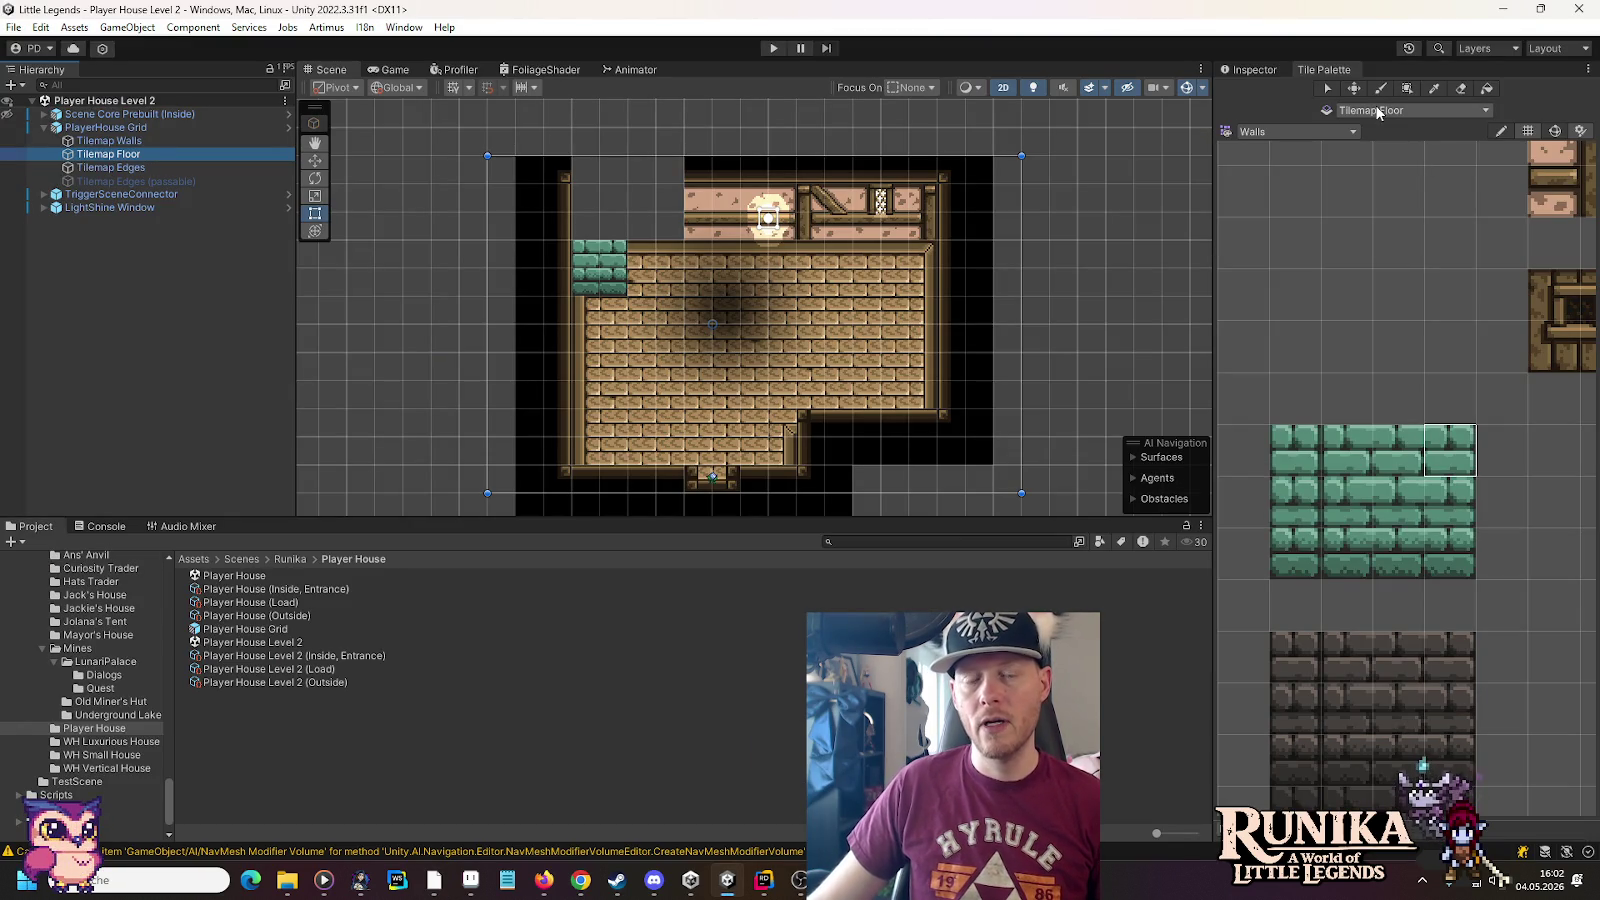
click(1326, 131)
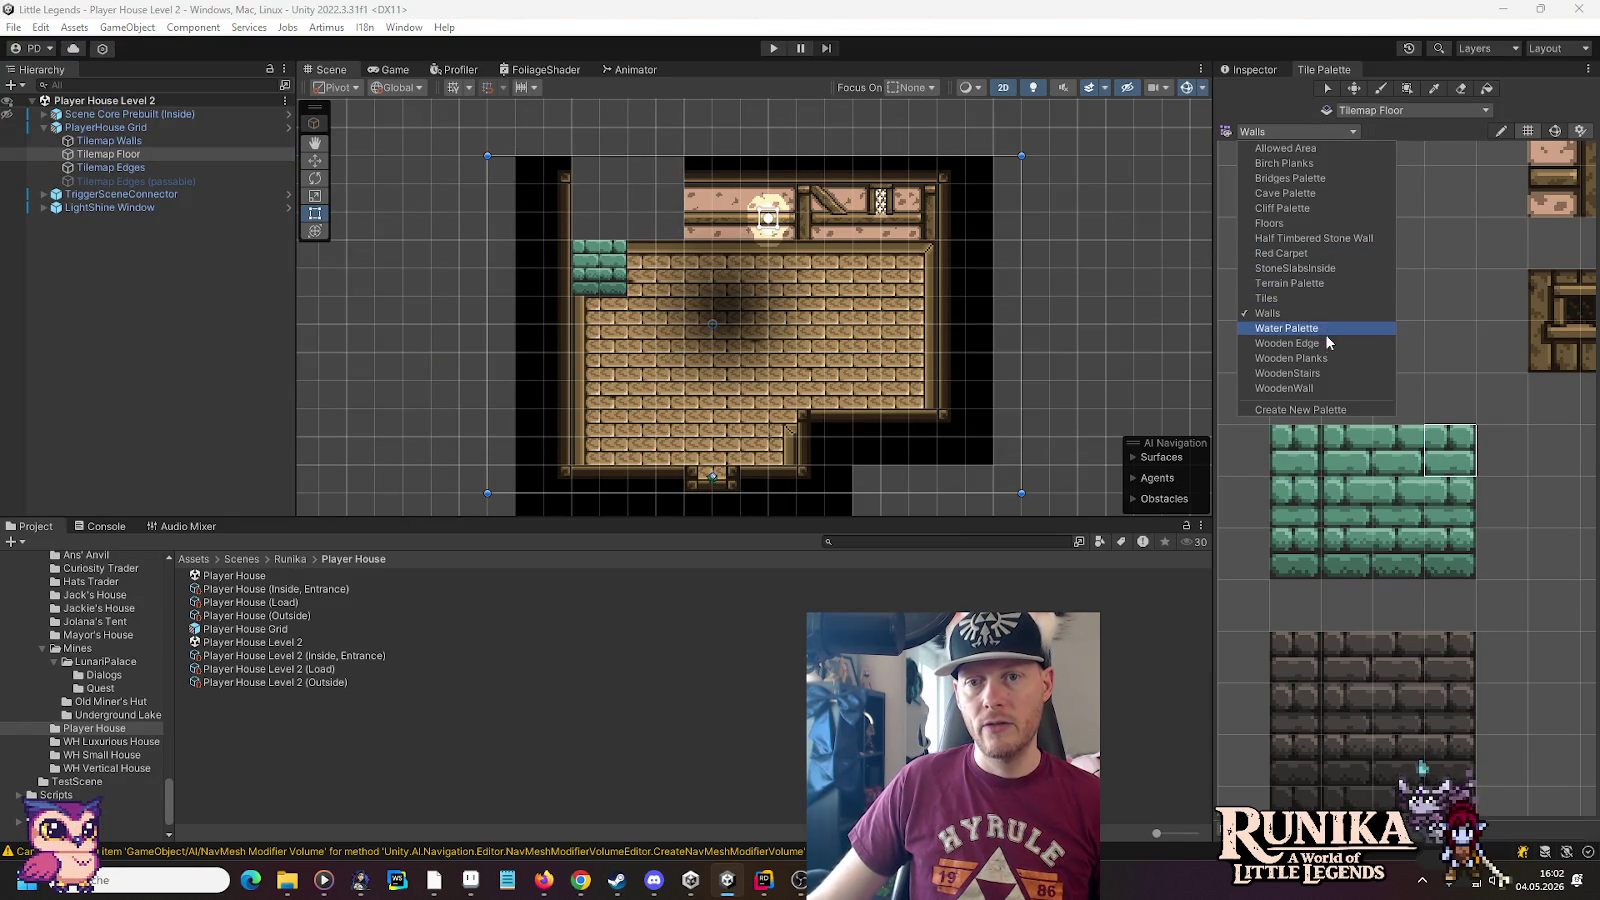
click(1326, 376)
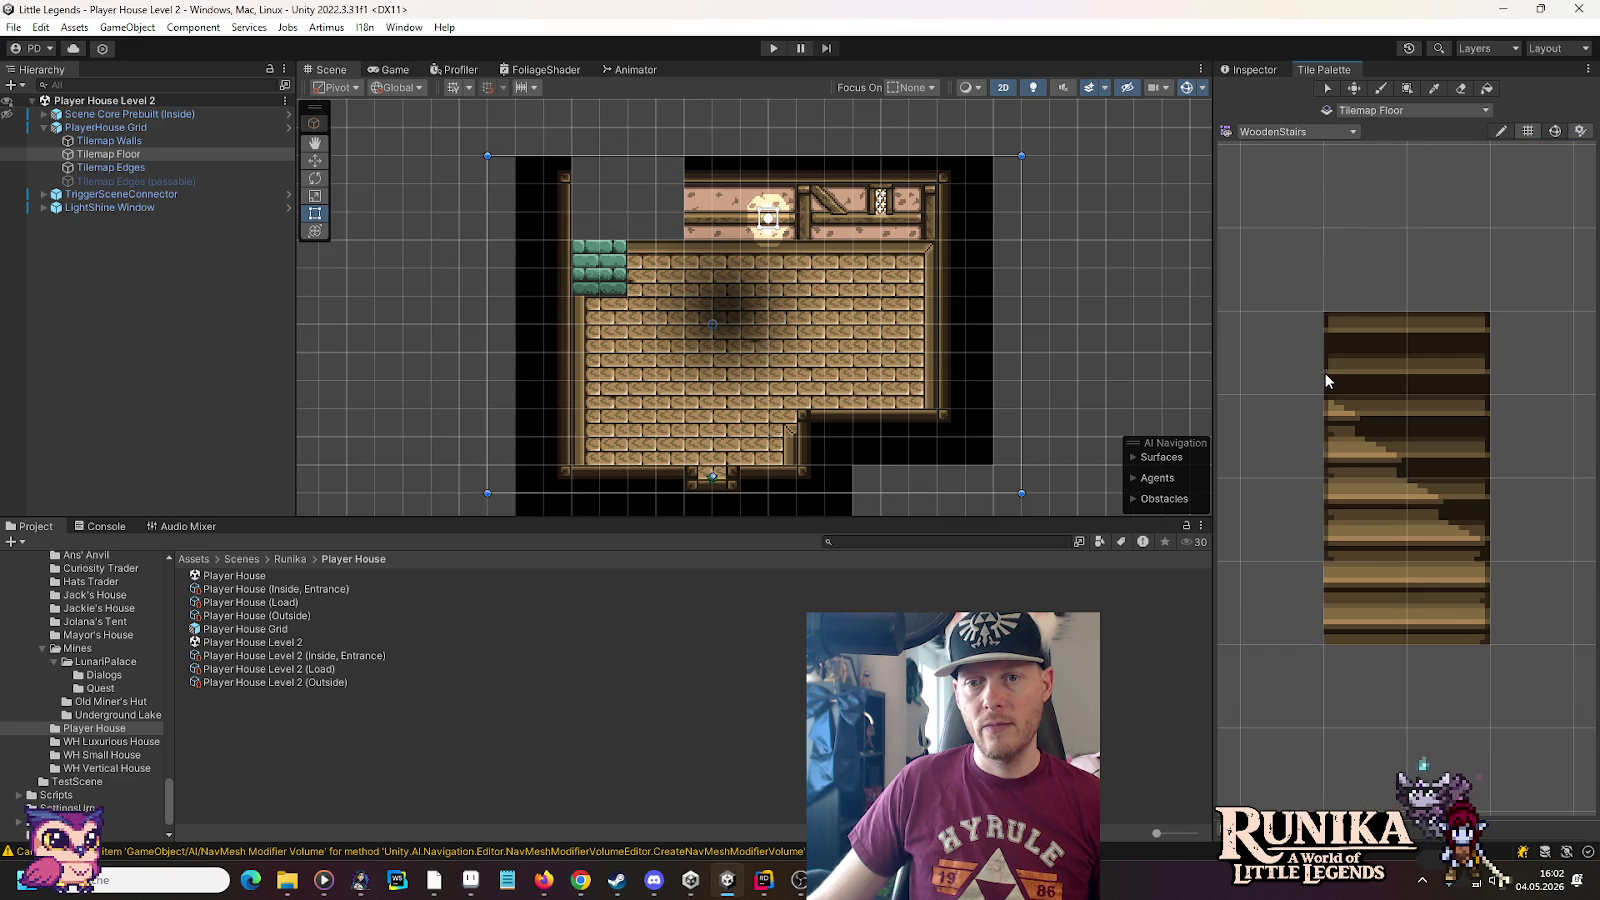
click(1448, 601)
key(alt+Tab)
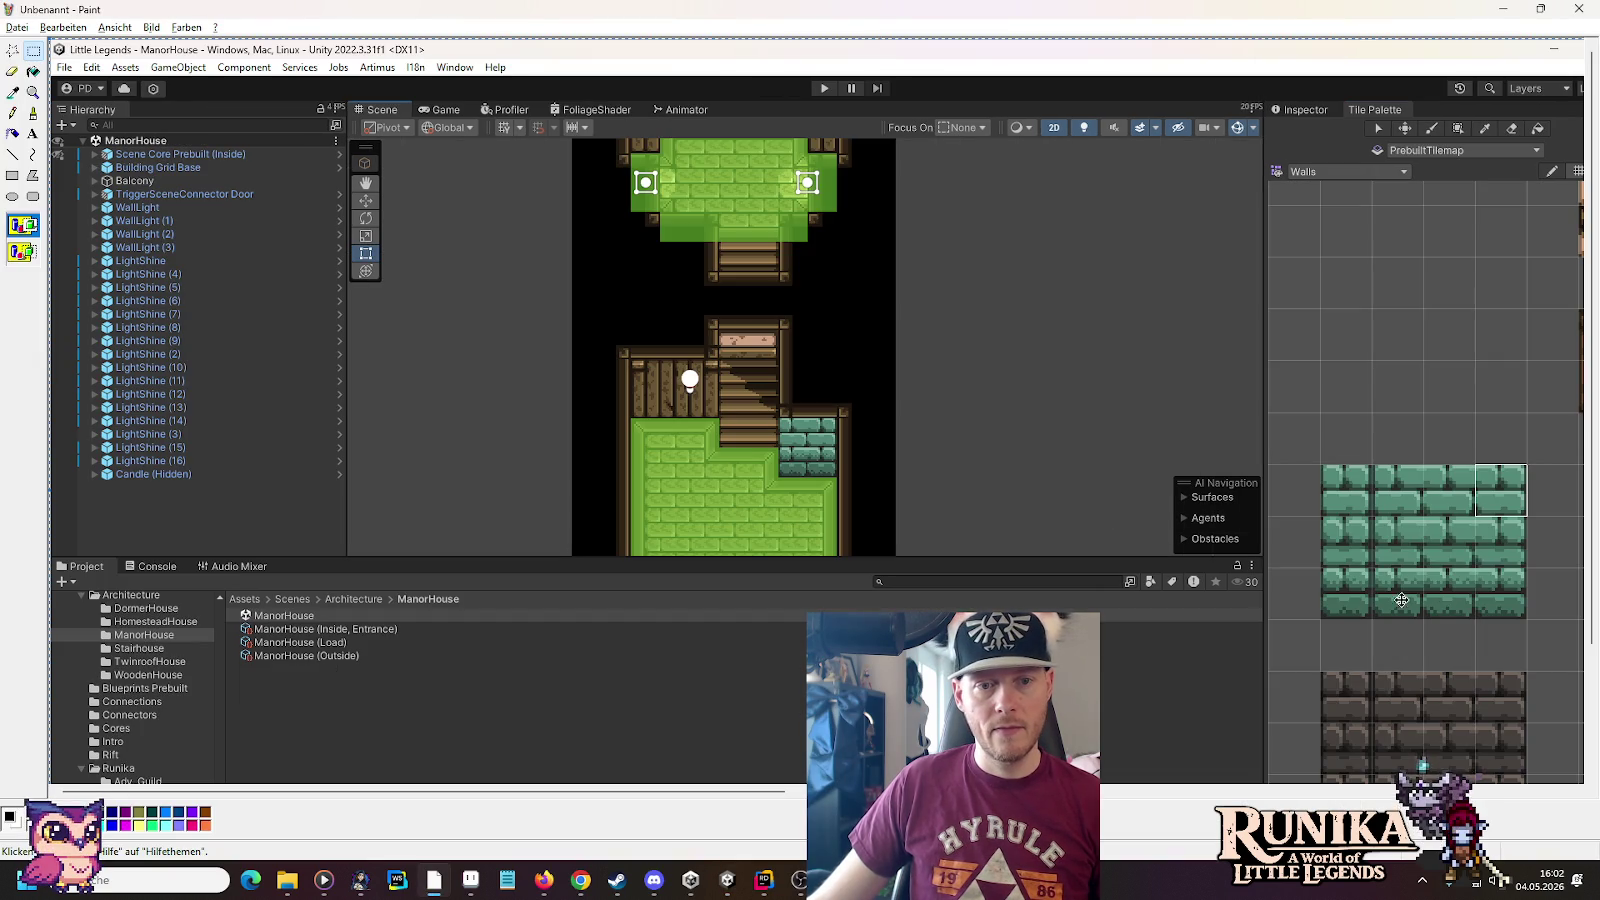
key(alt+Tab)
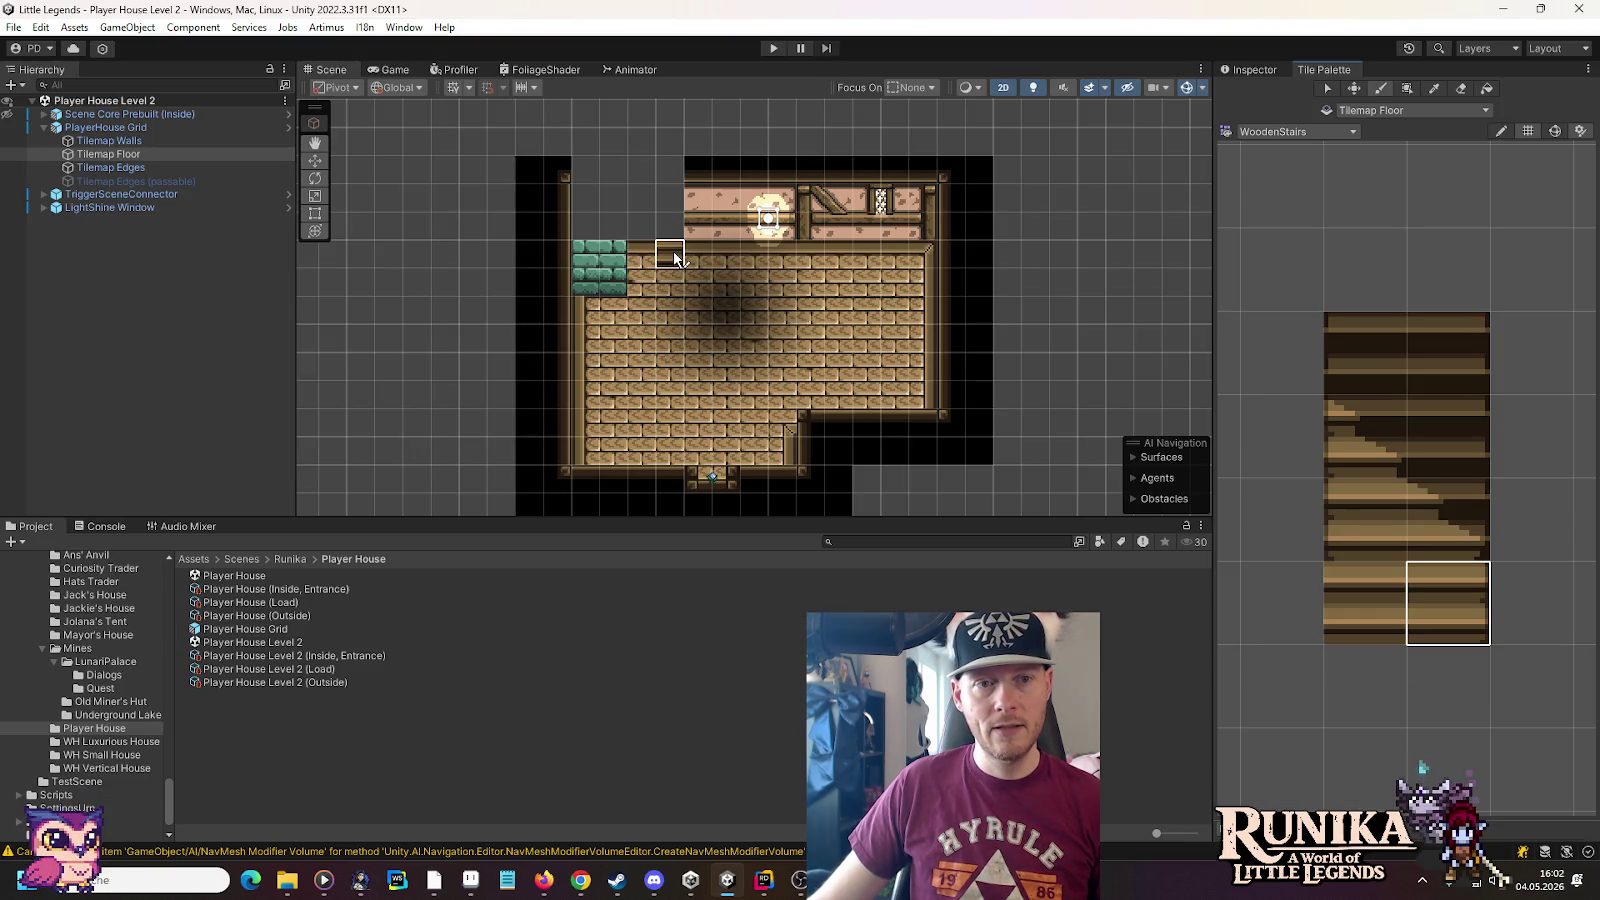
mouse_move(1462, 524)
mouse_down()
mouse_move(1372, 471)
mouse_move(1335, 405)
mouse_up()
click(655, 205)
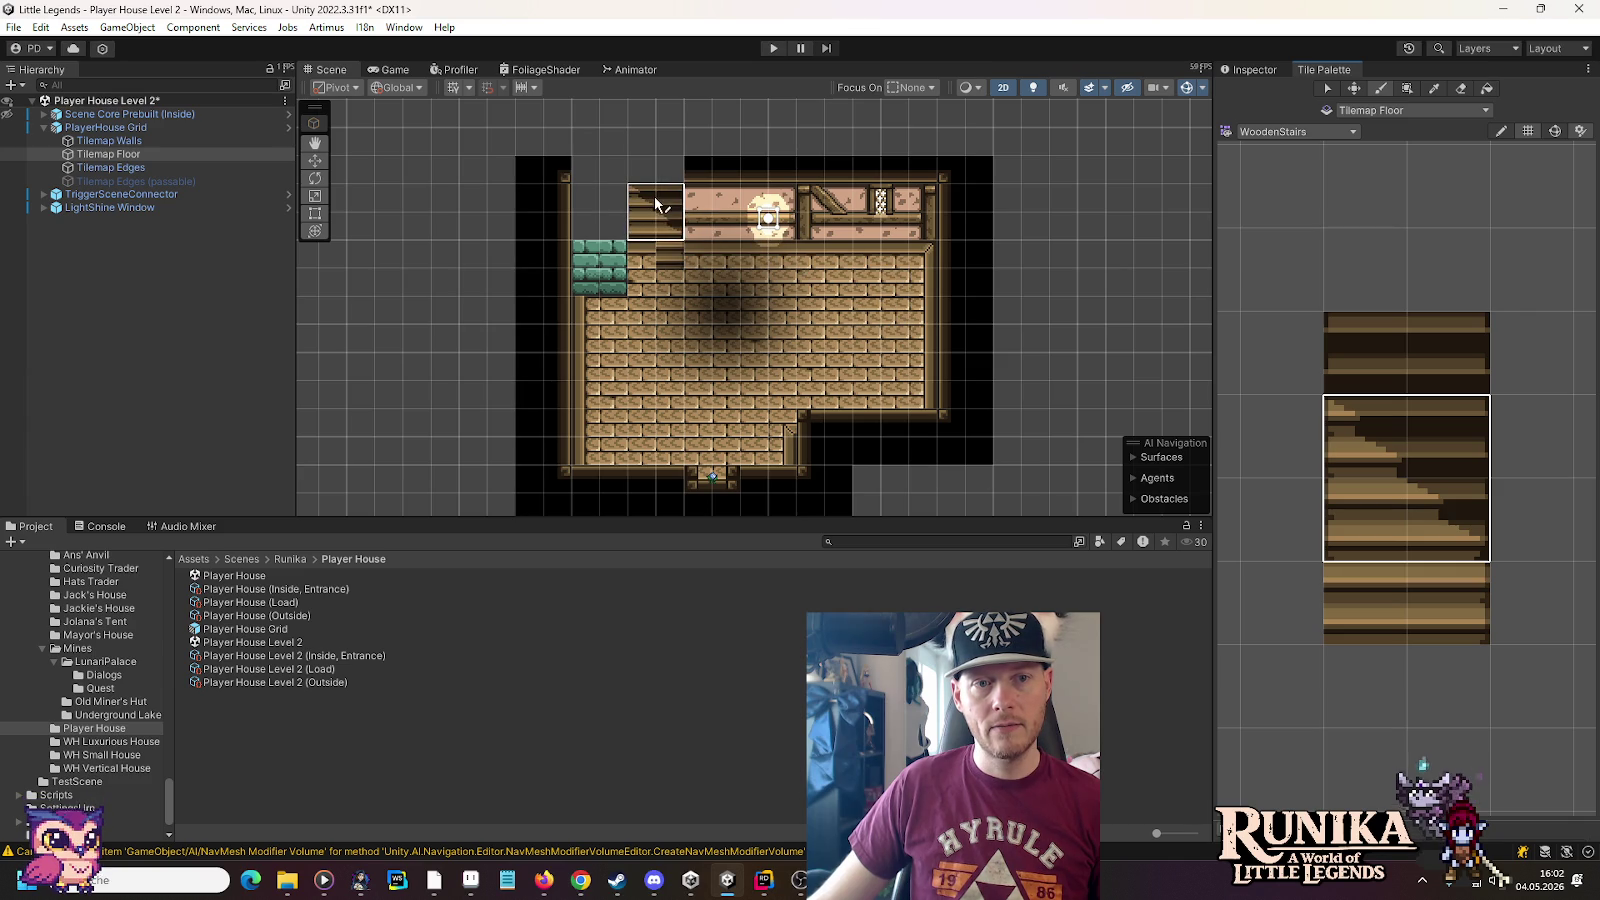
click(1356, 526)
click(651, 270)
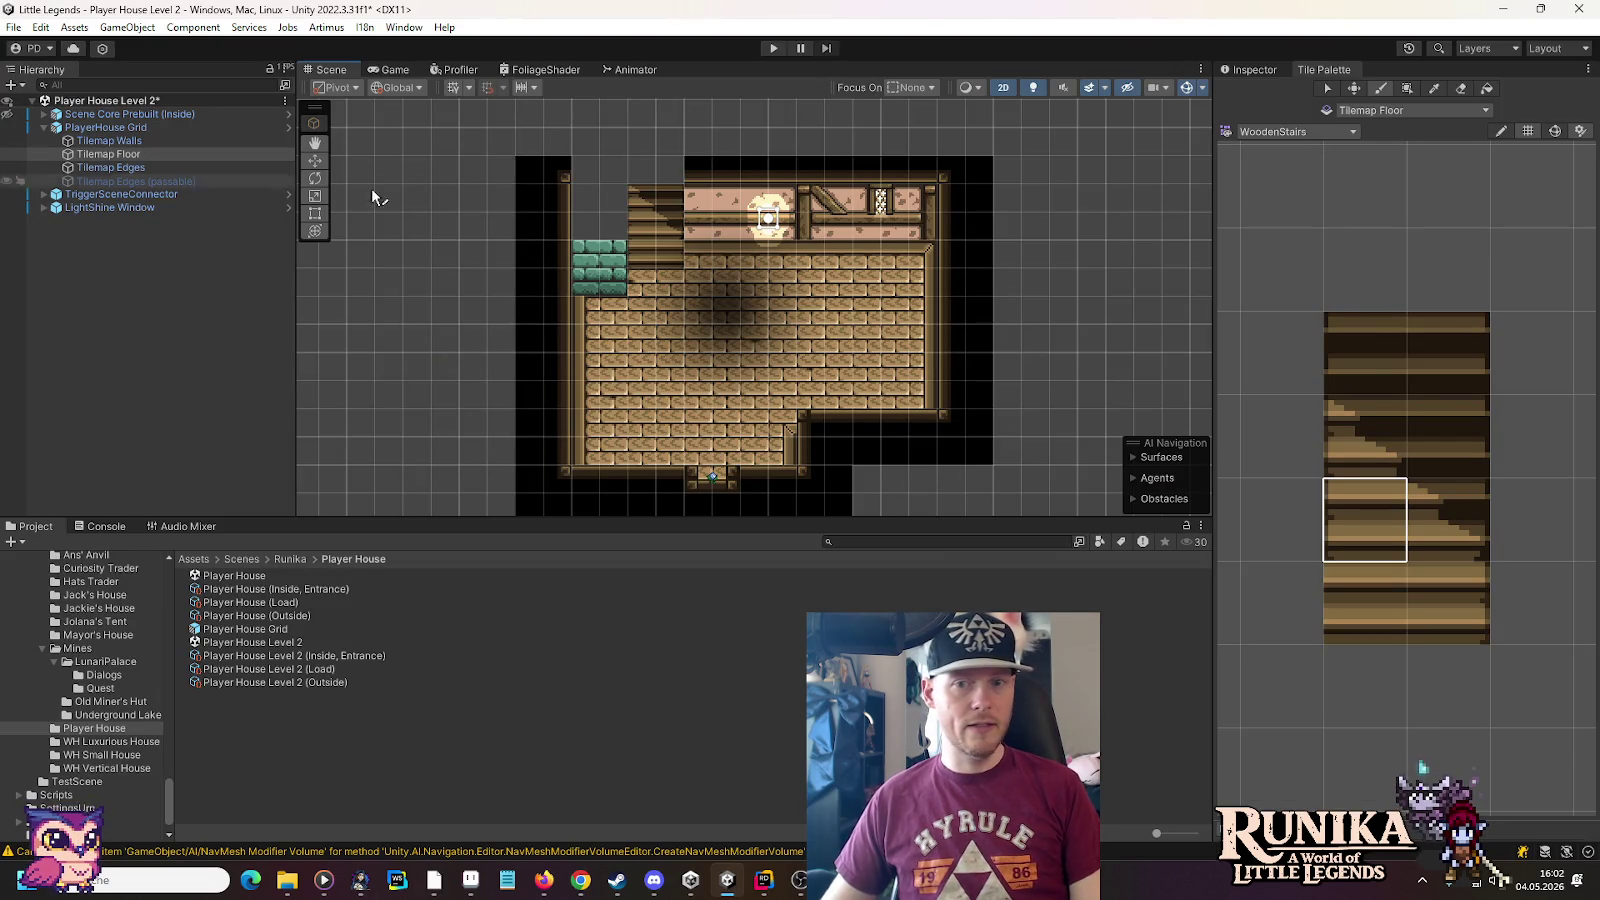
Switch the tile palette to Wooden Planks and try out a few plank tiles
click(1257, 132)
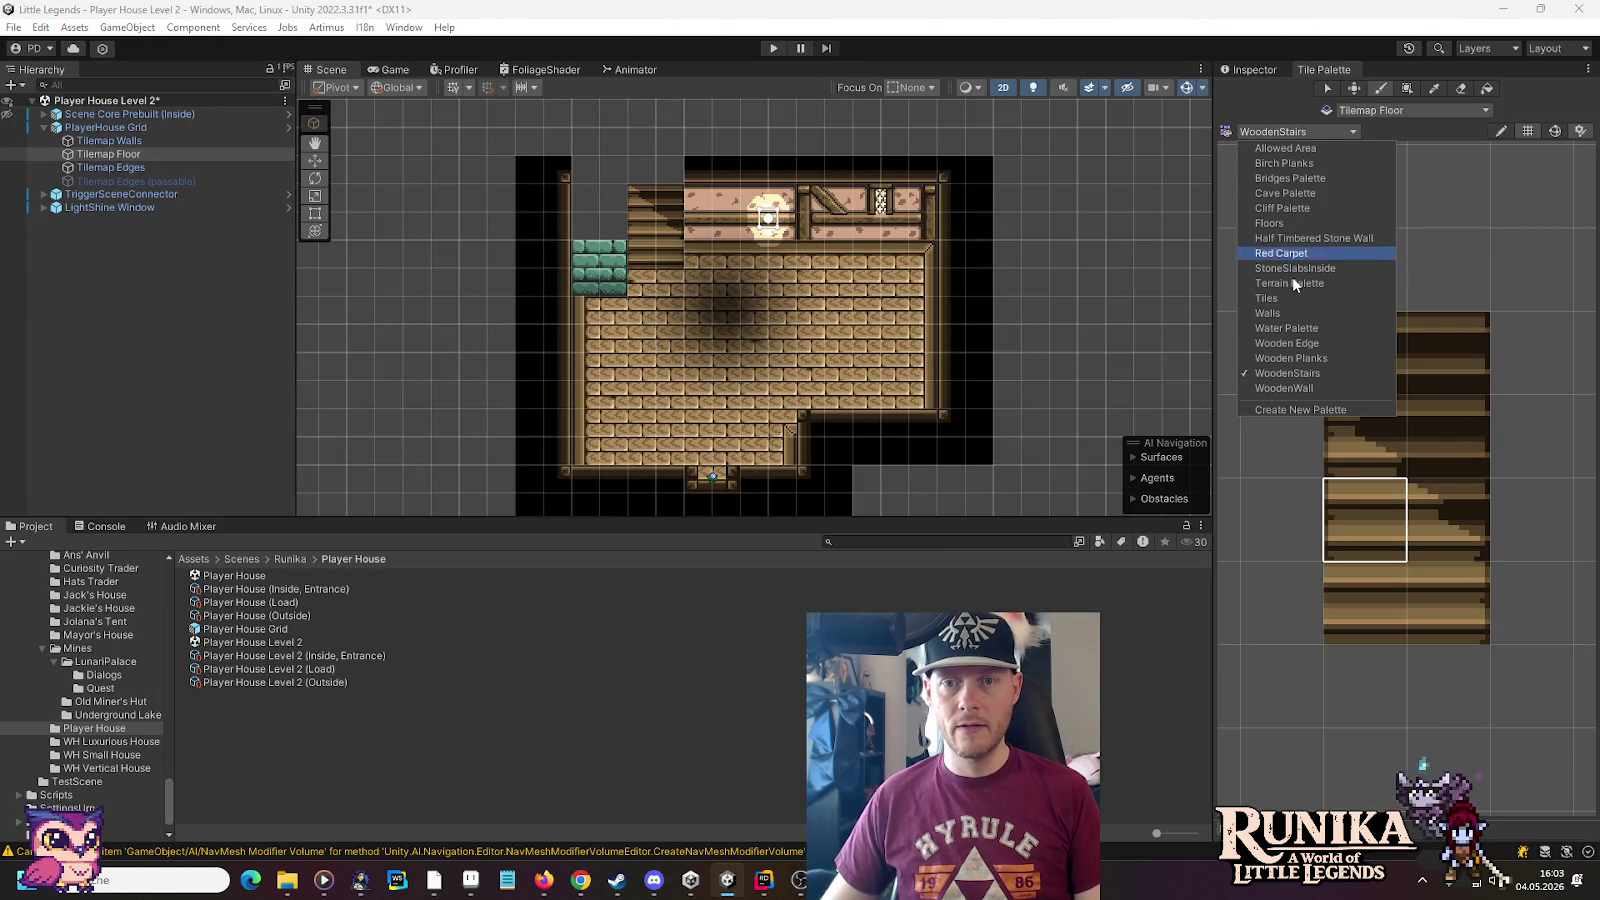
click(1300, 358)
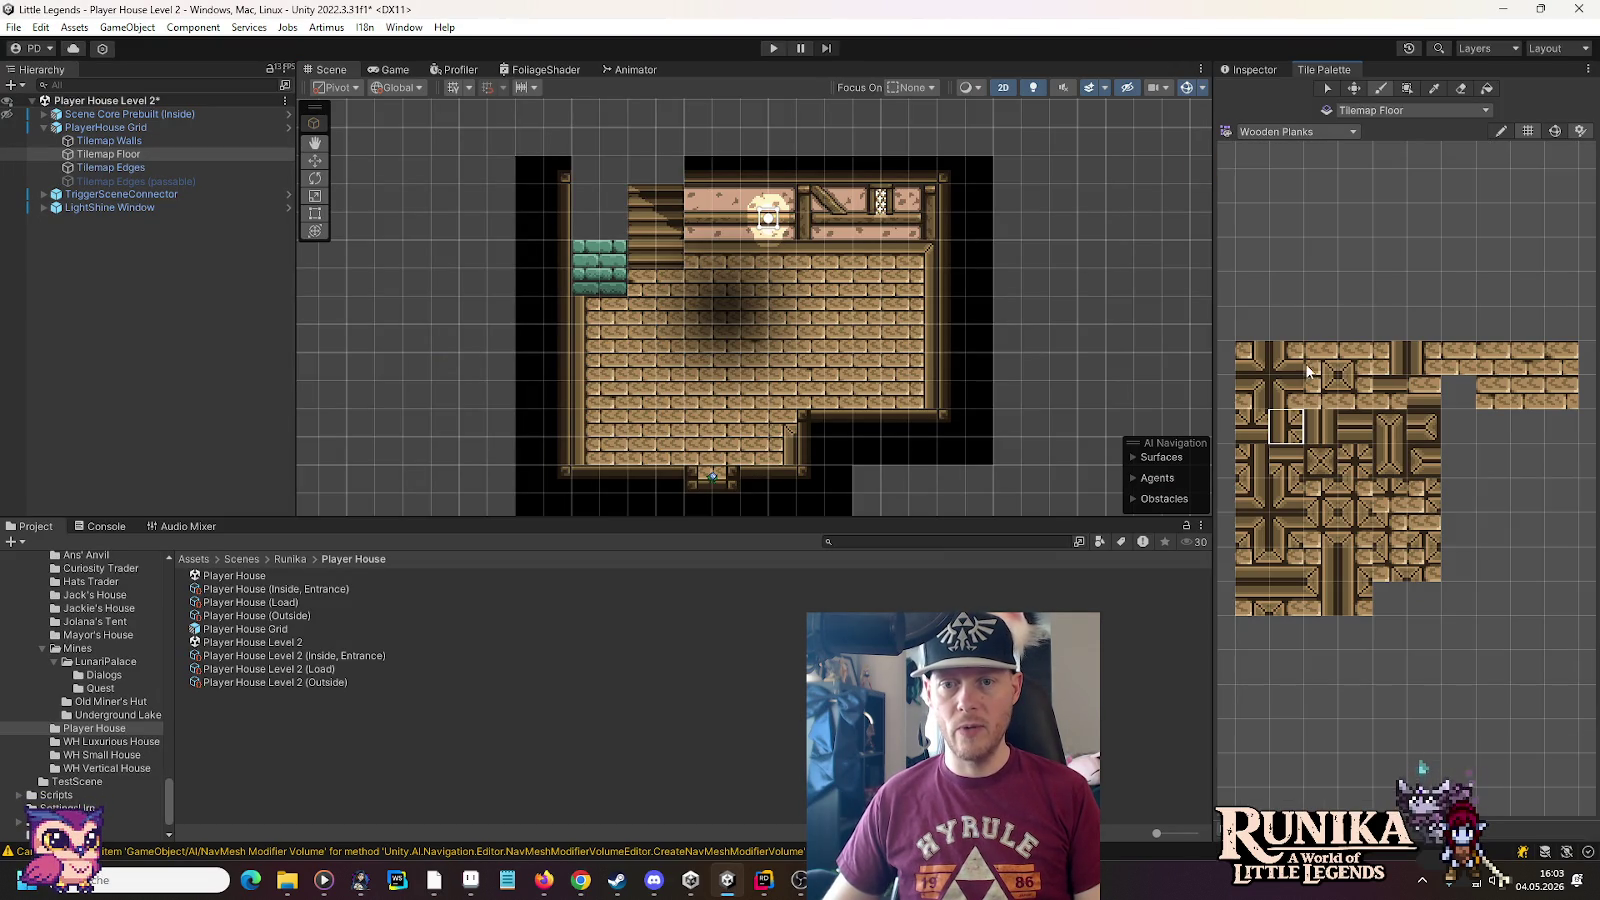
click(1272, 394)
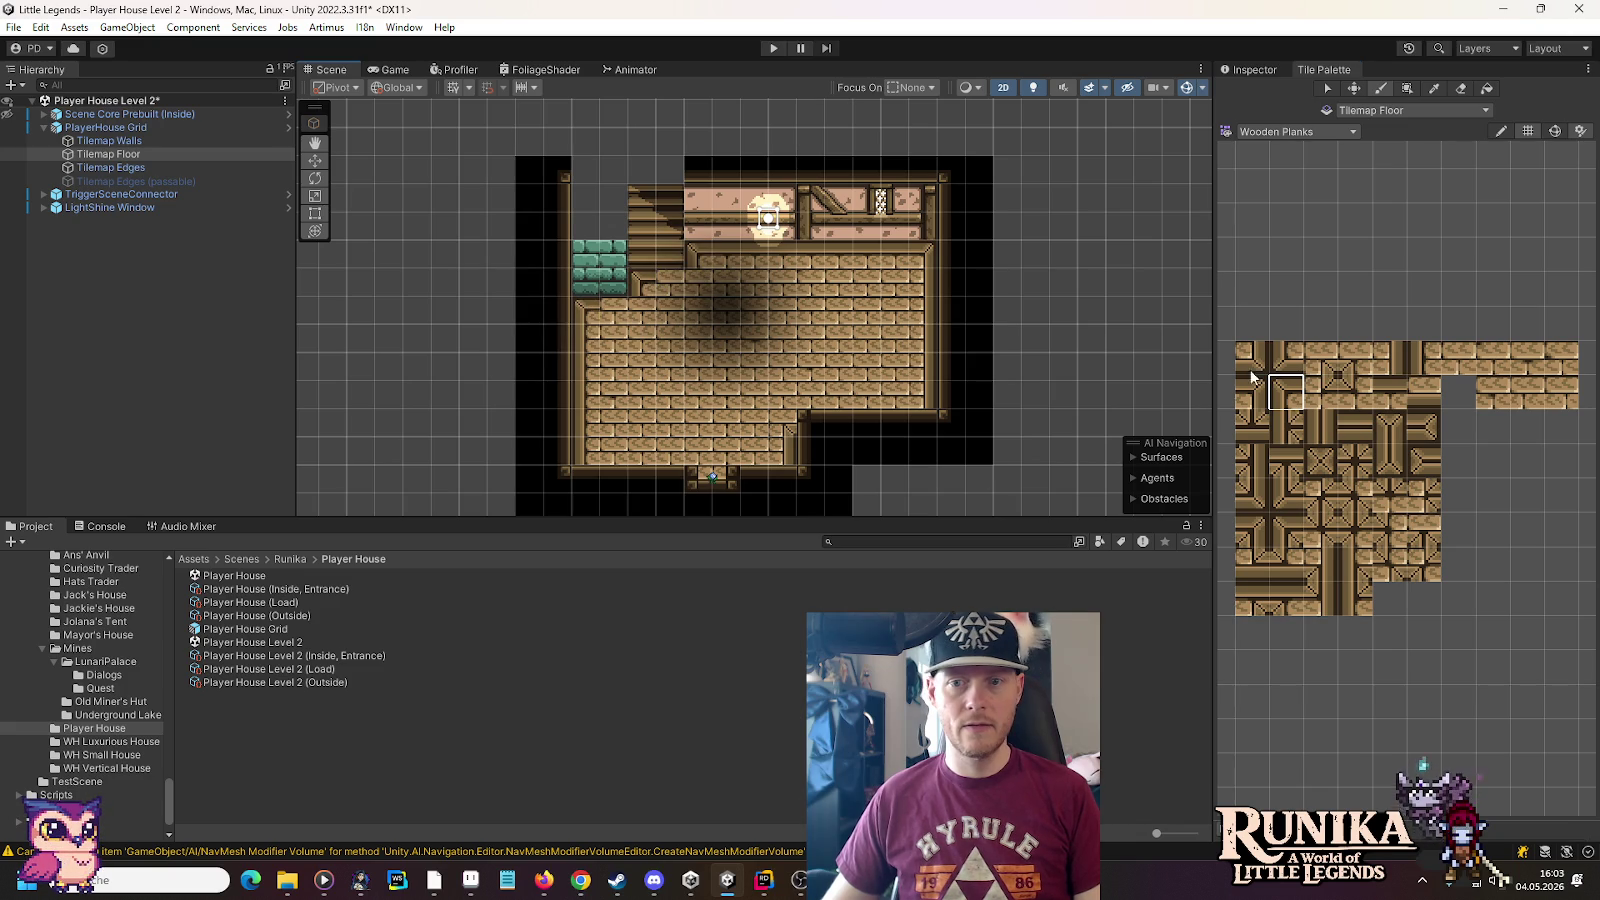
click(1362, 400)
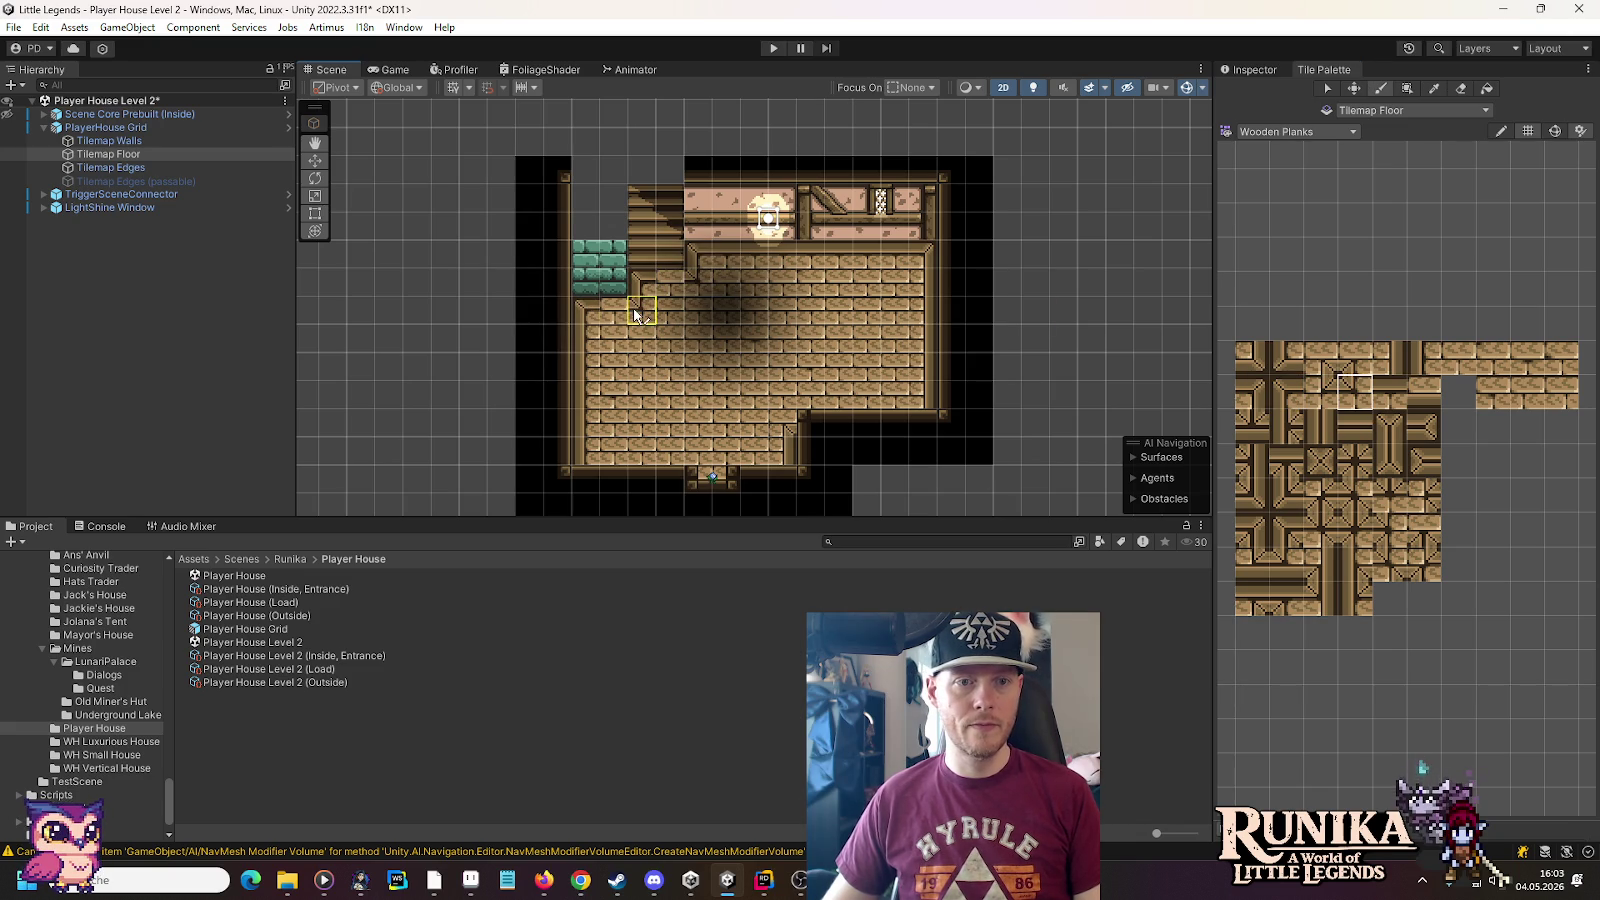
click(1400, 400)
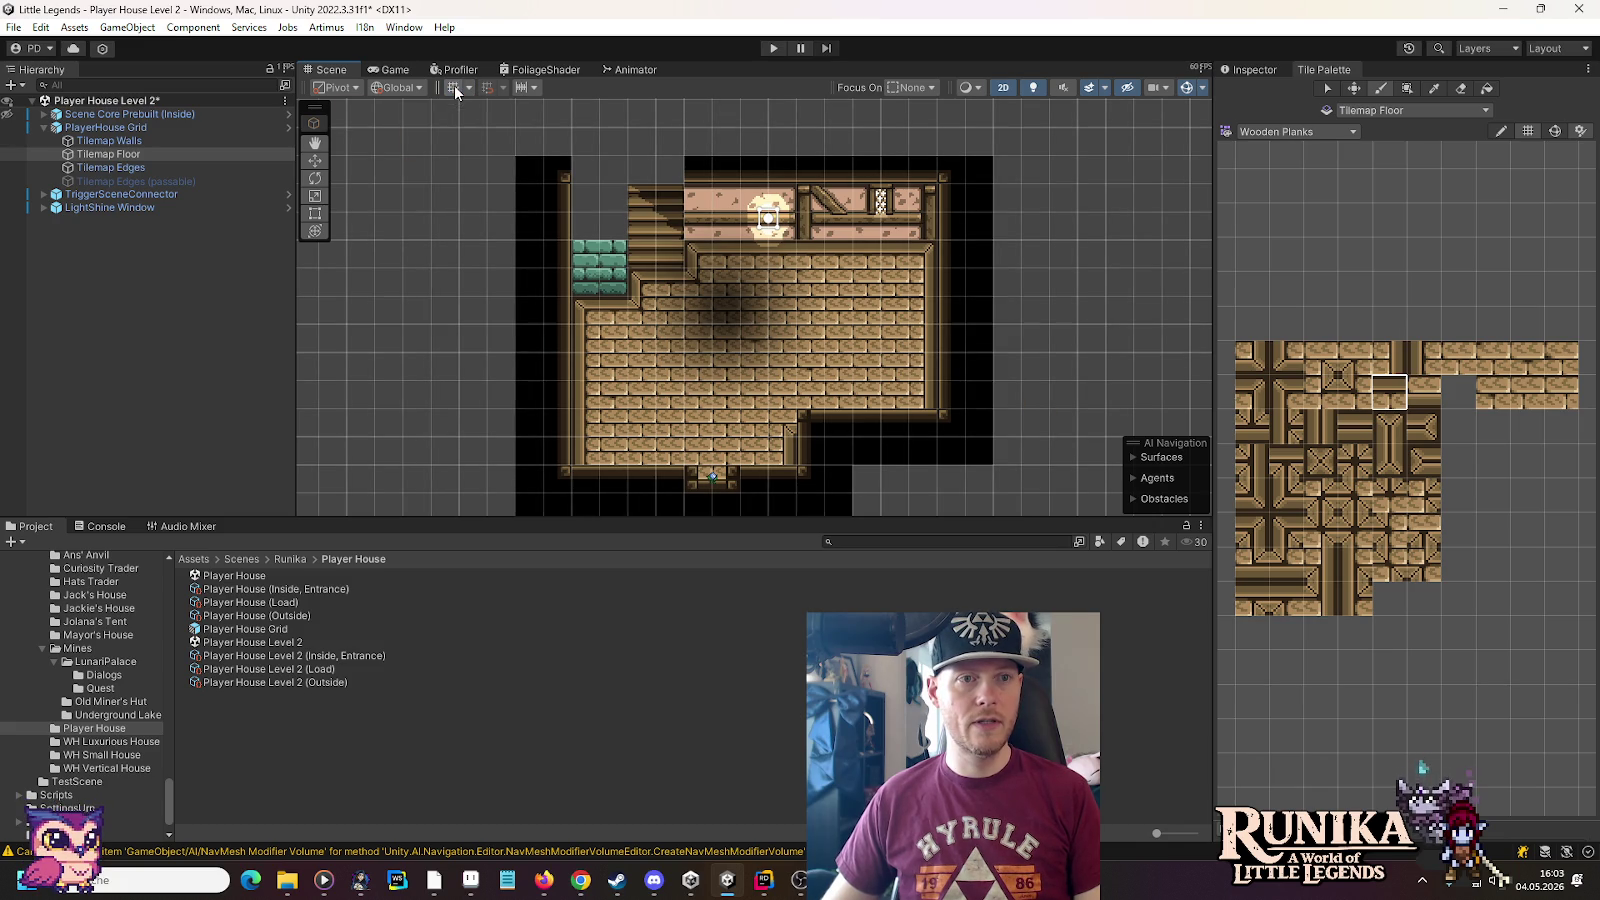
Make Tilemap Edges the painting target and choose the Eraser tool
key(ctrl+3)
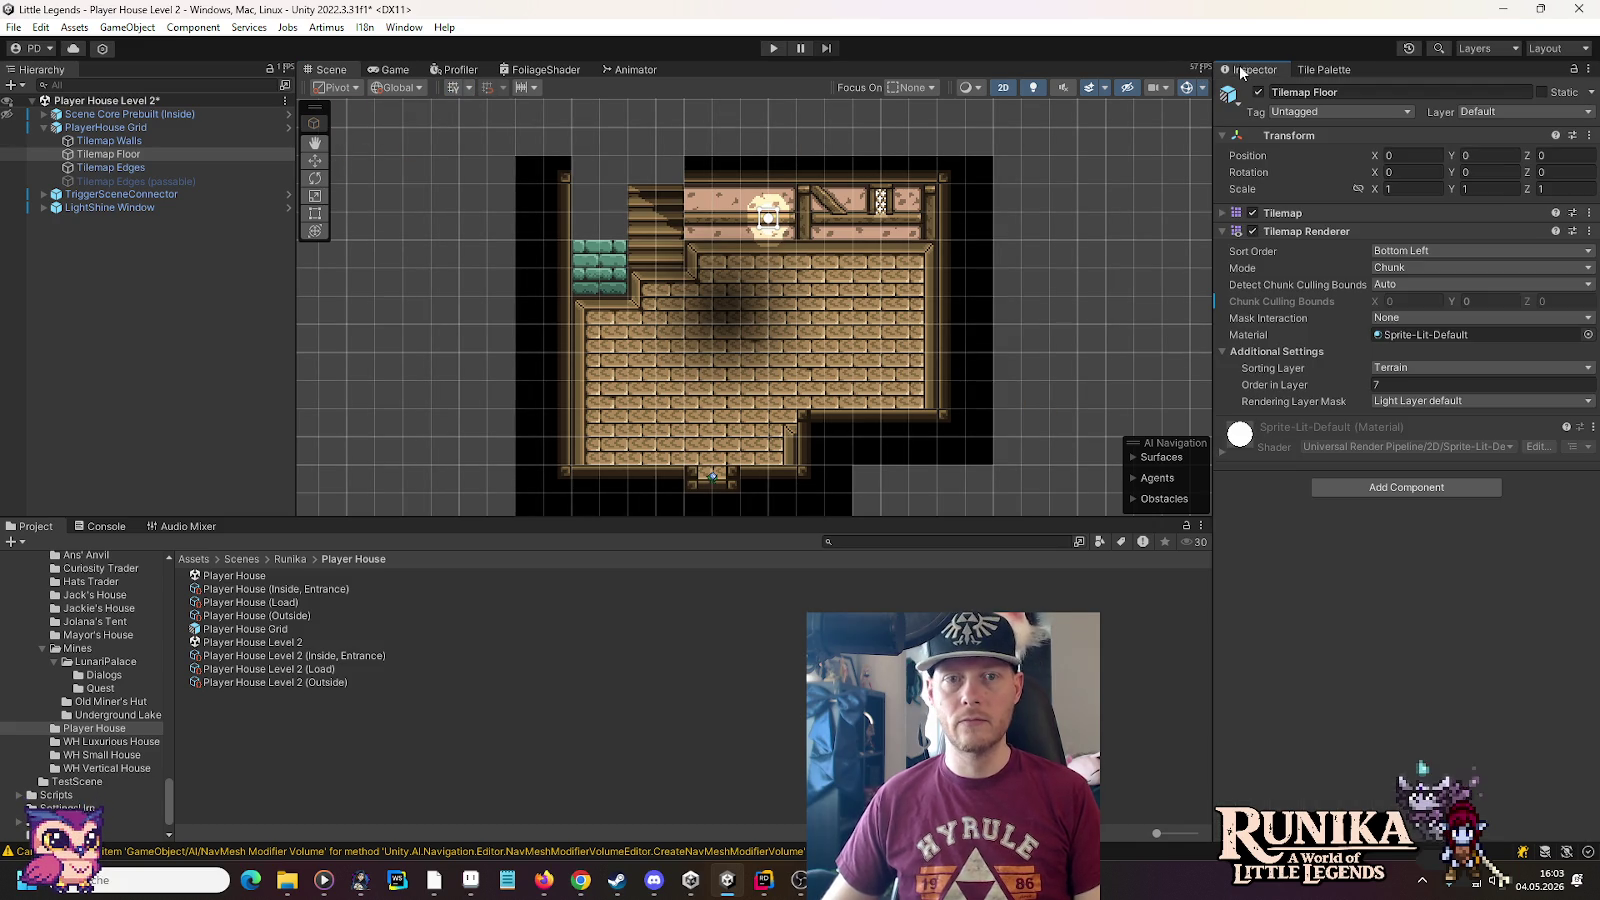
click(316, 160)
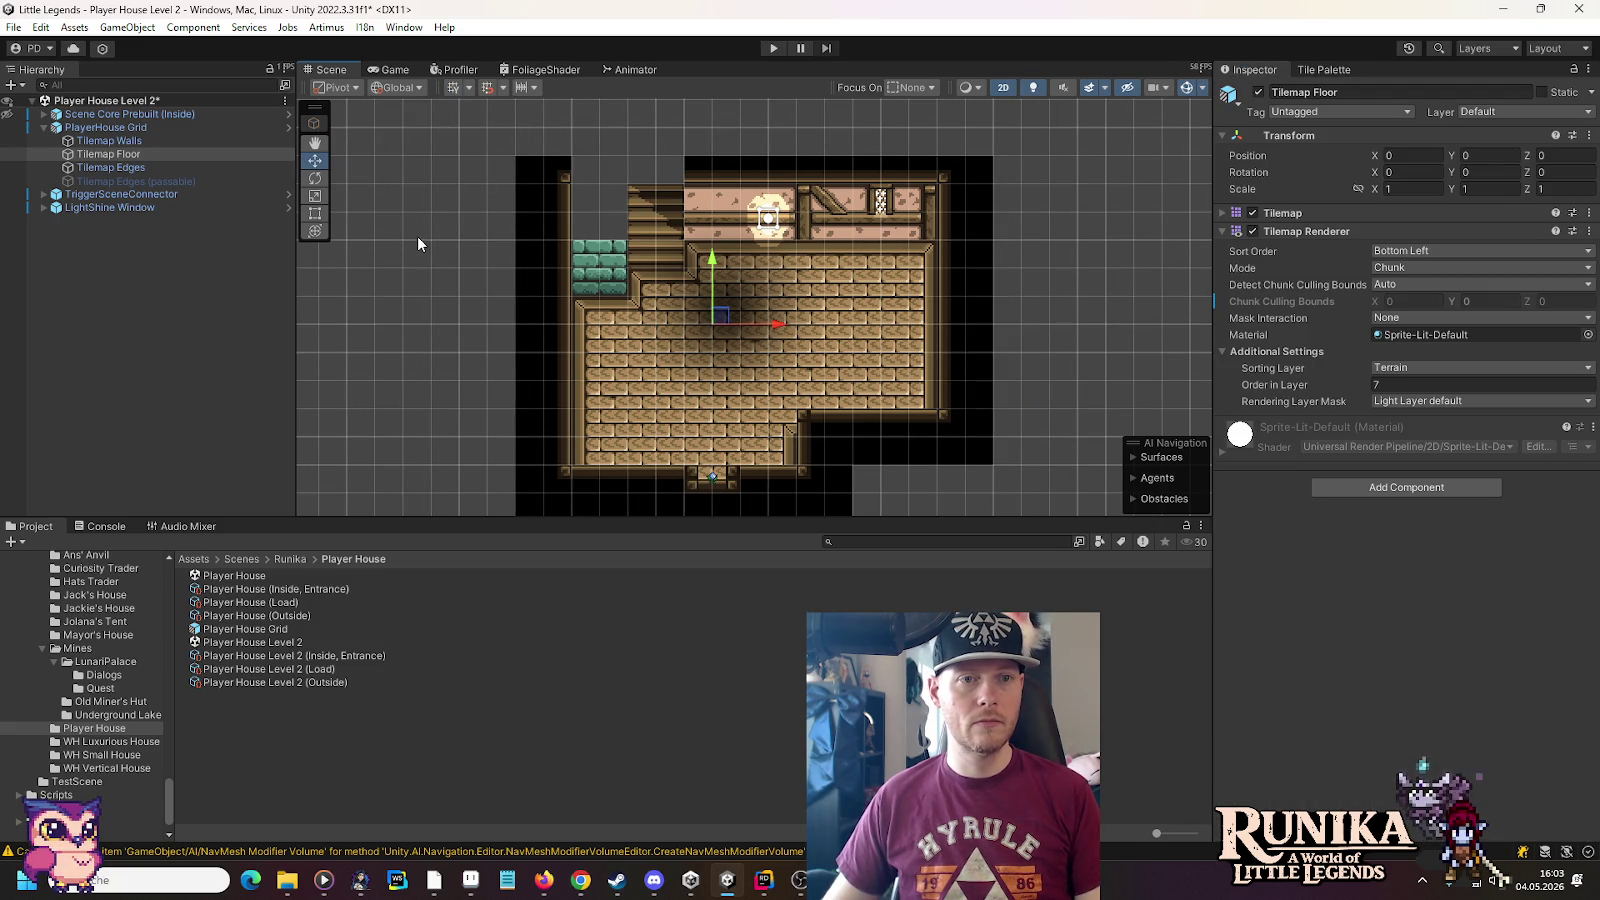
click(418, 243)
scroll(679, 300, up, 5)
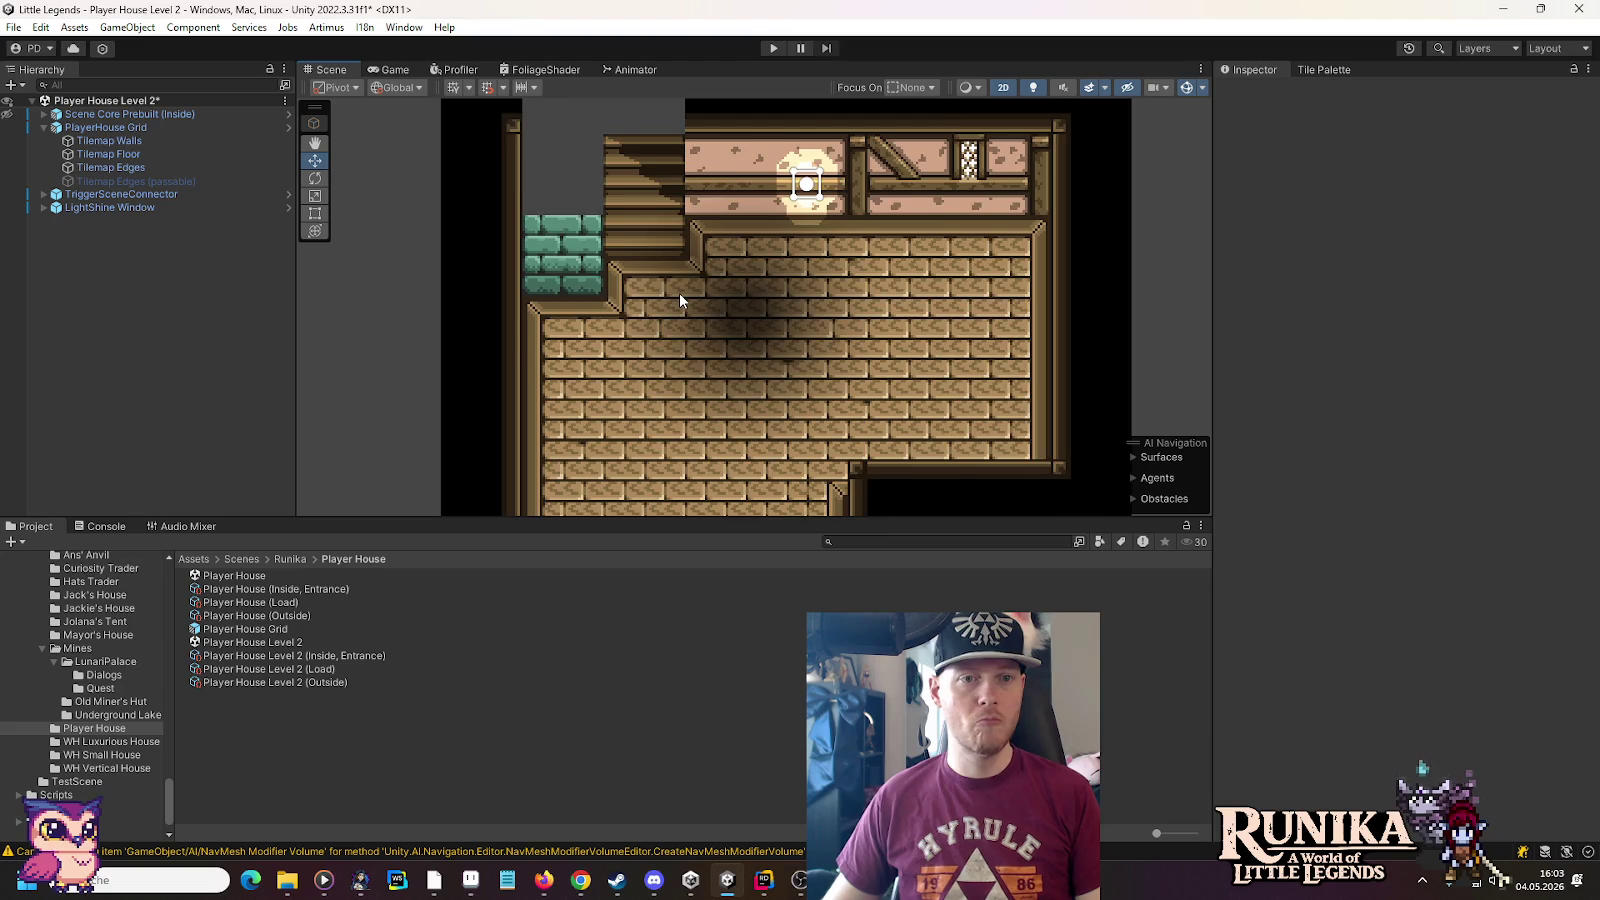
scroll(679, 300, down, 1)
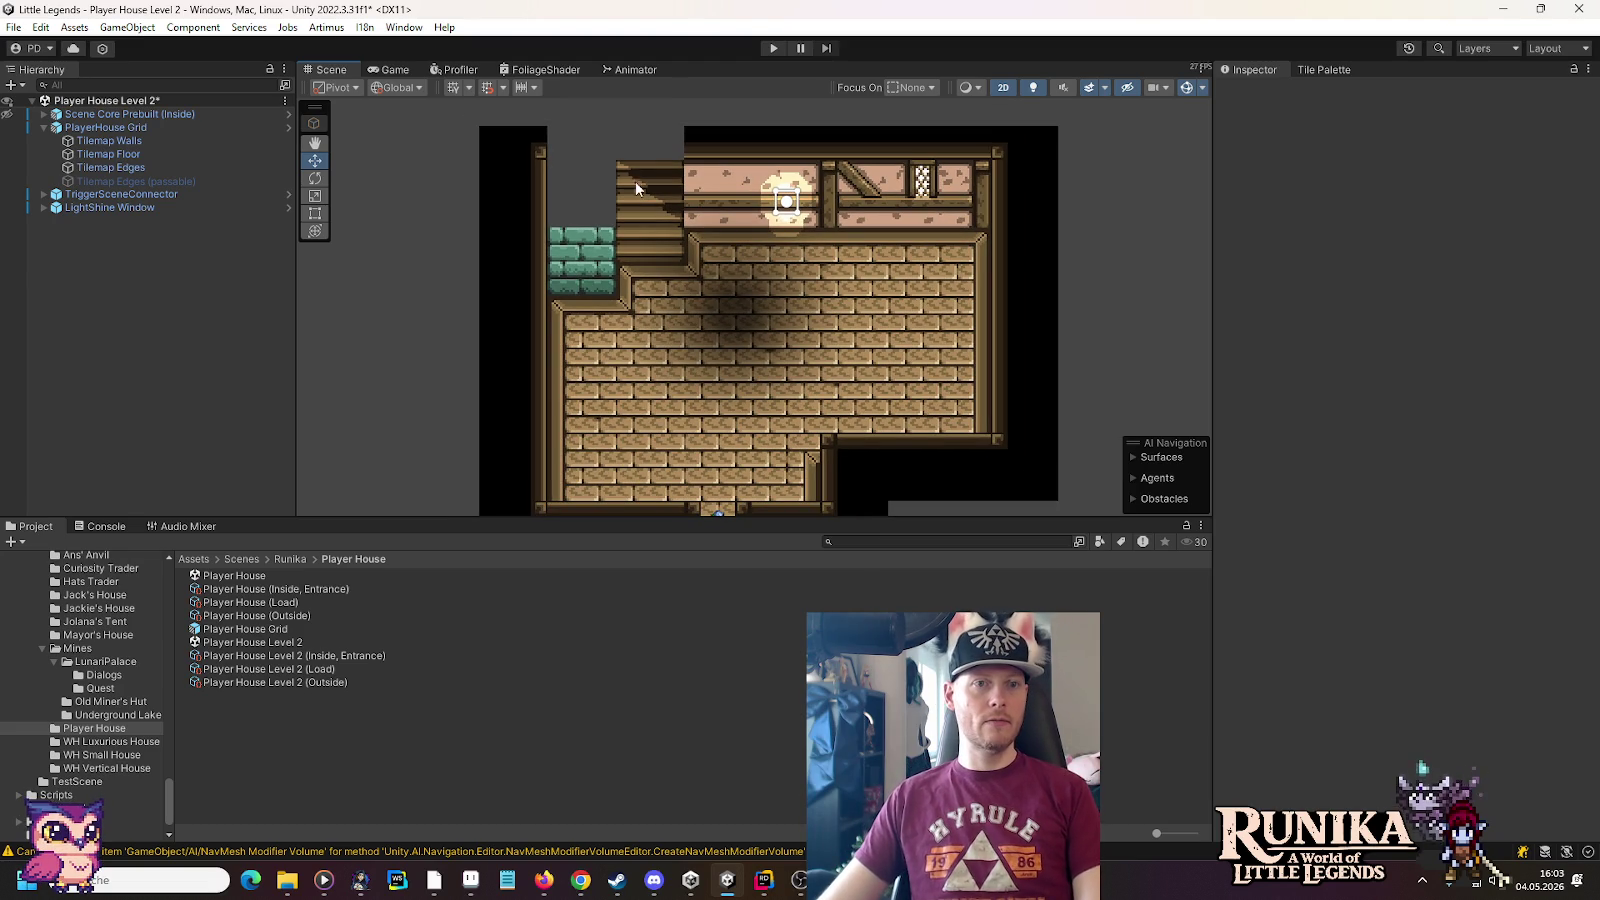
click(155, 168)
click(1305, 70)
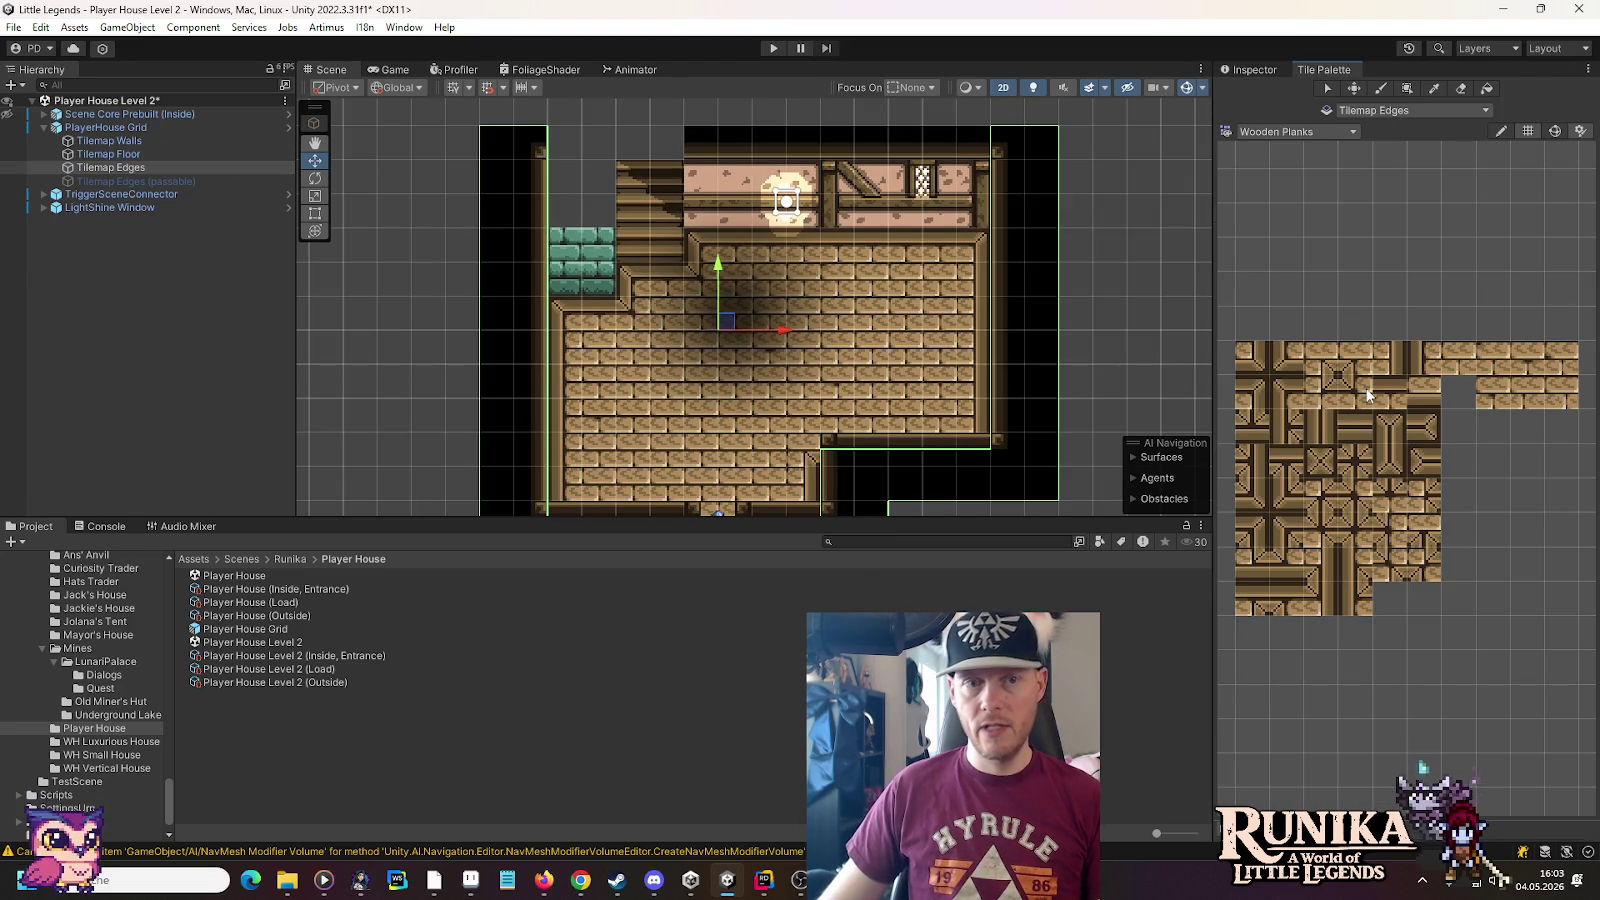
click(1448, 93)
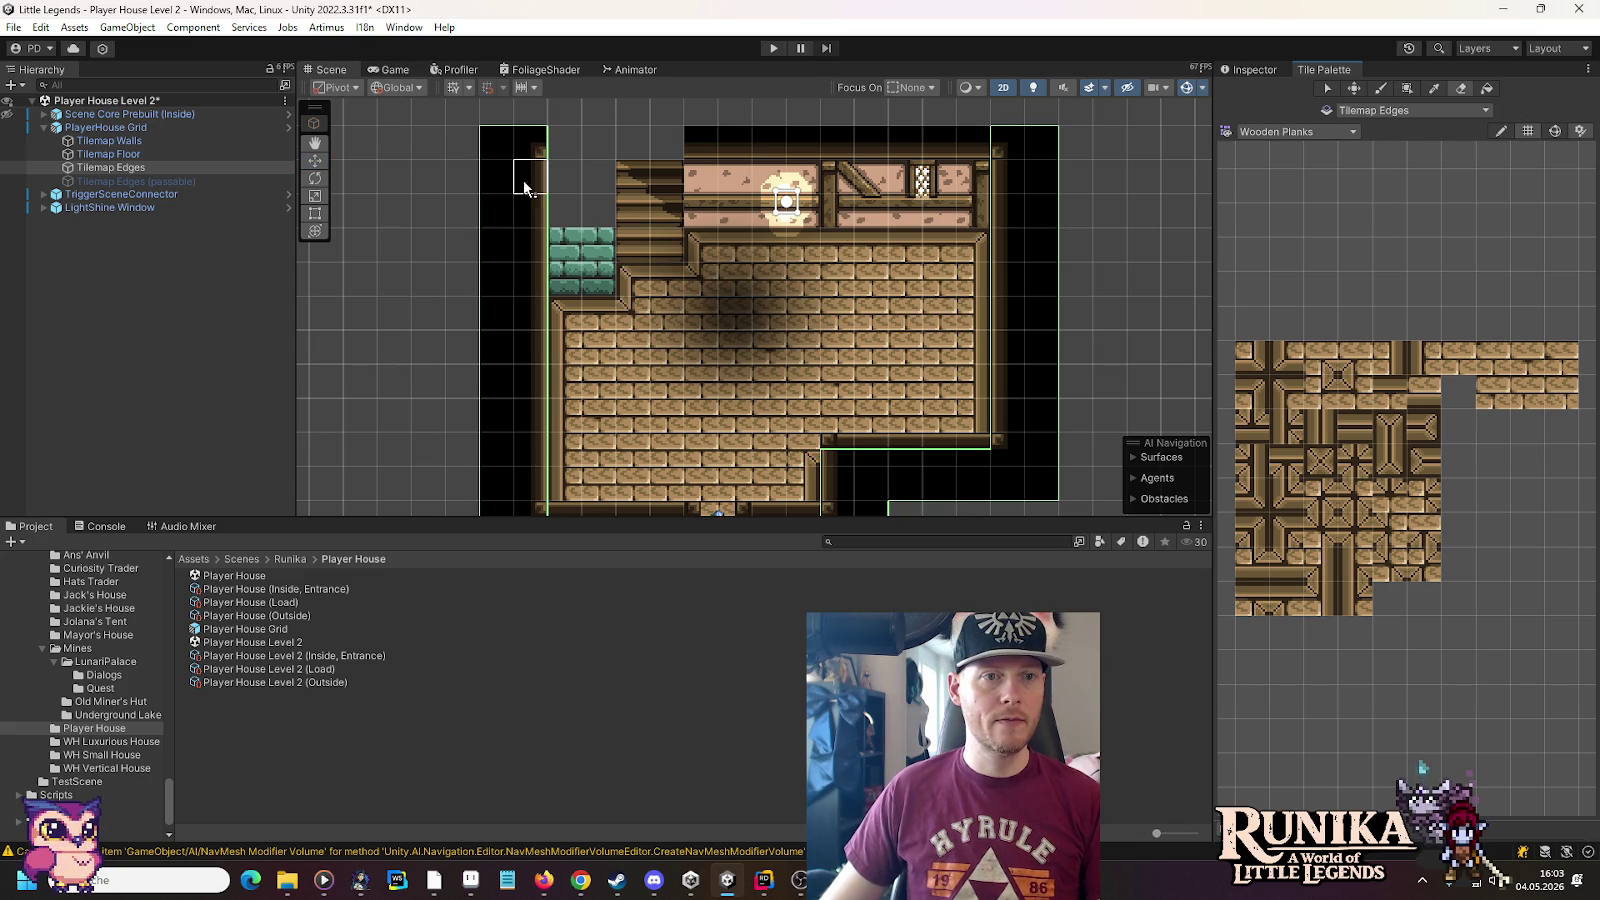
On Tilemap Walls, paint a Wooden Edge piece and a dark tile above the green tiles
click(109, 141)
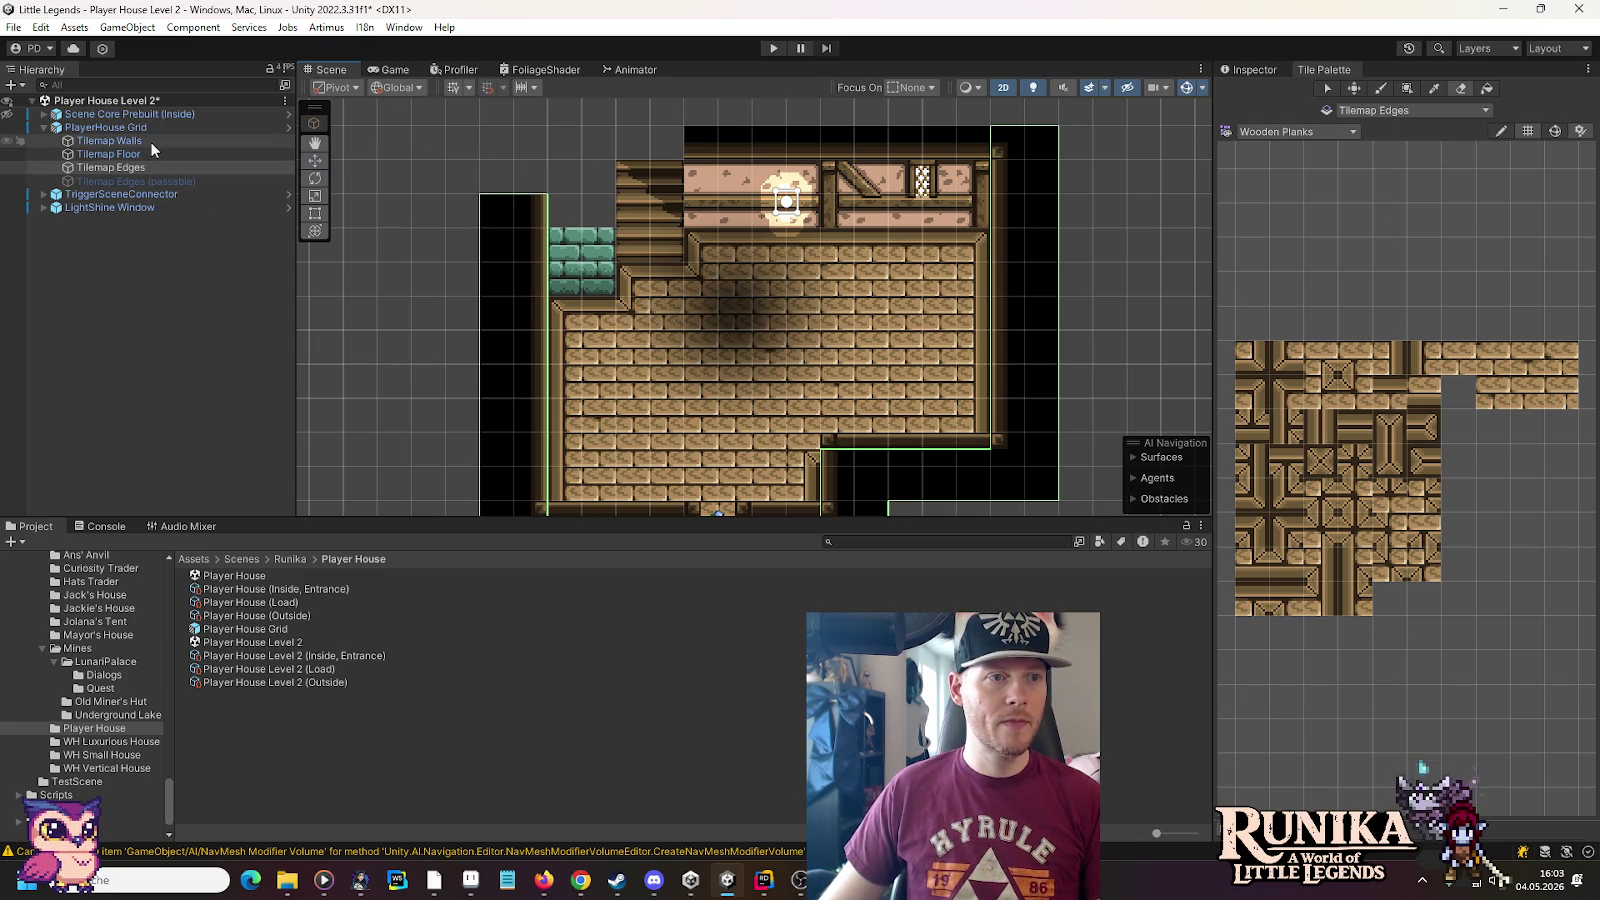
click(1312, 131)
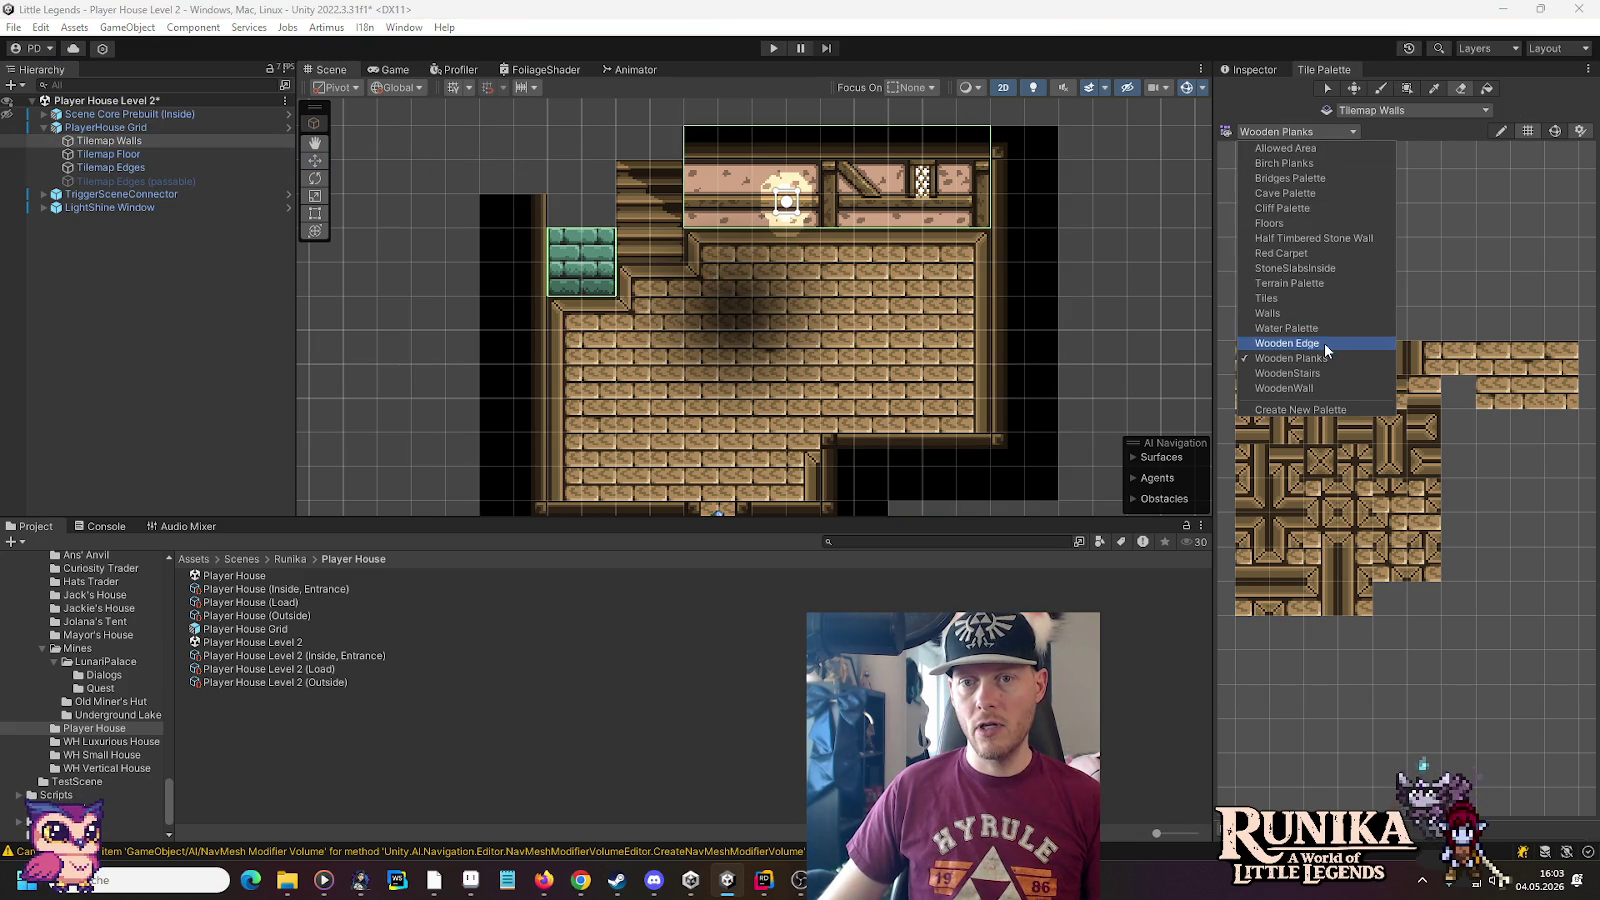
click(1324, 342)
drag(1372, 574, 1405, 574)
click(598, 212)
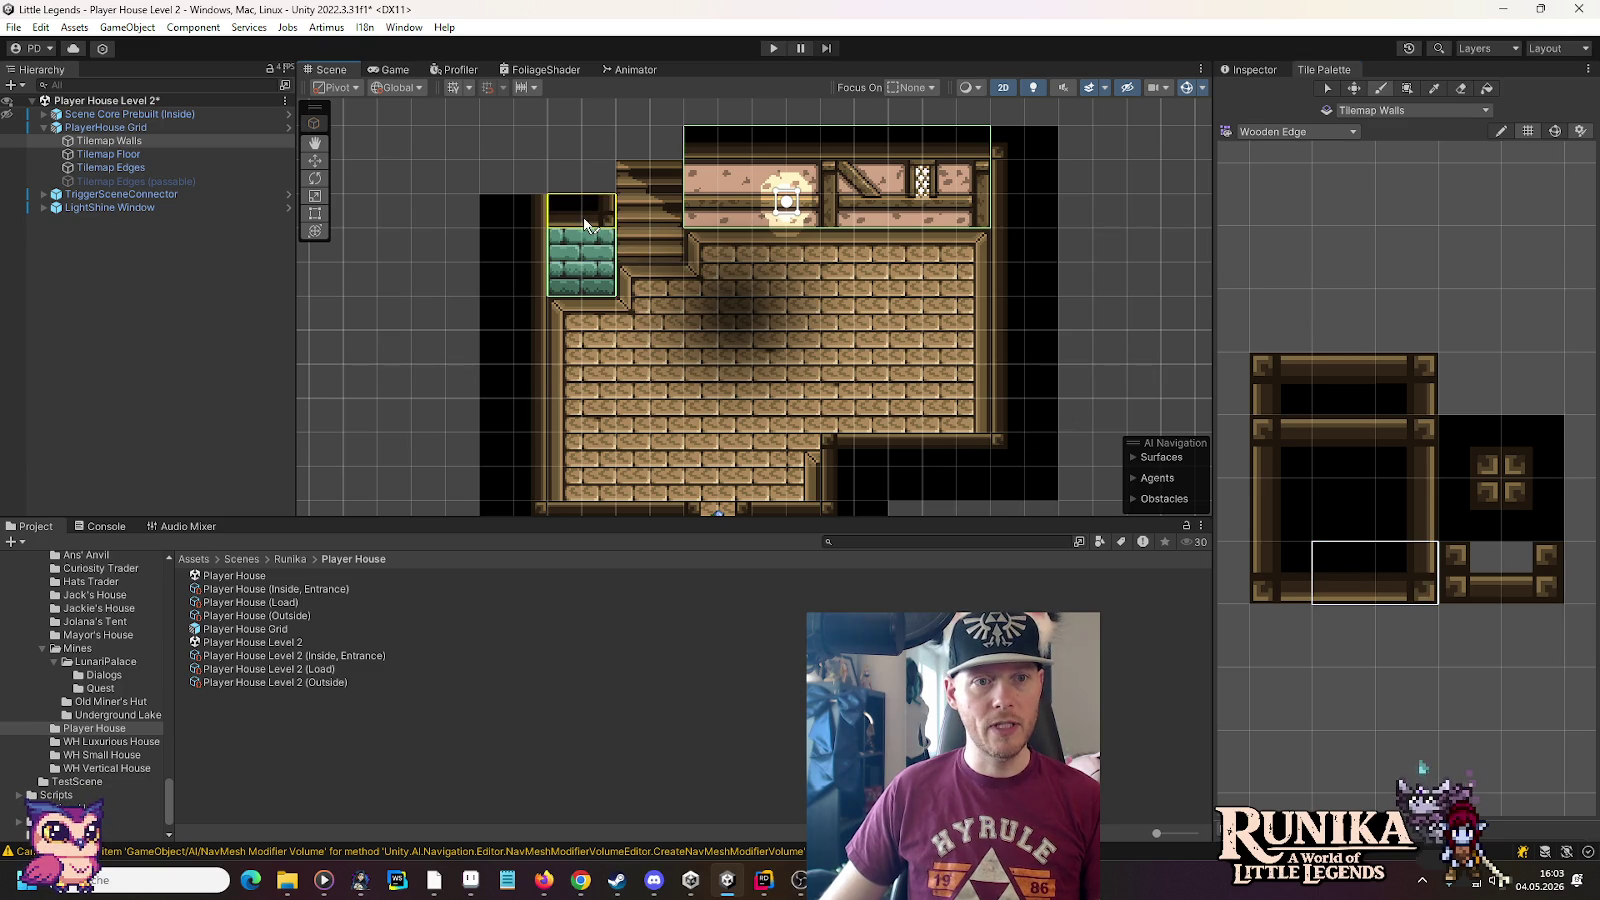
click(1406, 506)
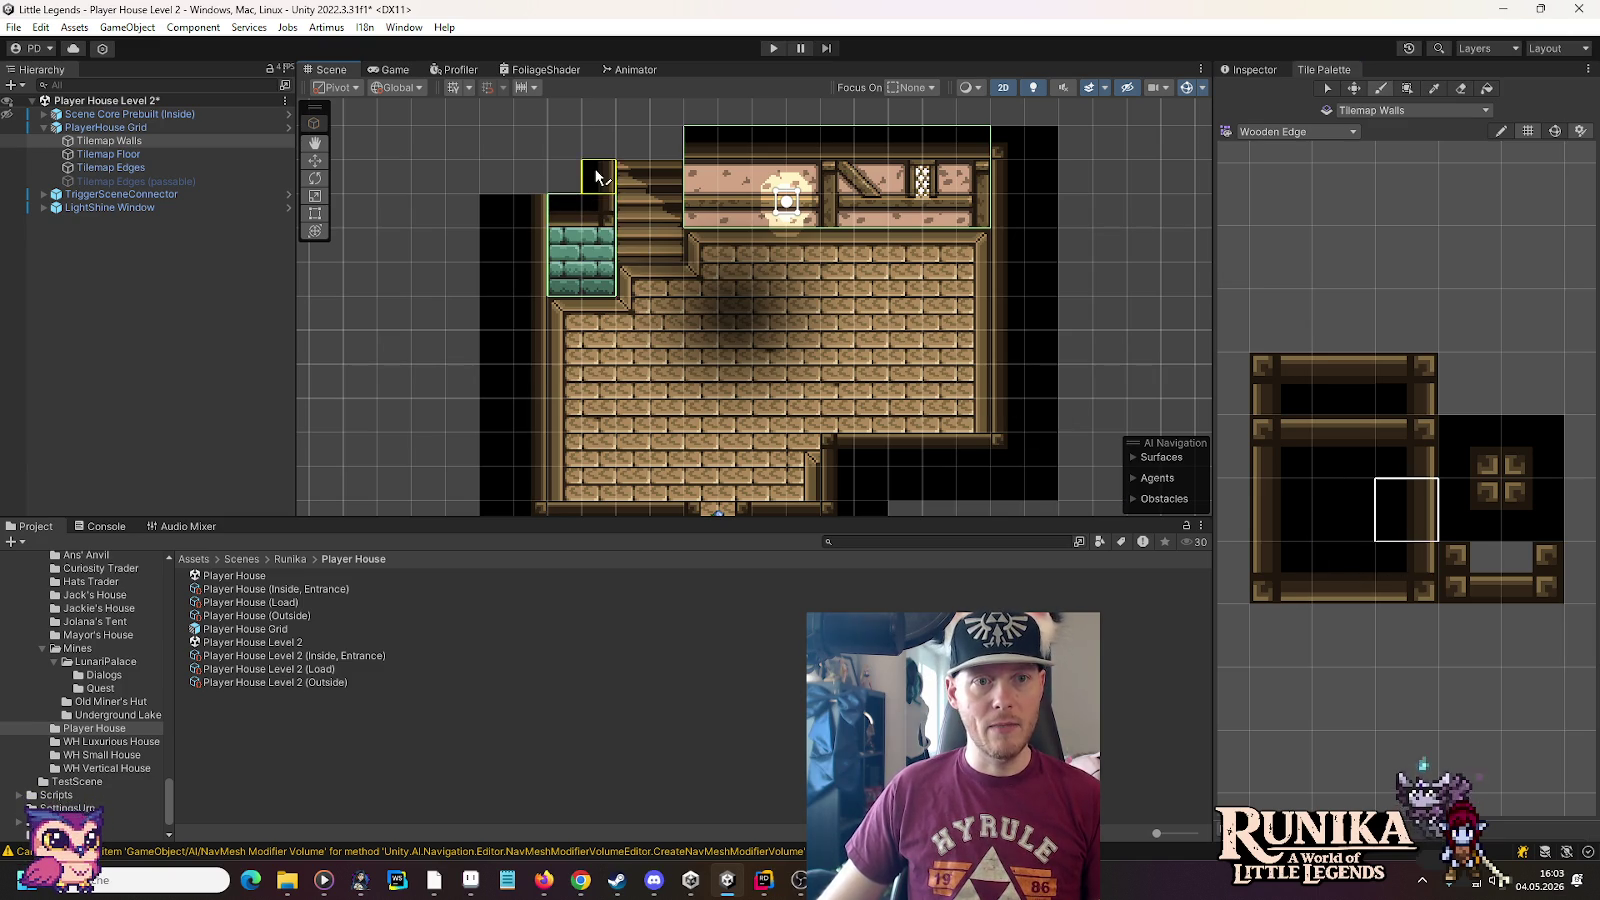
click(601, 152)
Fill the top-left cell and the remaining empty cell with dark Wooden Edge tiles on Tilemap Edges
click(1282, 572)
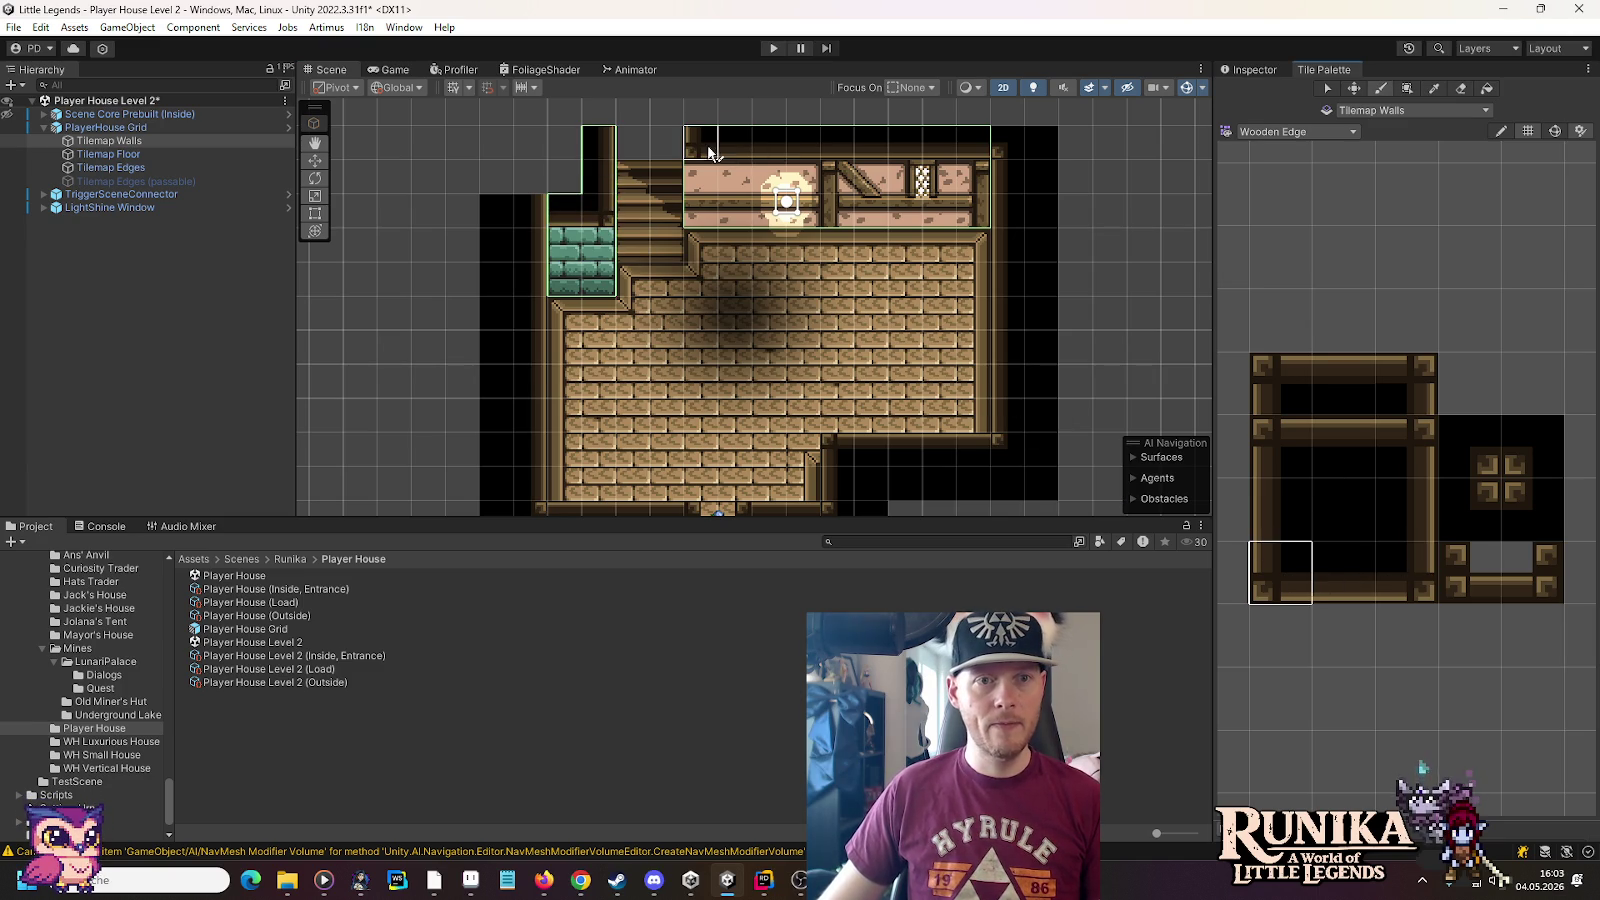
click(1343, 509)
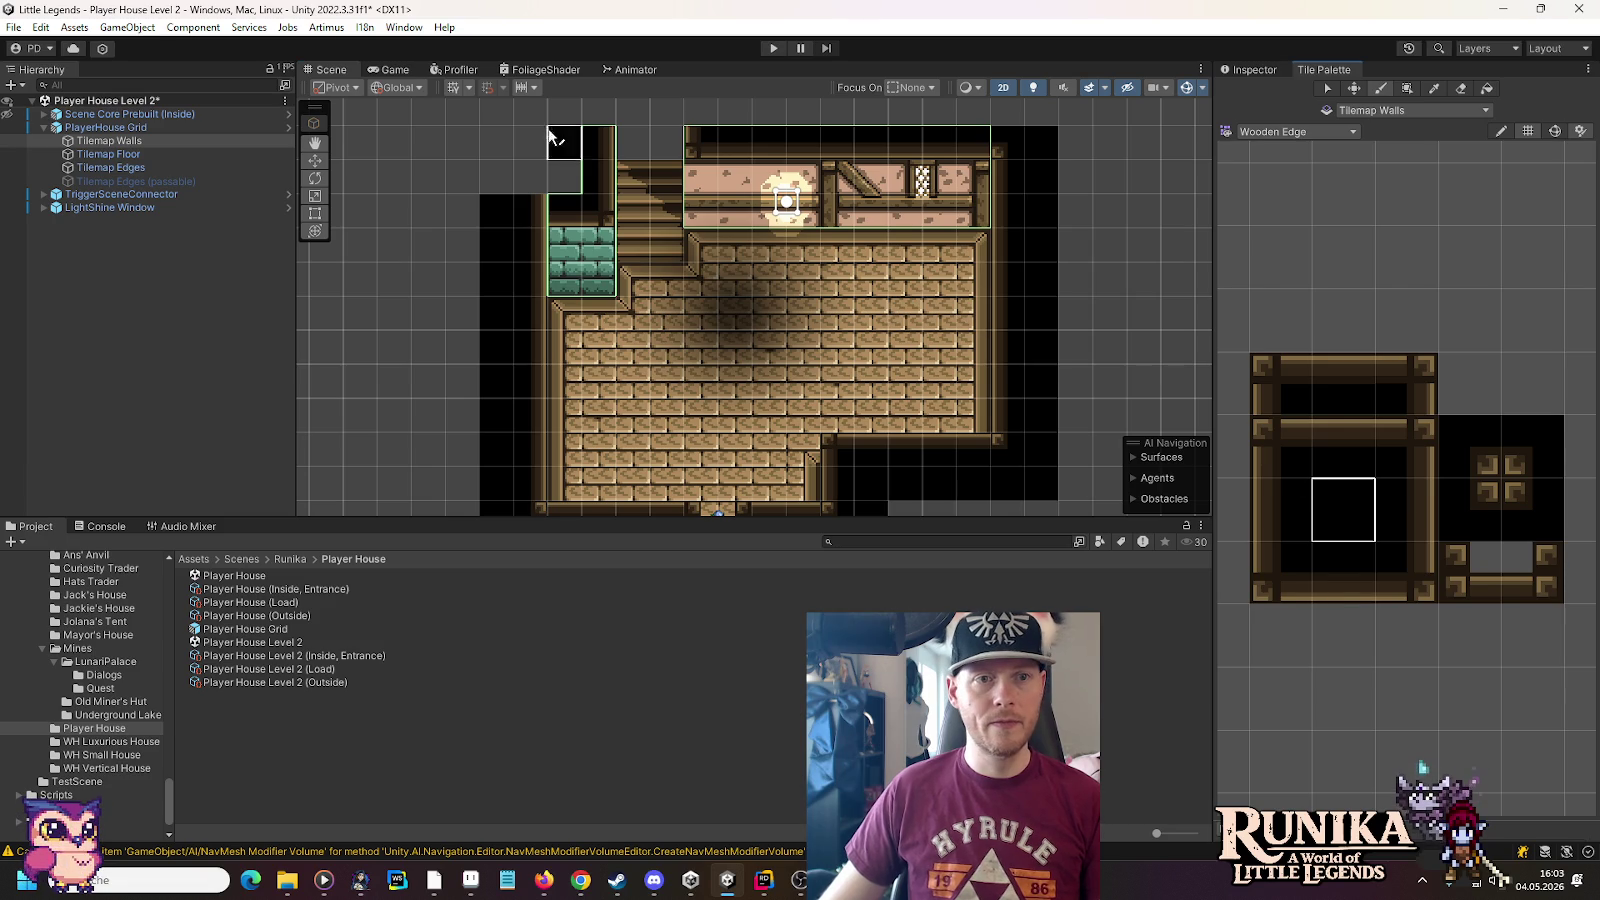
click(556, 155)
click(148, 157)
click(148, 161)
click(1445, 448)
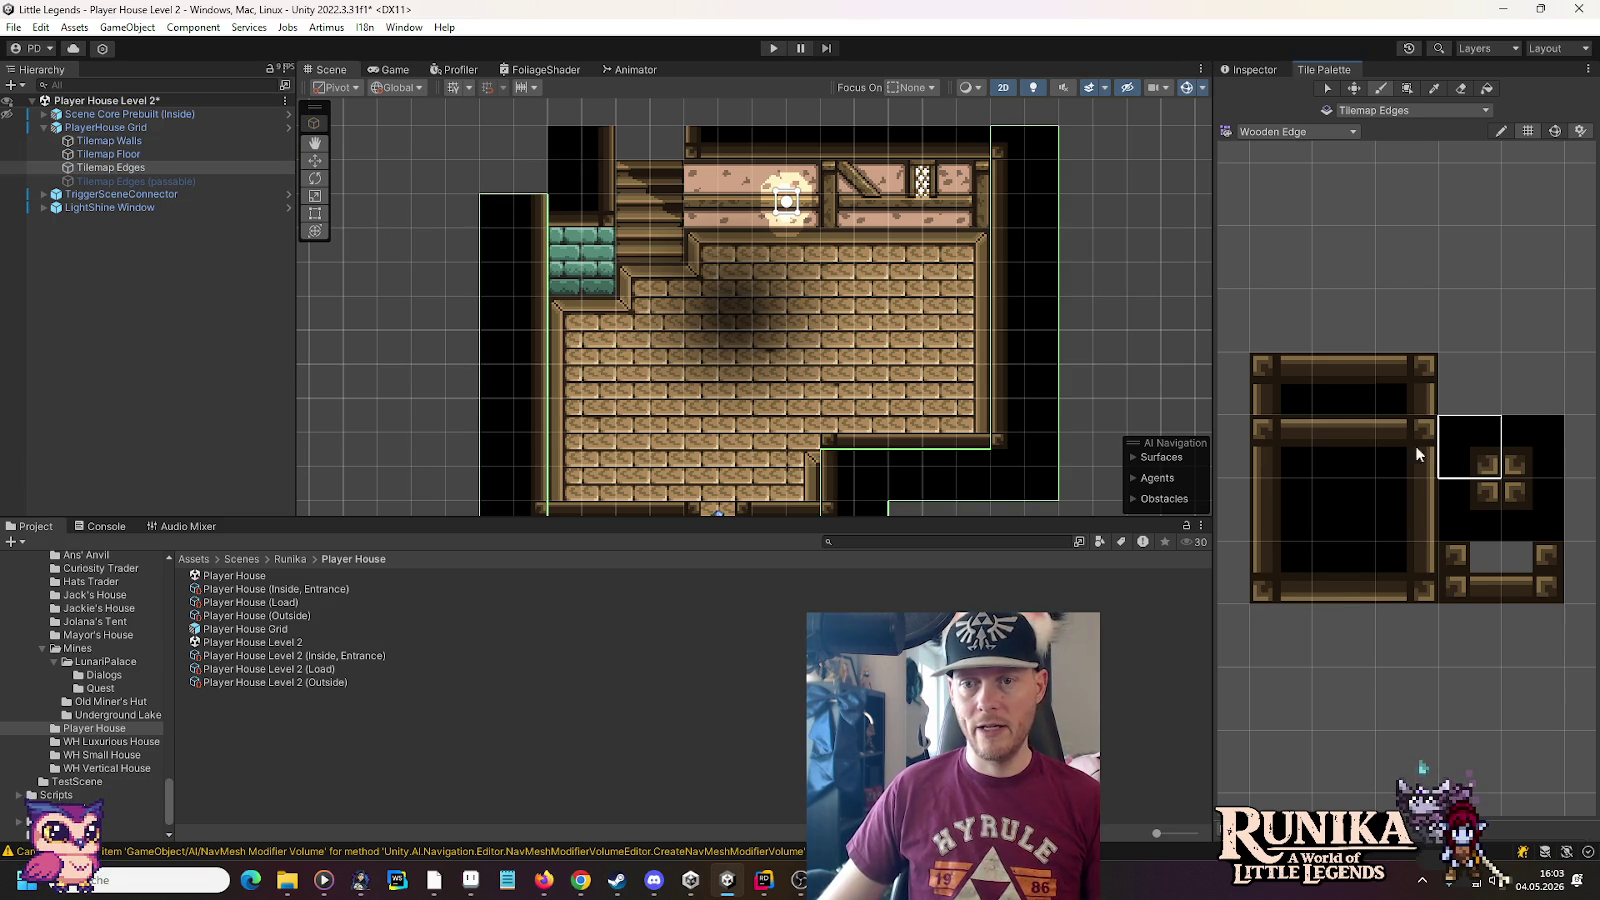
click(1331, 510)
key(Up)
click(516, 296)
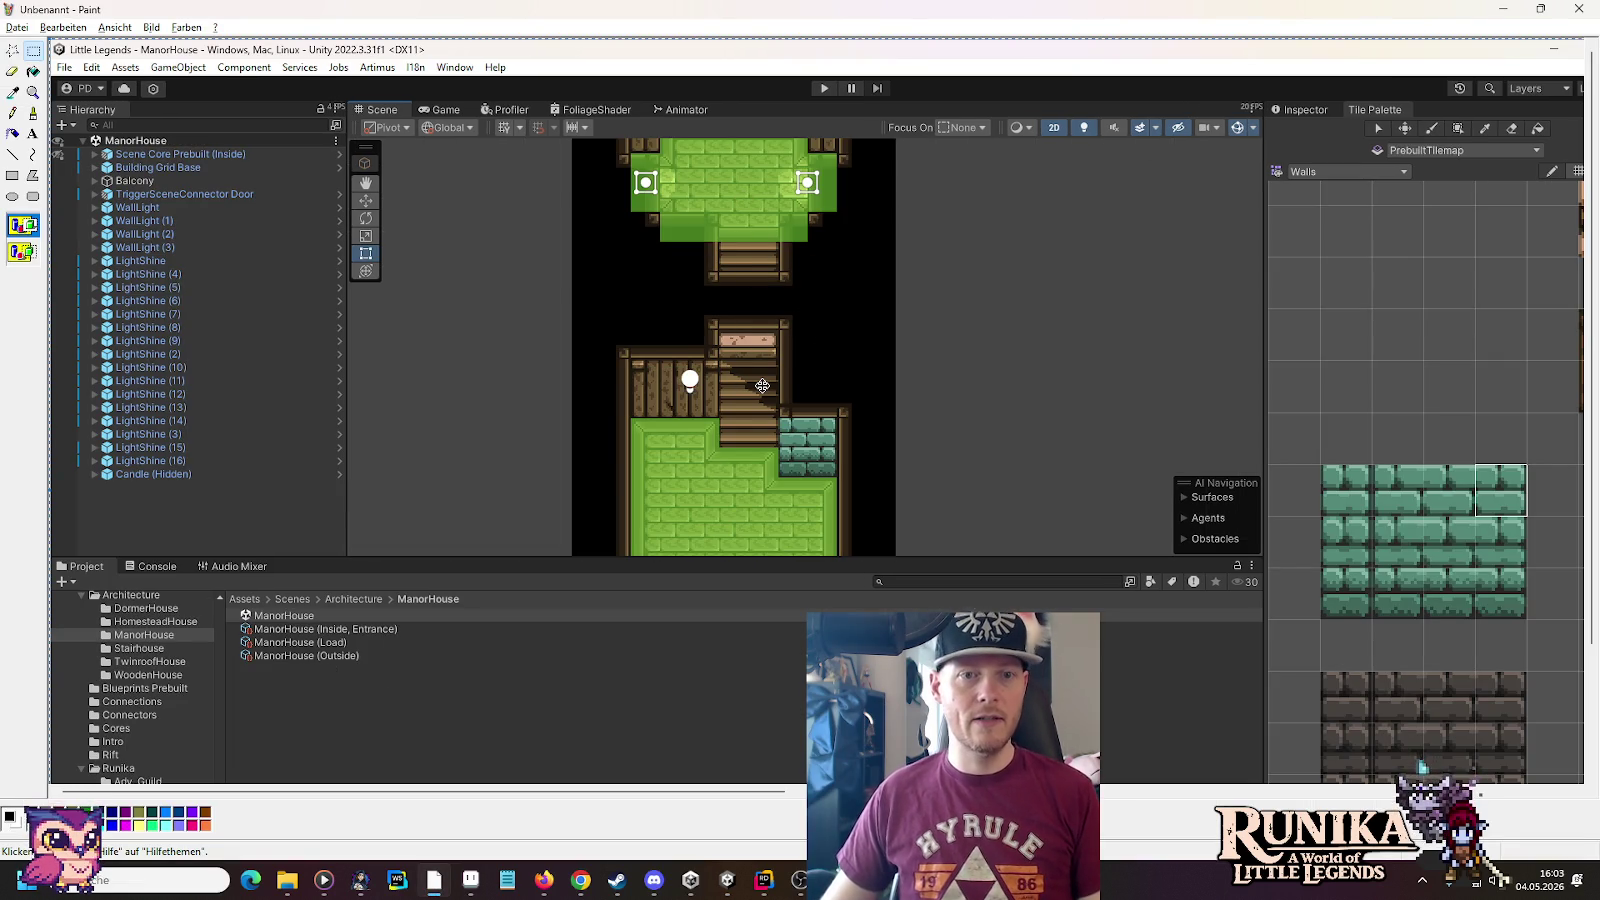
key(alt+Tab)
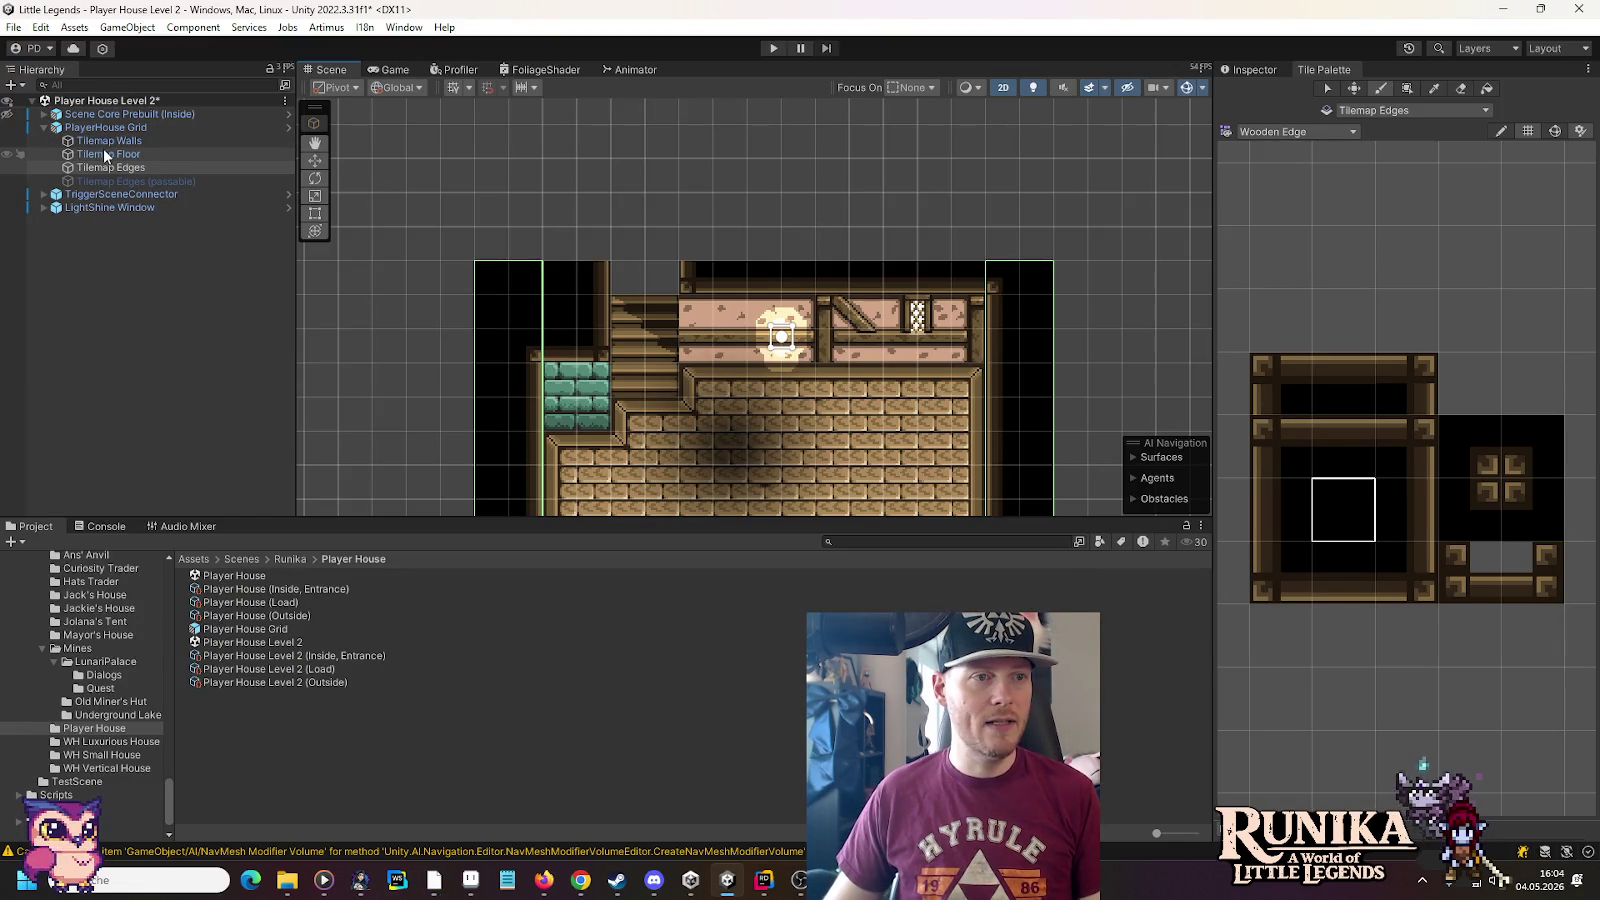
Select and enable the Tilemap Edges (passable) layer
click(105, 179)
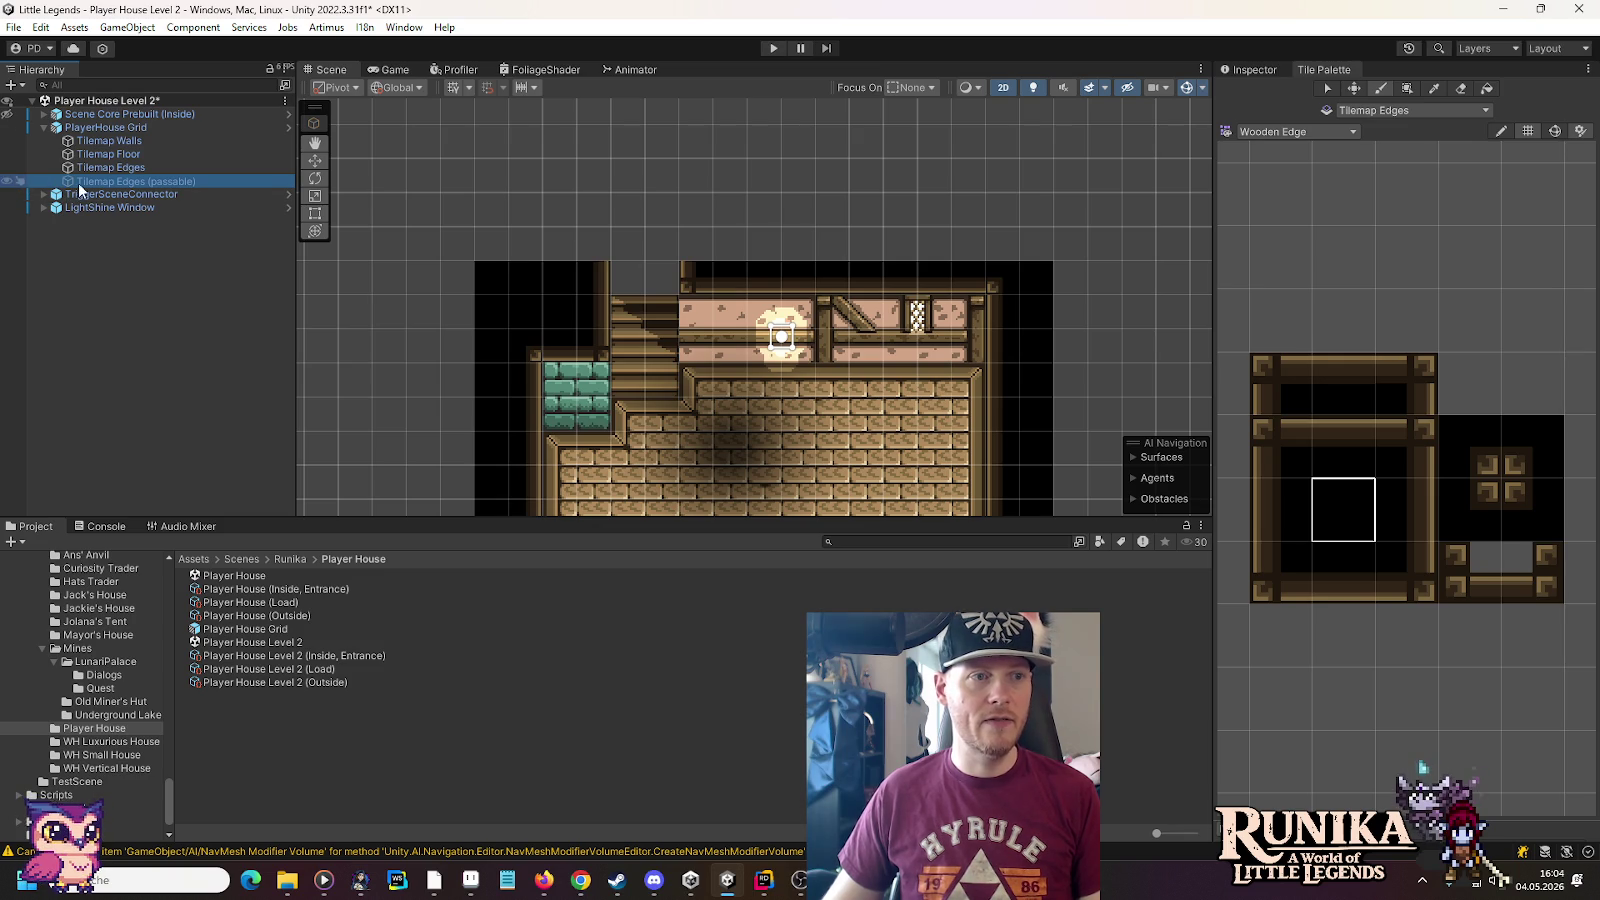
click(1254, 70)
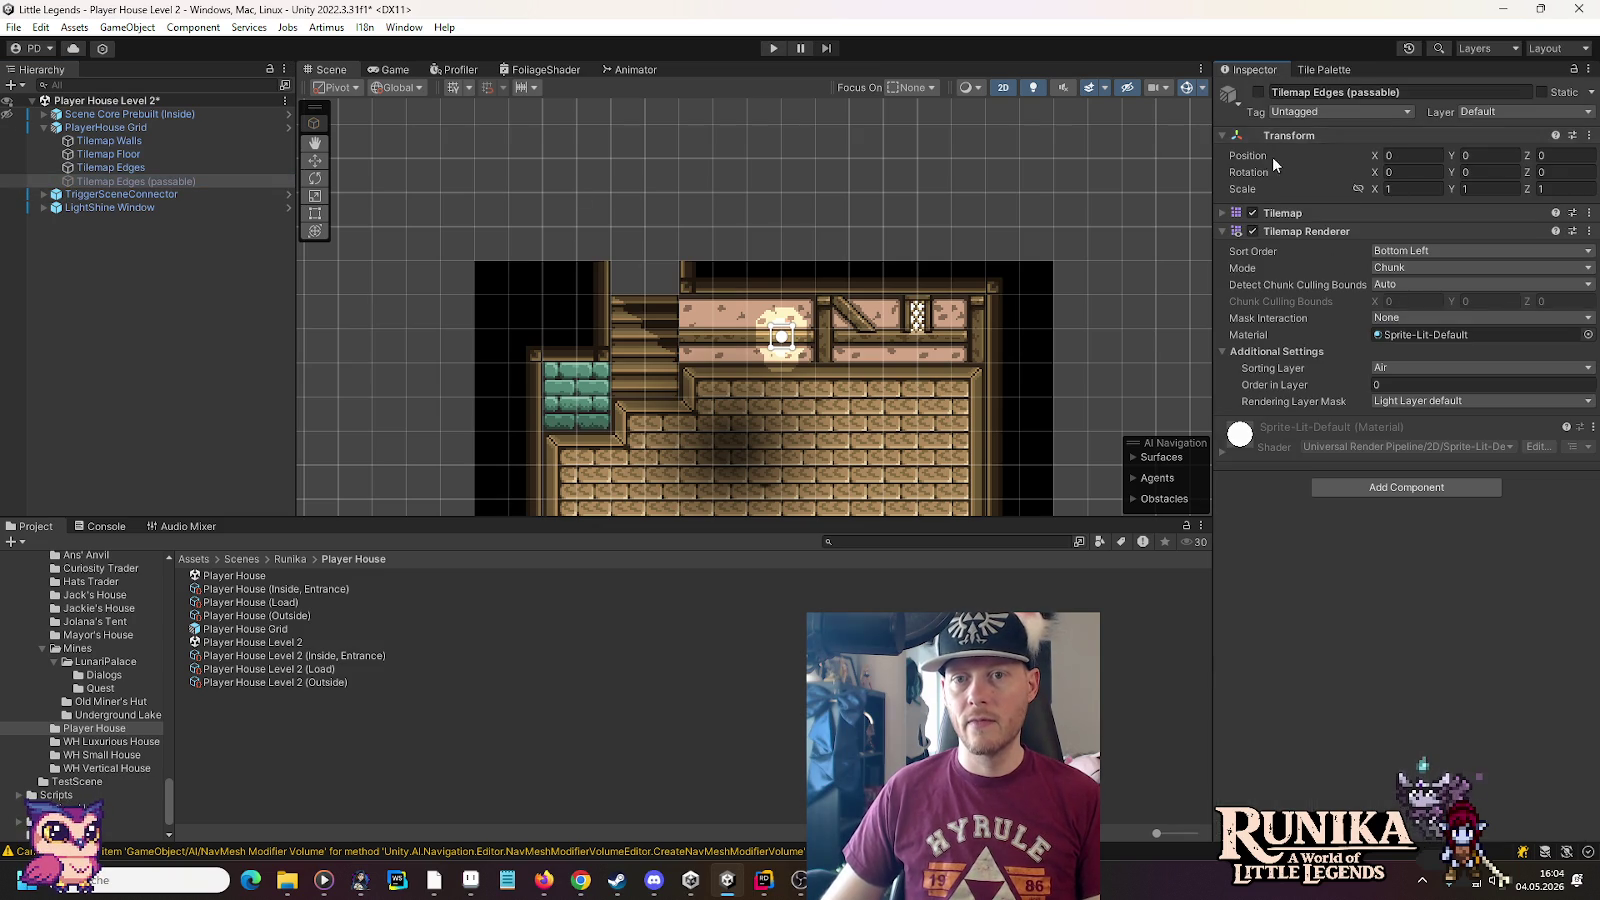
click(1260, 92)
click(1318, 68)
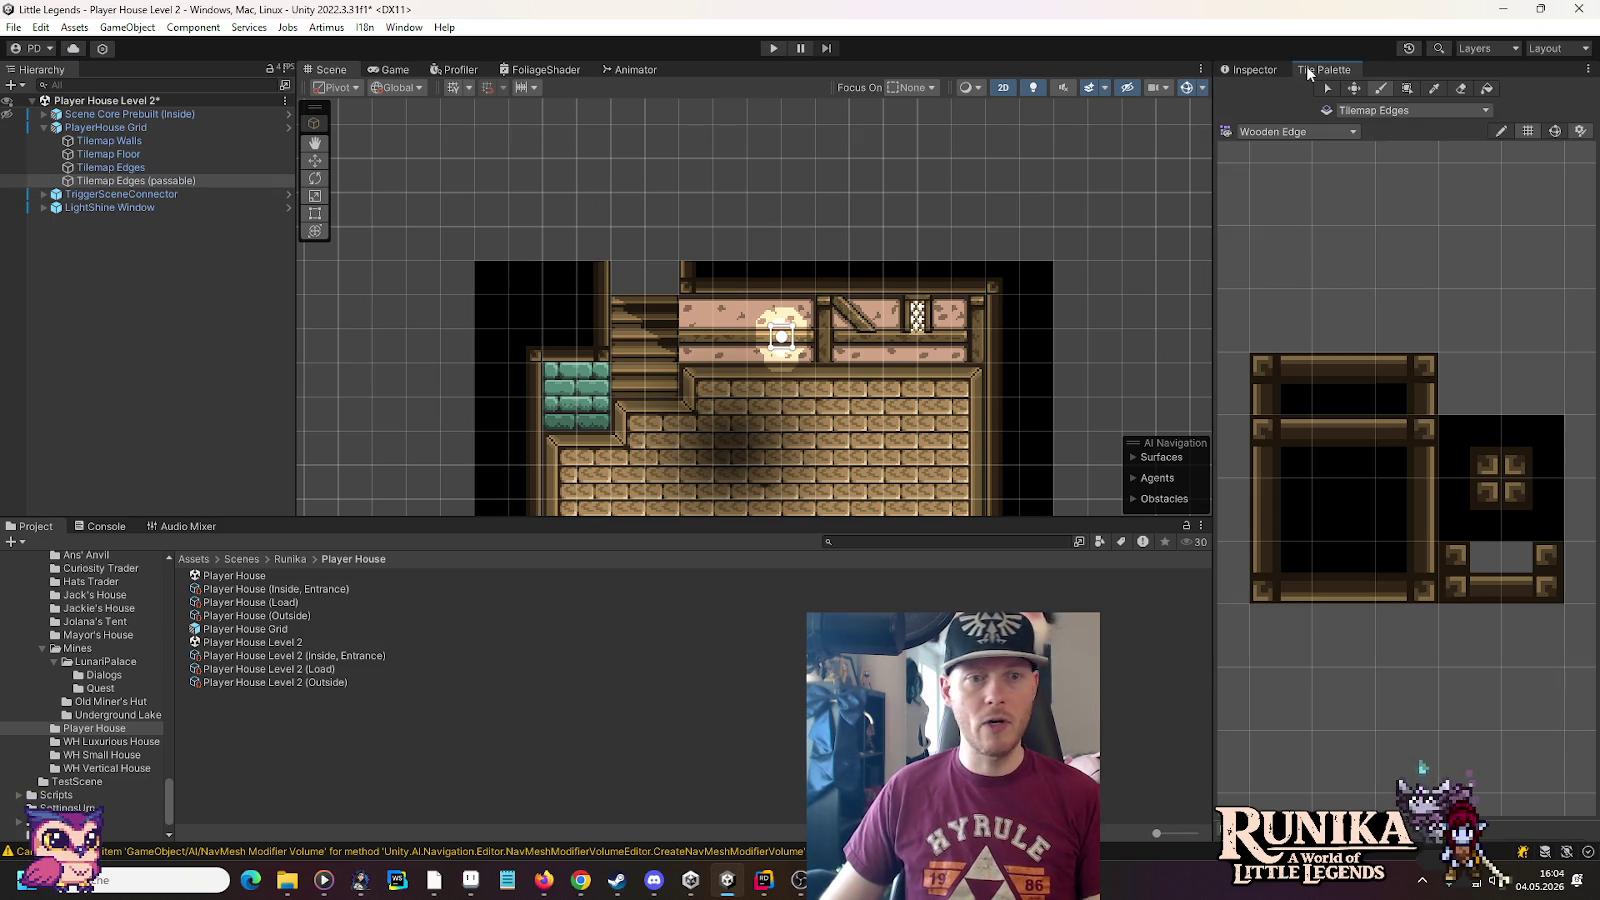
Pick a Half Timbered Stone Wall ledge, then paint two black Wooden Edge cells above the stairs
click(1315, 132)
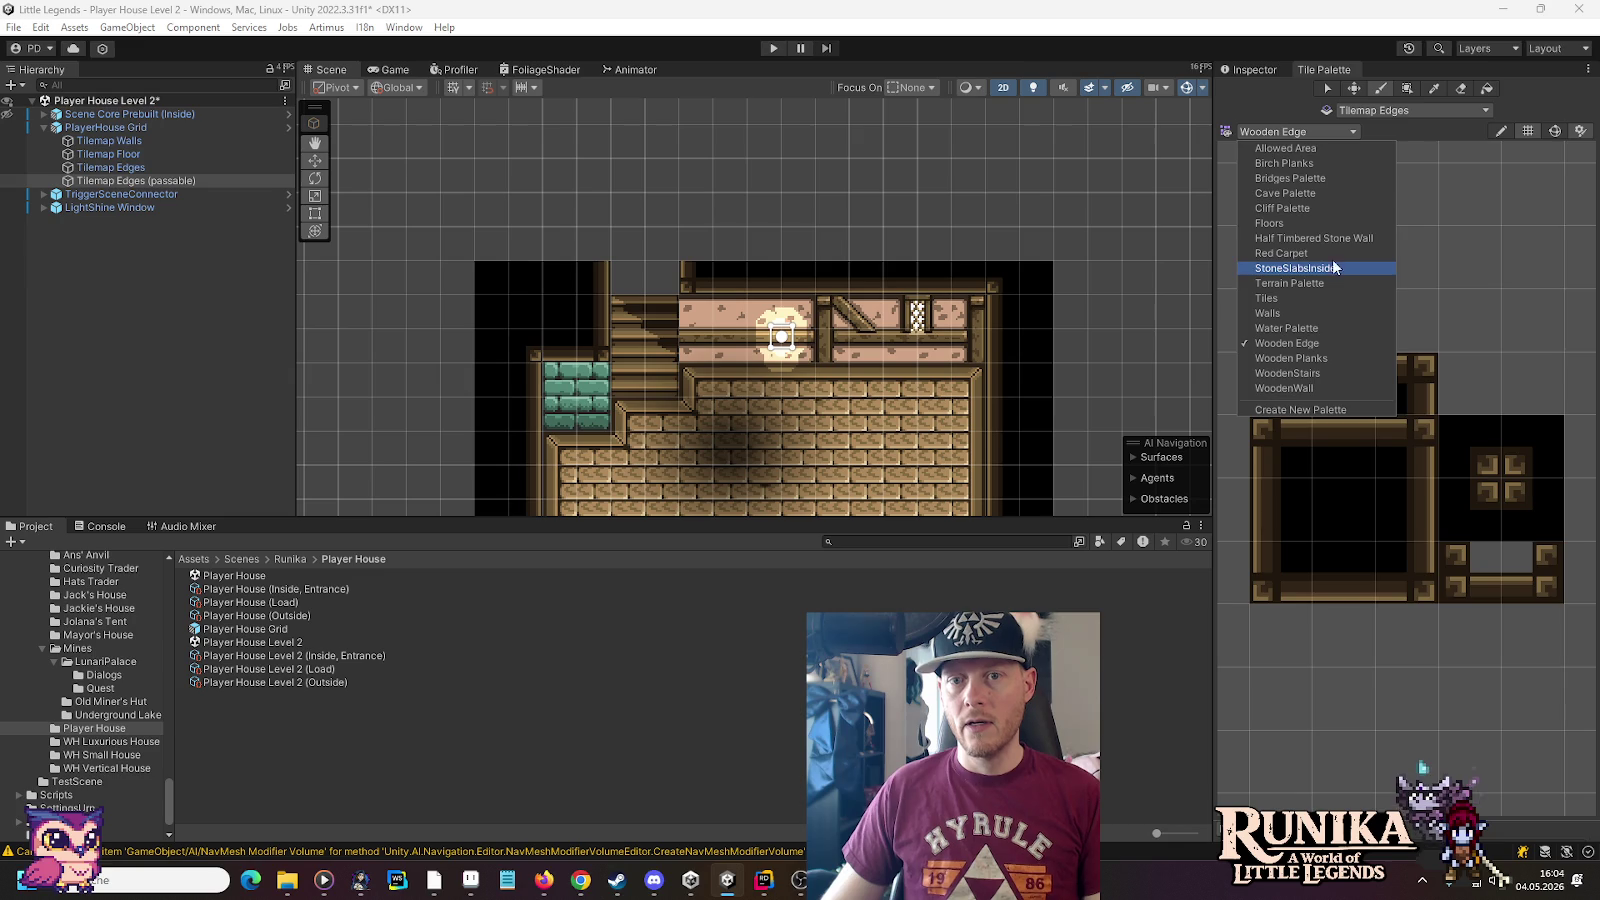
click(1332, 239)
click(1288, 508)
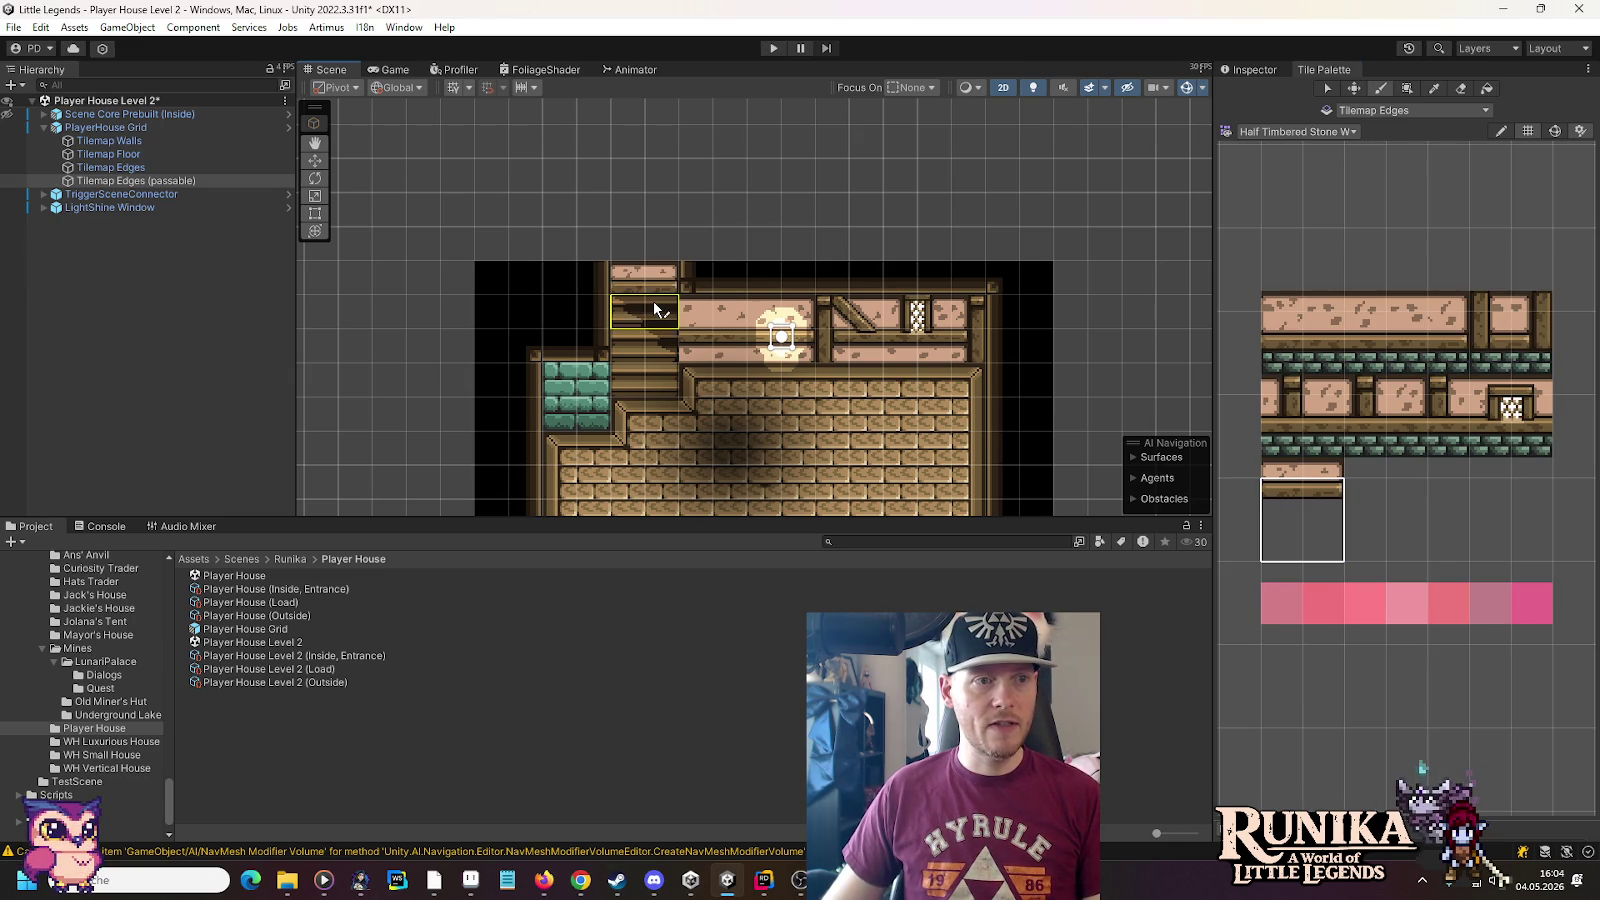
click(1296, 131)
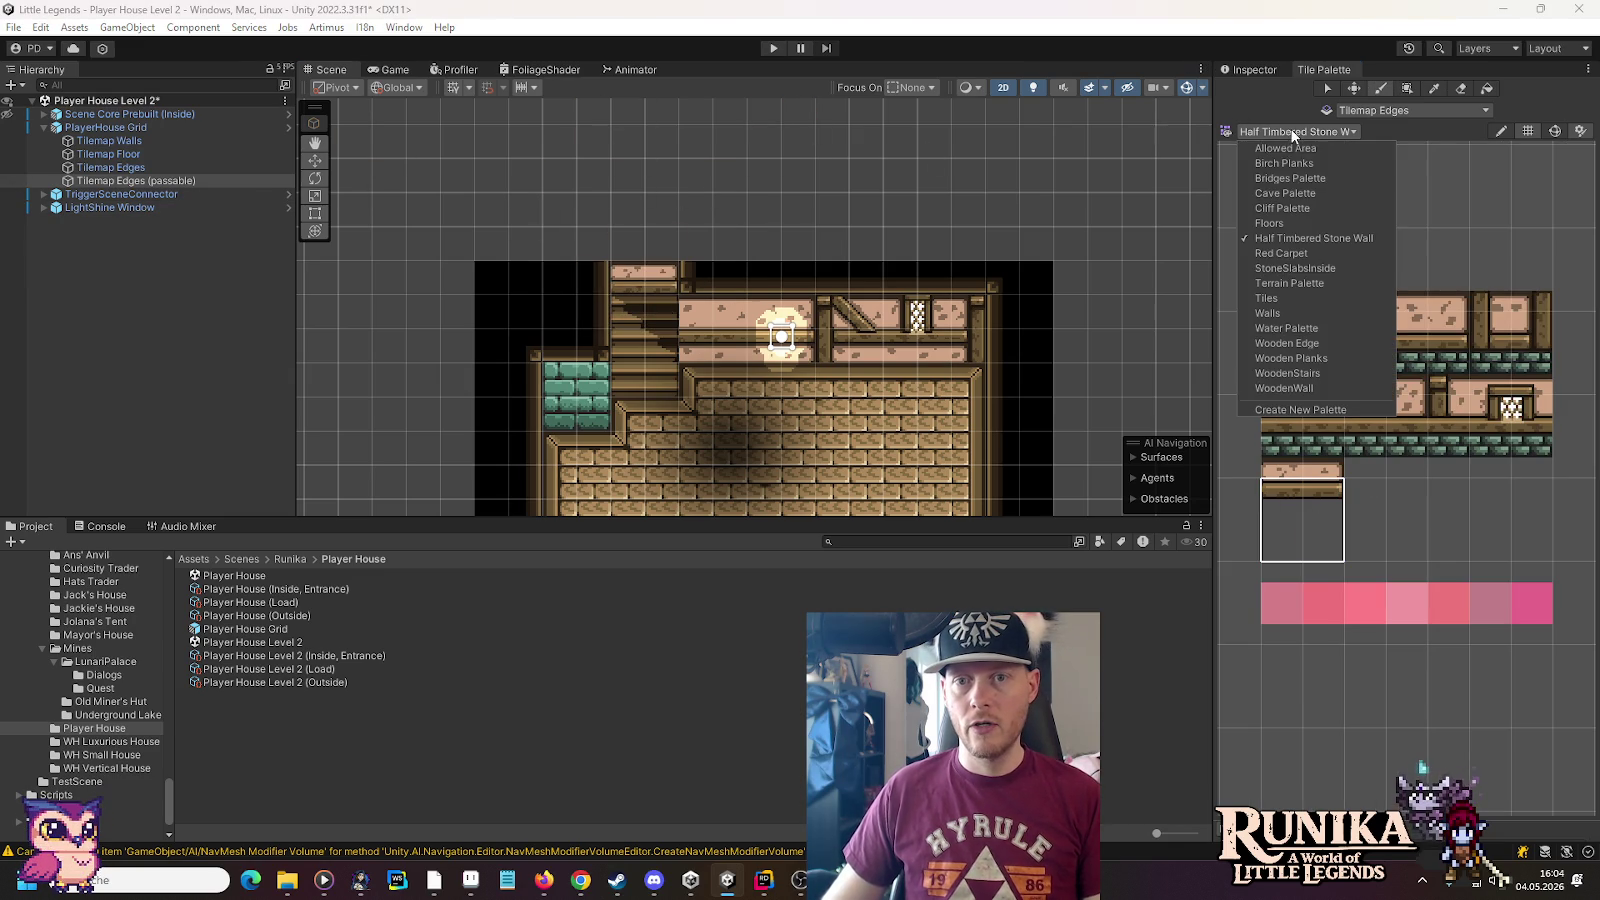
click(1287, 343)
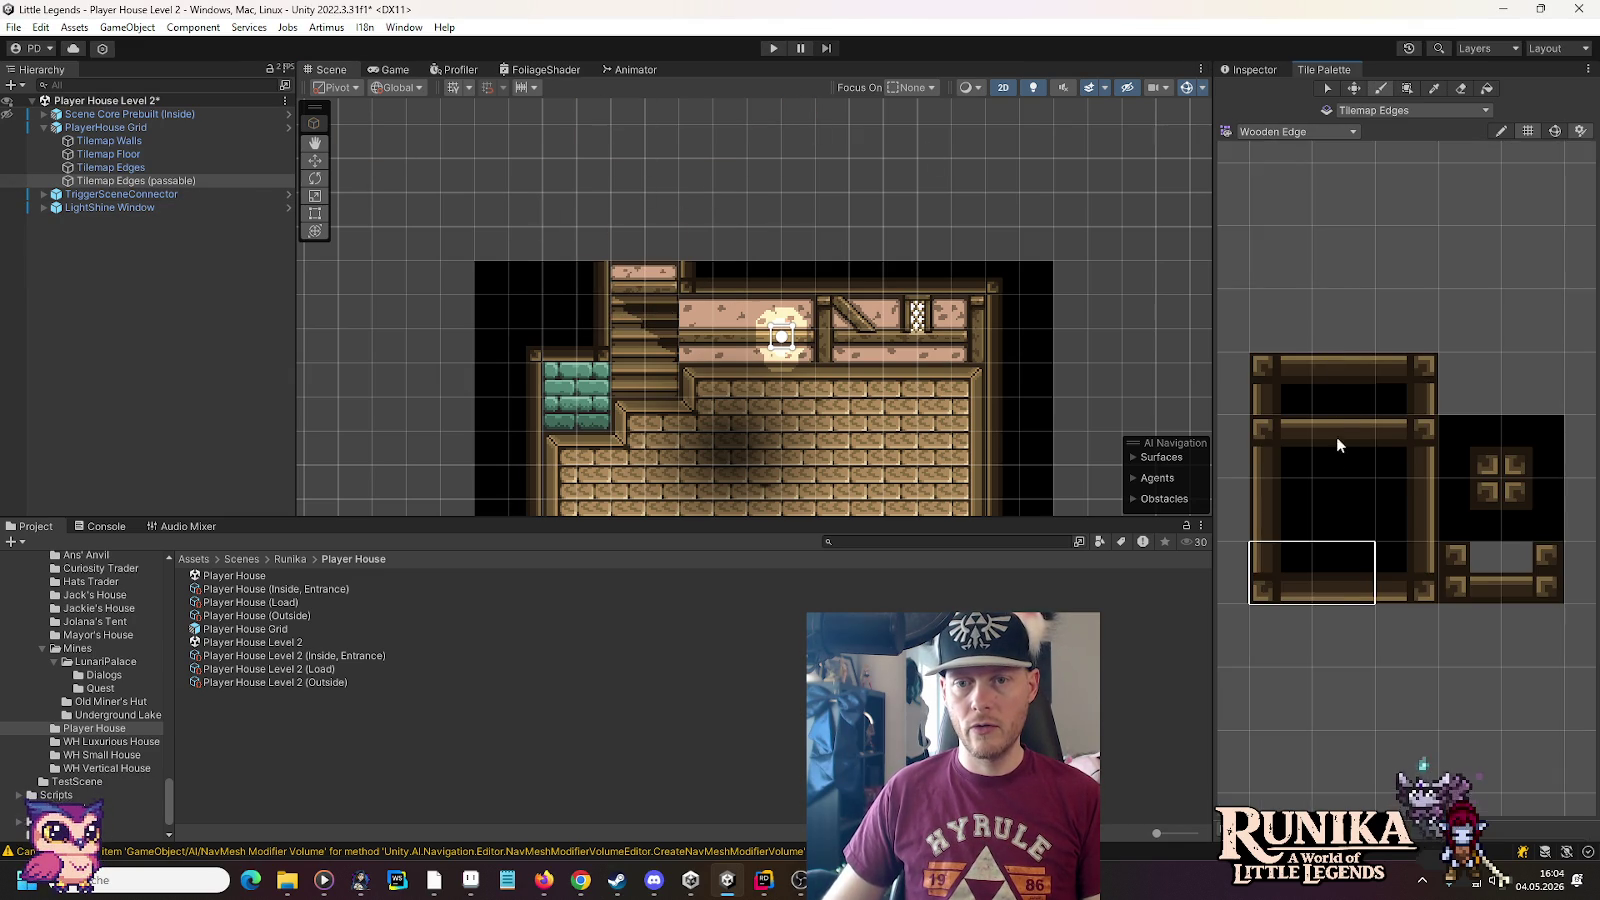
click(1340, 615)
click(1346, 577)
click(628, 244)
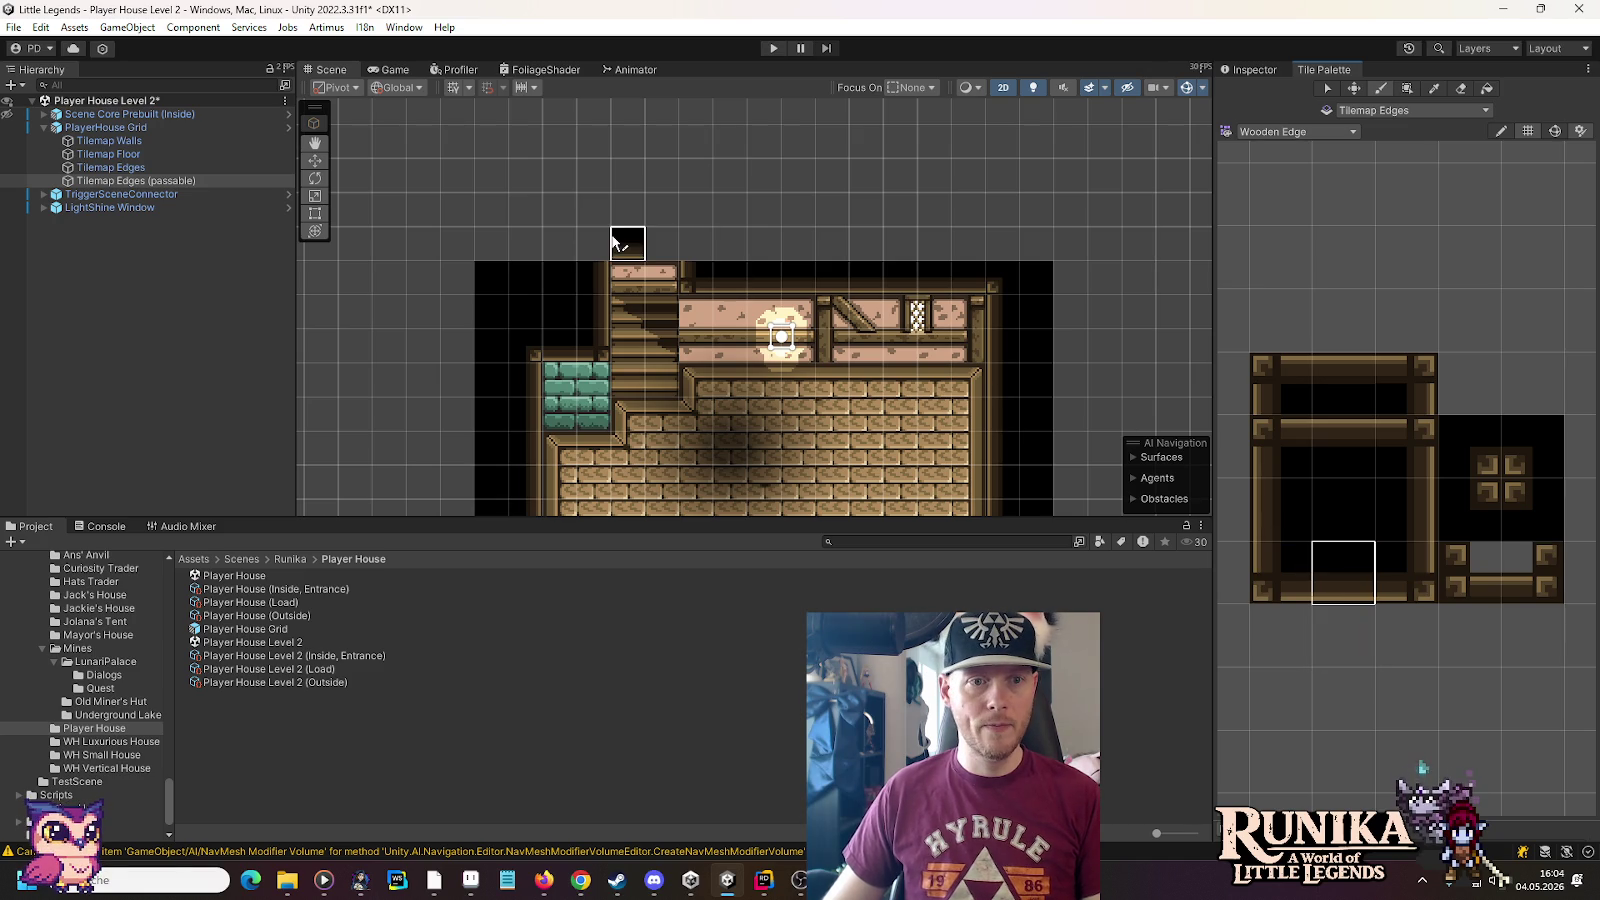
click(660, 244)
click(1360, 437)
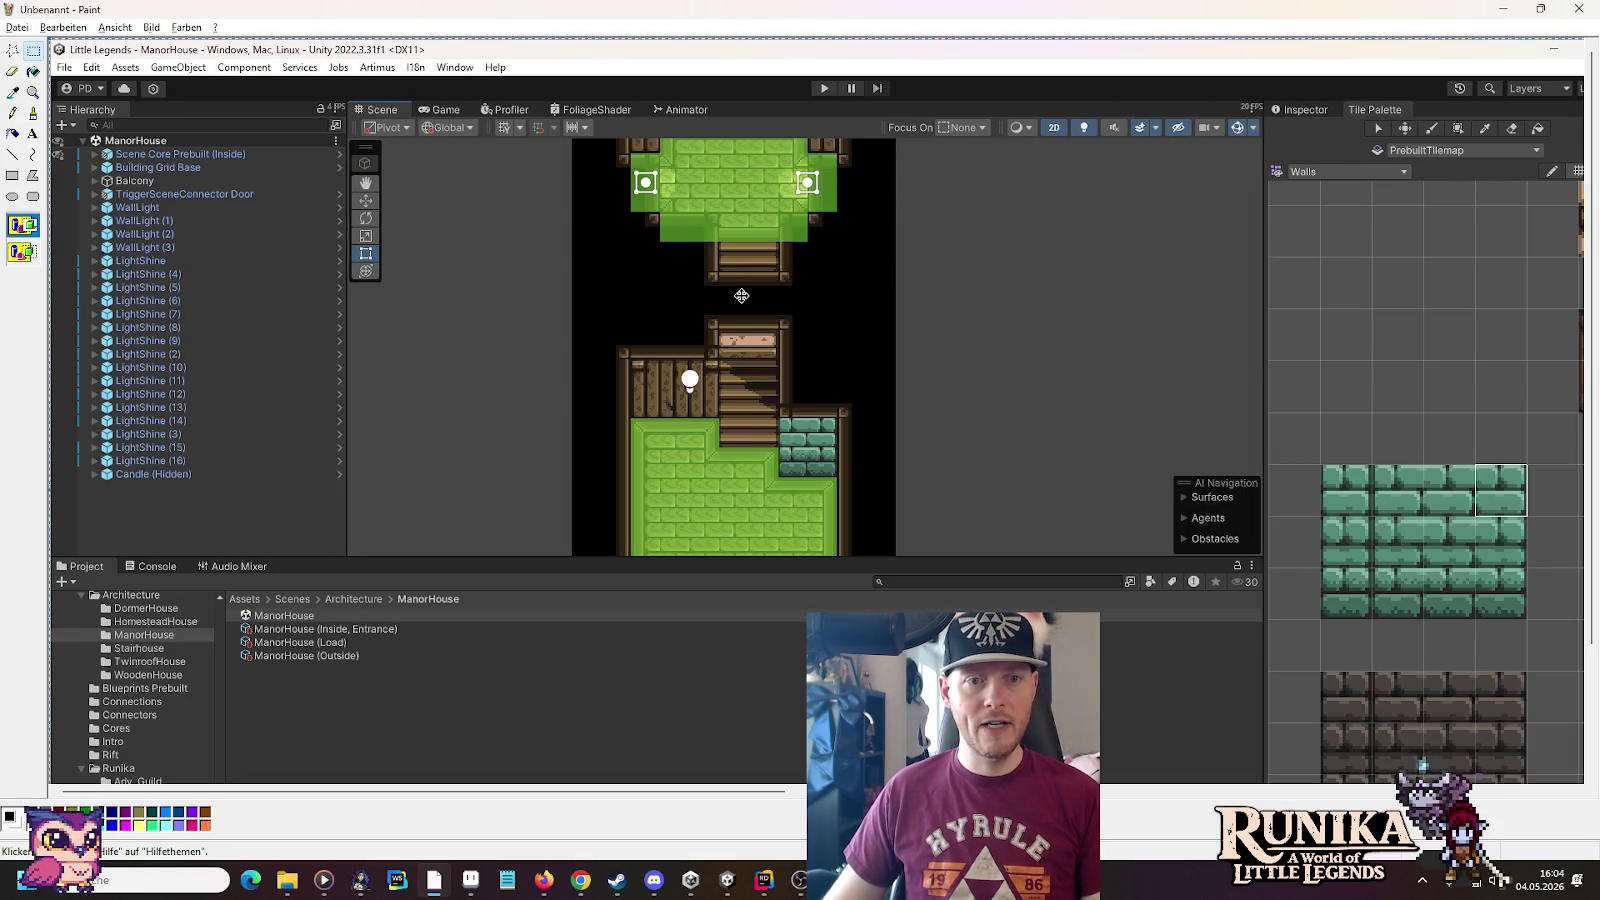
key(alt+Tab)
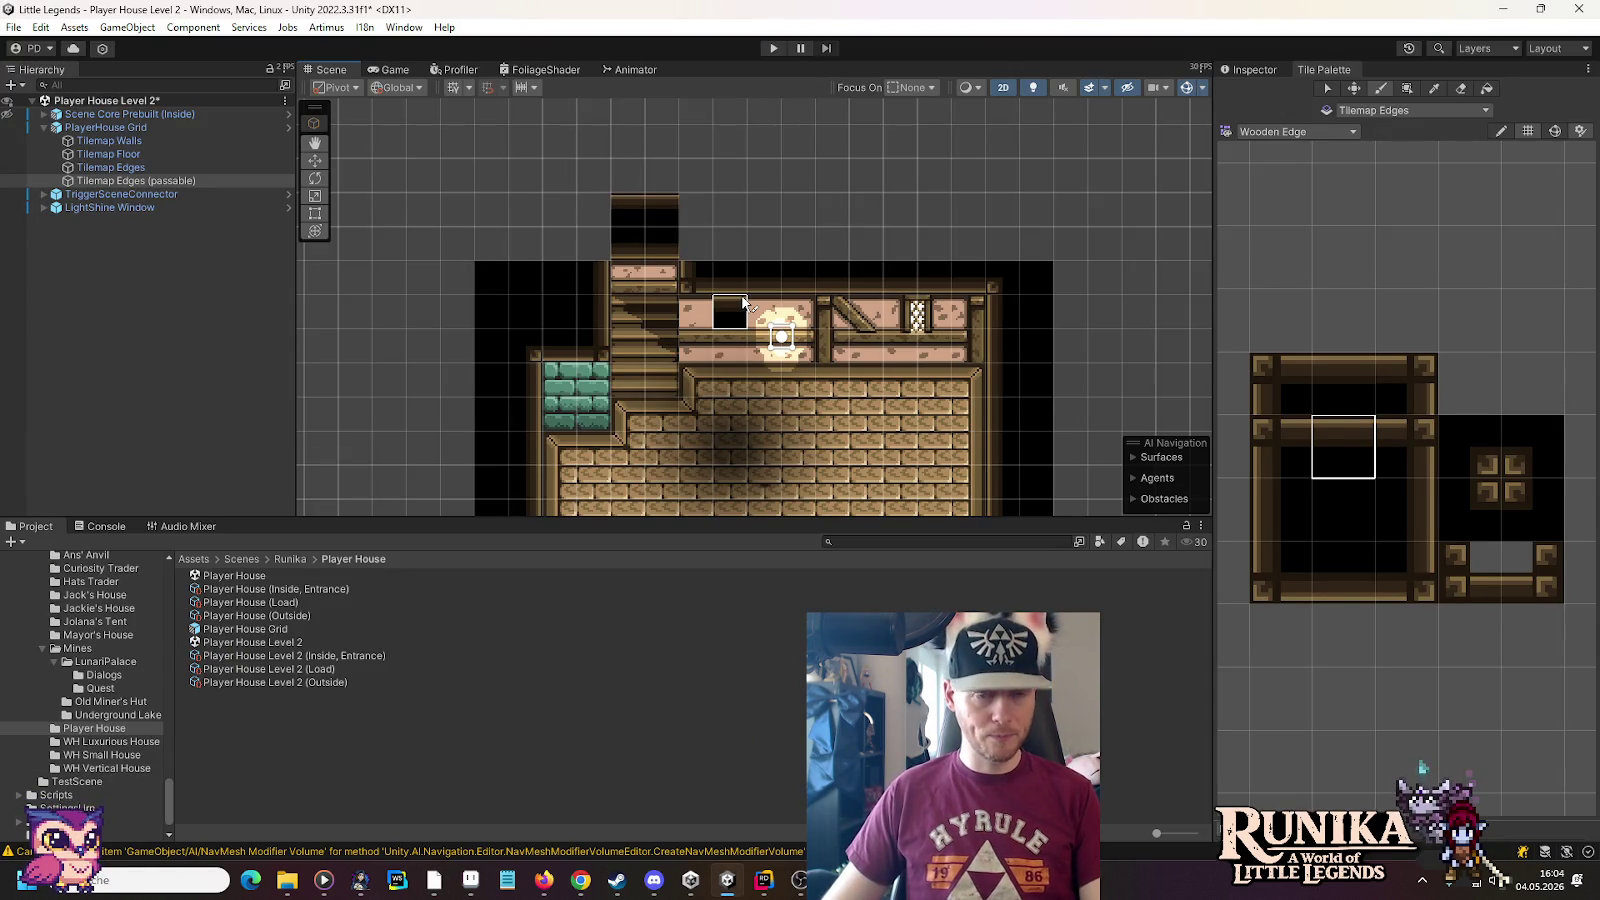
On Tilemap Edges, paint dark Wooden Edge corner and fill tiles into the block above the stairs
click(162, 168)
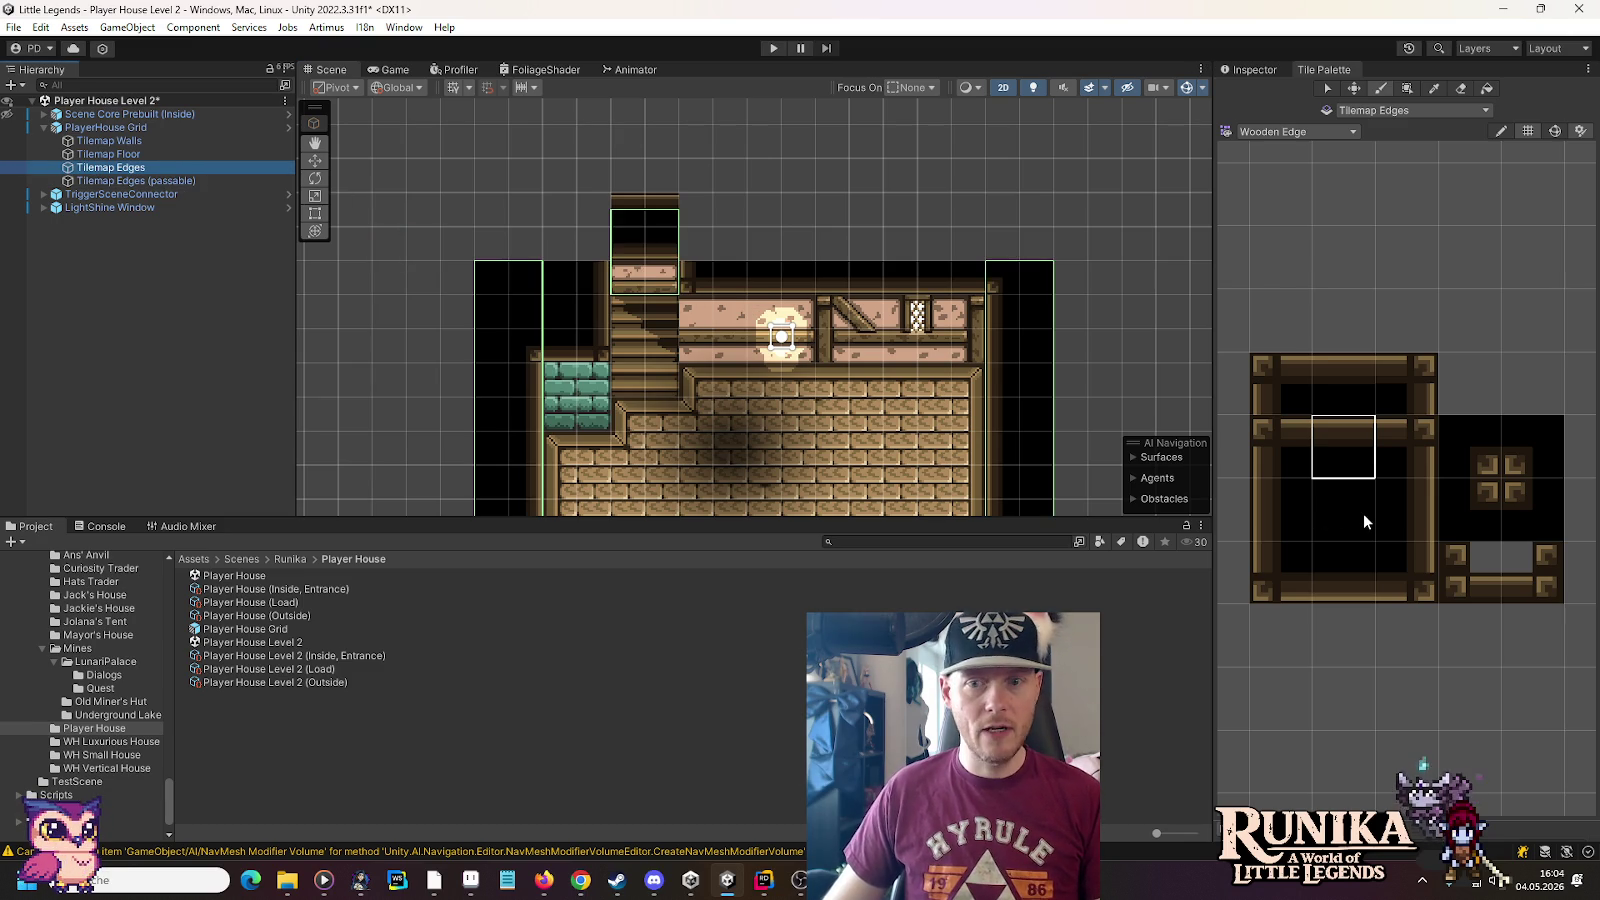
click(1468, 468)
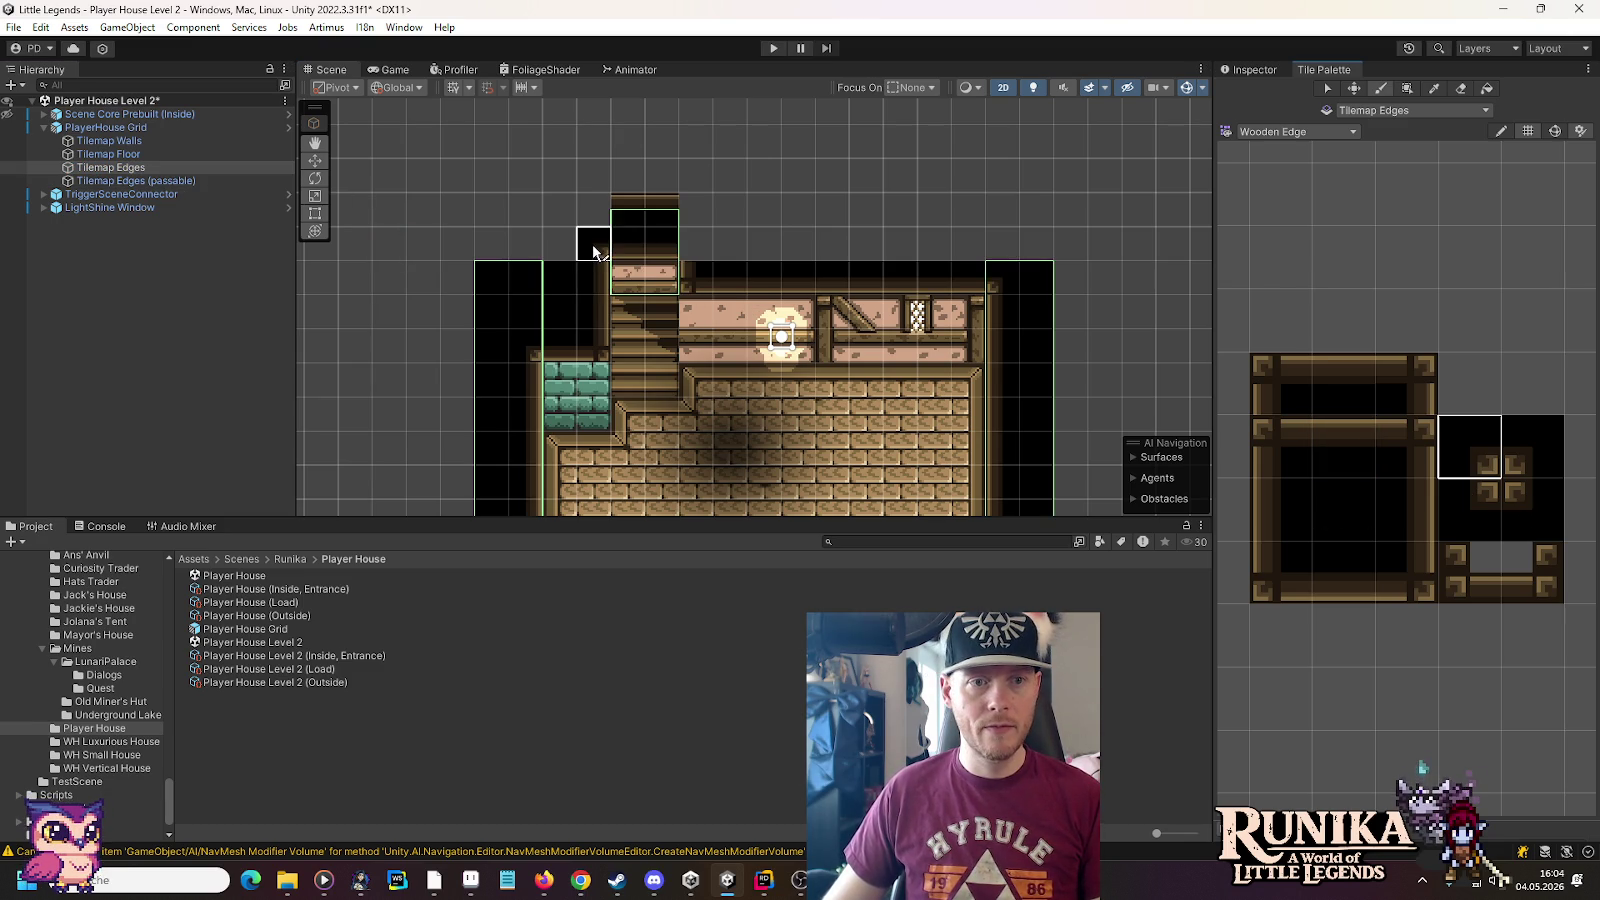
click(594, 210)
click(1469, 510)
click(695, 245)
click(1516, 482)
click(866, 243)
click(697, 212)
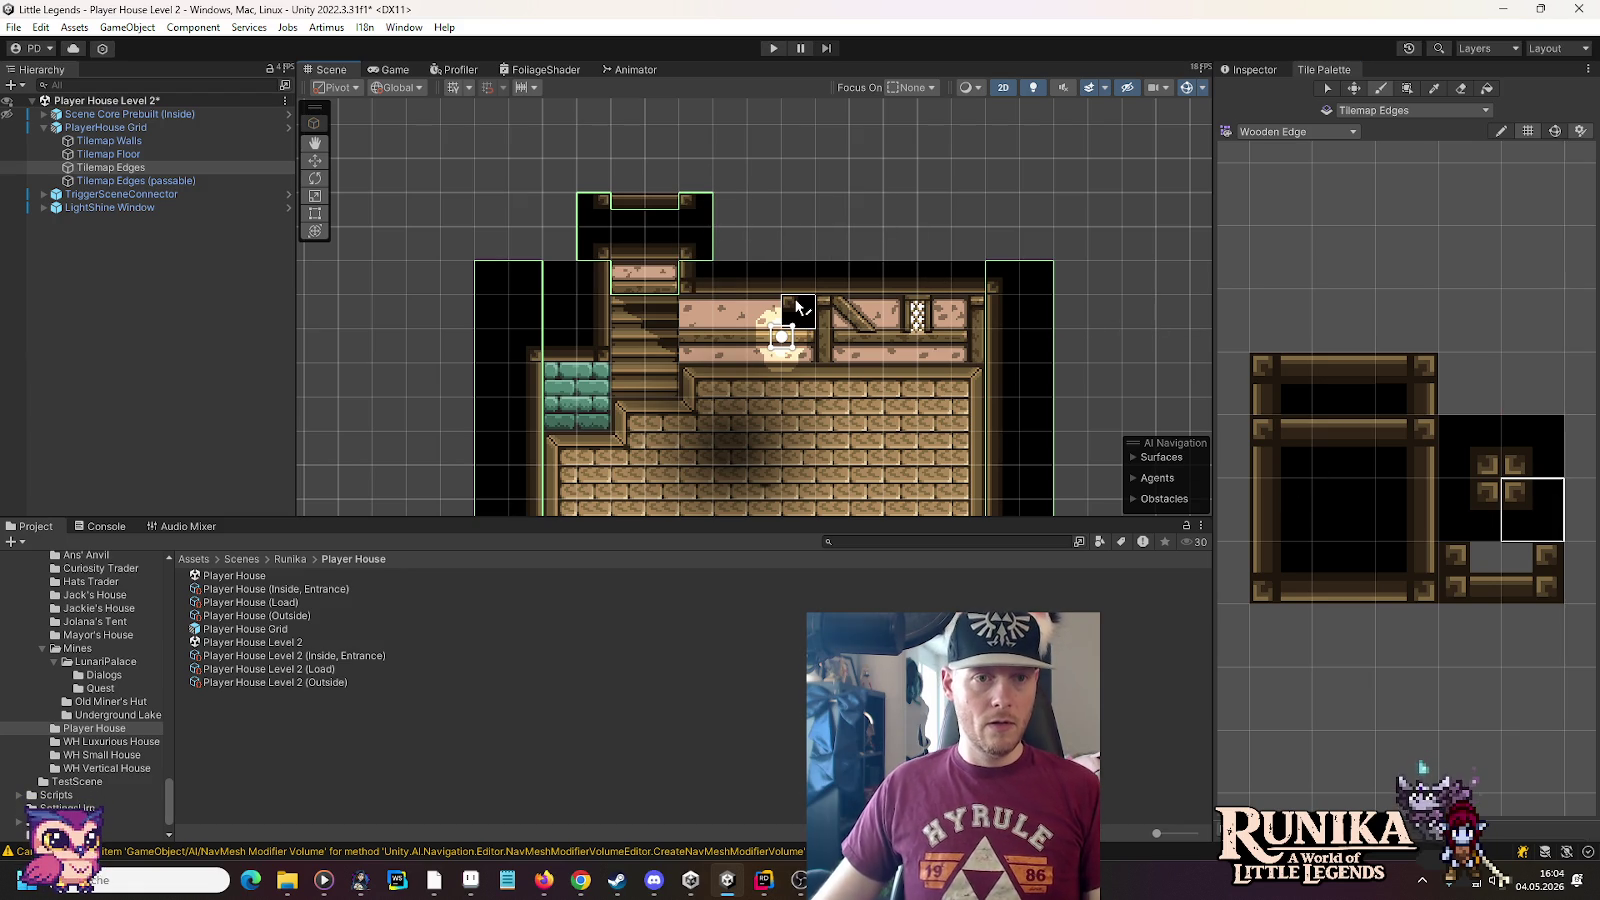
Compare against the ManorHouse reference, then bring up the house sprite in Aseprite
key(alt+Tab)
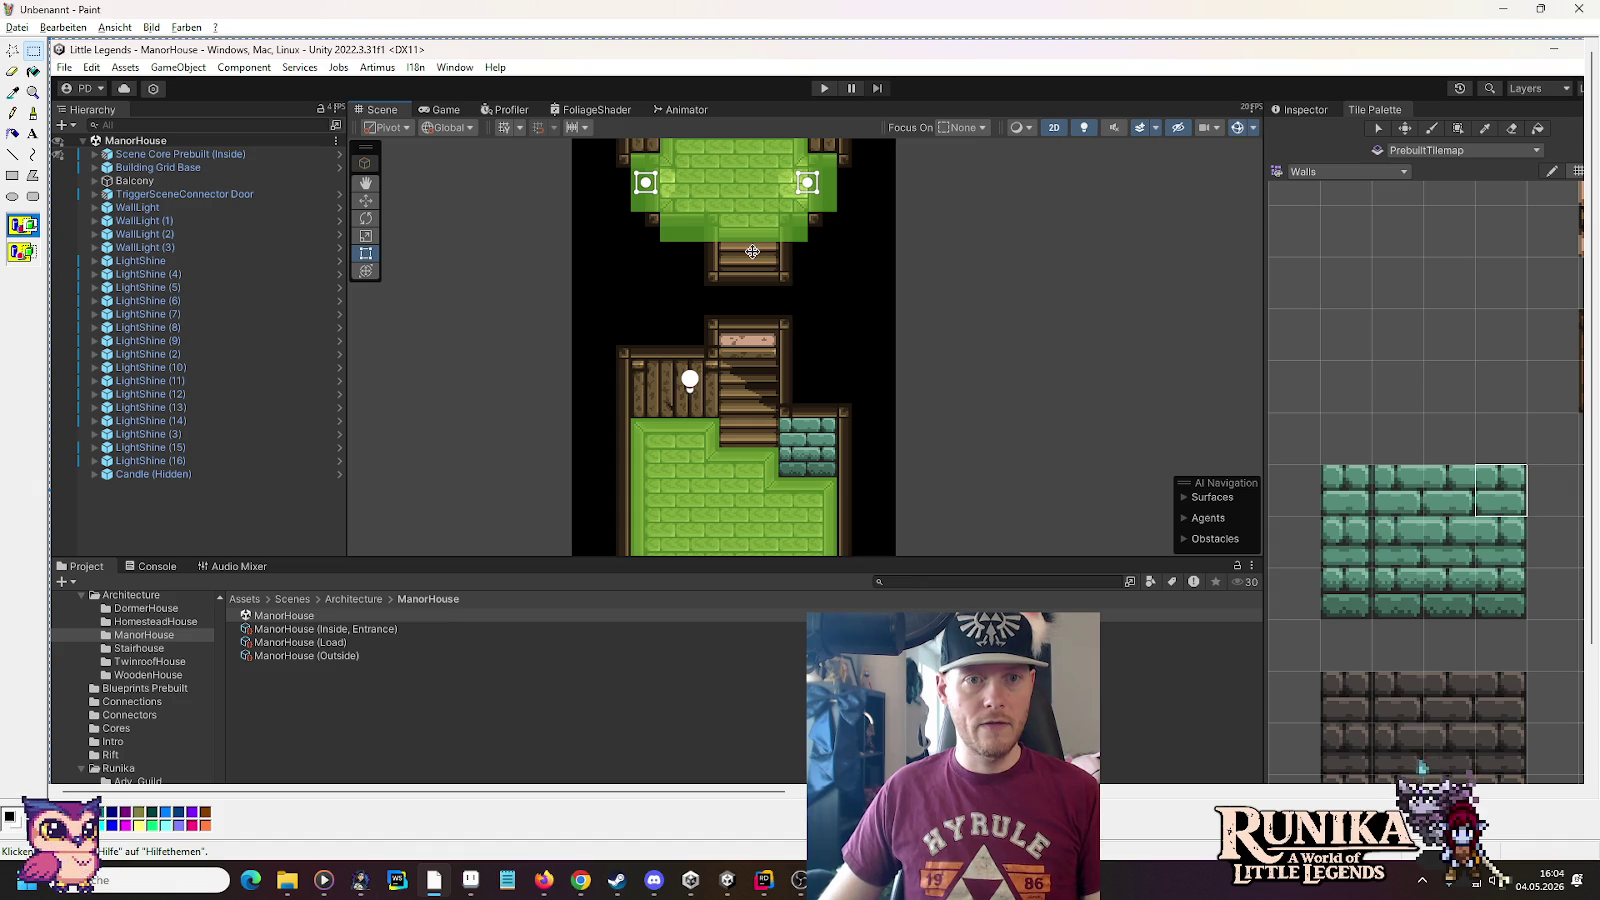
key(alt+Tab)
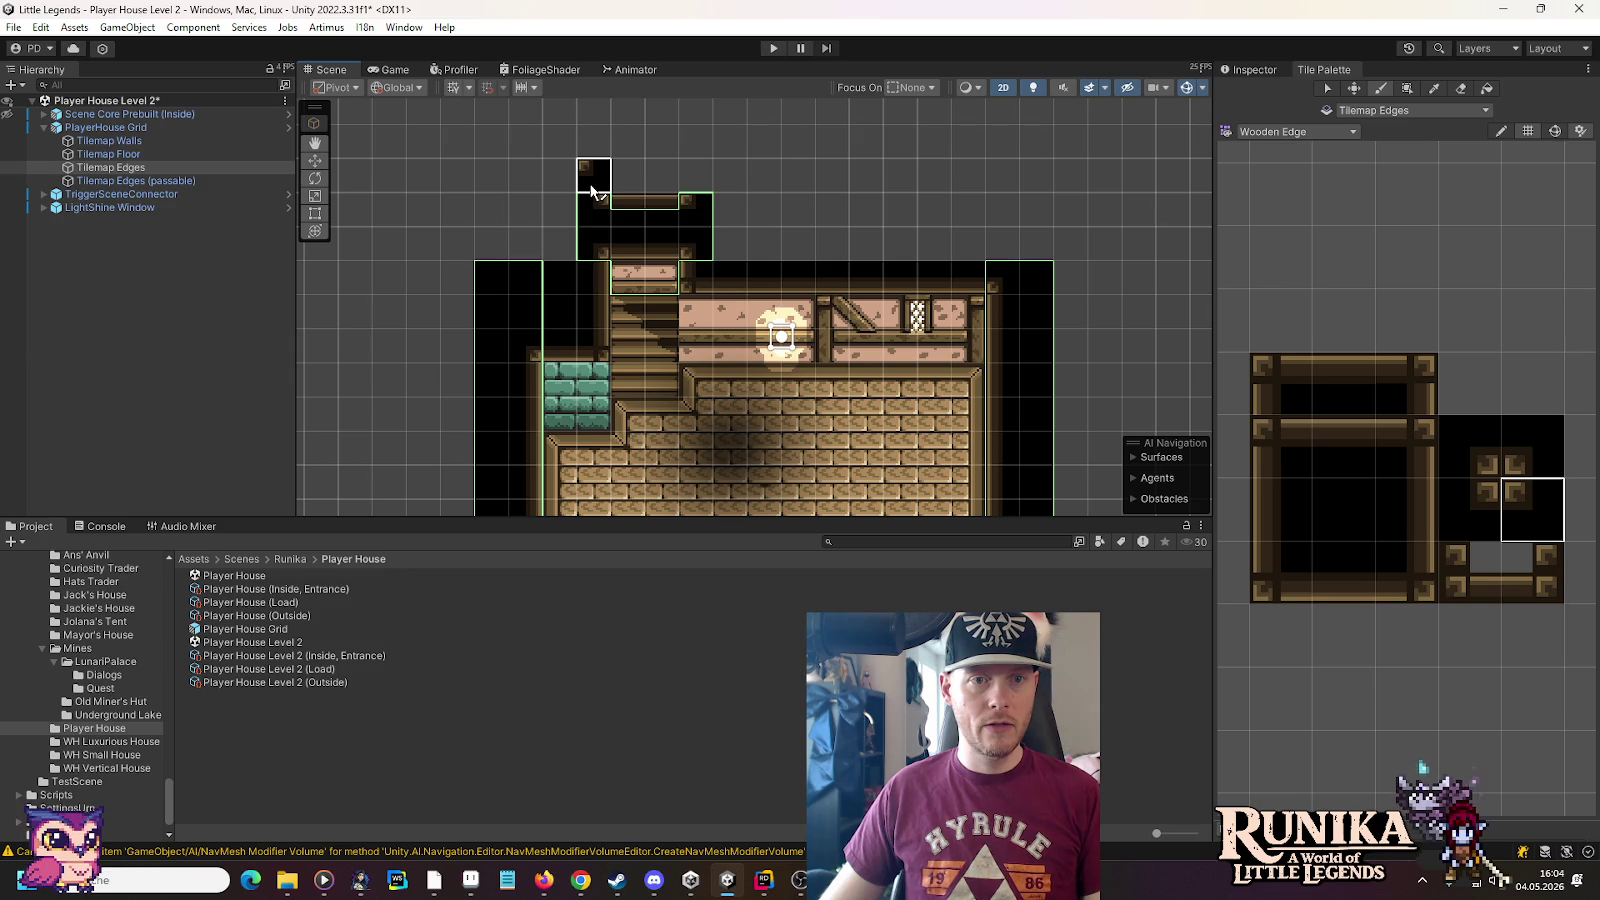
click(470, 880)
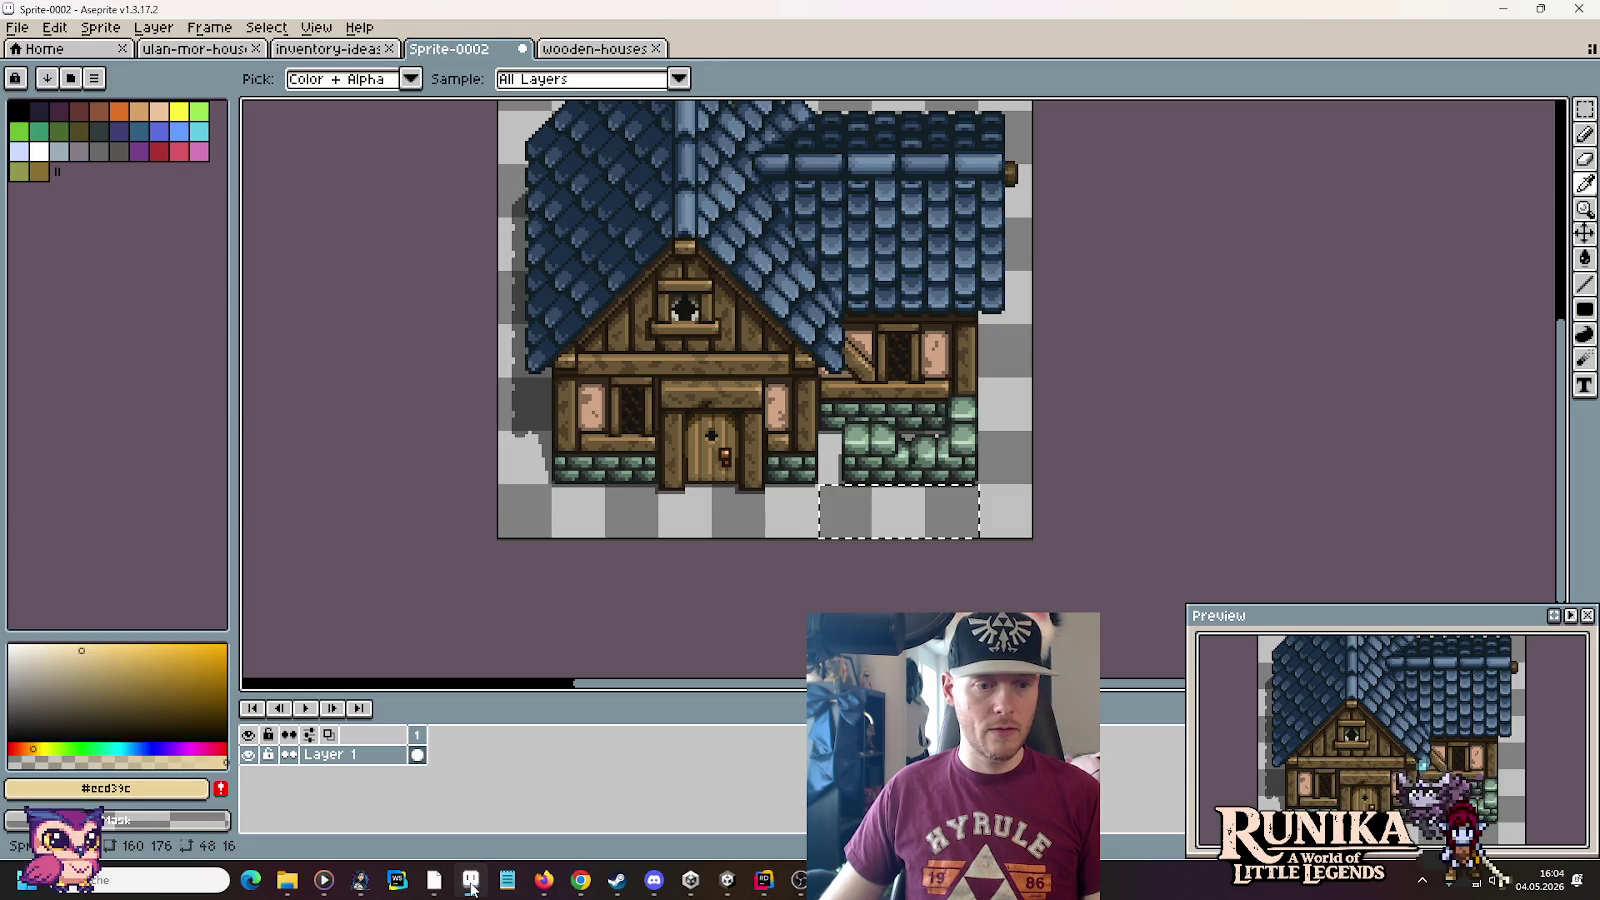
Measure 80x16 and 16x32 areas on the house sprite, then return to Unity's lower room wall
drag(586, 510, 790, 515)
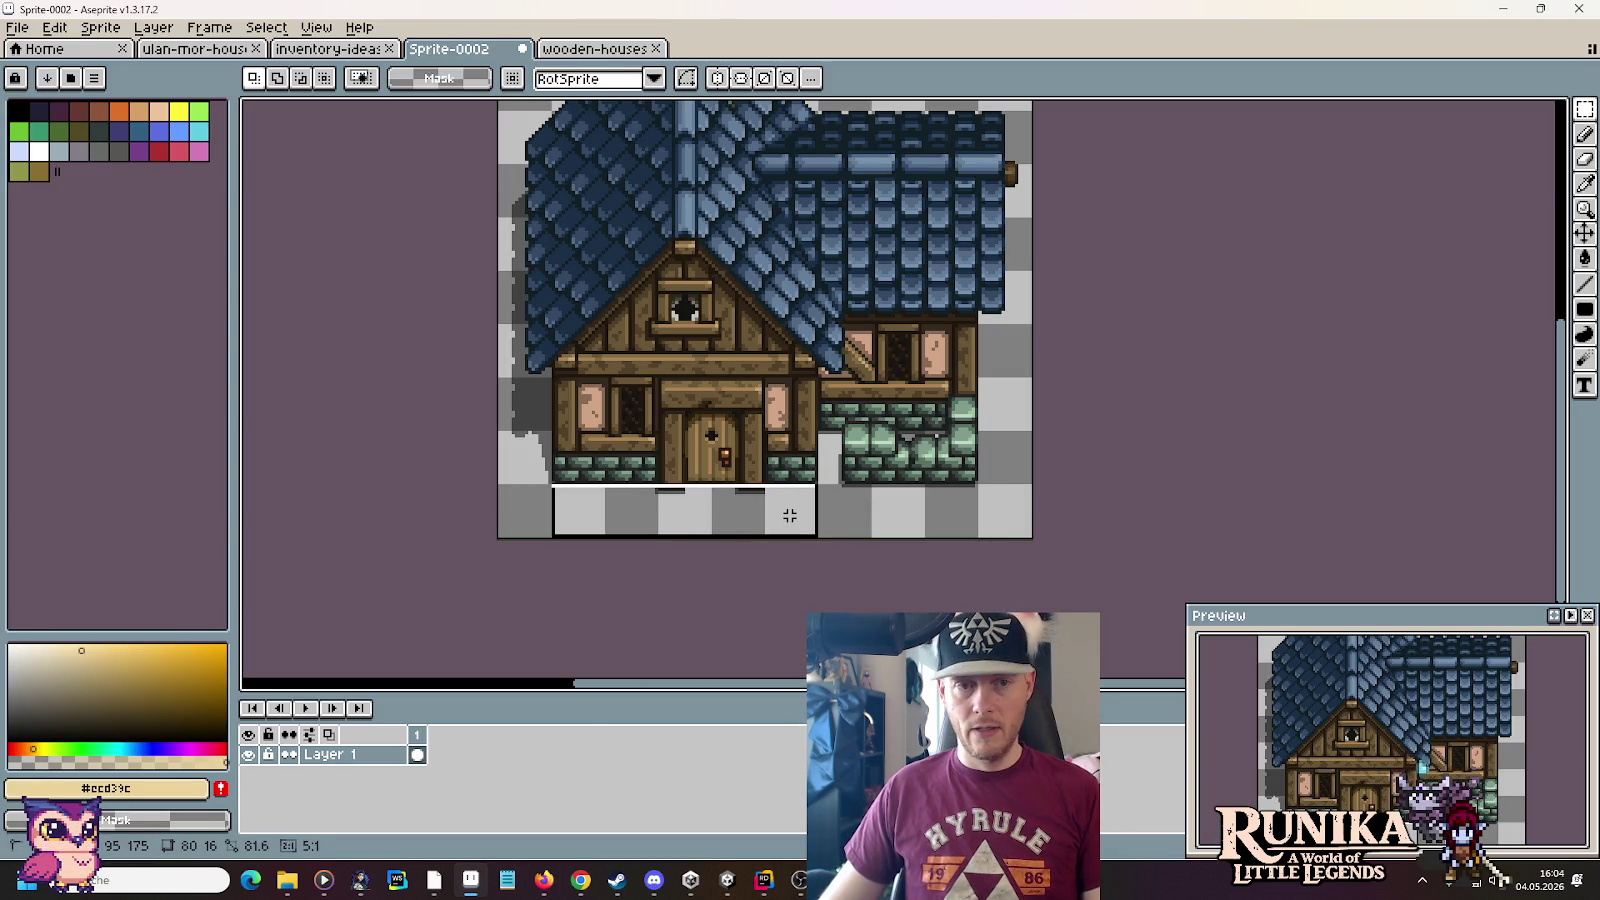
drag(762, 268, 820, 378)
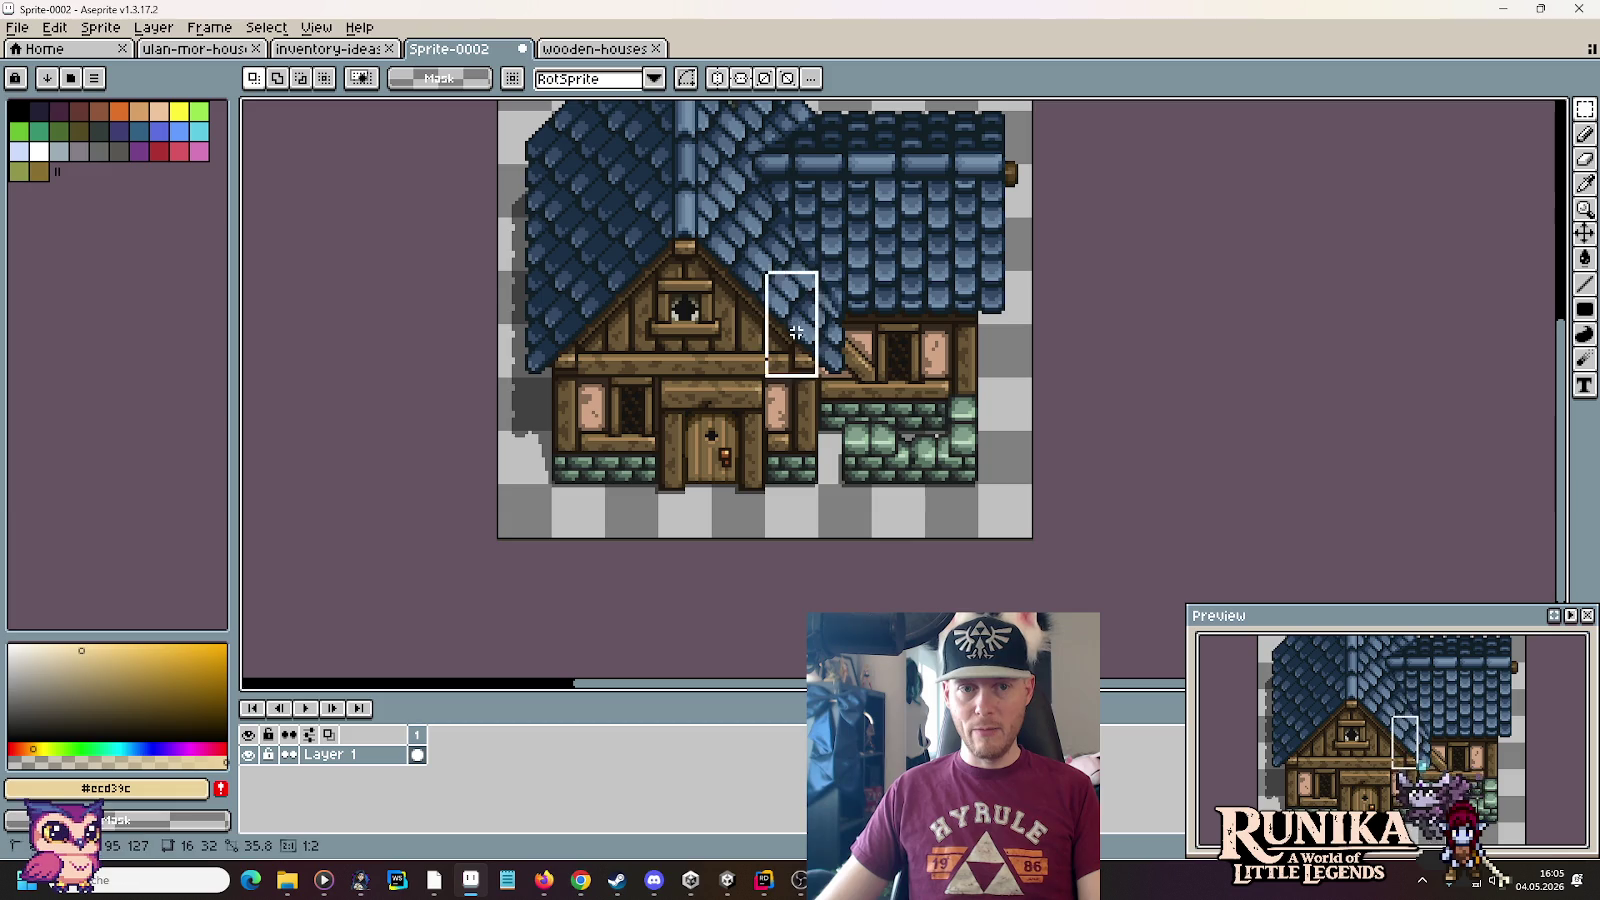
drag(552, 270, 606, 378)
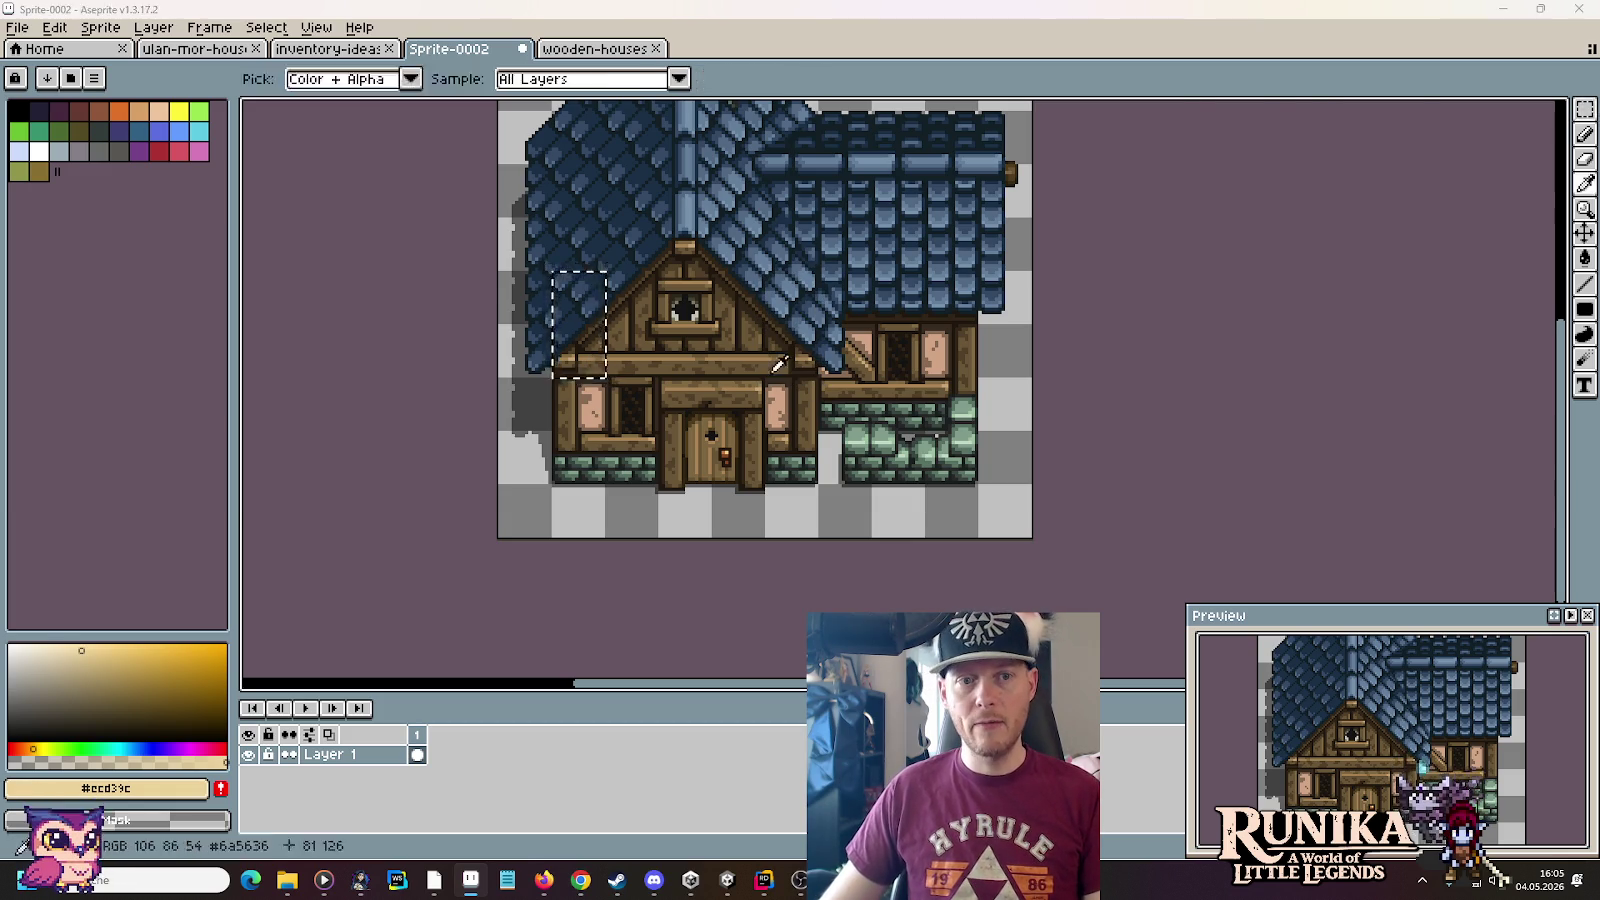
key(alt+Tab)
drag(762, 455, 761, 203)
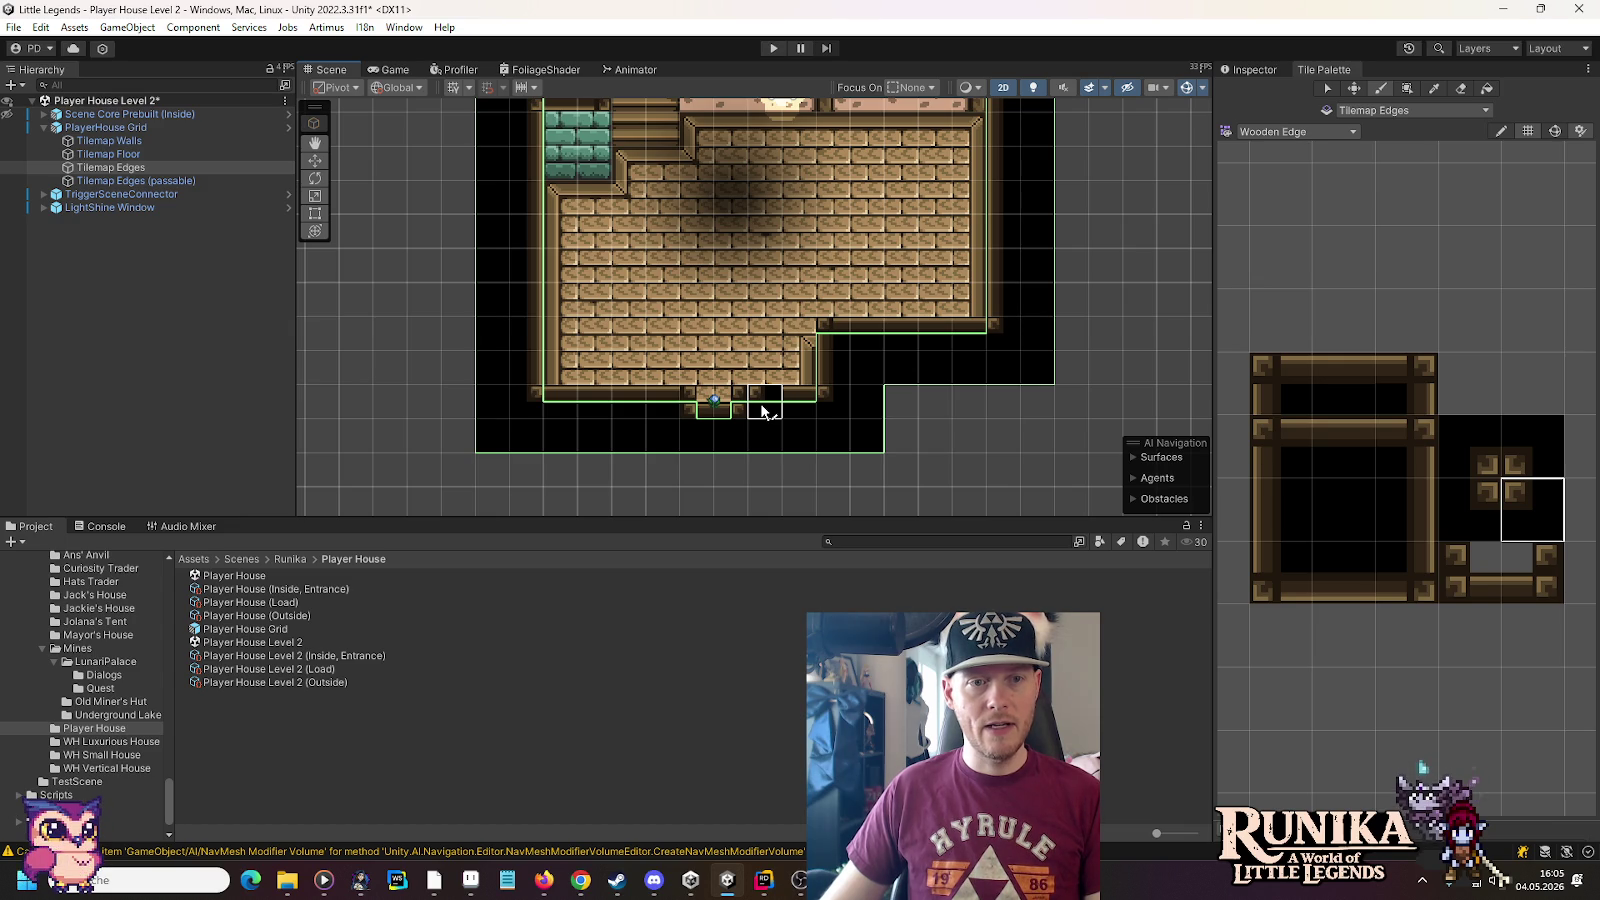
scroll(740, 250, down, 2)
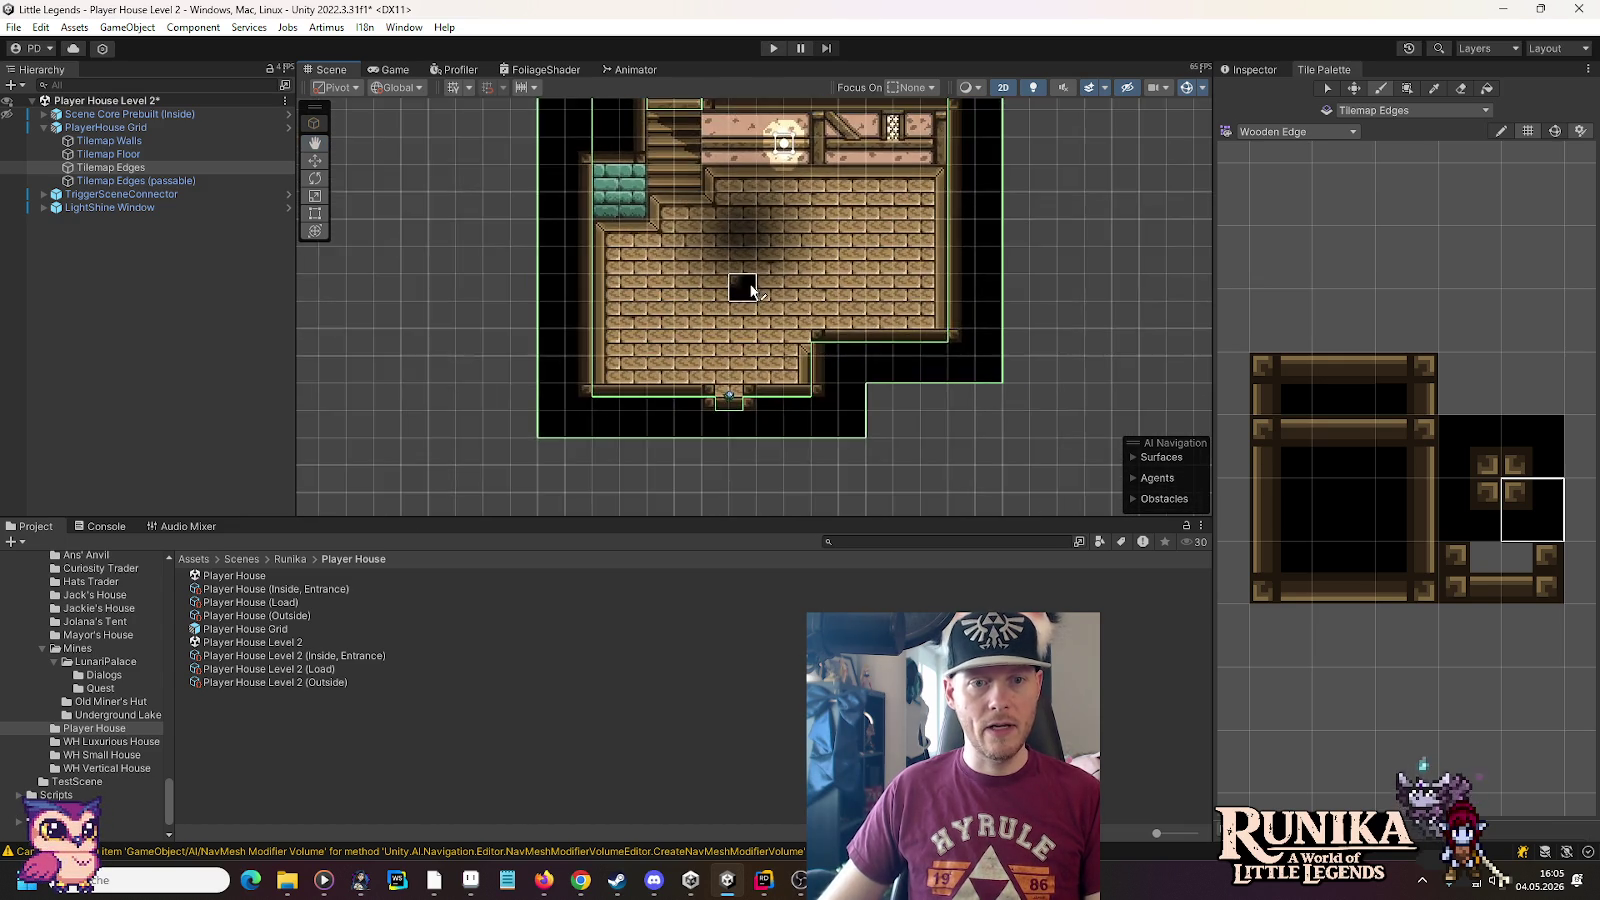
drag(752, 290, 750, 418)
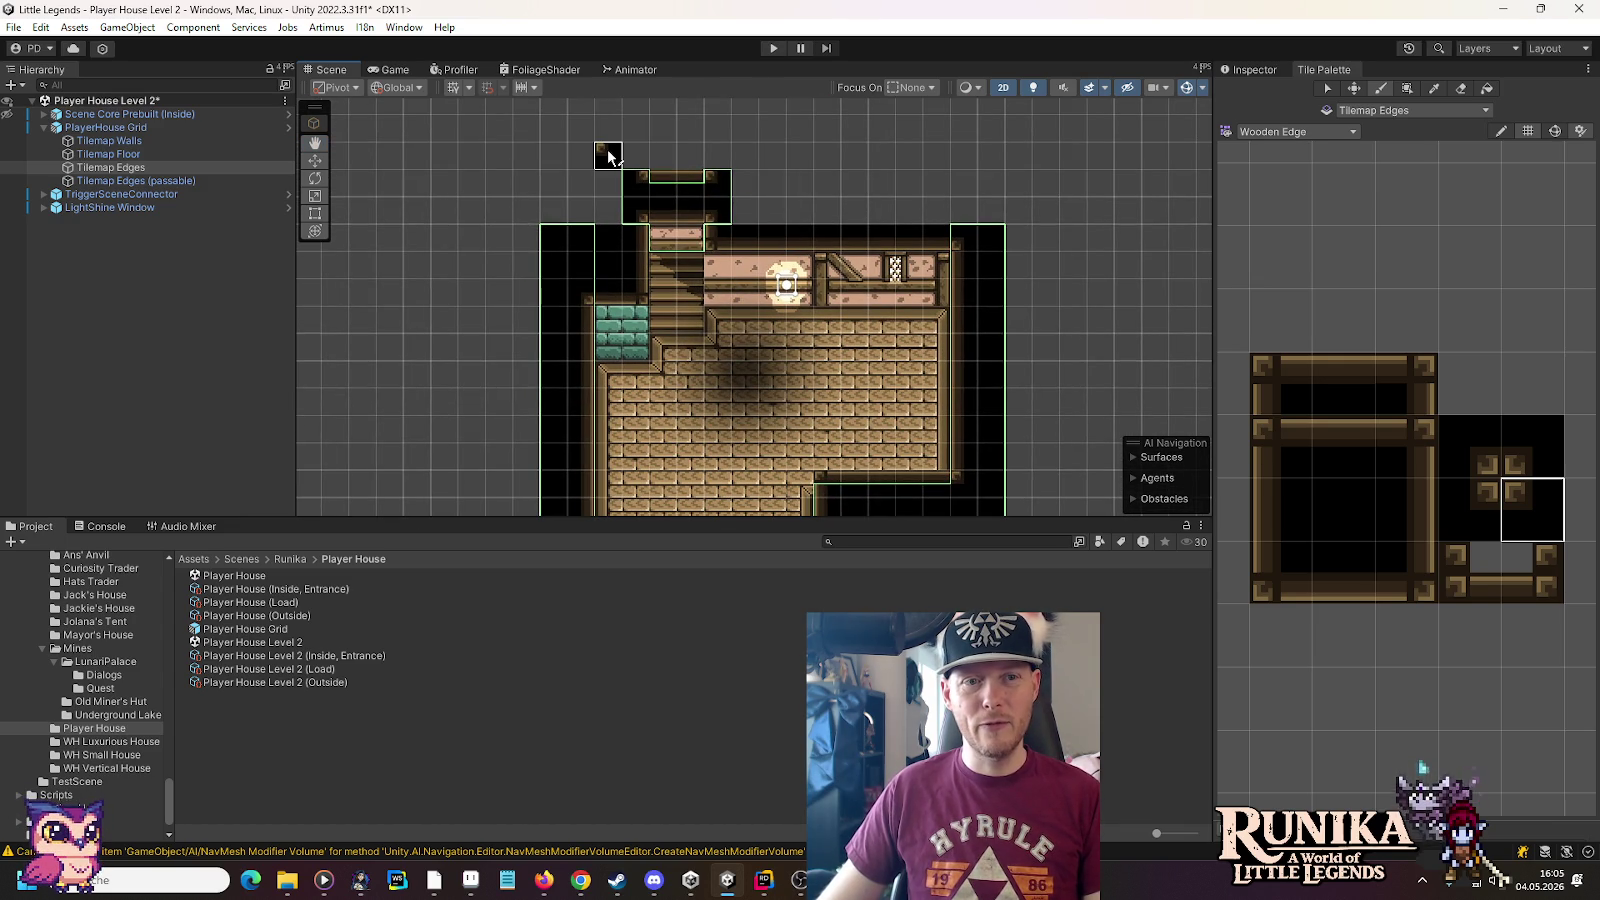
key(Down)
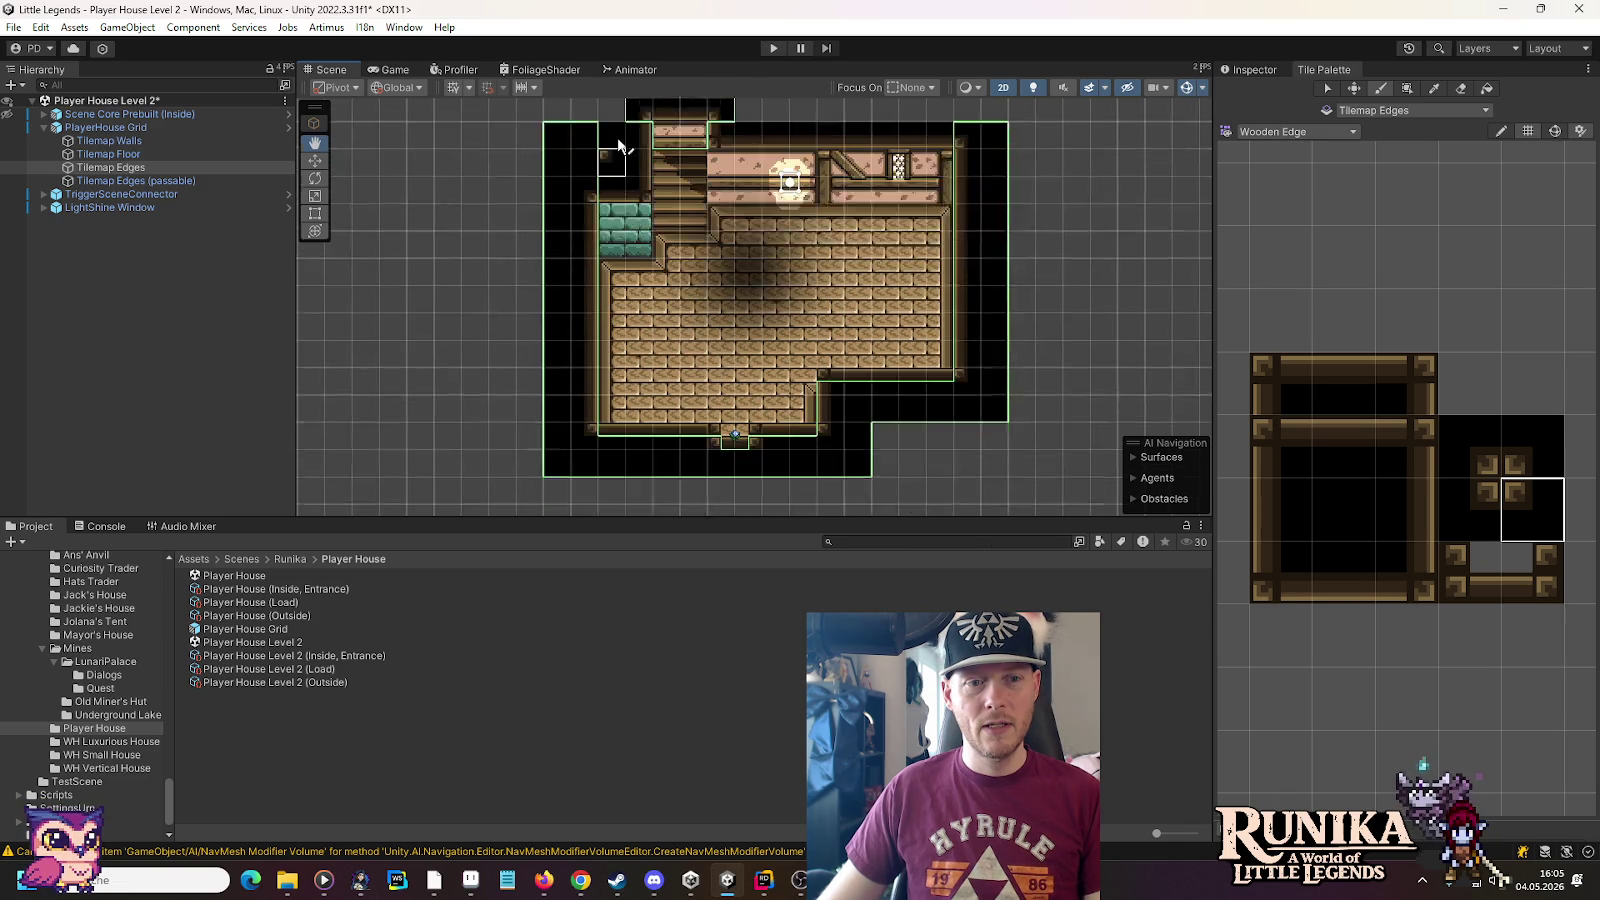
key(Up)
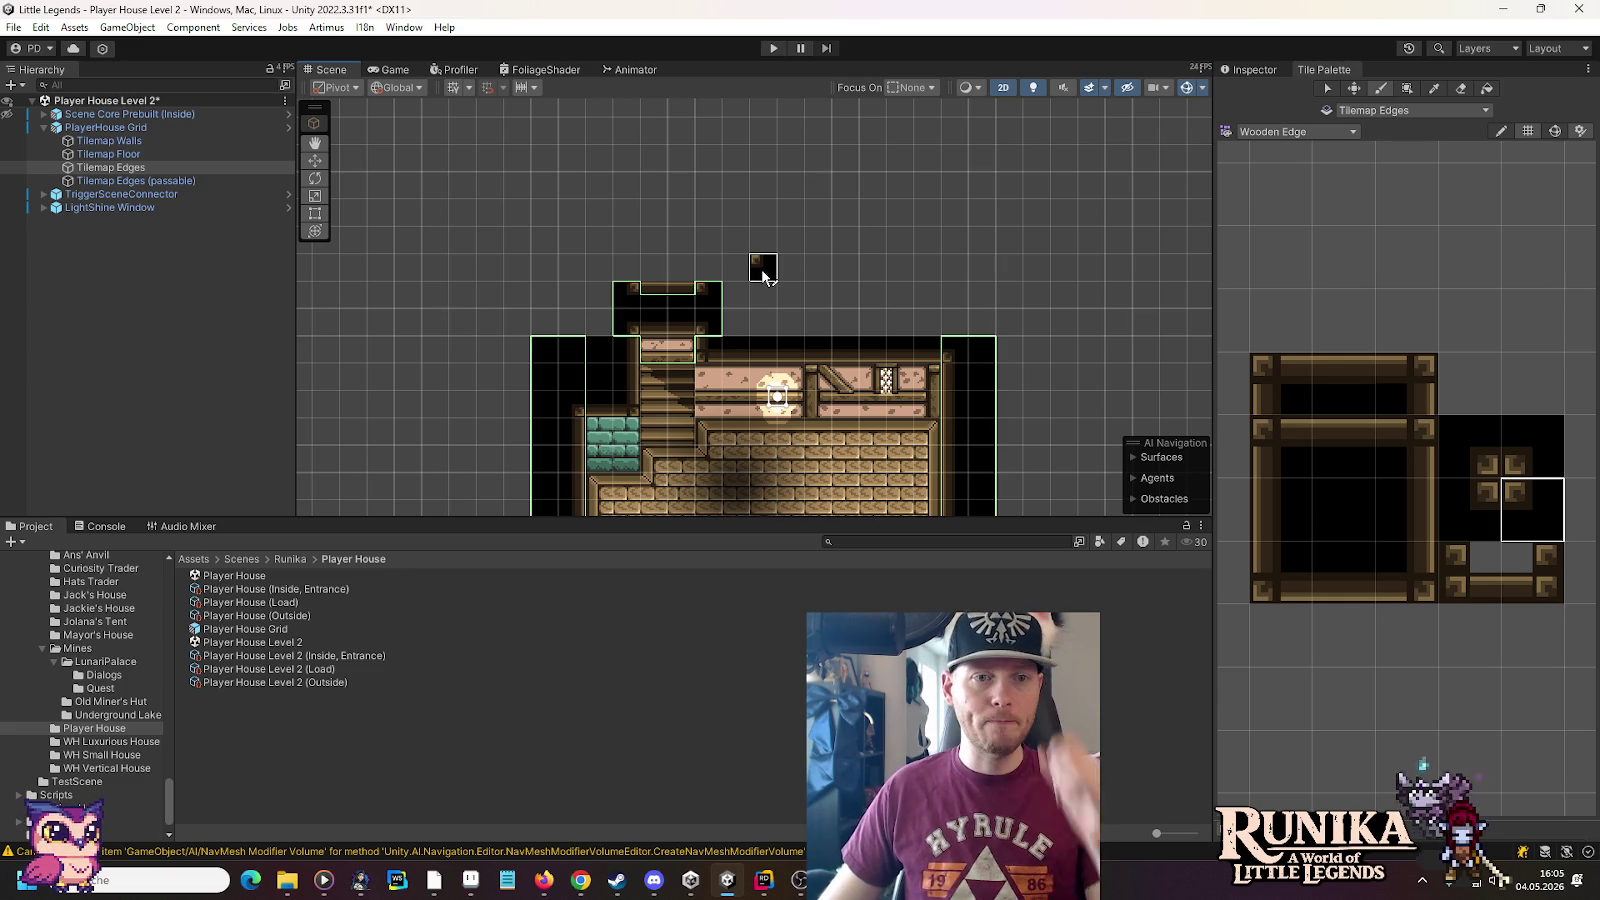
key(alt+Tab)
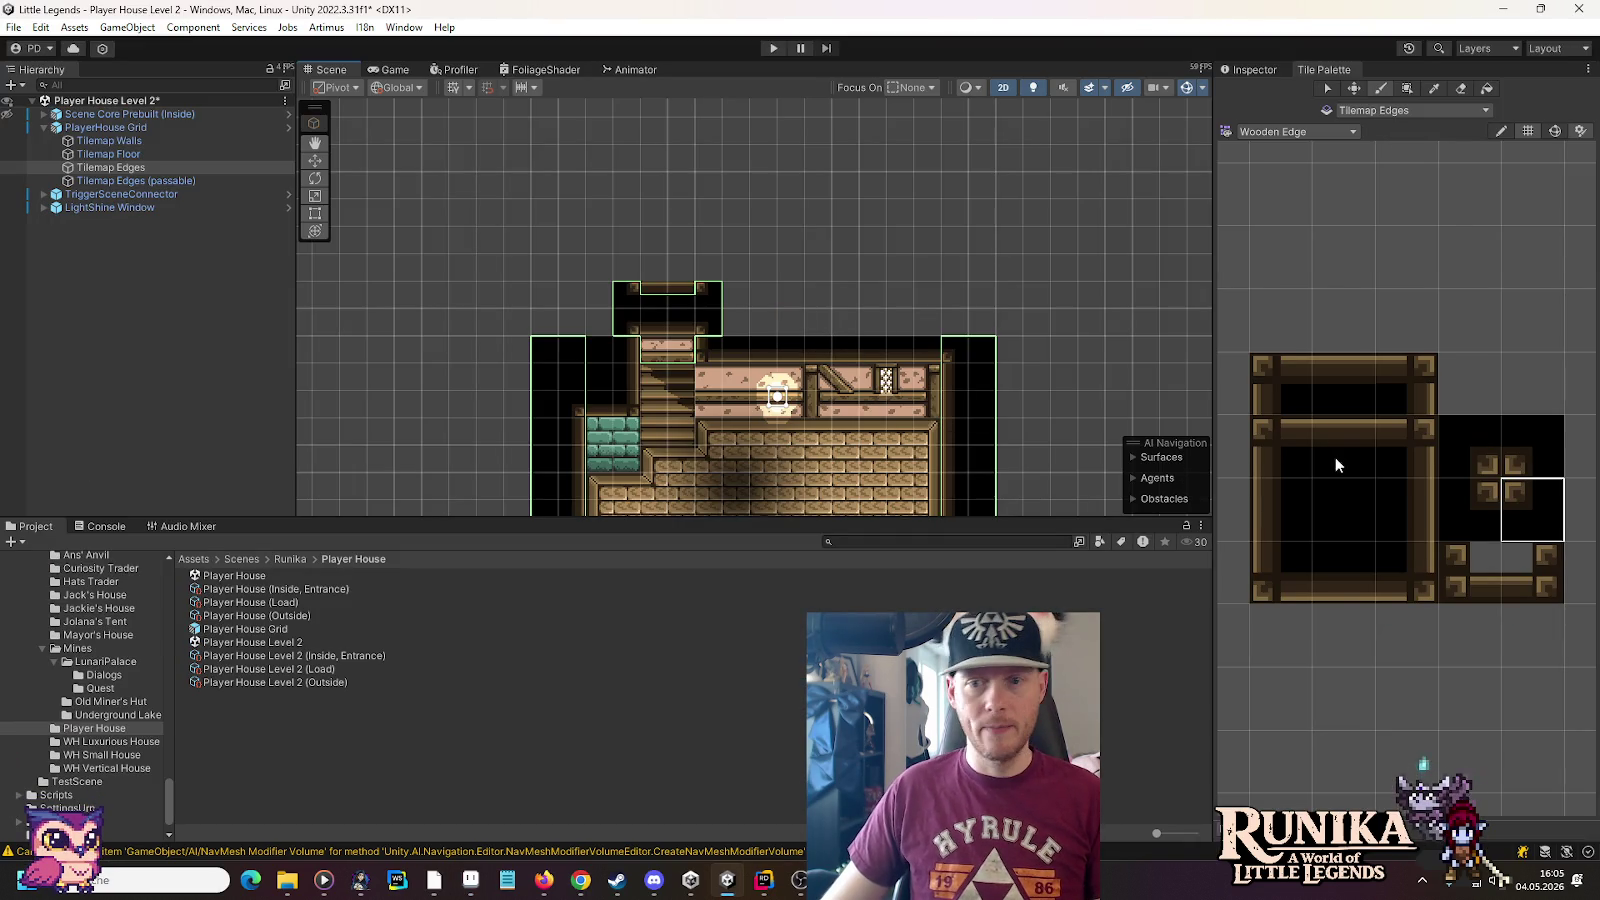
drag(1405, 505, 1402, 432)
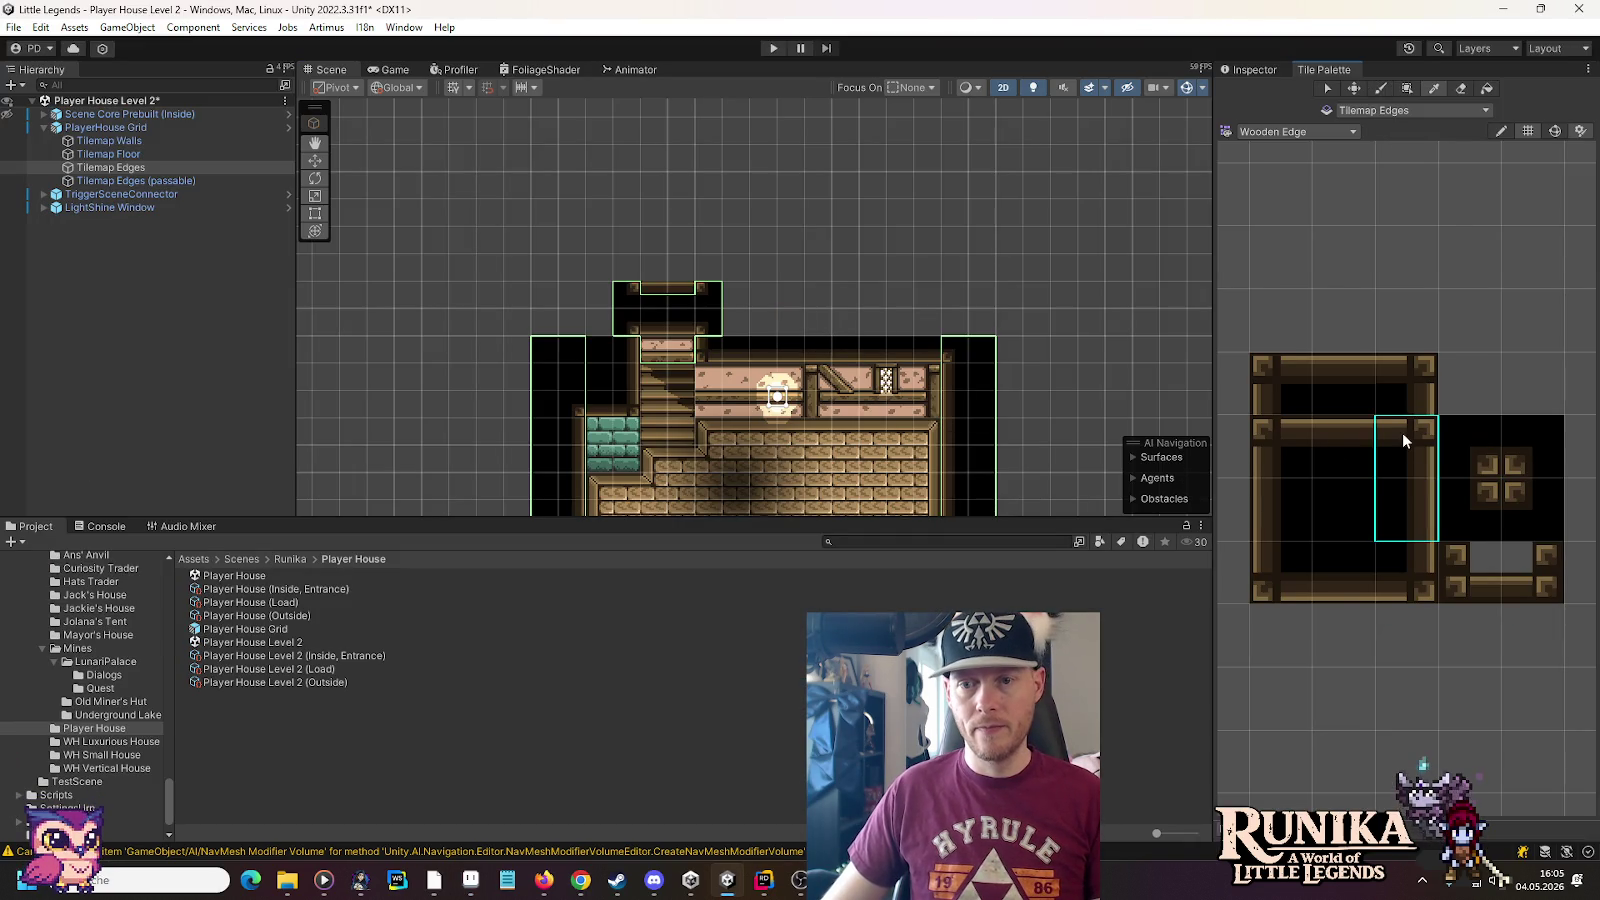
Paint wooden edge corners above the stair opening and an edge column rising on the left
click(625, 240)
drag(1284, 502, 1281, 432)
click(708, 240)
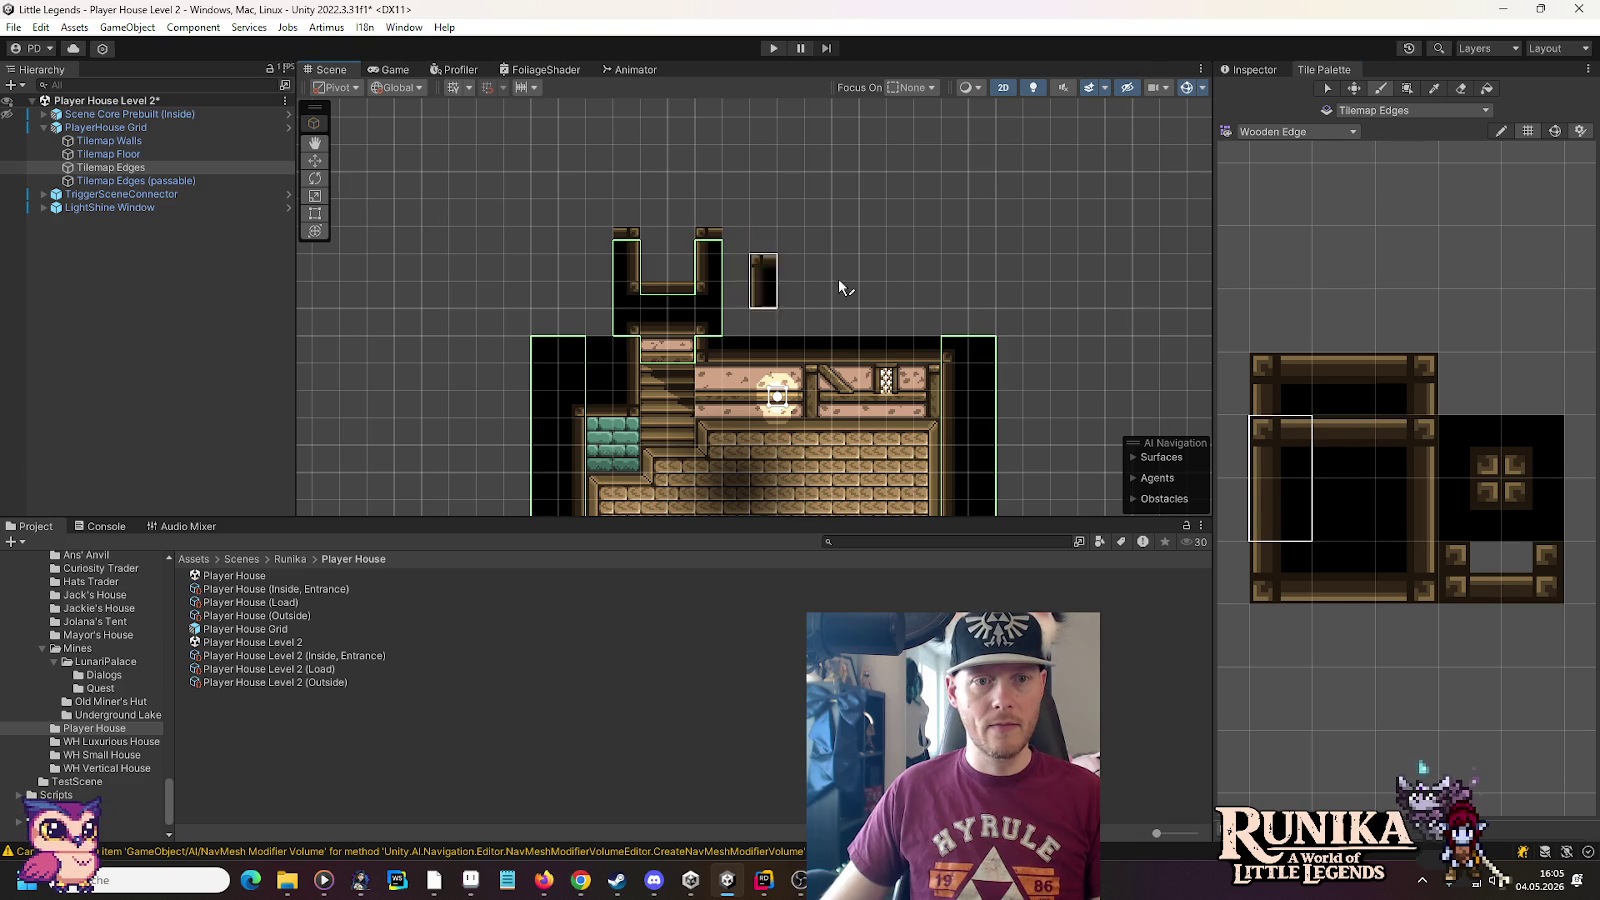
click(1468, 495)
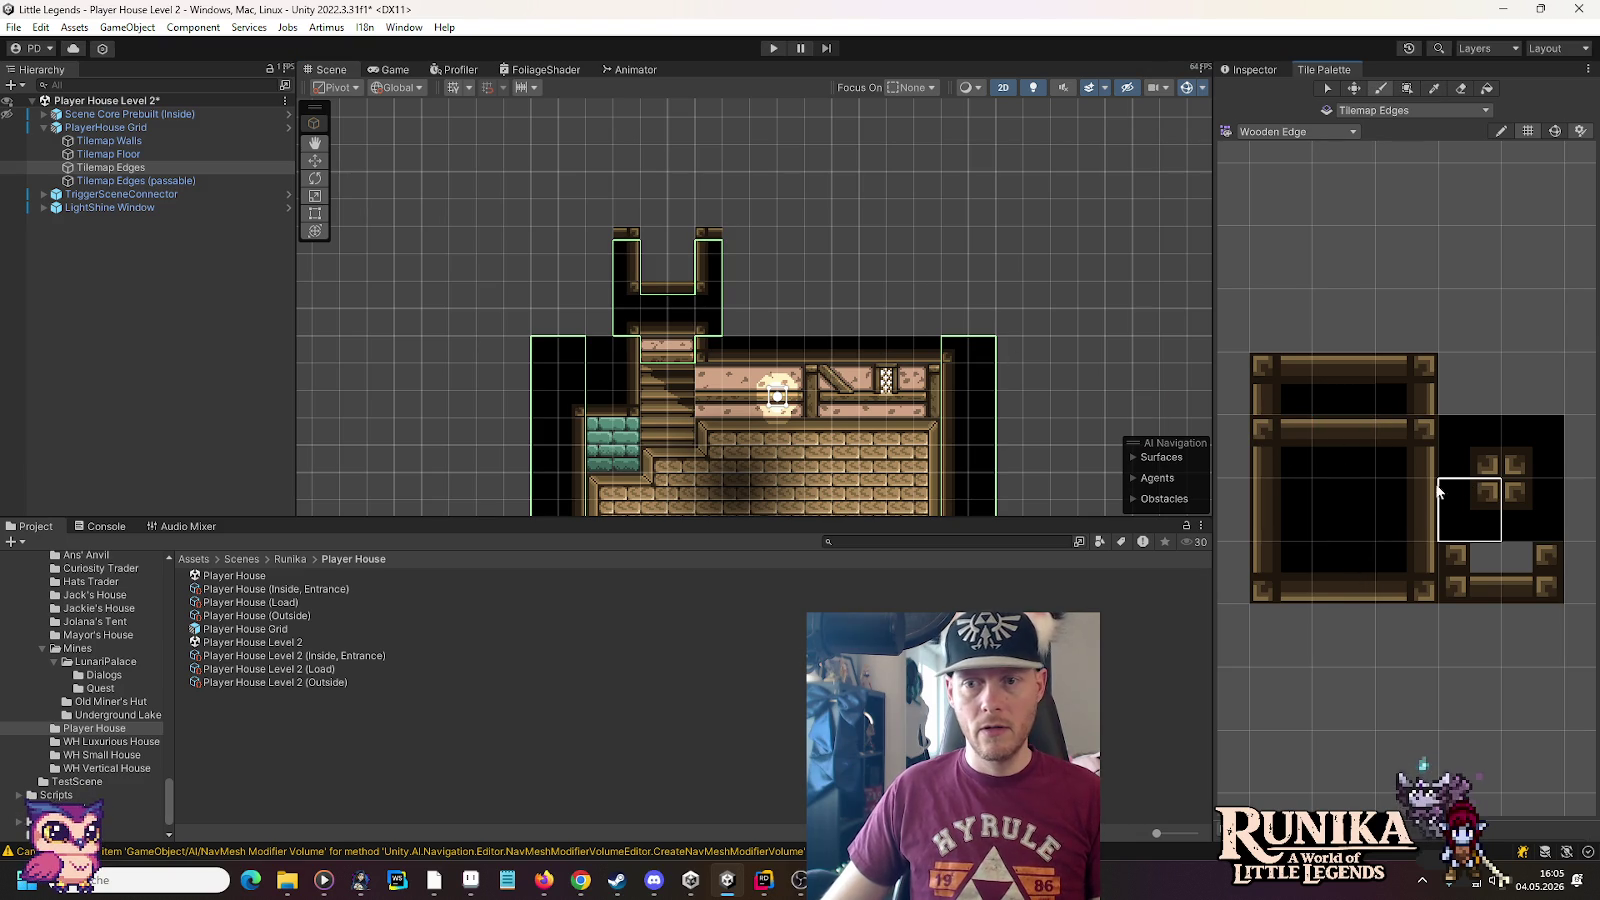
click(1392, 511)
drag(598, 240, 605, 143)
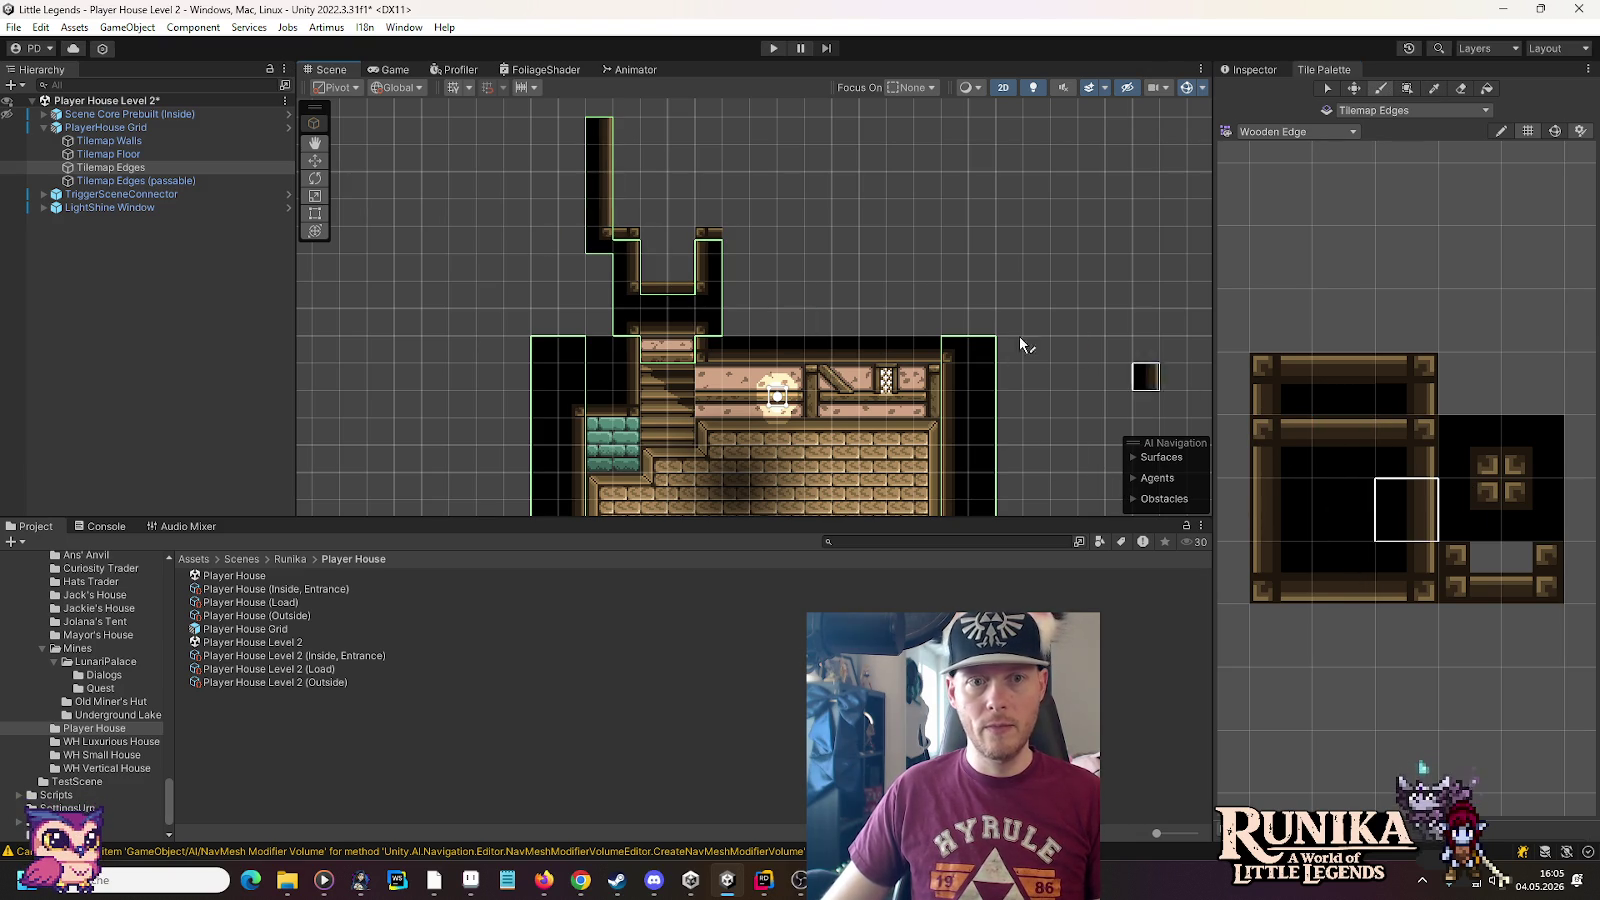
Extend the edge along the upper wall and paint a second edge column rising on the right
click(1345, 460)
drag(736, 243, 759, 242)
click(1532, 510)
click(790, 240)
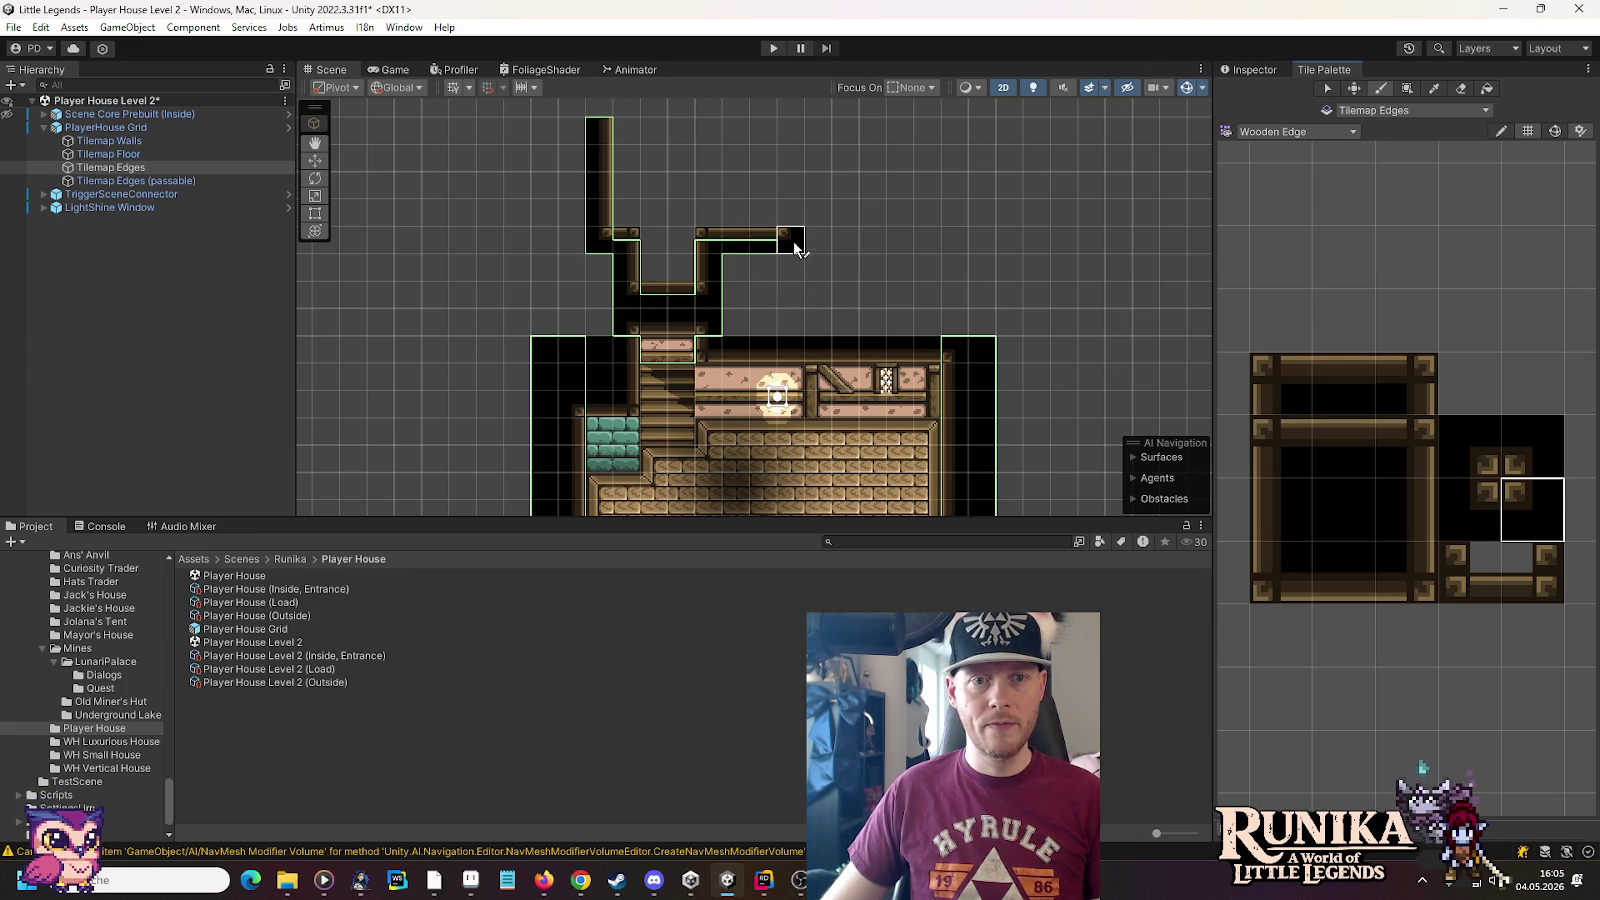
click(1280, 510)
drag(797, 221, 797, 130)
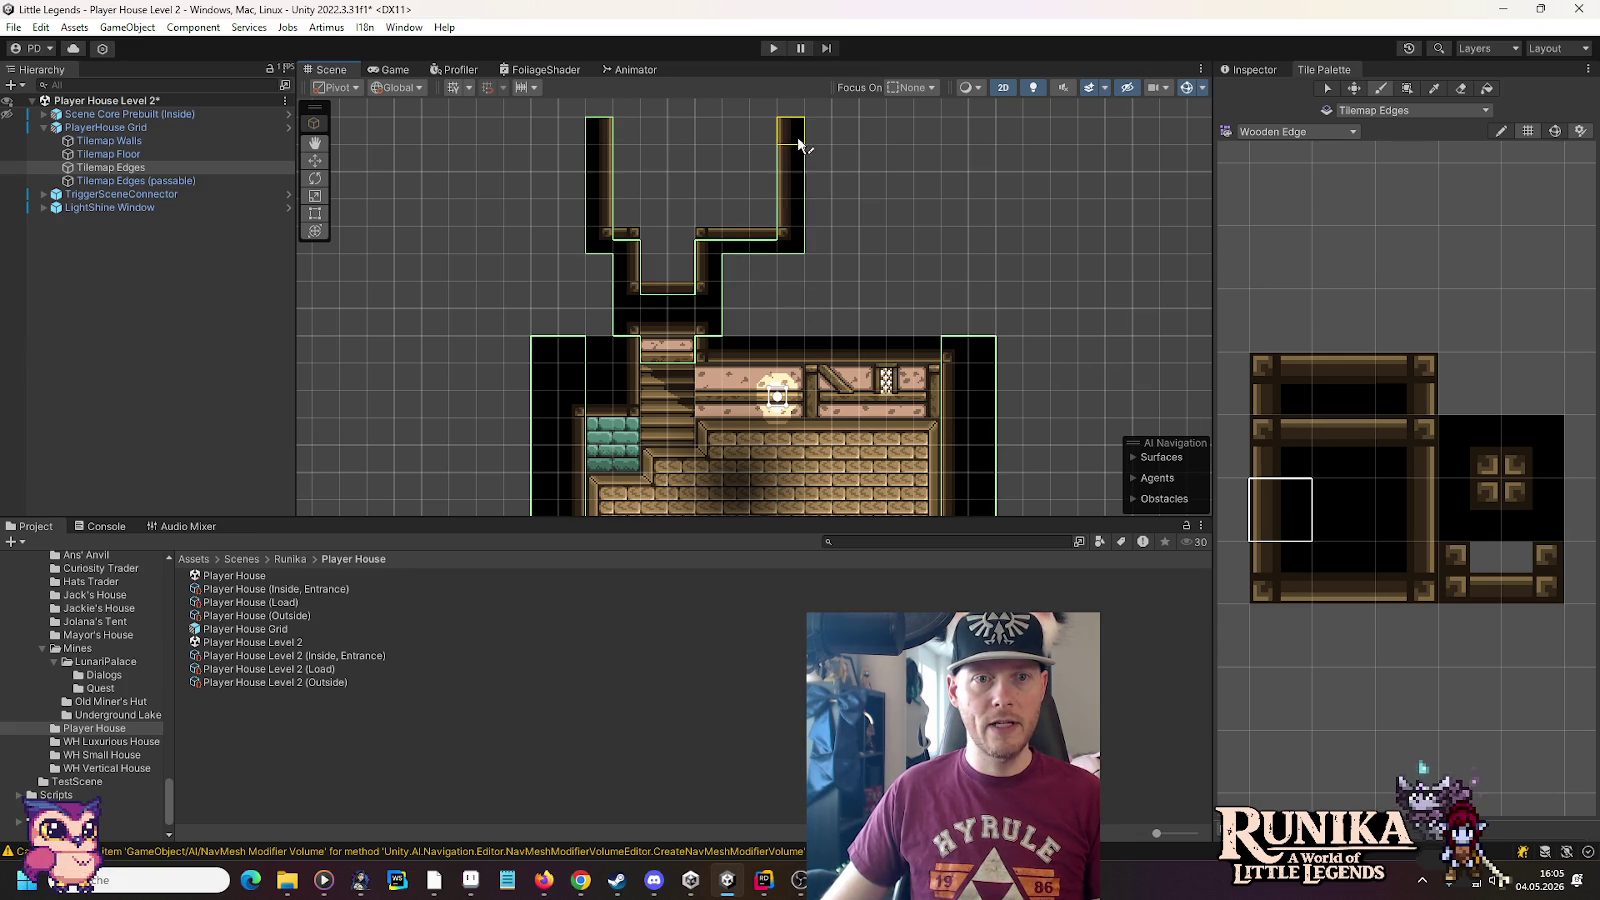
drag(832, 346, 826, 118)
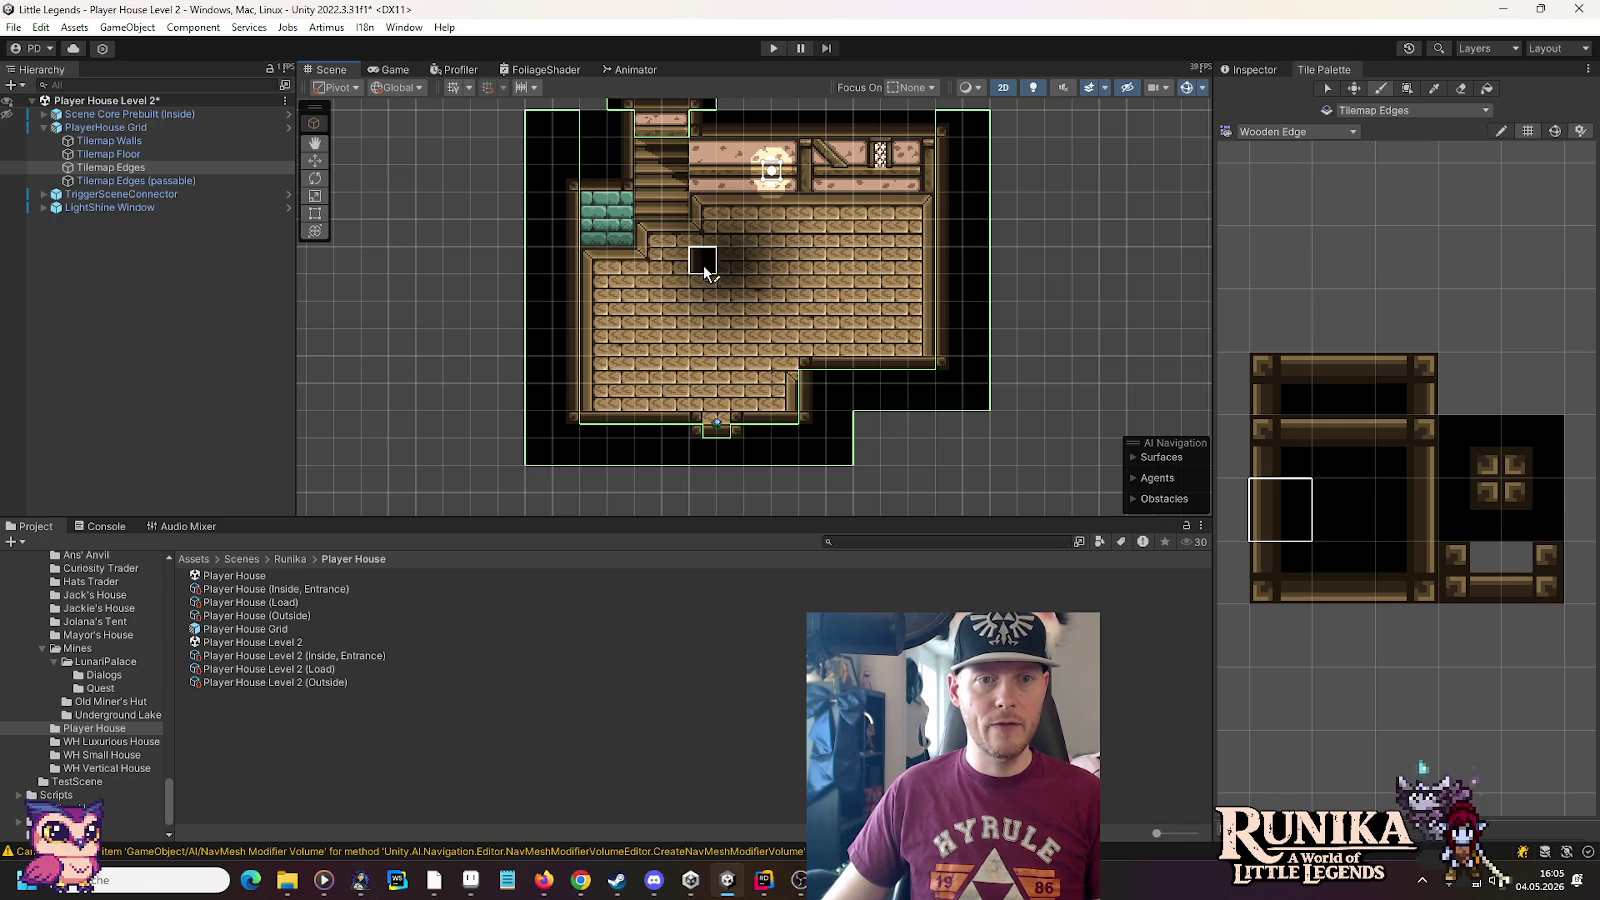
drag(760, 168, 778, 362)
drag(805, 236, 807, 332)
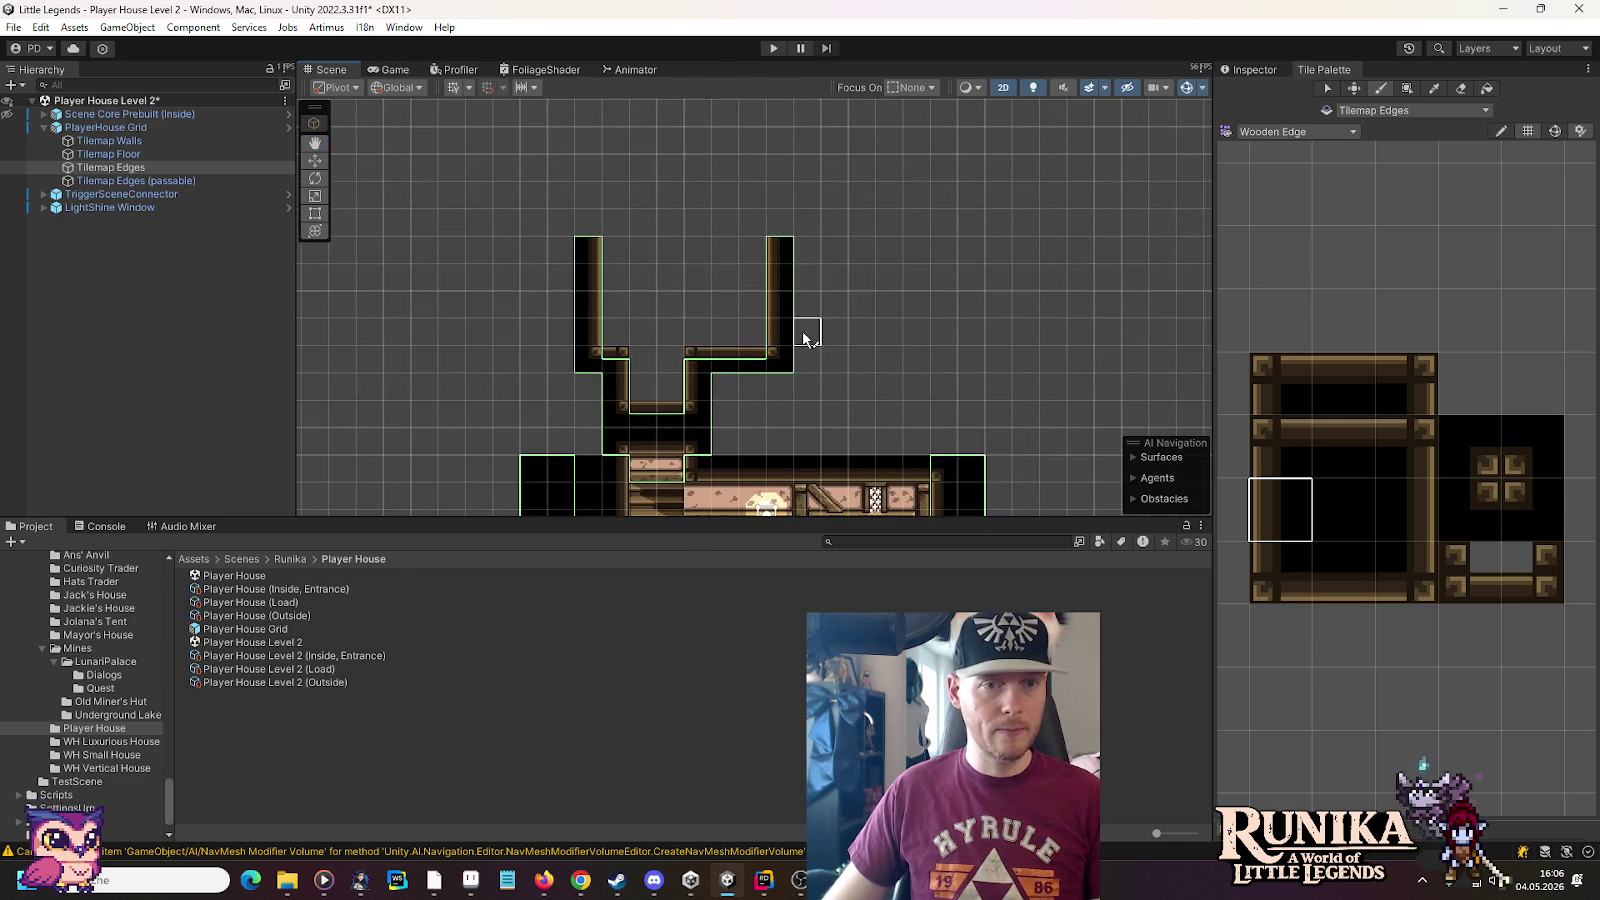
mouse_move(668, 414)
mouse_down()
mouse_move(655, 88)
mouse_move(668, 359)
mouse_up()
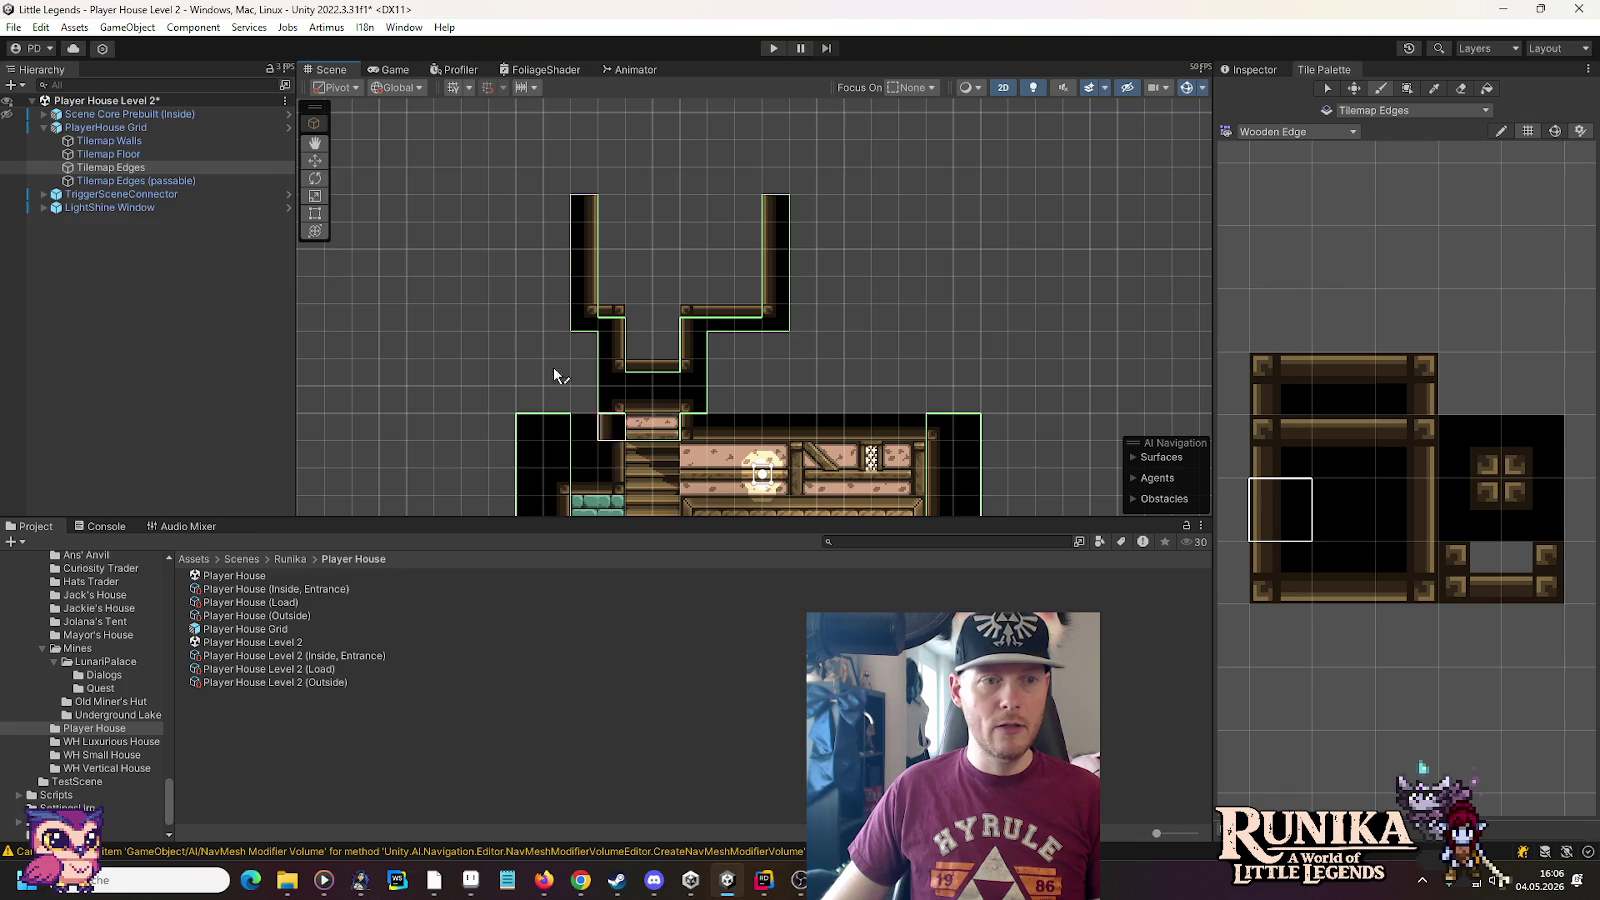
On Tilemap Floor, pick WoodenStairs tiles and paint them into the passage above the stairs
click(140, 142)
click(145, 153)
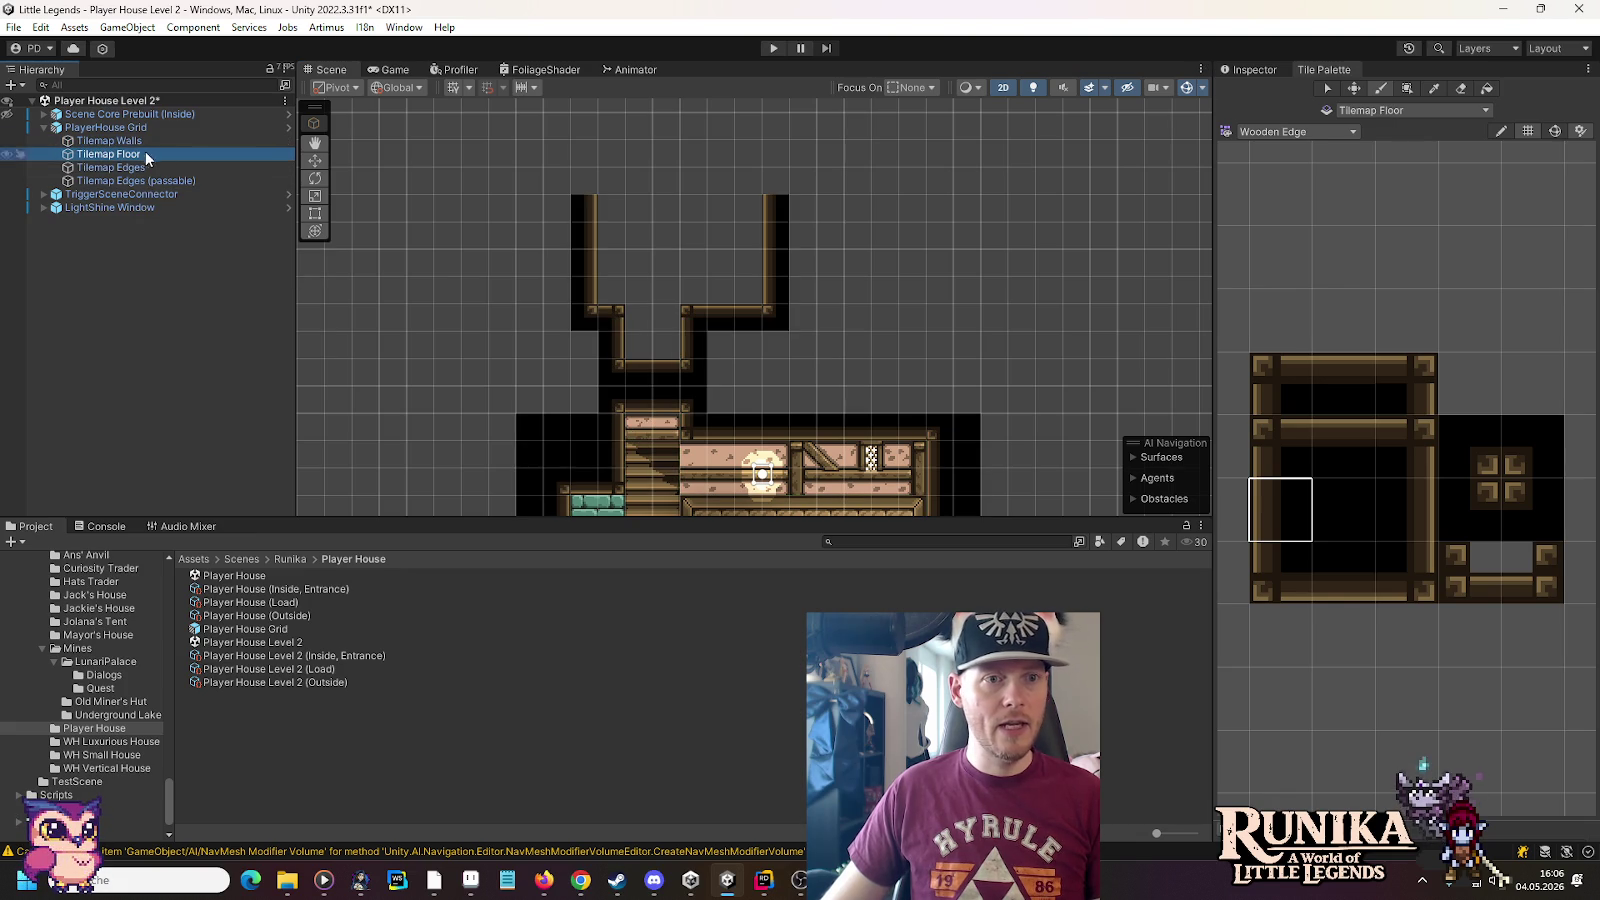
click(622, 322)
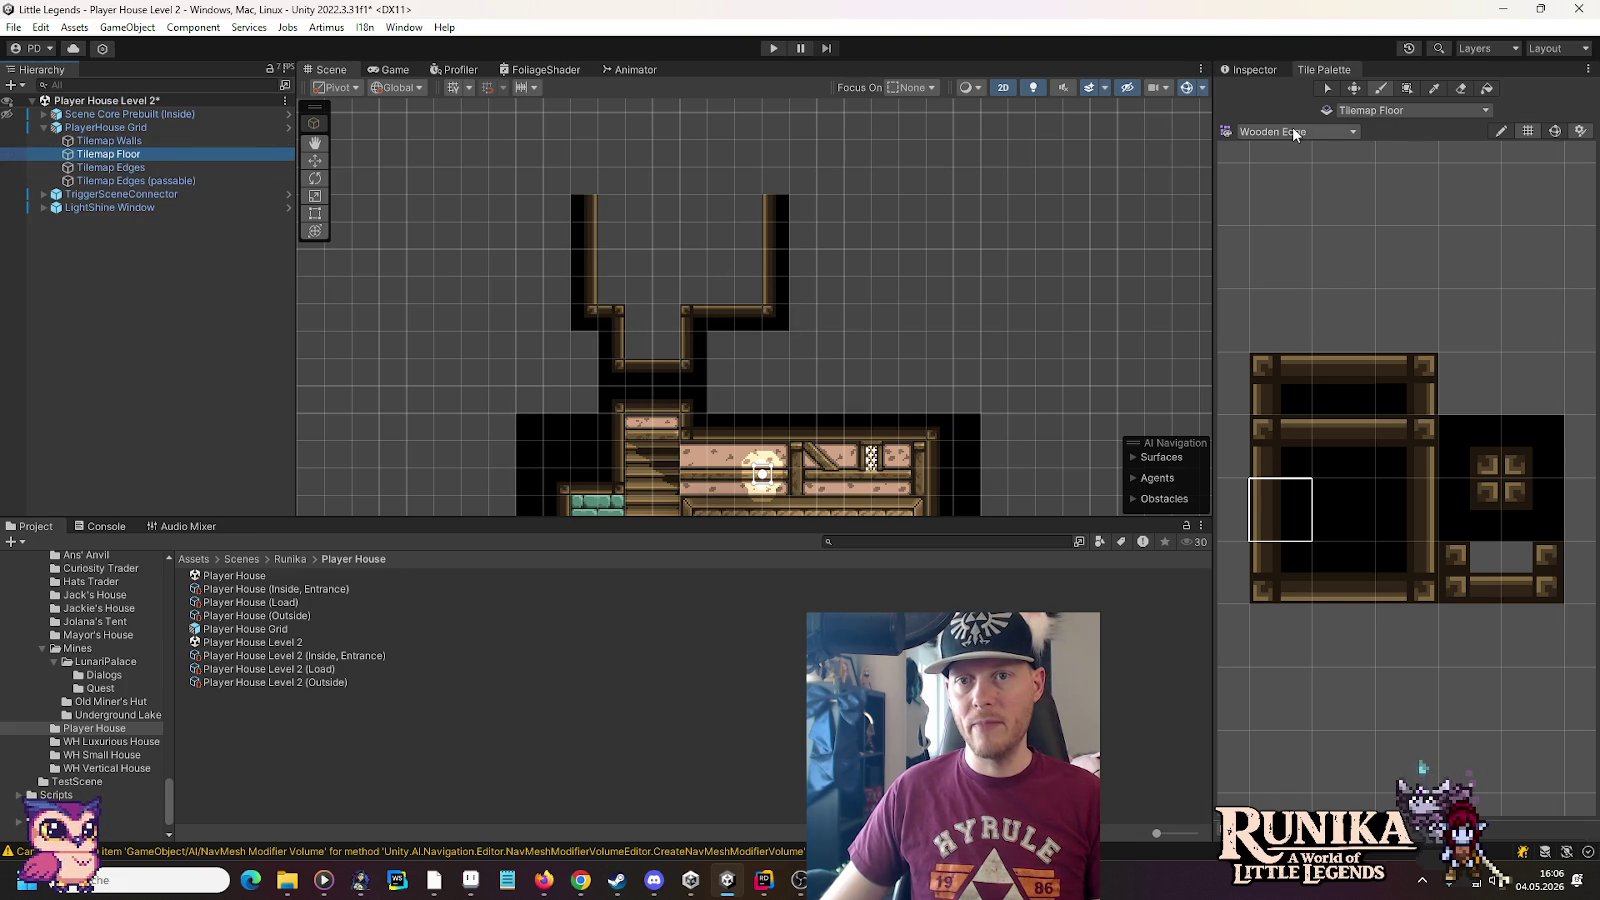
click(1295, 131)
click(1312, 371)
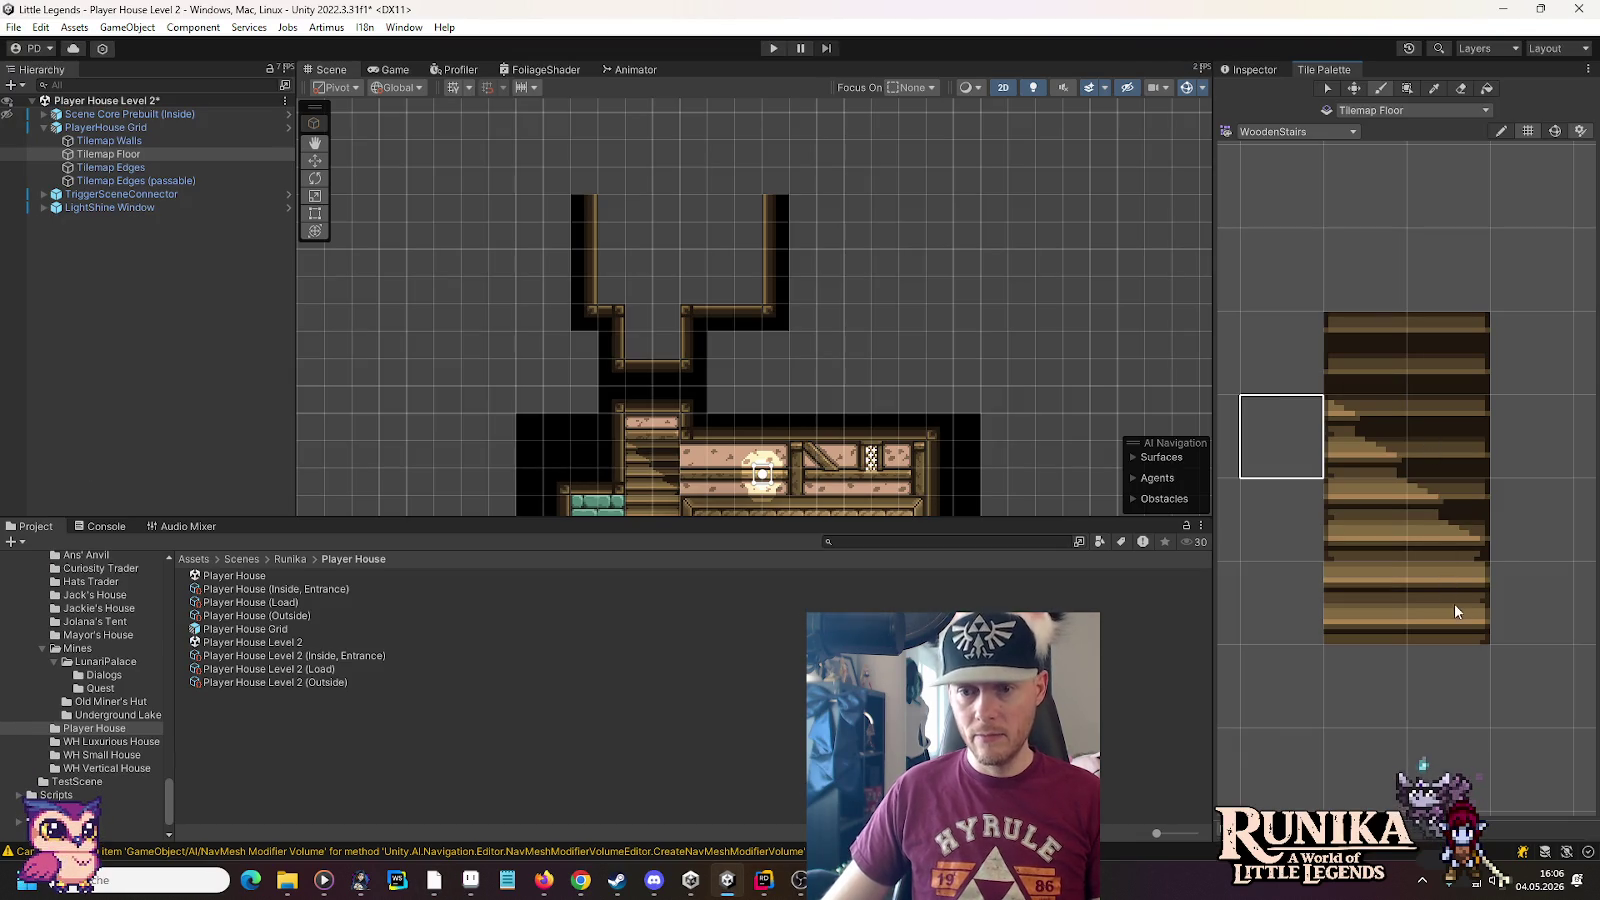
click(1455, 606)
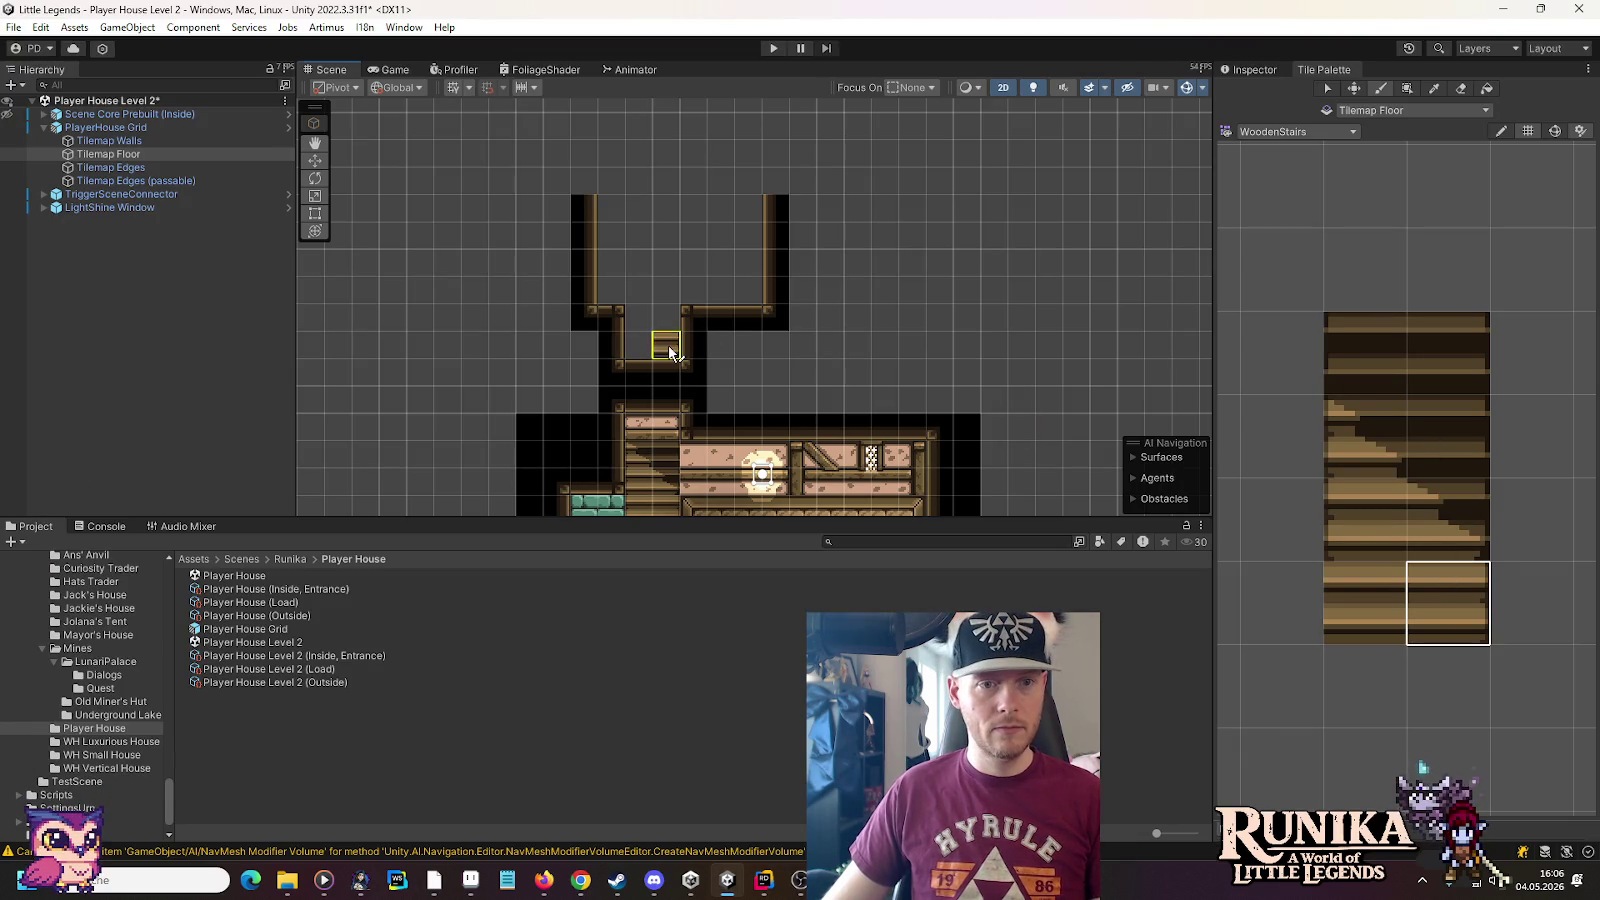
click(1365, 520)
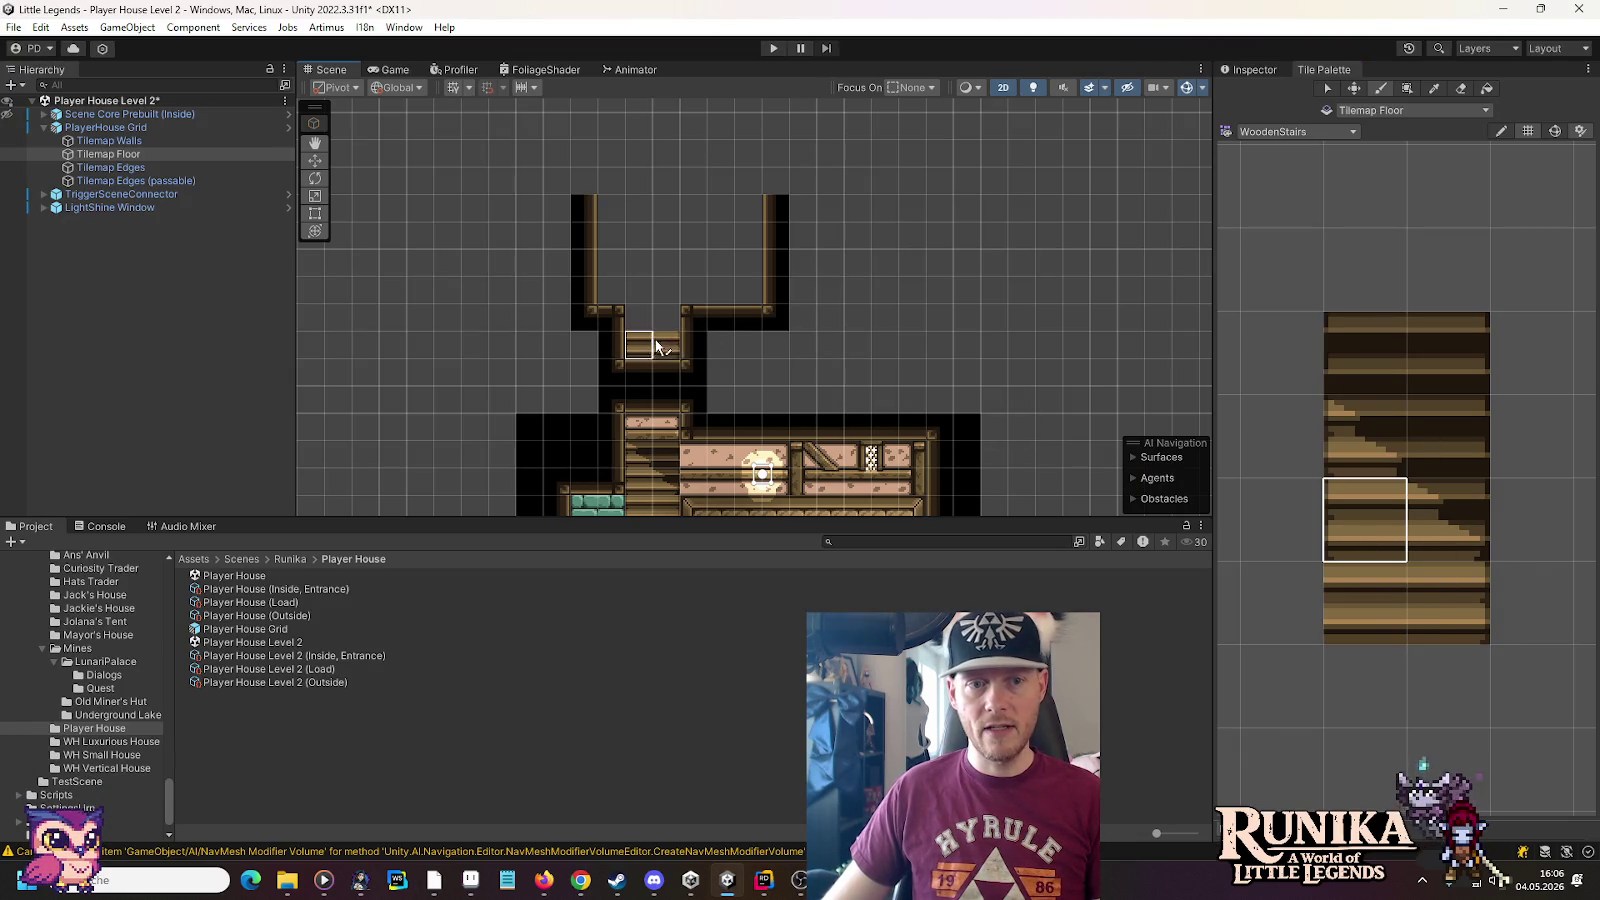
click(129, 140)
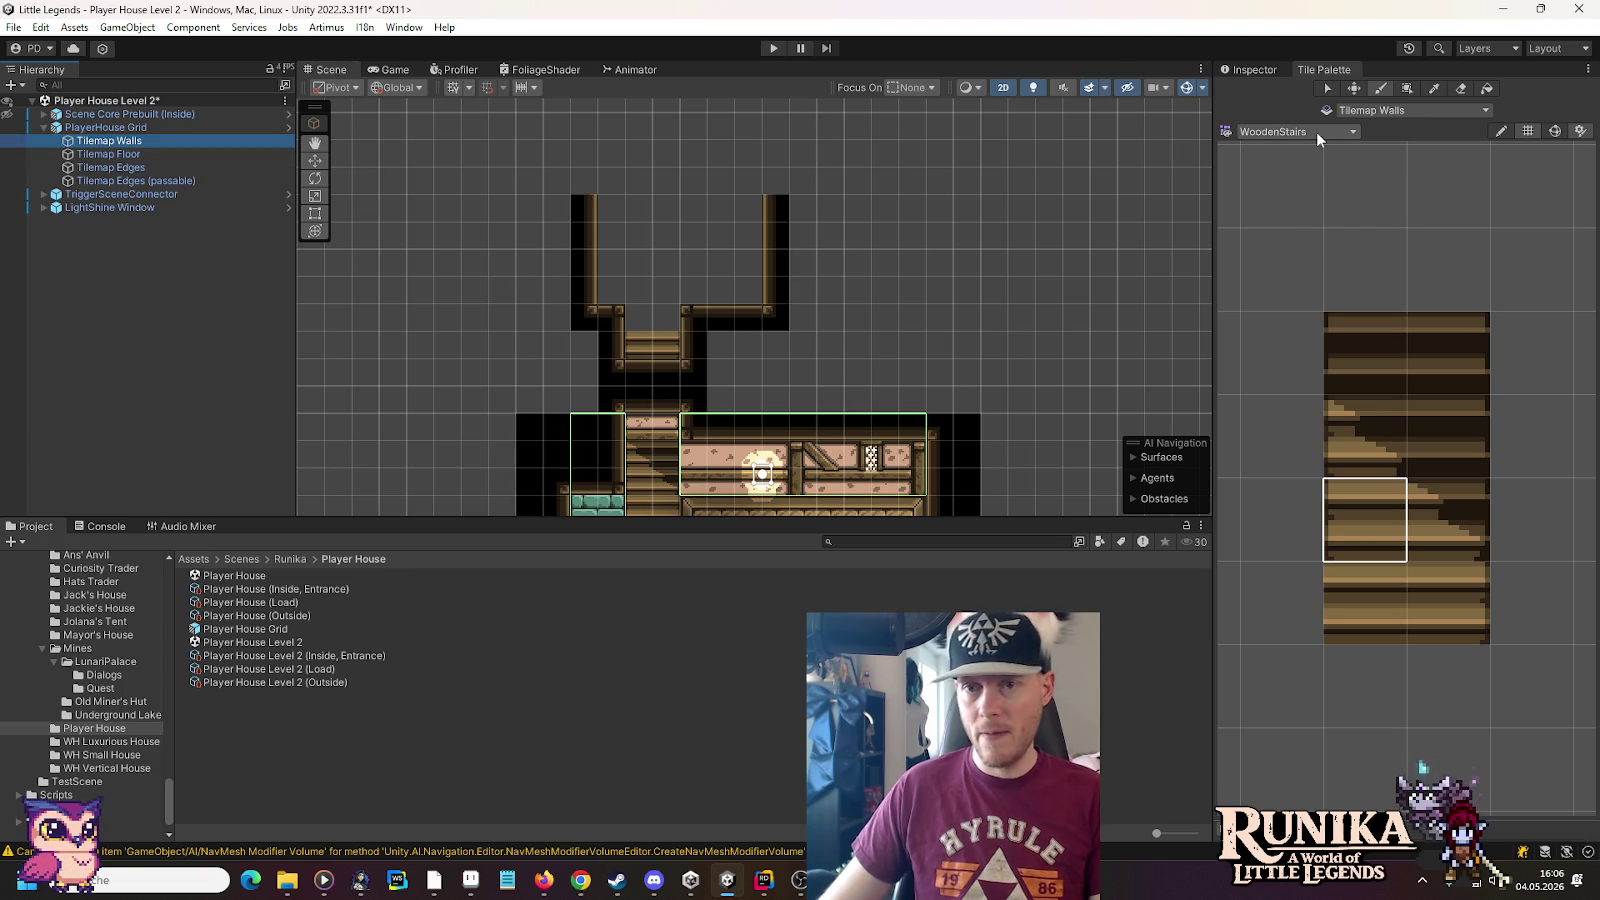
click(148, 152)
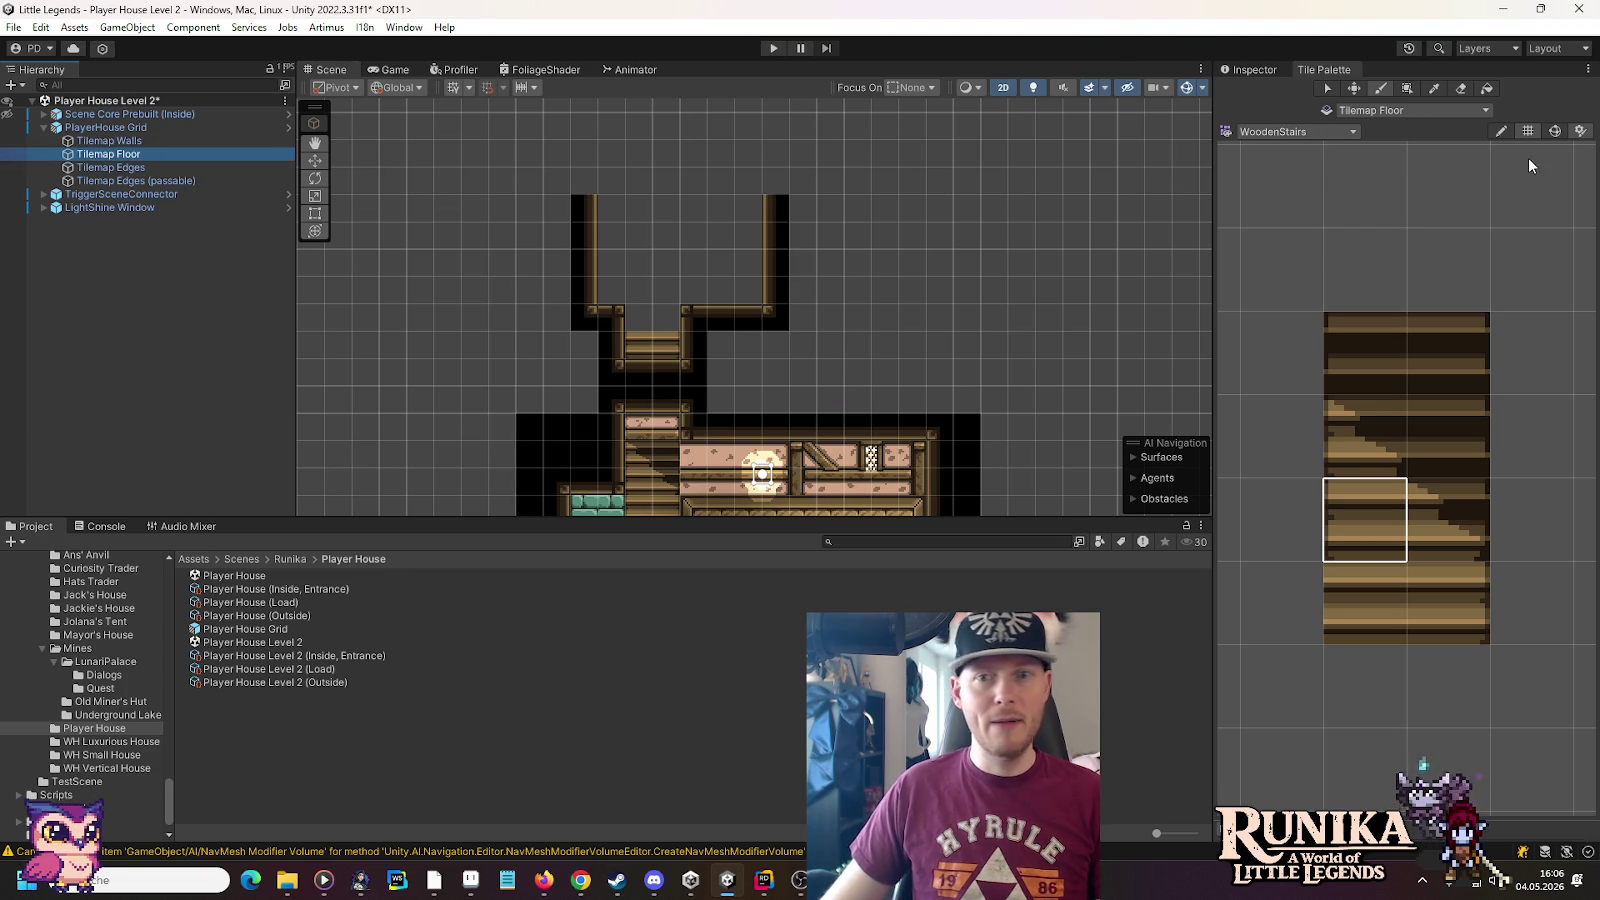
click(1350, 132)
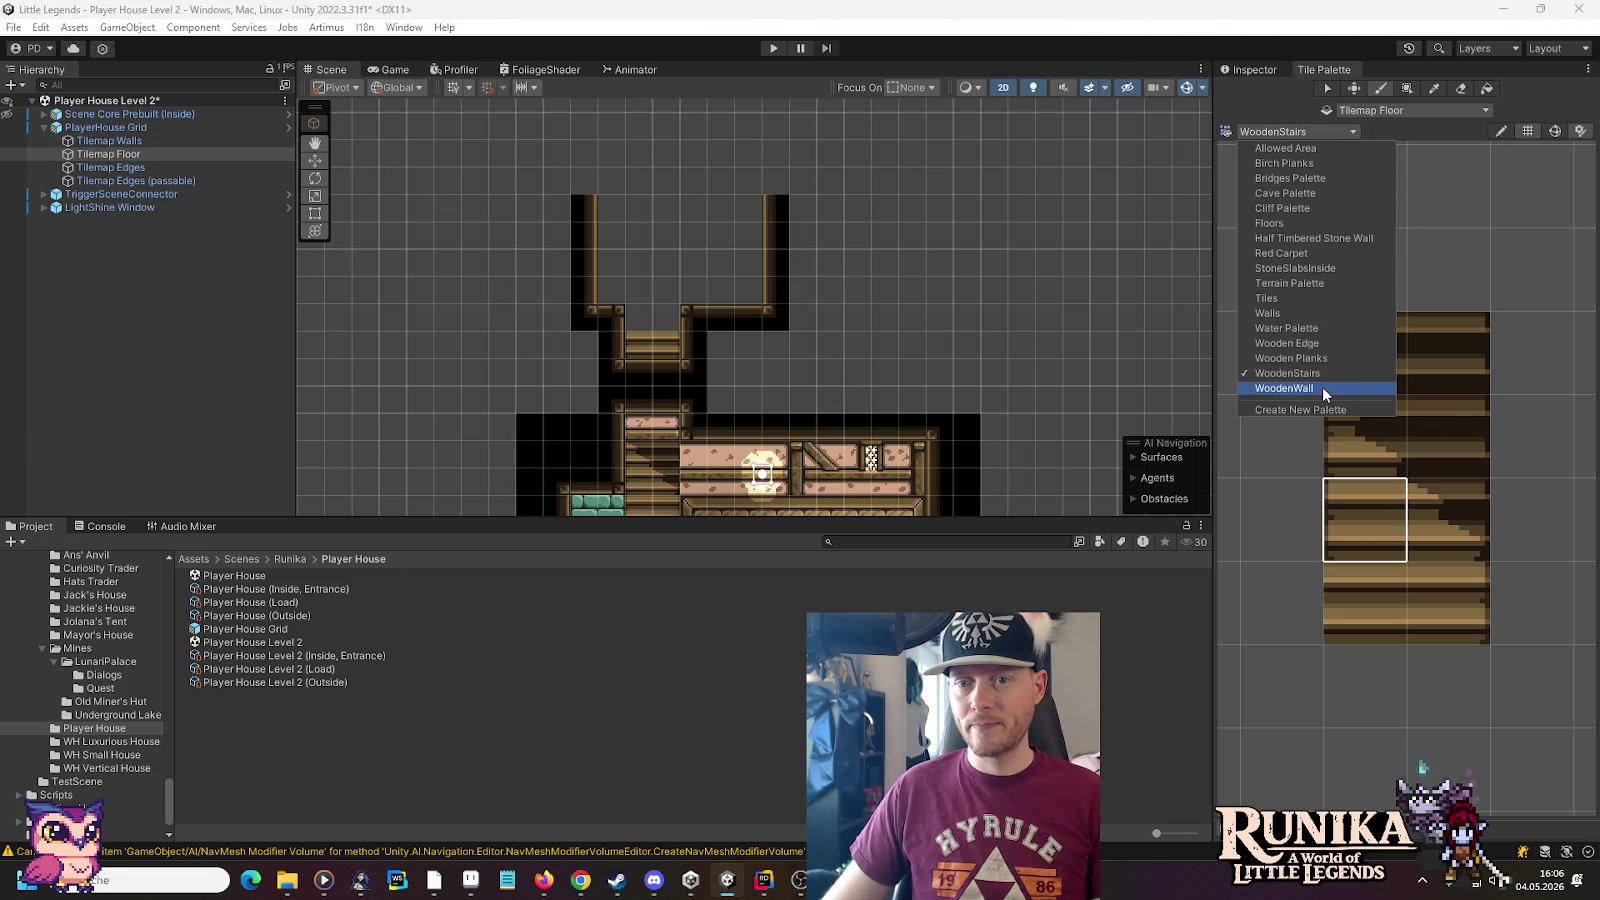
Switch to Wooden Planks and paint plank borders, columns and corners around the upper room
click(1318, 360)
click(1410, 398)
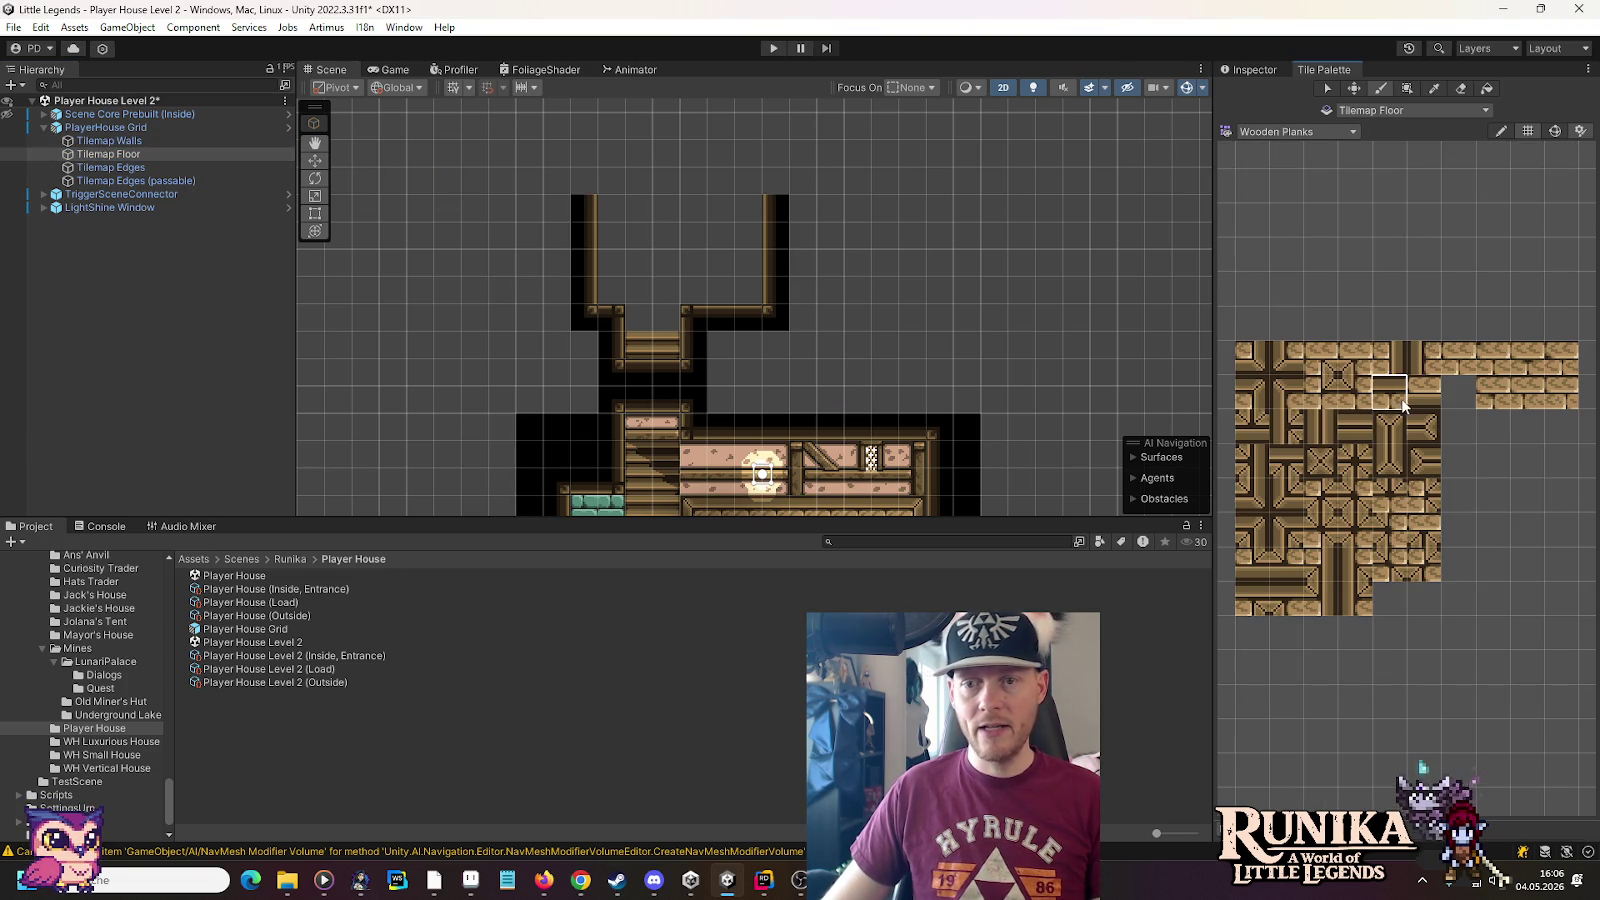
drag(652, 320, 680, 318)
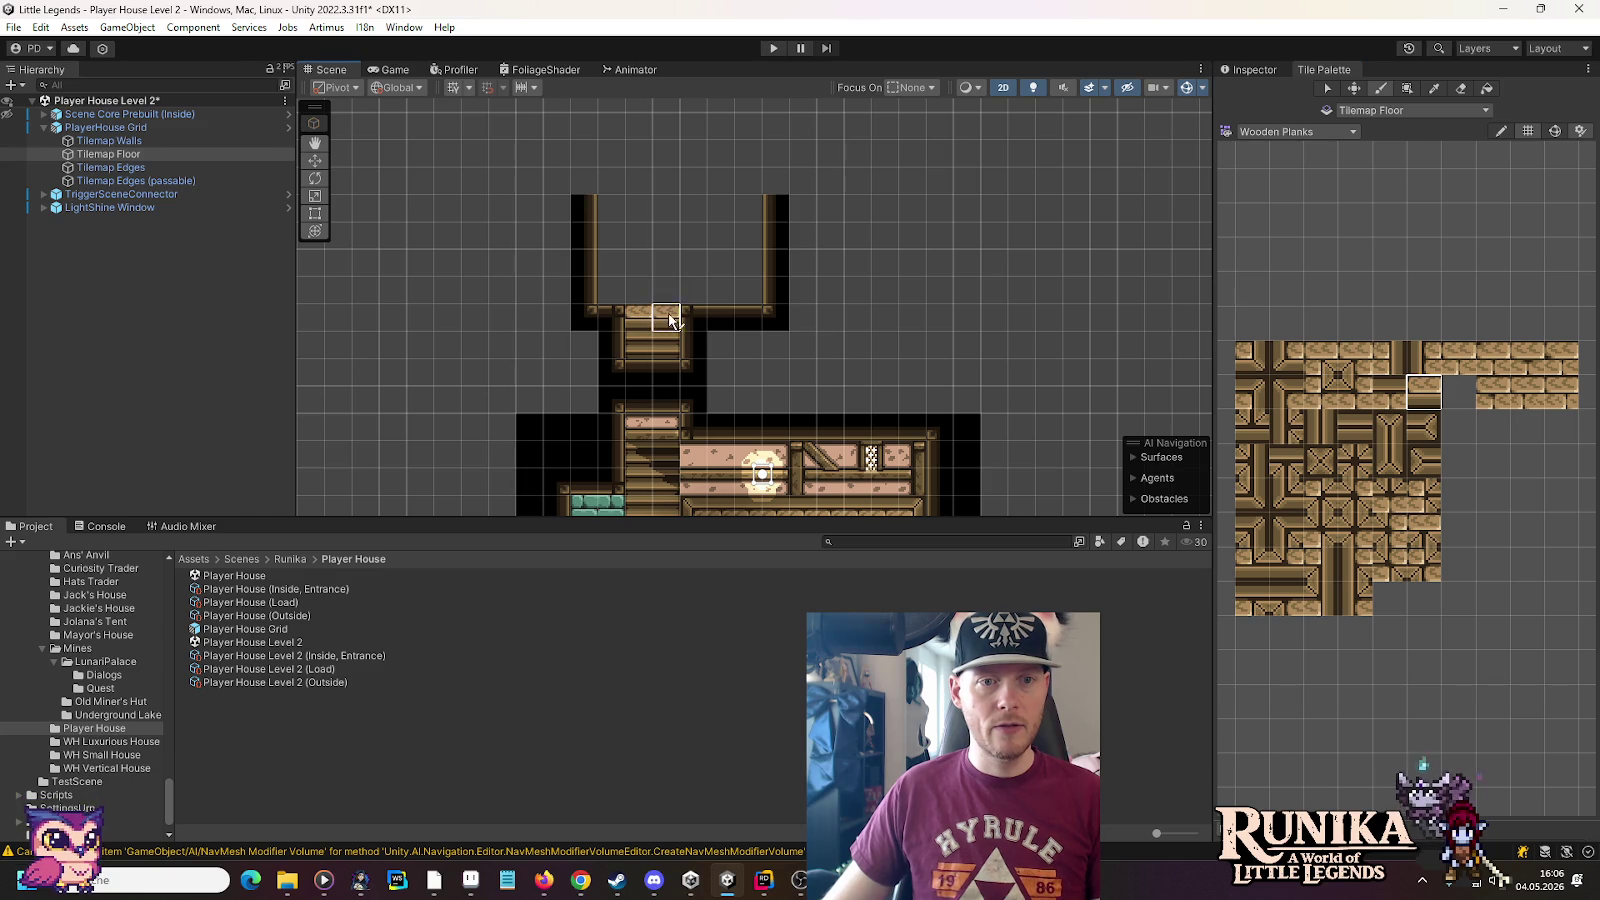
click(1422, 357)
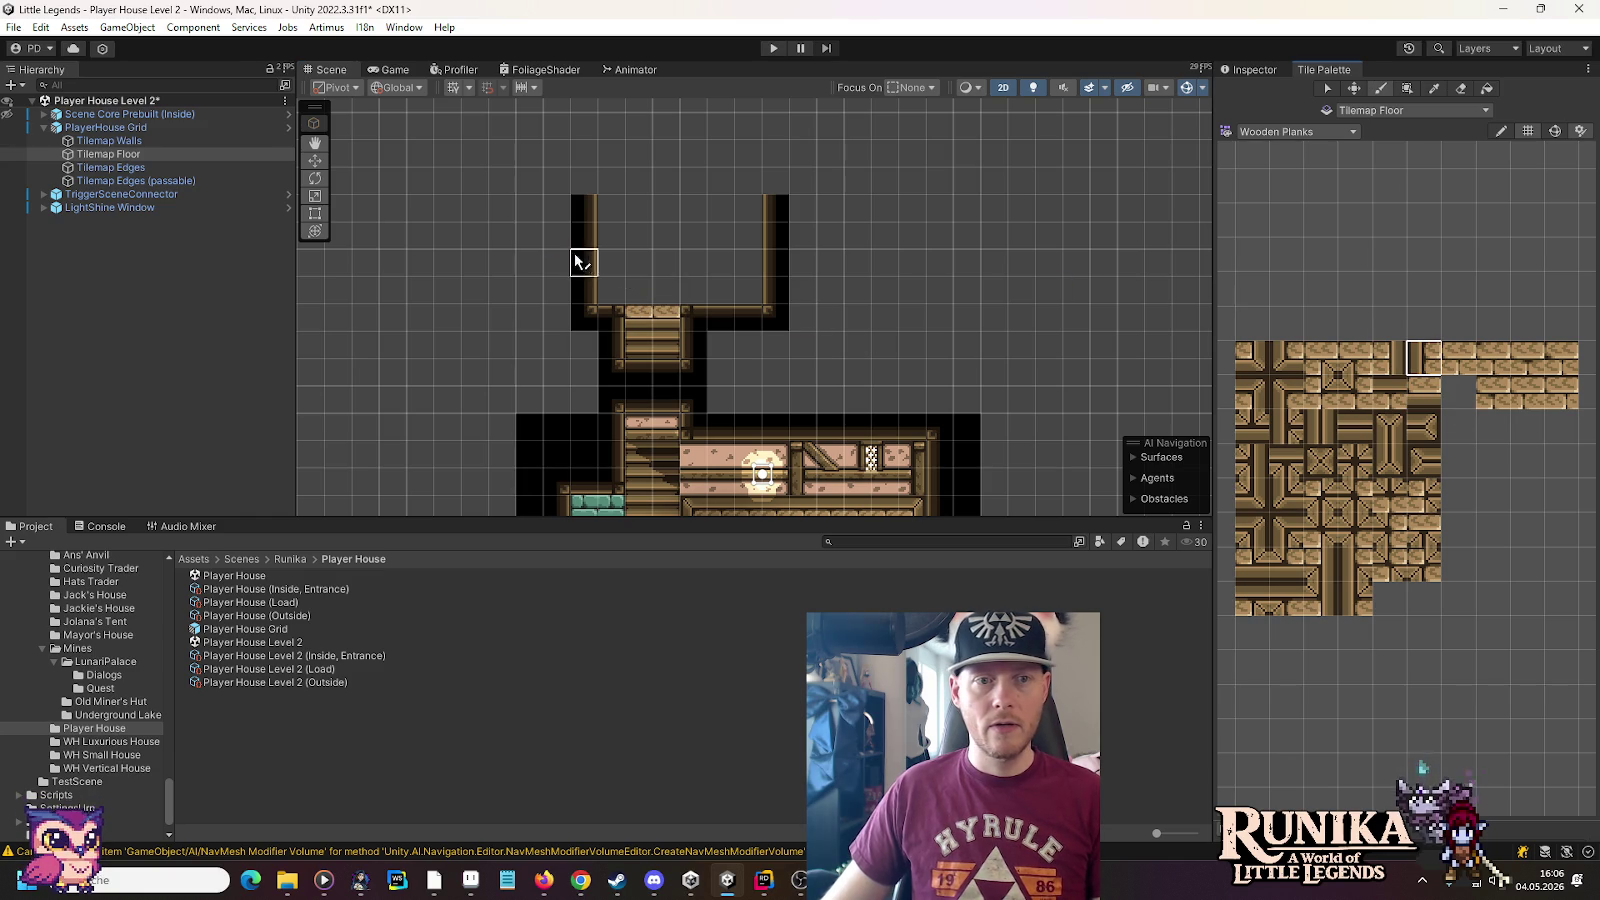
drag(622, 291, 622, 128)
click(1286, 391)
click(626, 180)
click(1251, 392)
click(758, 182)
click(1389, 357)
drag(758, 200, 762, 372)
click(1389, 391)
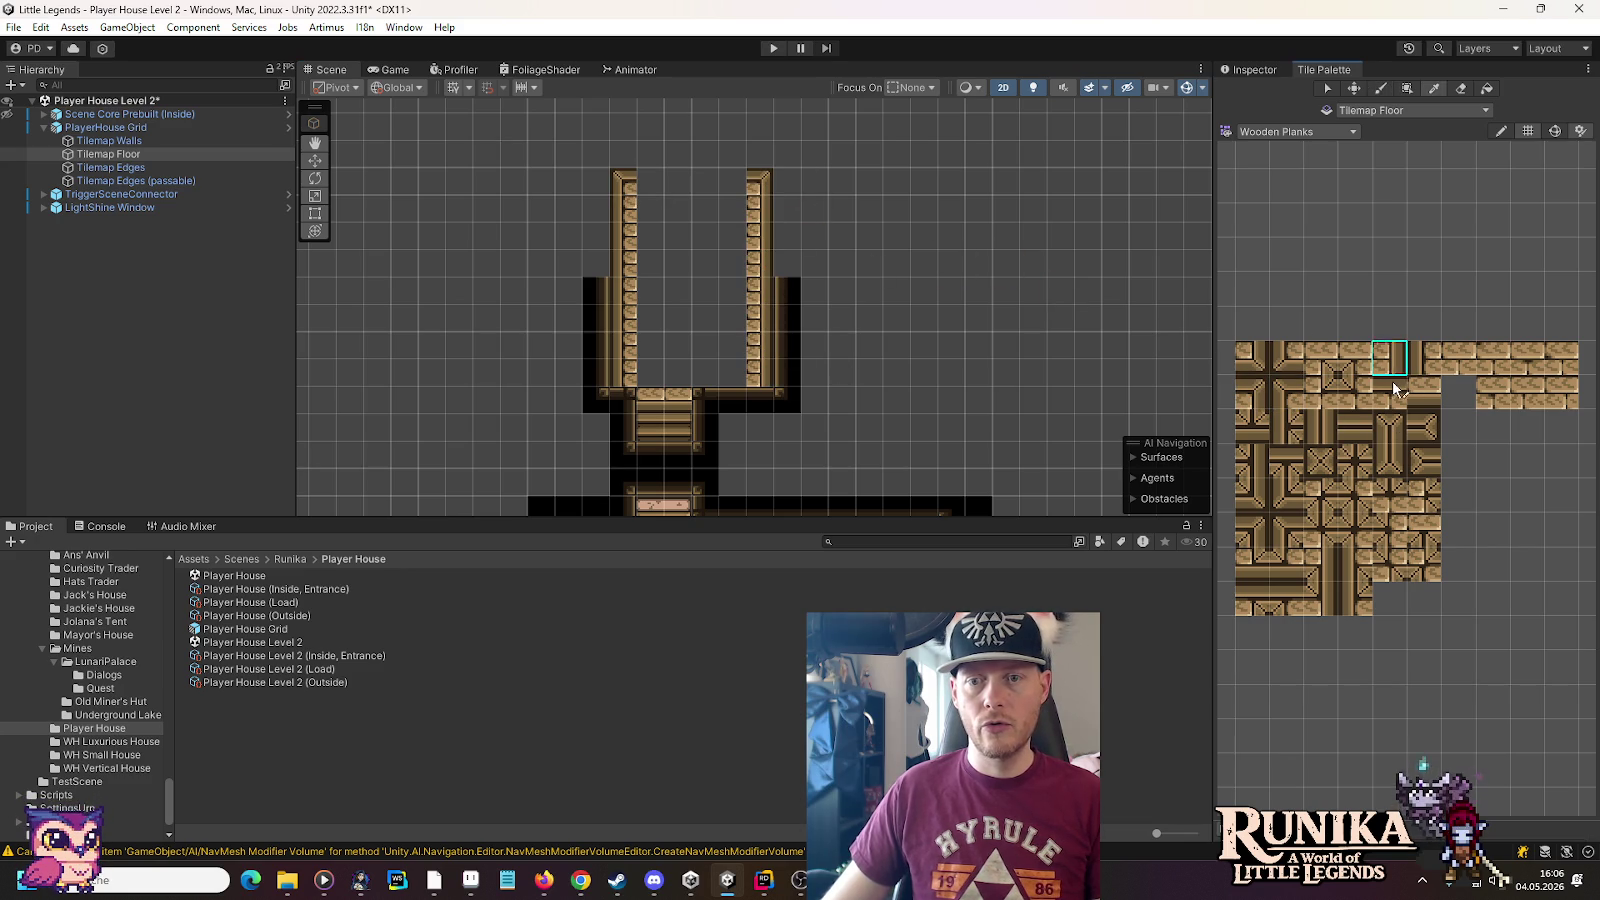
mouse_move(713, 190)
mouse_down()
mouse_move(748, 188)
mouse_move(636, 188)
mouse_move(727, 367)
mouse_up()
click(1458, 357)
Box-fill the room interior with planks and pick alternate plank tiles for variation
click(1407, 88)
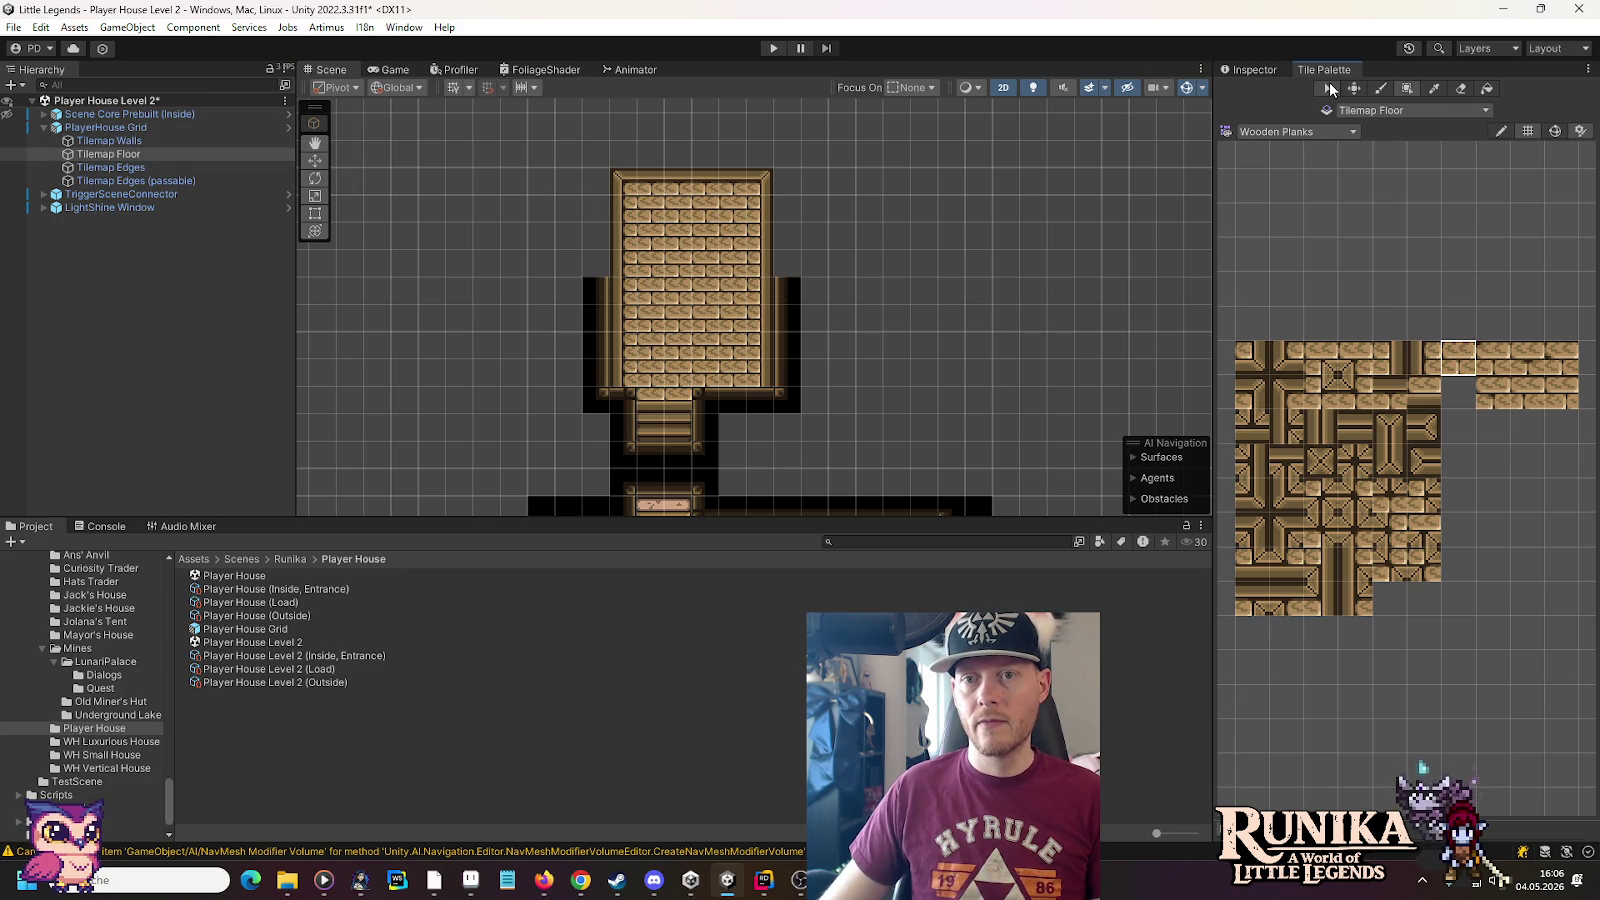
click(1523, 351)
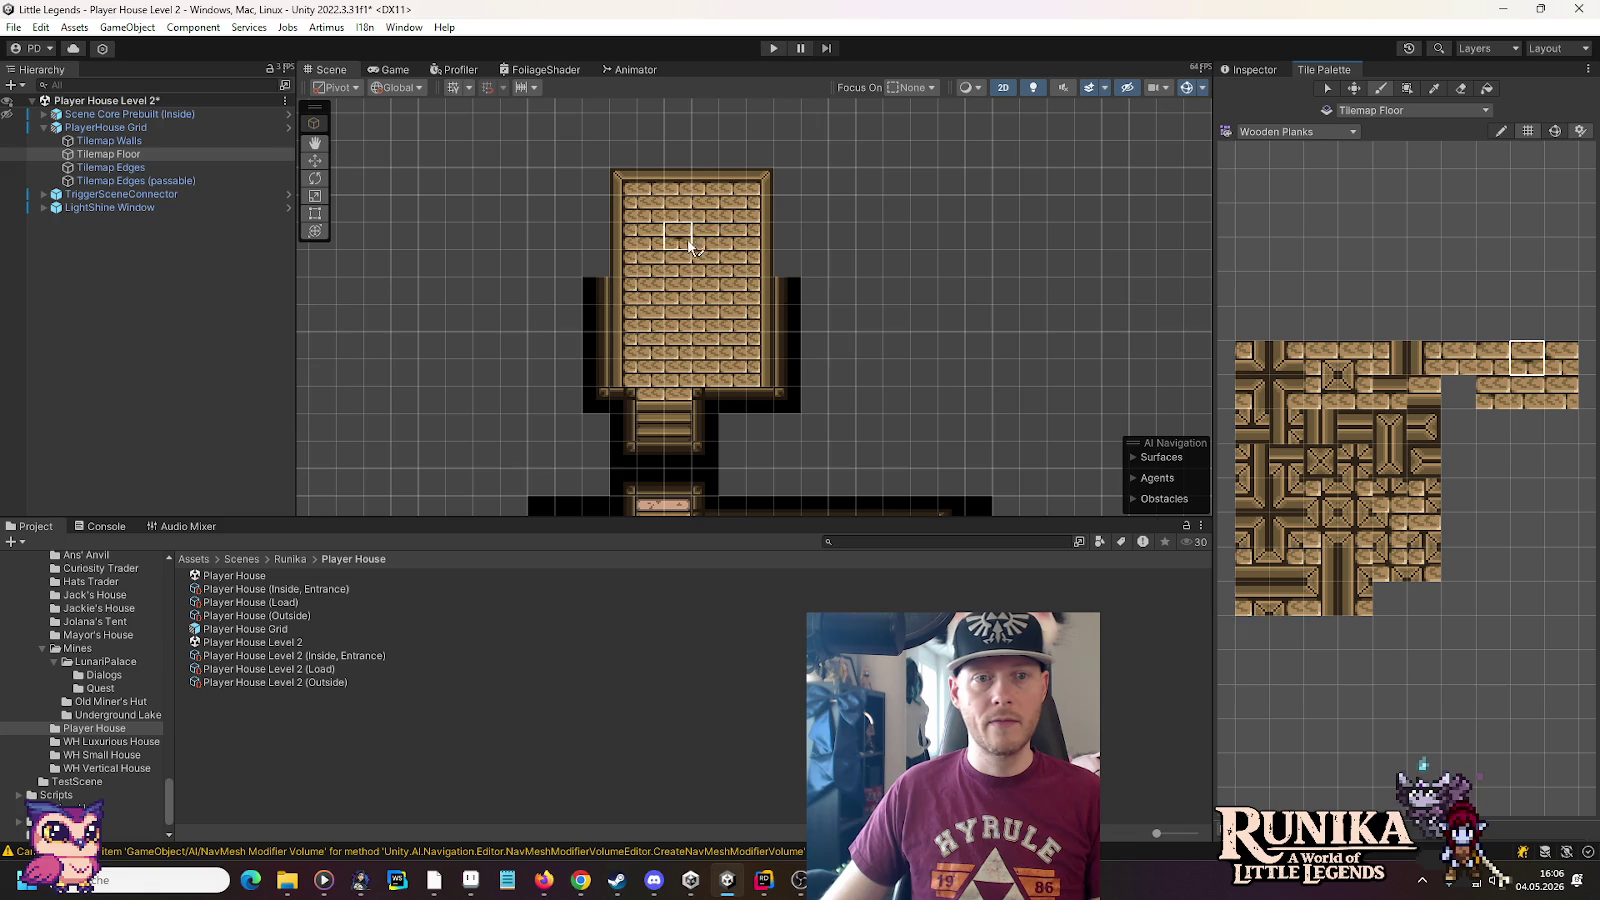
click(1558, 395)
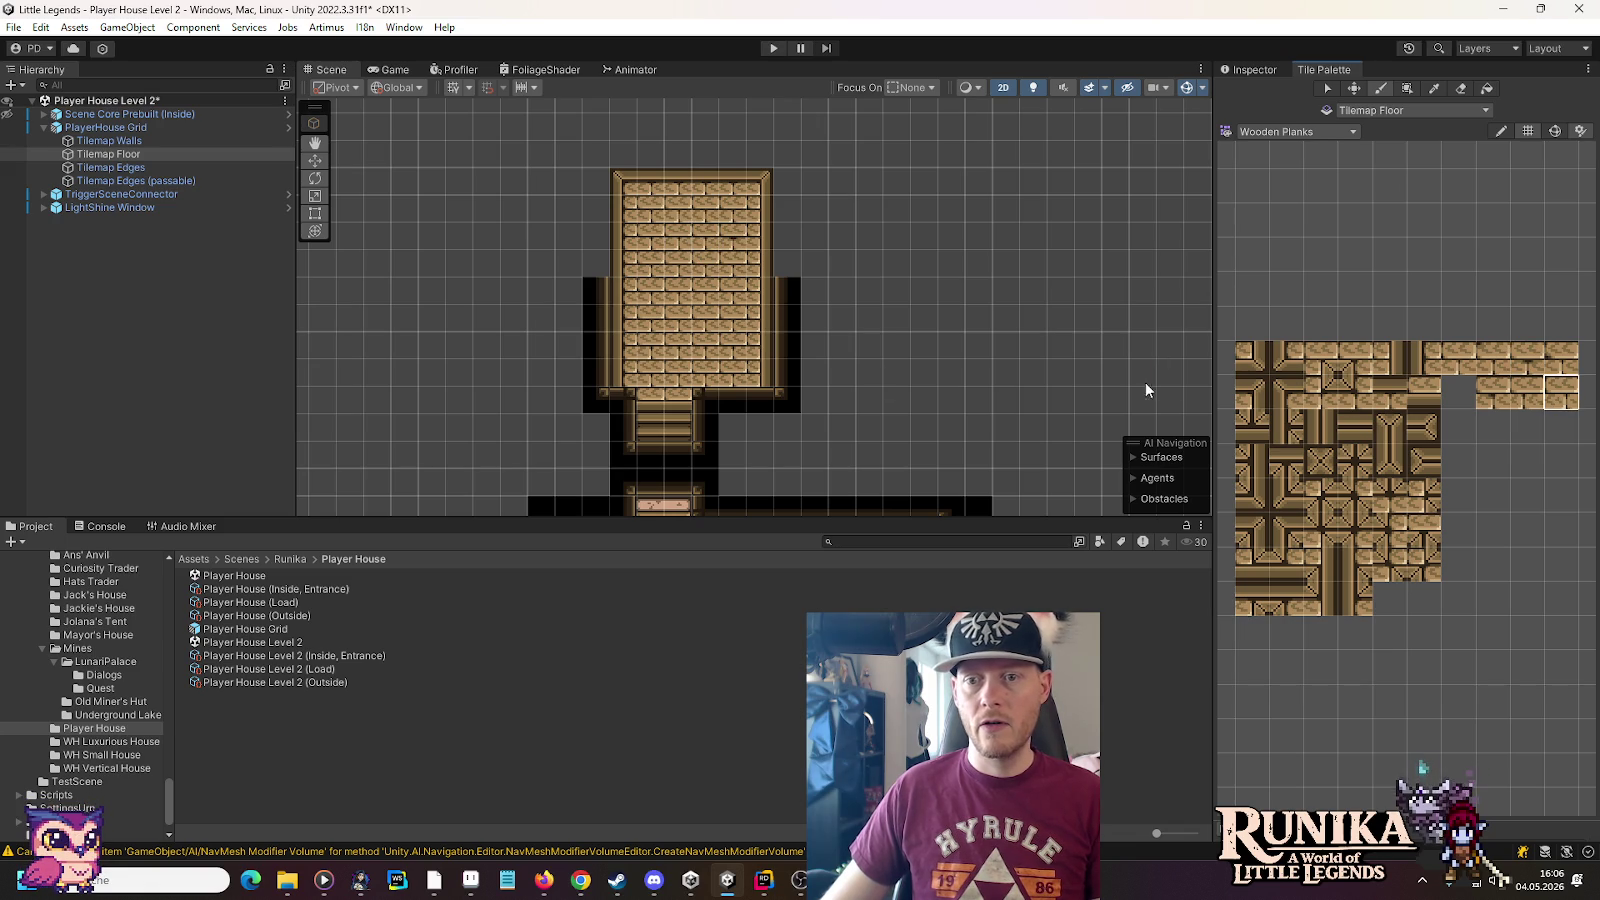
click(1492, 357)
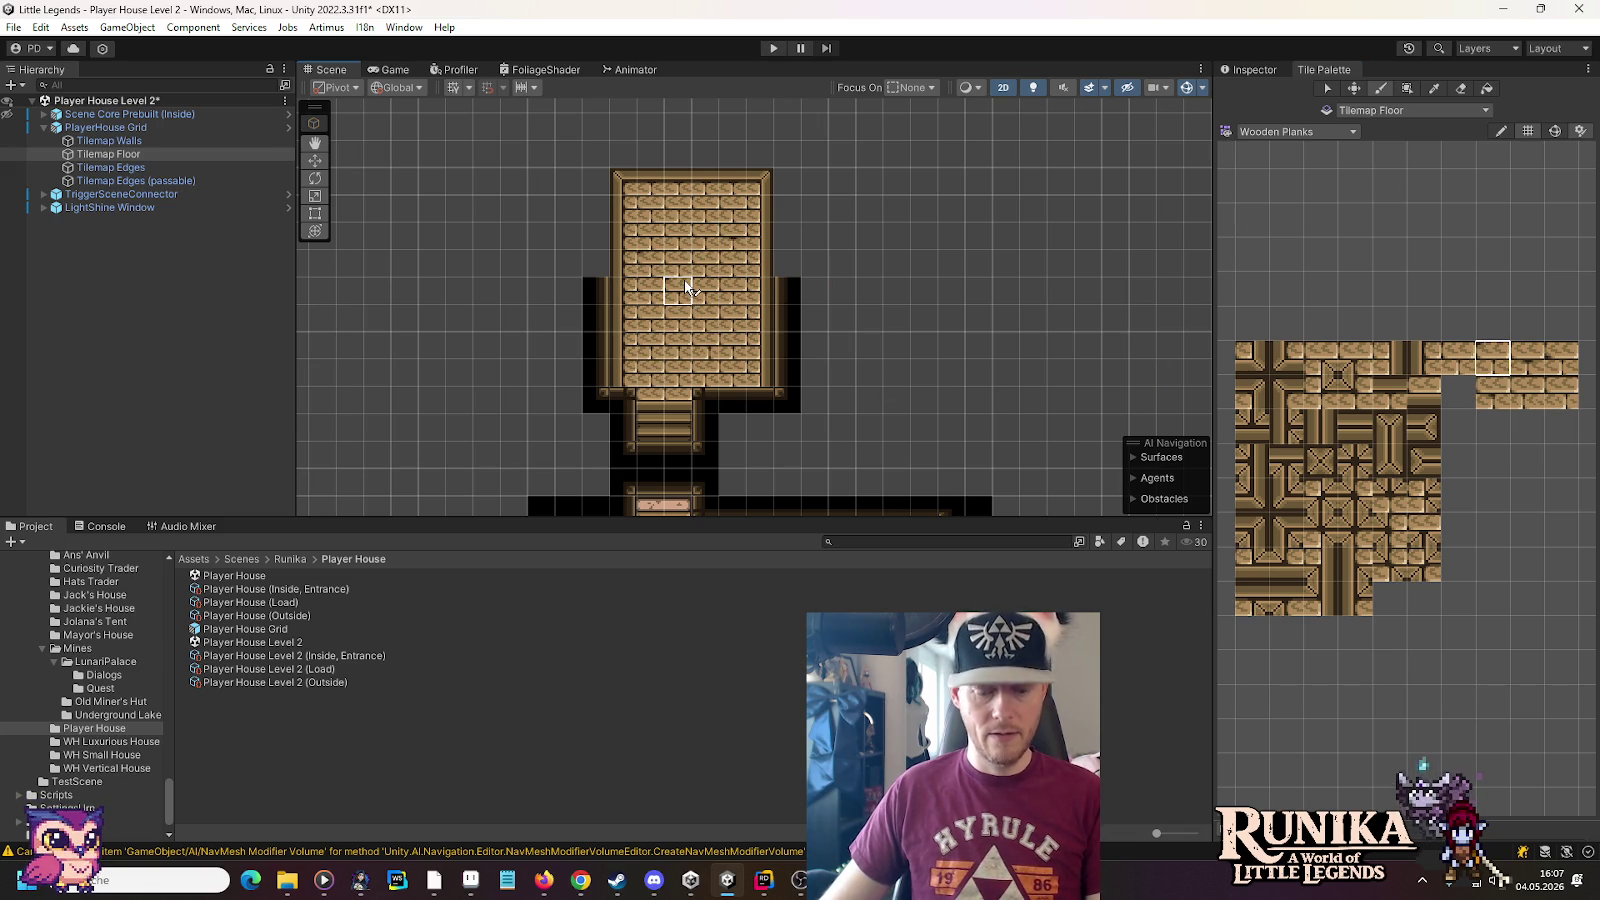
drag(895, 355, 904, 306)
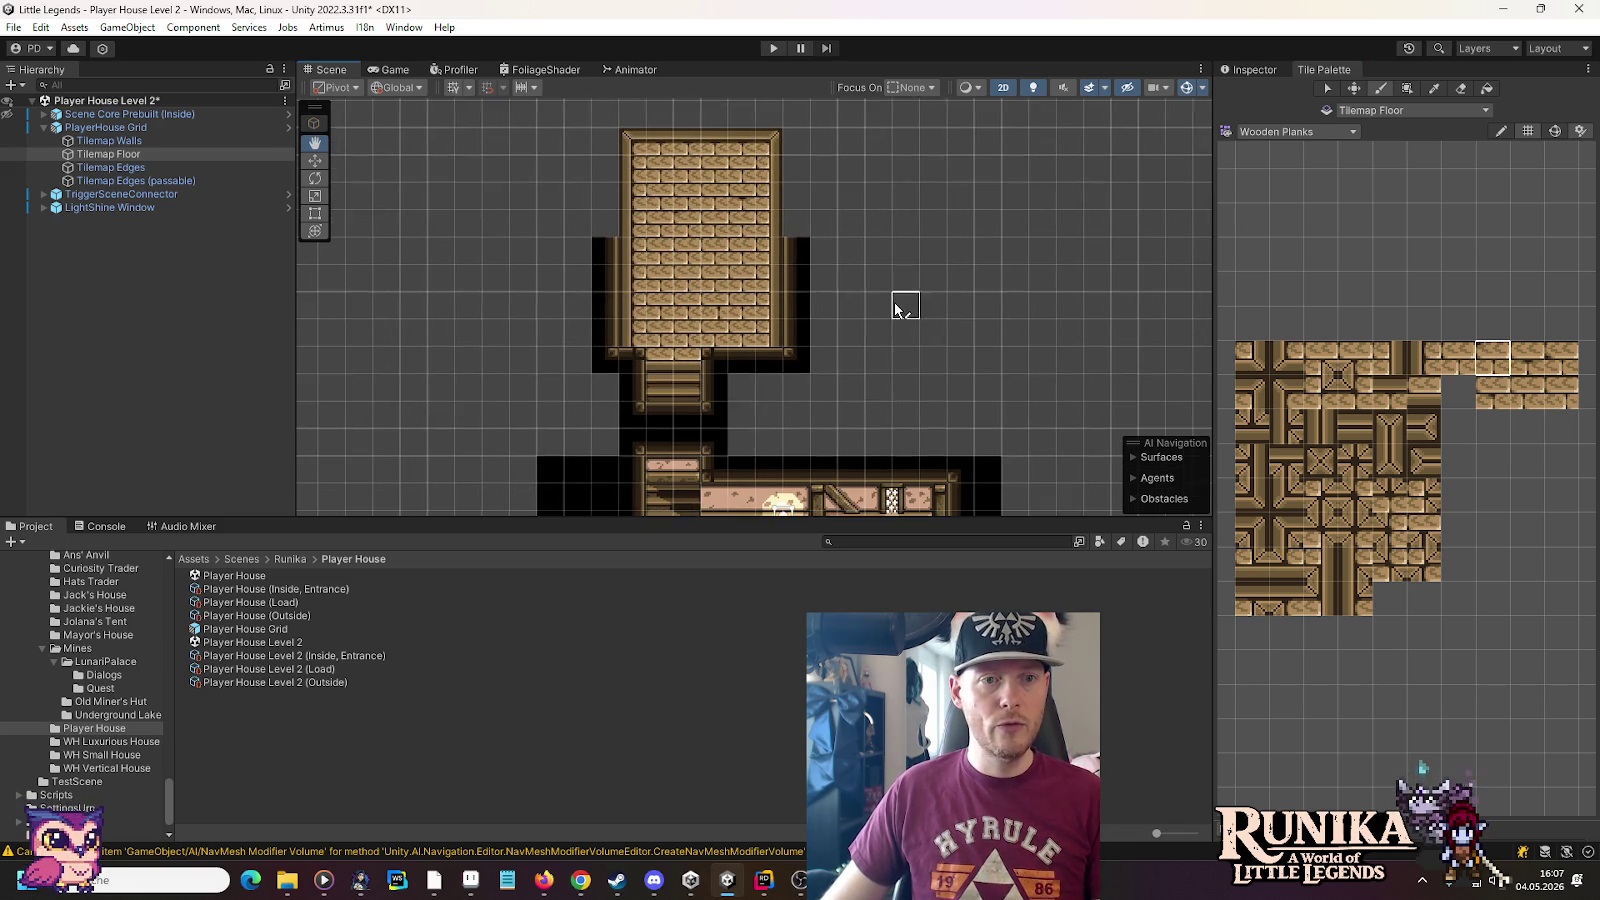
On Tilemap Edges with Wooden Edge tiles, paint and cap edge columns up the room's right and left sides
click(110, 167)
click(1275, 134)
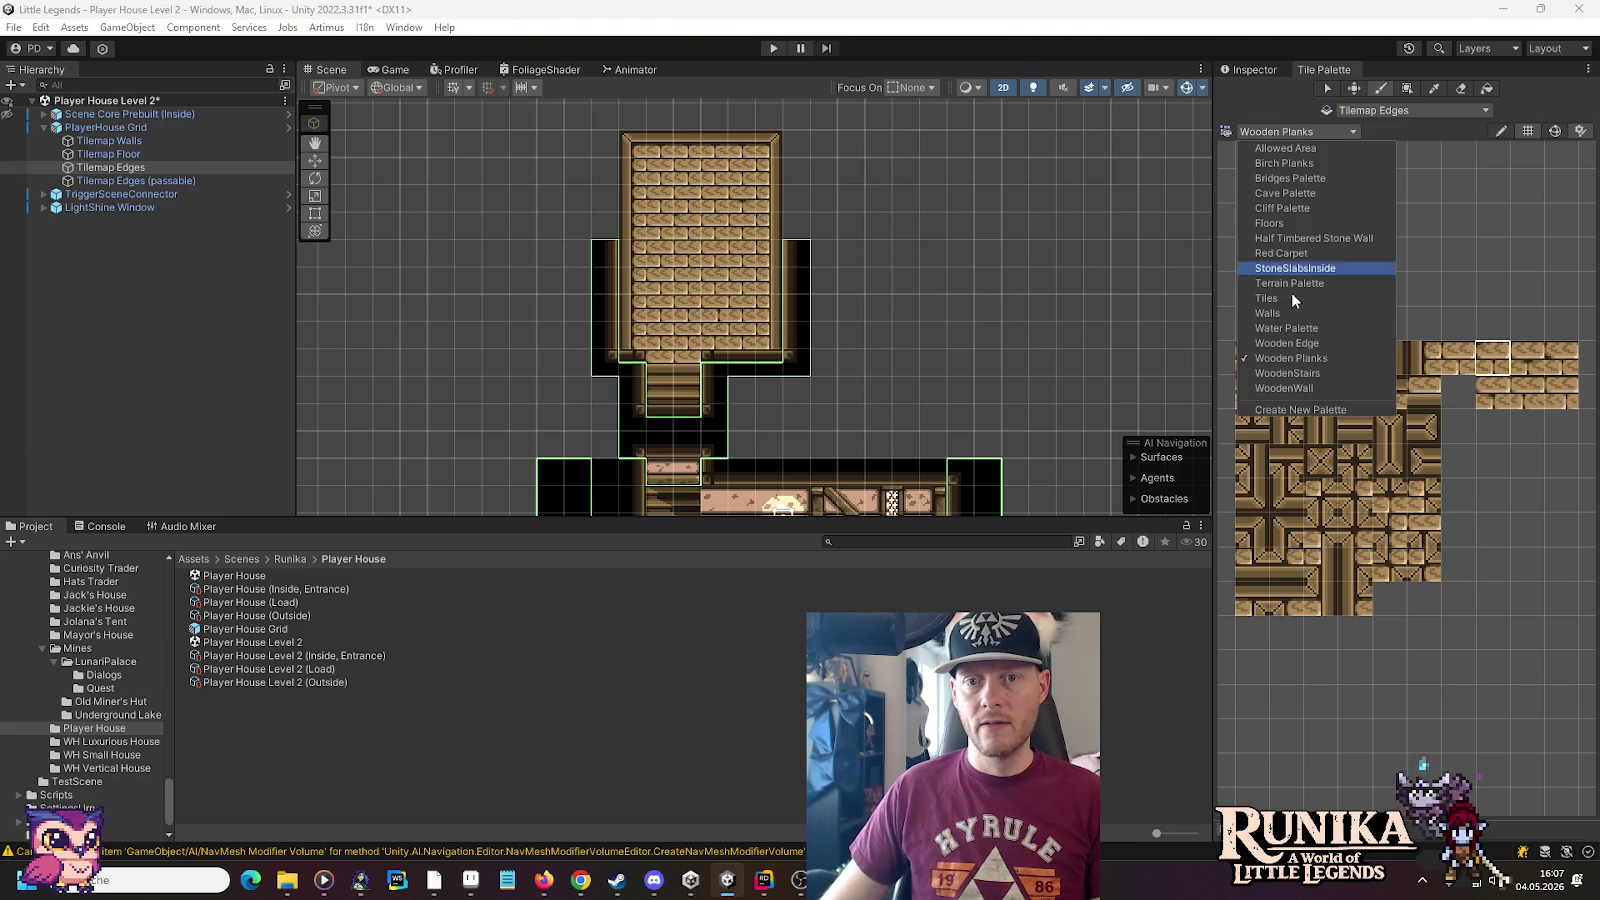
click(1300, 347)
mouse_move(797, 230)
mouse_down()
mouse_move(797, 135)
mouse_move(884, 278)
mouse_move(833, 228)
mouse_up()
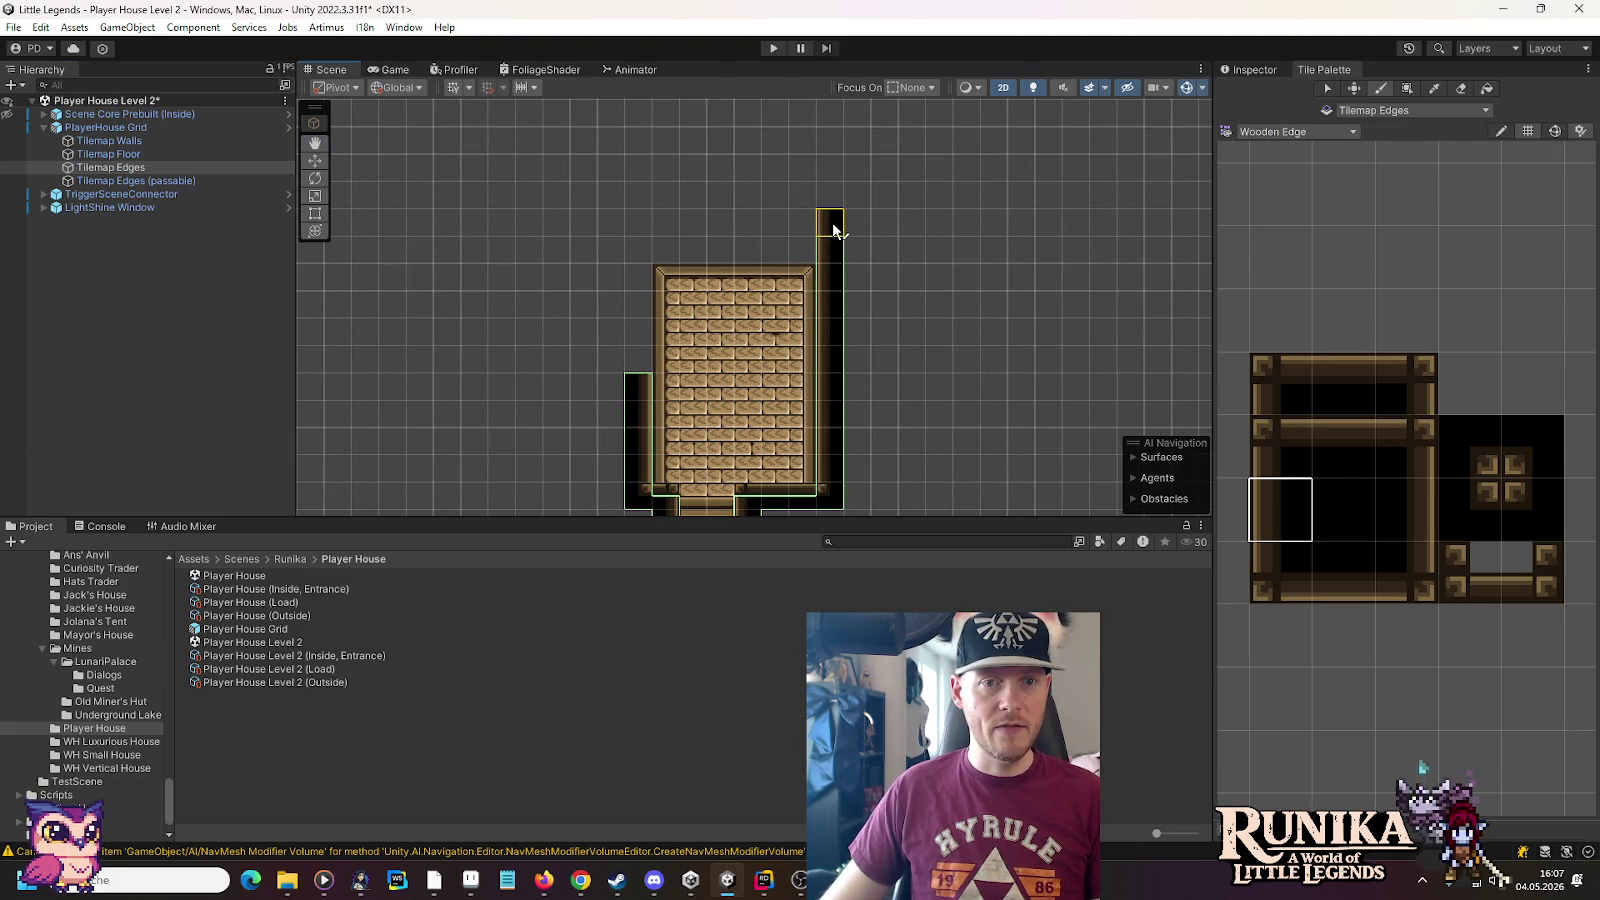
click(1520, 440)
click(830, 195)
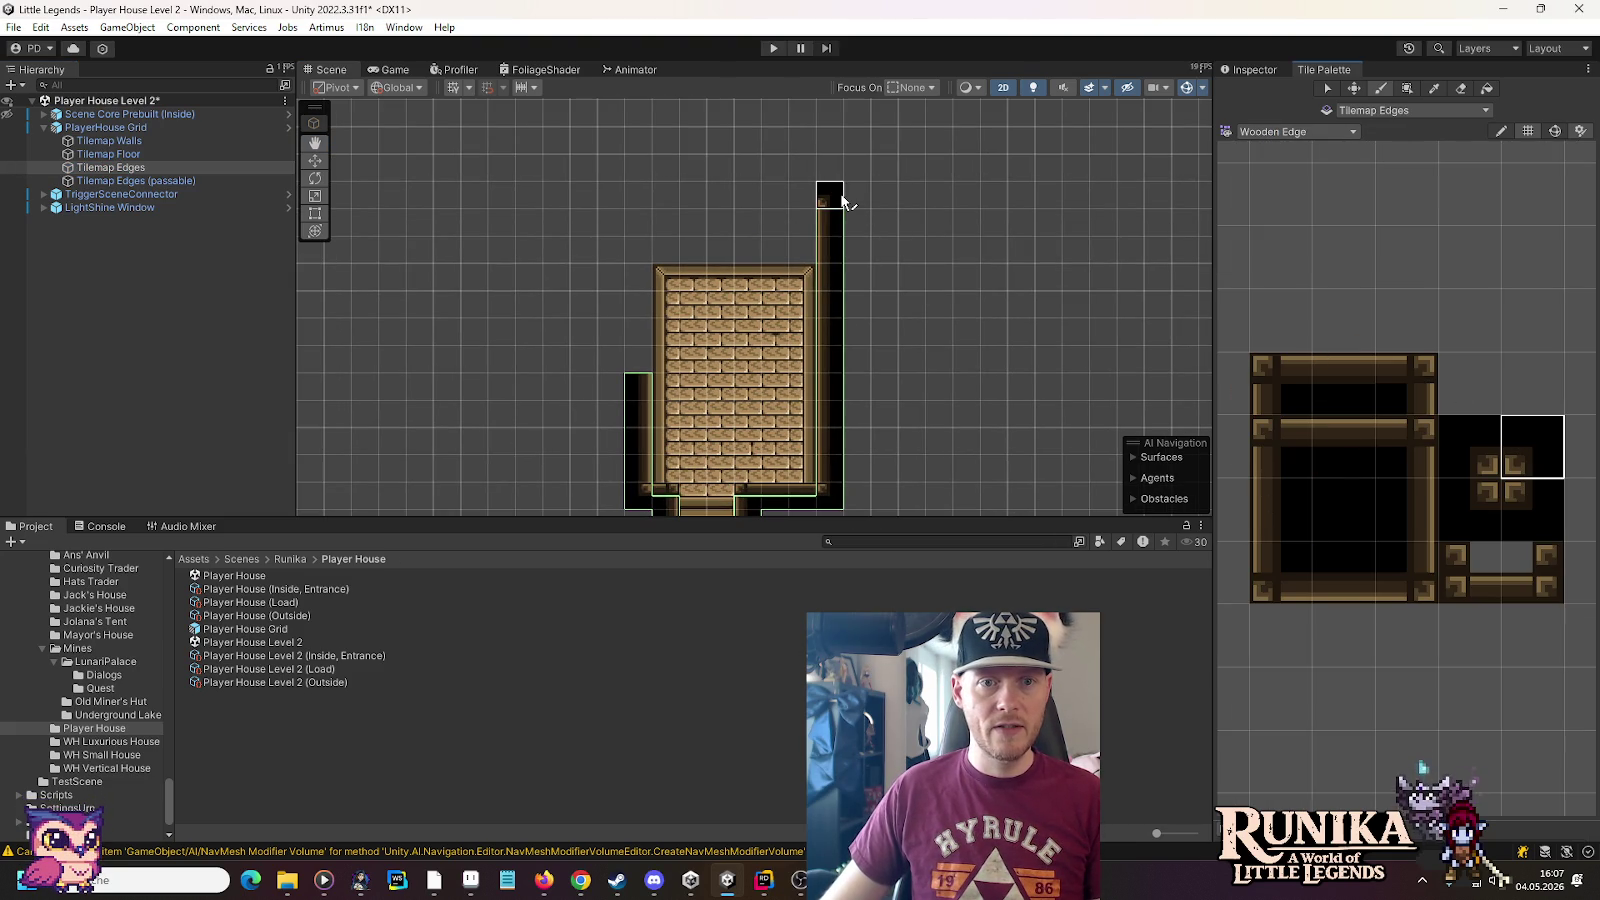
click(636, 203)
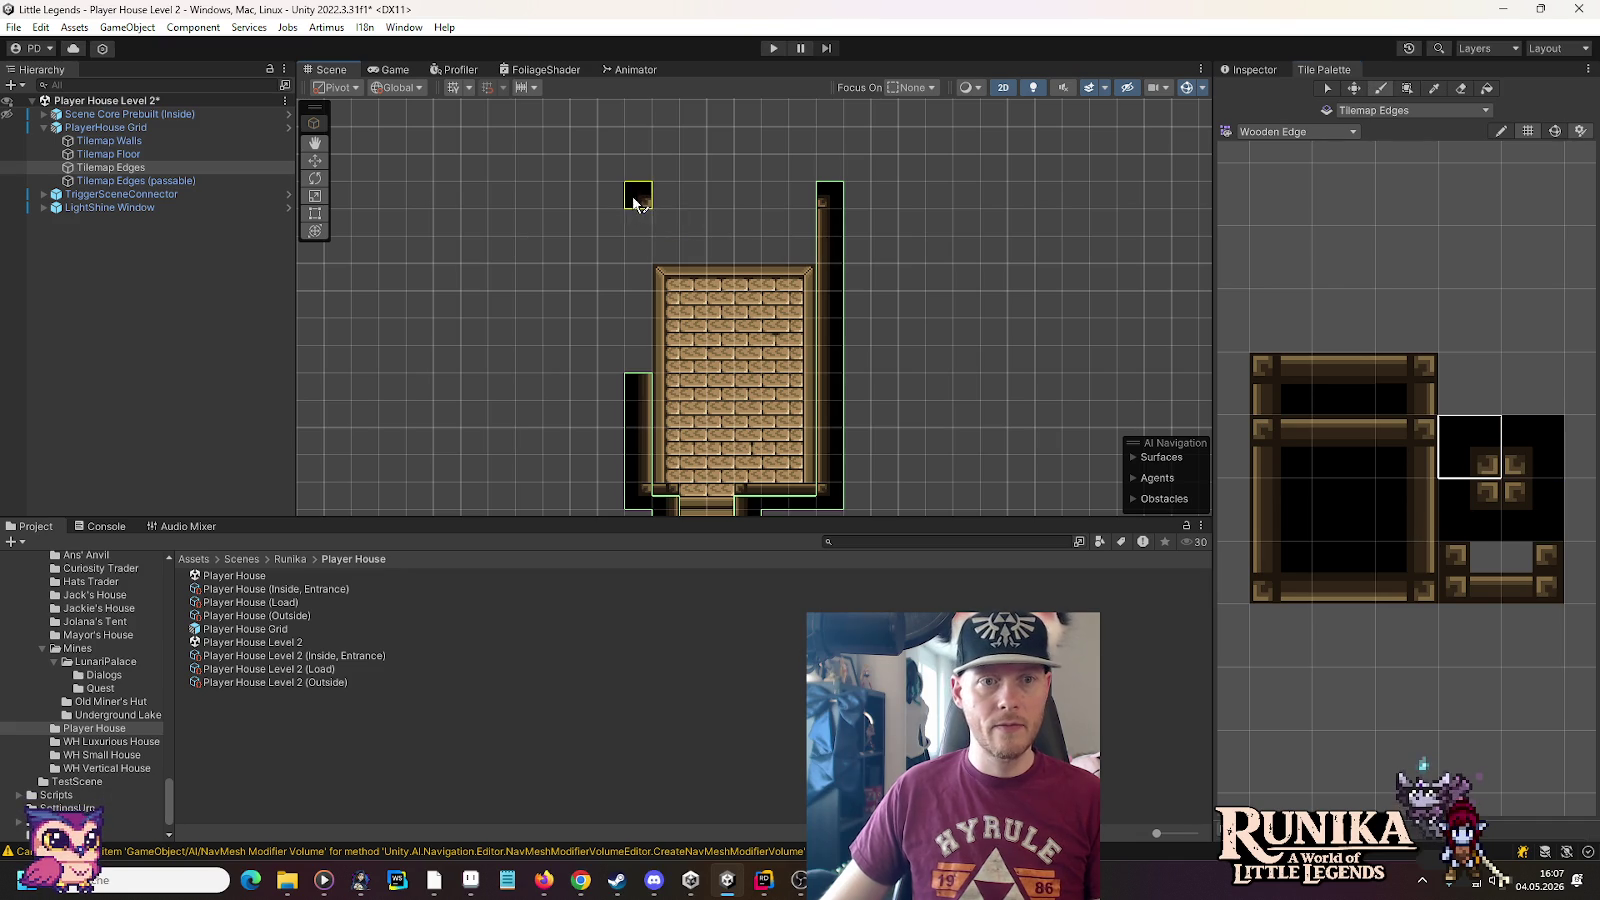
click(1390, 500)
drag(638, 222, 632, 255)
click(645, 357)
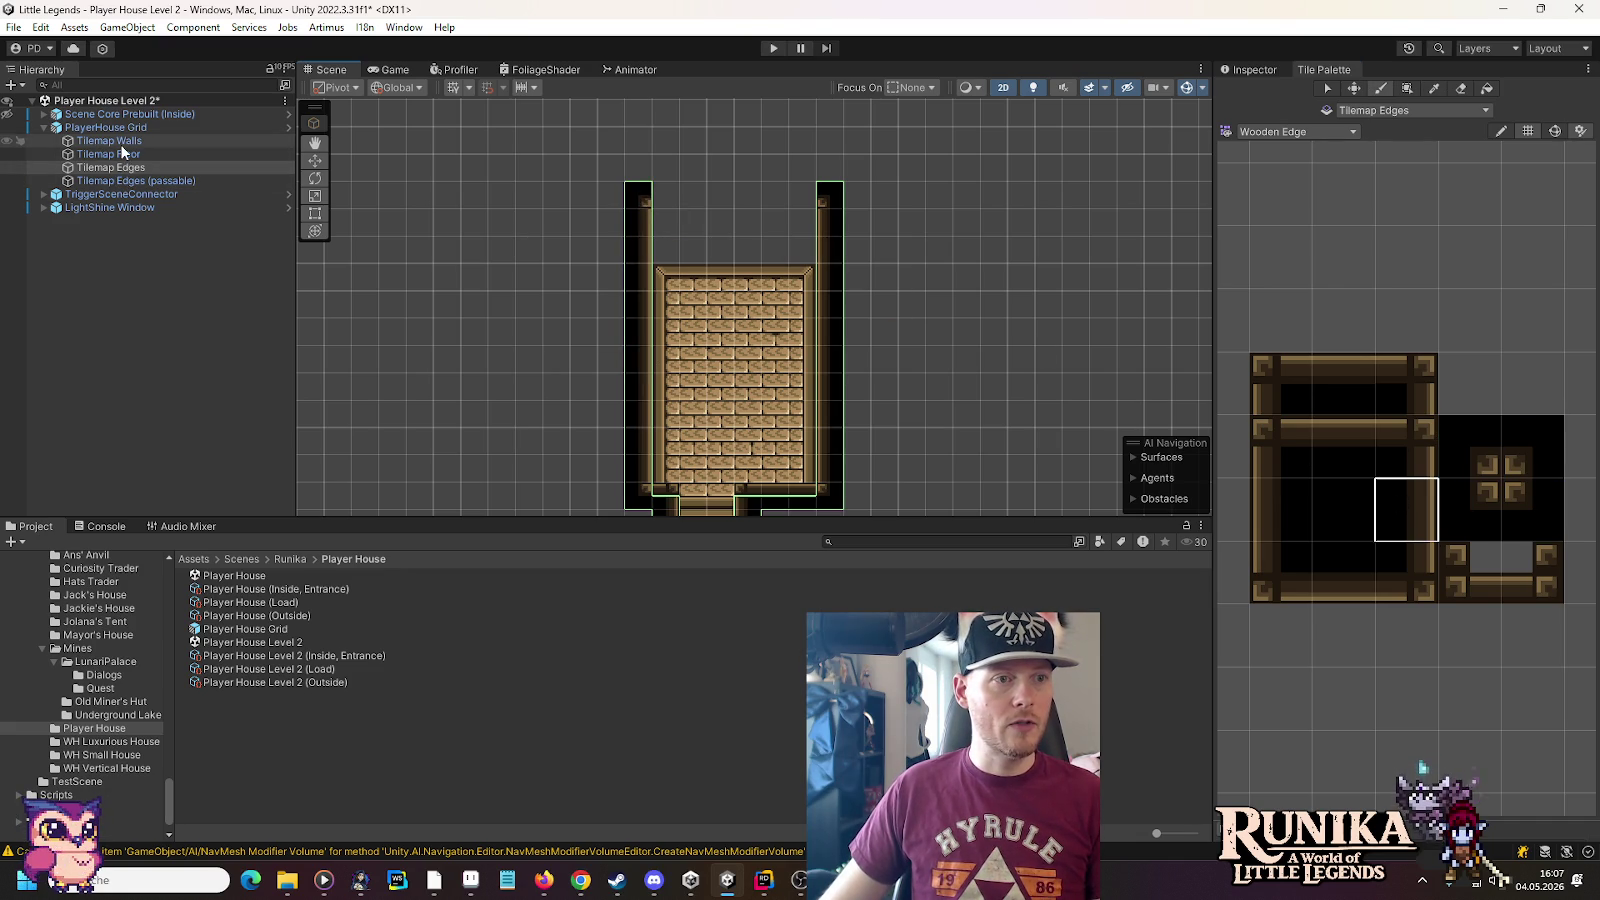
click(115, 141)
click(1331, 130)
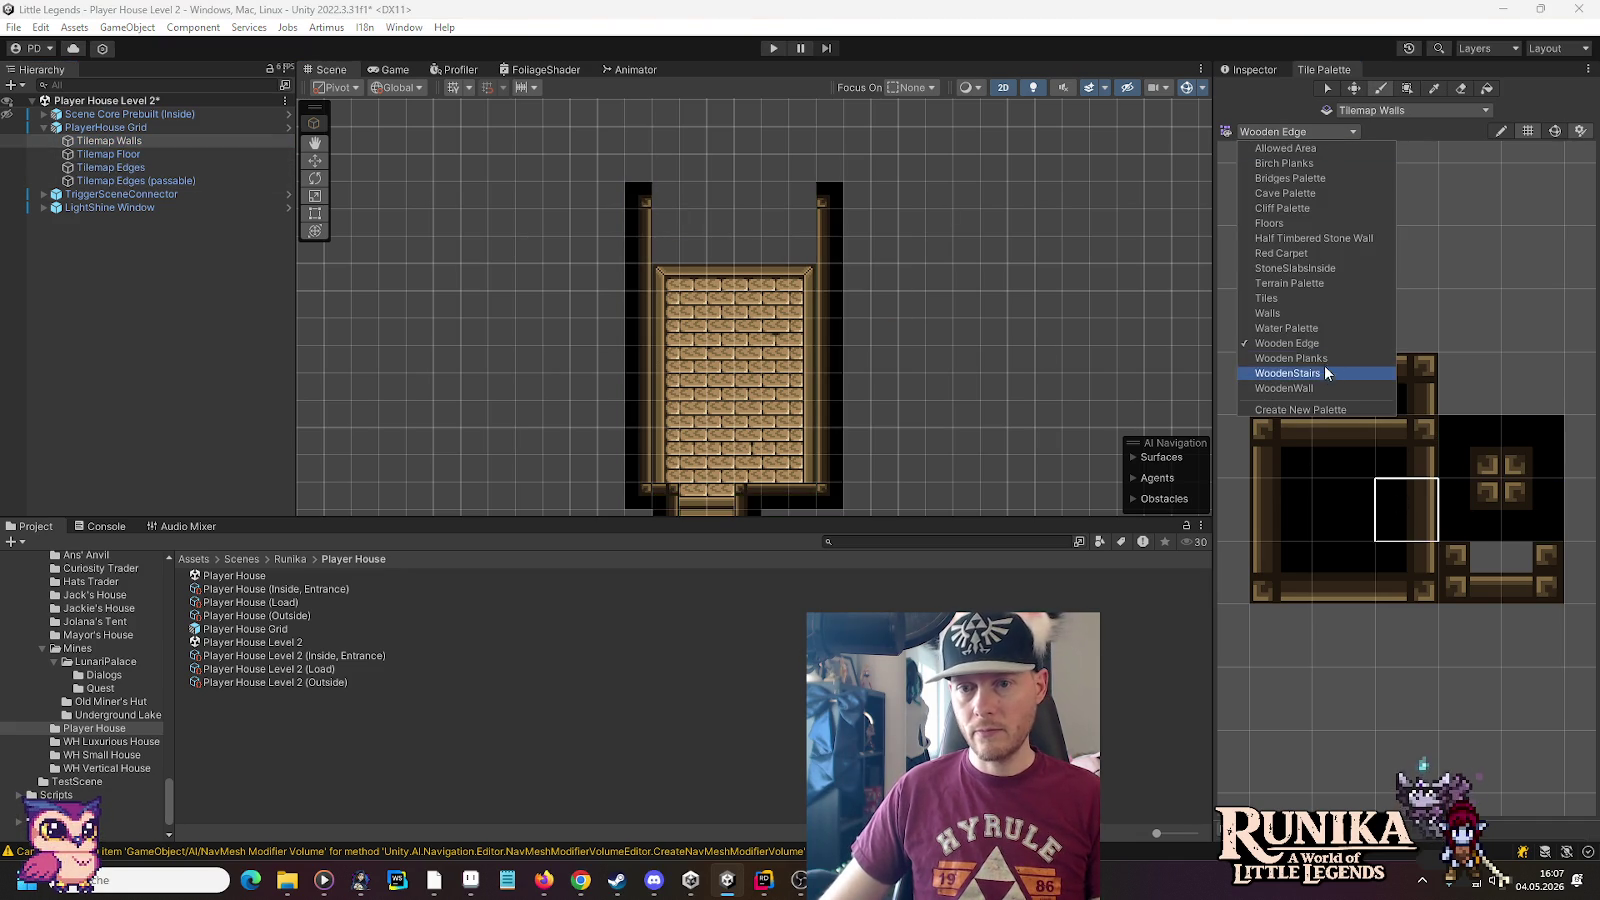
Switch the Tile Palette from the Walls set to the WoodenWall tile set
click(1307, 315)
mouse_move(1418, 345)
mouse_down()
mouse_move(1200, 268)
mouse_move(1400, 368)
mouse_up()
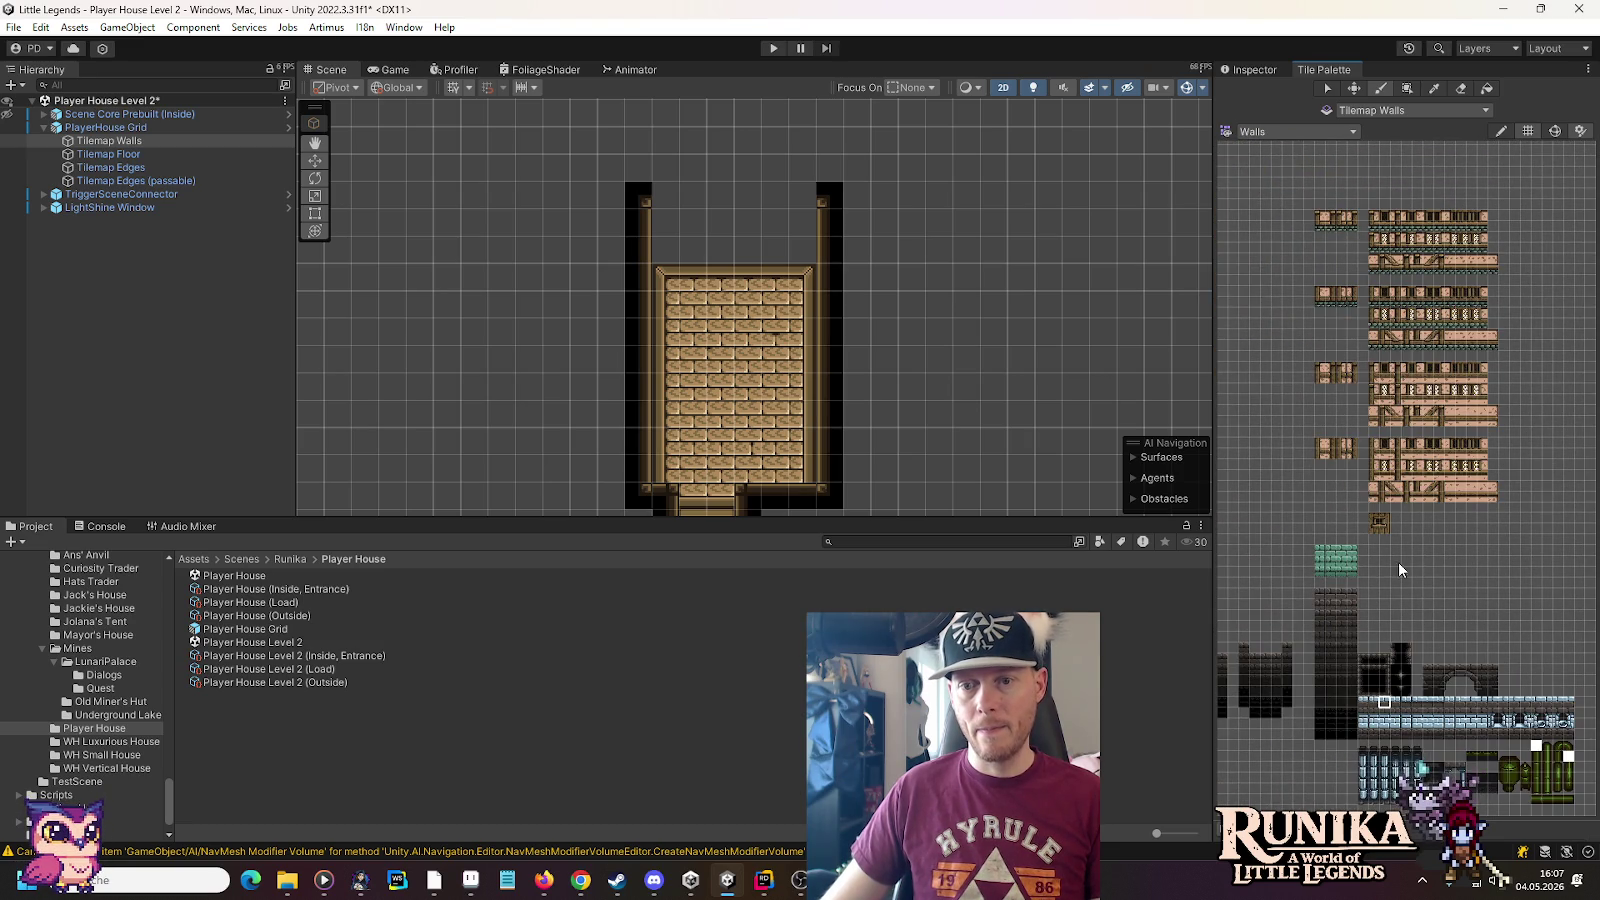
scroll(1380, 526, up, 5)
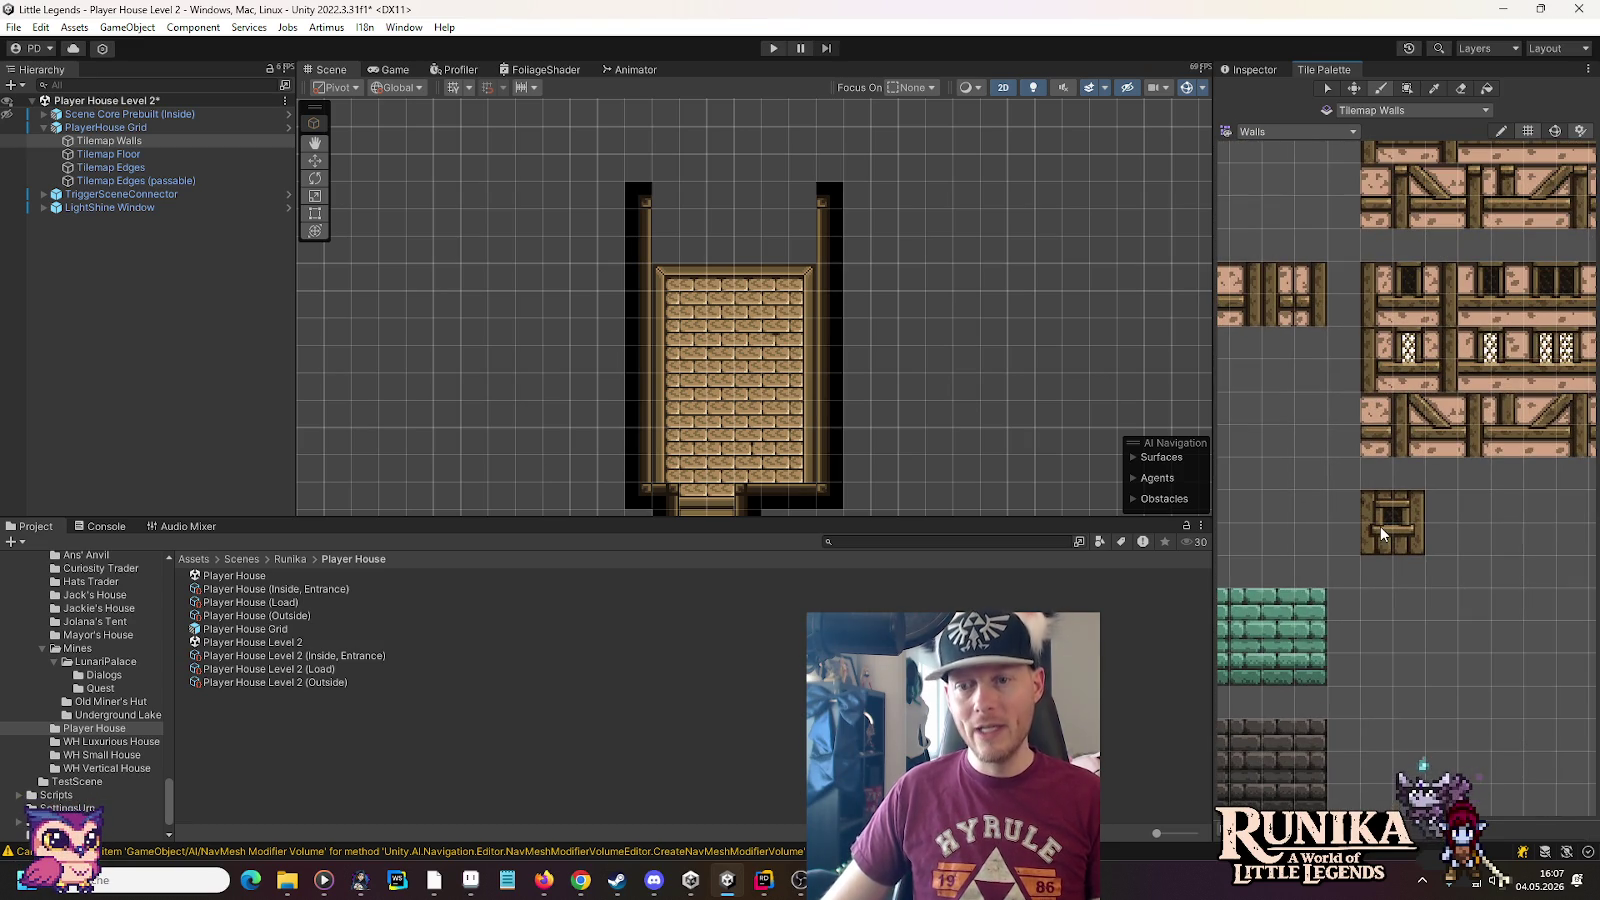
click(1260, 131)
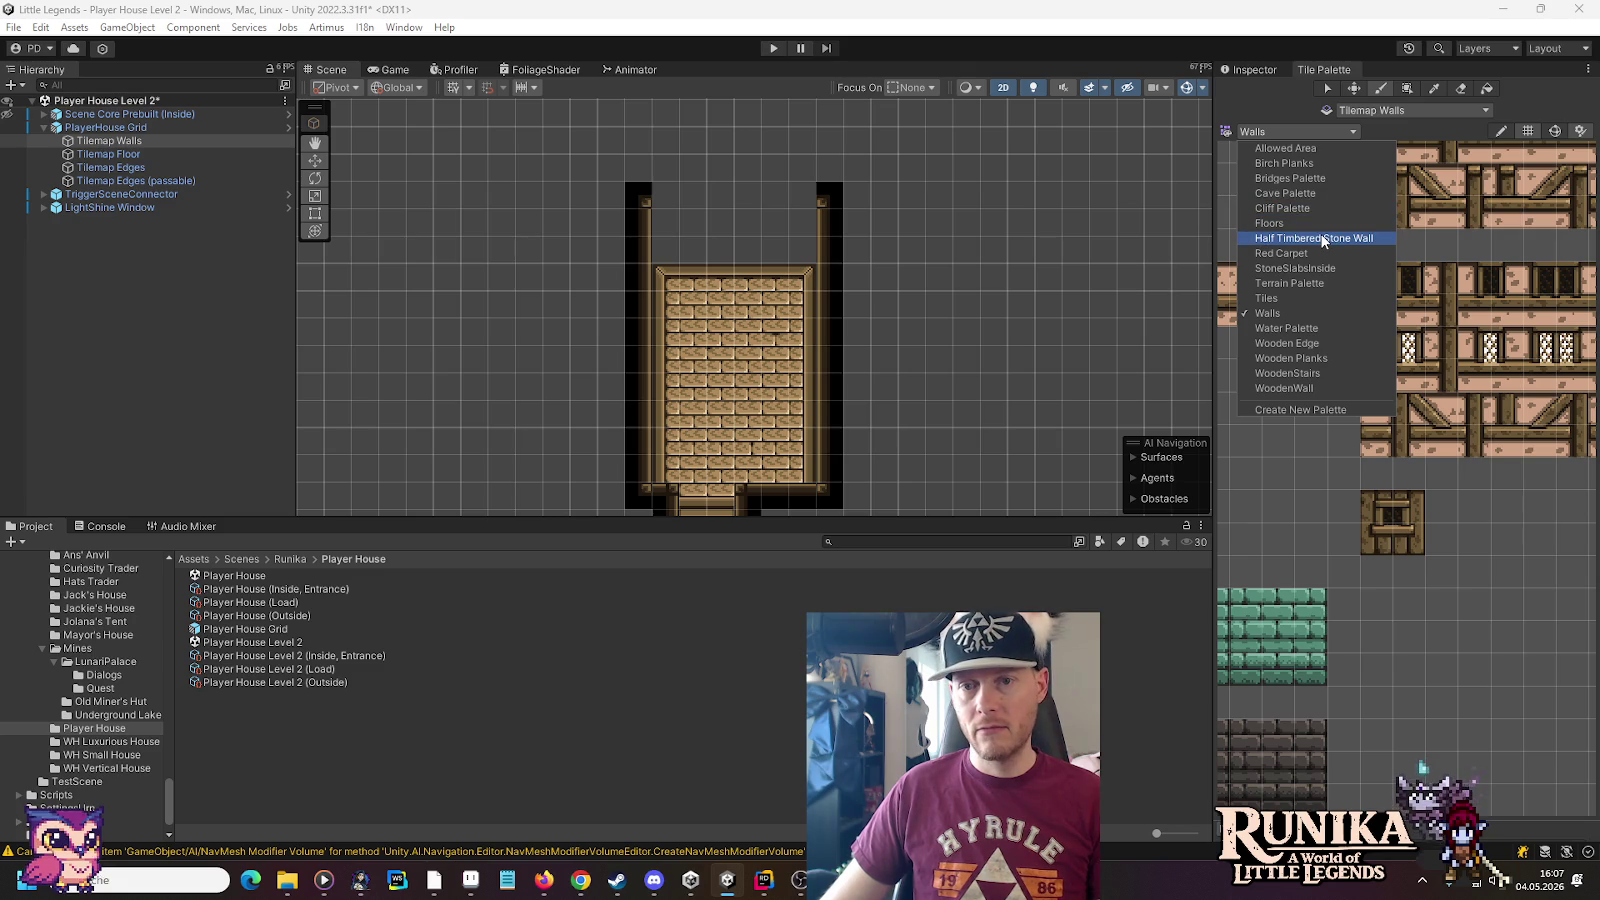
click(1326, 386)
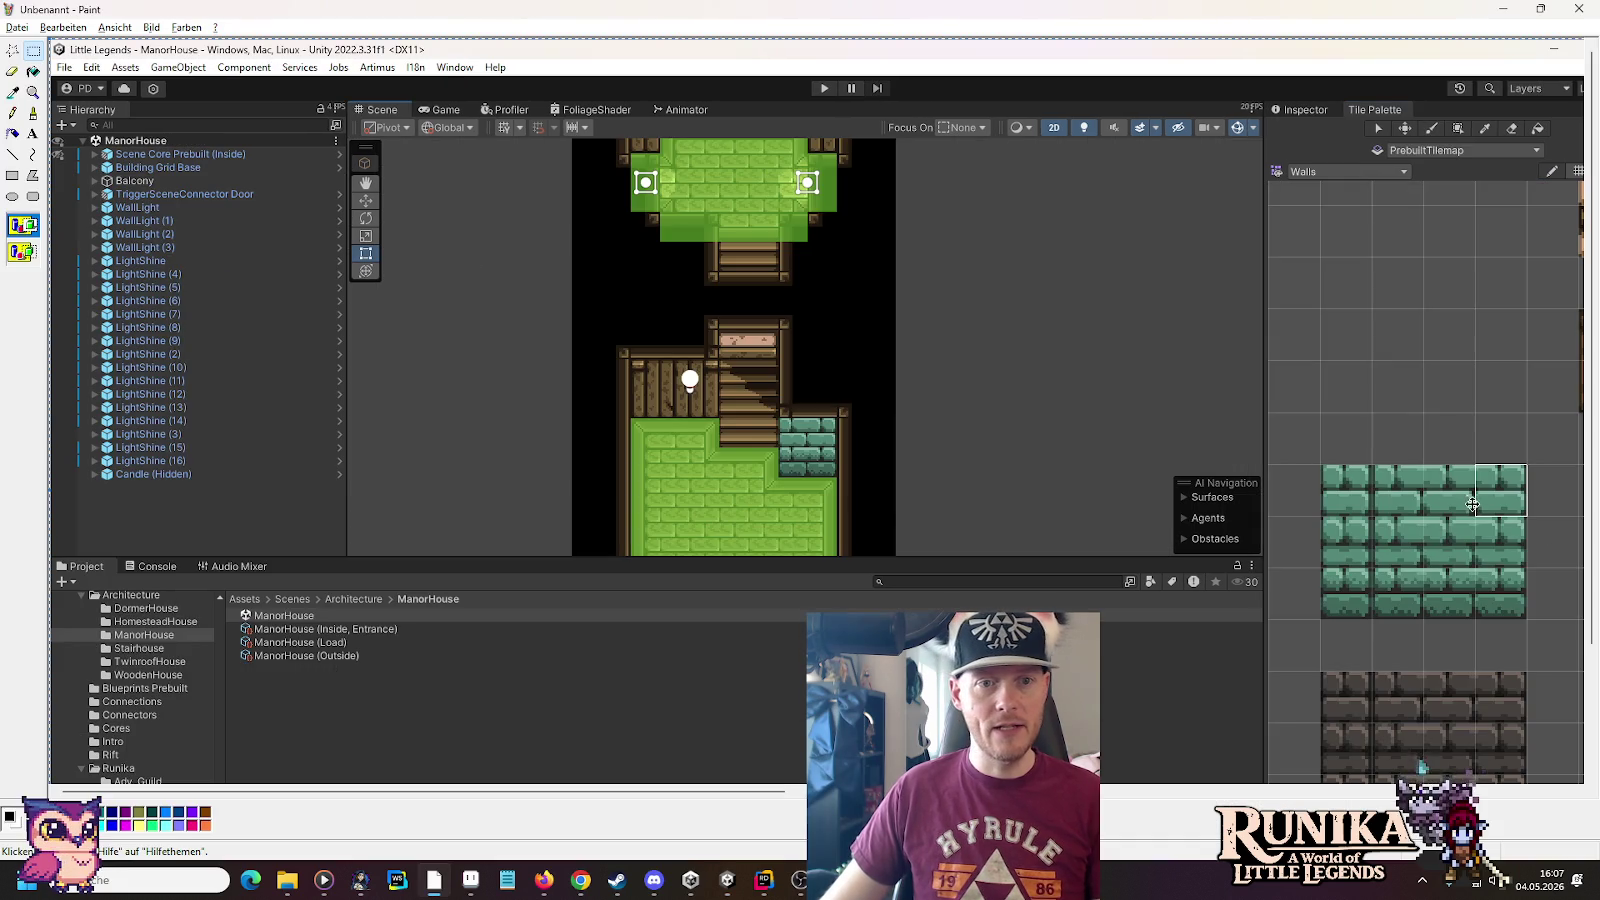
Bring up the blue-roofed house sprite in Aseprite
key(alt+Tab)
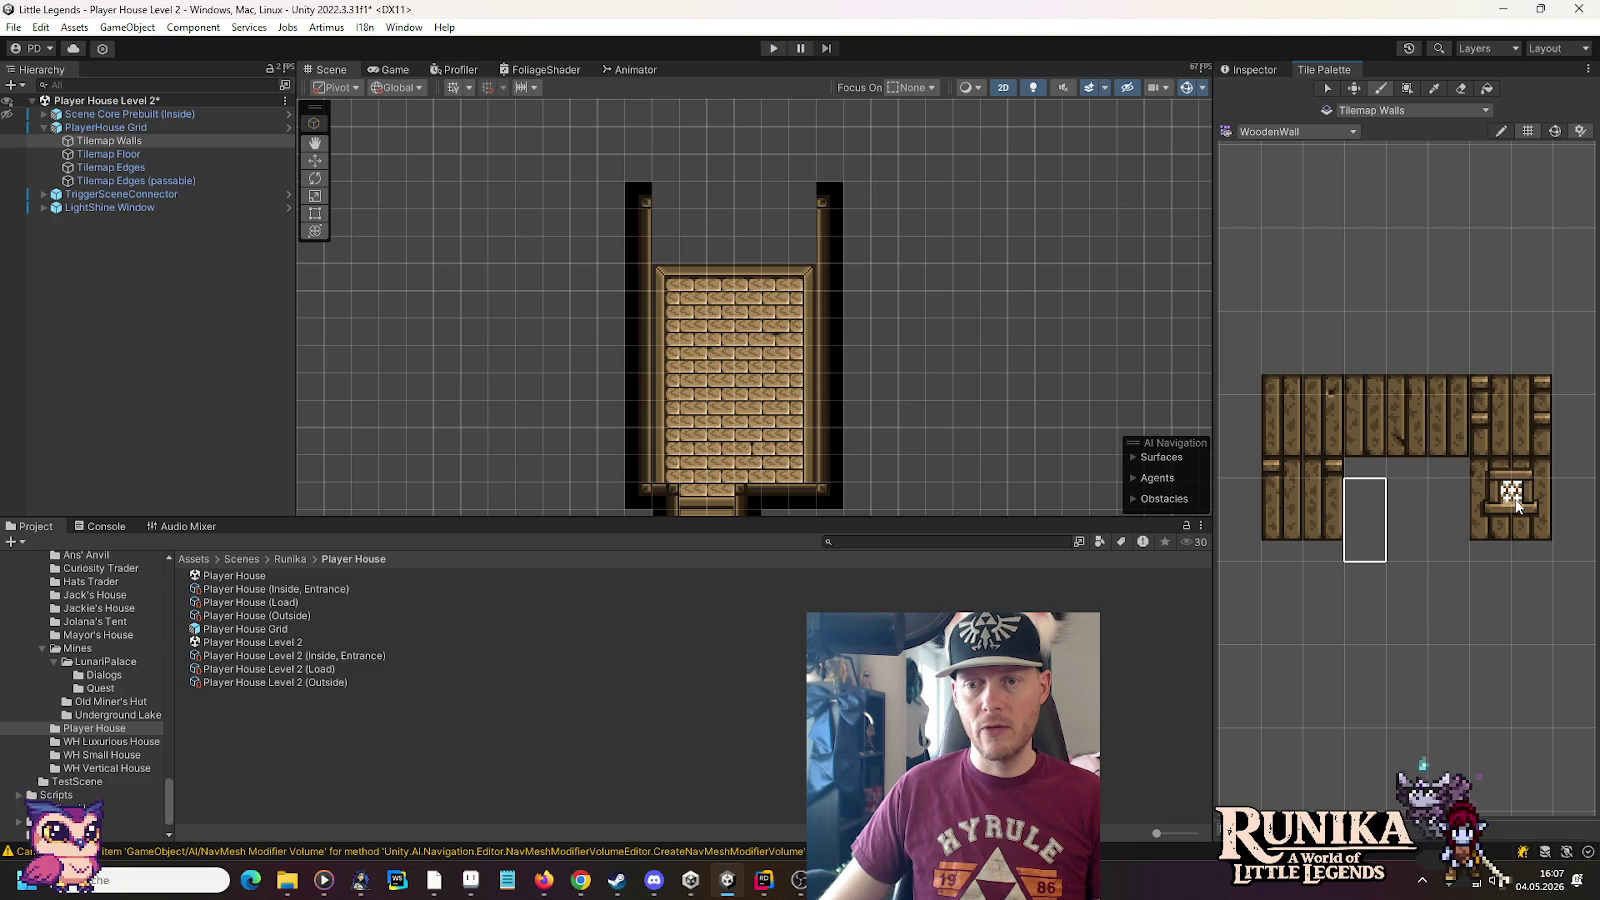
key(alt+Tab)
key(Tab)
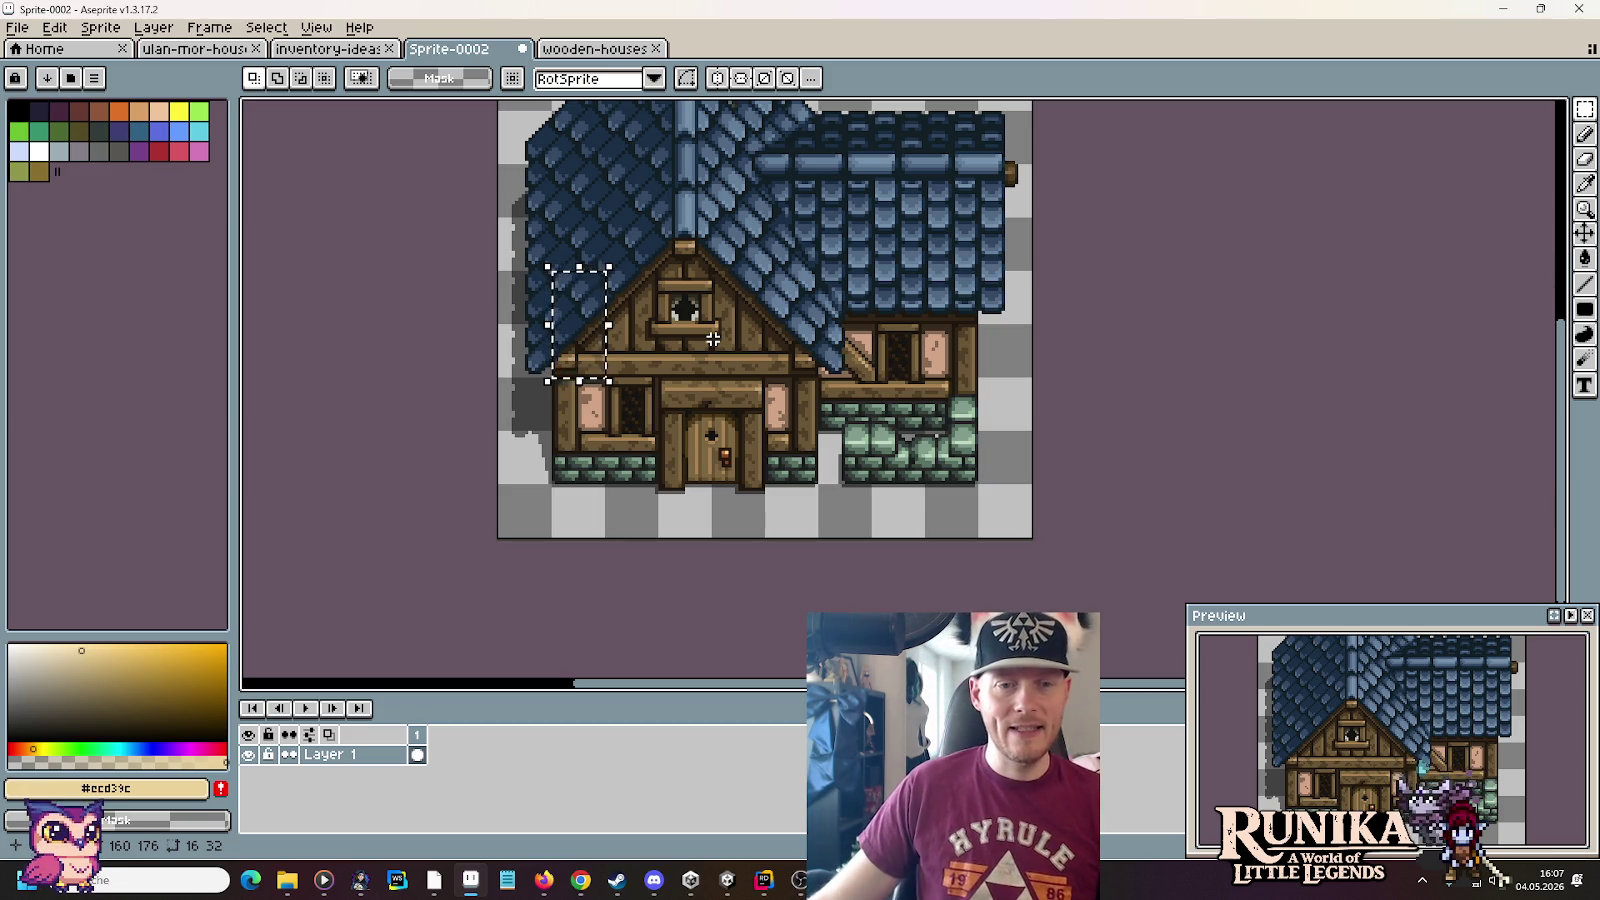
key(alt+Tab)
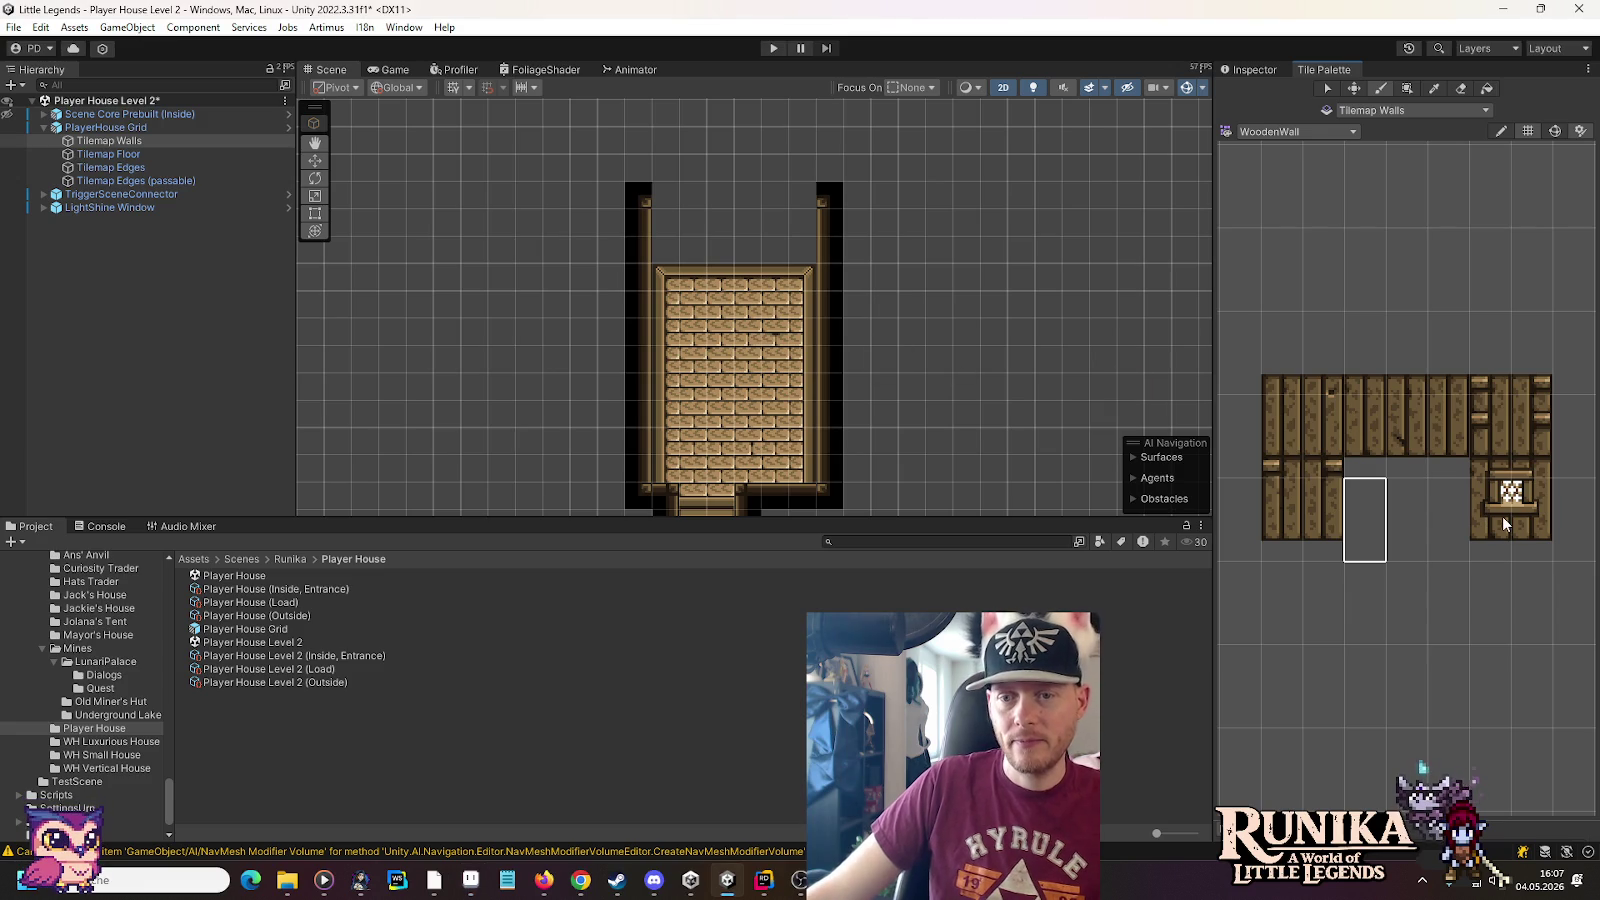
Paint wooden wall sections at the left and right of the upper room's top row, with a window between them
scroll(725, 375, down, 6)
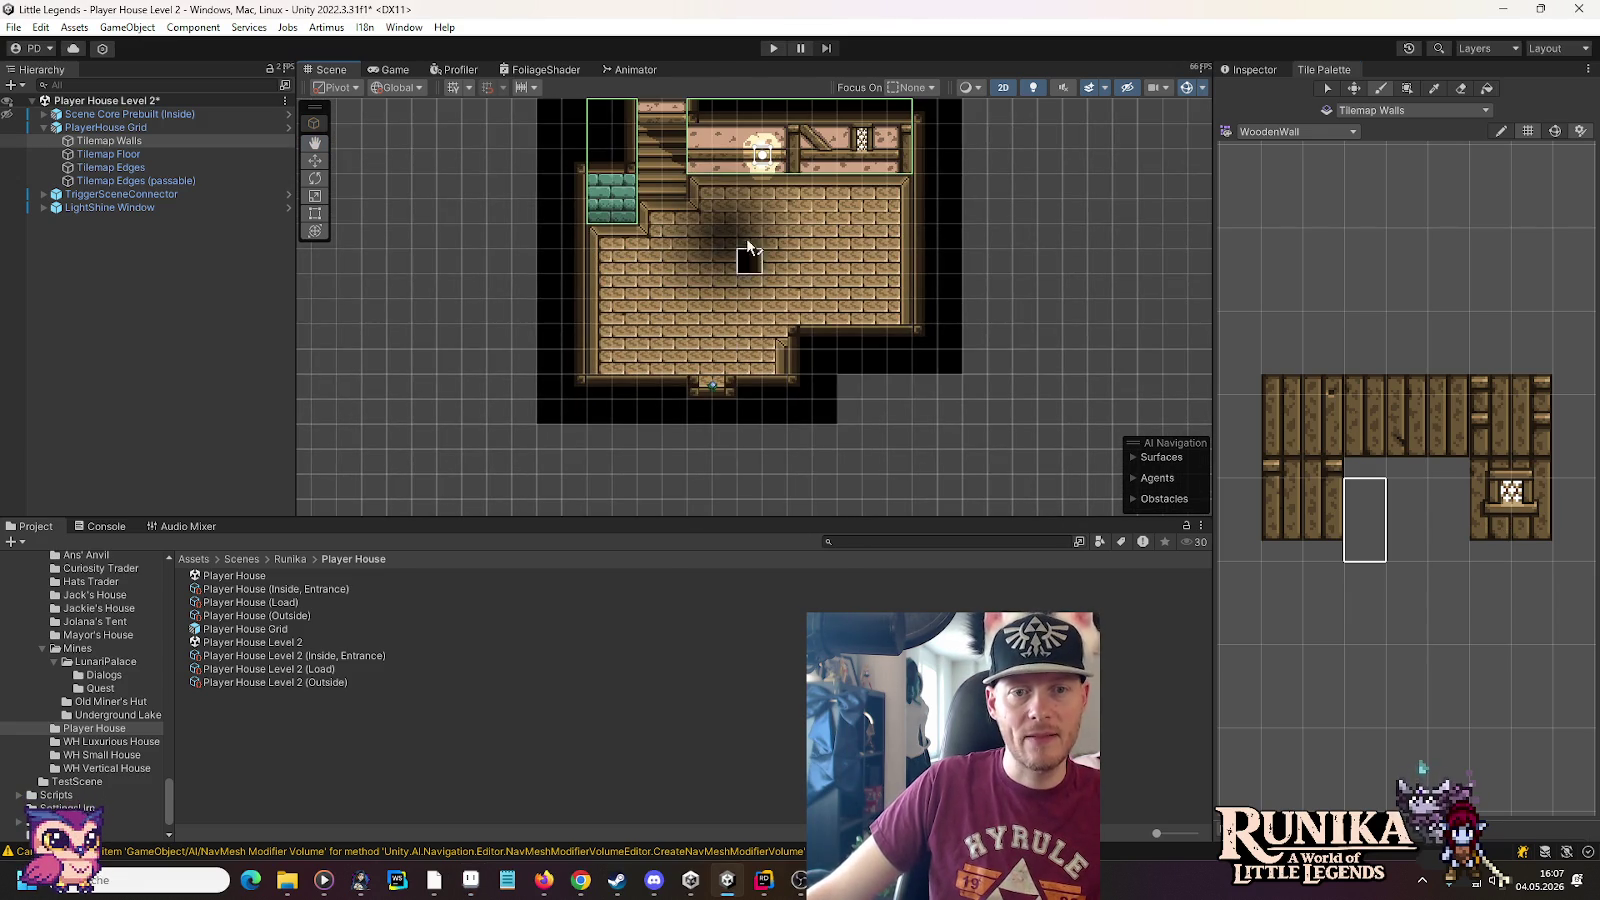
key(Up)
key(Up)
key(Up)
click(1287, 527)
click(657, 262)
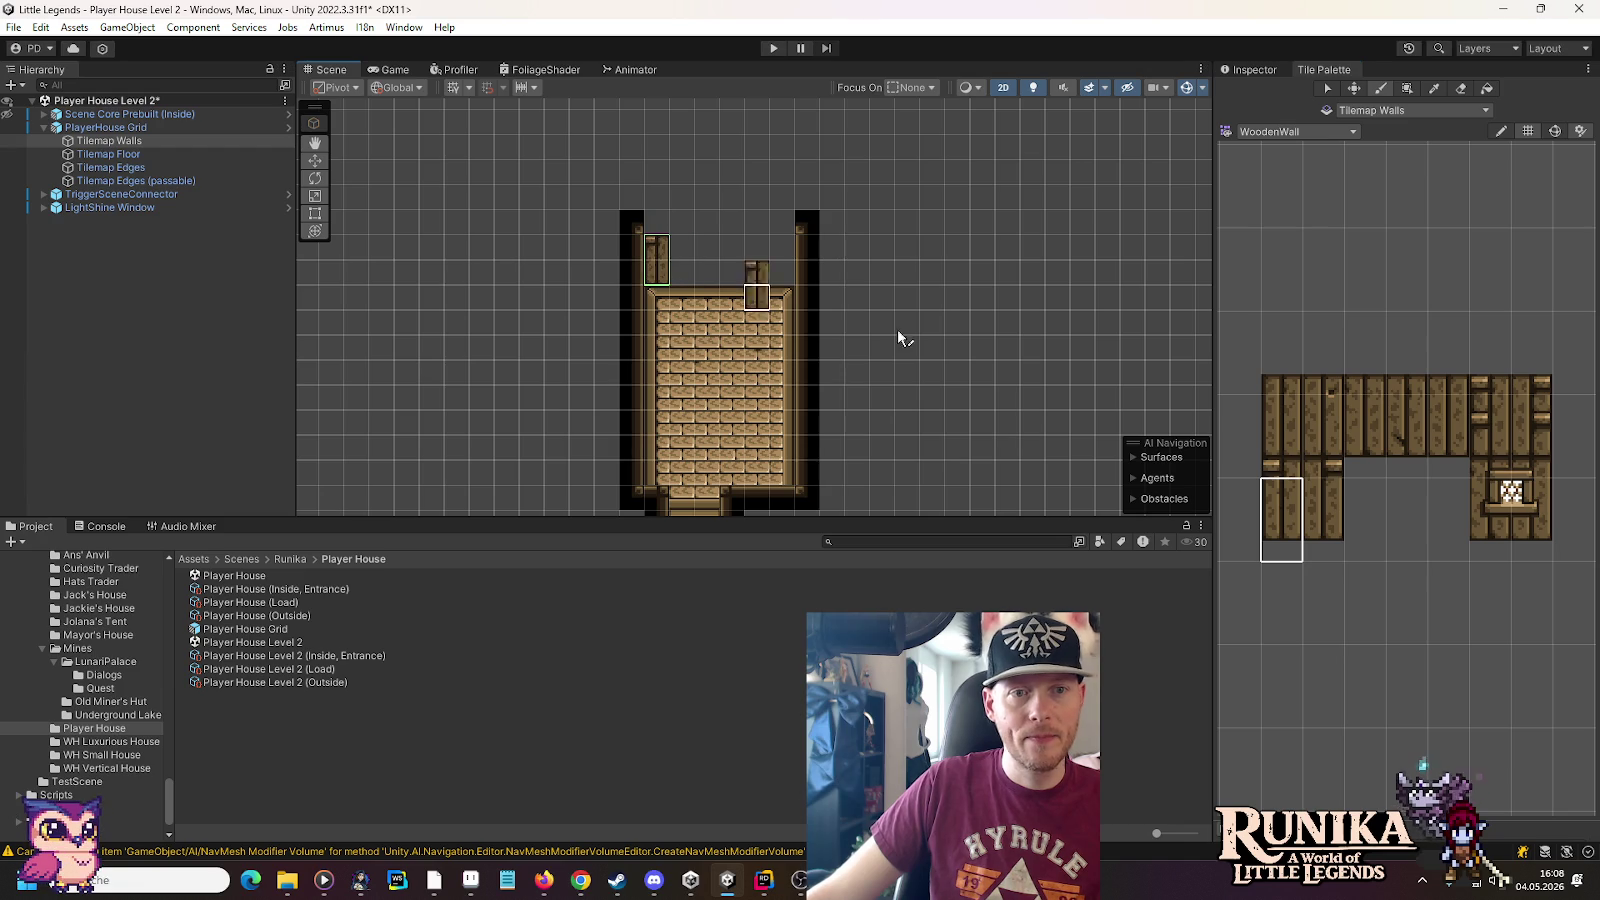
click(1323, 520)
click(790, 280)
click(1530, 530)
click(719, 270)
Fill the plank-wall gaps on both sides of the window
click(1406, 440)
click(757, 260)
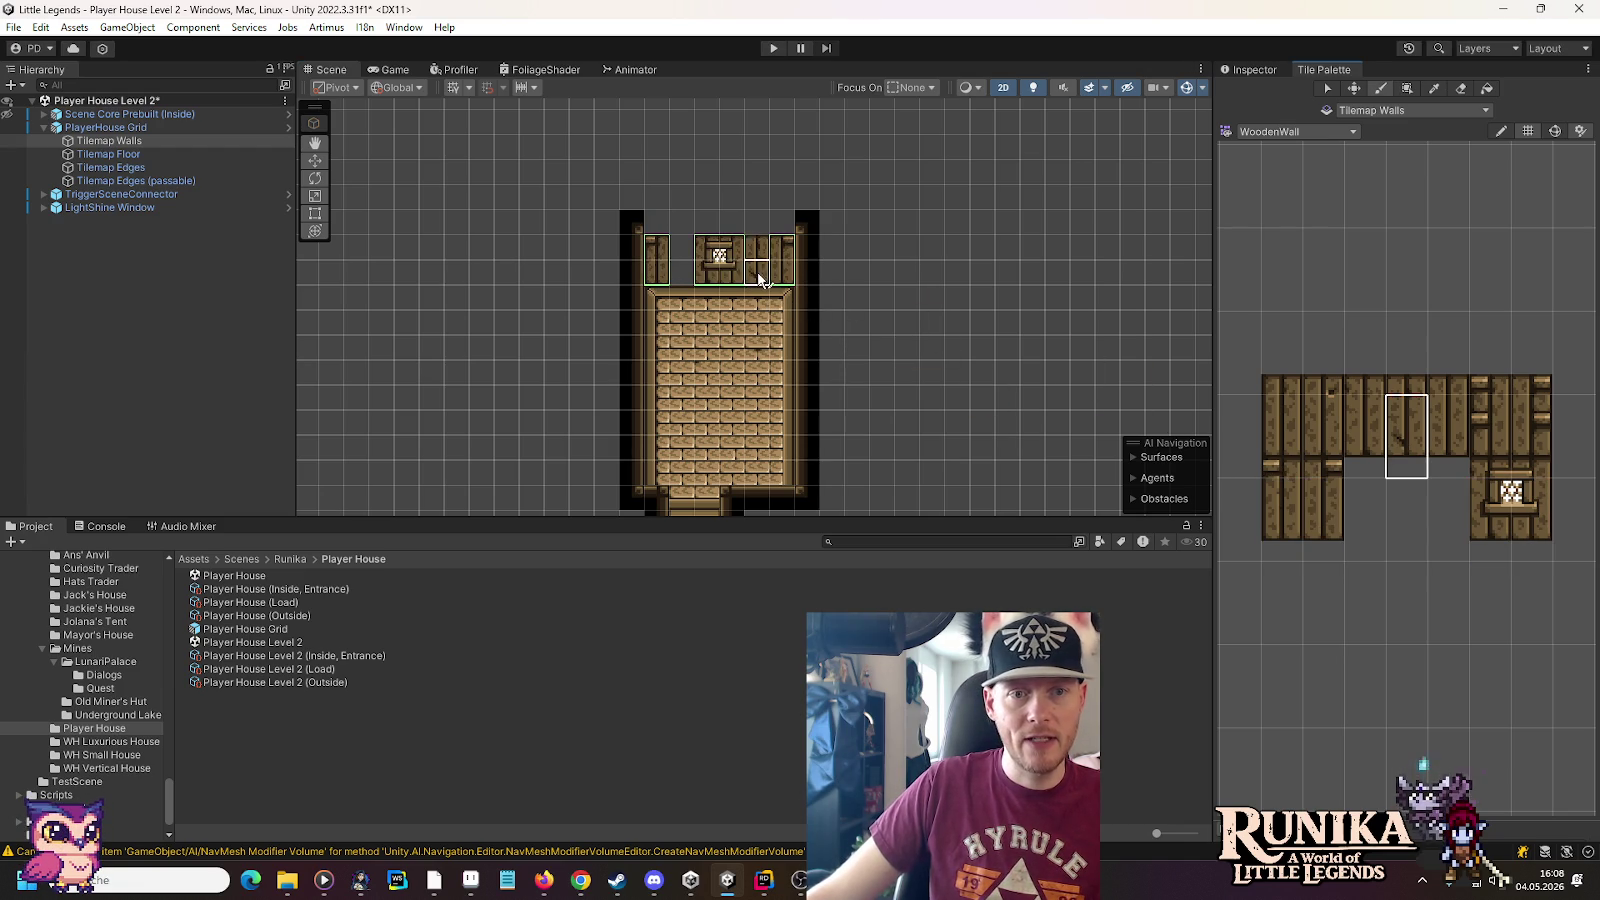
click(1362, 437)
click(682, 262)
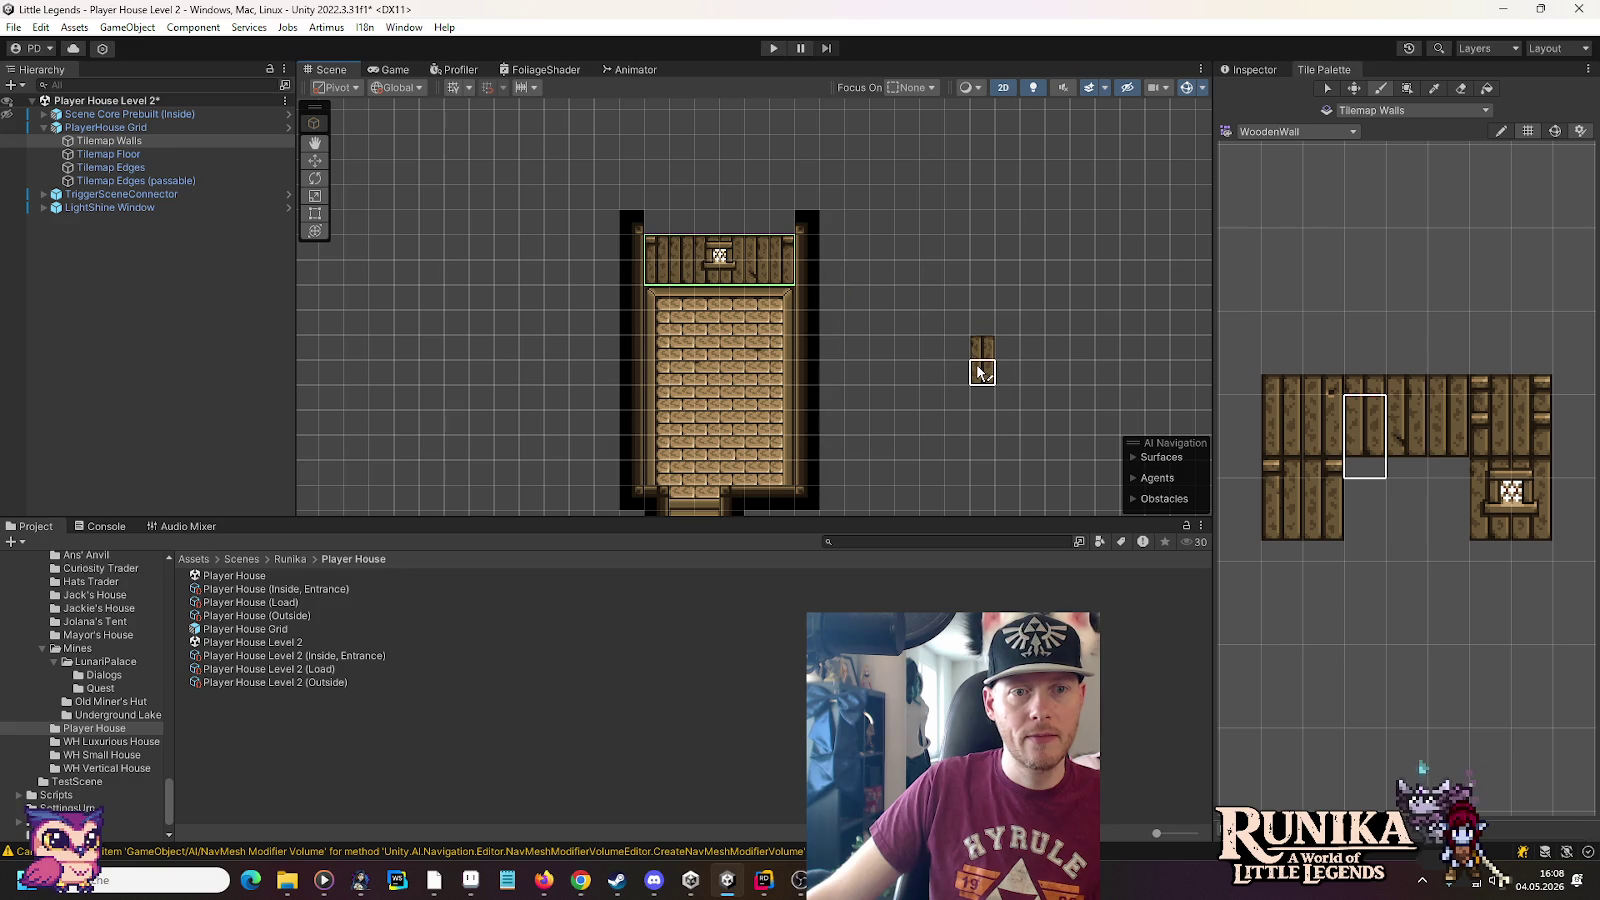
click(110, 167)
click(1269, 131)
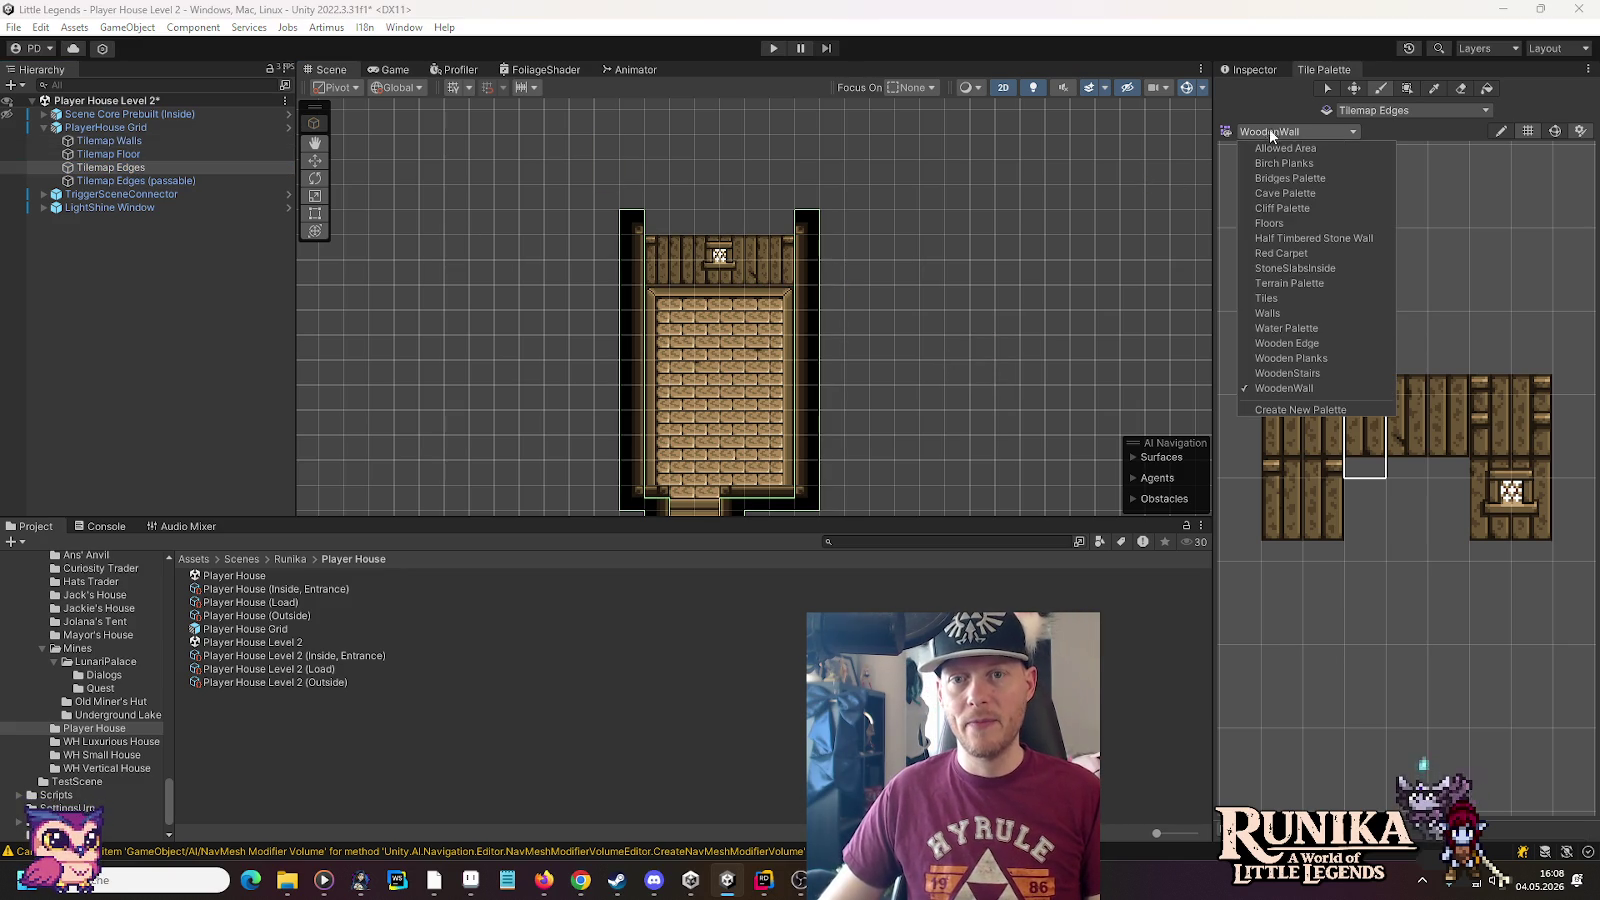
Paint a row of plain black Wooden Edge tiles along the top of the back wall
click(1288, 343)
click(1342, 570)
click(171, 140)
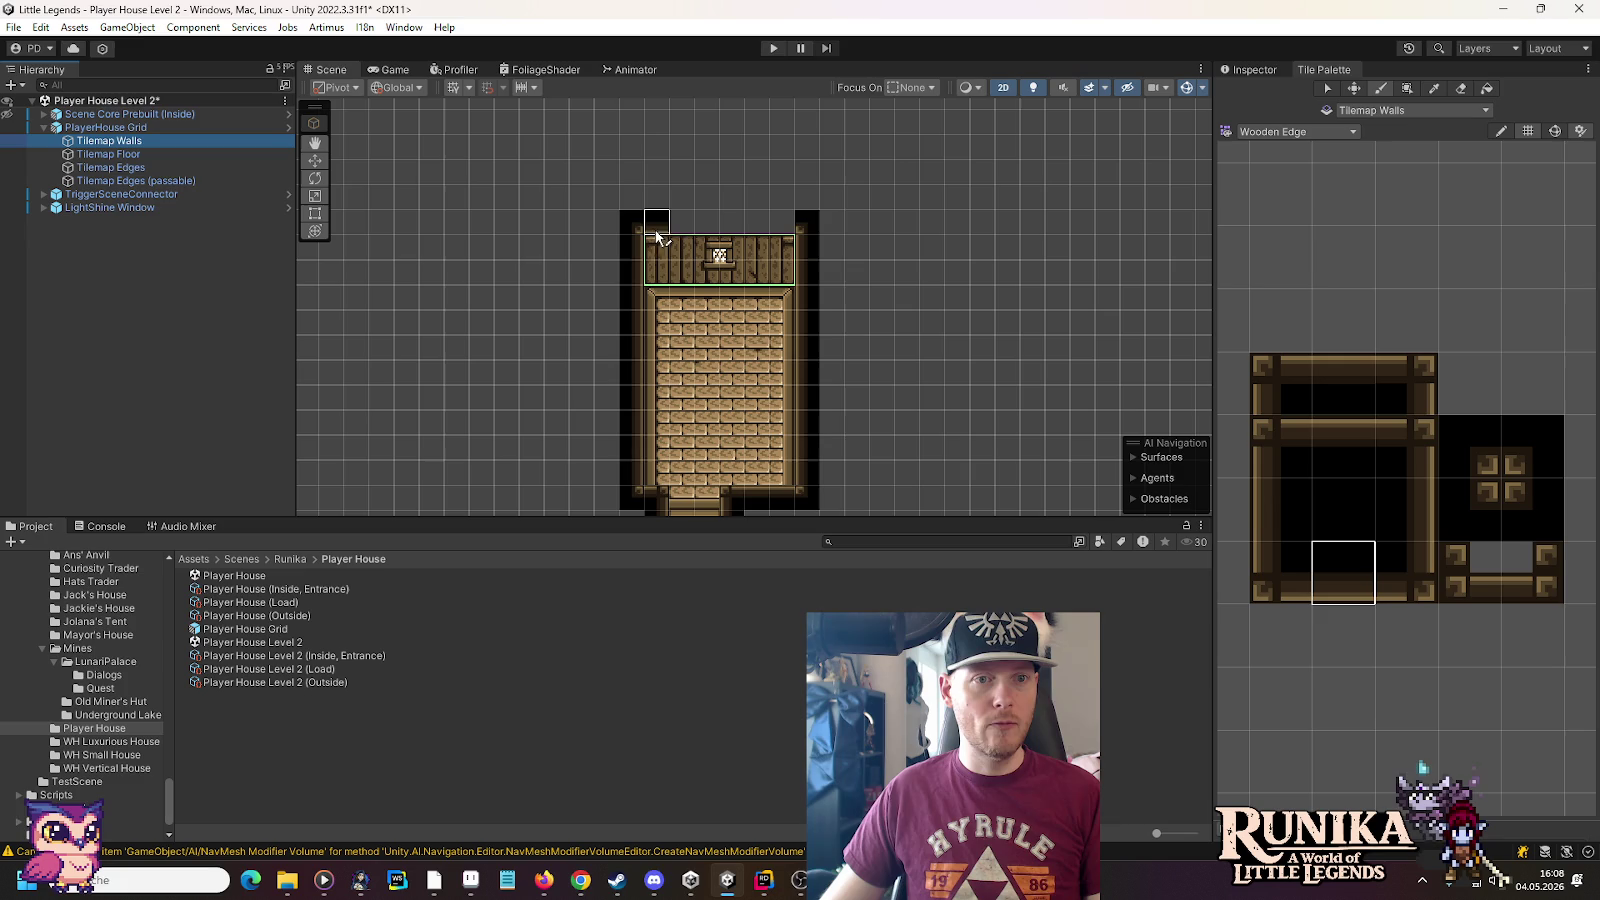
drag(657, 224, 782, 224)
drag(889, 396, 893, 214)
On Tilemap Edges, paint two vertical wooden posts at the lower room's bottom-left and erase a 2x2 block
drag(898, 301, 896, 214)
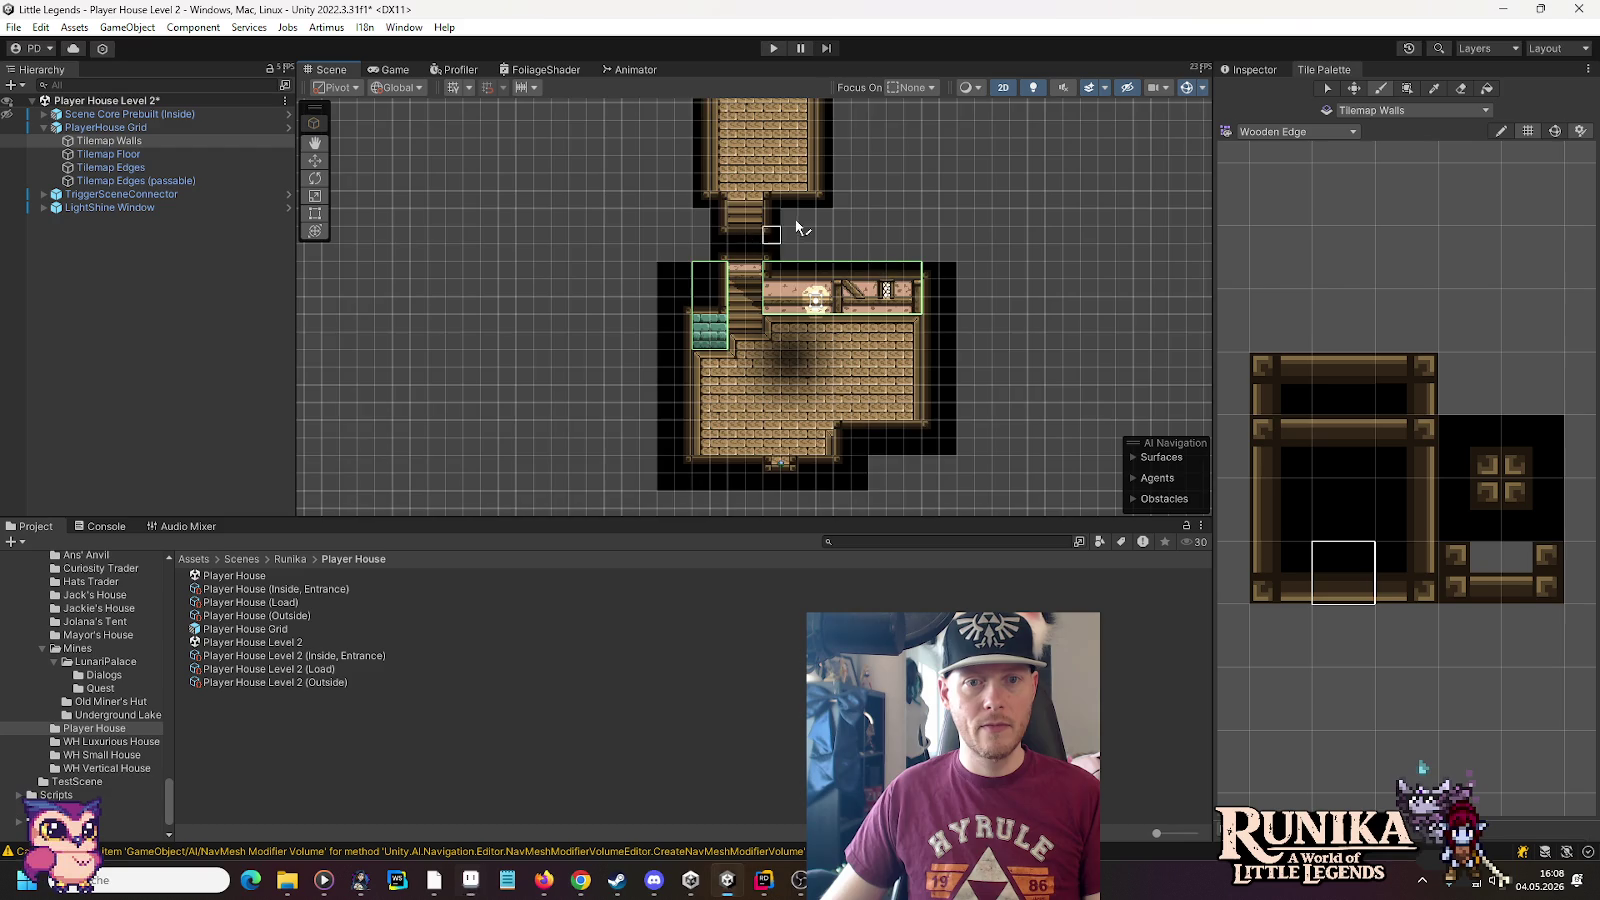
drag(825, 191, 835, 310)
mouse_move(845, 420)
mouse_down()
mouse_move(845, 240)
mouse_move(782, 246)
mouse_up()
scroll(782, 246, up, 5)
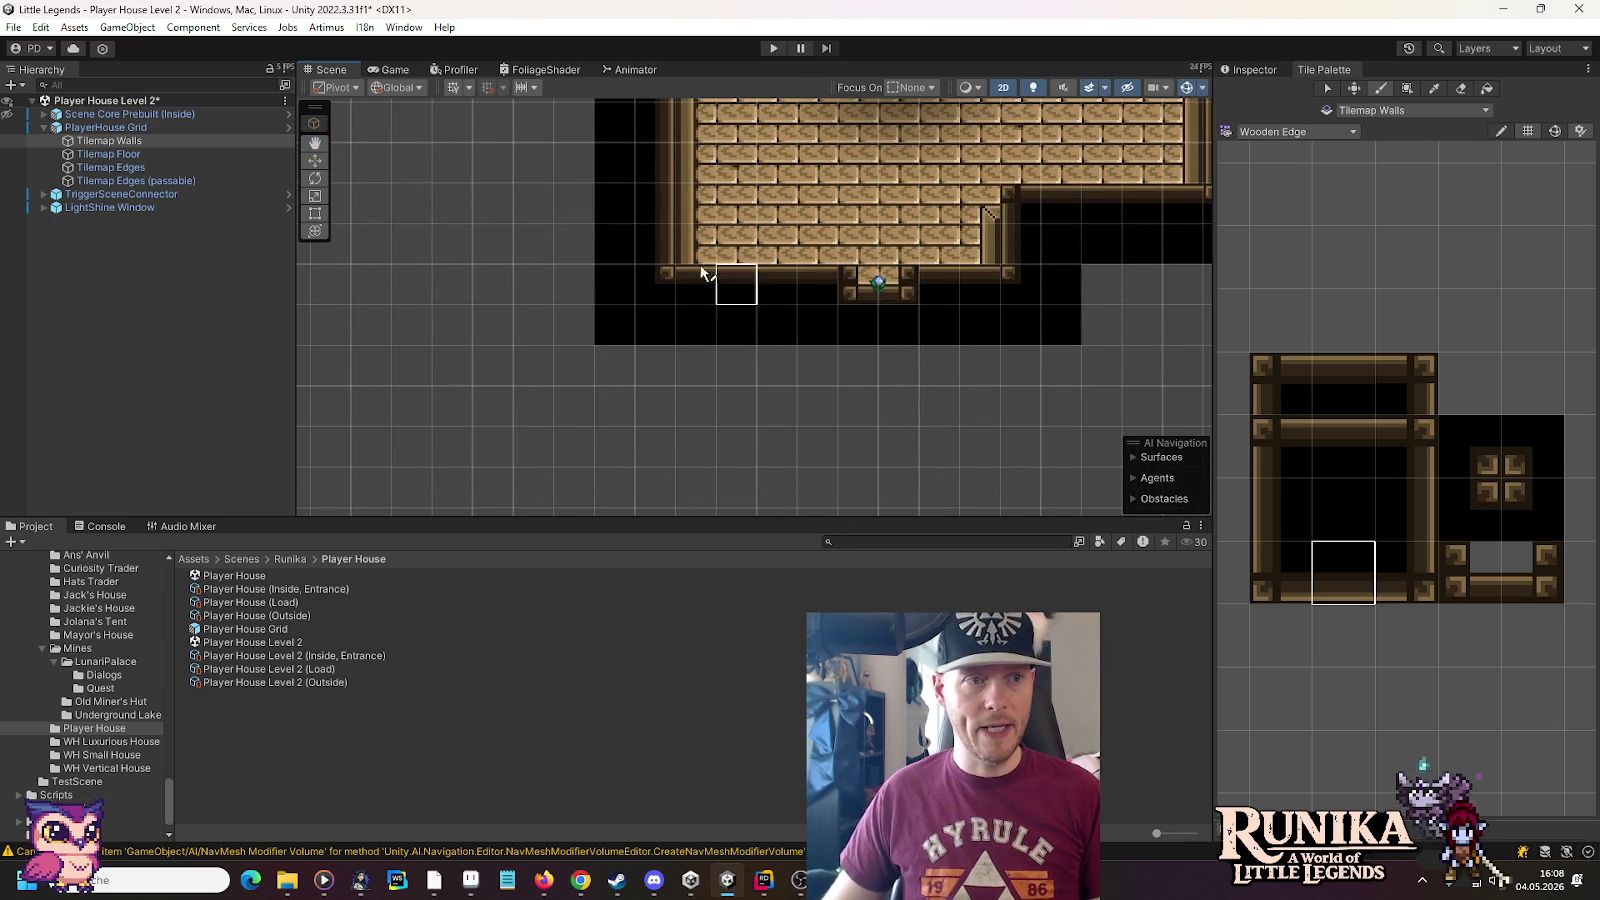
click(112, 167)
click(1272, 446)
click(1282, 515)
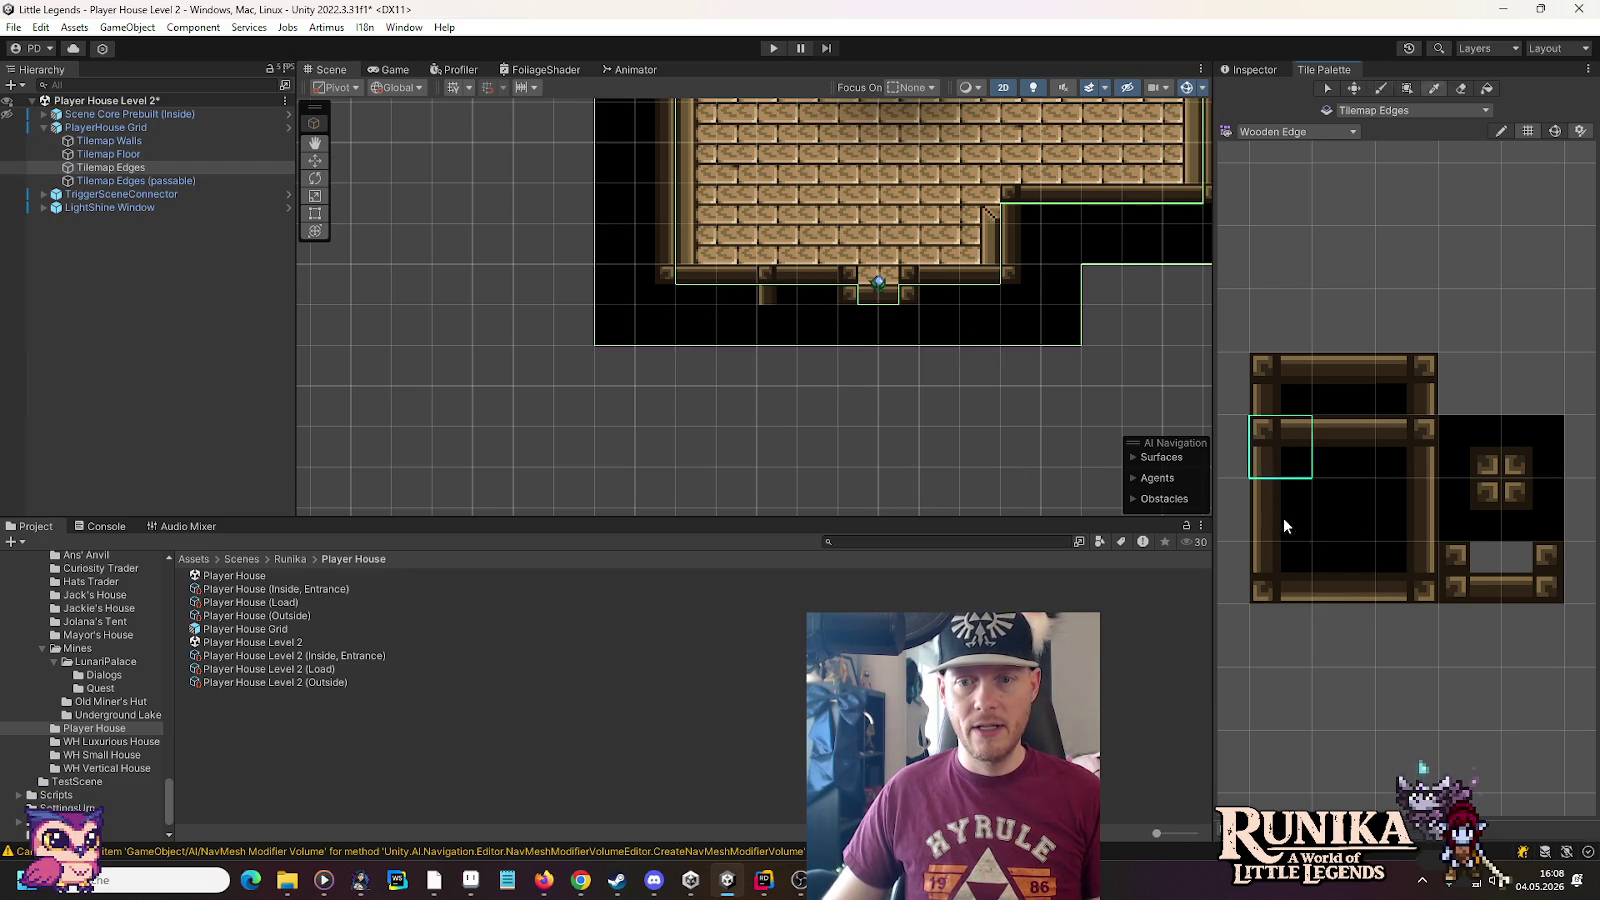
click(772, 324)
click(1411, 487)
click(660, 325)
click(1458, 90)
mouse_move(760, 304)
mouse_down()
mouse_move(714, 296)
mouse_move(721, 320)
mouse_up()
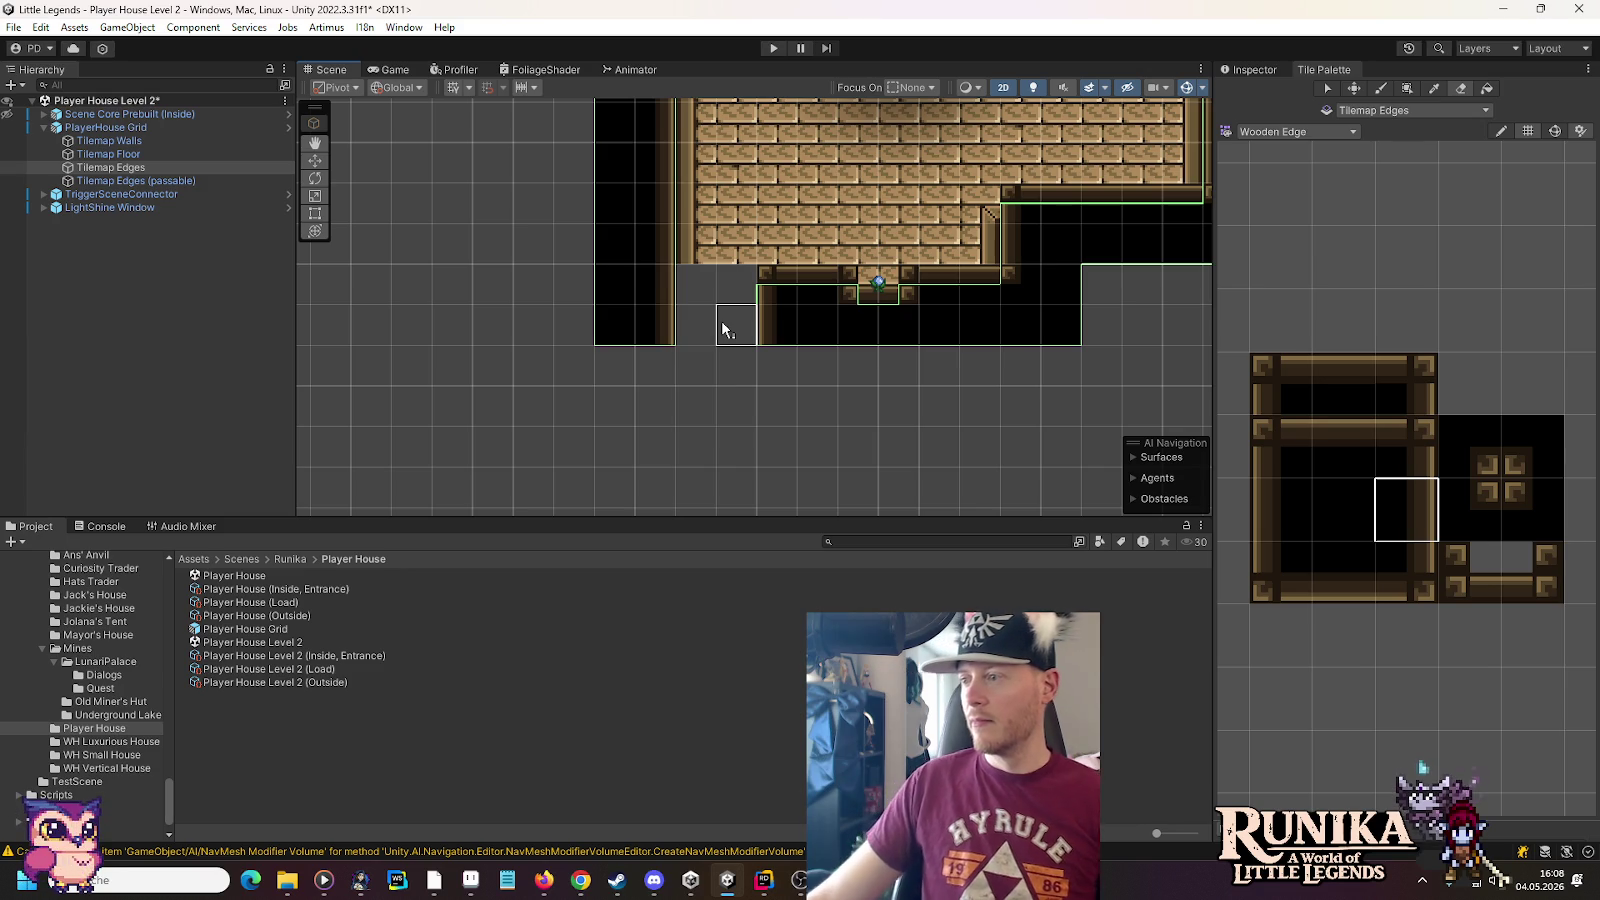
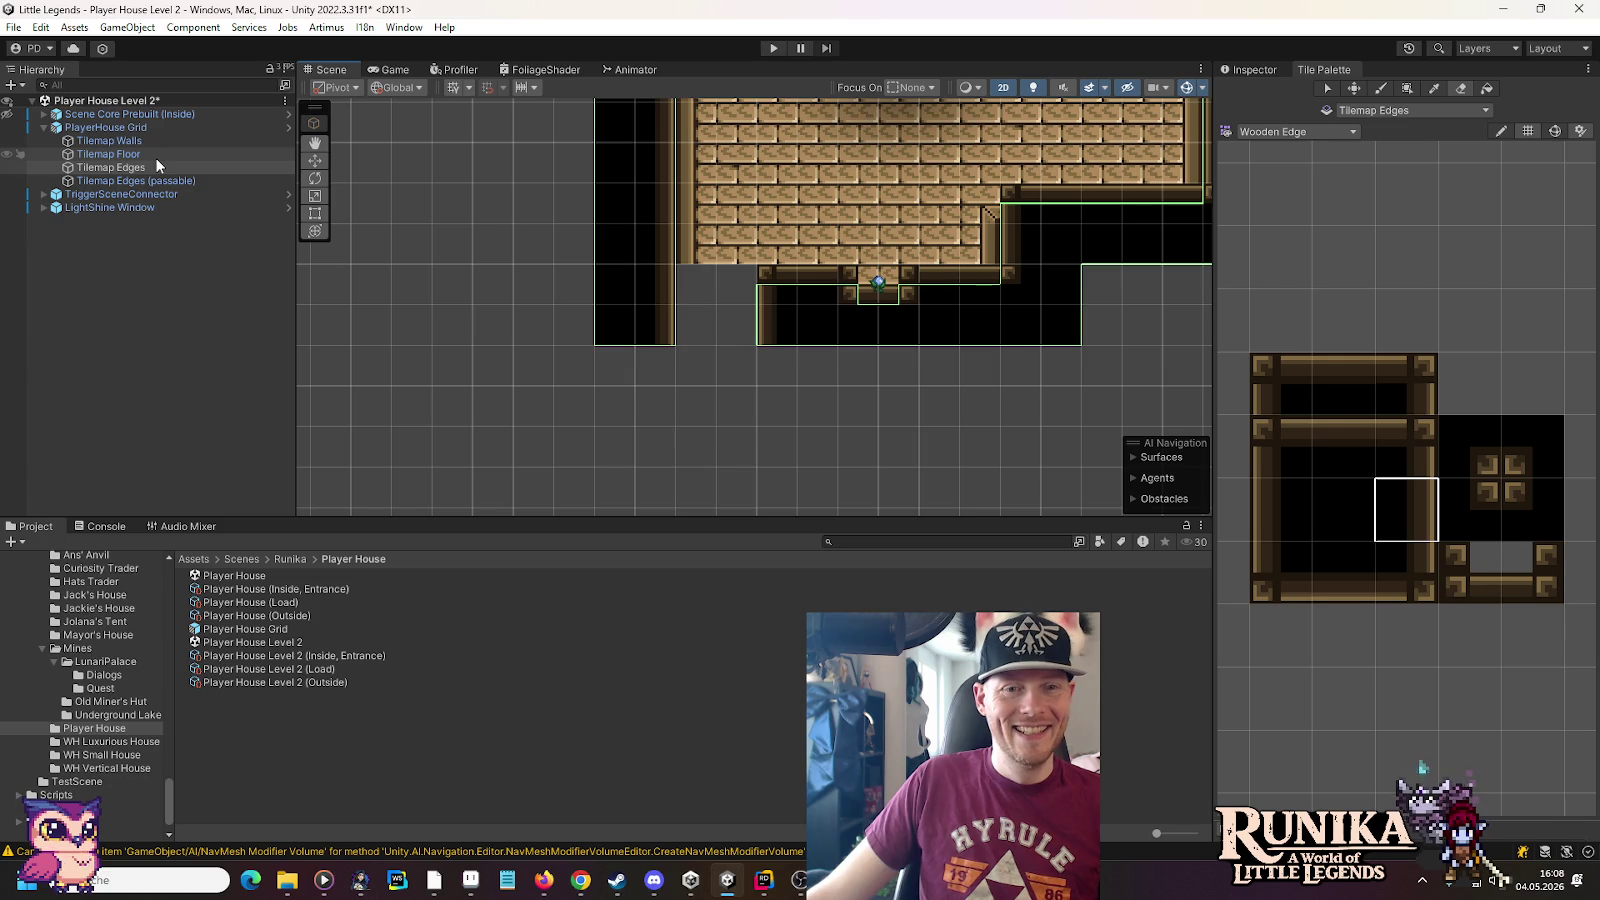
Paint a wooden edge tile below the room's lower-left doorway on Tilemap Edges
click(1532, 510)
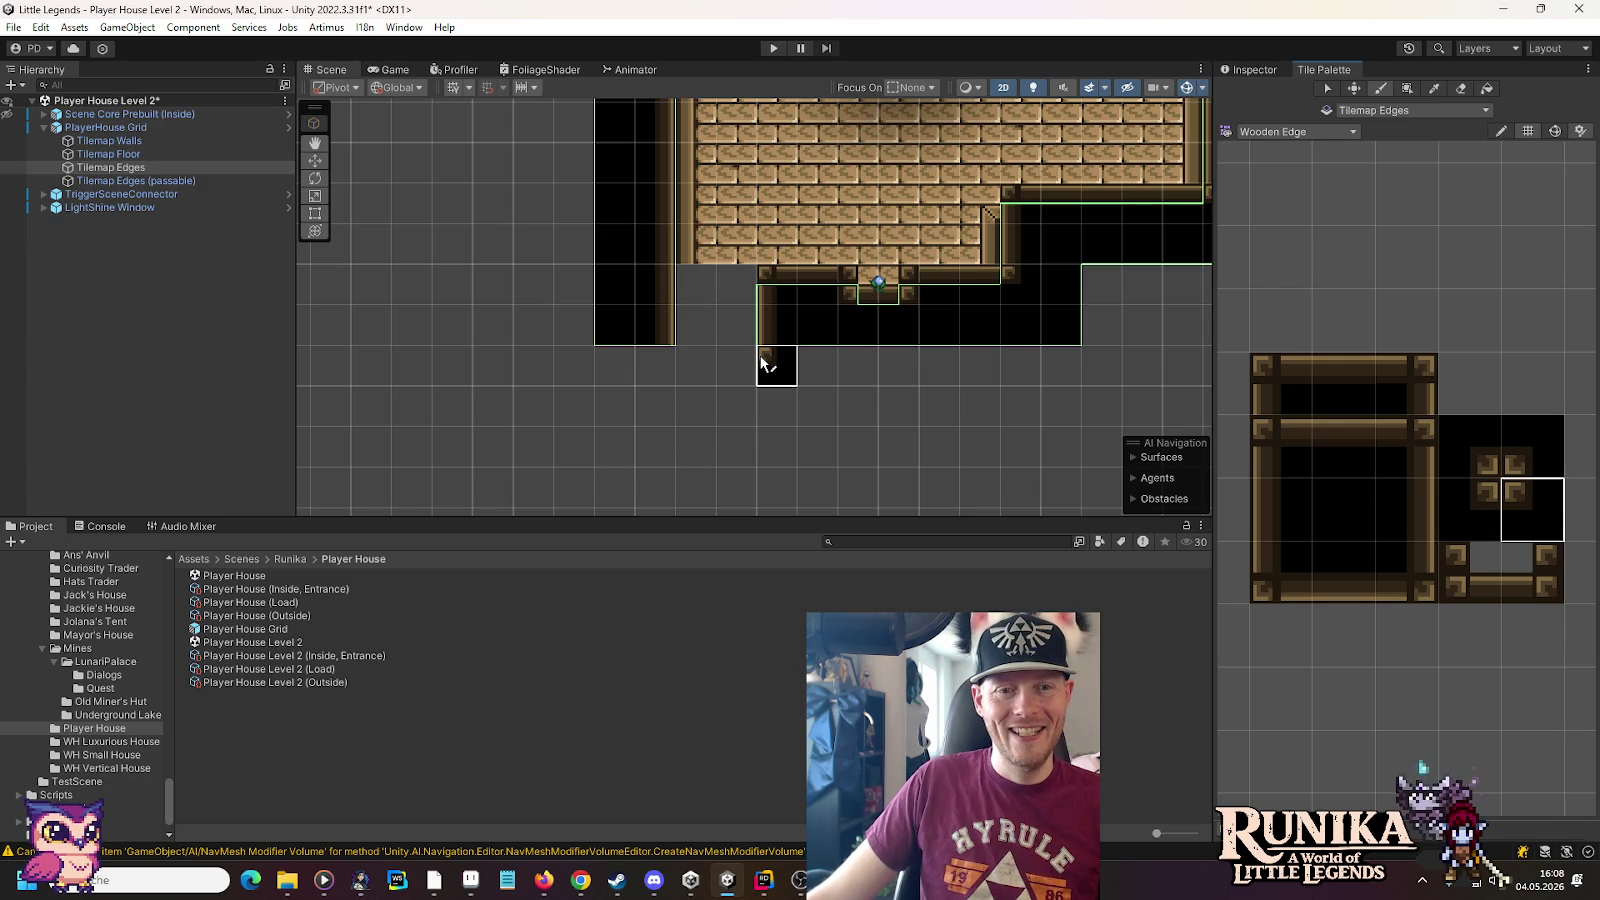
click(1469, 510)
click(678, 372)
Paint more wooden edge tiles below the doorway on Tilemap Edges (passable), then target Tilemap Floor
click(136, 180)
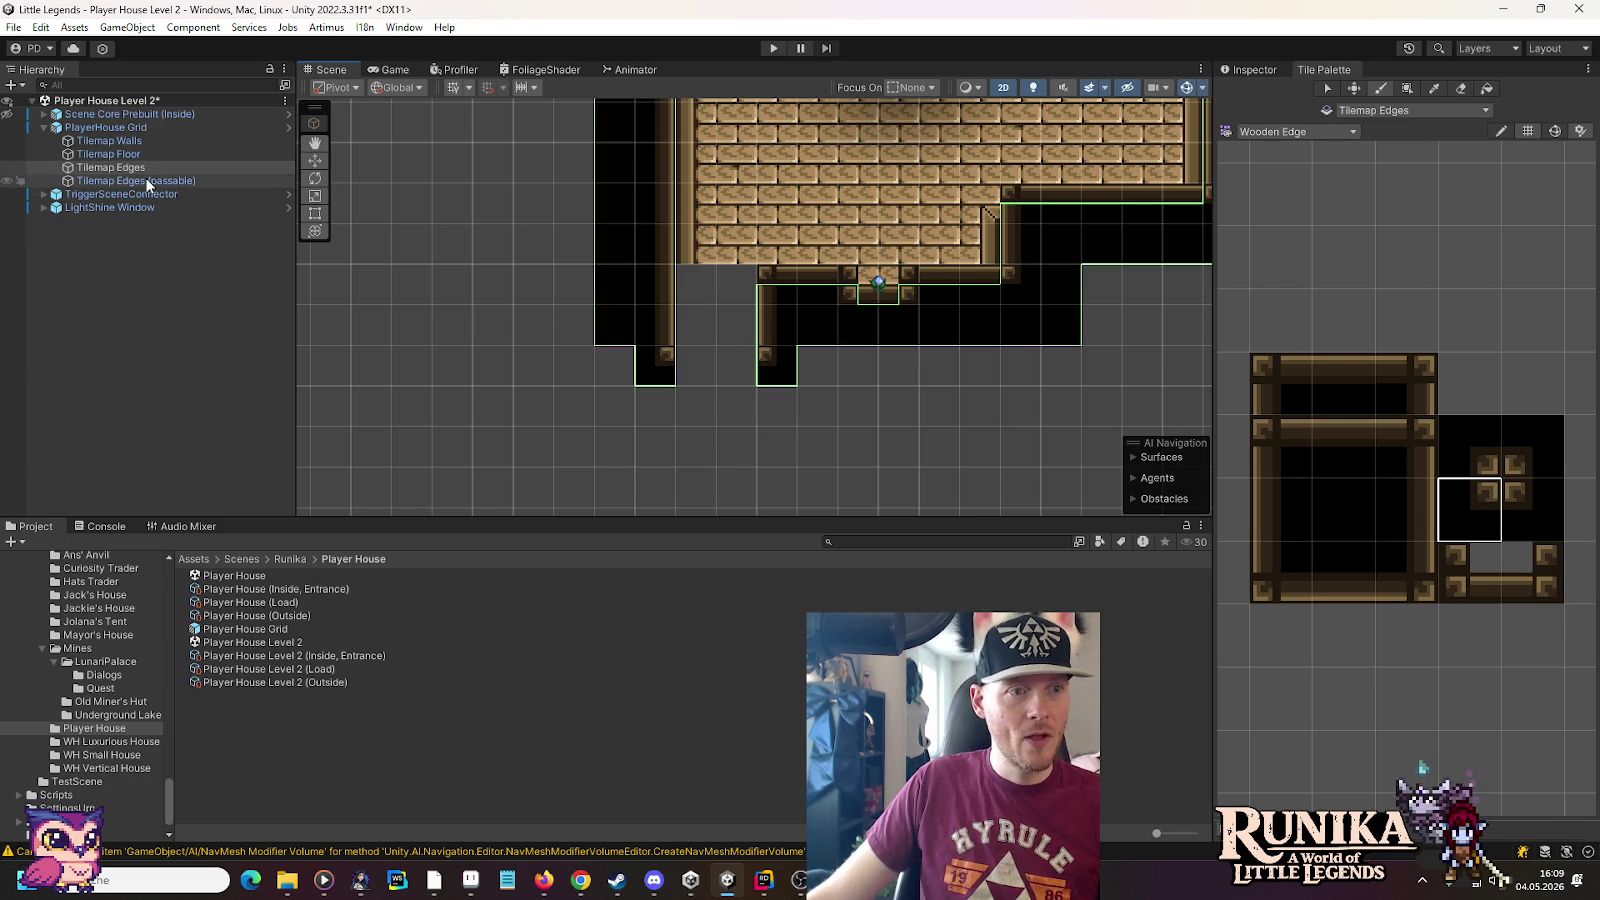
click(1343, 447)
mouse_move(695, 368)
mouse_down()
mouse_move(731, 383)
mouse_move(694, 412)
mouse_up()
click(1343, 572)
click(144, 155)
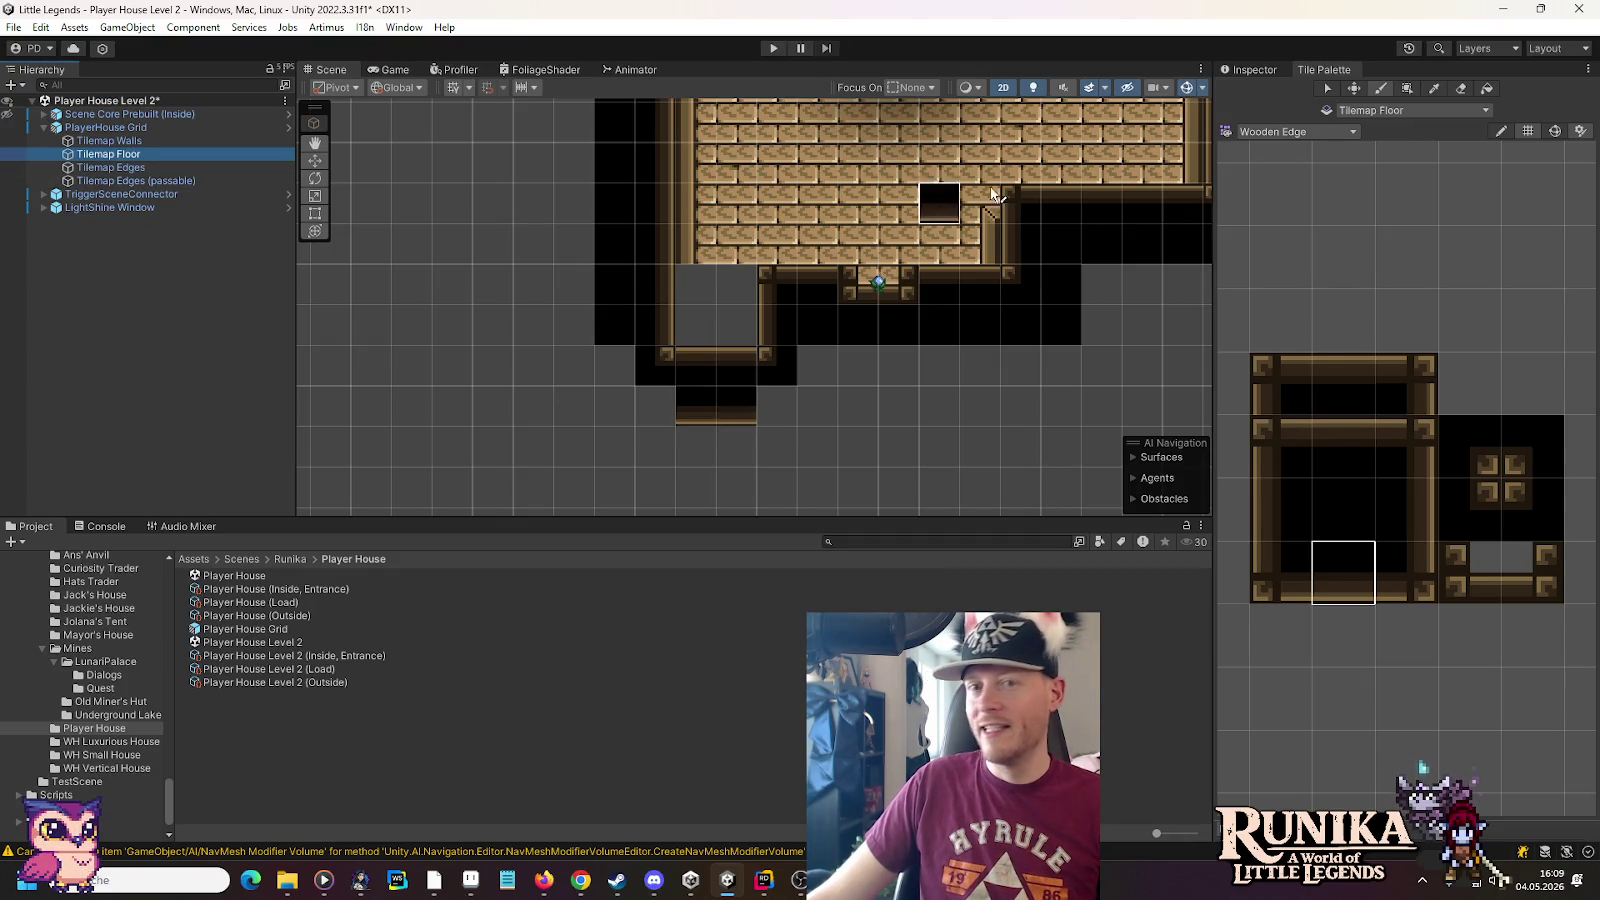
click(1352, 131)
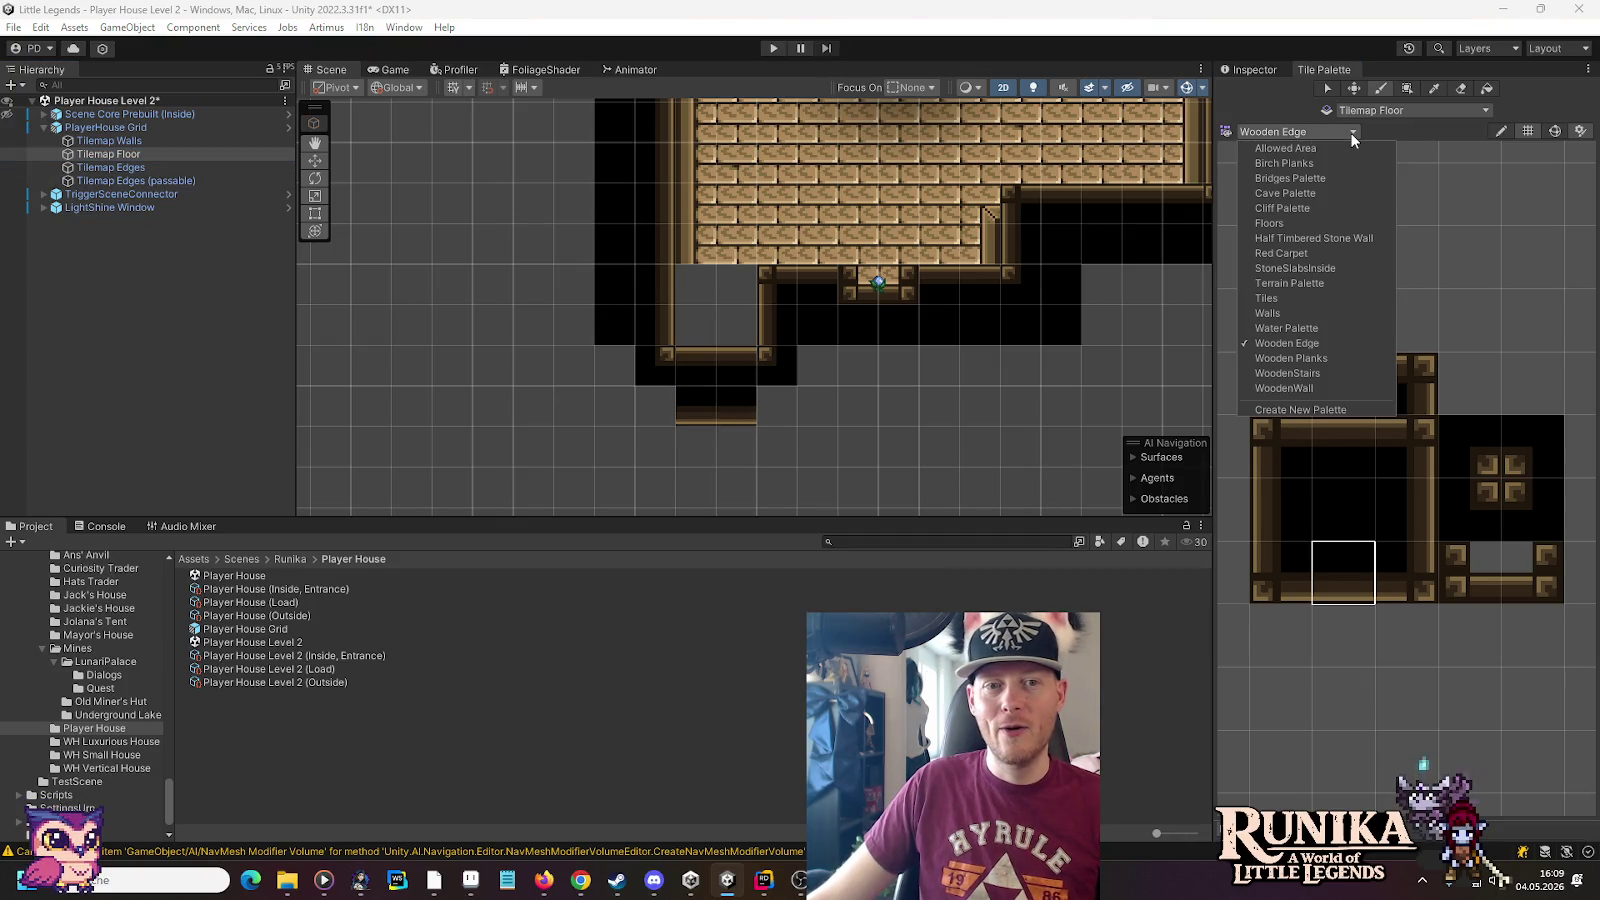
Paint Wooden Planks tiles into the room corner beside the doorway
click(1316, 358)
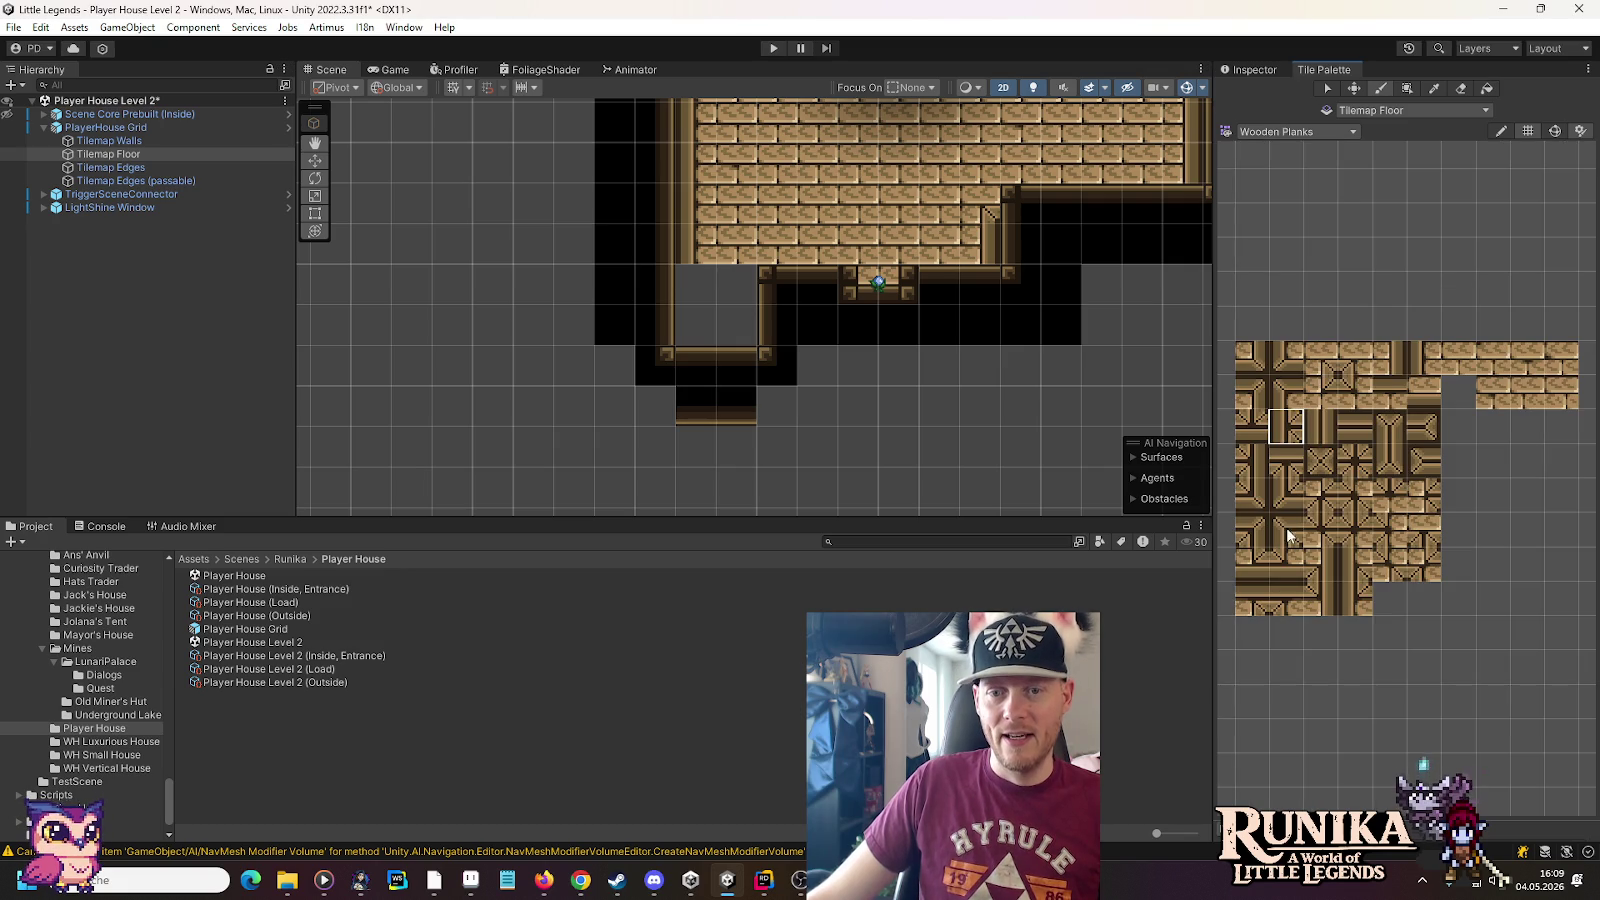
click(1286, 358)
click(699, 283)
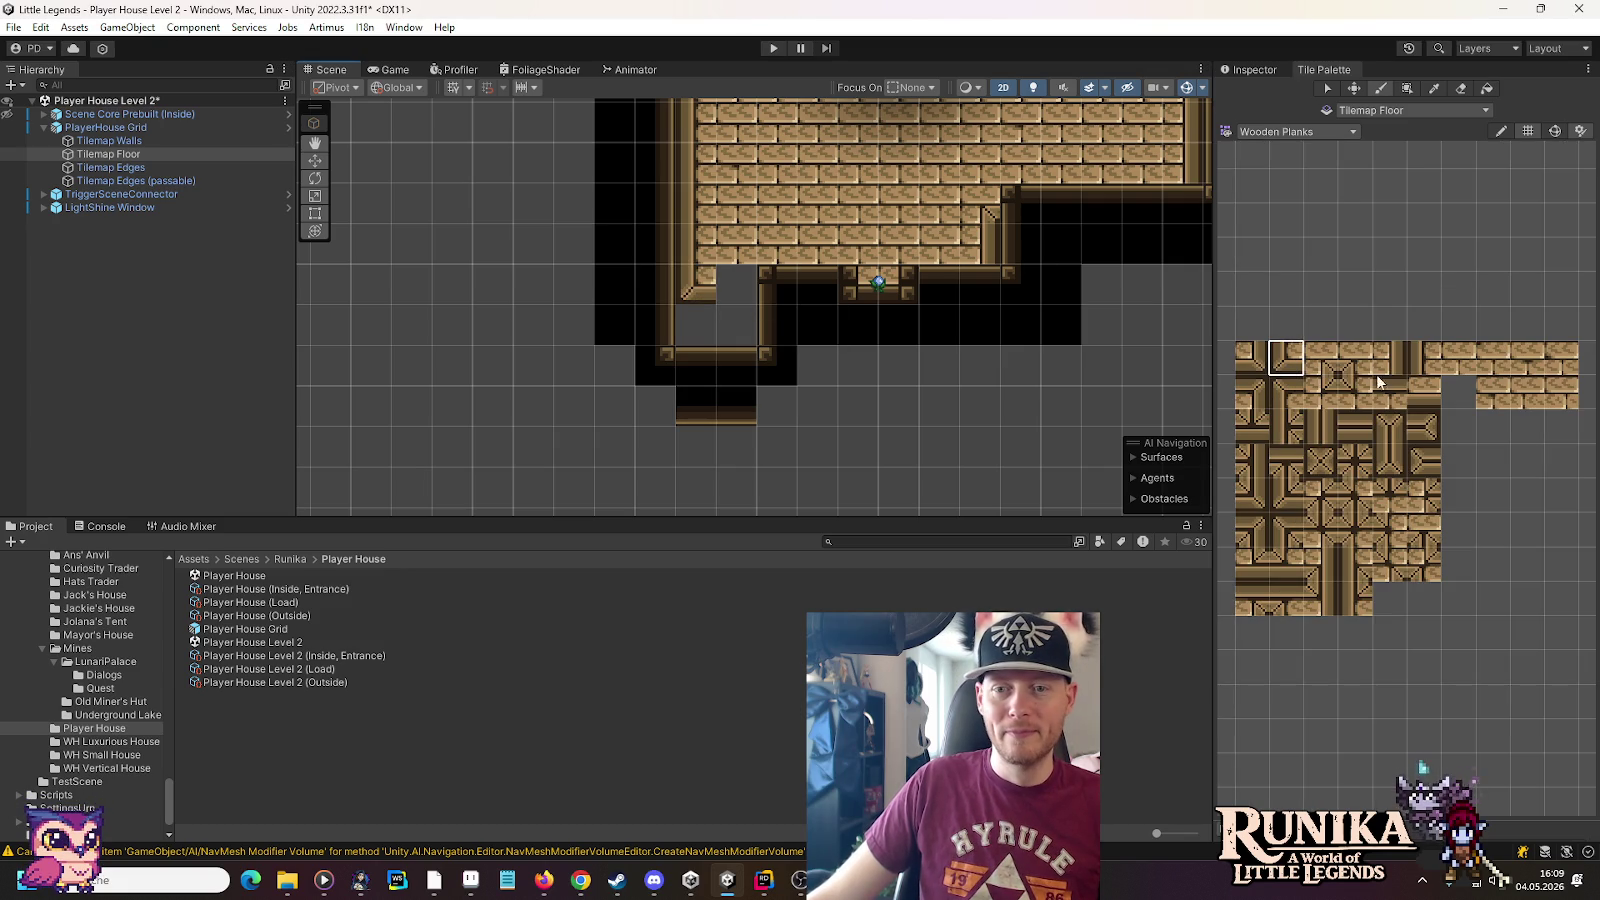
click(1408, 390)
click(738, 302)
Paint WoodenStairs tiles leading down through the lower-left doorway
click(1267, 133)
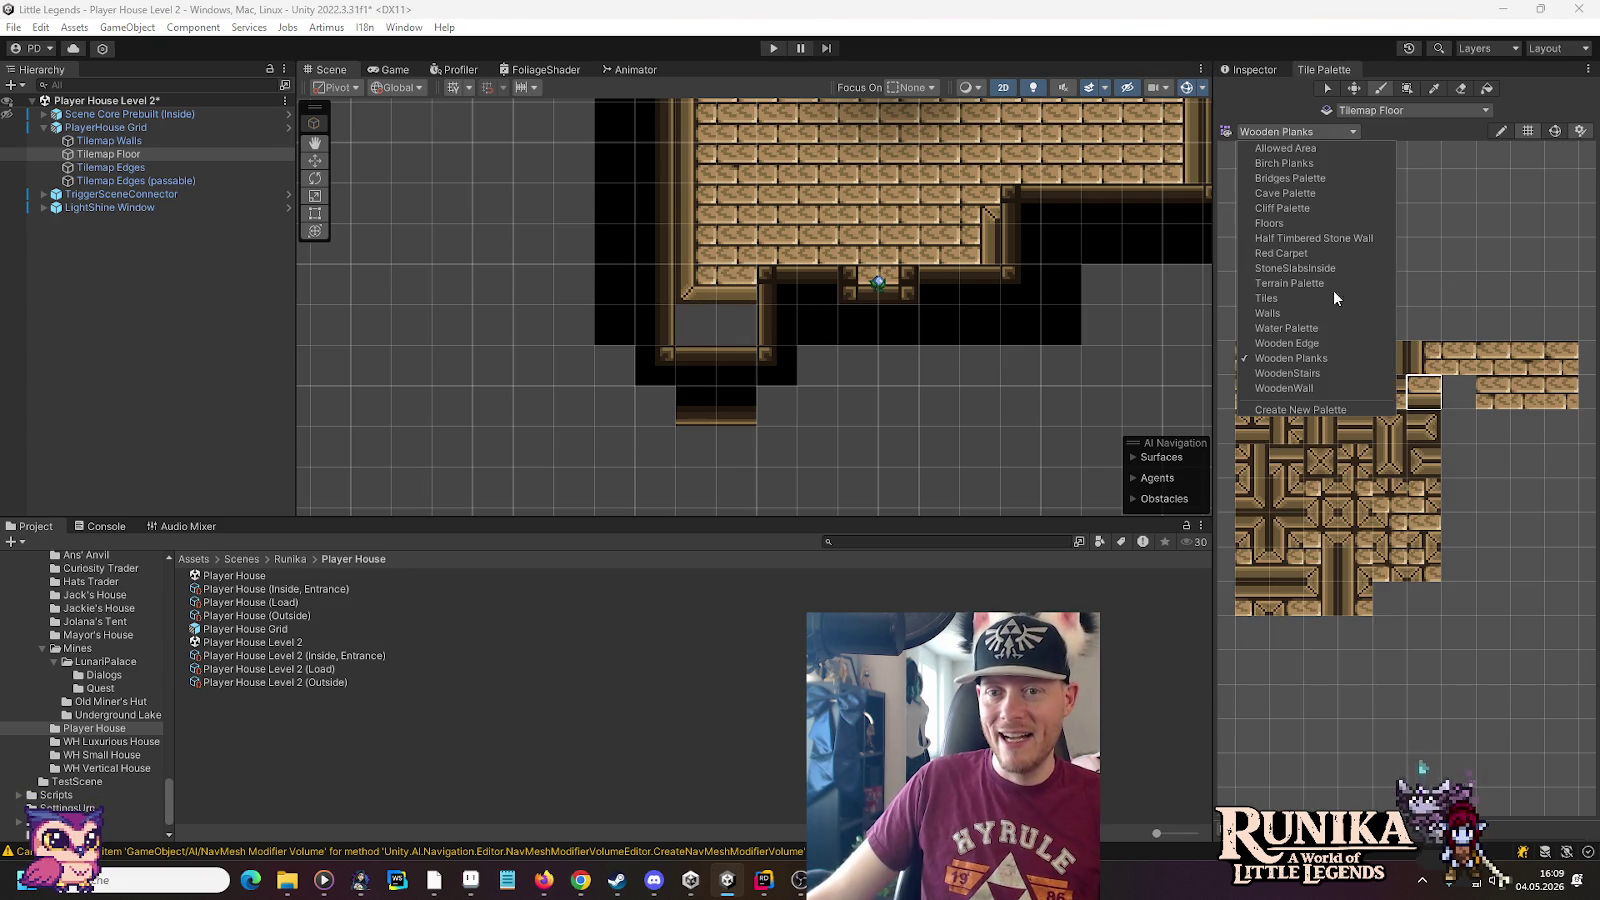
click(1342, 374)
click(1446, 605)
click(737, 324)
click(1348, 532)
click(704, 321)
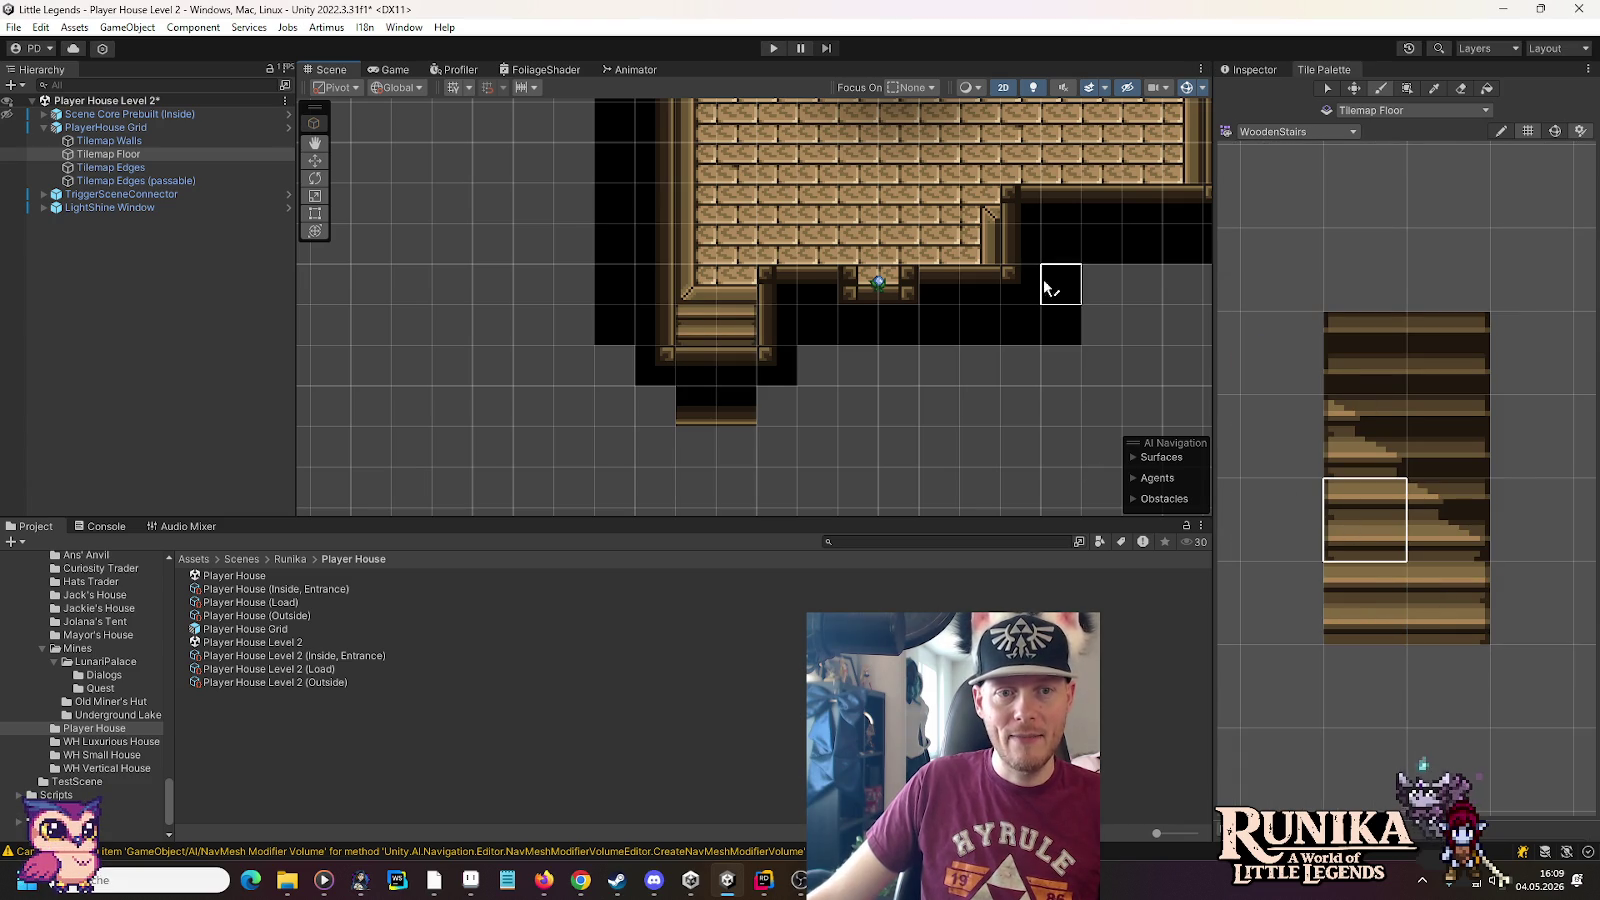
scroll(1057, 279, down, 2)
mouse_move(997, 305)
mouse_down()
mouse_move(978, 325)
mouse_move(940, 322)
mouse_up()
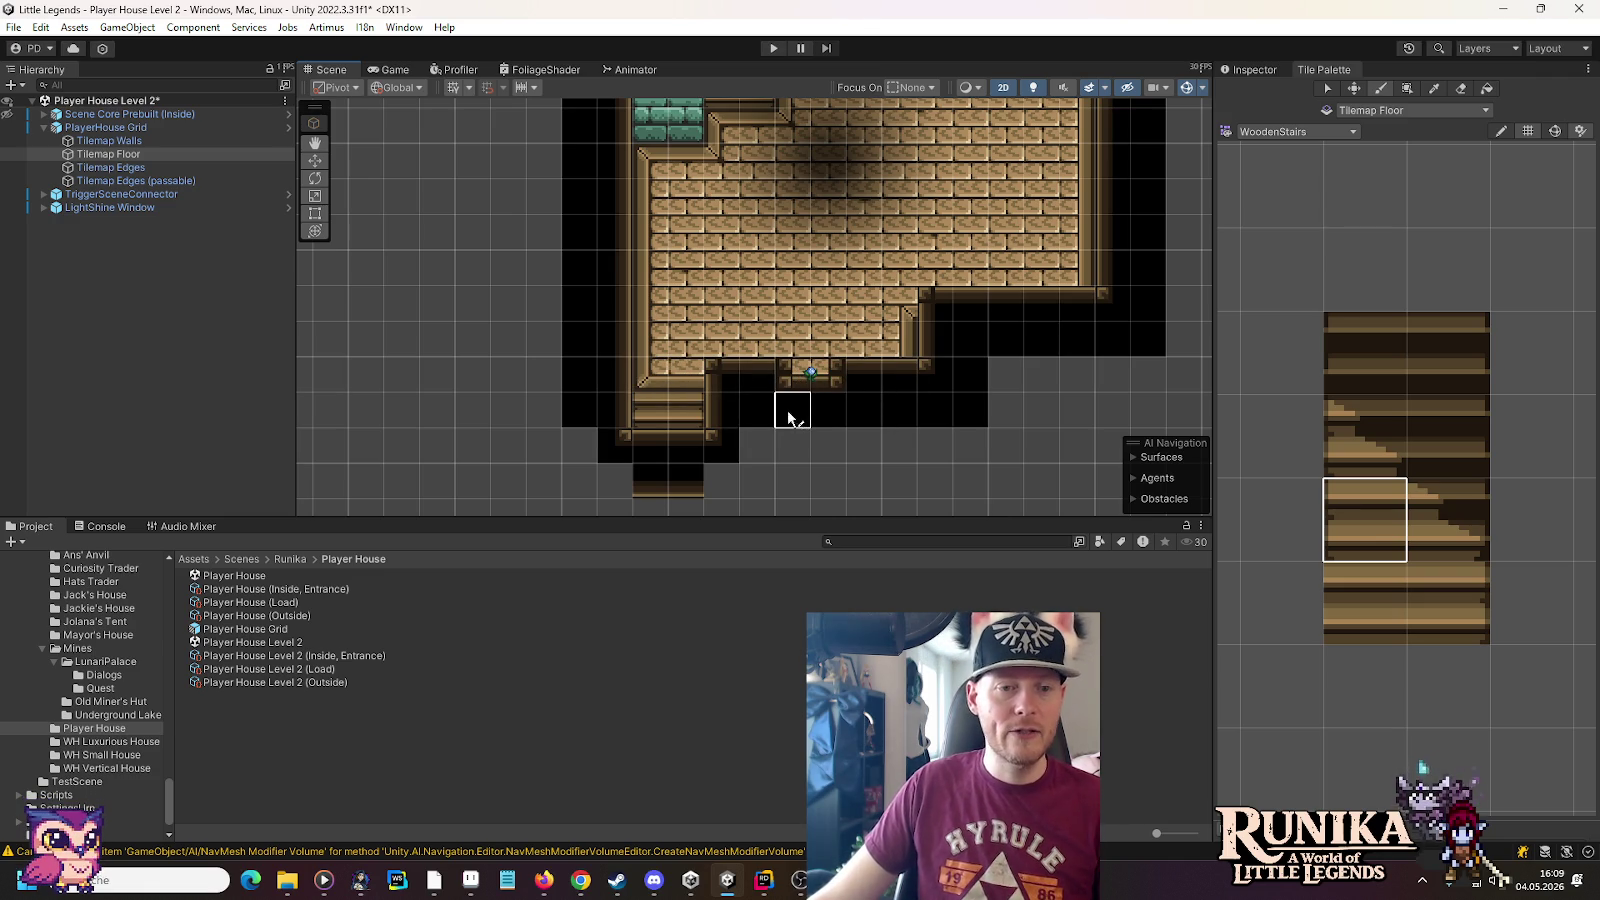
Pan up to the upper room and compare against the reference manor screenshot in Paint
key(Up)
key(Up)
key(Up)
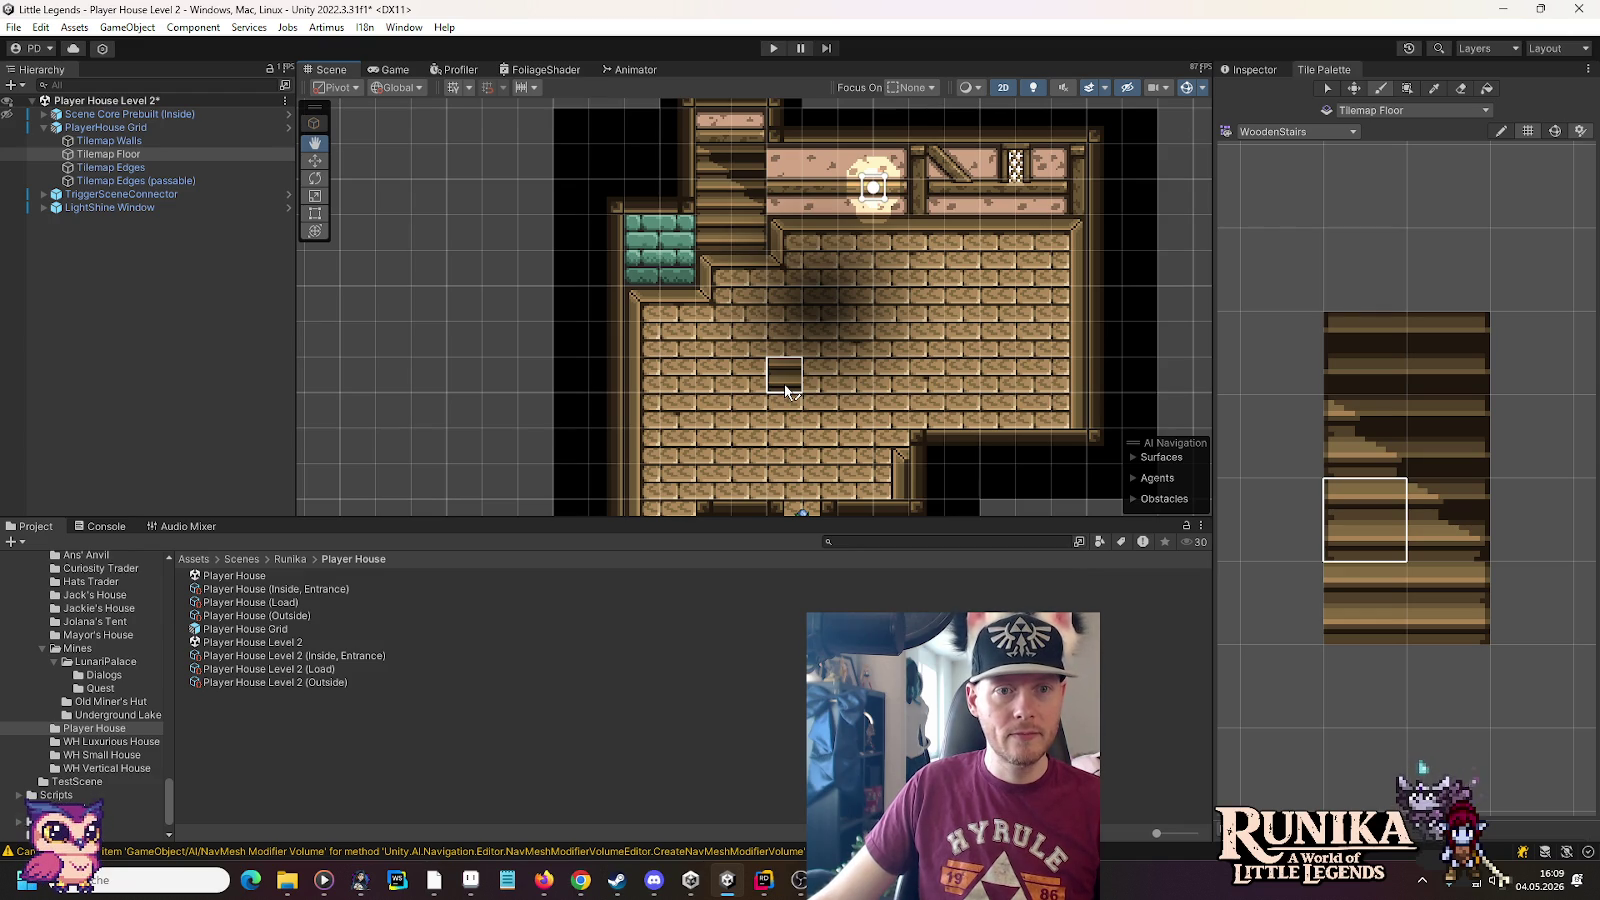
mouse_move(784, 382)
mouse_down()
mouse_move(806, 186)
mouse_move(810, 372)
mouse_move(803, 393)
mouse_move(793, 171)
mouse_up()
mouse_move(762, 385)
mouse_down()
mouse_move(757, 368)
mouse_move(783, 465)
mouse_move(786, 150)
mouse_up()
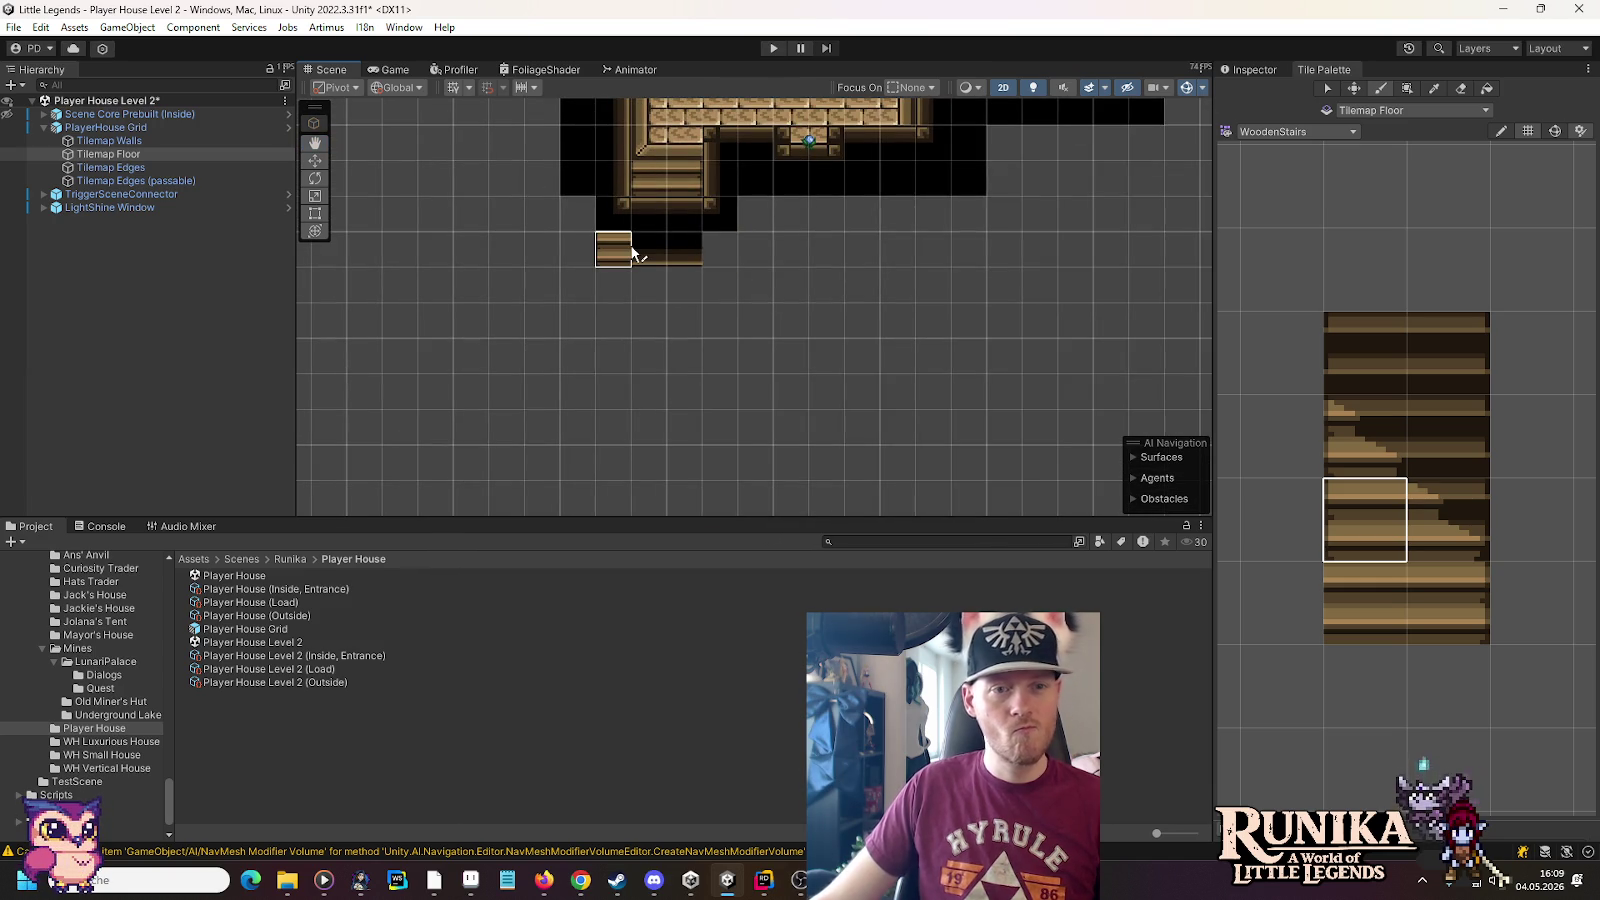
key(alt+Tab)
key(alt+Tab)
key(alt+Tab)
click(832, 340)
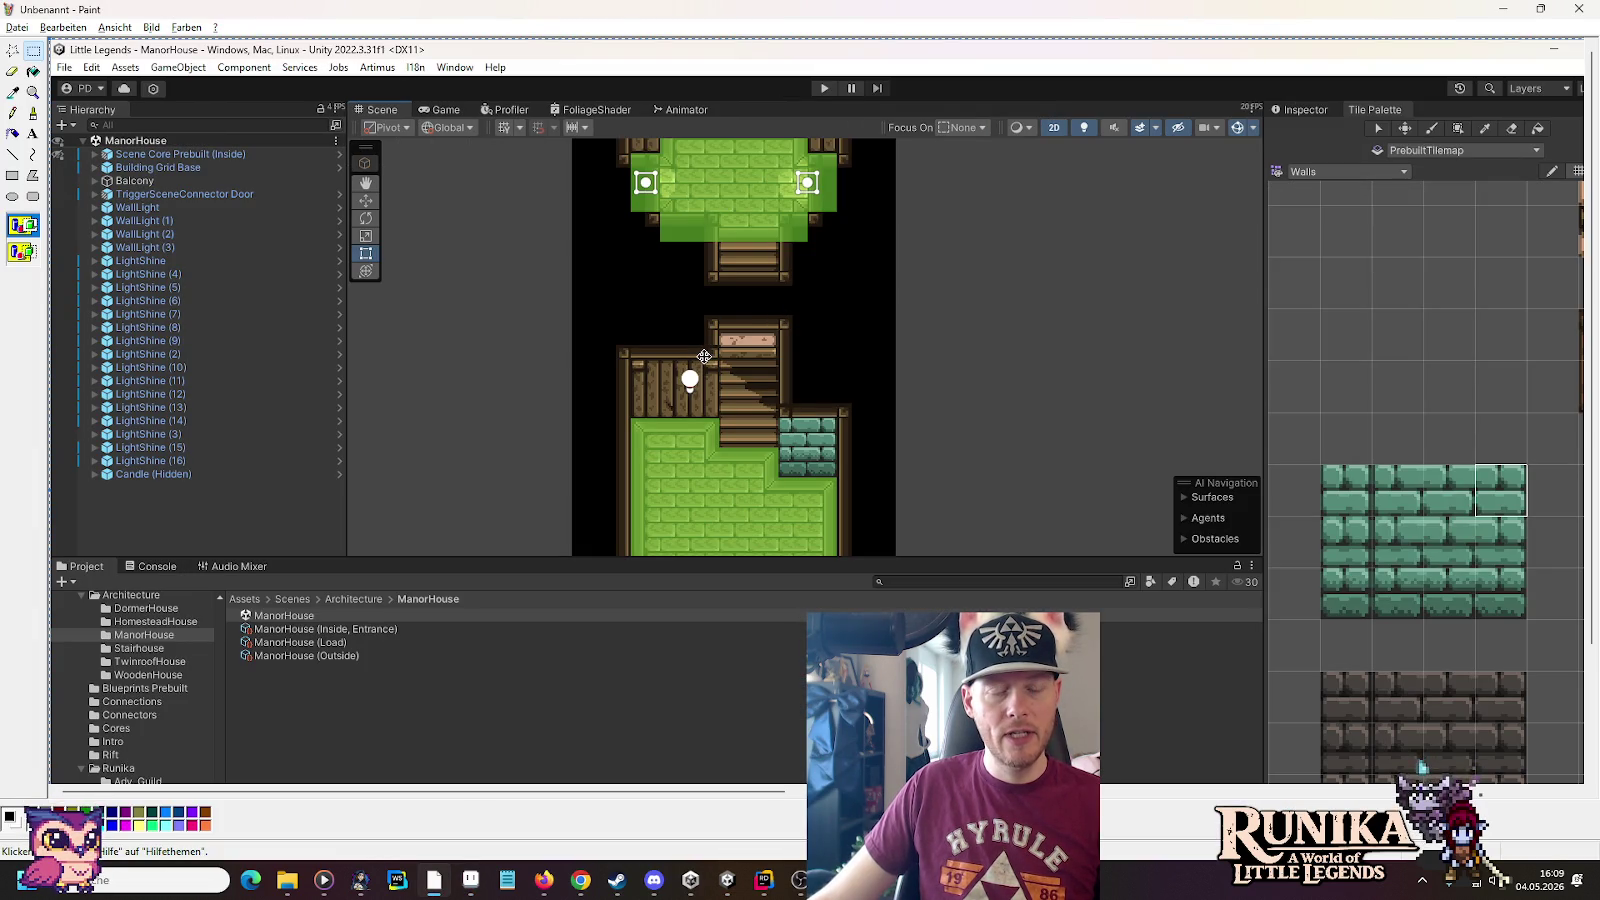
key(alt+Tab)
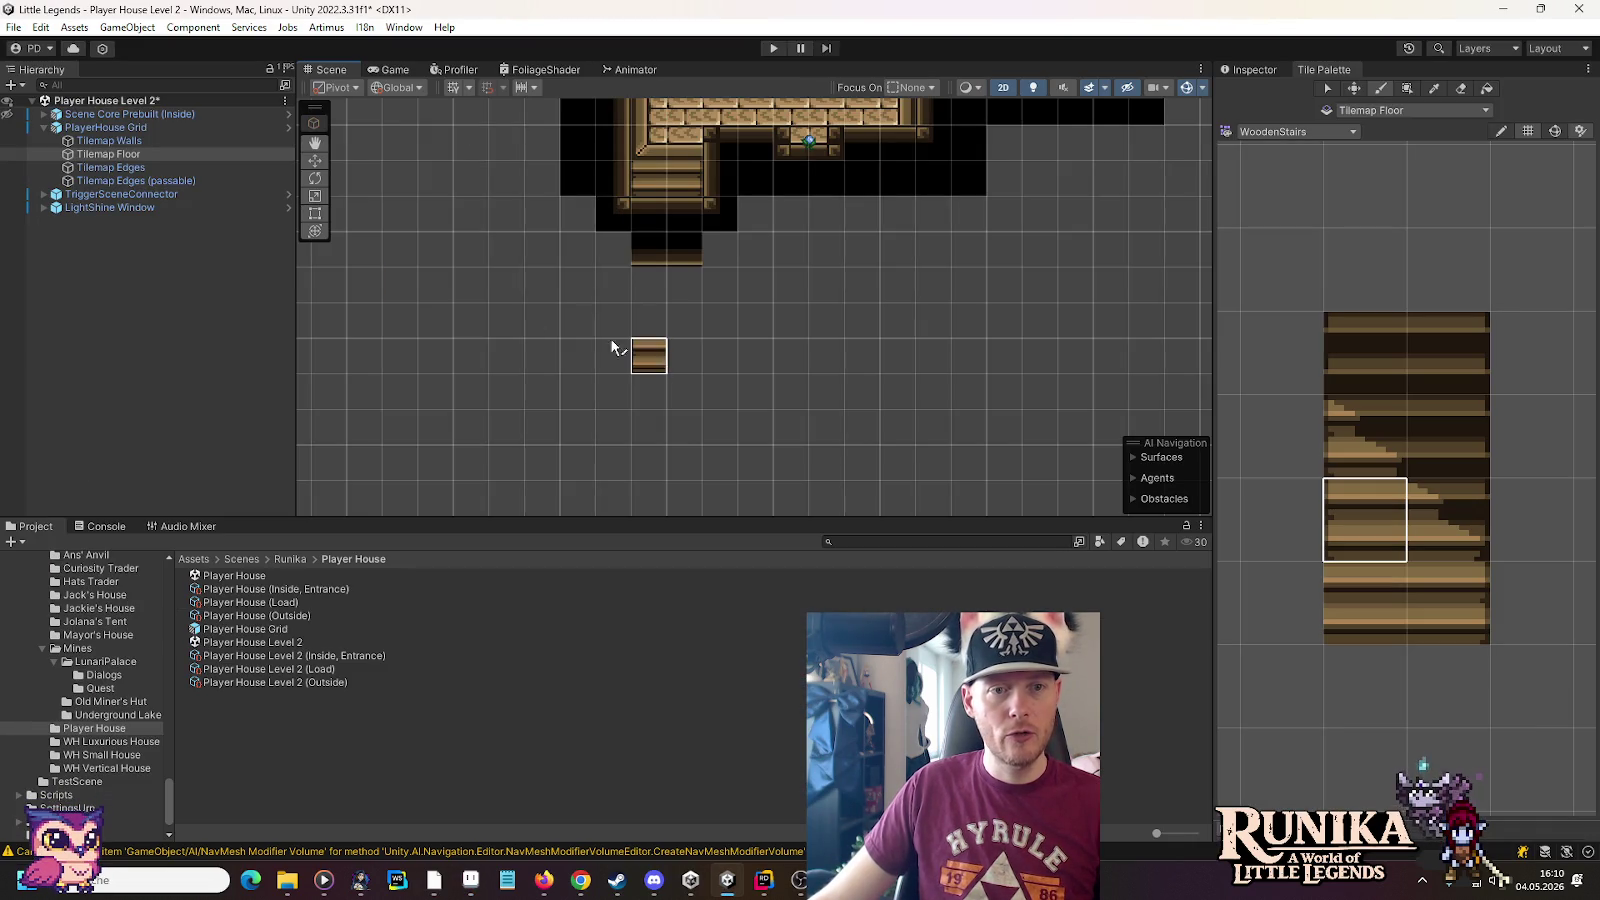
click(110, 167)
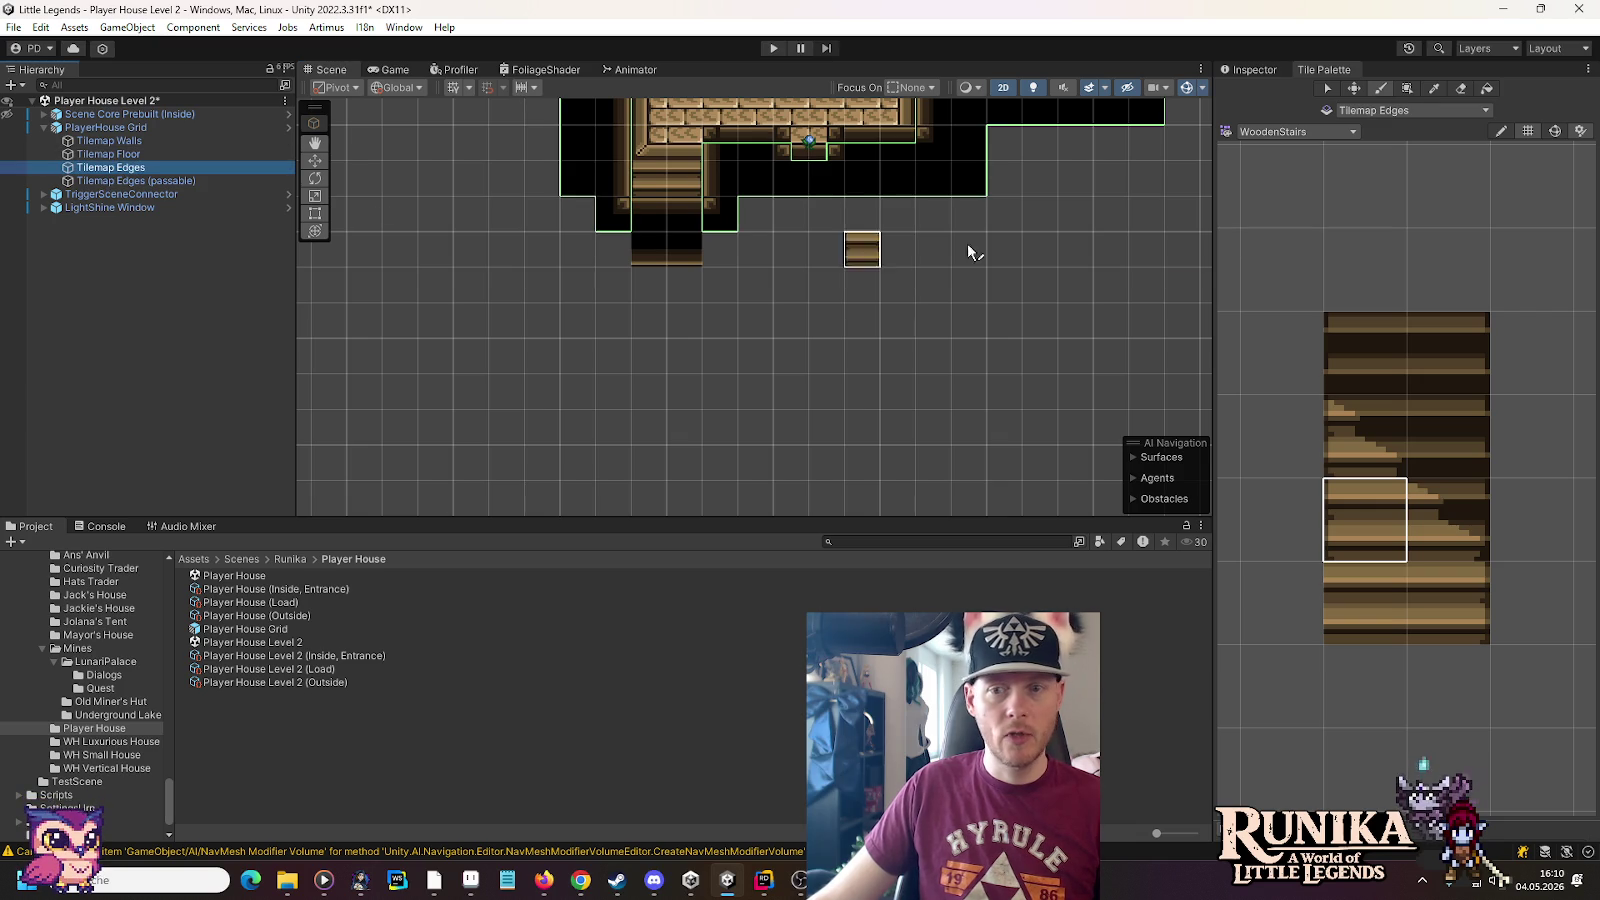
On Tilemap Edges, paint a black Wooden Edge tile and a left-edge tile below the stairway
click(1278, 131)
click(1300, 358)
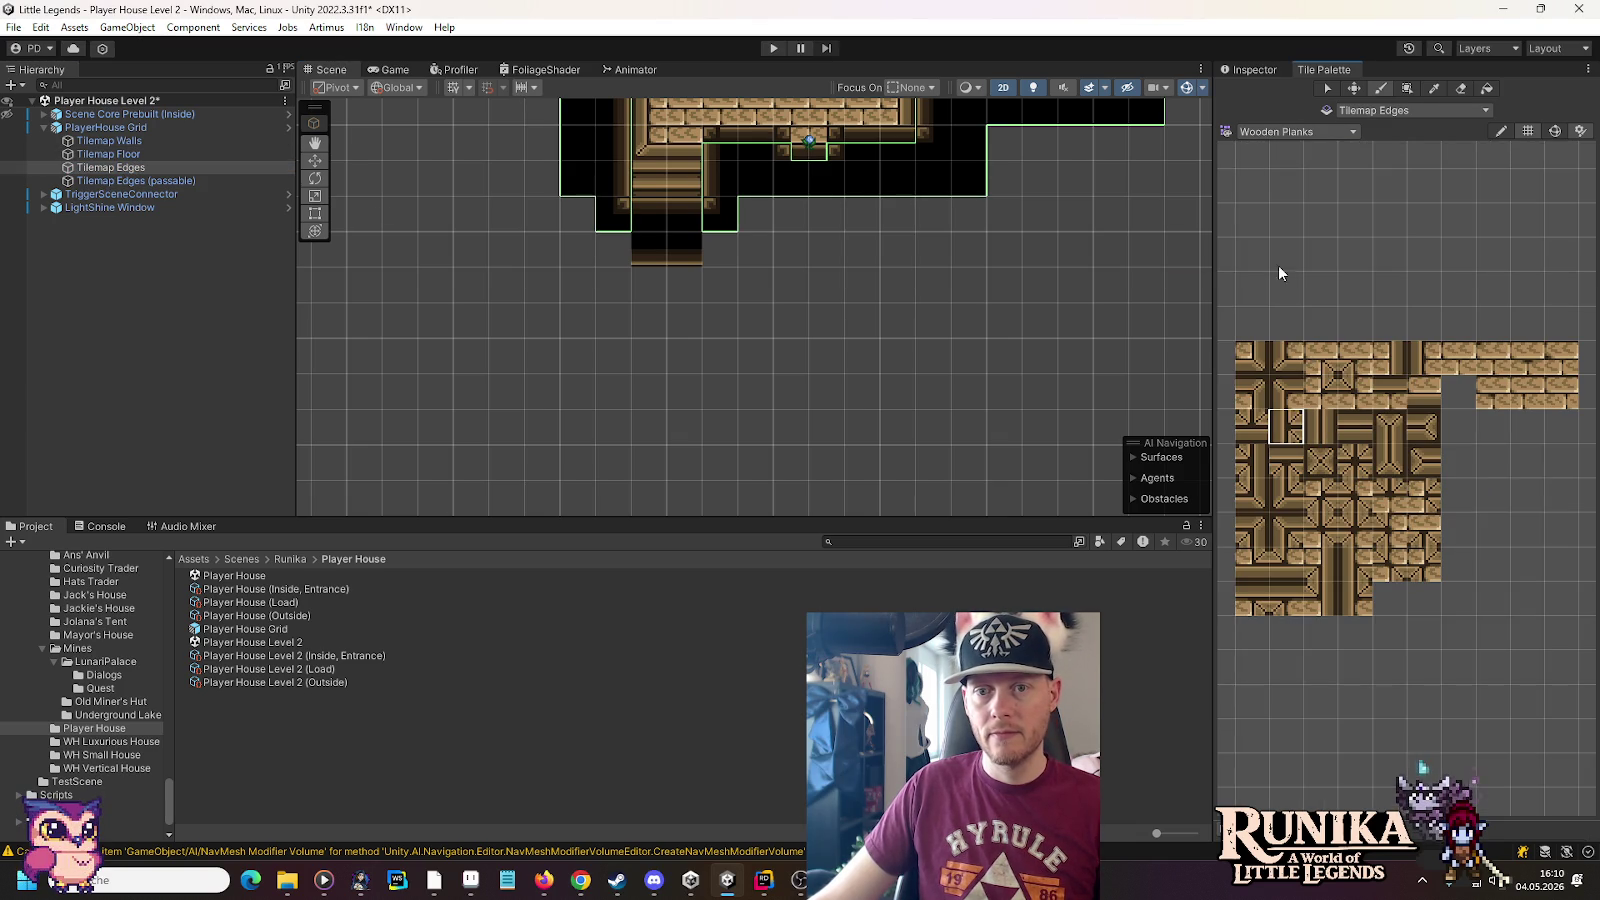
click(1251, 133)
click(1317, 352)
click(1517, 452)
click(720, 248)
click(1280, 510)
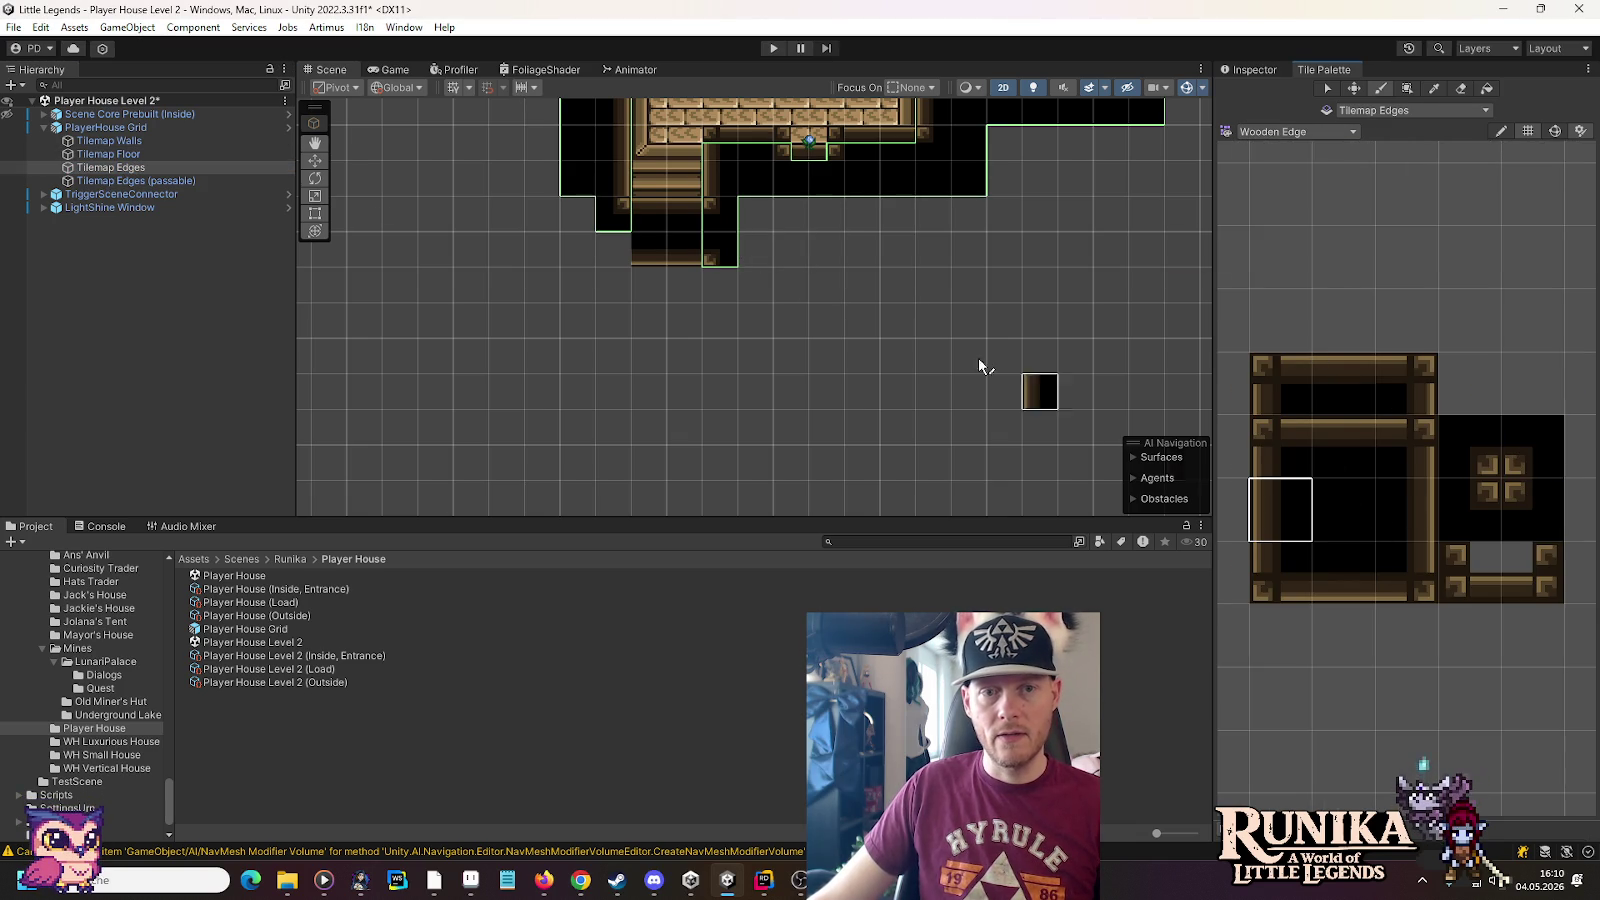
click(735, 290)
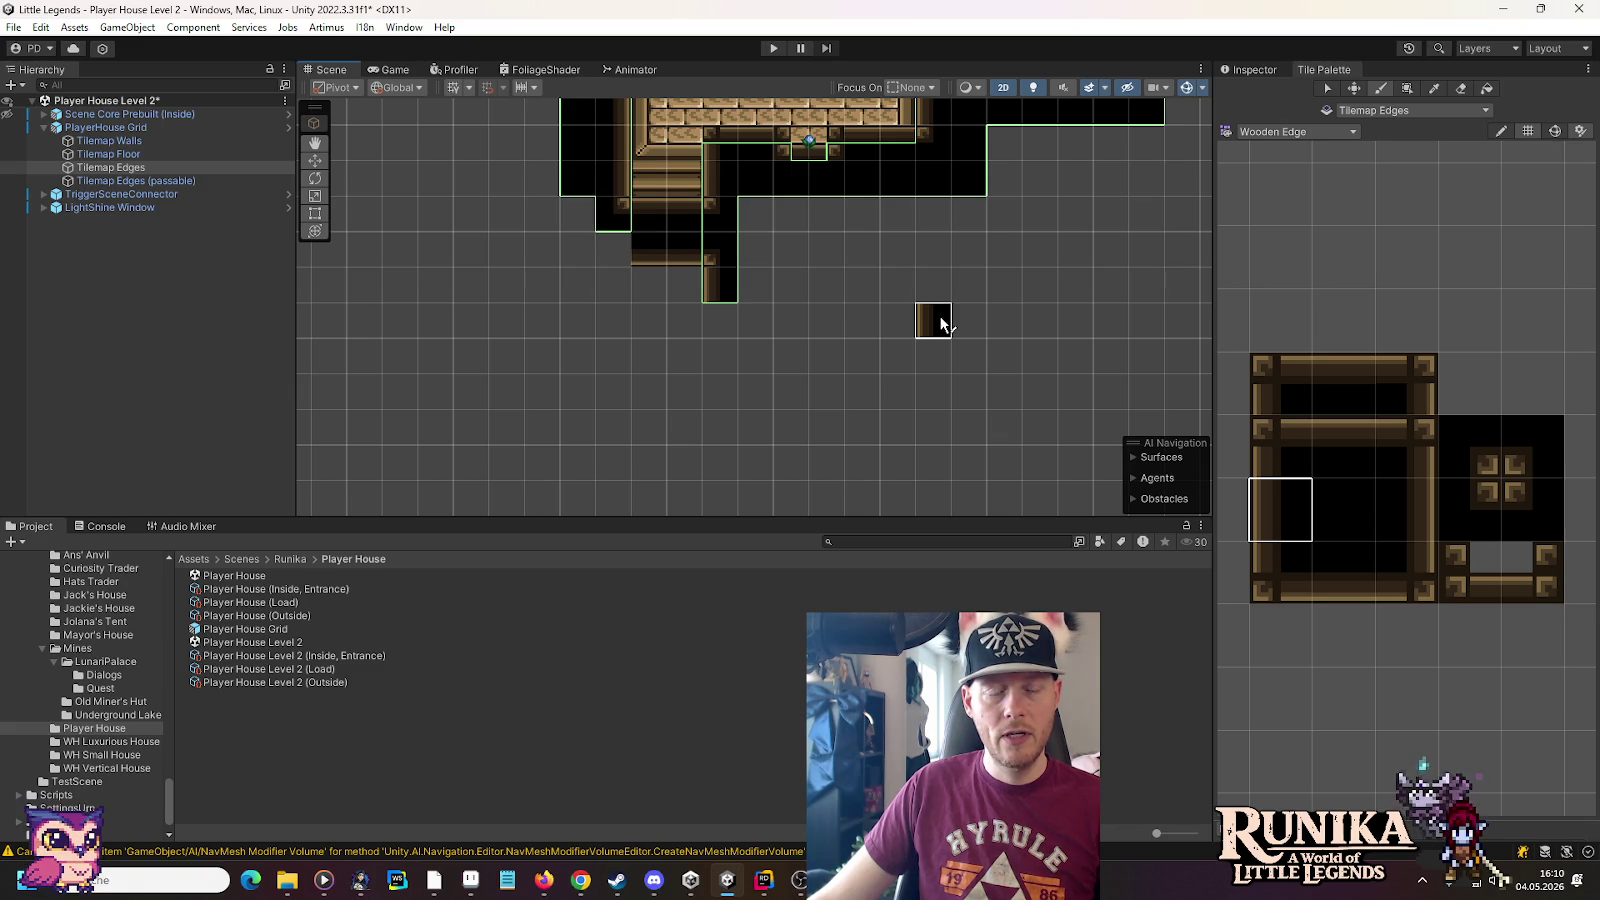
On Tilemap Walls, paint a row of bottom wooden edge tiles rightward from the stairs
click(150, 141)
click(1280, 572)
click(1350, 575)
mouse_move(758, 310)
mouse_down()
mouse_move(889, 316)
mouse_move(1039, 207)
mouse_move(936, 368)
mouse_move(851, 386)
mouse_move(900, 395)
mouse_up()
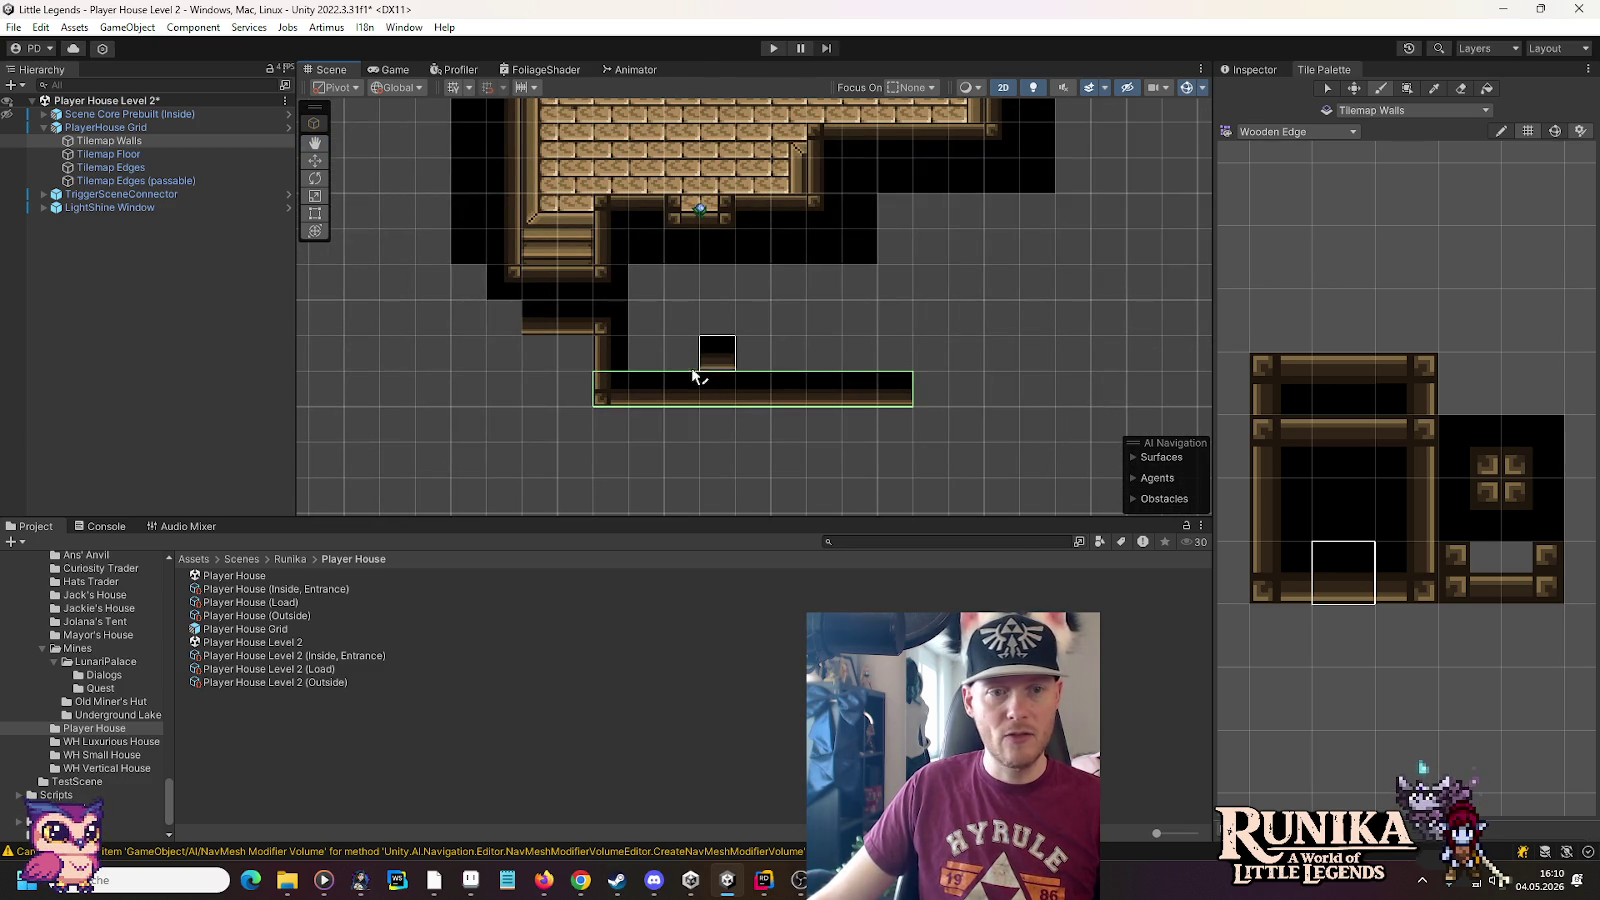
drag(725, 325, 840, 301)
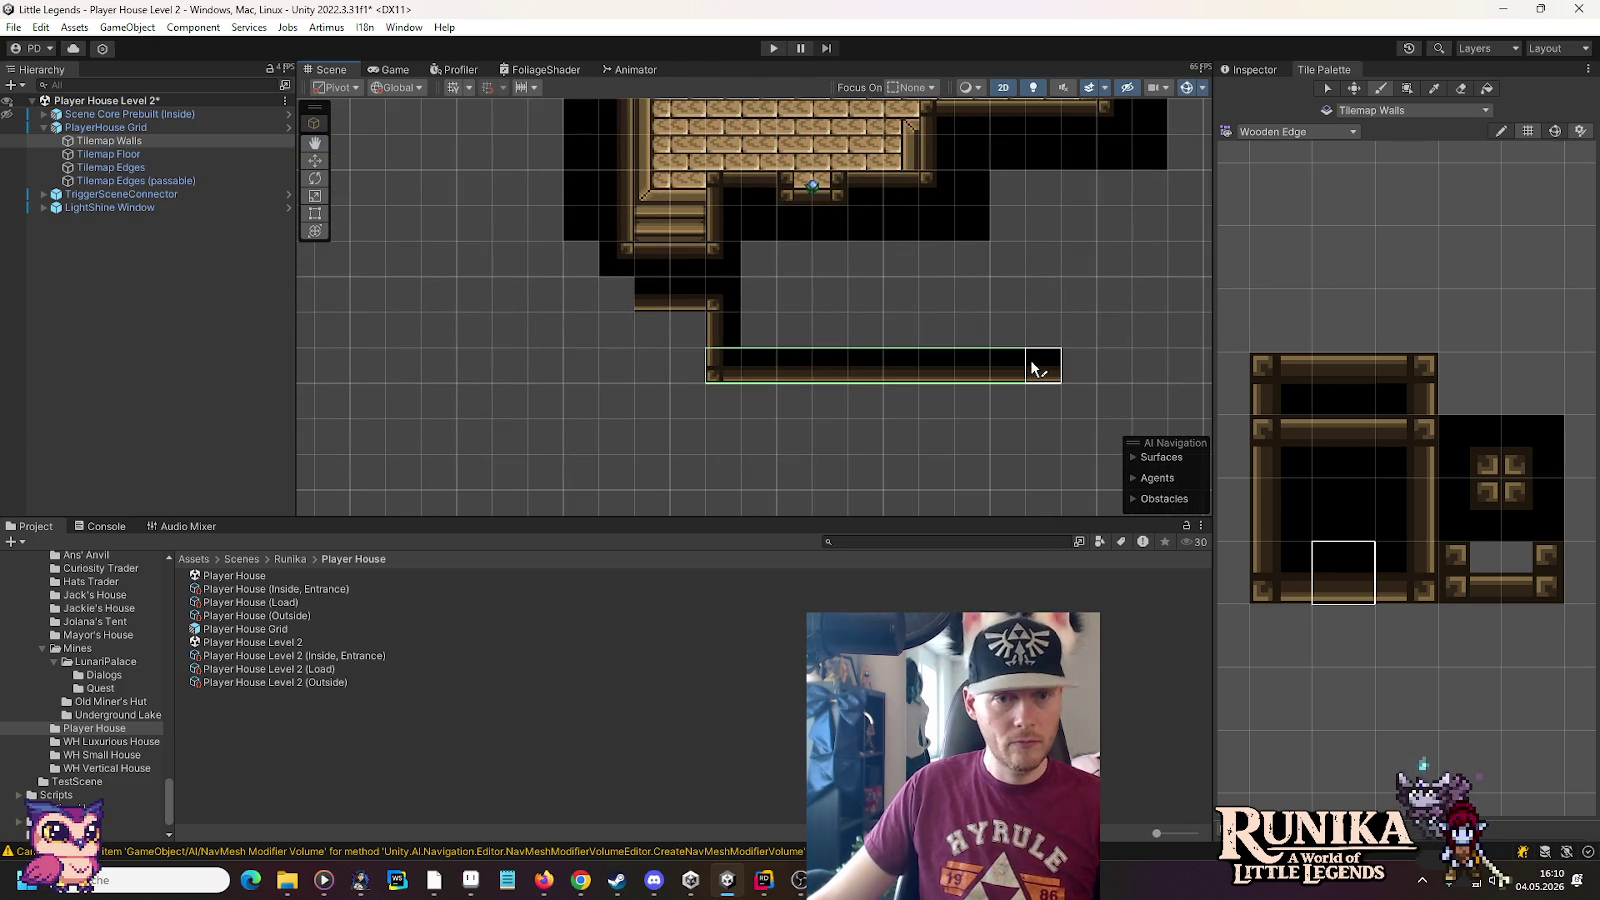
mouse_move(971, 207)
mouse_down()
mouse_move(989, 443)
mouse_move(983, 396)
mouse_up()
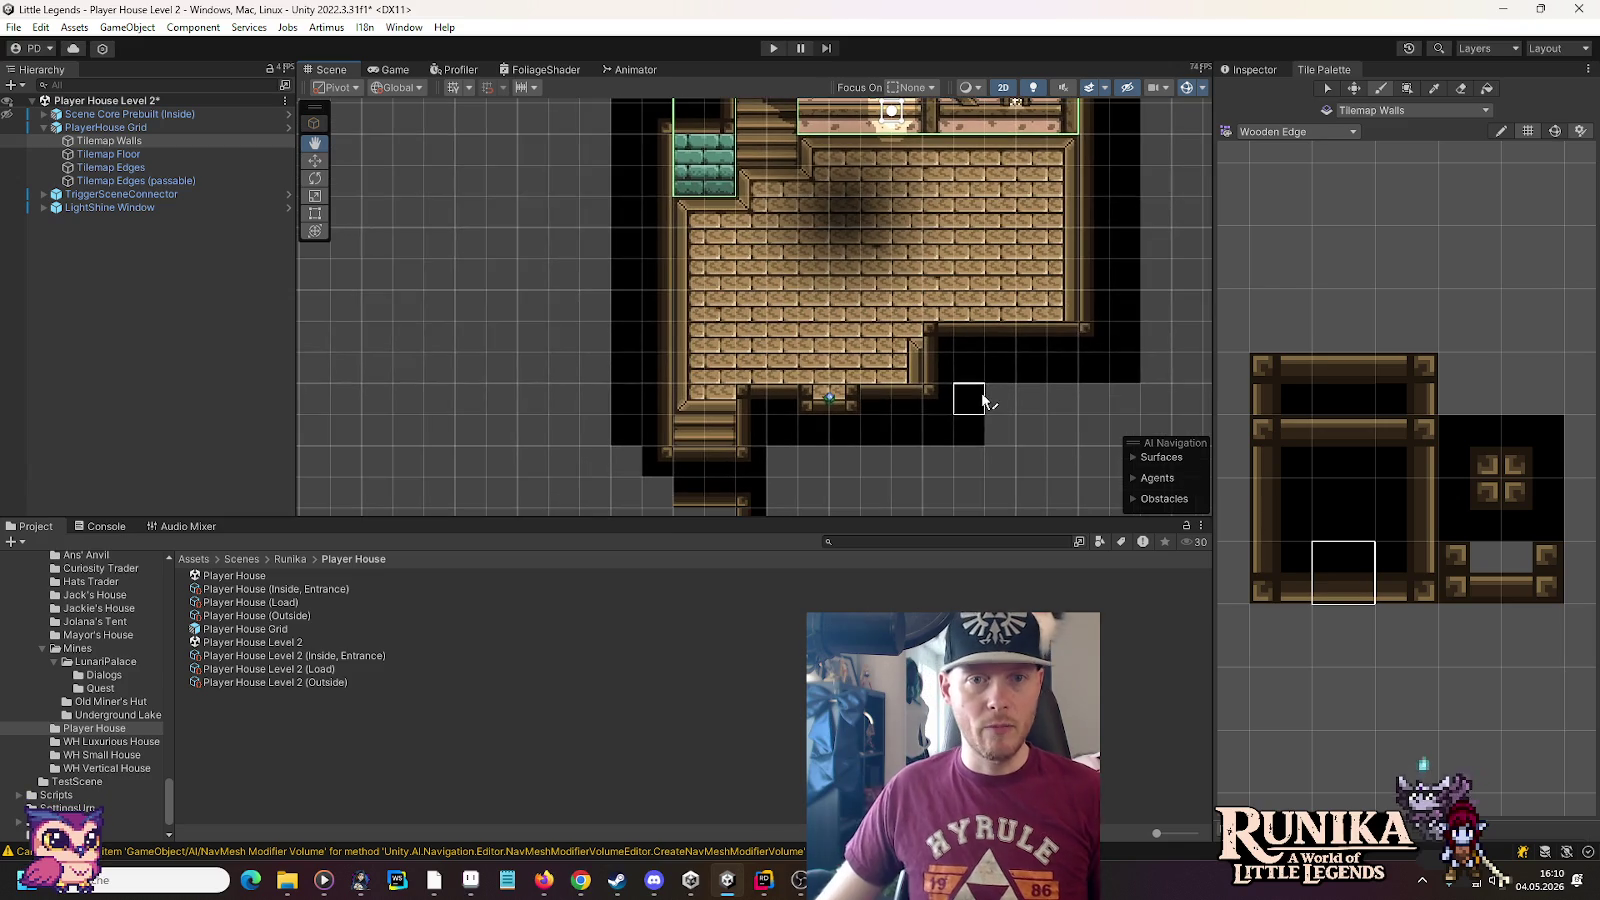
scroll(983, 400, down, 2)
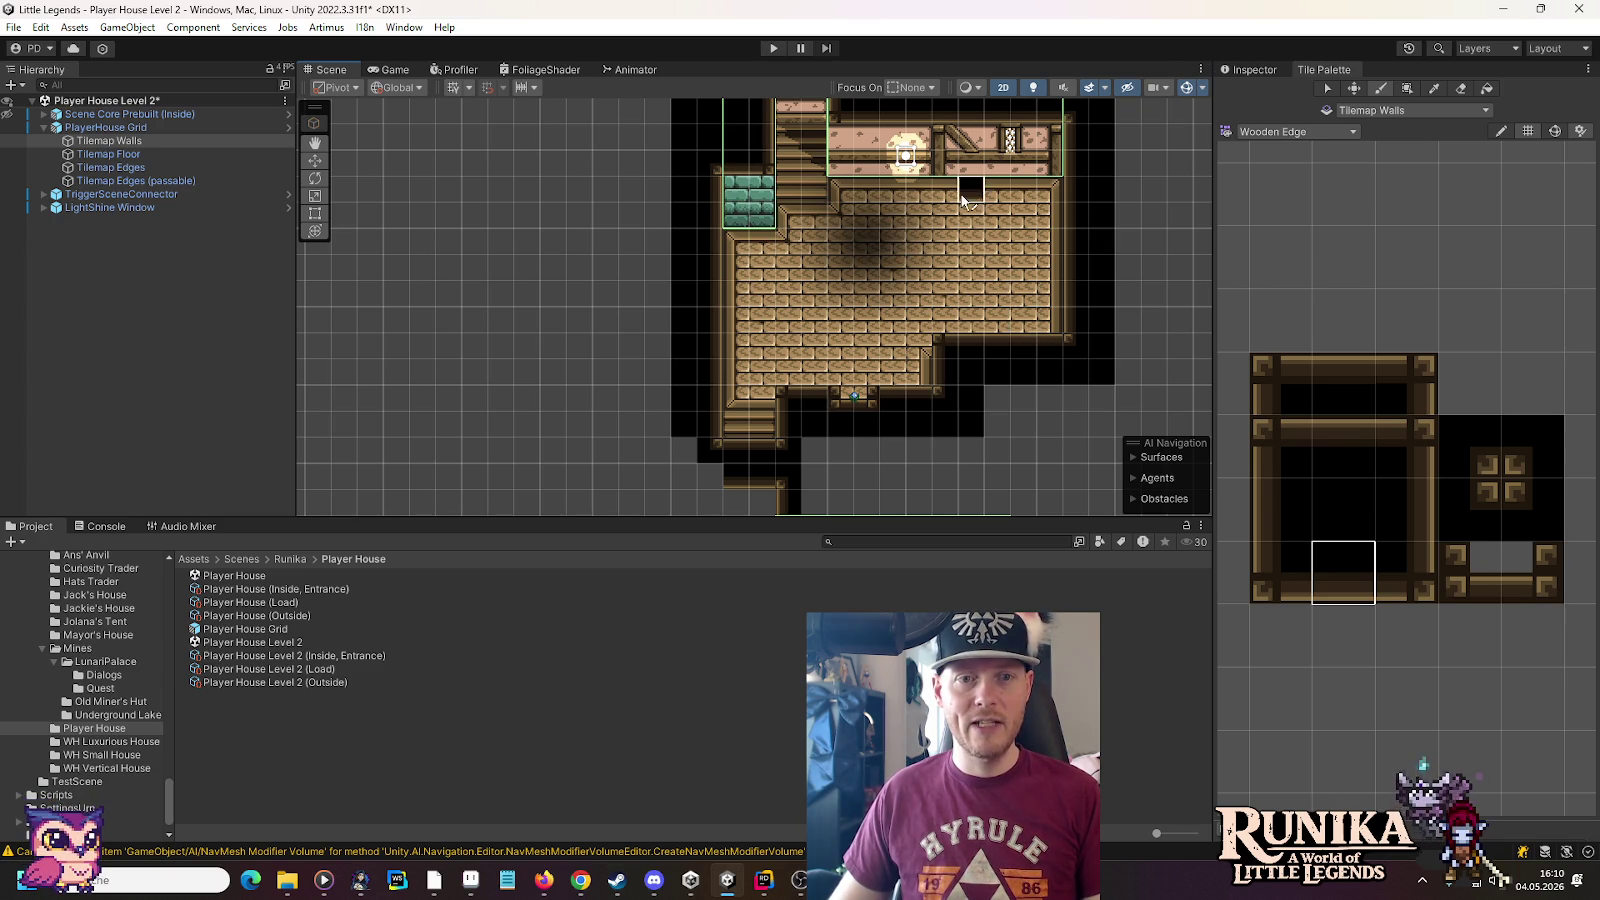
drag(962, 200, 971, 418)
drag(929, 268, 945, 418)
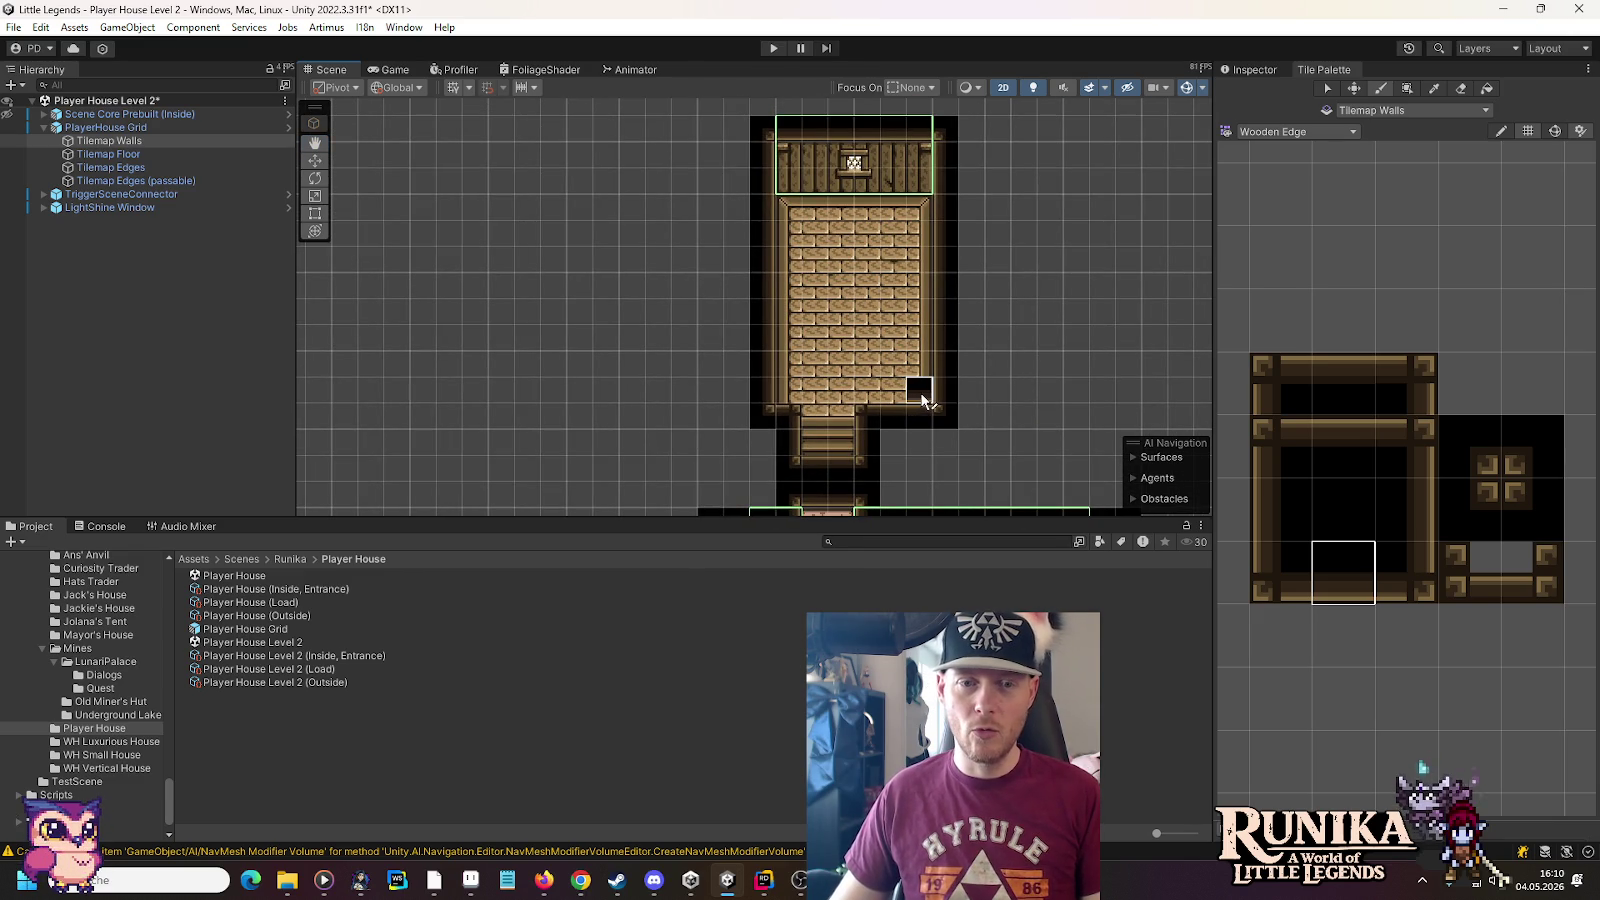
drag(893, 410, 868, 322)
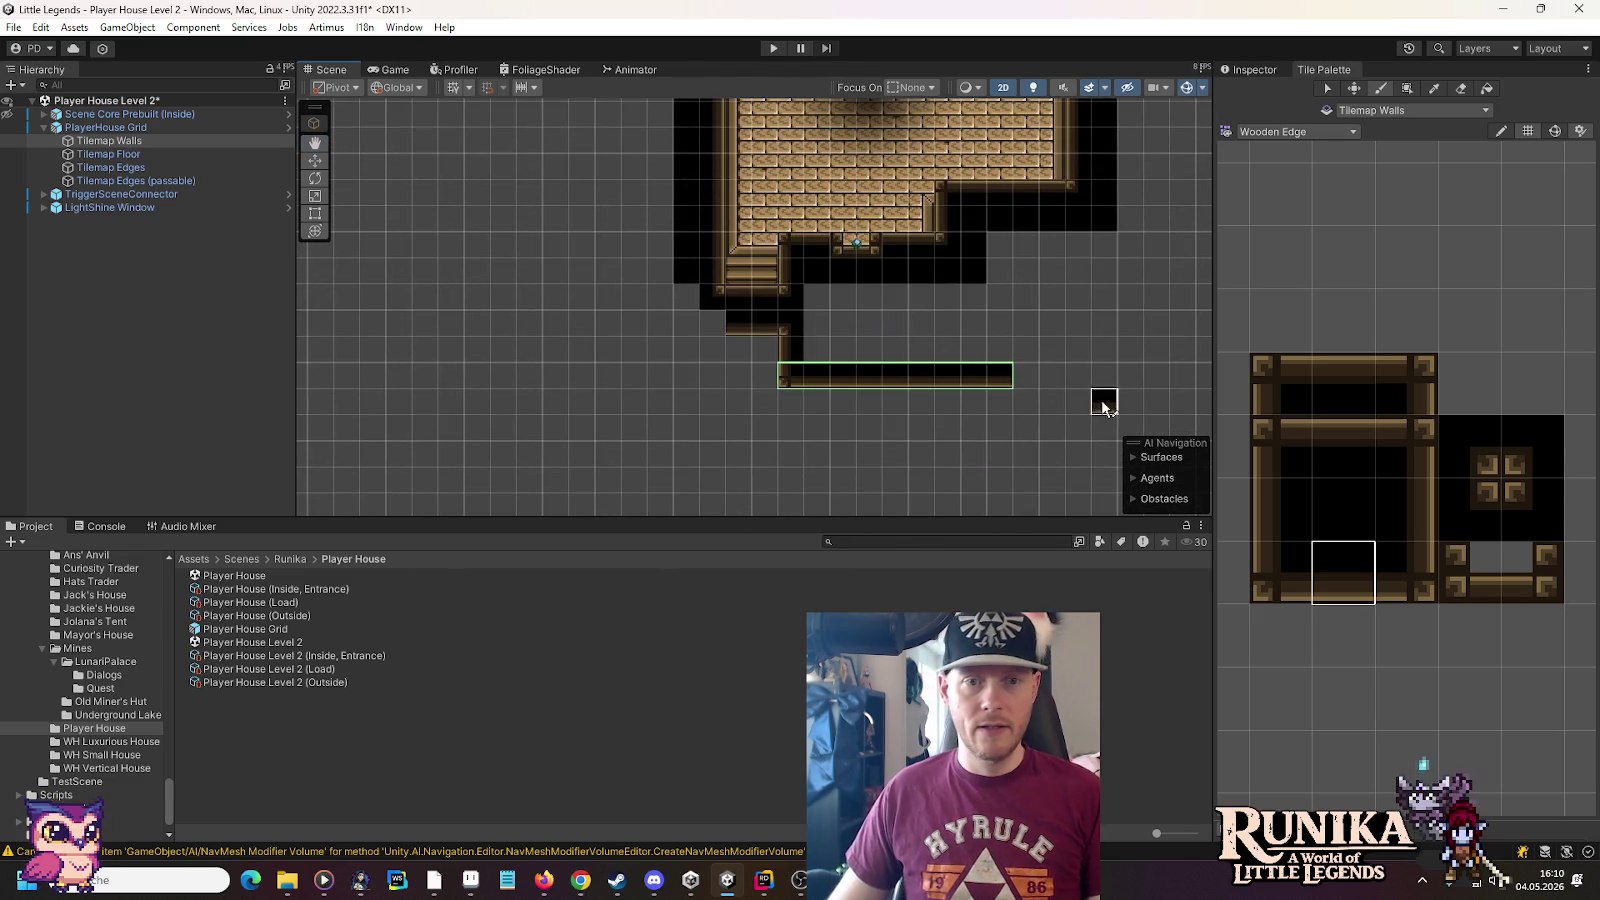
Paint a black edge-tile column down the corridor's left side on Tilemap Edges
click(154, 168)
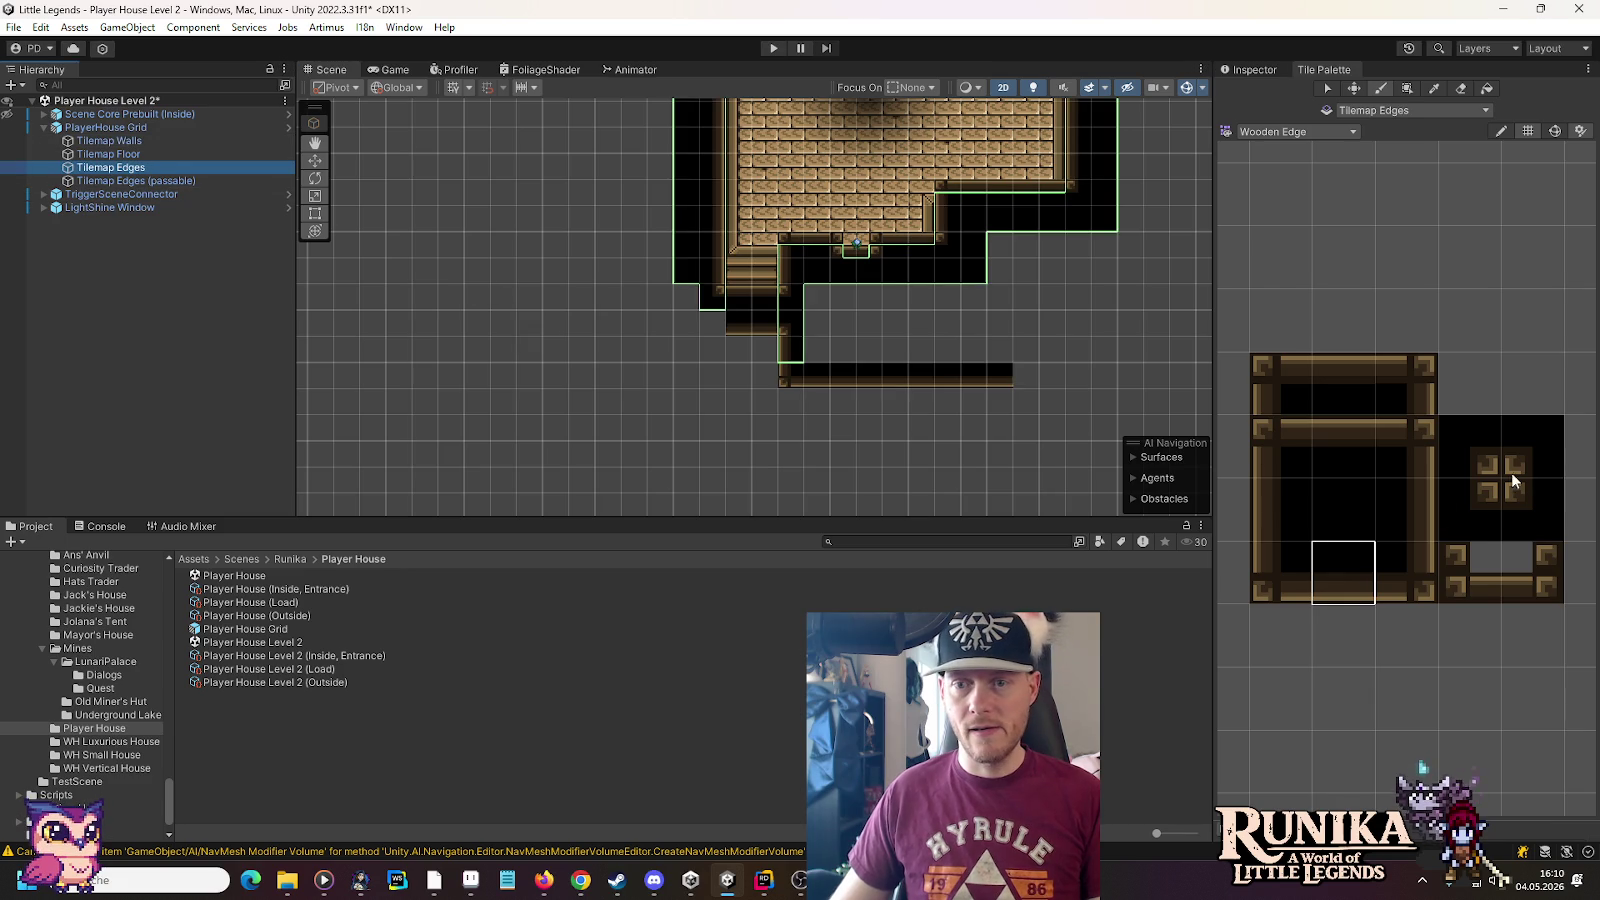
click(712, 322)
click(1406, 510)
mouse_move(737, 364)
mouse_down()
mouse_move(711, 354)
mouse_move(712, 445)
mouse_up()
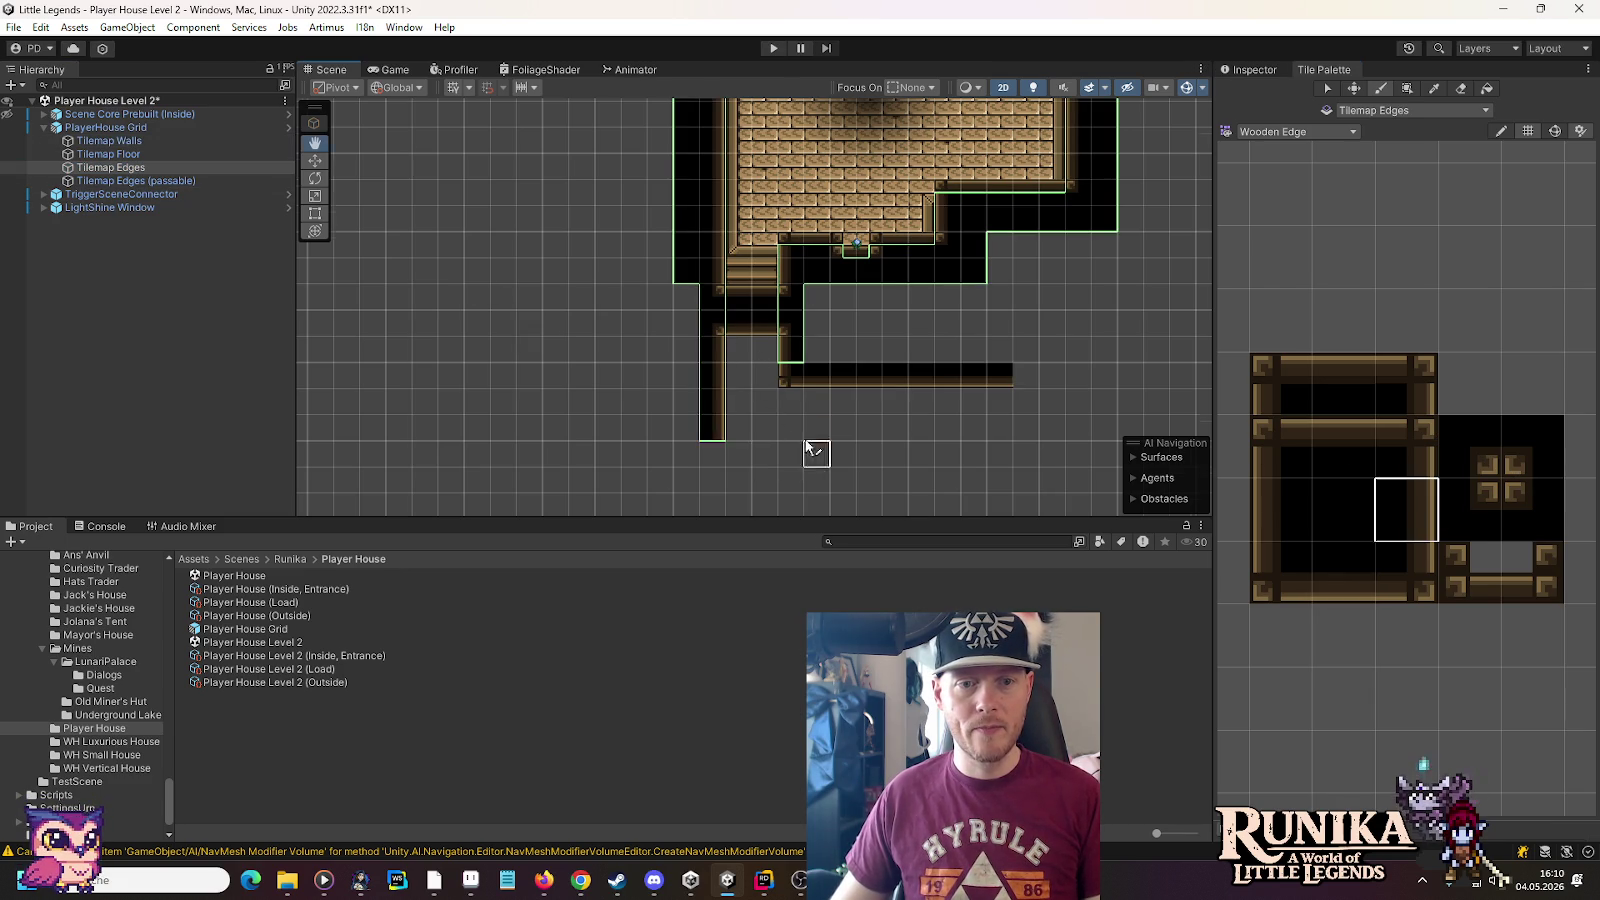
key(Down)
drag(707, 310, 712, 385)
key(Up)
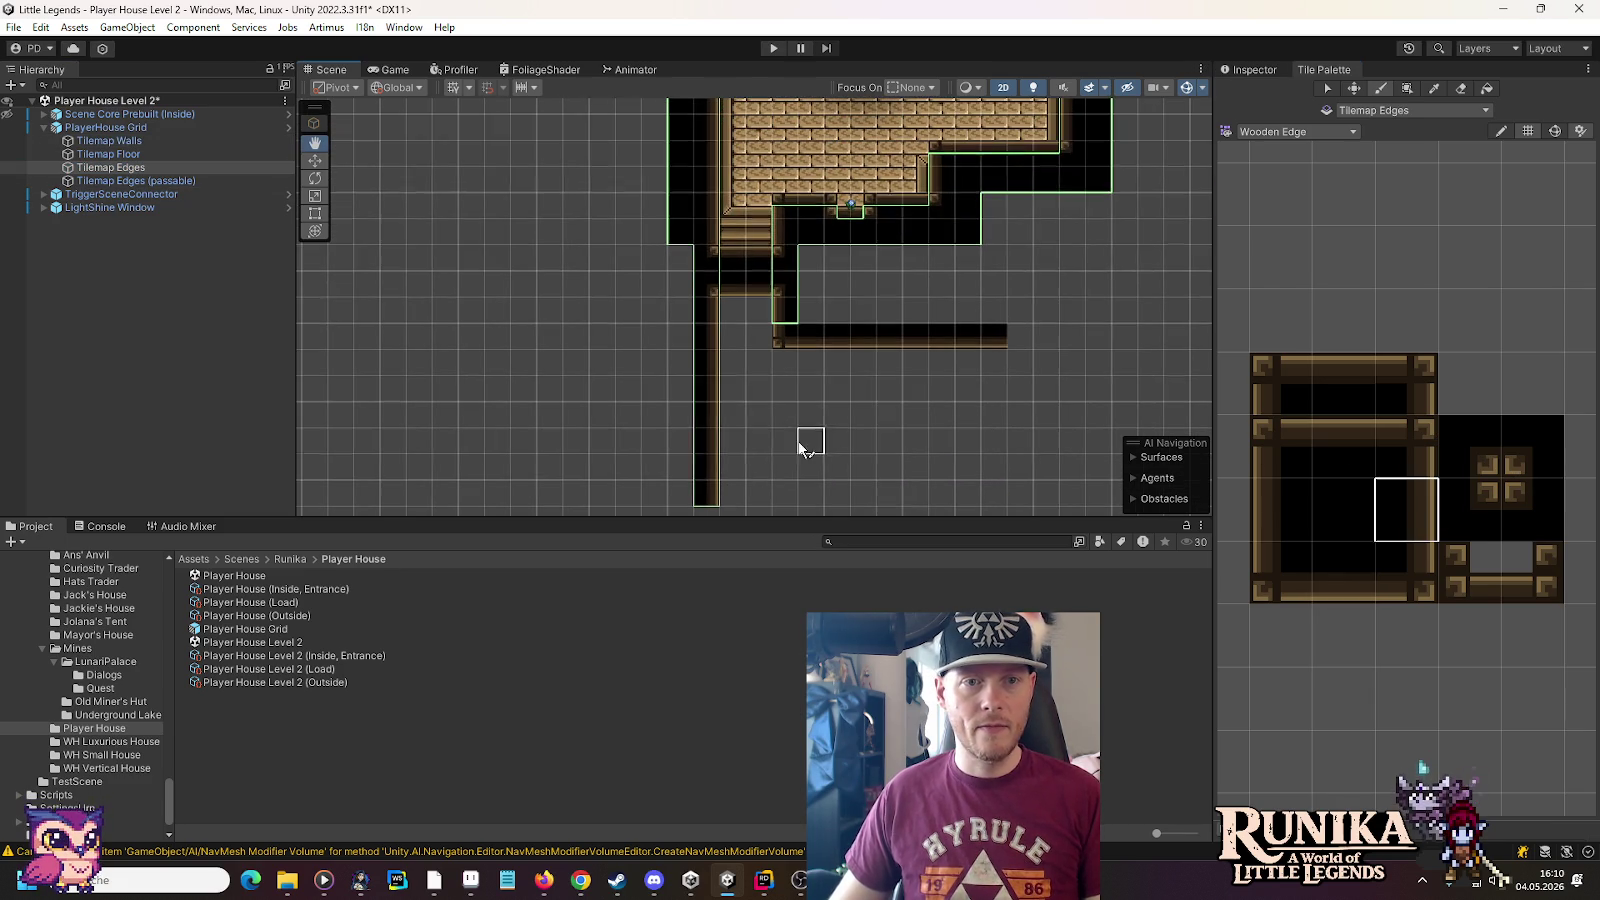
Paint WoodenStairs tiles into the corridor on Tilemap Floor, picking larger stair blocks
click(142, 154)
click(1295, 131)
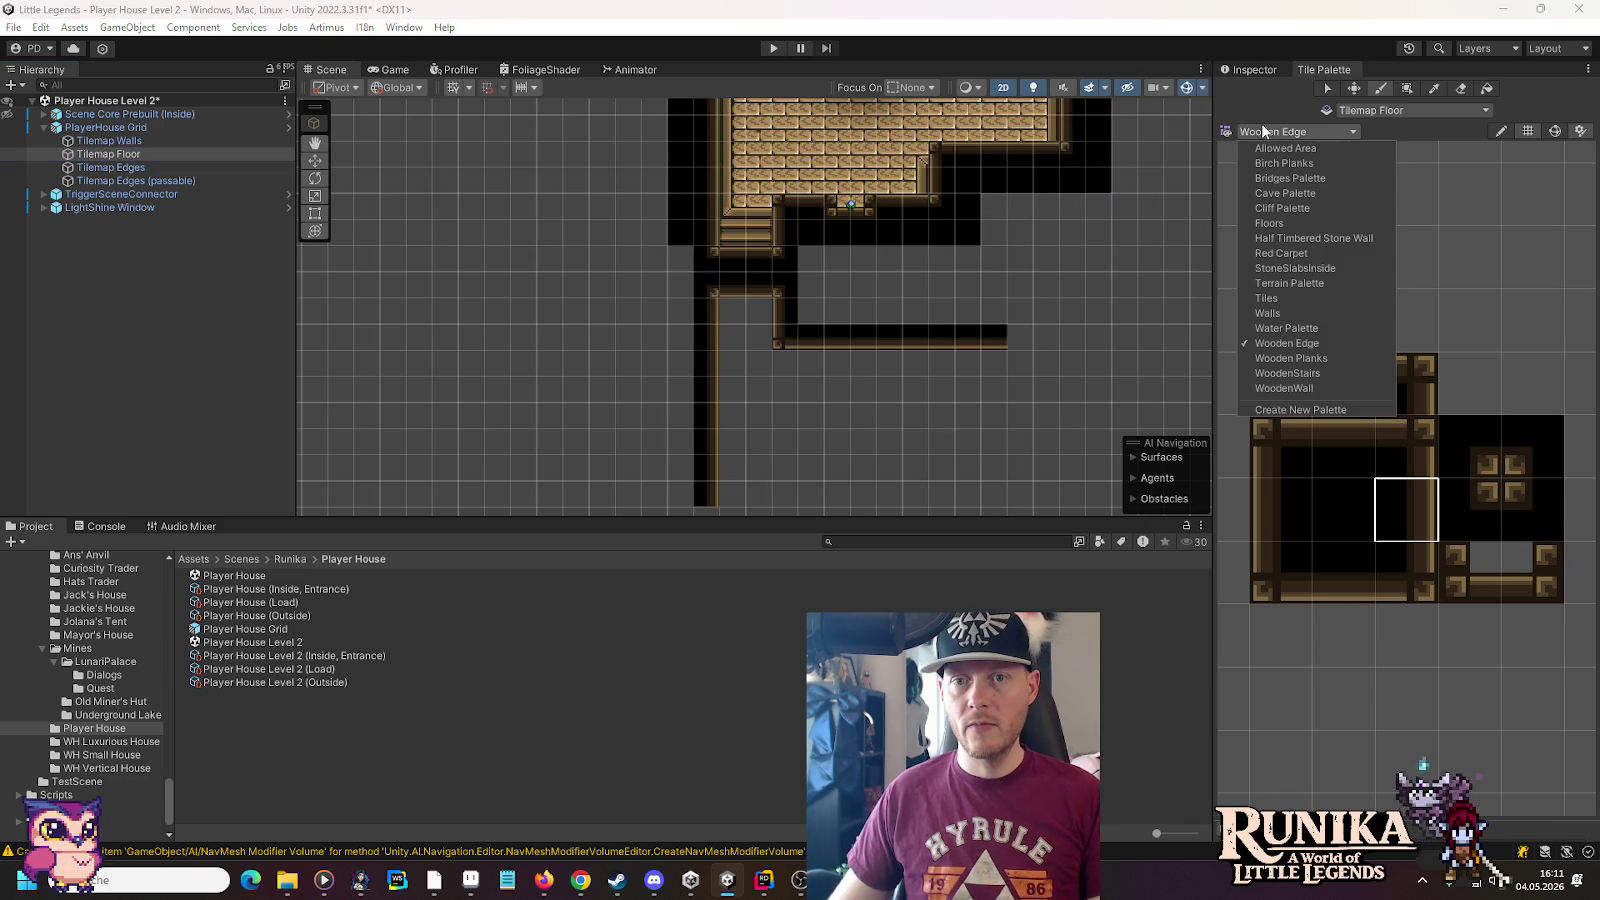
click(1290, 373)
click(1450, 612)
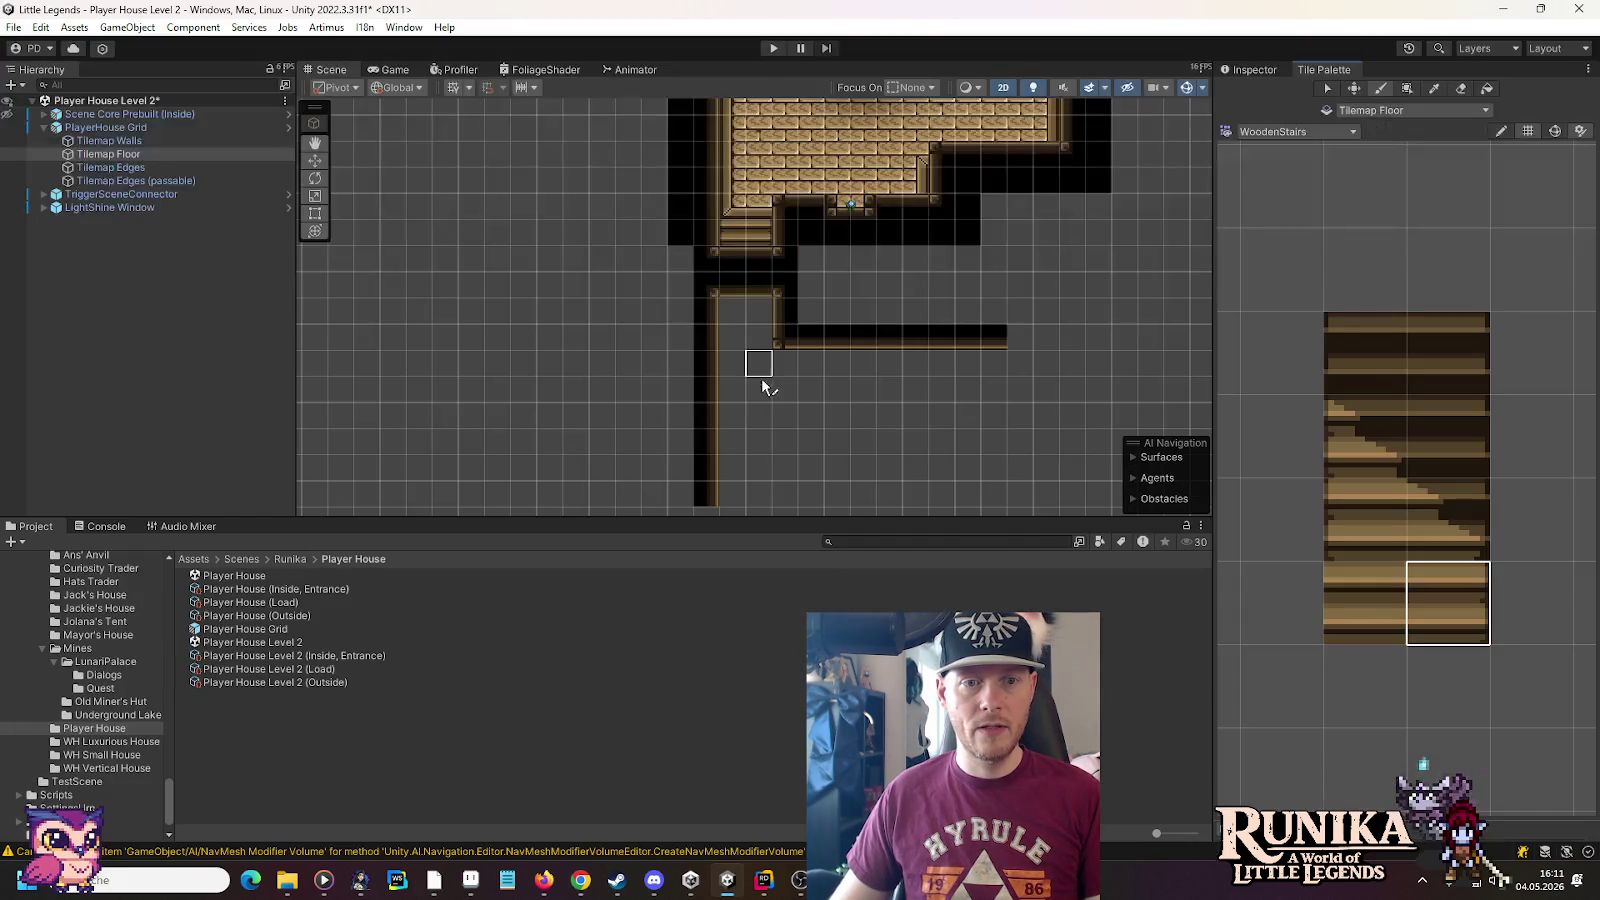
click(758, 416)
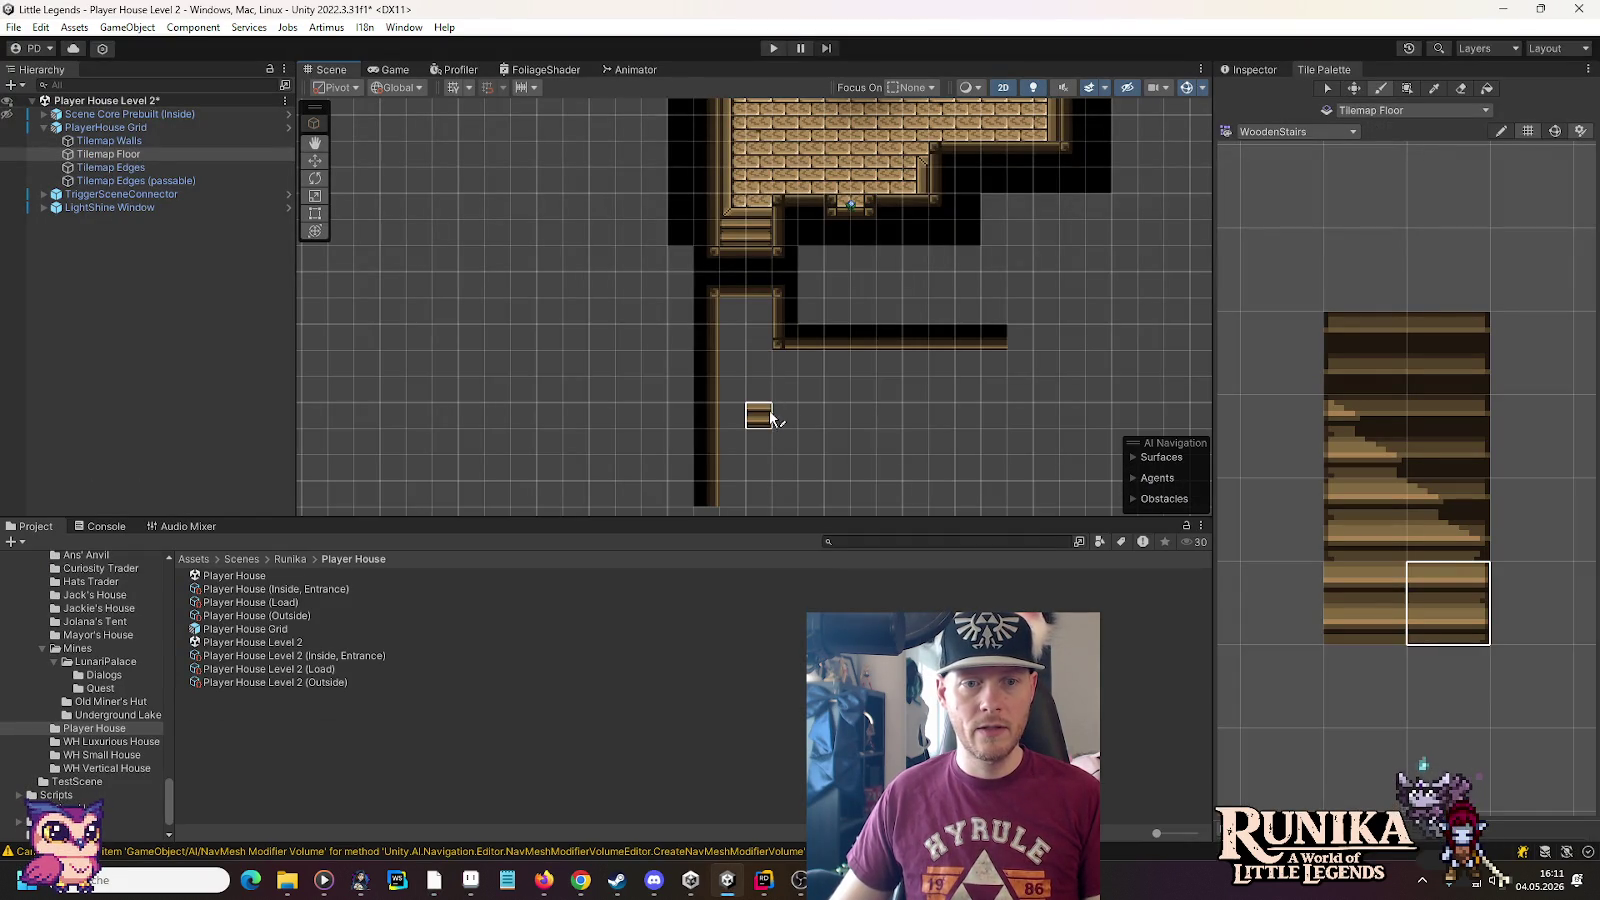
click(1365, 520)
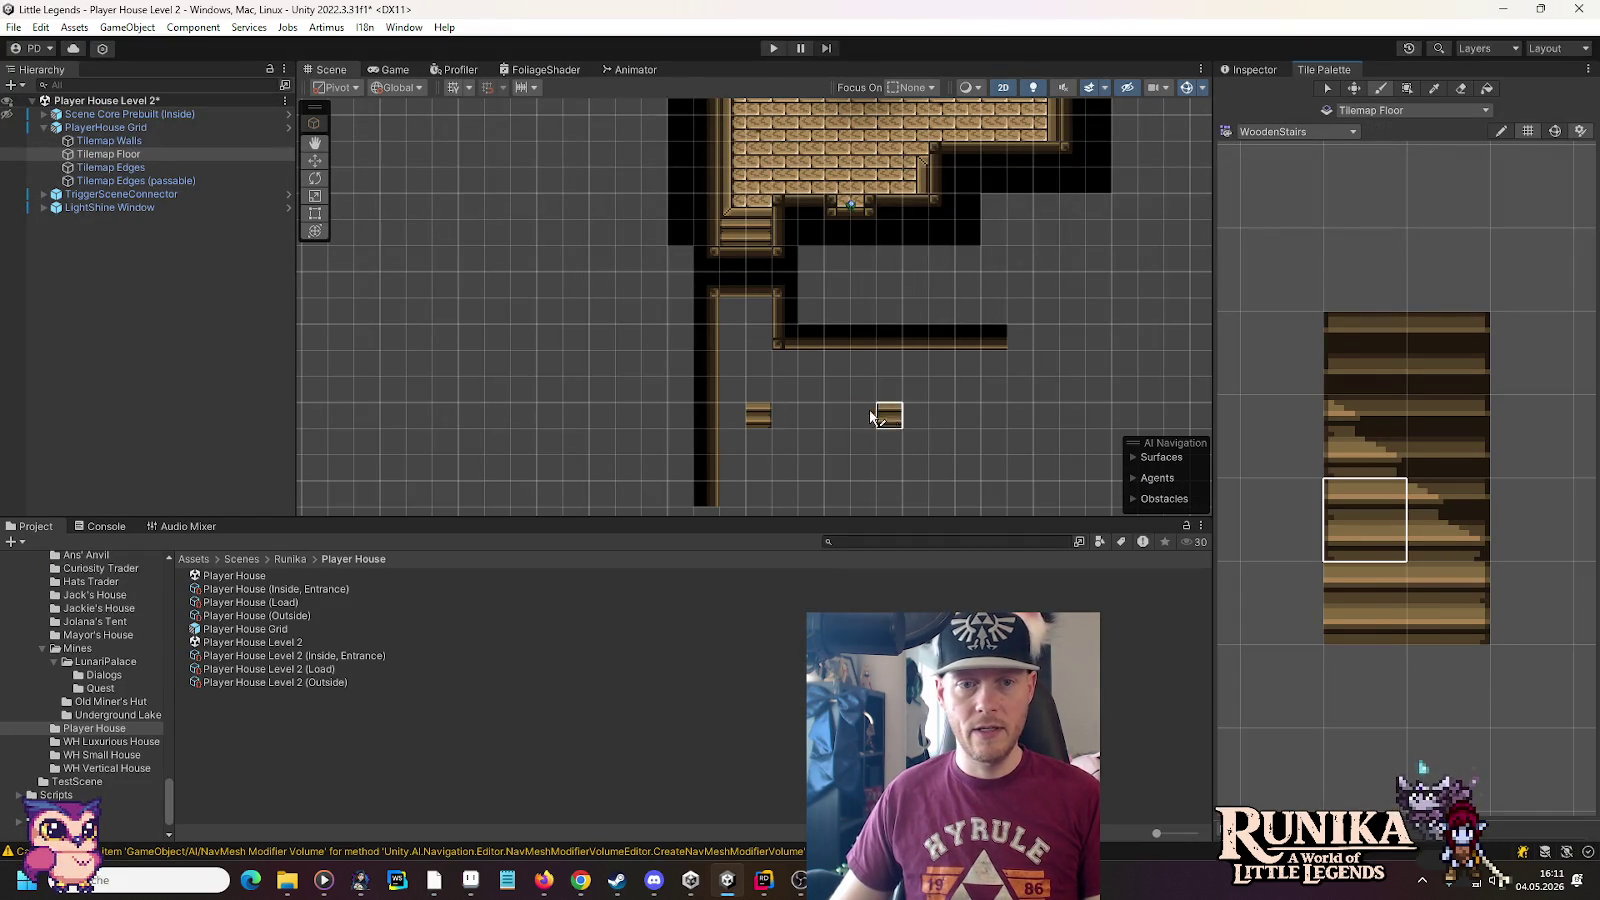
click(742, 420)
click(1442, 598)
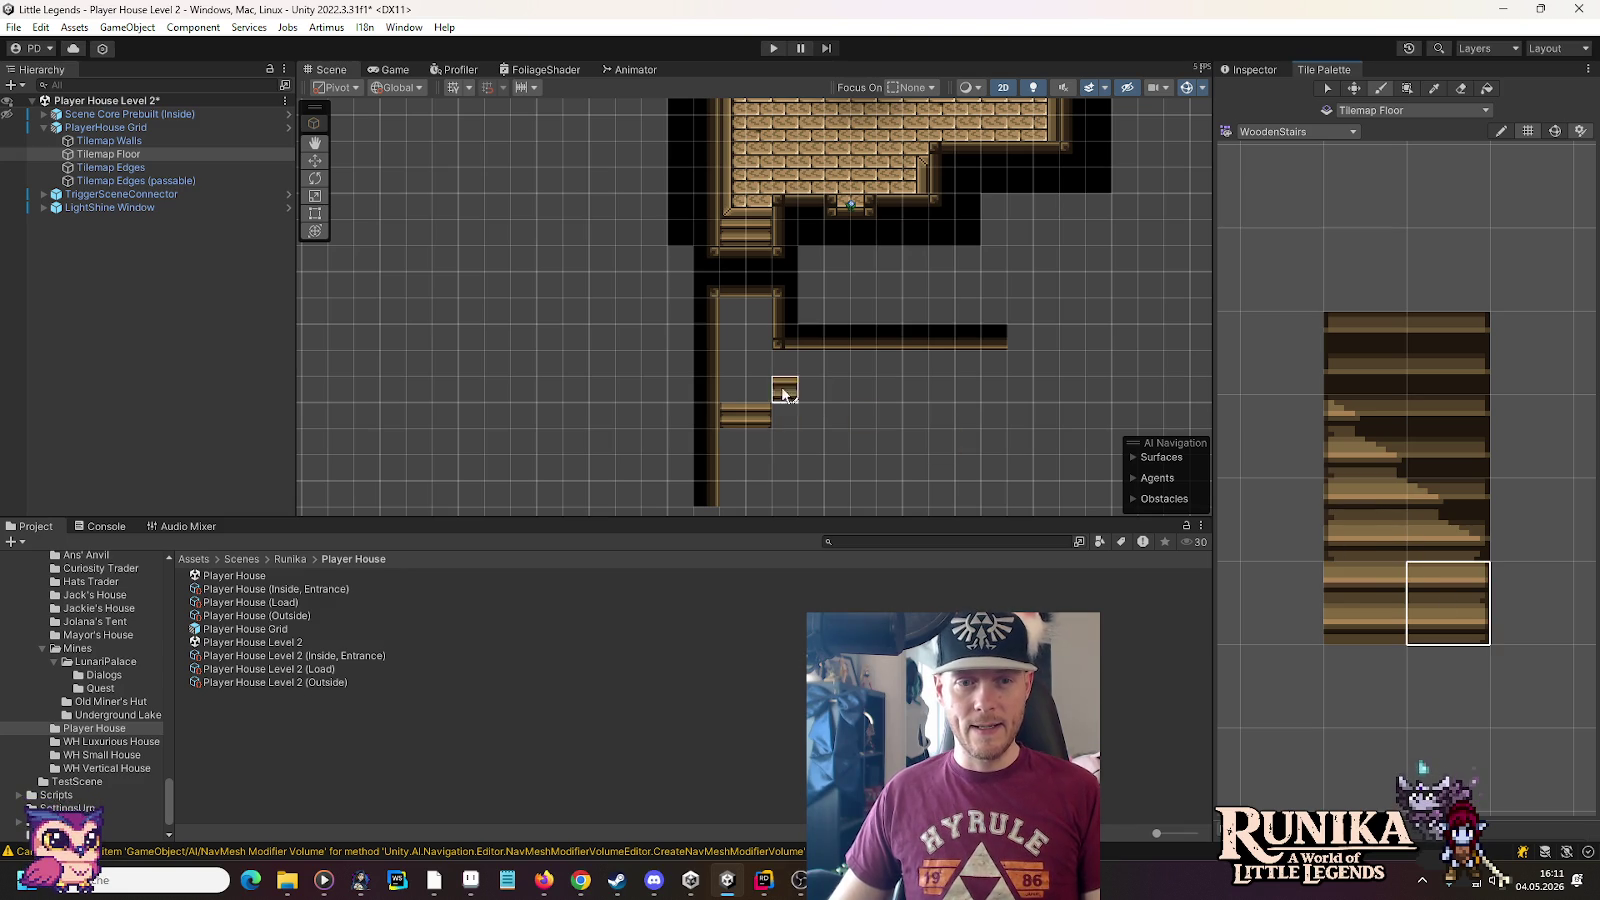
drag(1442, 530, 1330, 408)
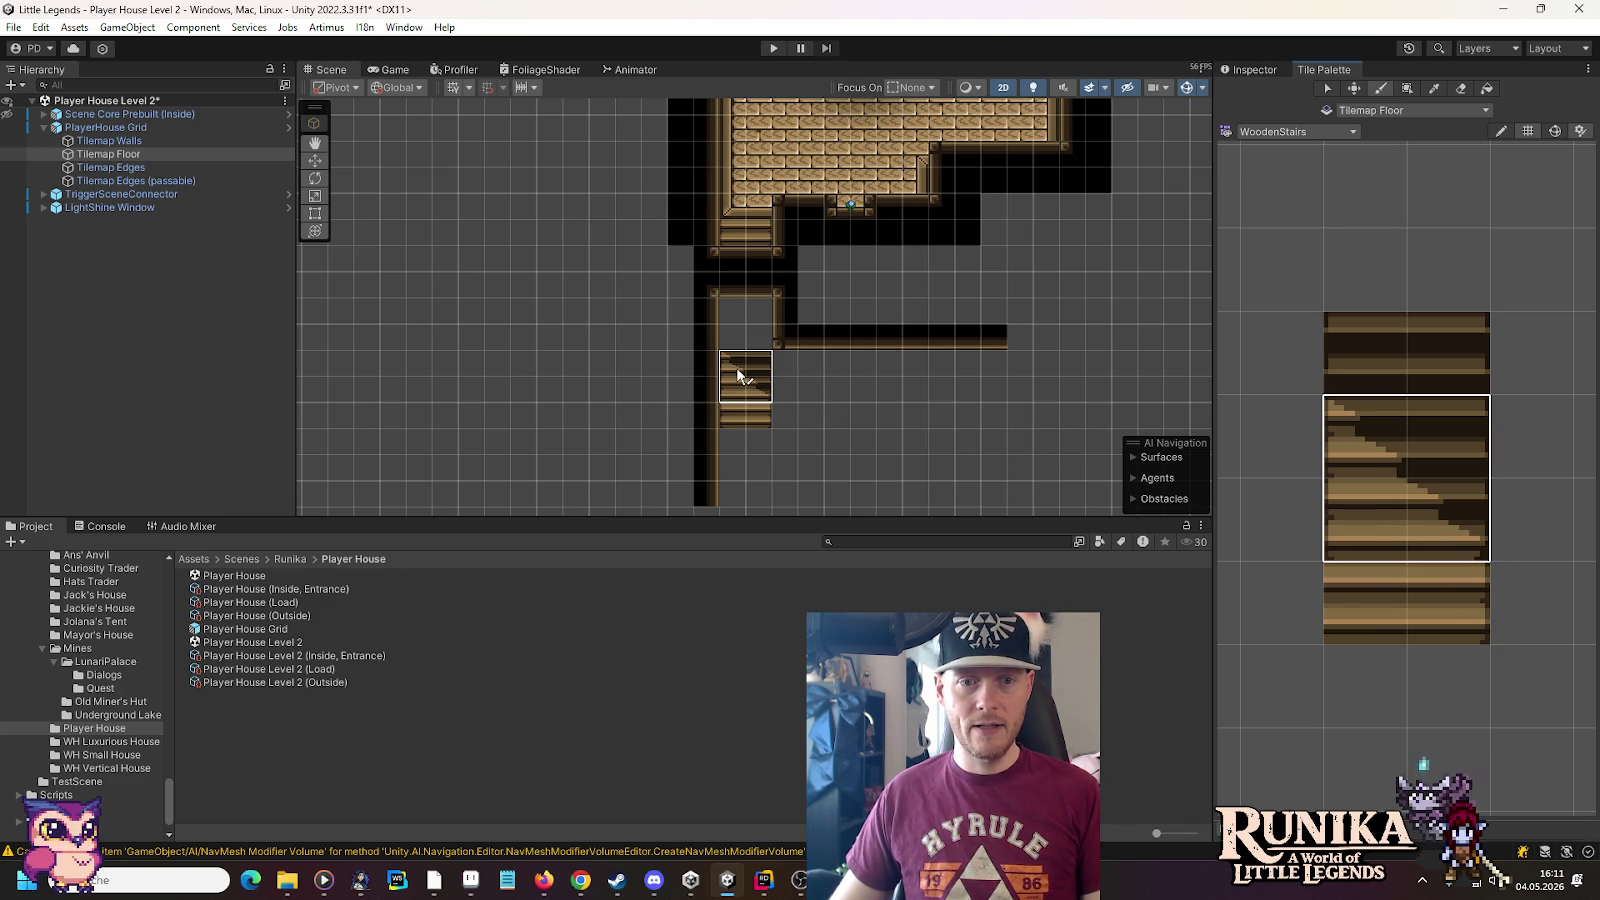
mouse_move(1462, 540)
mouse_down()
mouse_move(1359, 385)
mouse_move(1365, 418)
mouse_up()
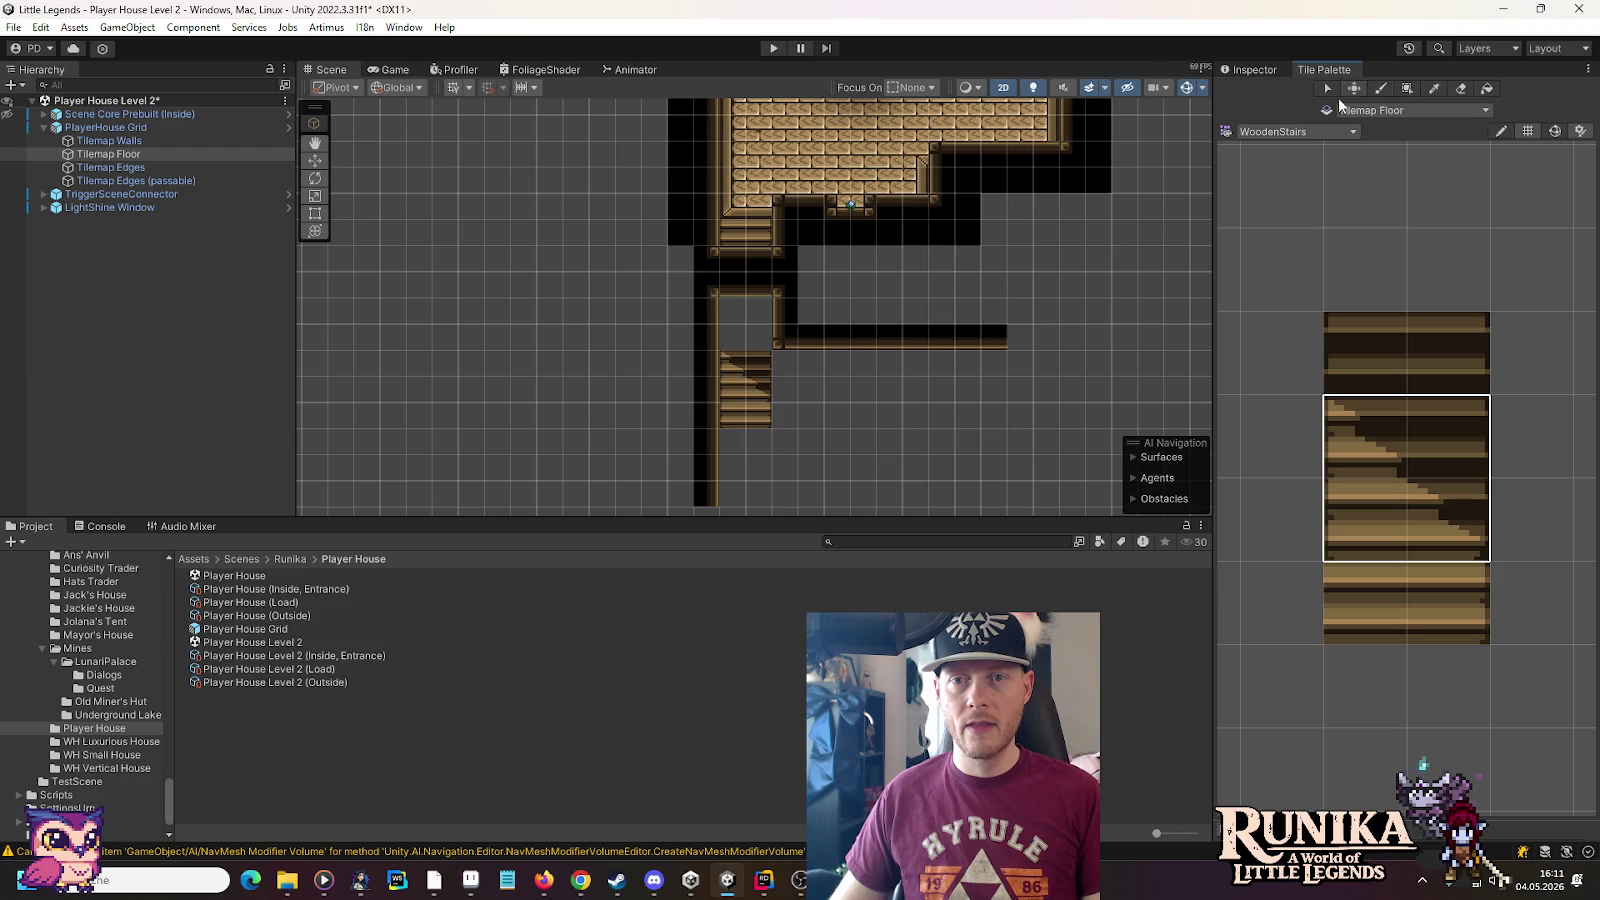
Move the stairs and the wall beam right of them up one tile
key(s)
mouse_move(771, 436)
mouse_down()
mouse_move(725, 355)
mouse_move(753, 365)
mouse_up()
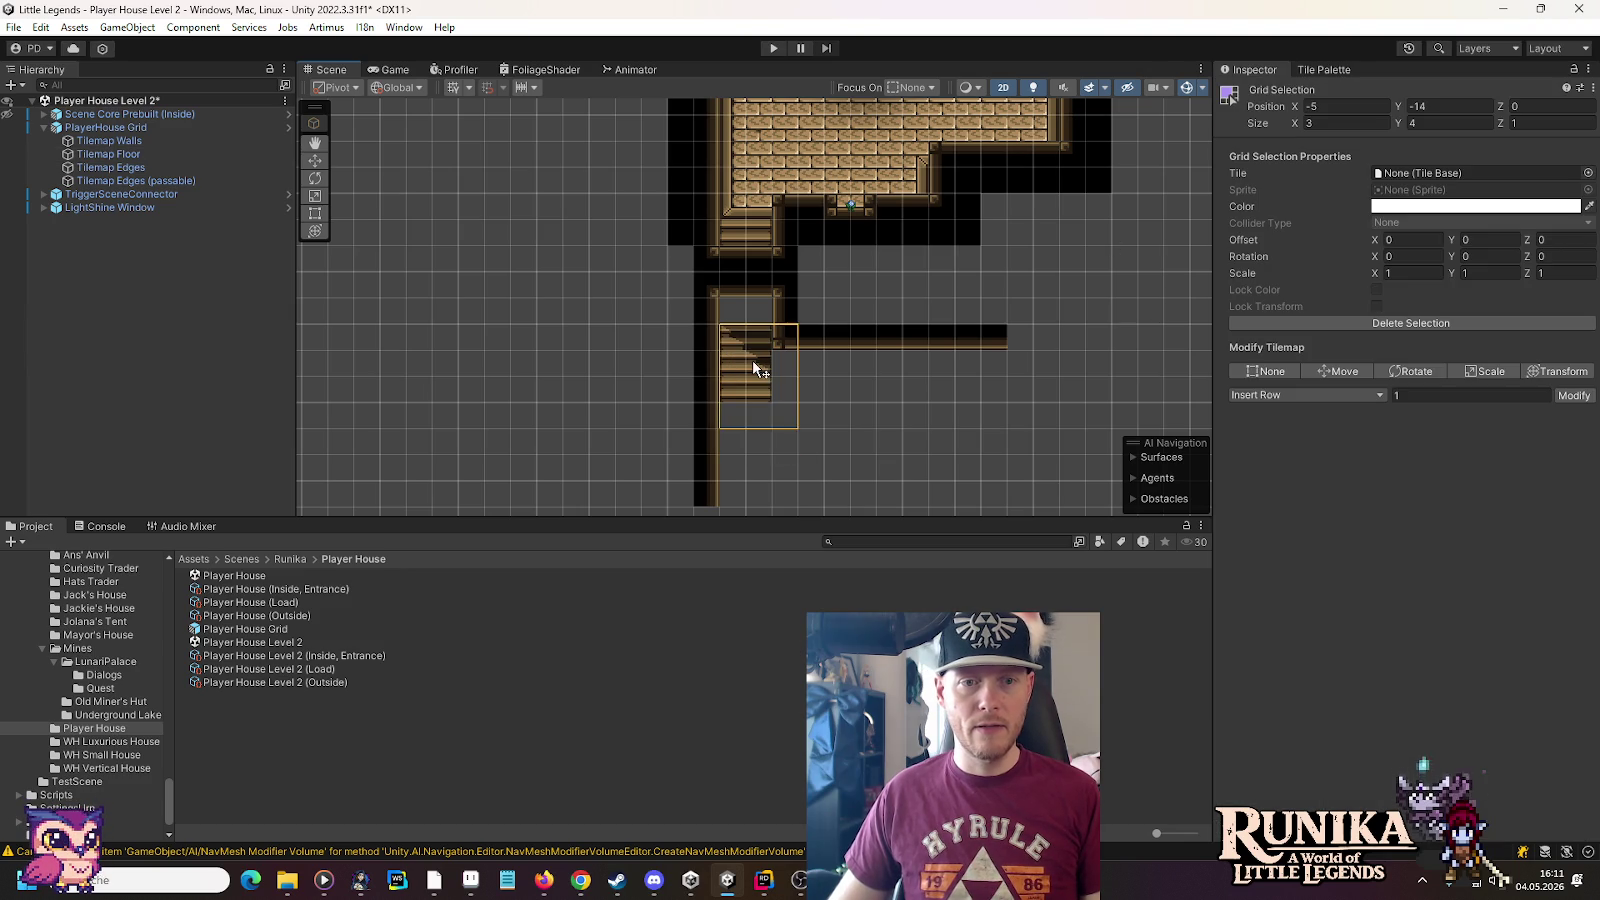
click(140, 141)
mouse_move(1045, 418)
mouse_down()
mouse_move(786, 338)
mouse_move(828, 318)
mouse_up()
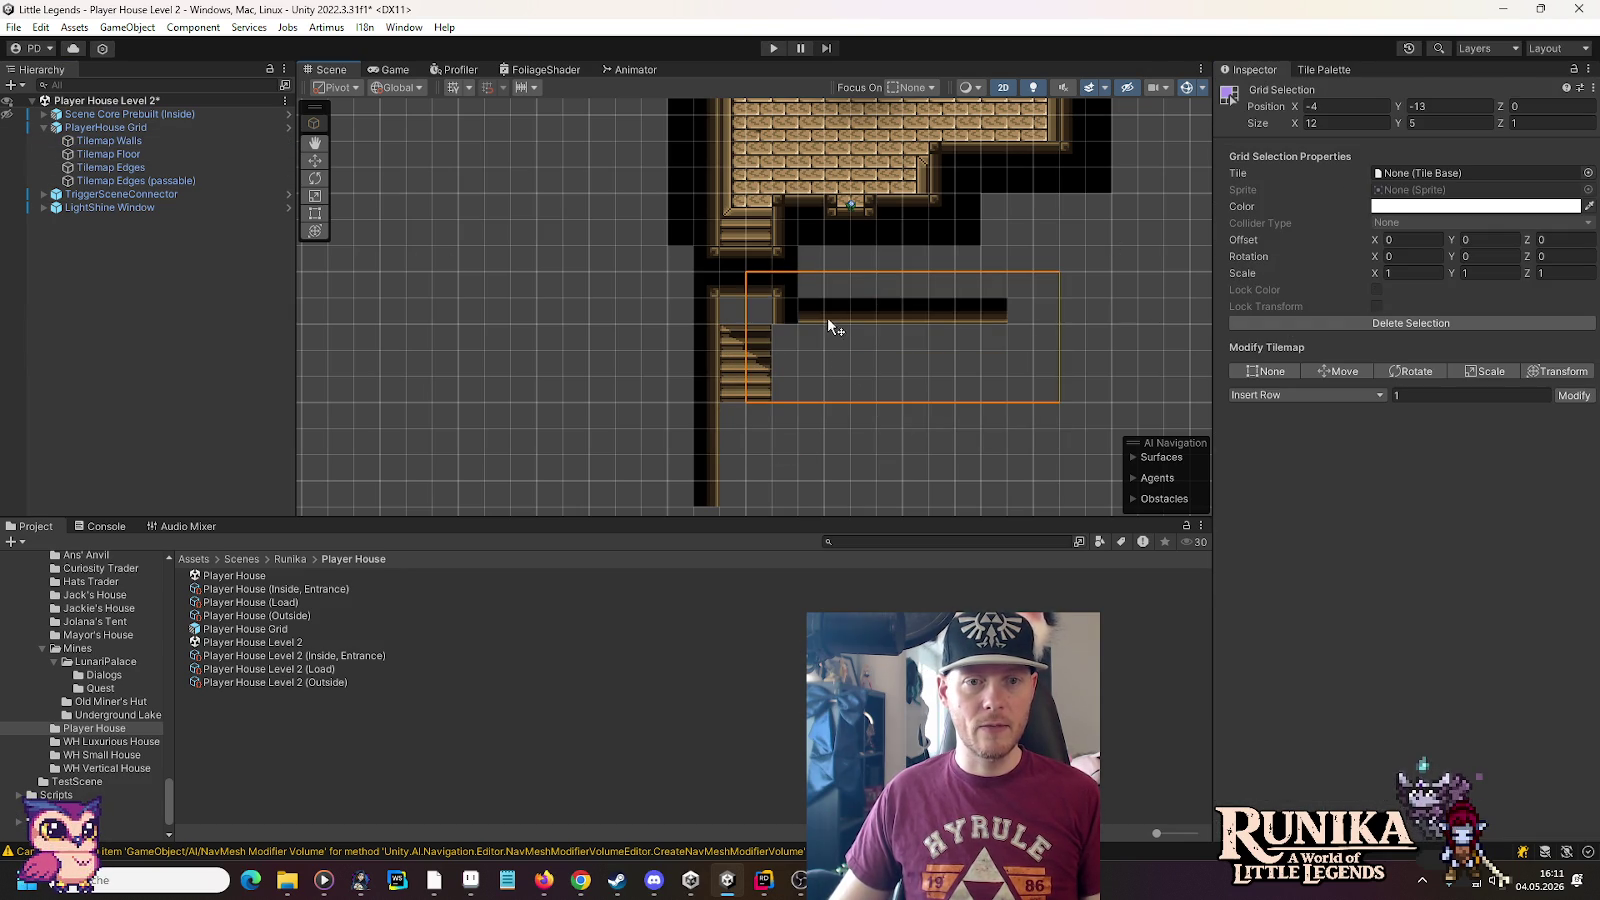
Shift the corridor edge tiles on Tilemap Edges up one tile
click(168, 167)
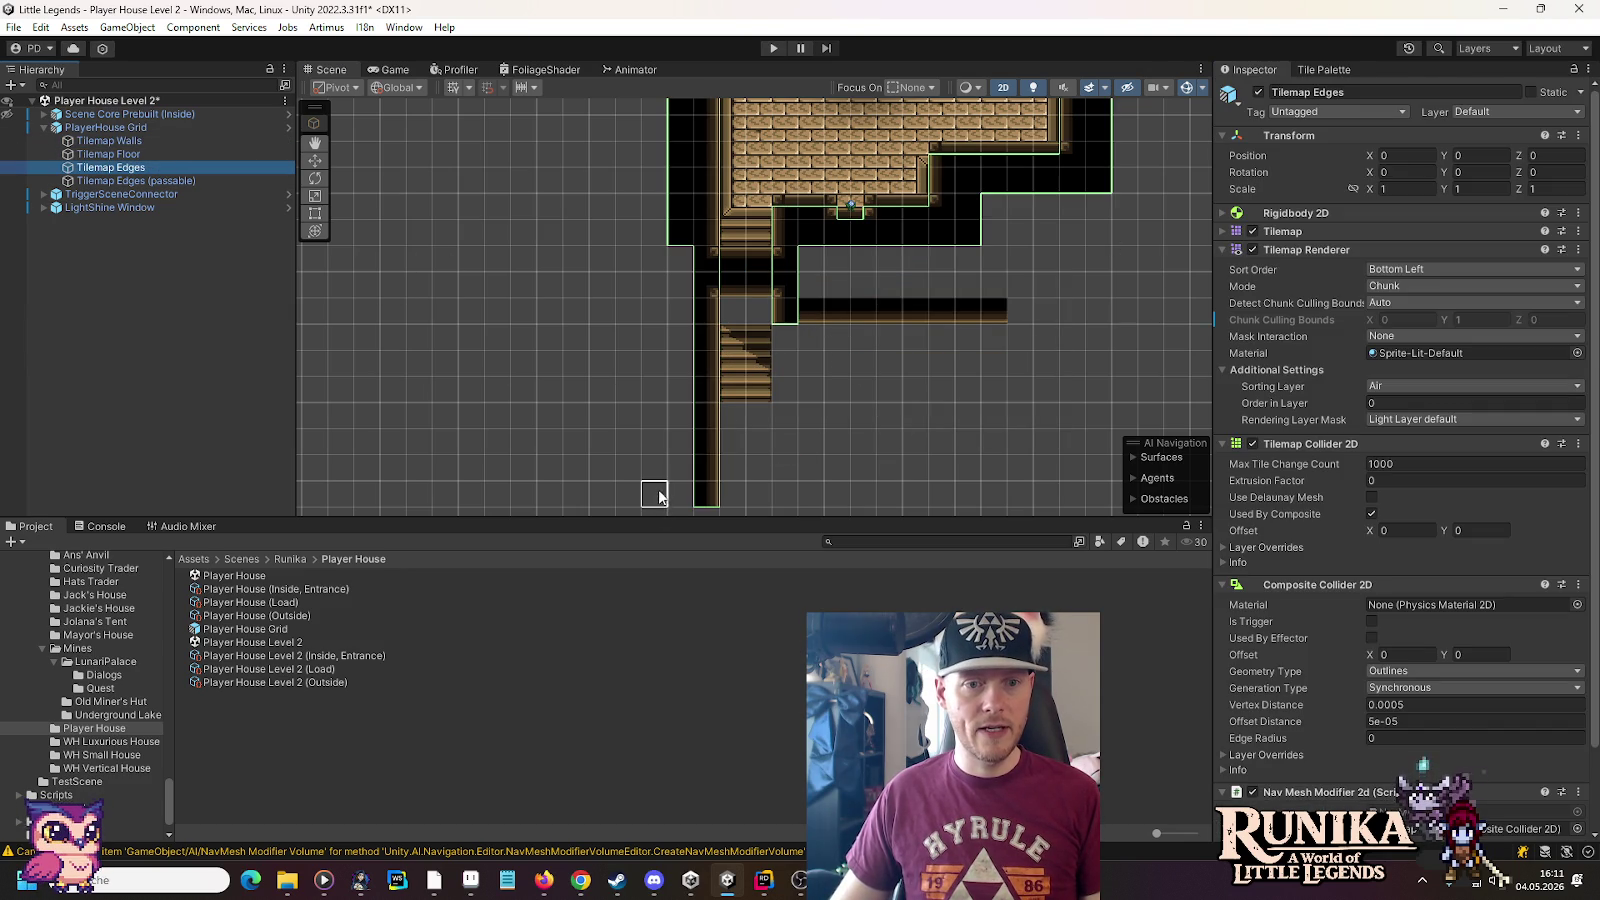
mouse_move(694, 507)
mouse_down()
mouse_move(770, 350)
mouse_move(742, 338)
mouse_move(731, 370)
mouse_up()
key(m)
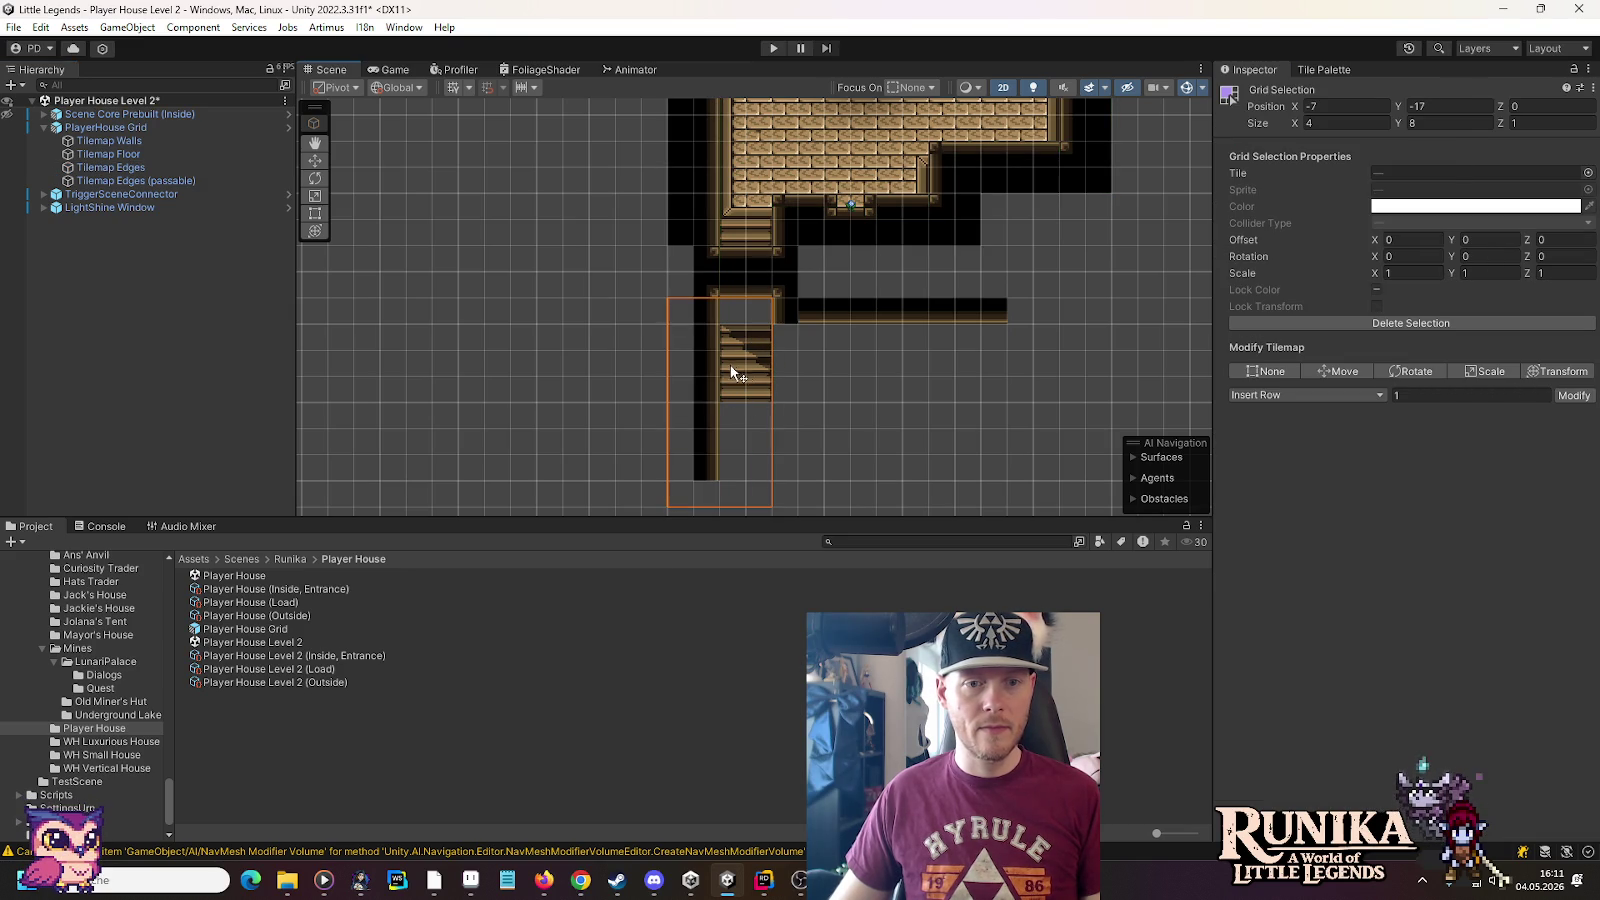
click(164, 165)
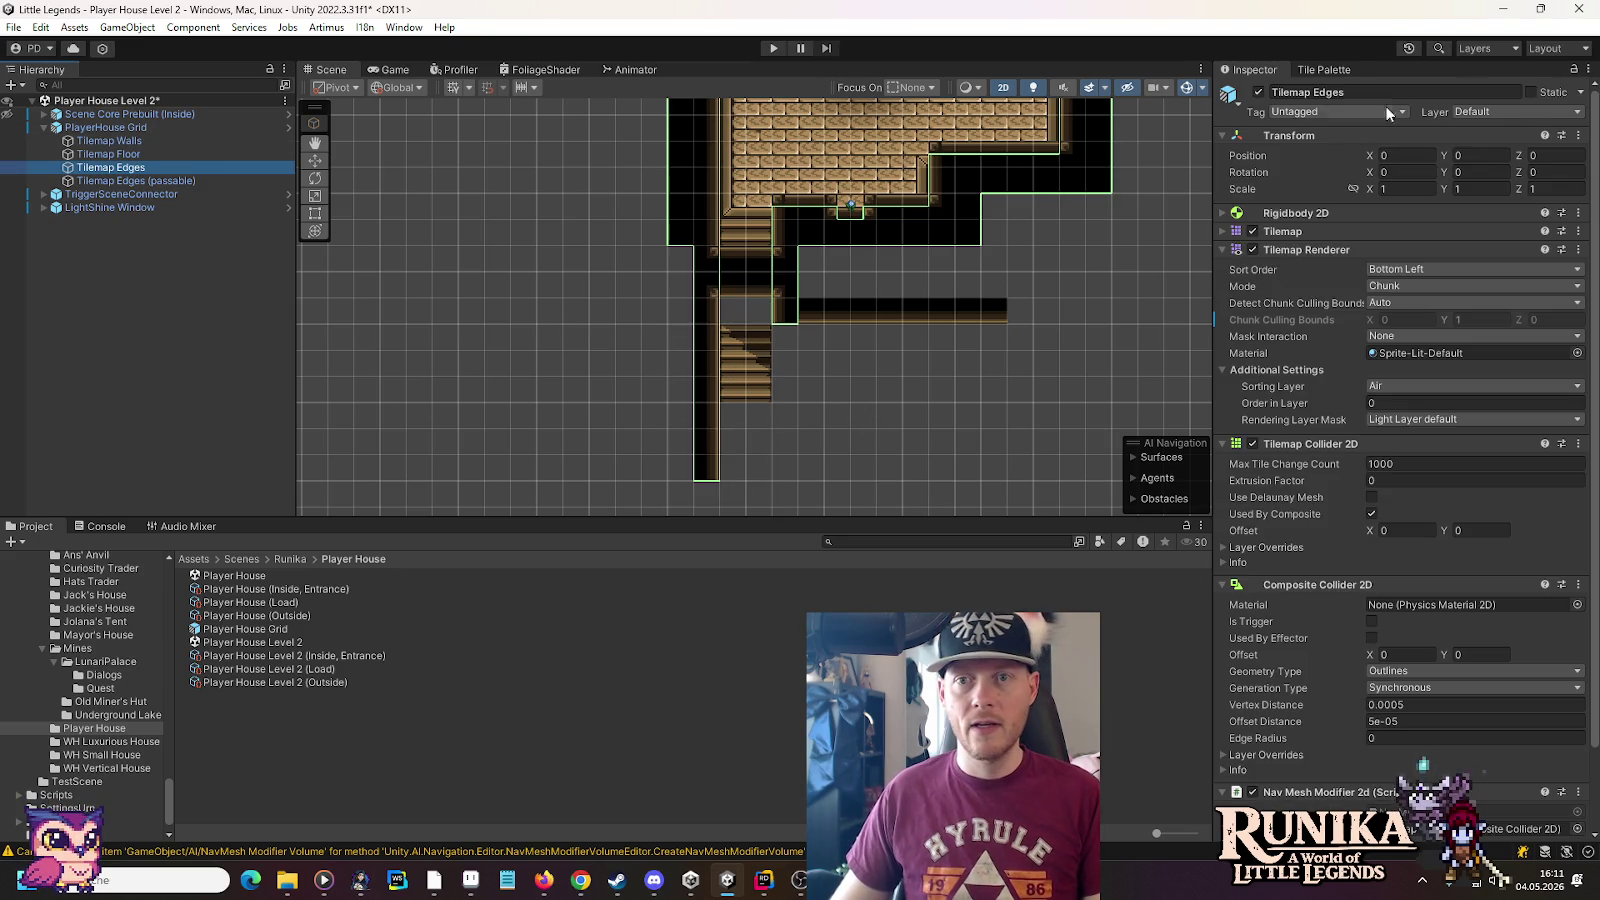
click(1325, 70)
click(1459, 89)
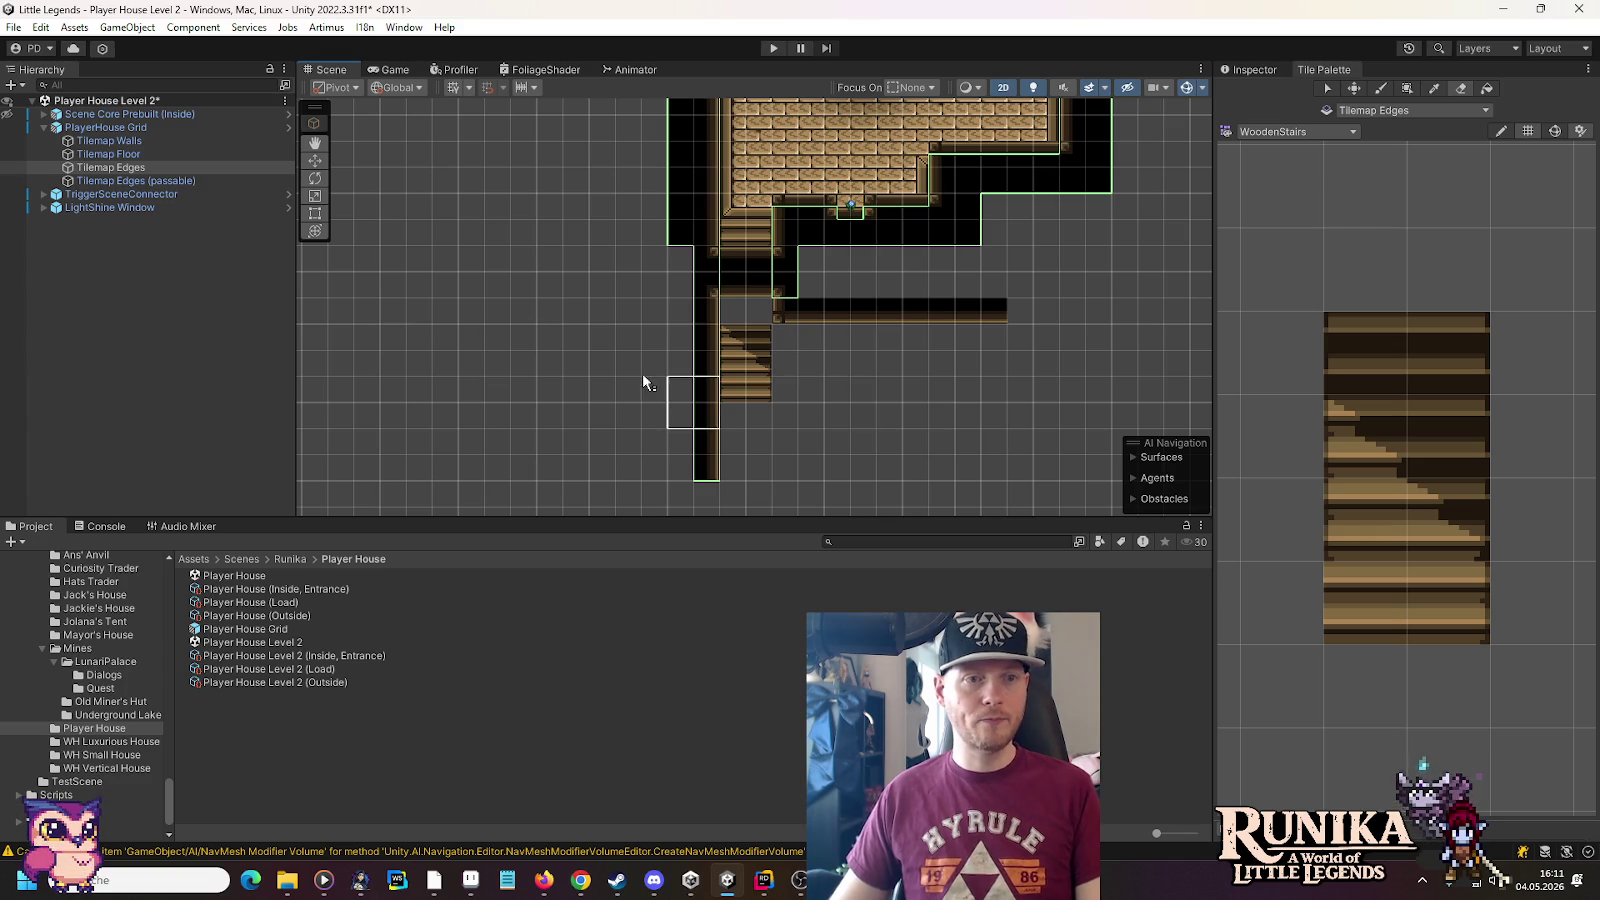
Paint a pink Half Timbered Stone Wall top tile above the stairs on Tilemap Edges (passable)
click(148, 180)
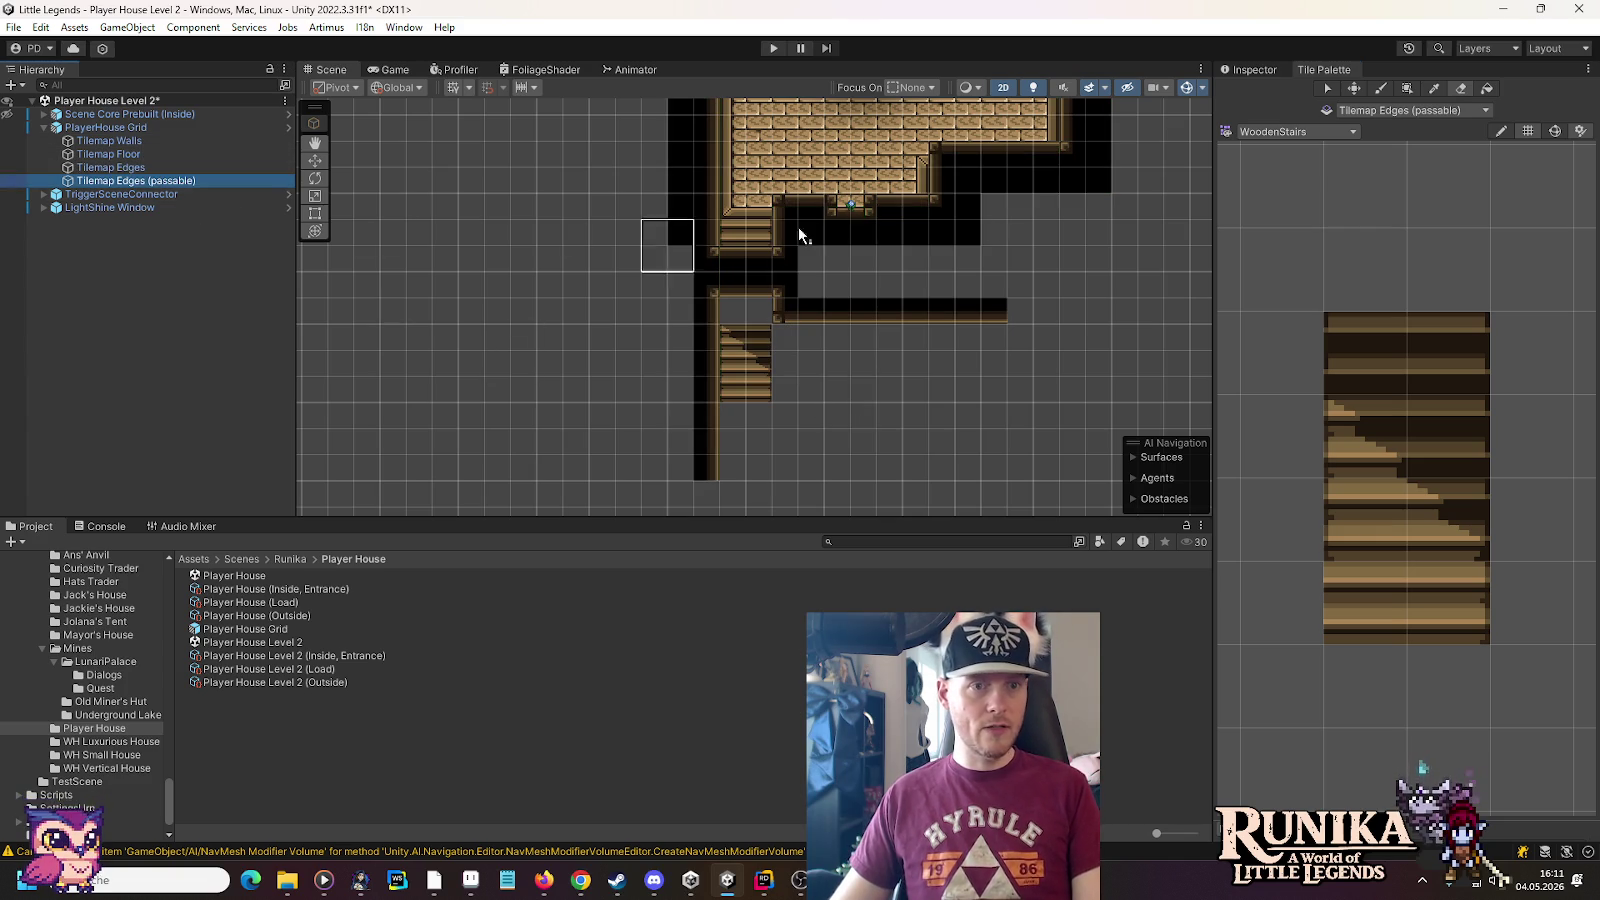
click(1252, 132)
click(1300, 238)
click(1303, 495)
click(745, 335)
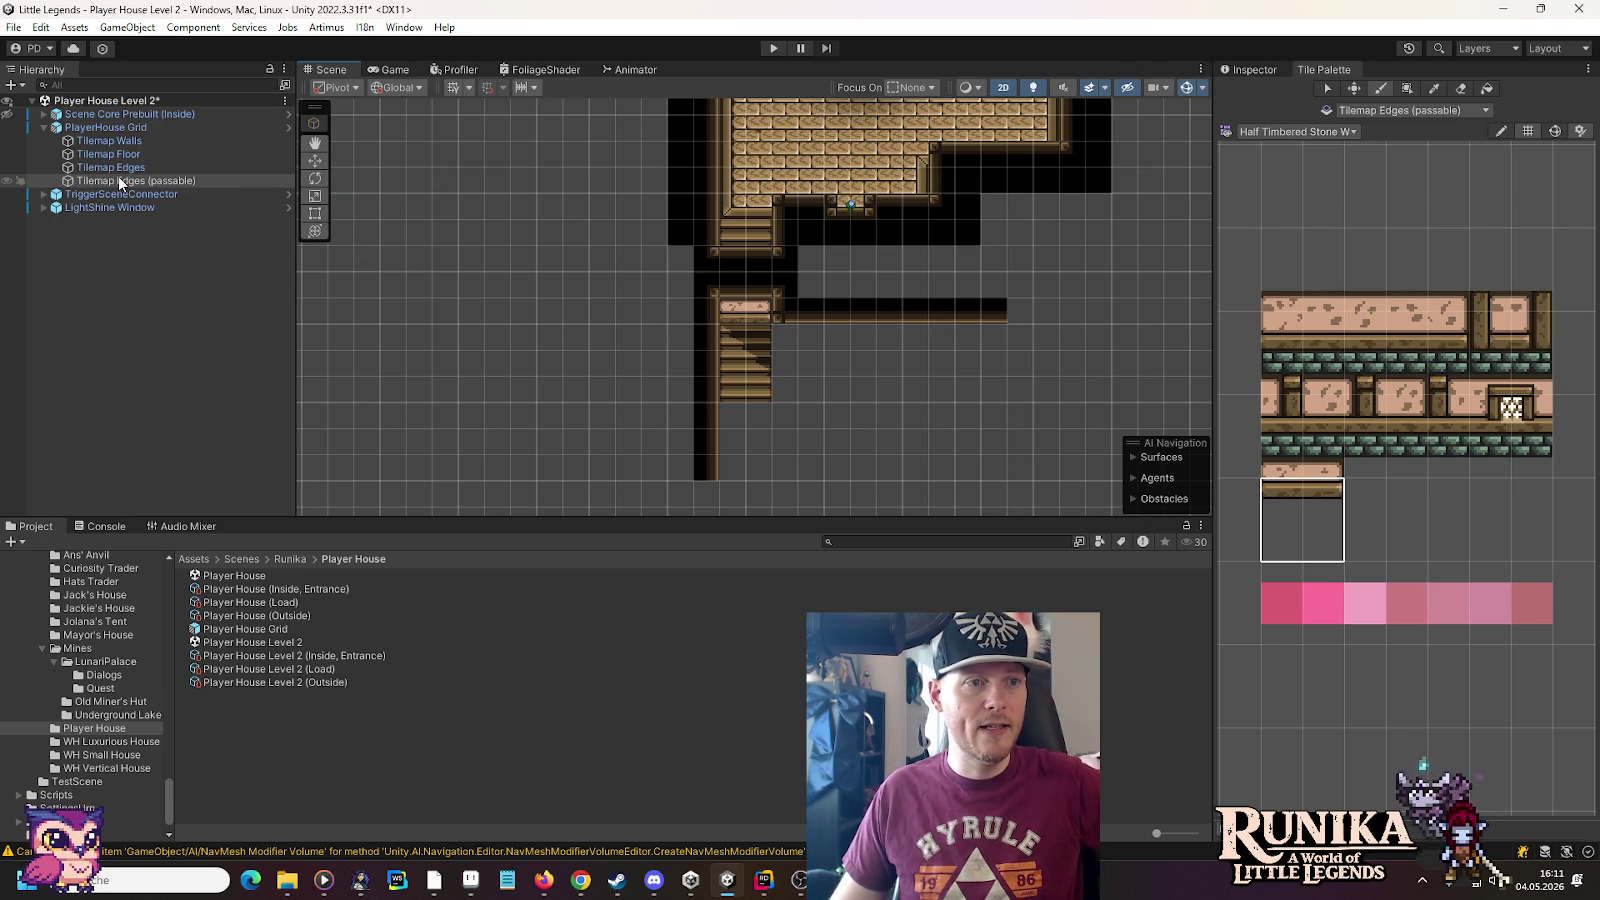
click(580, 880)
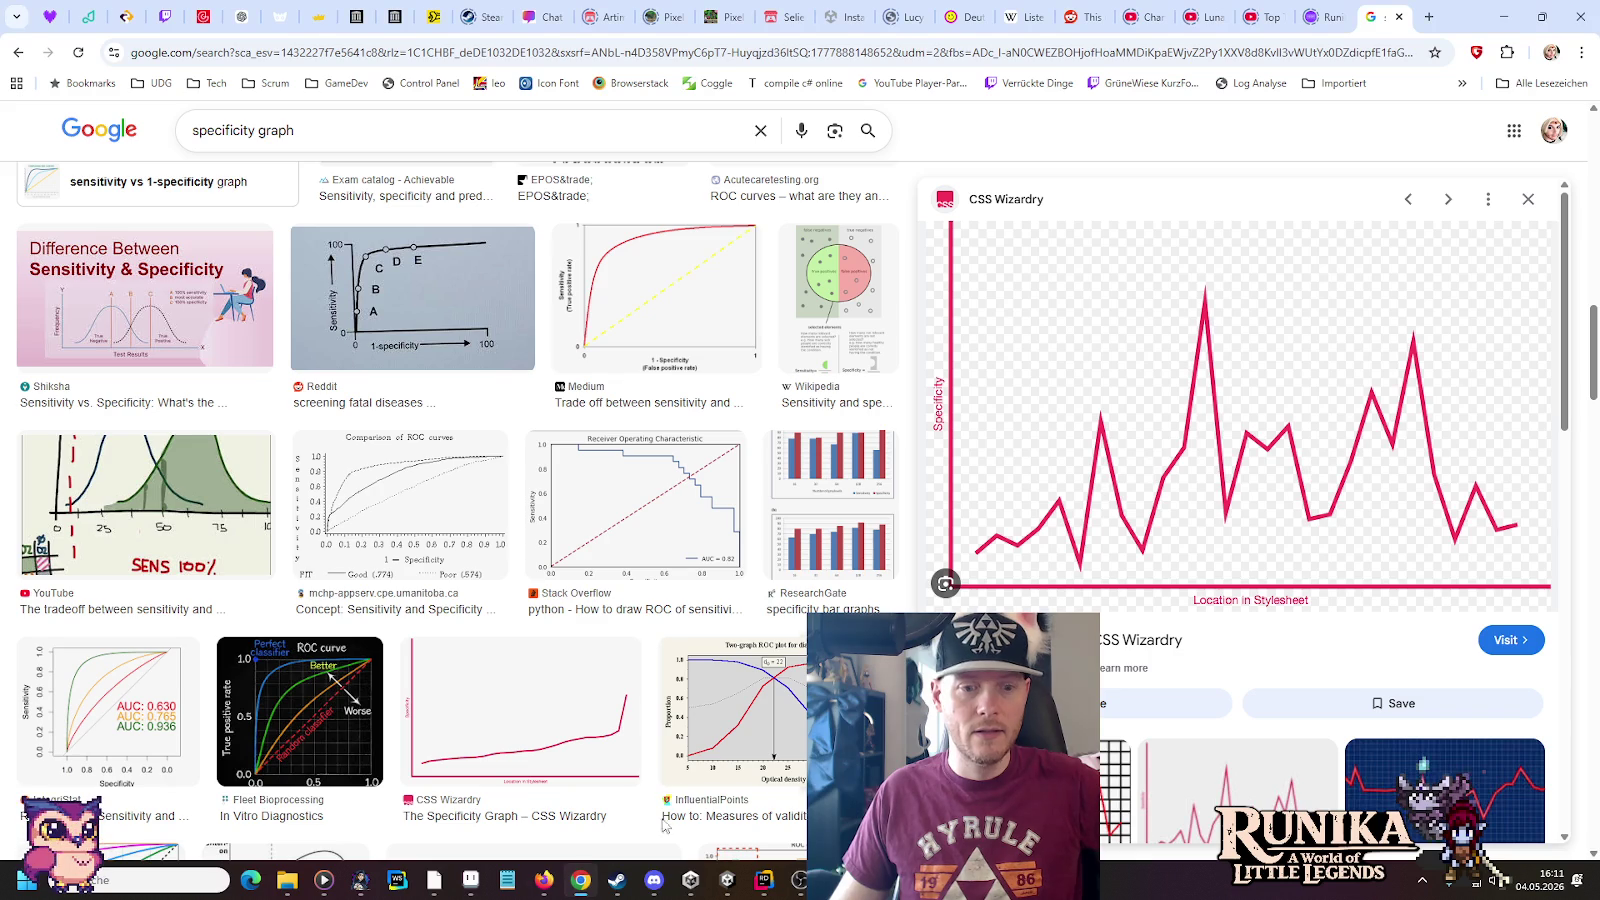
Browse Google Images for 'stardew valley cellar', previewing GameRant and Reddit results, then close and minimize
click(1428, 16)
text(stard)
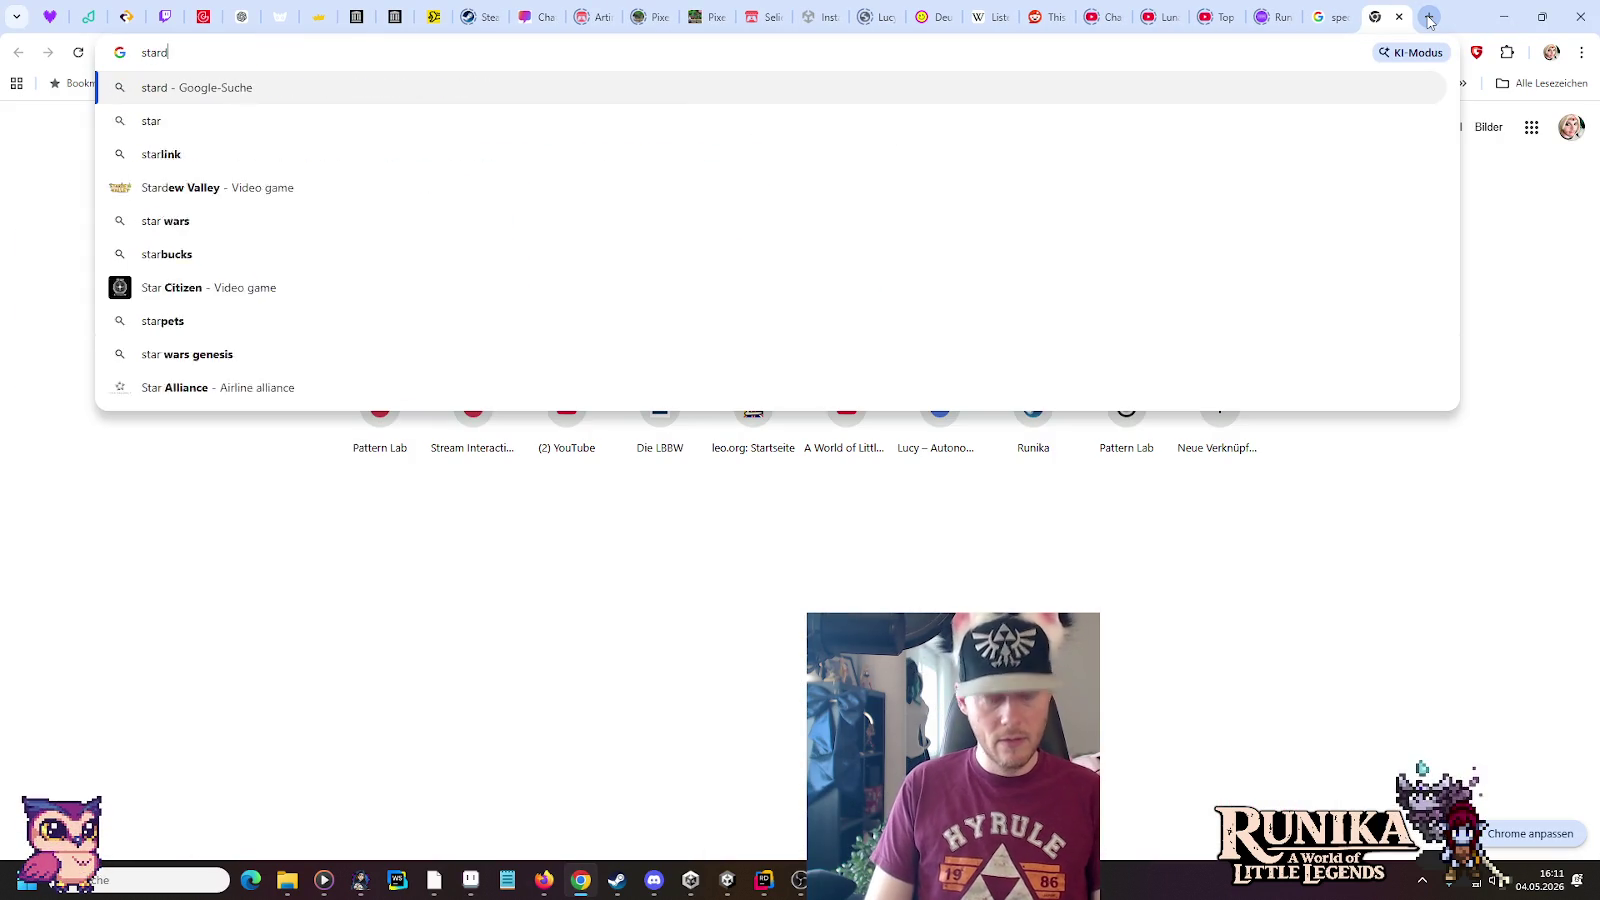
text(ew valley cellar)
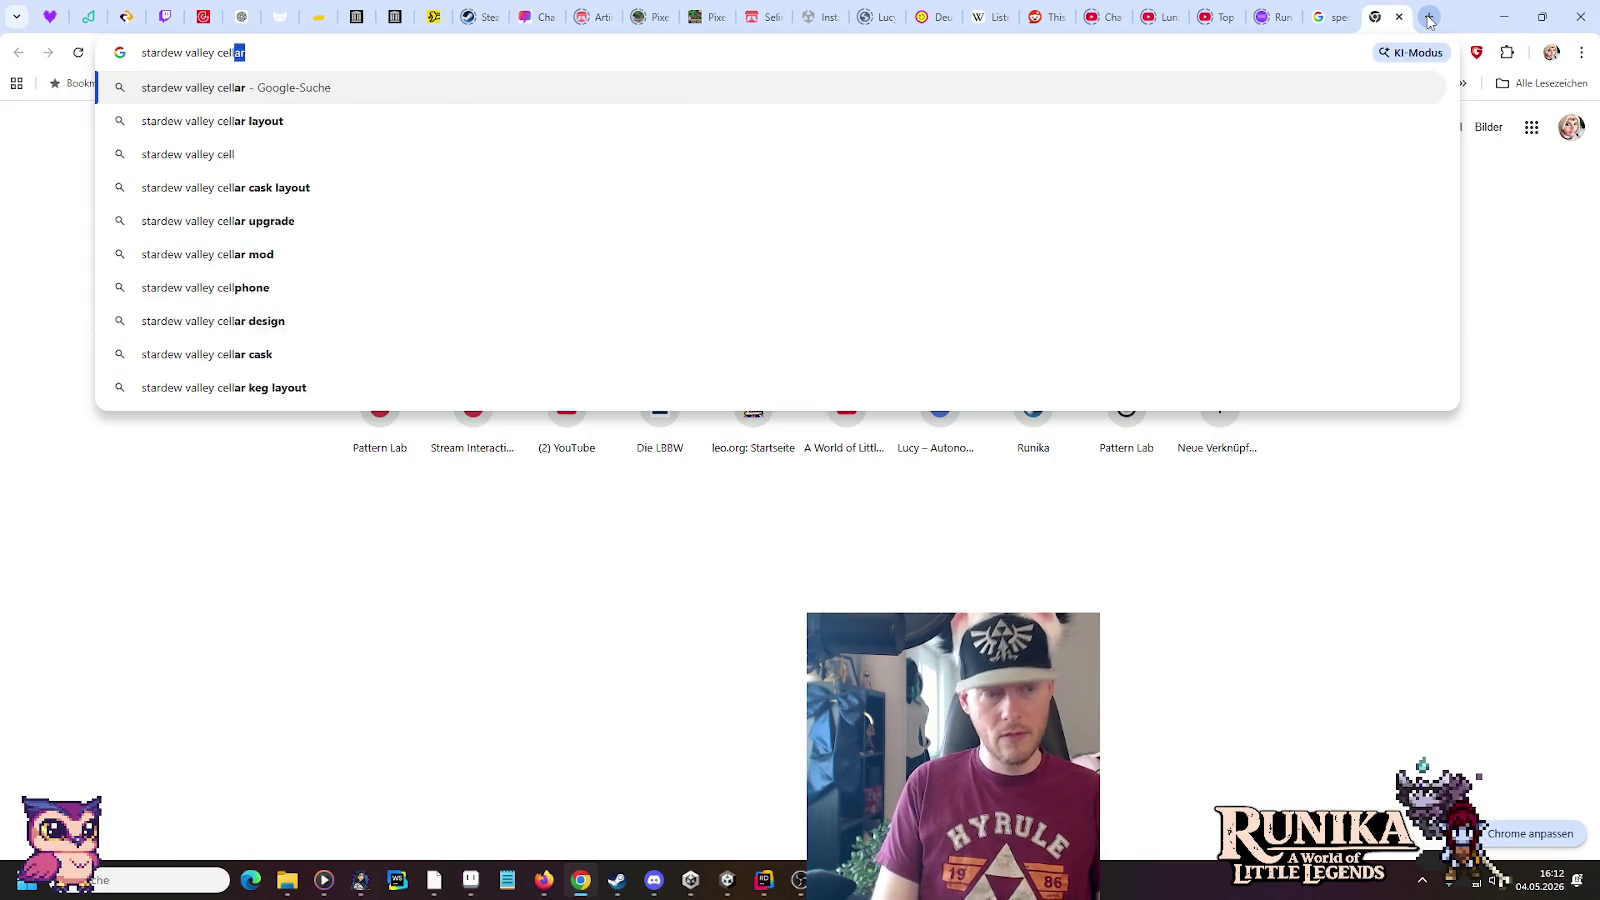
key(Return)
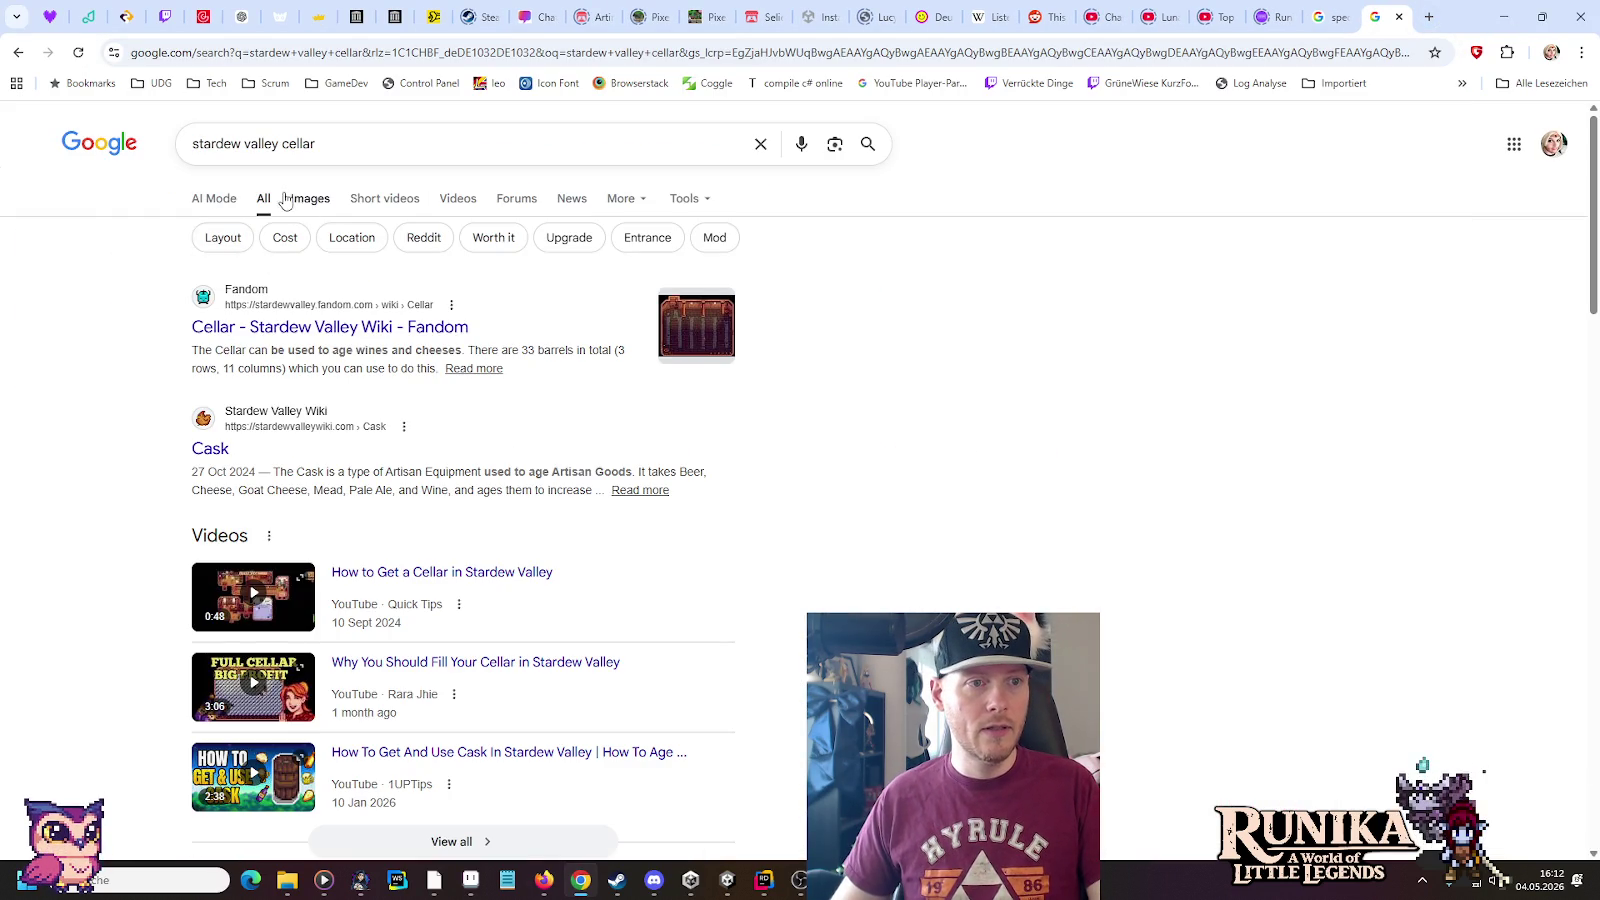
click(305, 200)
click(557, 330)
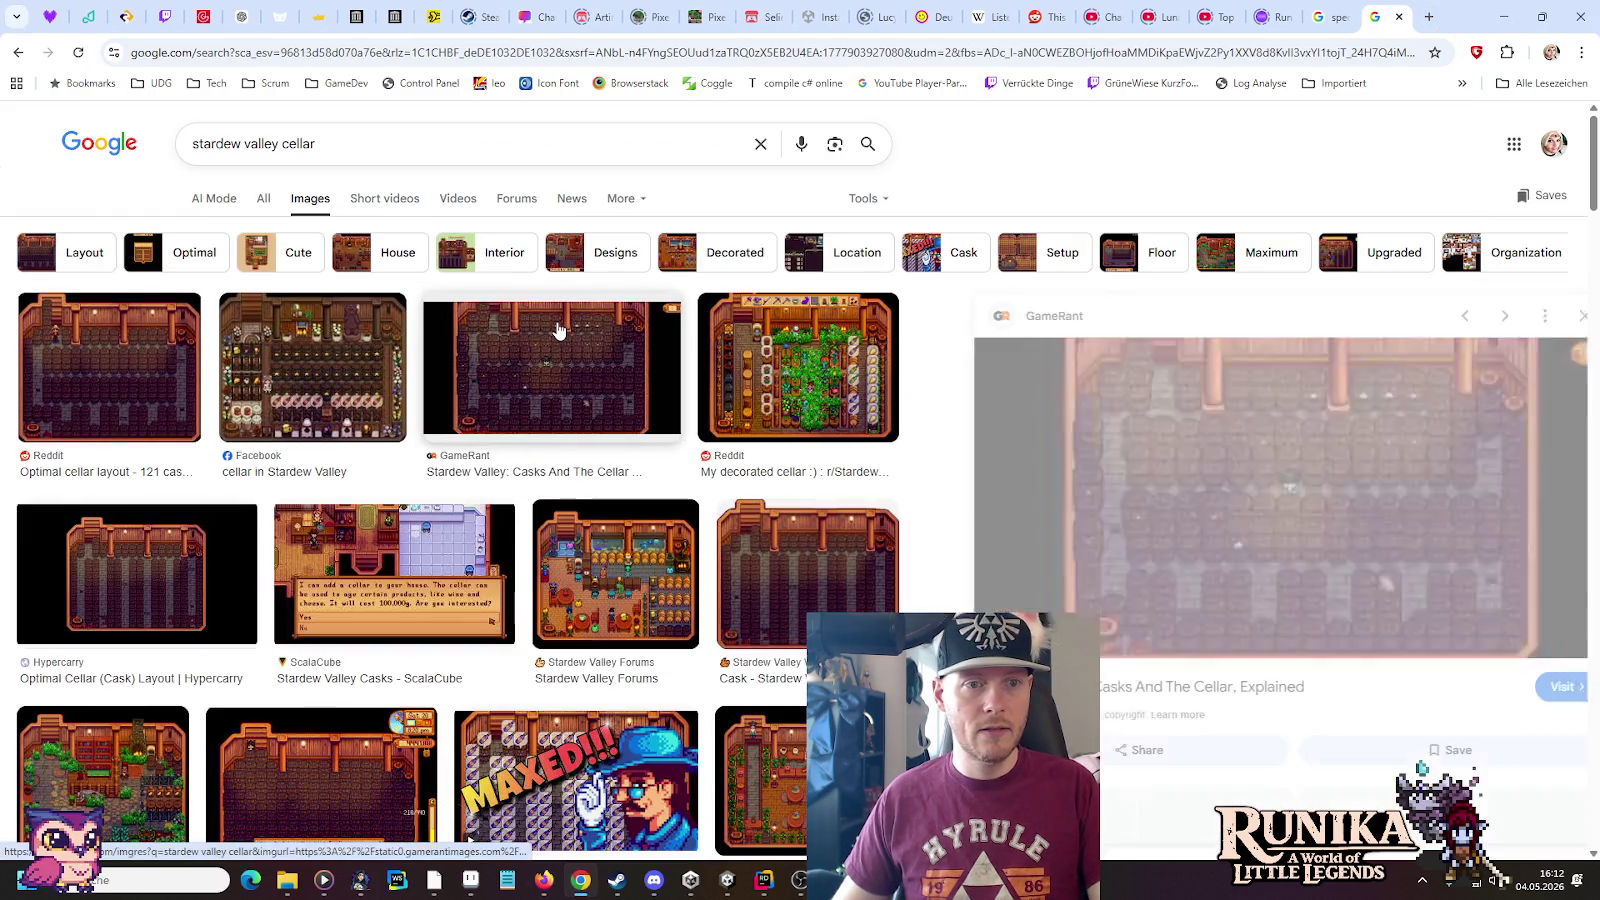
click(840, 372)
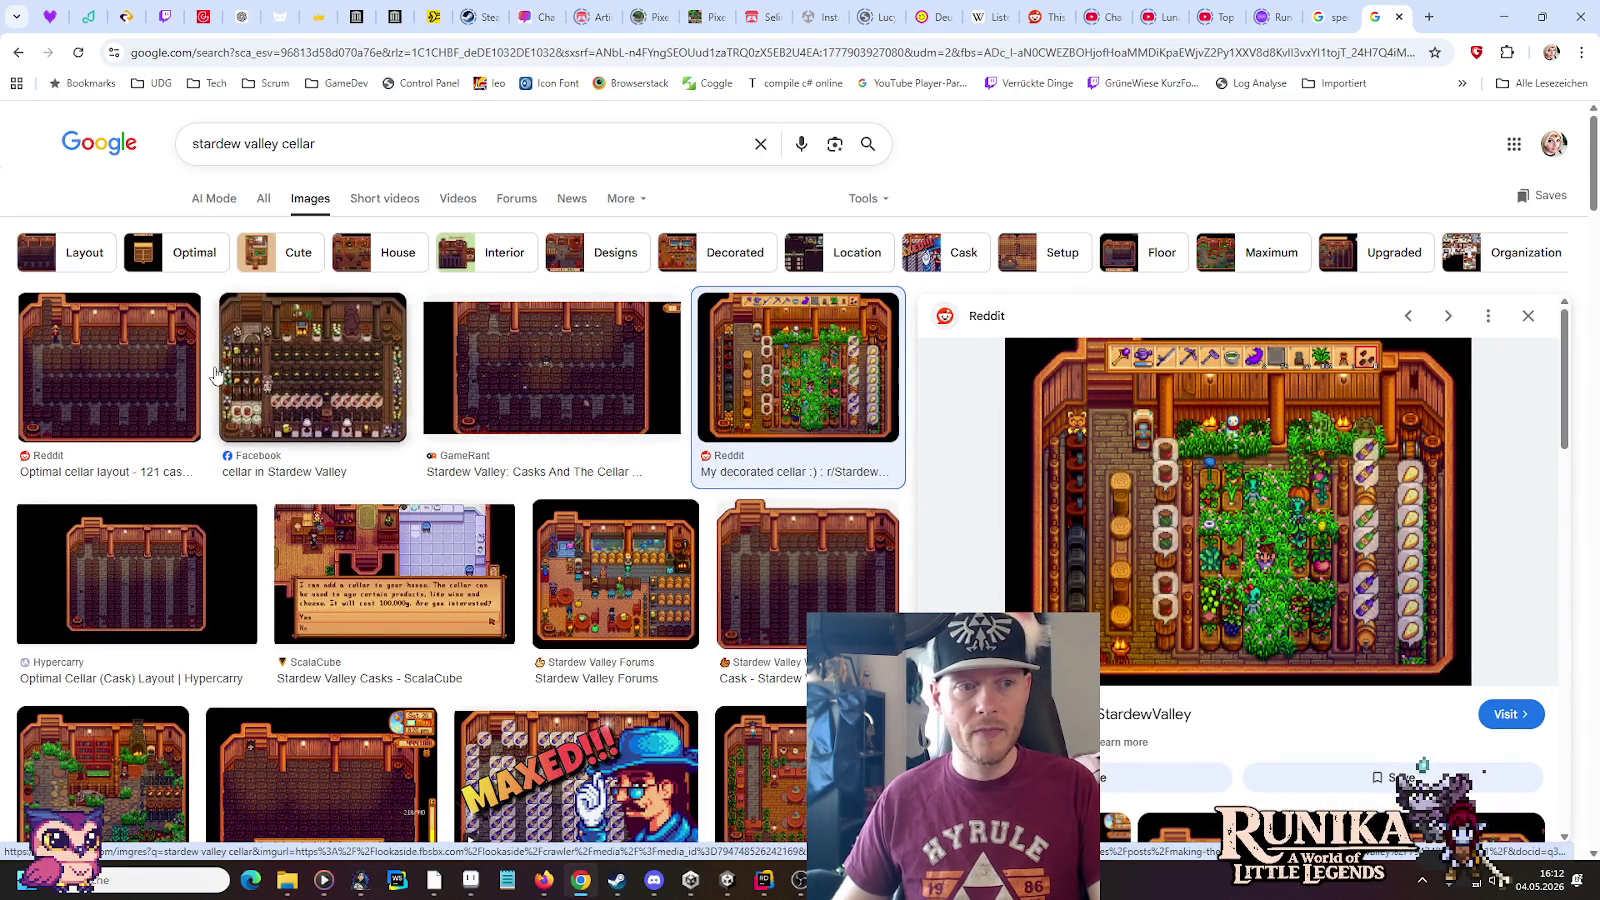
click(1398, 17)
click(1503, 17)
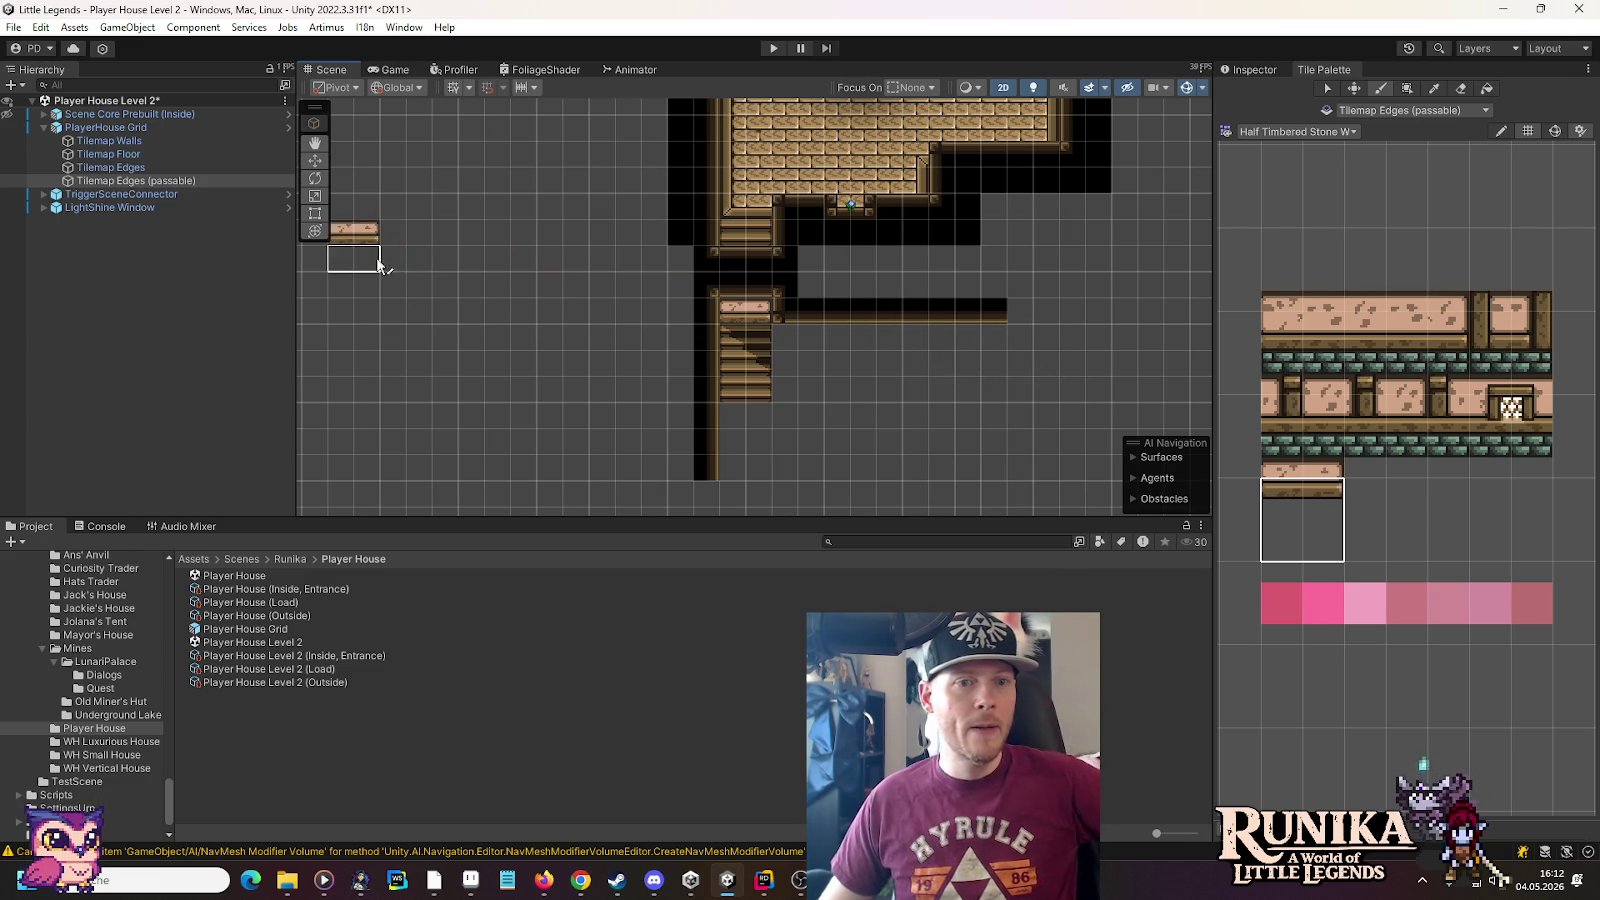
On Tilemap Walls, paint the first WoodenWall tiles beneath the beam right of the stairs
click(170, 141)
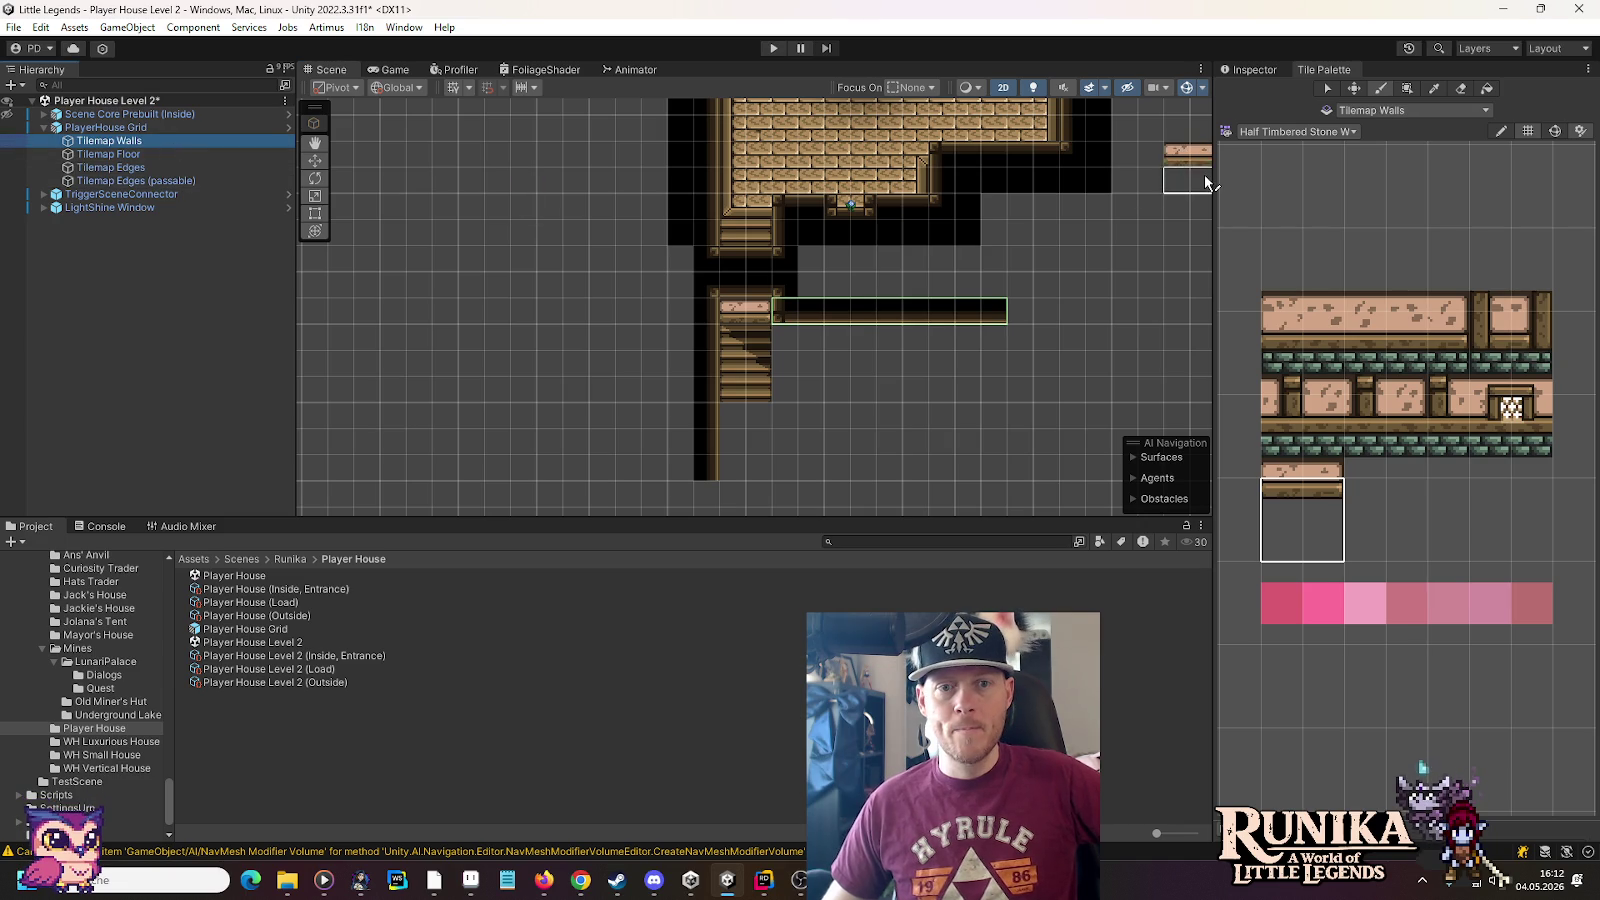
click(1367, 112)
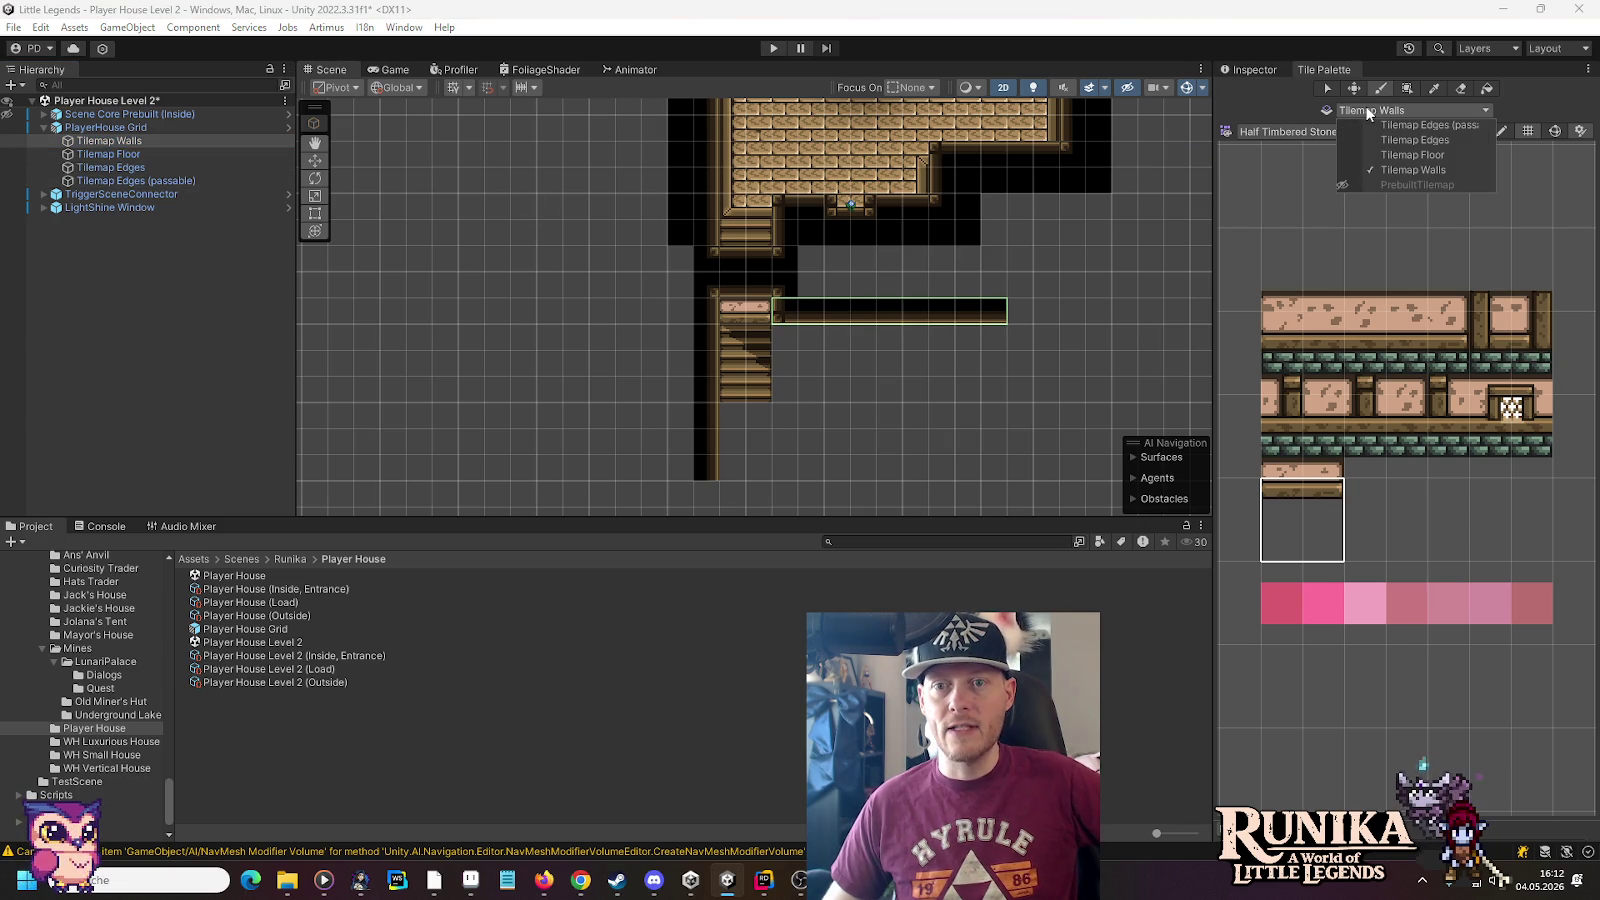
click(1300, 130)
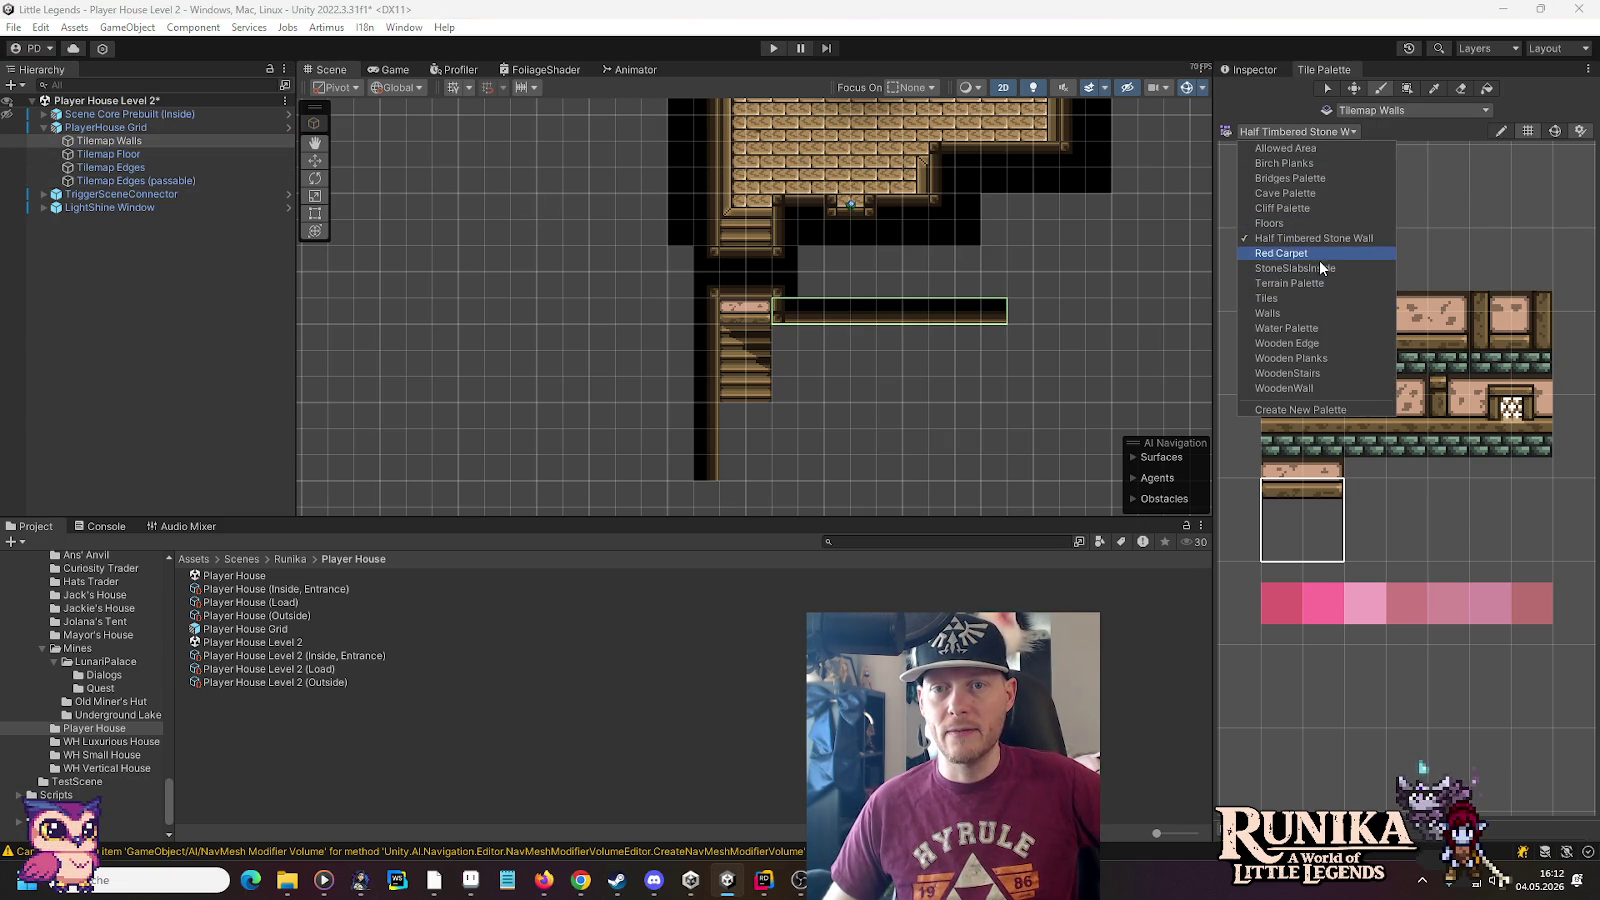
click(1324, 386)
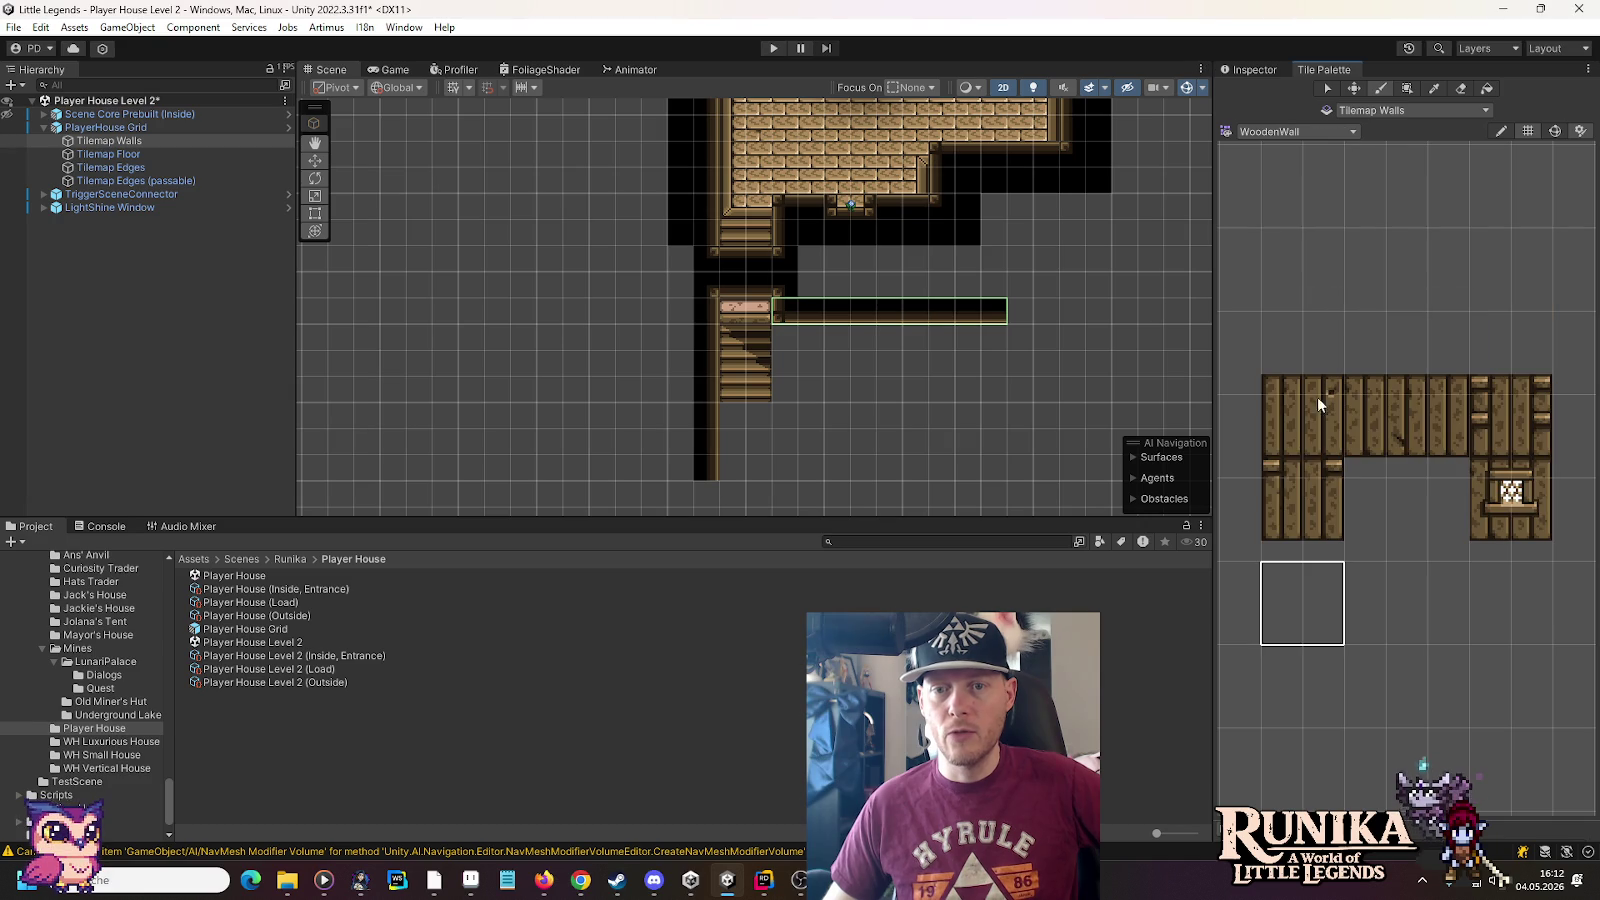
click(1280, 501)
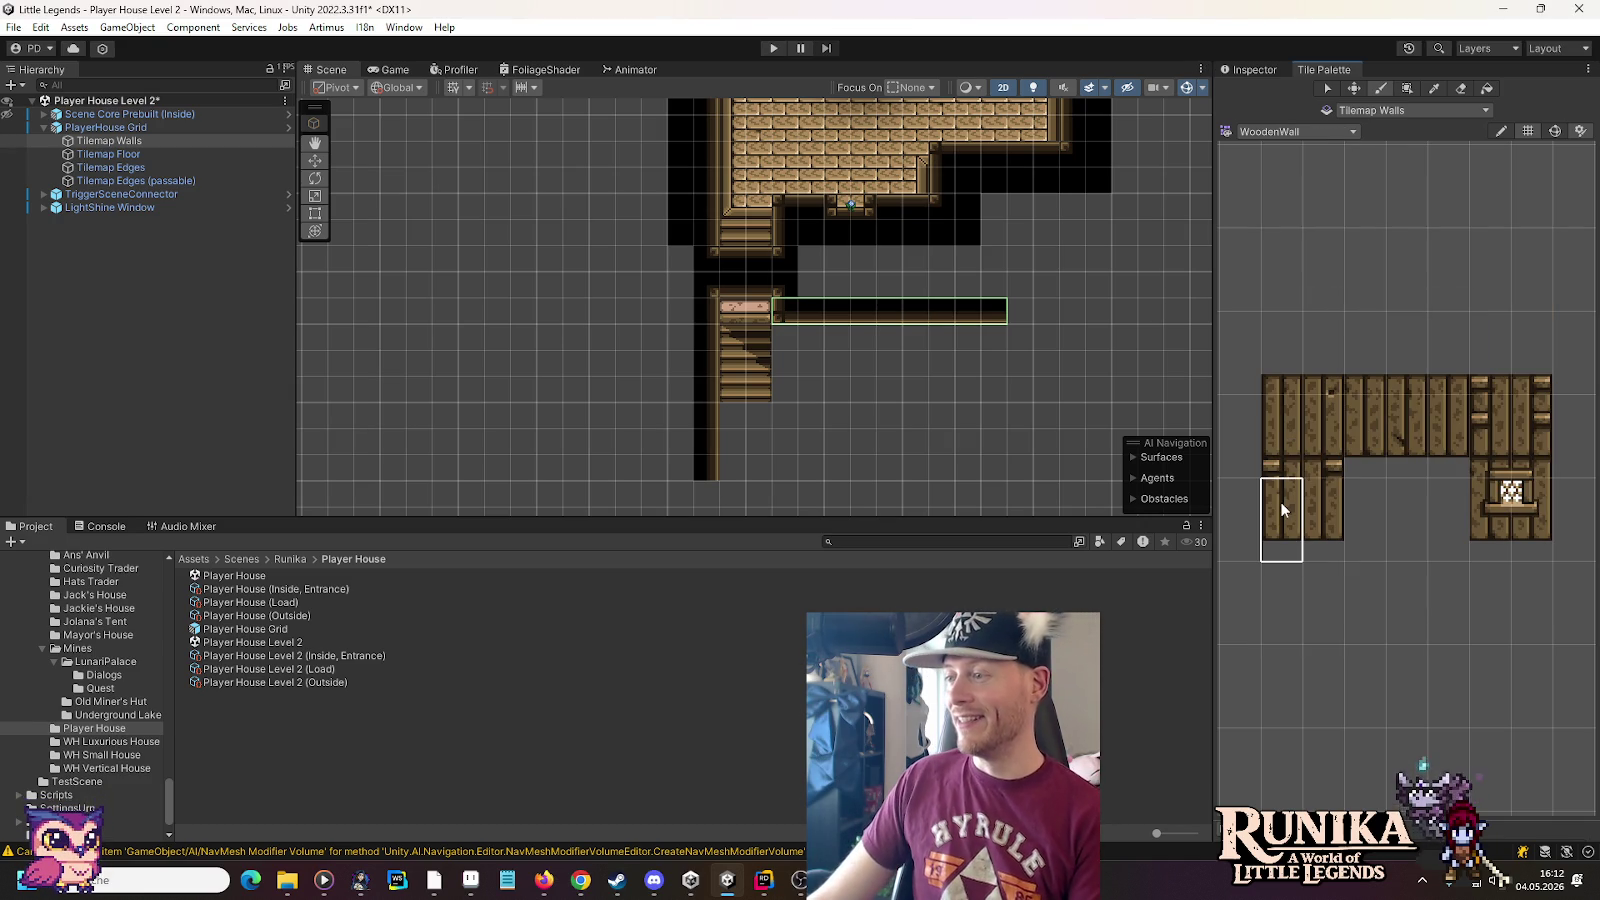
click(794, 376)
click(1323, 520)
click(992, 360)
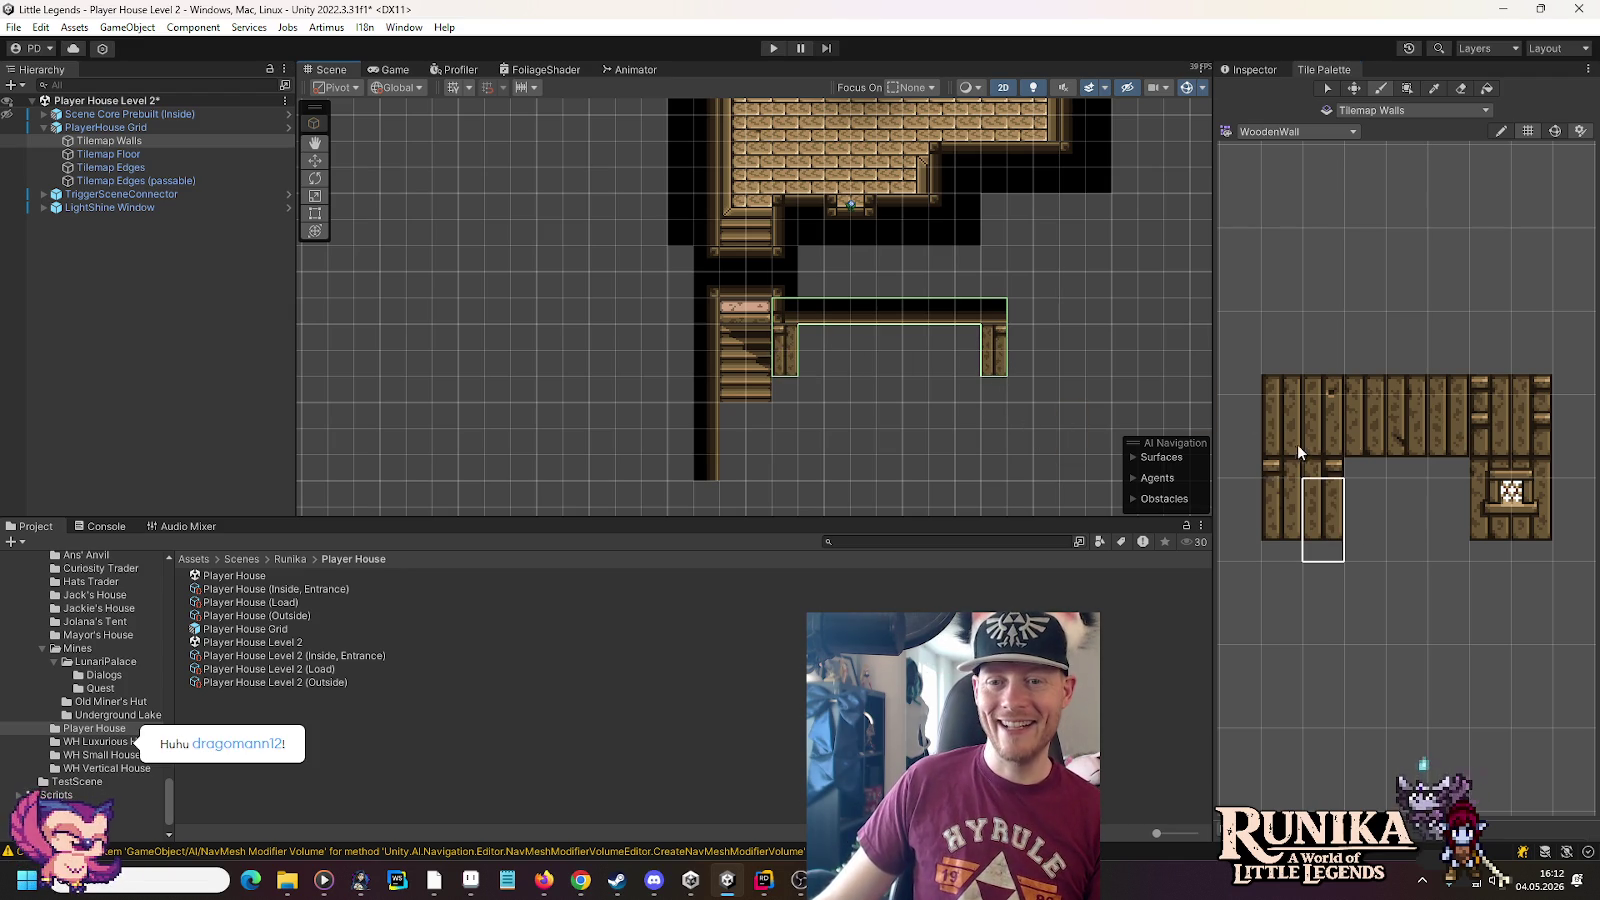
Paint a 4x2 WoodenWall block and two-tile columns to fill the remaining wall gaps
mouse_move(1320, 415)
mouse_down()
mouse_move(1440, 452)
mouse_move(1328, 443)
mouse_move(1320, 460)
mouse_up()
click(880, 370)
click(974, 364)
click(941, 362)
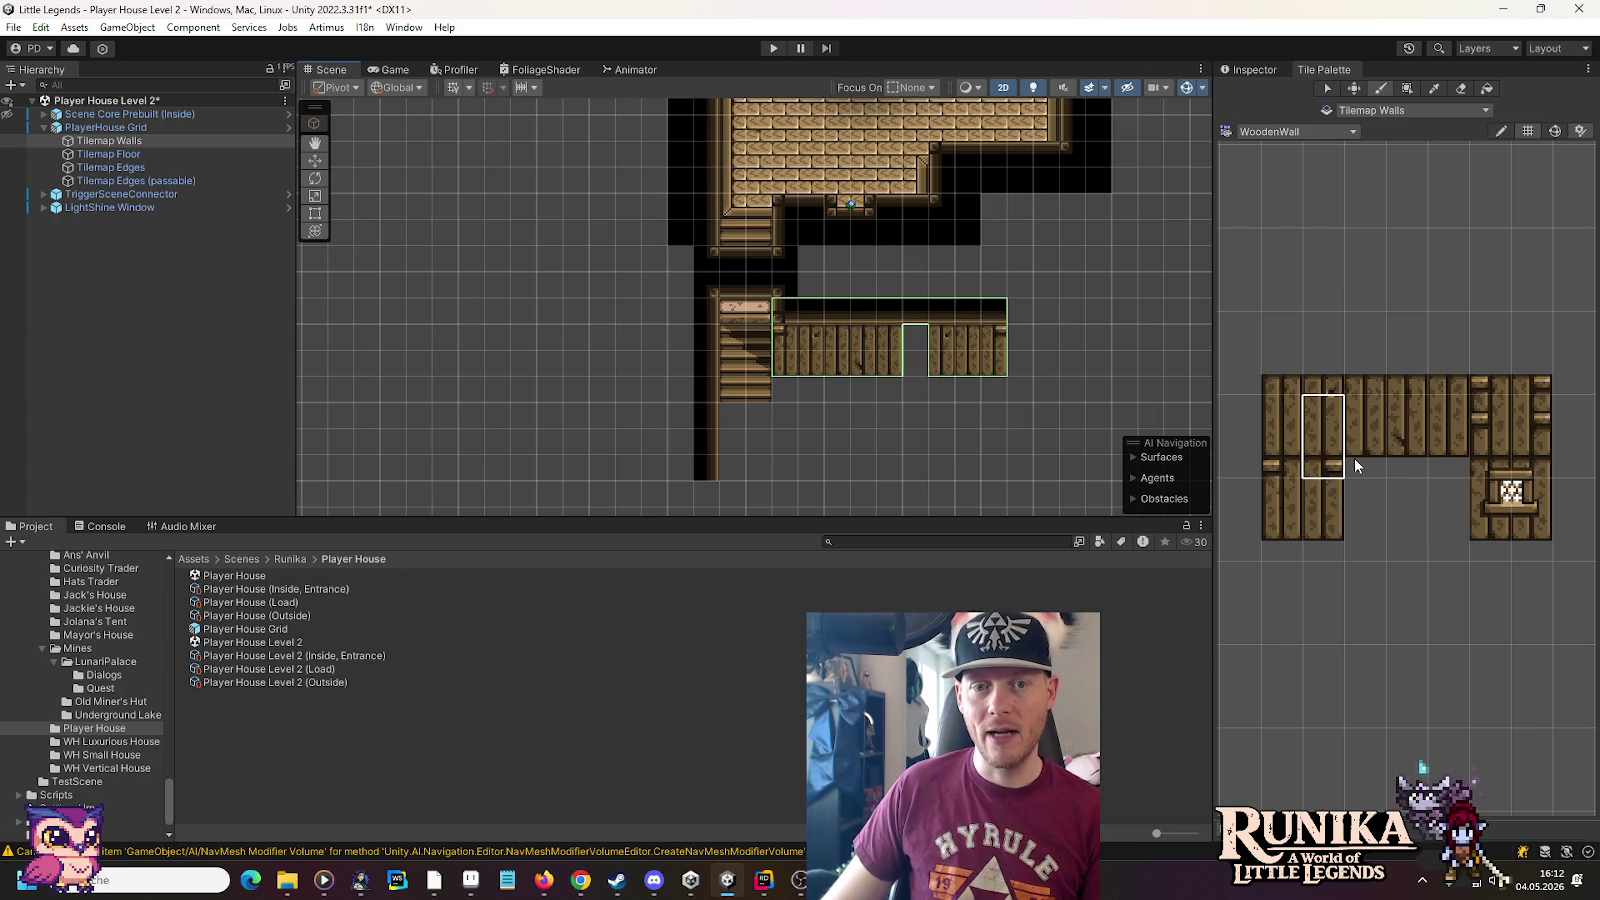
click(915, 362)
drag(1432, 418, 1440, 462)
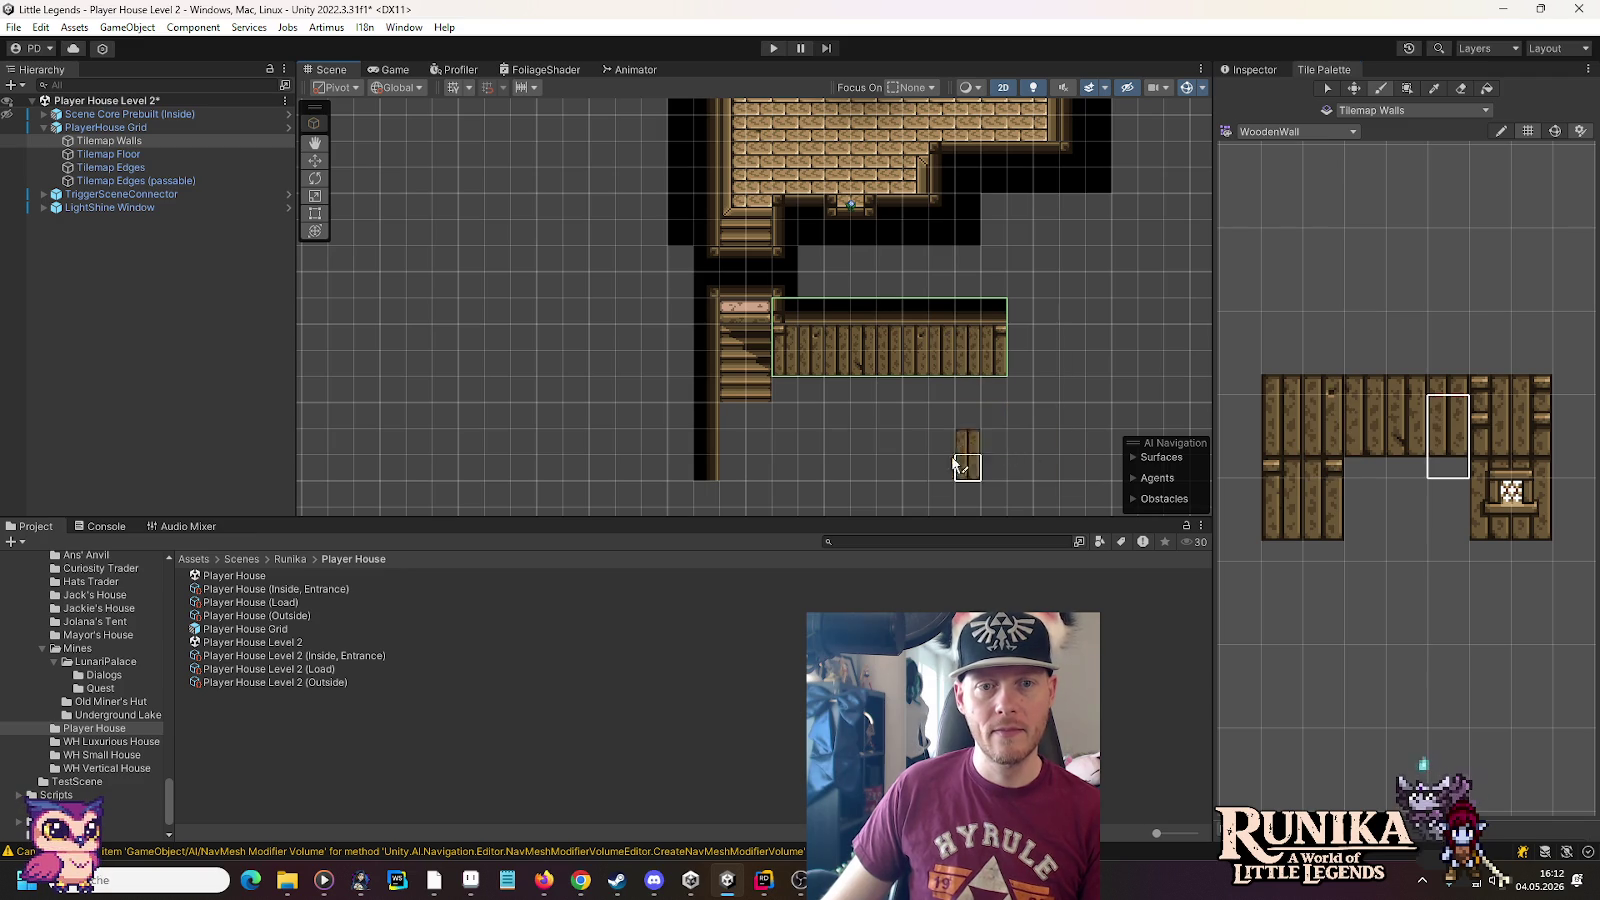
drag(946, 443, 945, 400)
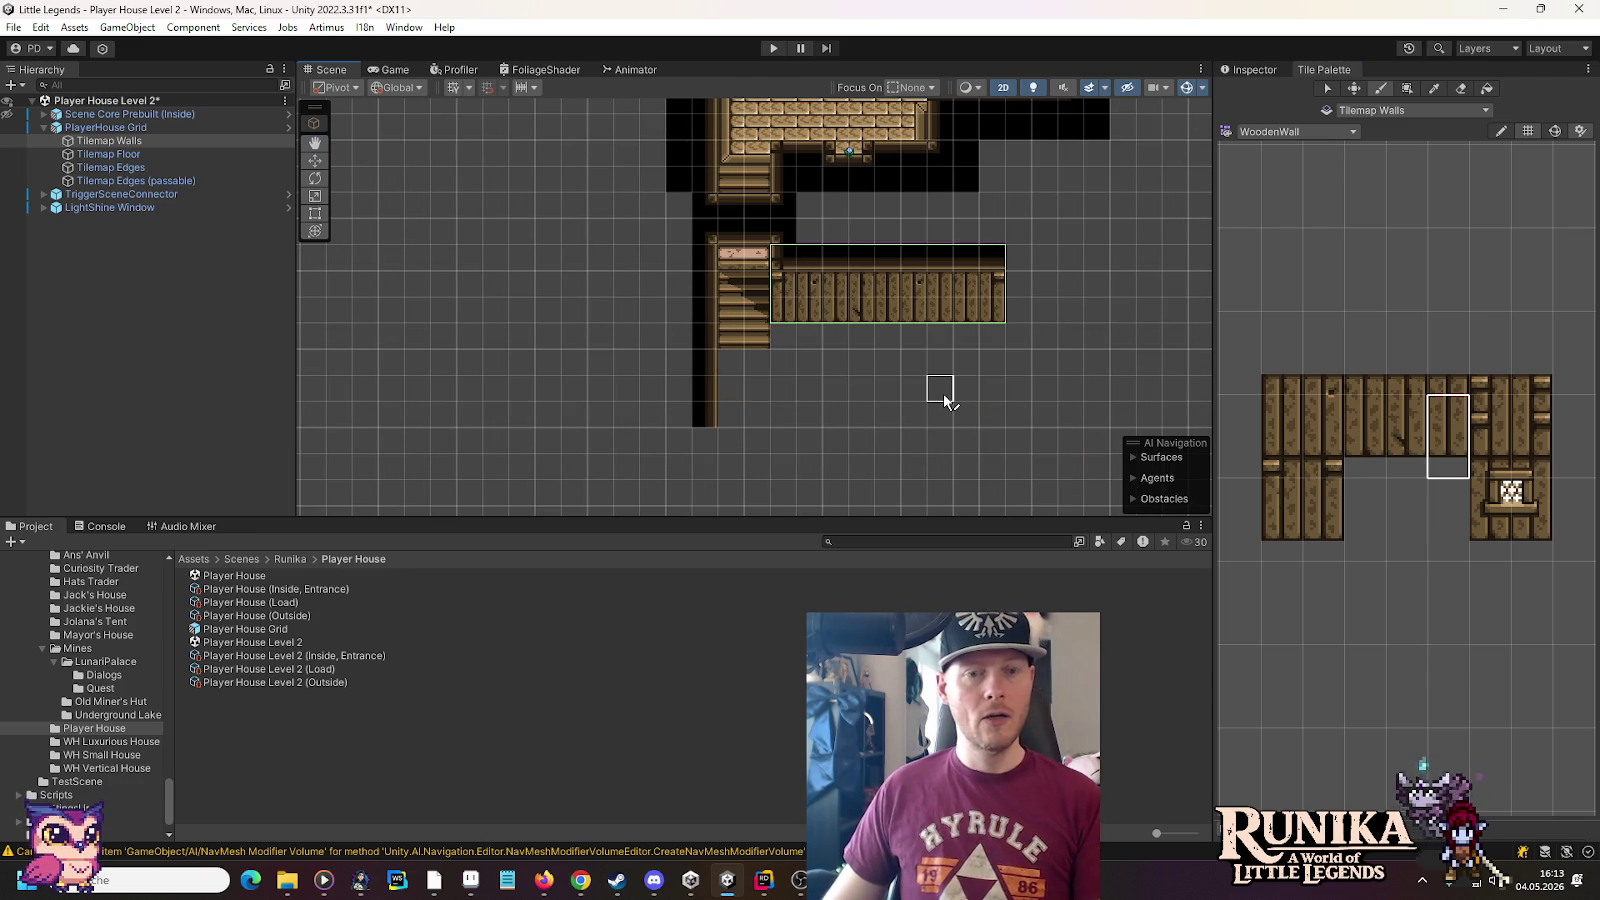
Target Tilemap Floor and load the Floors tile palette
click(115, 155)
click(1255, 131)
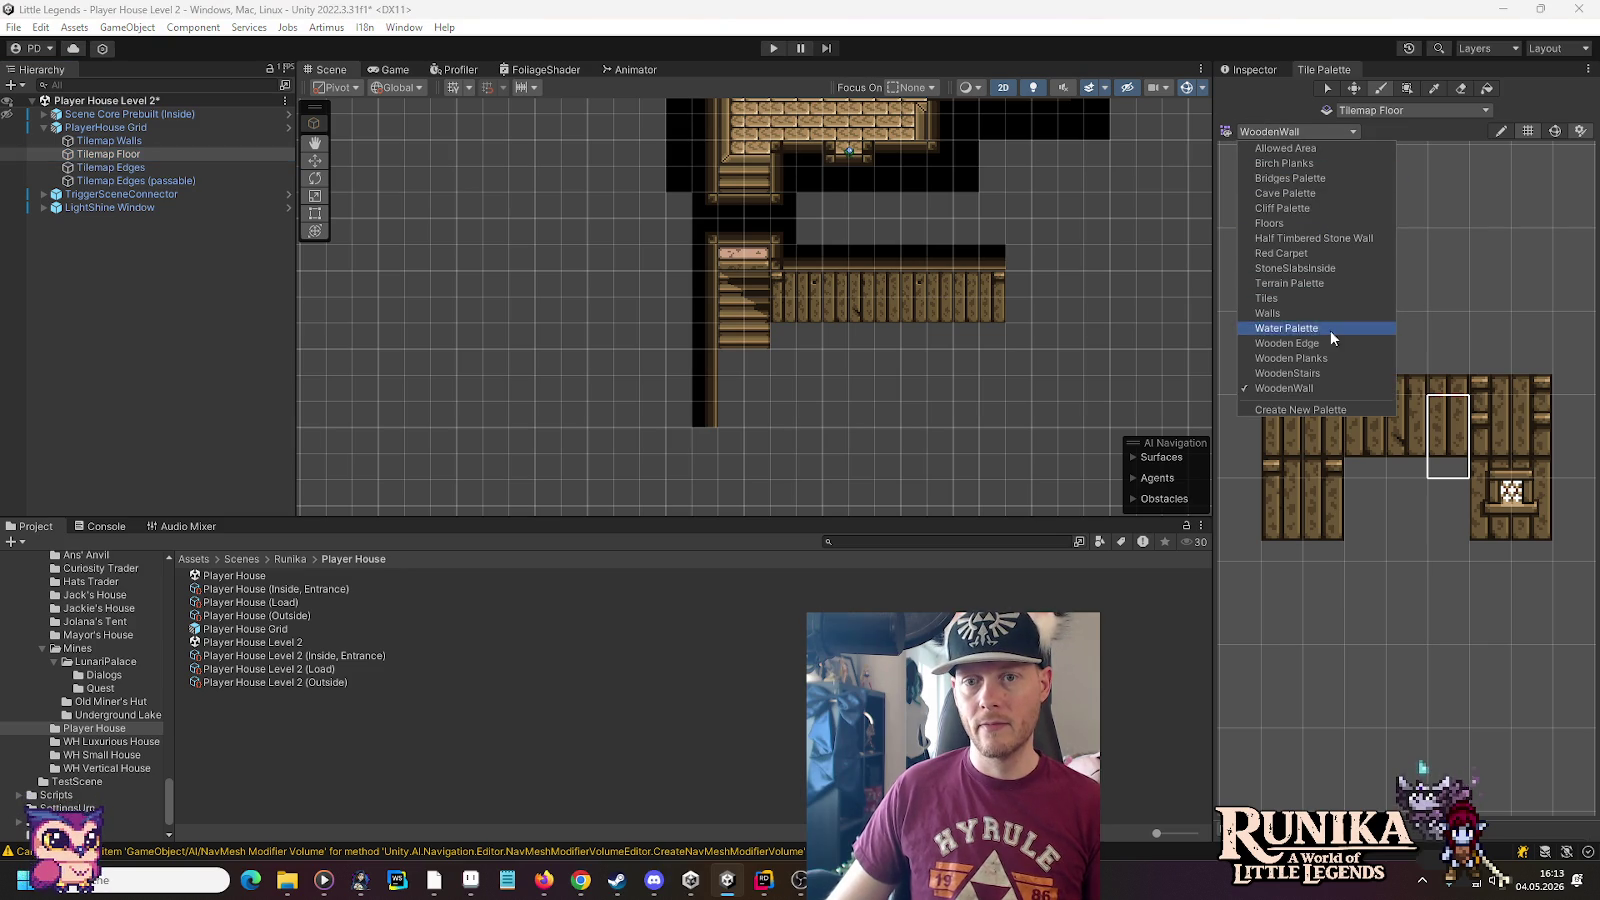
click(1304, 296)
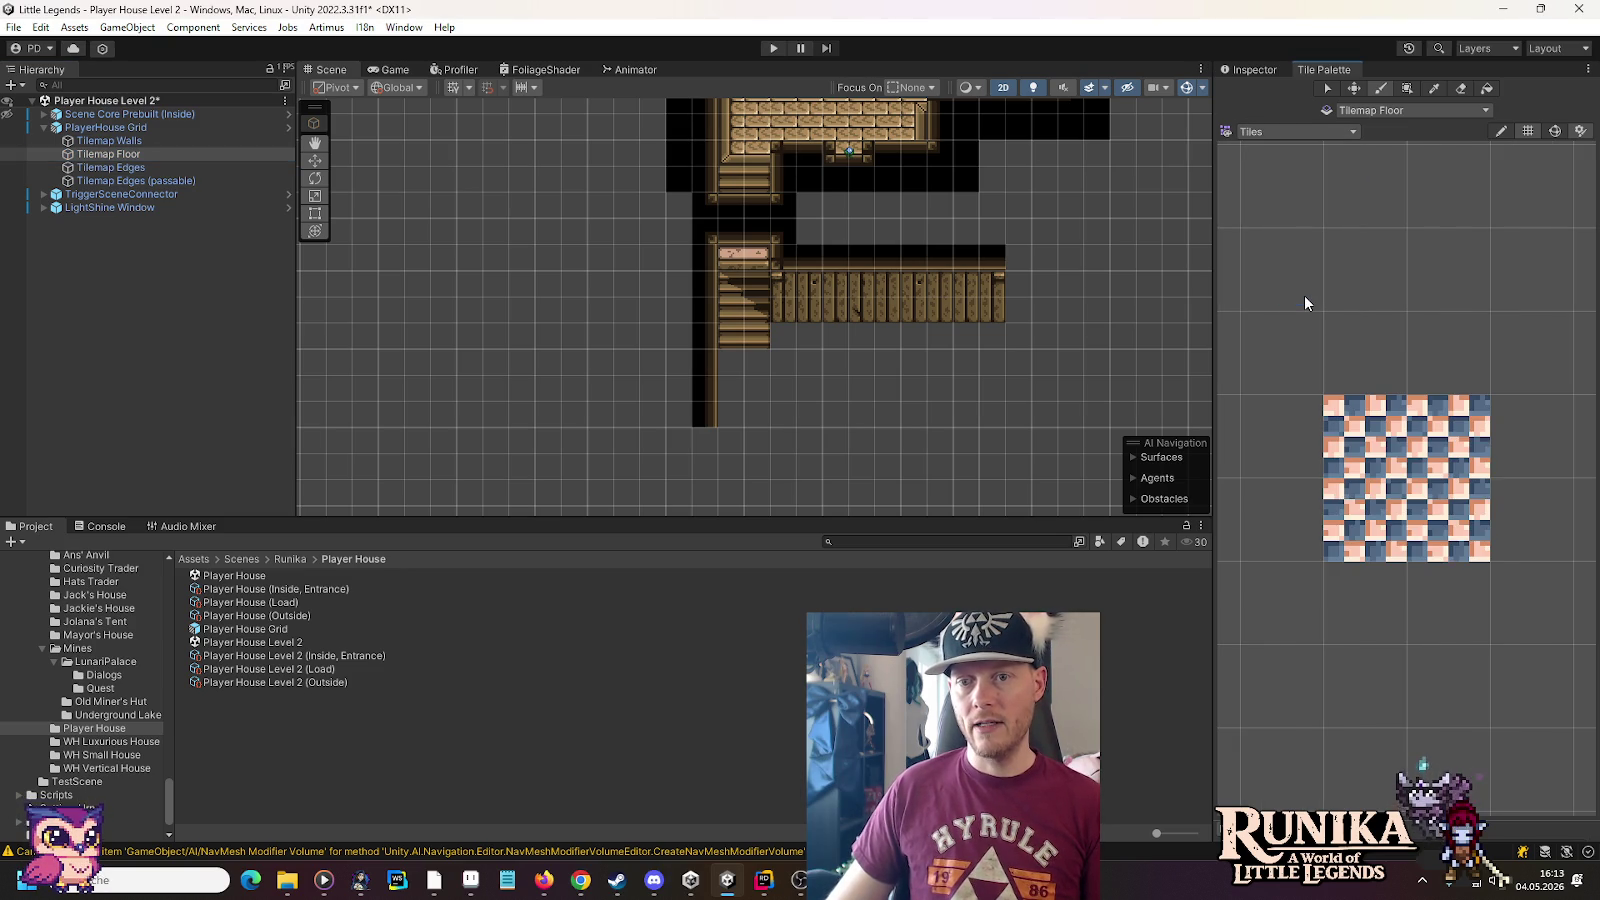
click(1288, 128)
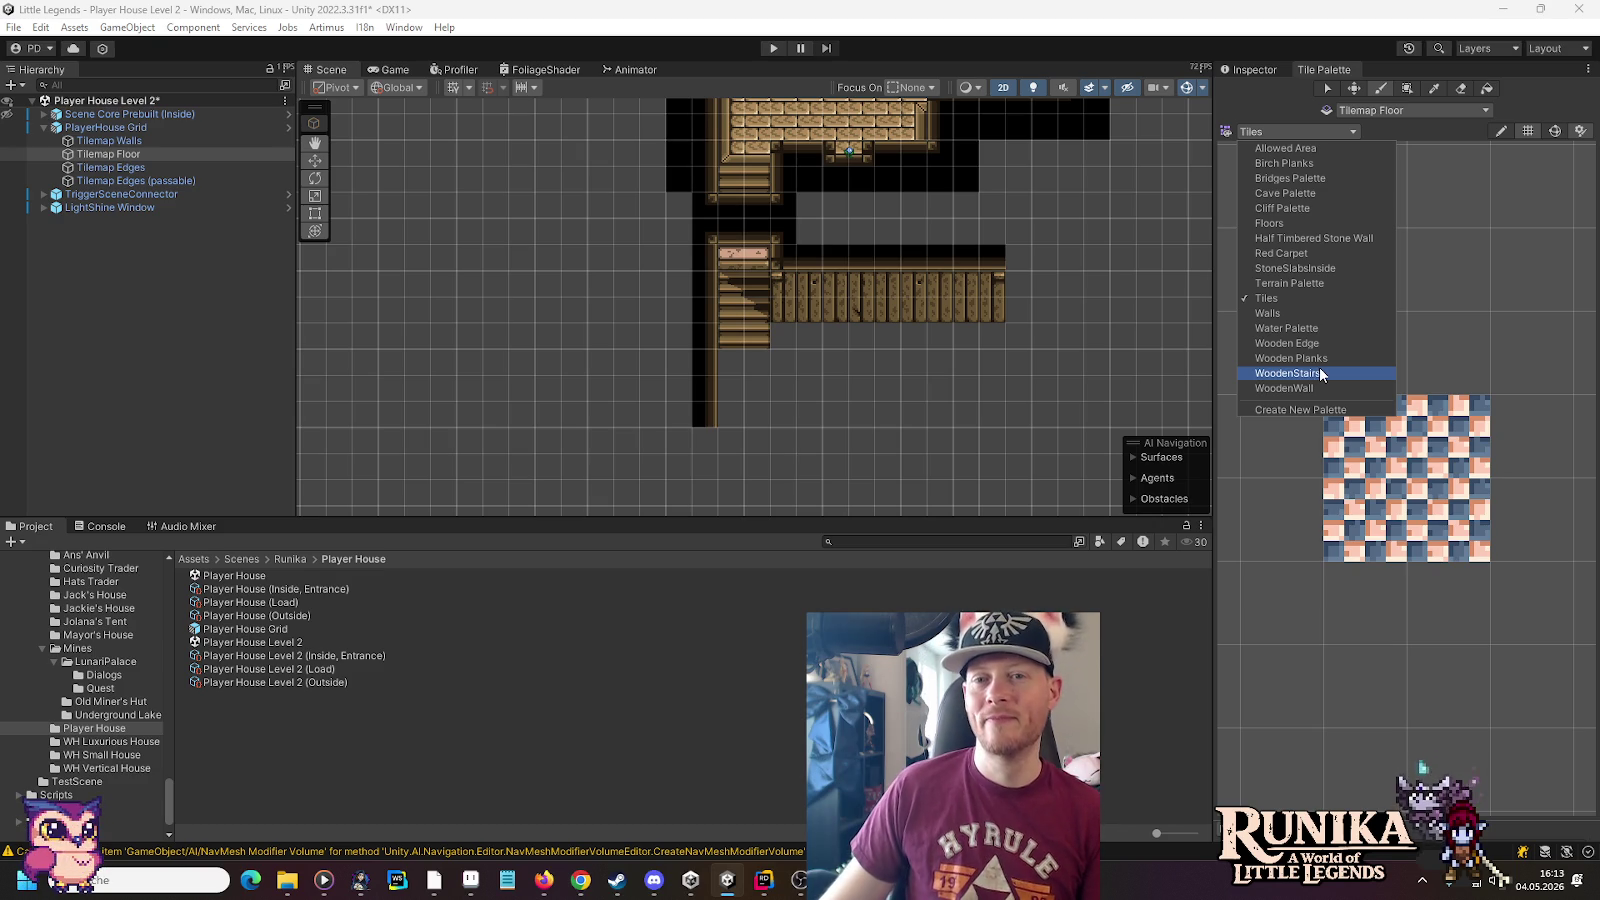
click(1305, 221)
scroll(939, 418, up, 5)
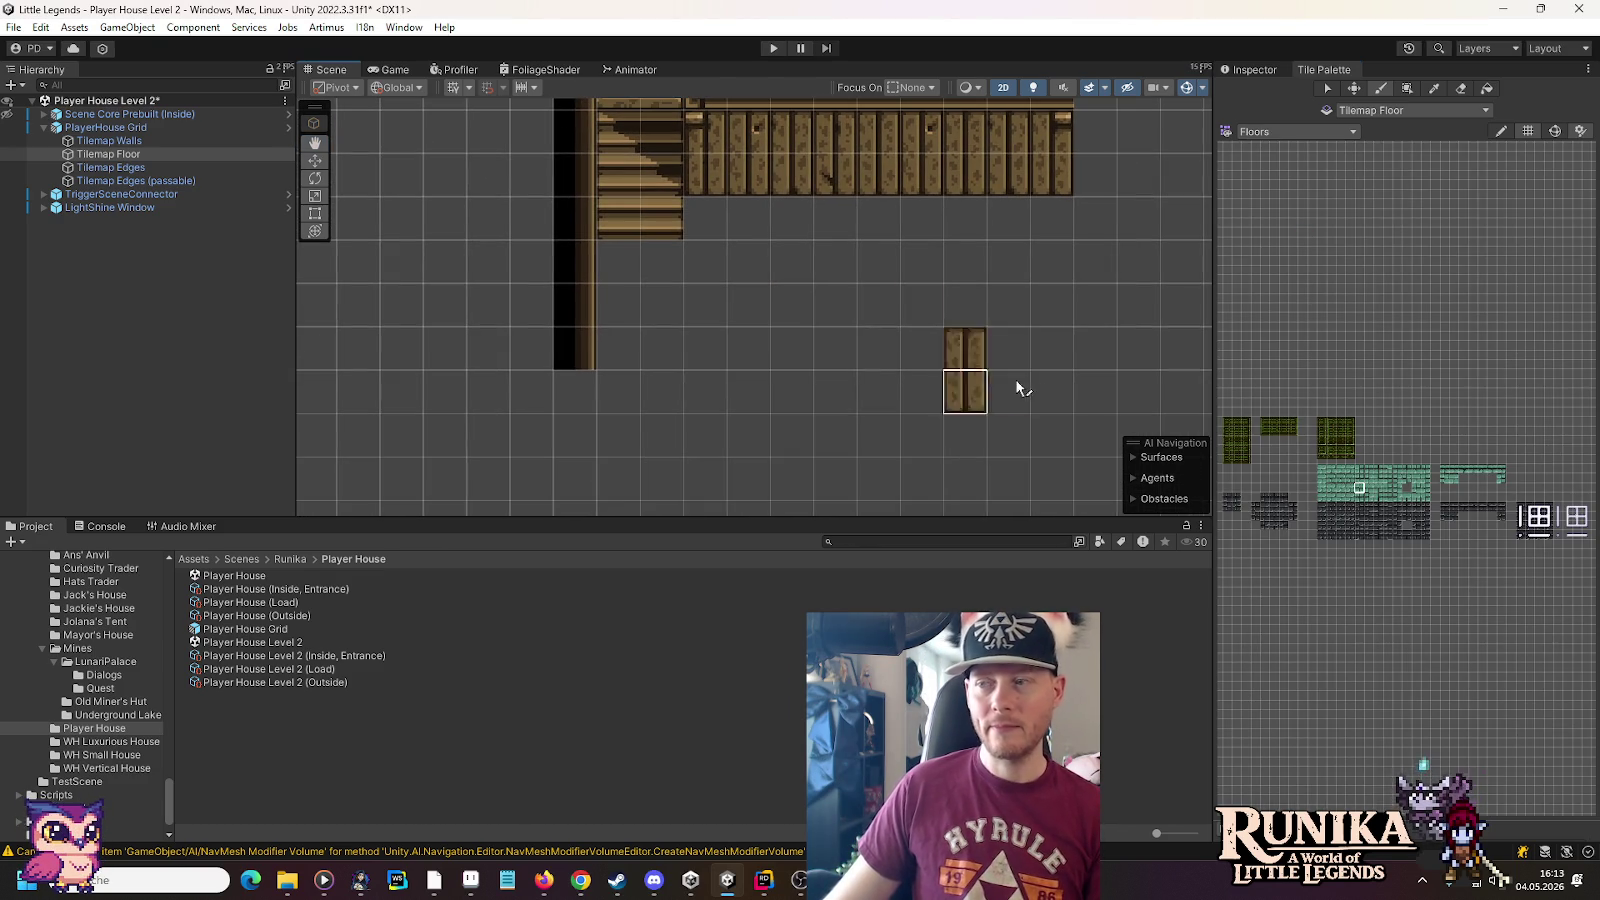
scroll(1388, 502, up, 6)
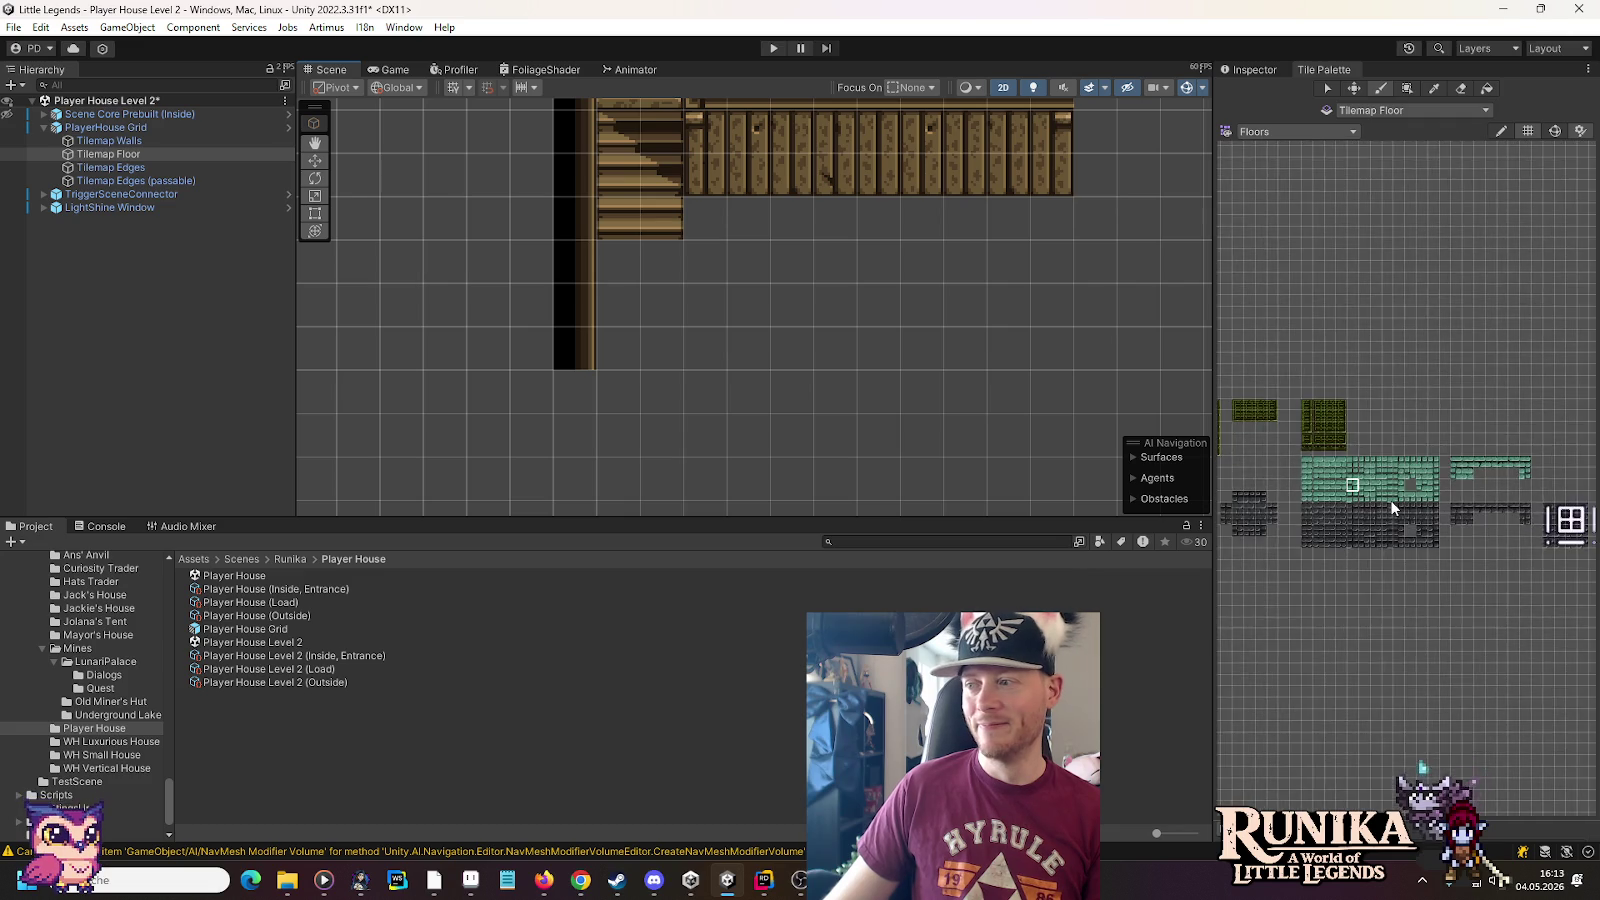
Paint a row of teal floor tiles along the top edge beneath the wooden planks
drag(1413, 412, 1414, 436)
click(1412, 398)
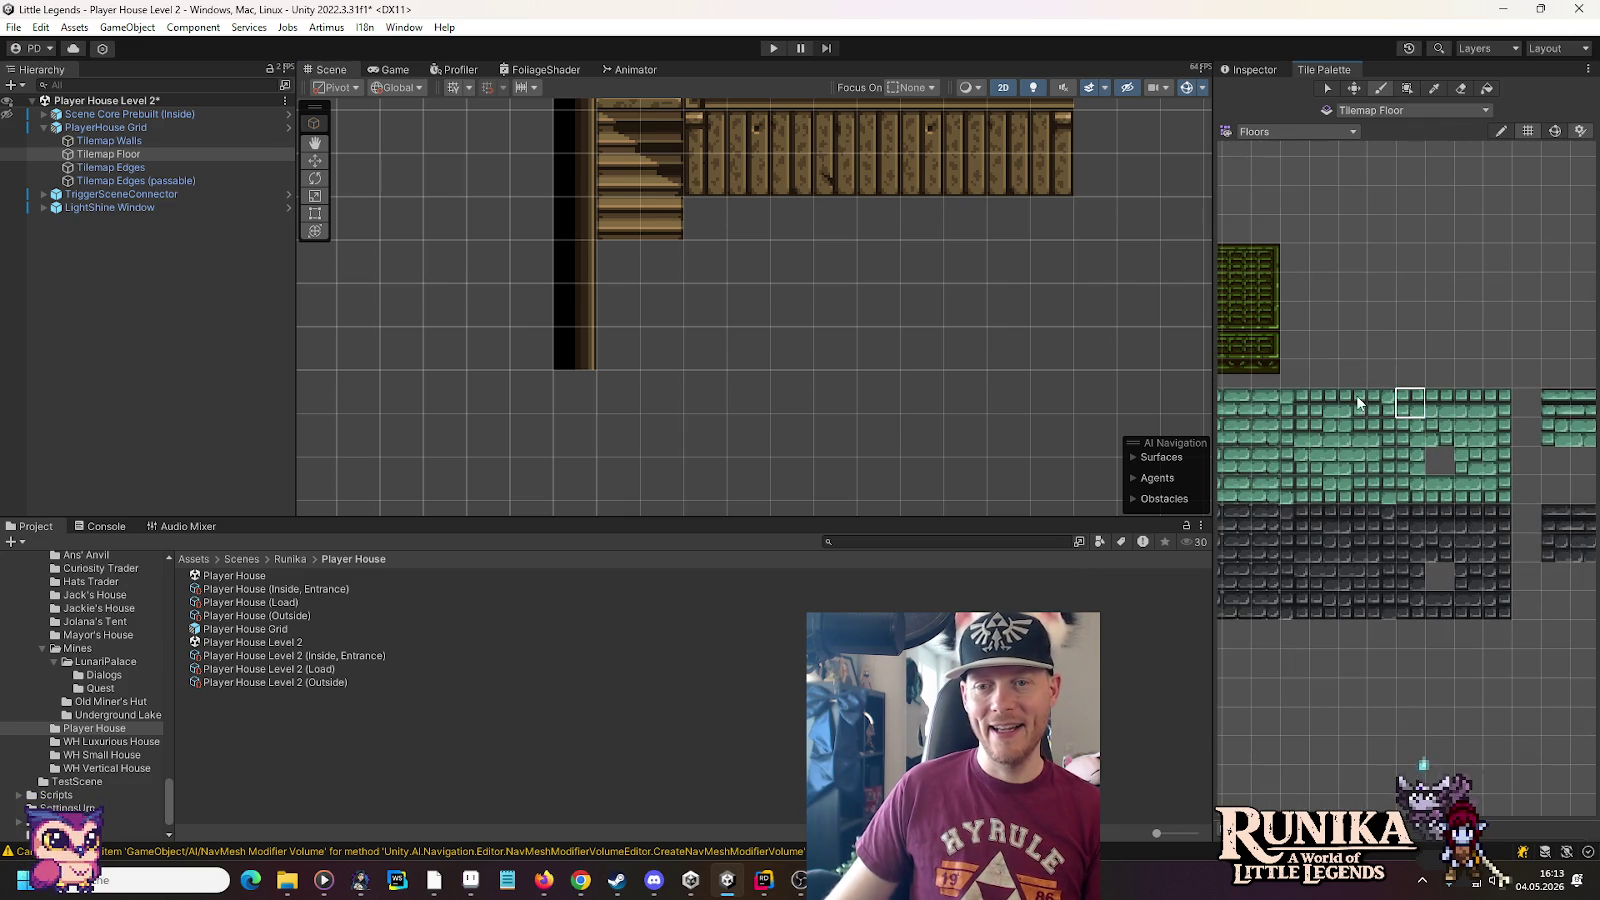
click(630, 265)
click(724, 230)
click(1494, 410)
click(1040, 234)
click(1468, 402)
mouse_move(985, 230)
mouse_down()
mouse_move(1000, 230)
mouse_move(767, 235)
mouse_up()
click(680, 277)
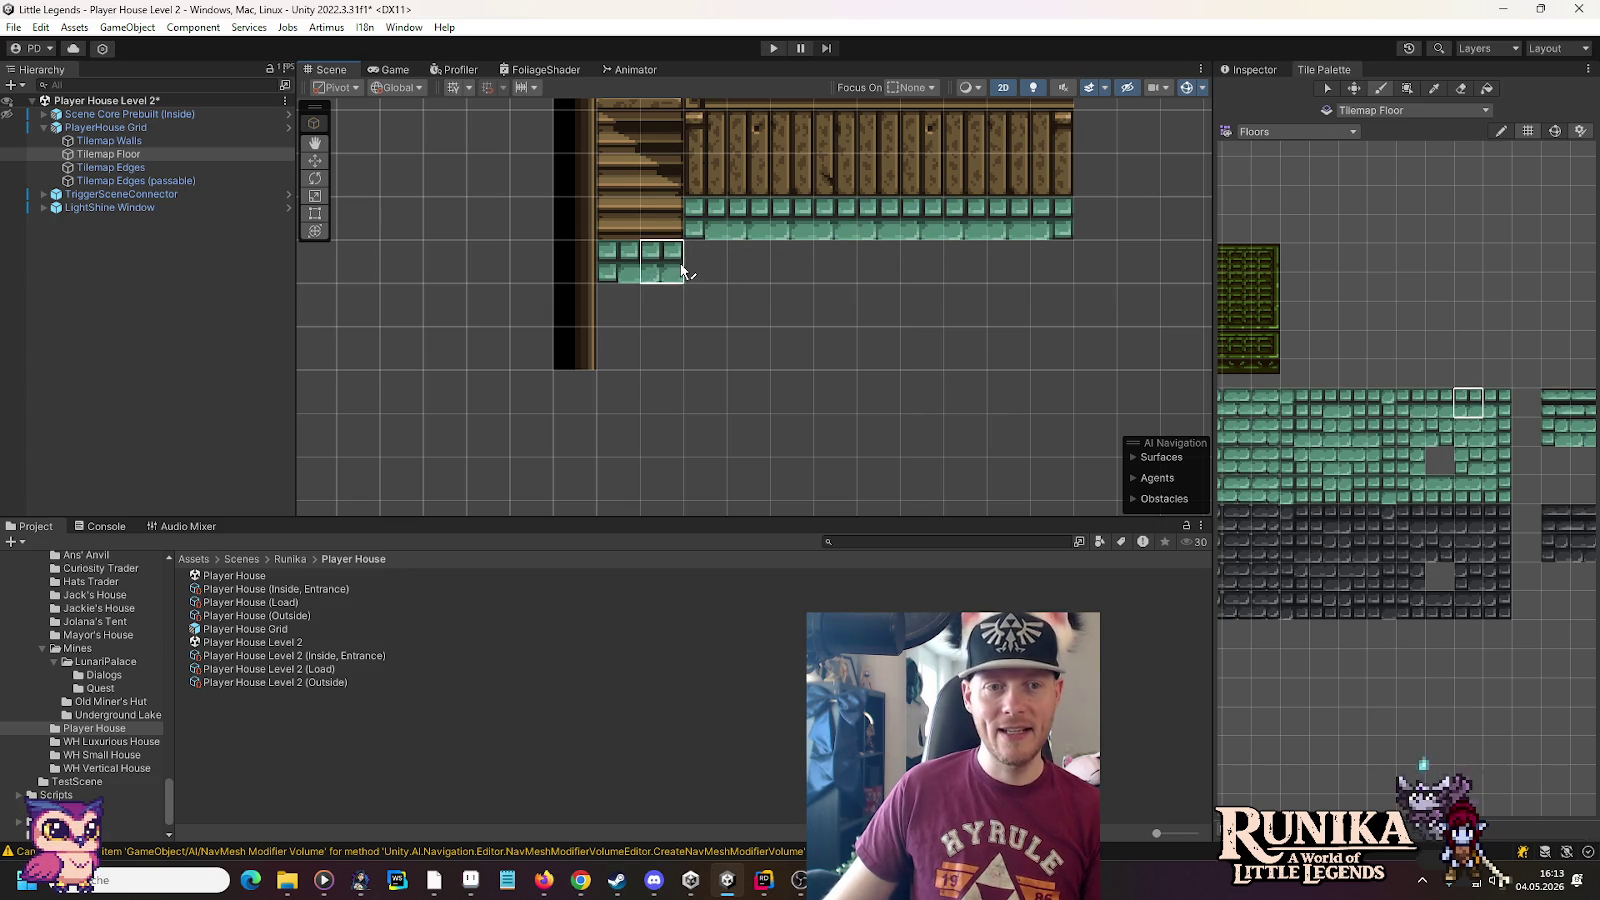
Paint teal edge-tile columns down the room's left and right sides
click(1324, 431)
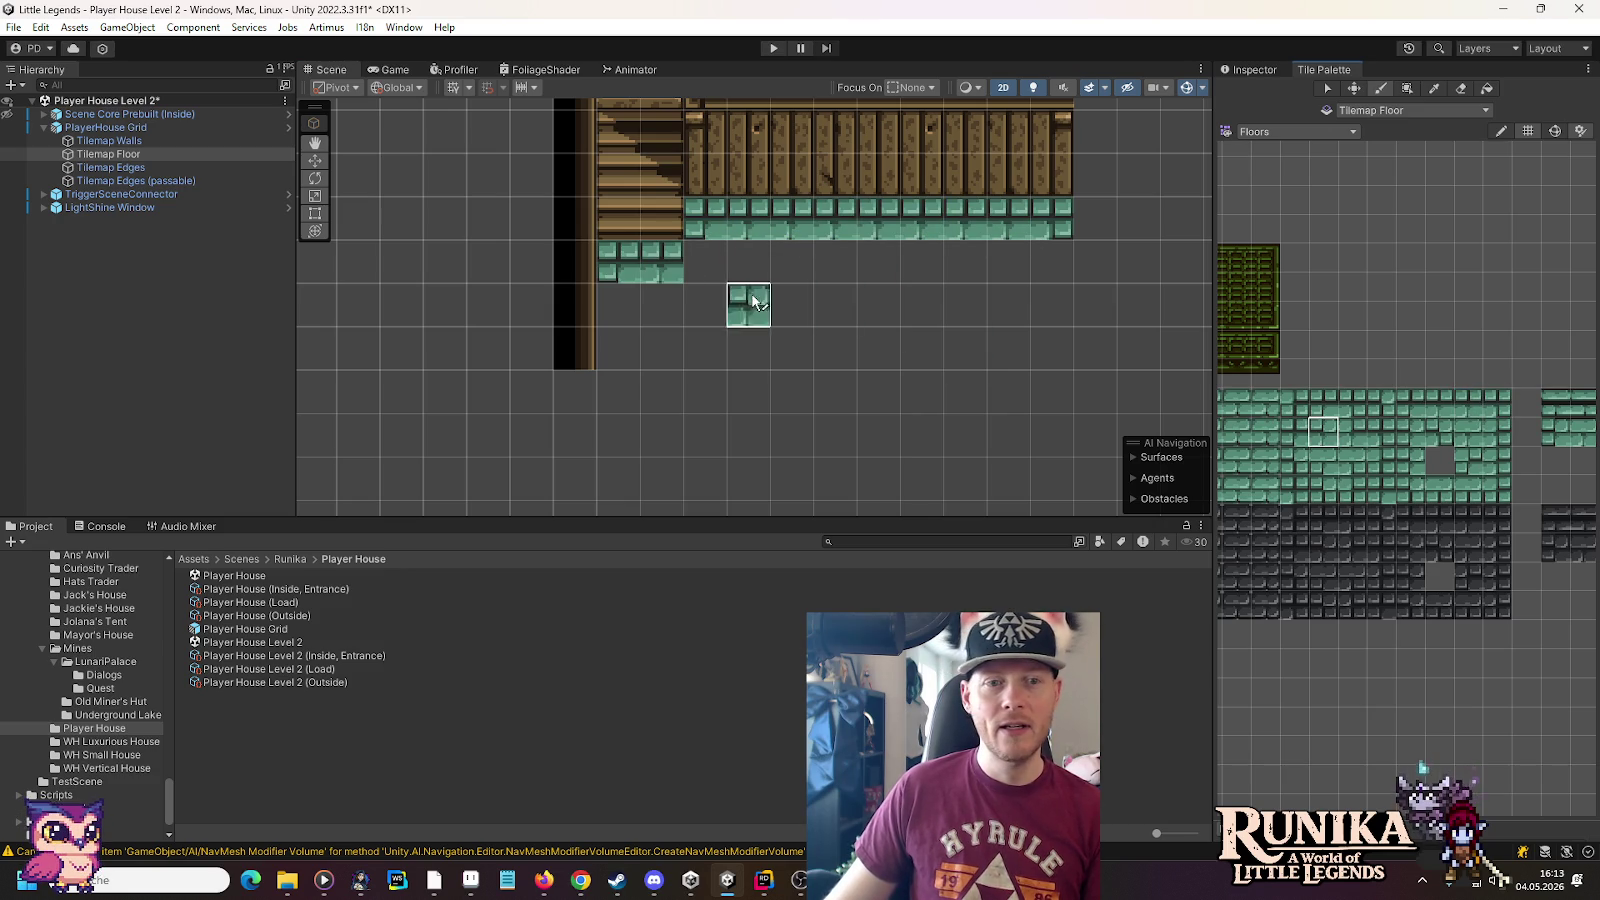
click(705, 261)
click(1411, 461)
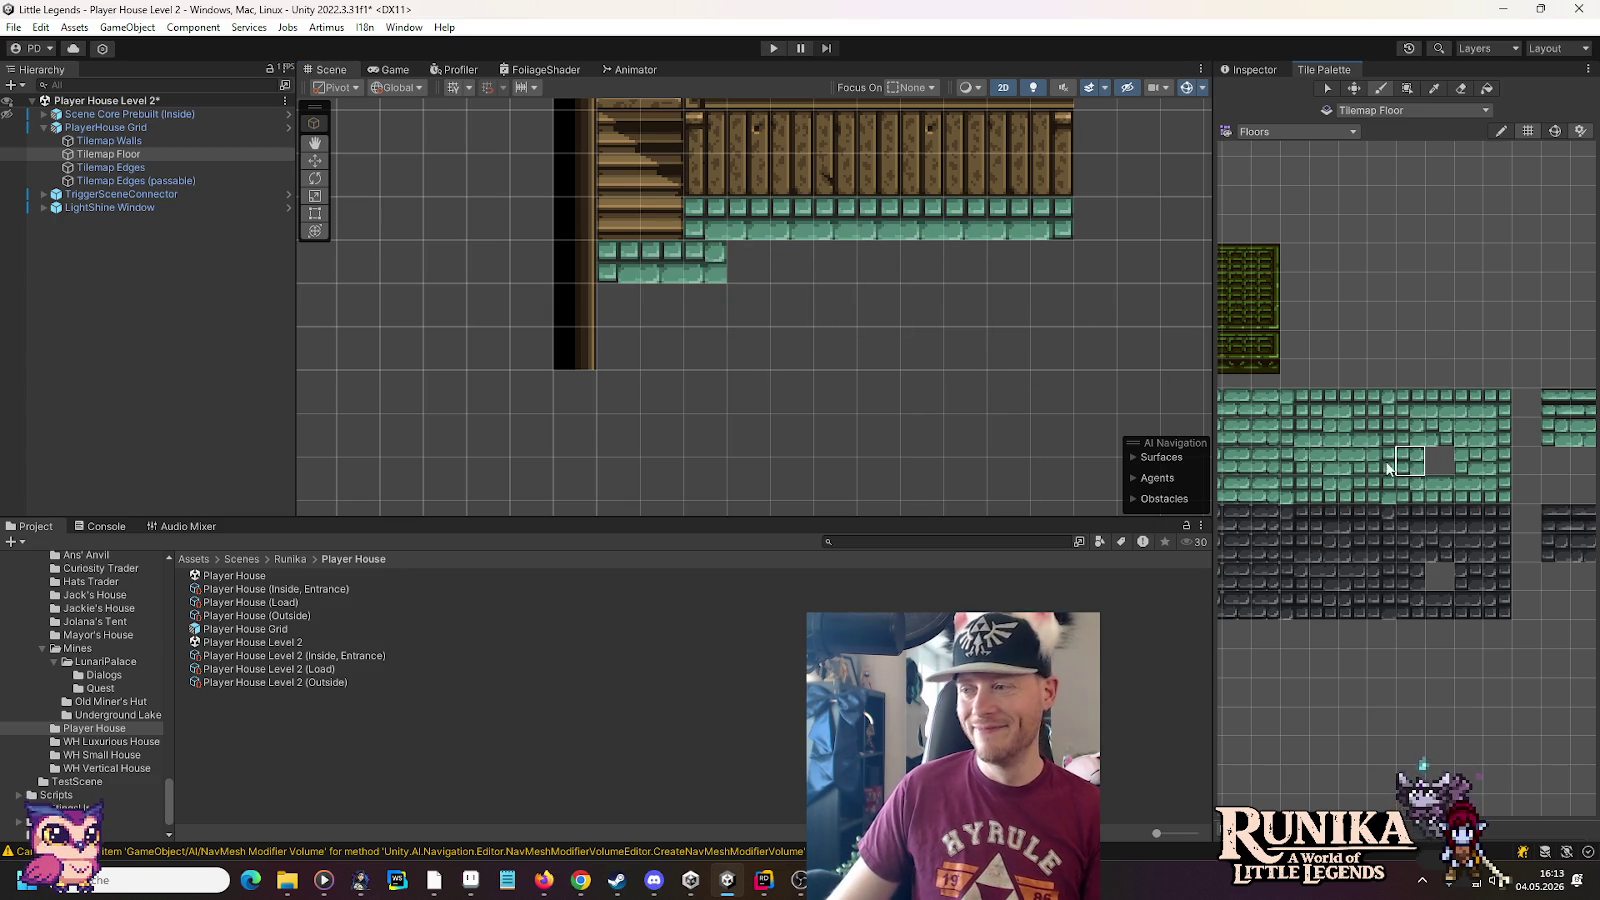
mouse_move(616, 343)
mouse_down()
mouse_move(639, 388)
mouse_move(625, 300)
mouse_up()
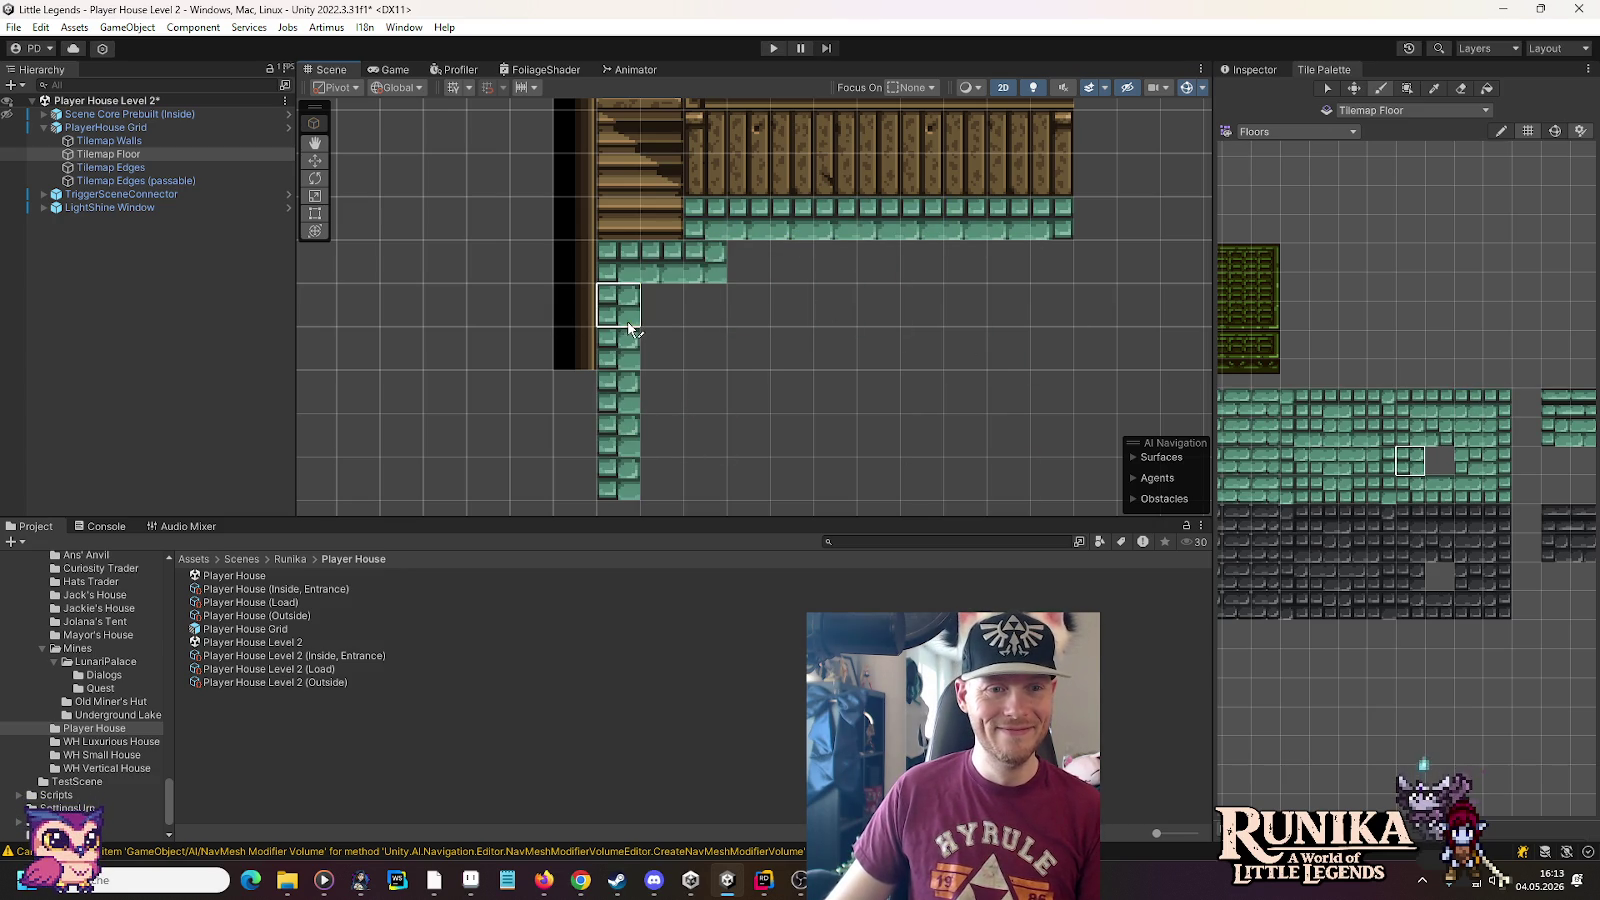
click(1497, 461)
mouse_move(1051, 305)
mouse_down()
mouse_move(1051, 260)
mouse_move(1051, 490)
mouse_up()
Box Fill the room interior with the plain teal floor tile
scroll(855, 383, down, 5)
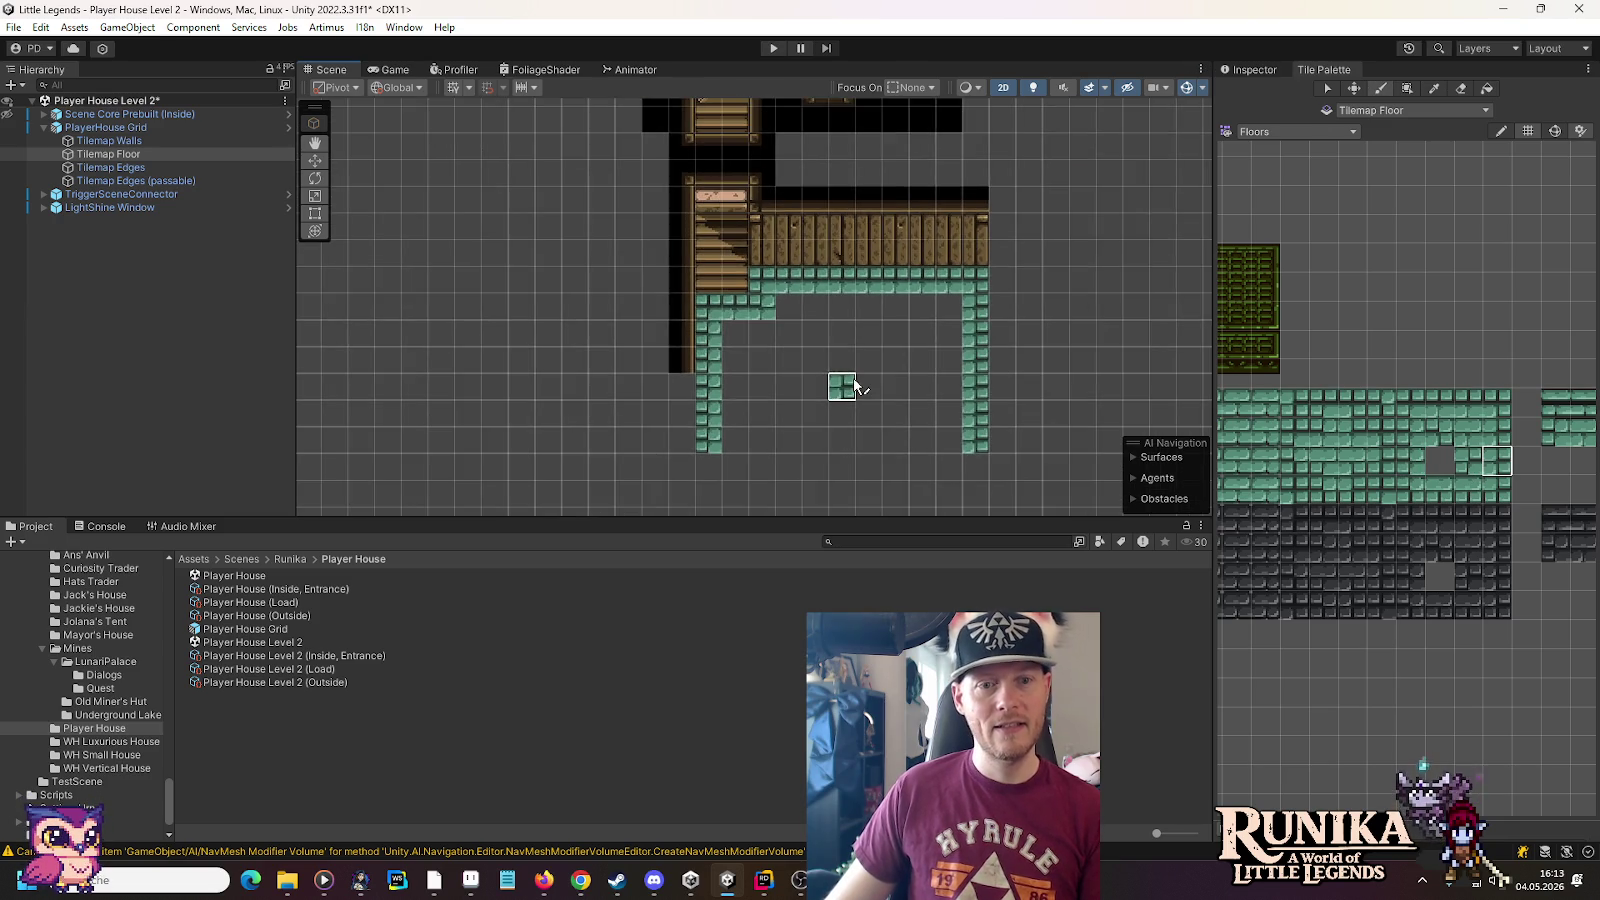
drag(985, 194, 952, 330)
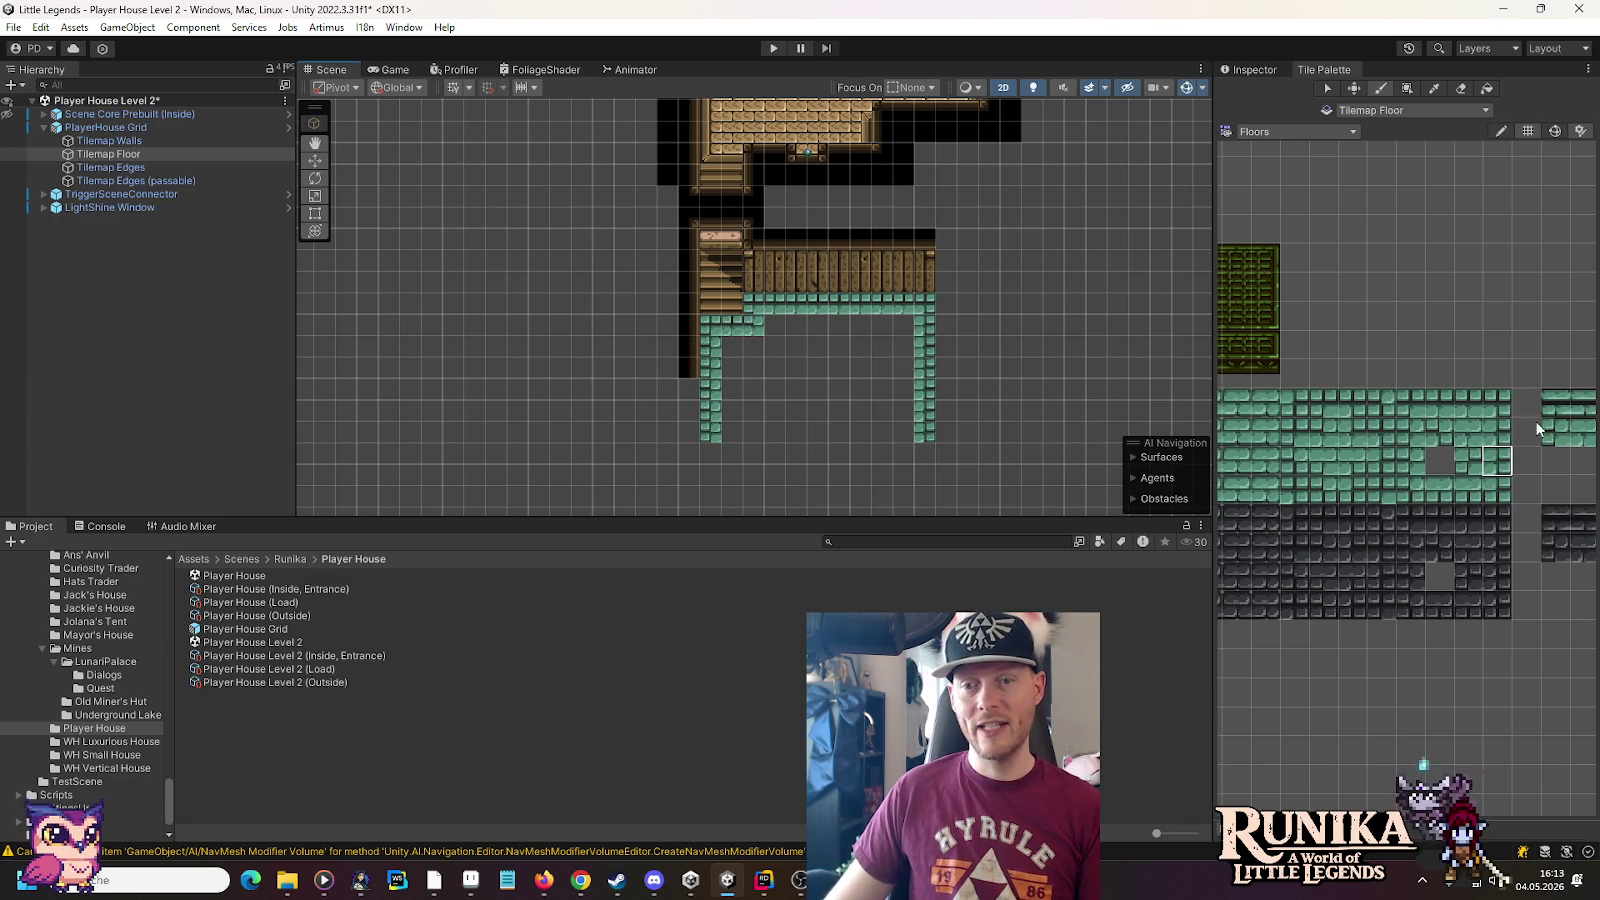
click(1465, 433)
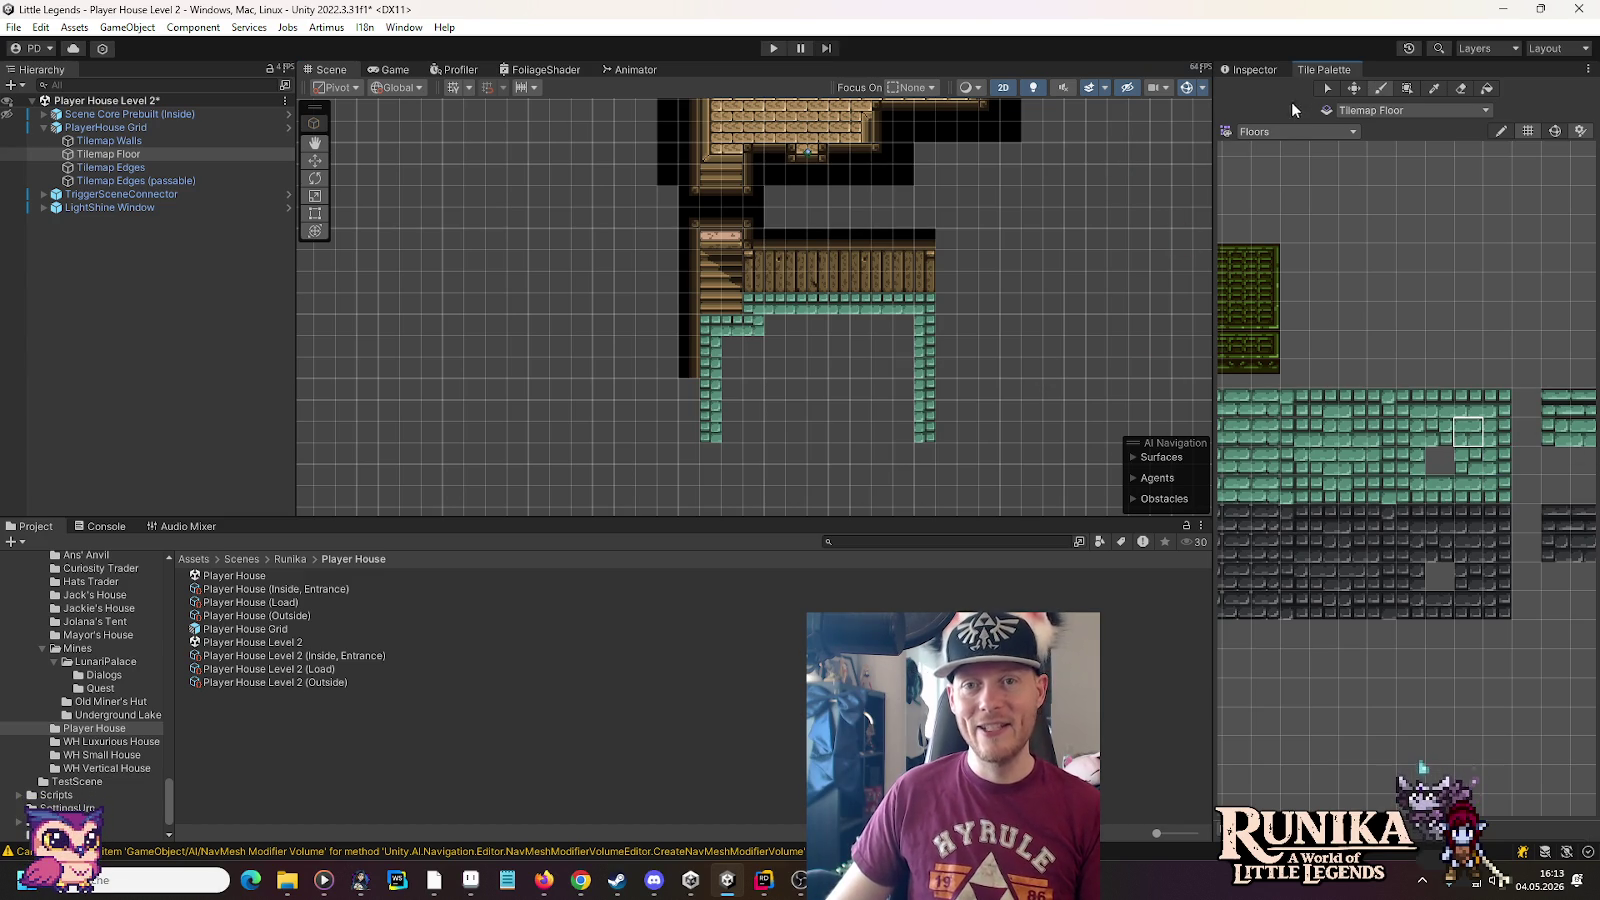
click(1407, 89)
mouse_move(753, 432)
mouse_down()
mouse_move(760, 354)
mouse_move(727, 340)
mouse_move(902, 436)
mouse_up()
Make Tilemap Edges the painting target and load the Wooden Edge tile palette
click(146, 165)
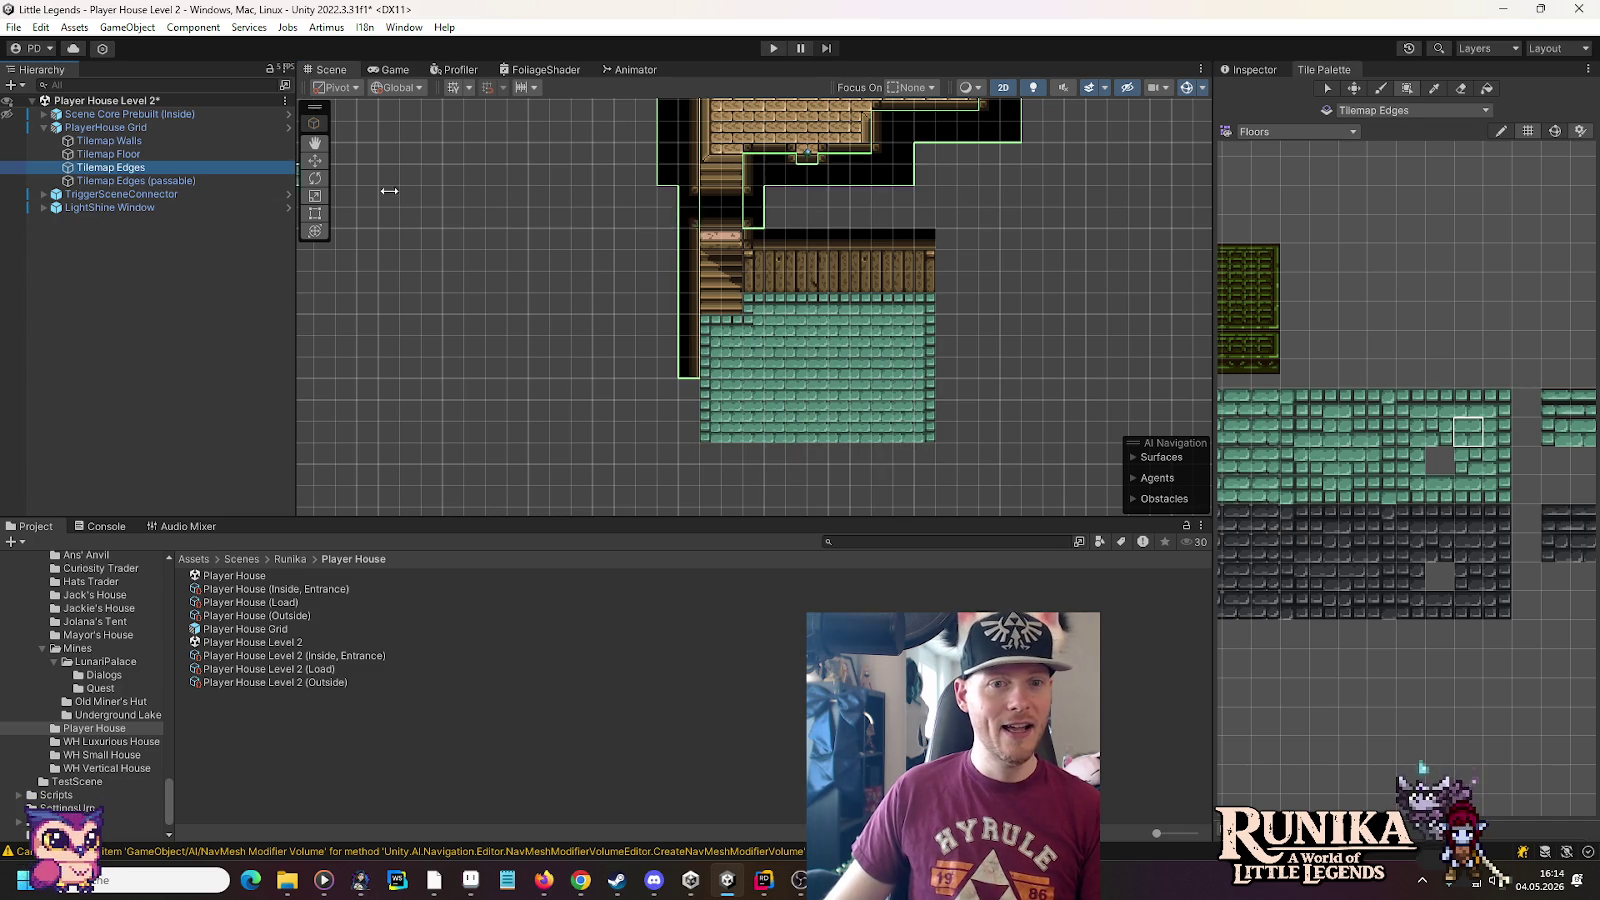
click(1378, 111)
click(1288, 132)
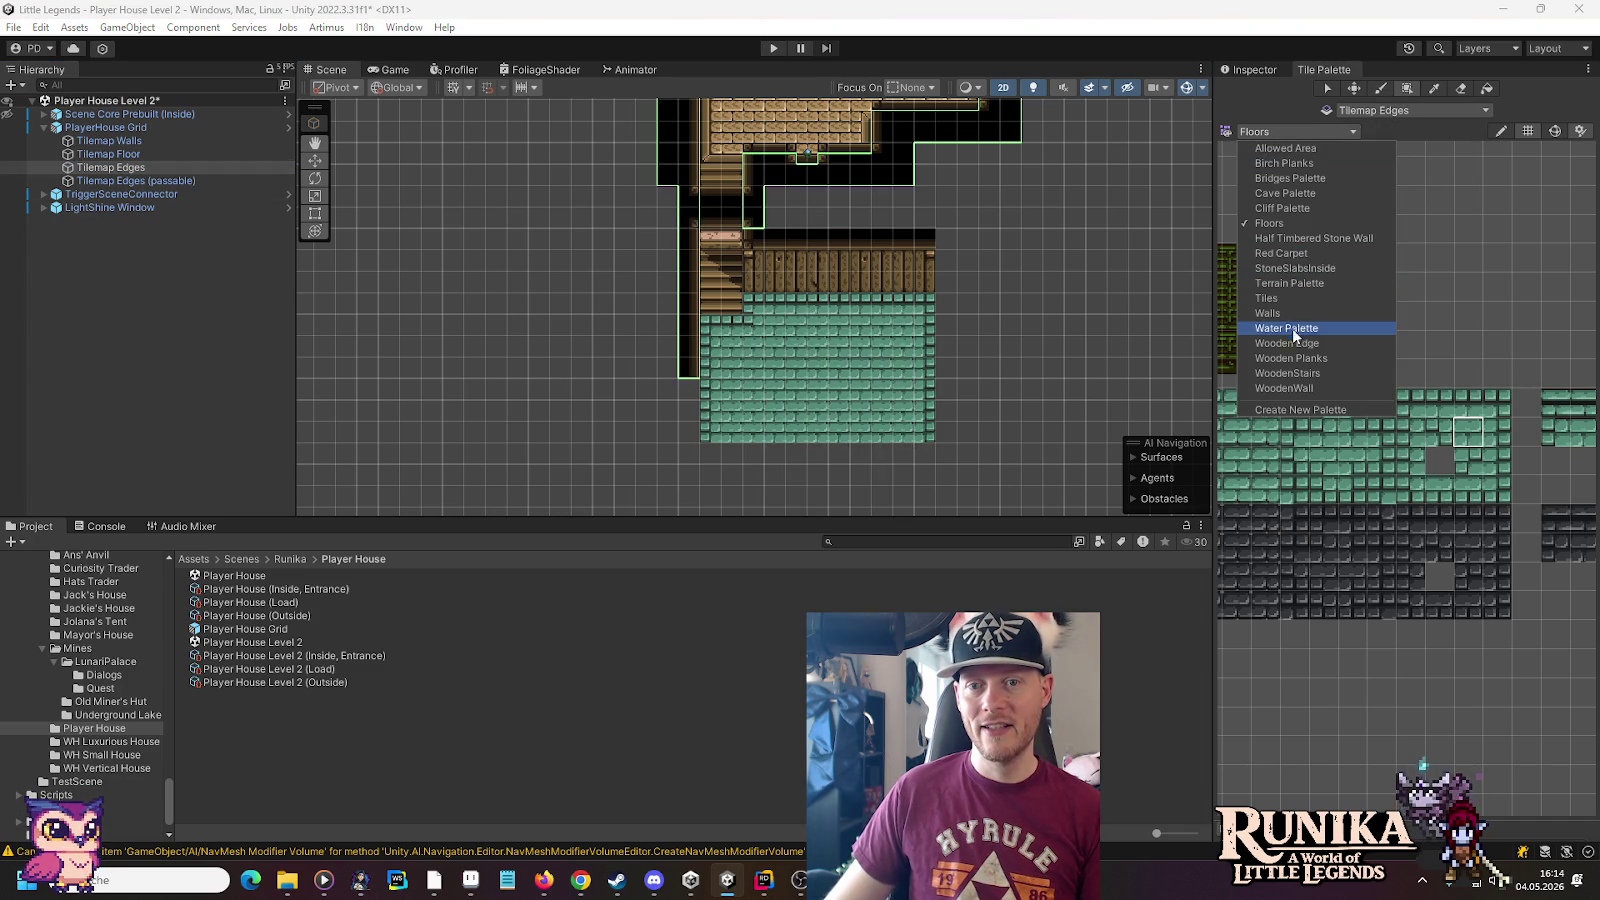
click(1292, 328)
click(1290, 131)
click(1319, 342)
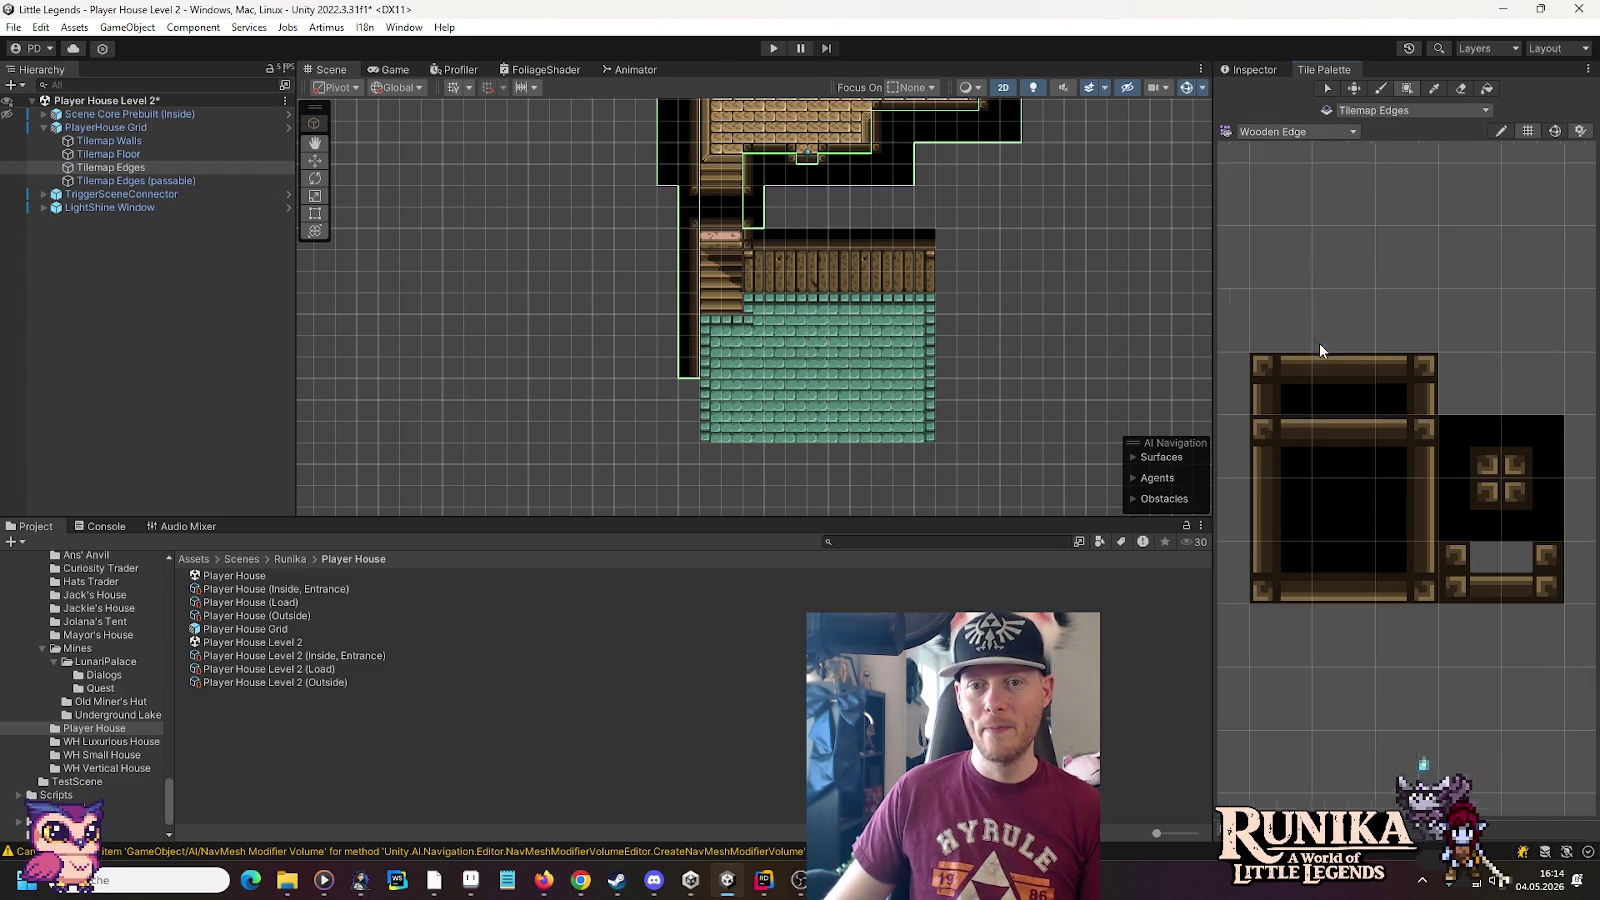
Paint a wooden edge border with corner tiles around the lower room's left, bottom and right walls
click(1406, 509)
drag(696, 393, 690, 432)
click(1478, 511)
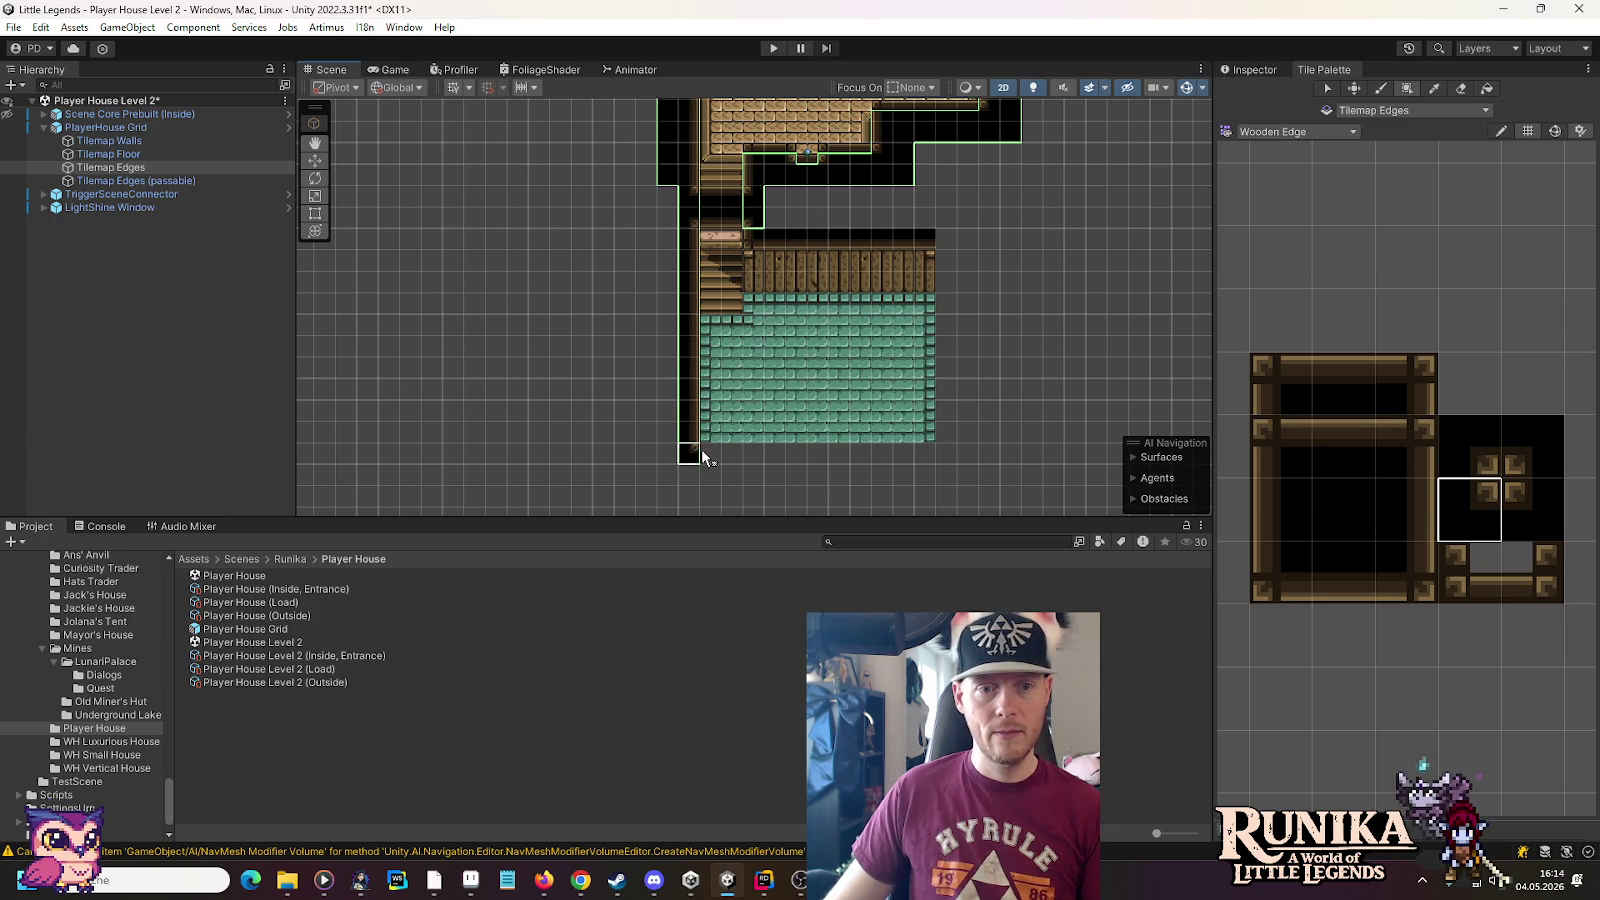
click(1344, 446)
drag(711, 453, 930, 453)
click(1516, 486)
click(952, 454)
click(1256, 505)
drag(957, 438, 942, 268)
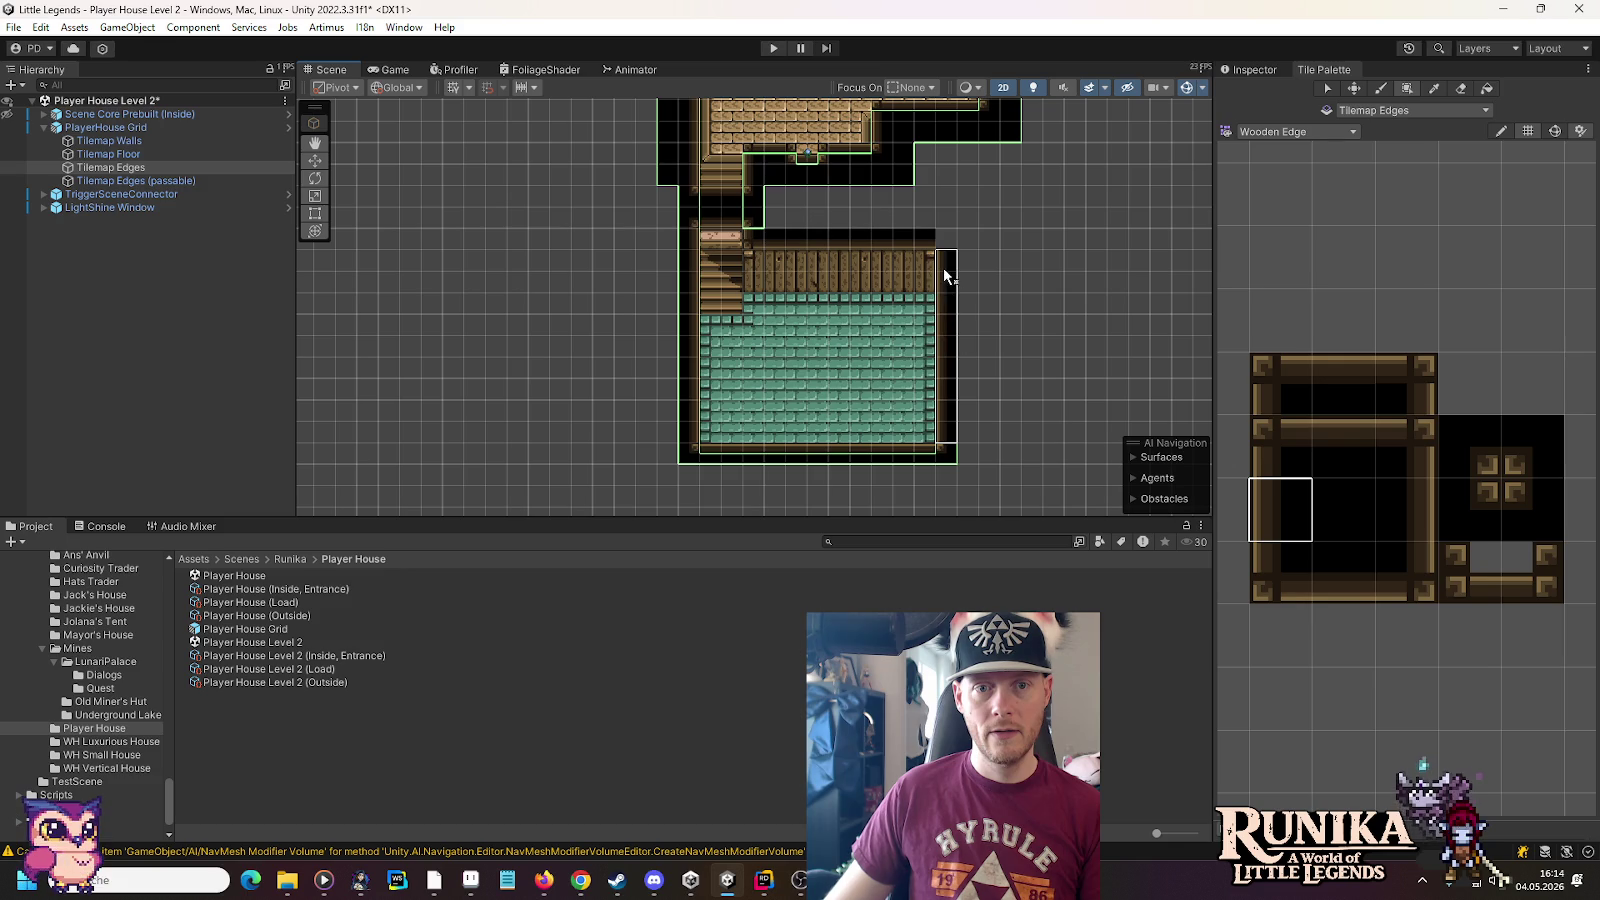
click(1531, 441)
click(947, 240)
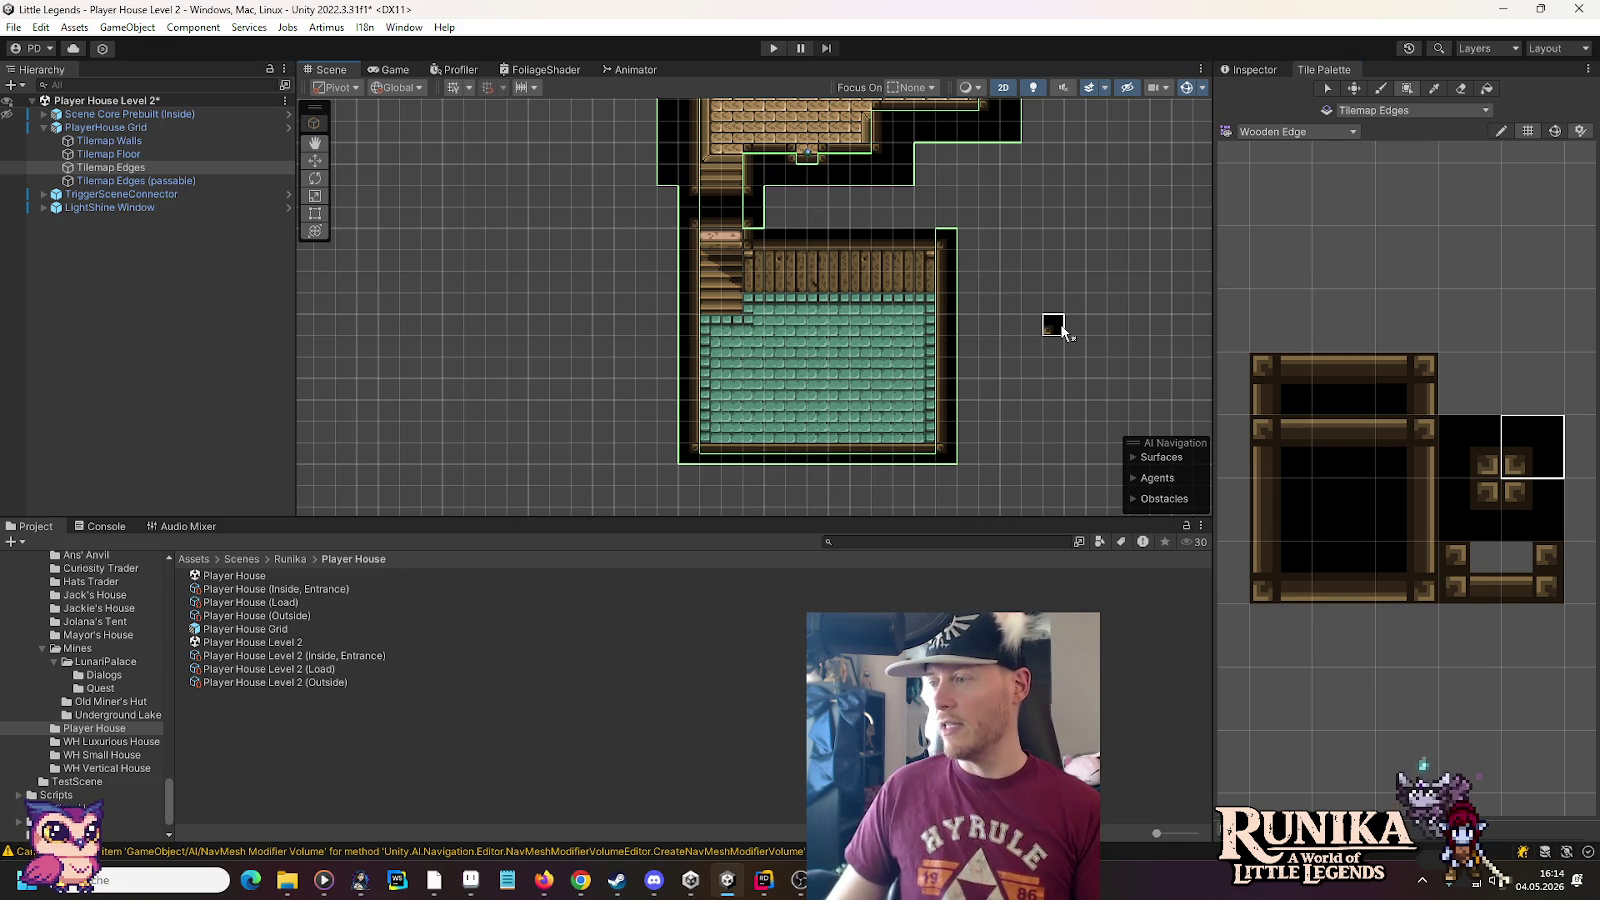
Fill the gaps between and beside the rooms with plain black tiles
click(1325, 494)
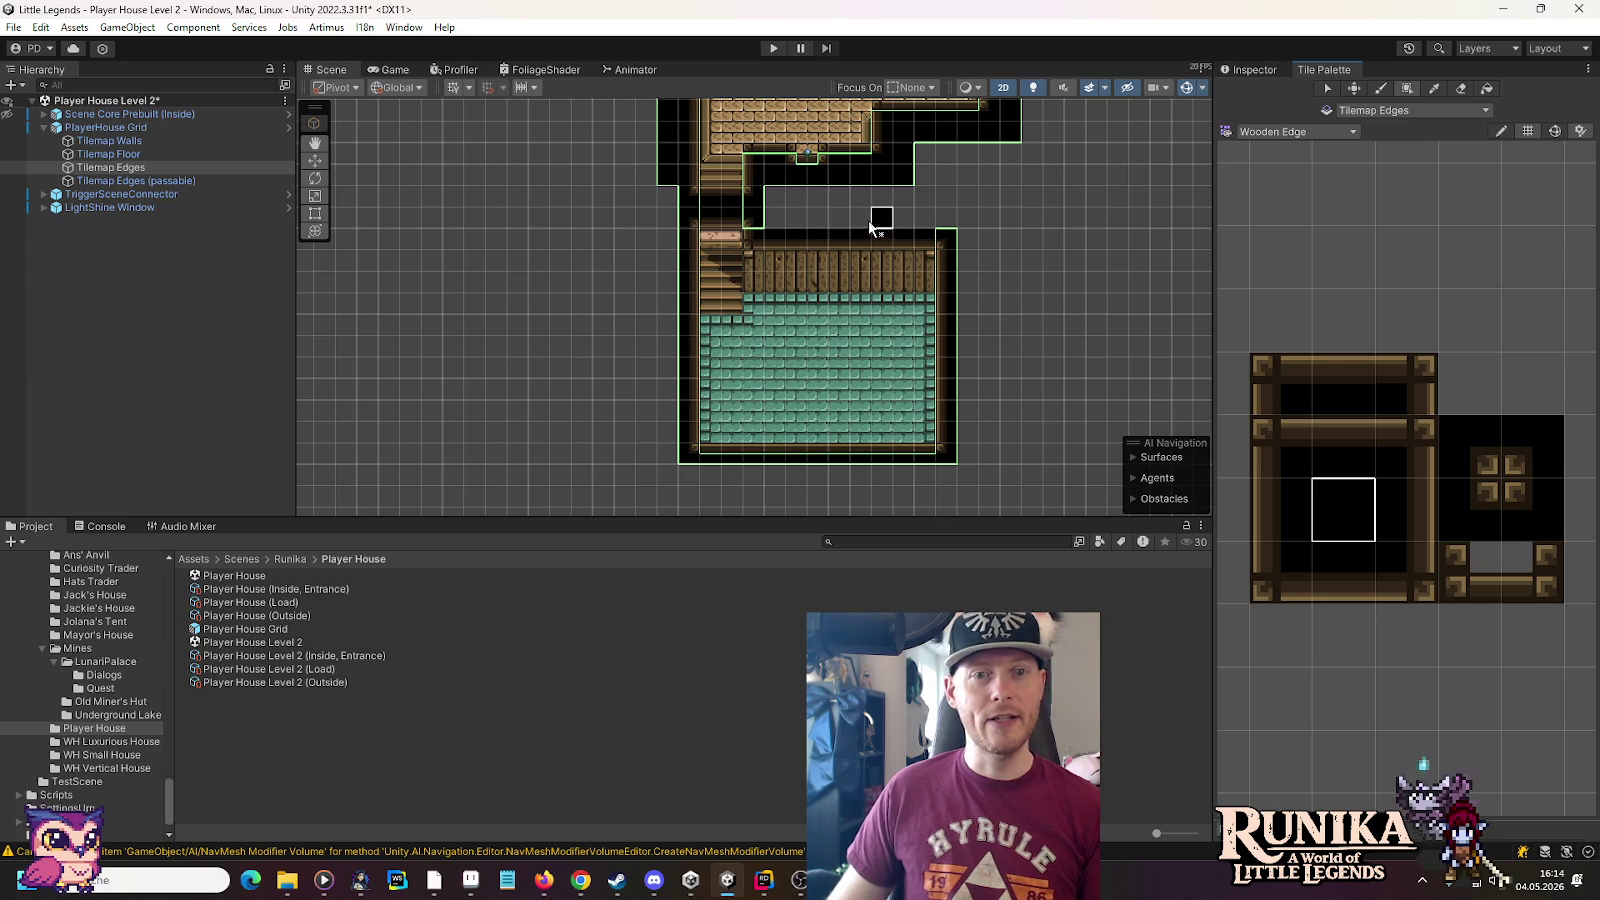
mouse_move(801, 232)
mouse_down()
mouse_move(779, 204)
mouse_move(938, 210)
mouse_up()
drag(918, 150, 1010, 178)
mouse_move(968, 190)
mouse_down()
mouse_move(966, 462)
mouse_move(733, 478)
mouse_move(666, 476)
mouse_move(659, 194)
mouse_up()
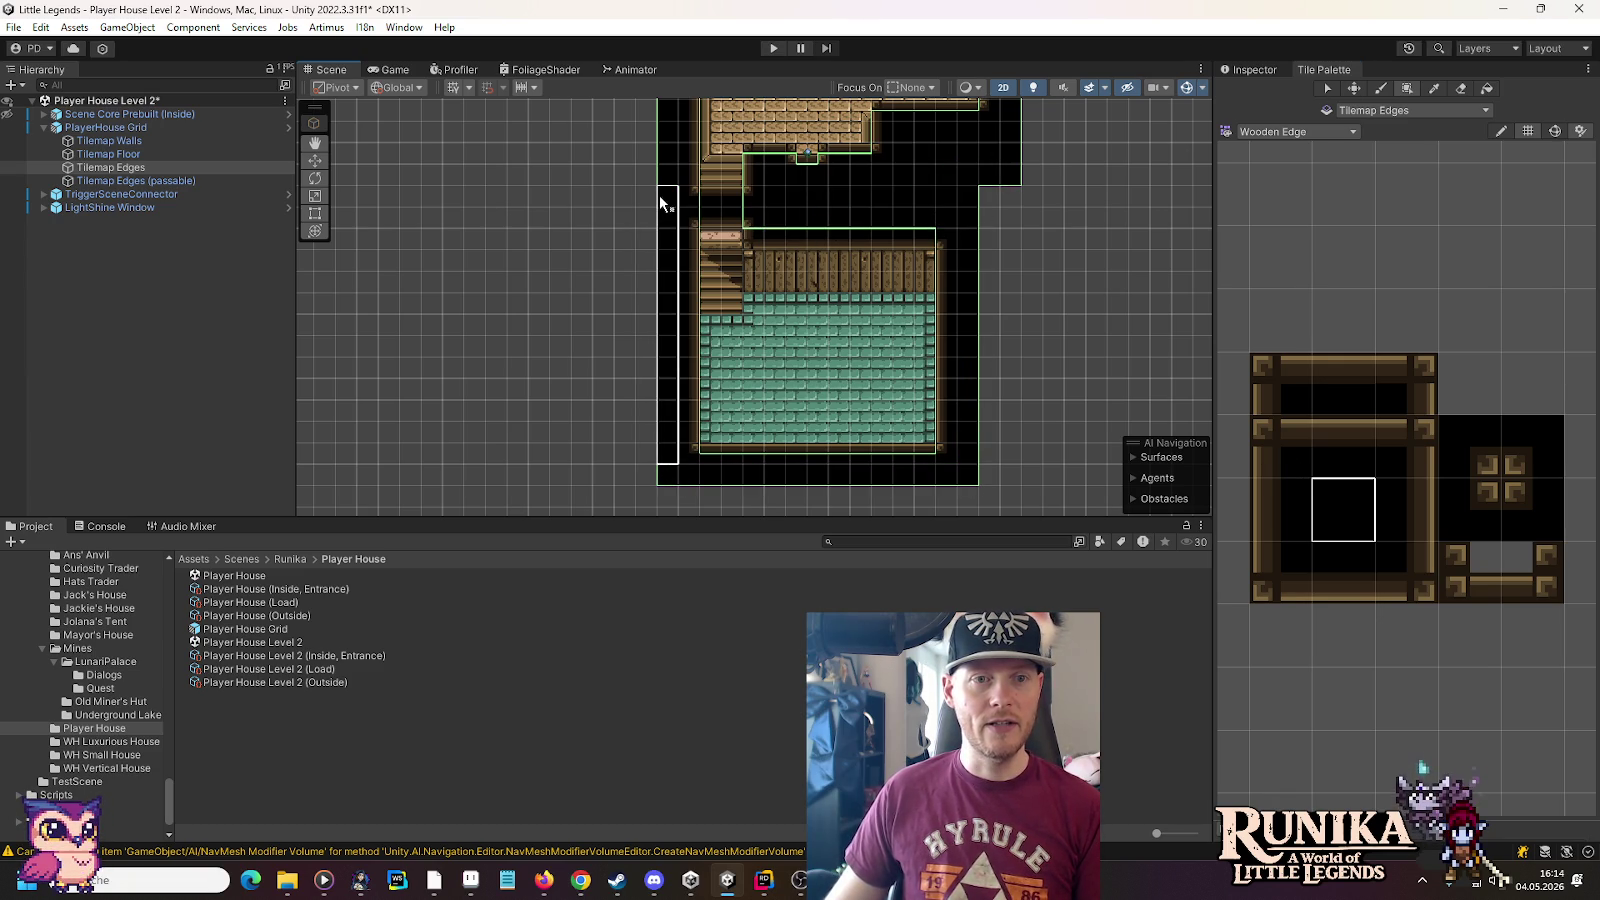
mouse_move(1071, 132)
mouse_down()
mouse_move(1042, 422)
mouse_move(990, 232)
mouse_move(1002, 377)
mouse_up()
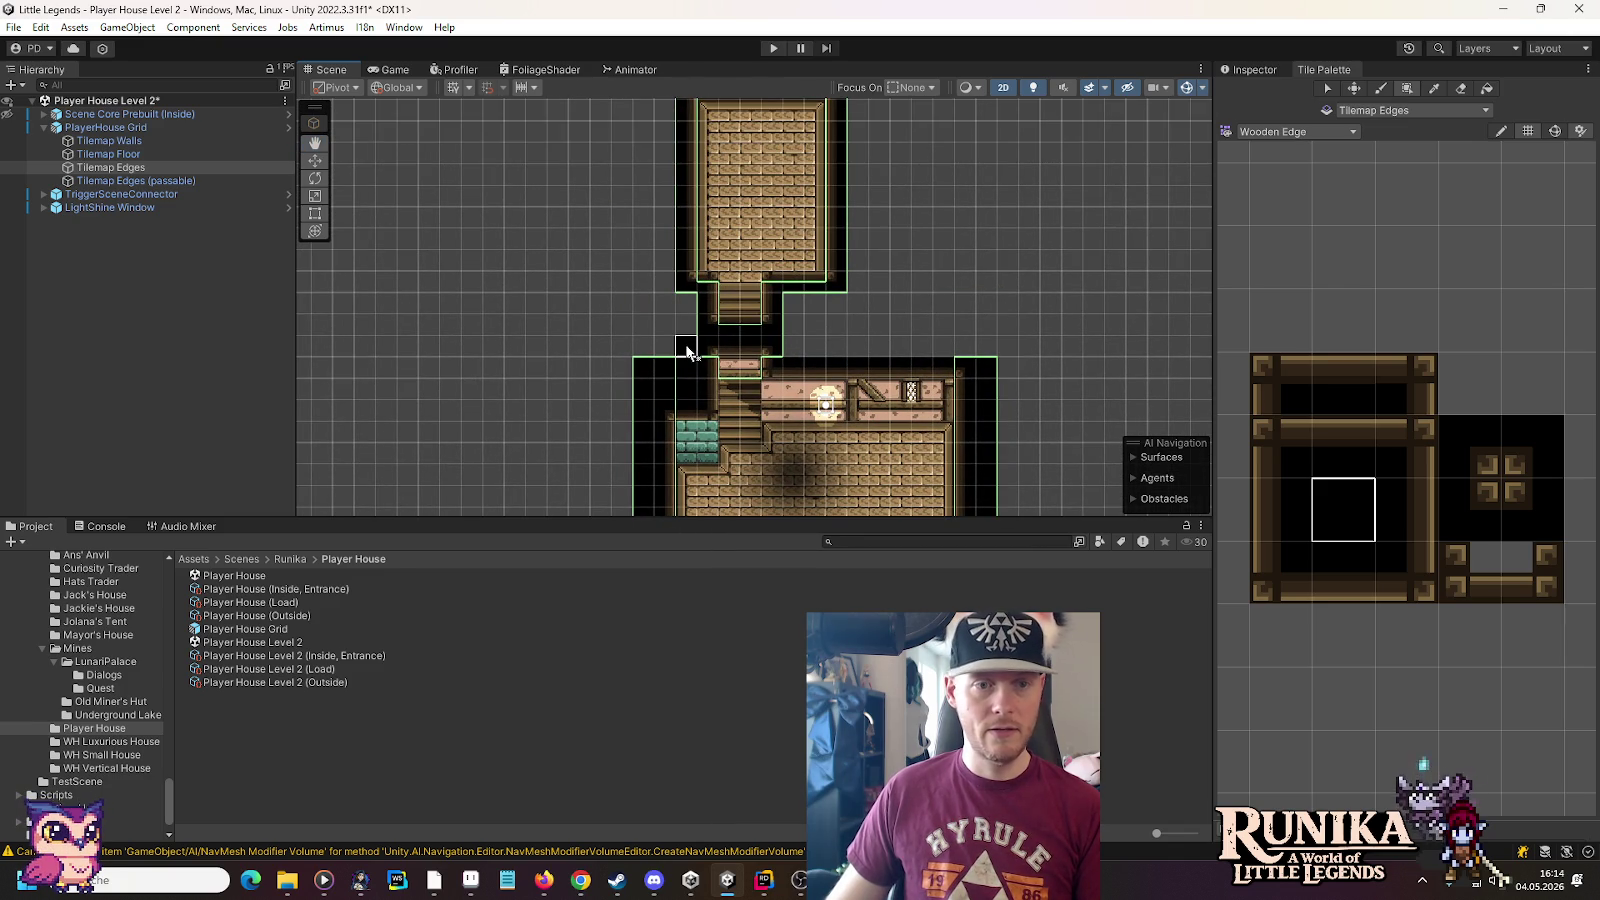
mouse_move(666, 350)
mouse_down()
mouse_move(662, 305)
mouse_move(650, 320)
mouse_move(664, 300)
mouse_up()
drag(632, 258, 636, 358)
drag(650, 440, 664, 133)
click(663, 130)
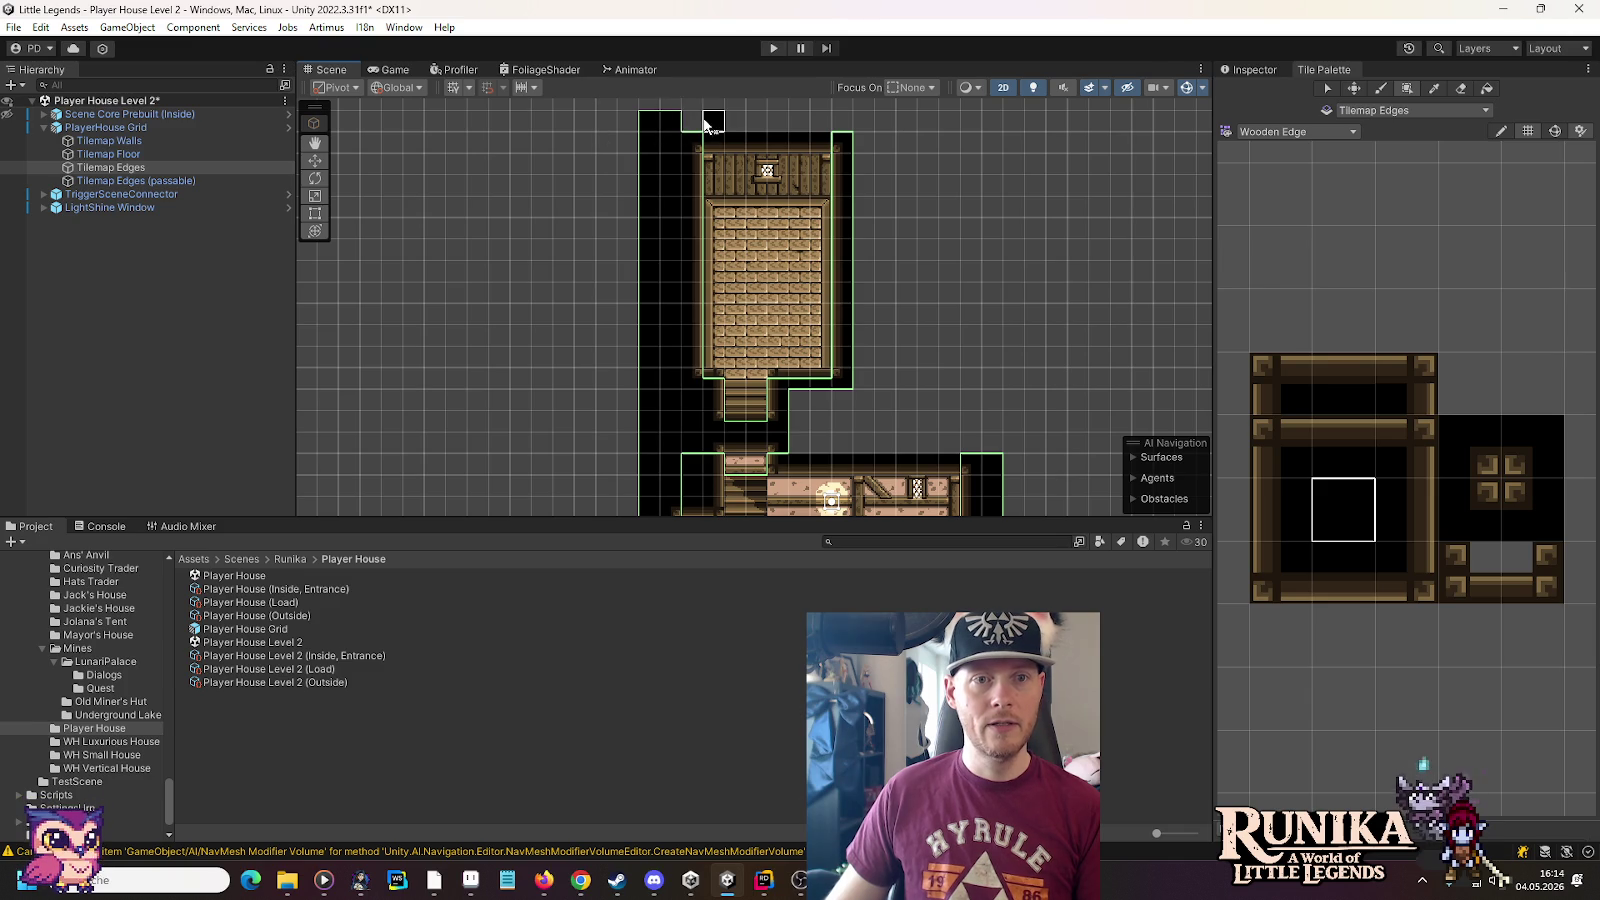
Erase the extra black tiles at the top and fill black beside the upper room
click(1461, 88)
drag(686, 122, 645, 121)
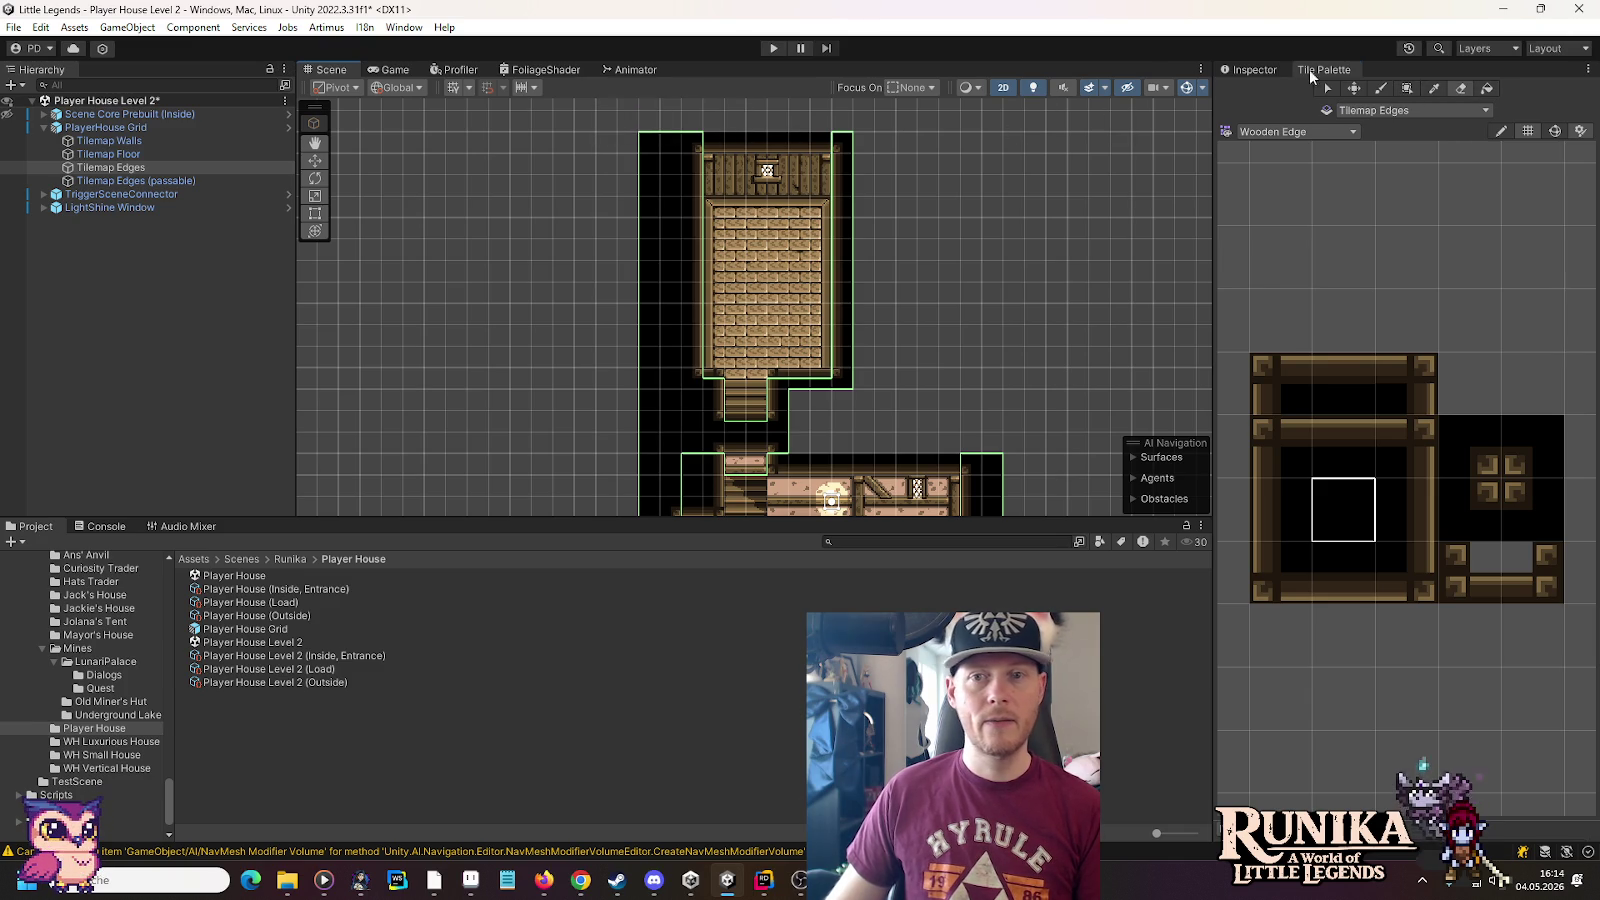
click(1407, 89)
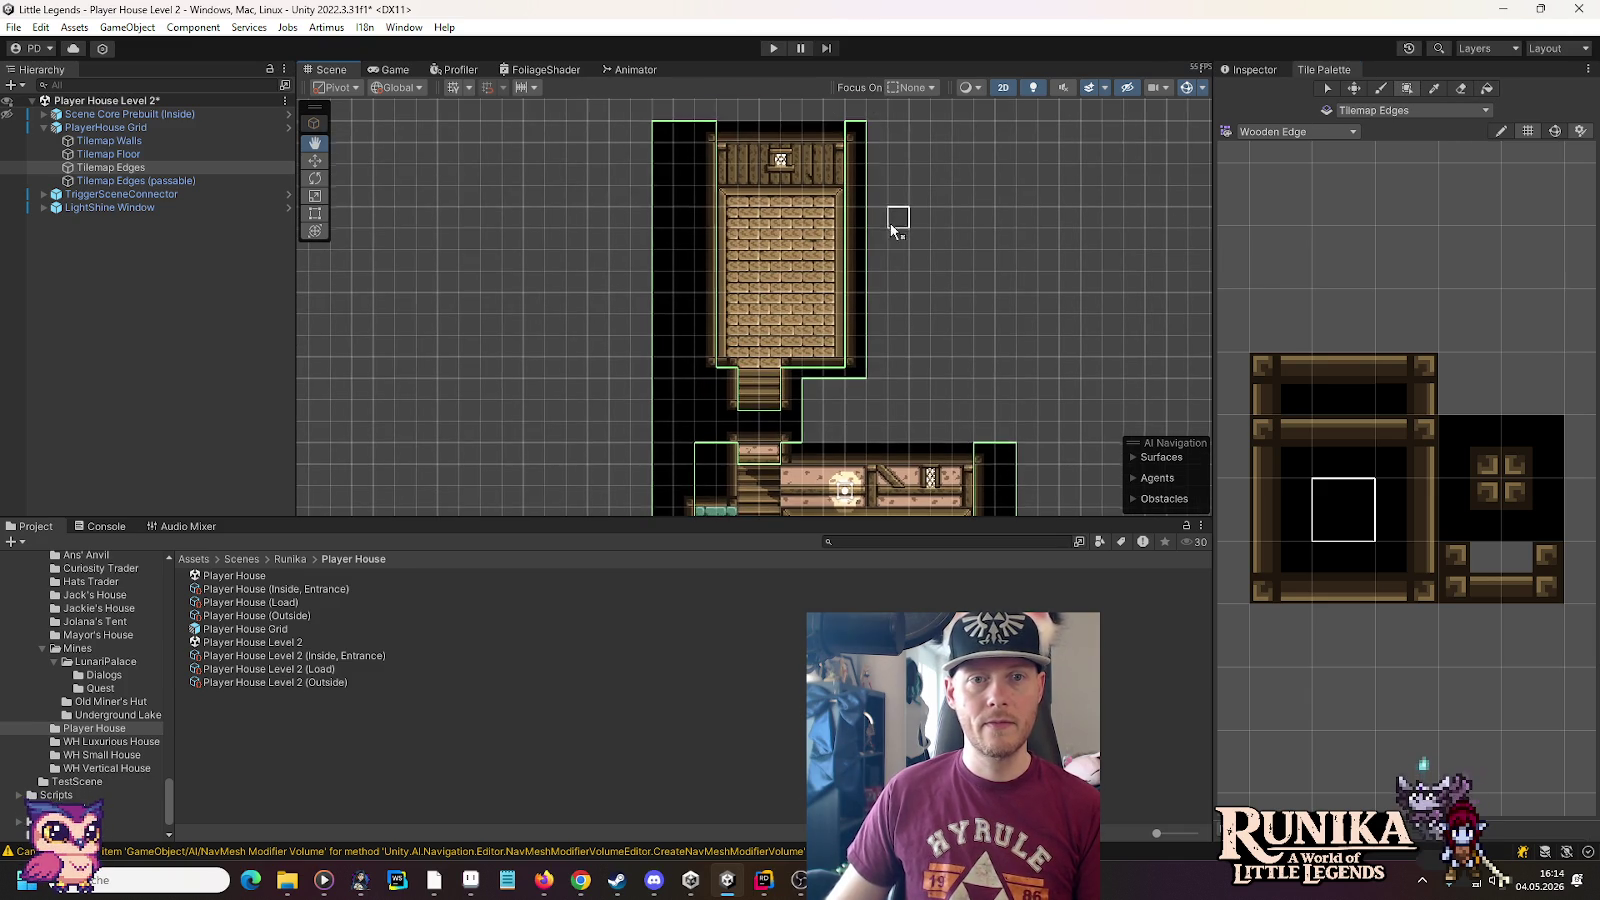
mouse_move(878, 130)
mouse_down()
mouse_move(875, 370)
mouse_move(818, 386)
mouse_move(876, 436)
mouse_up()
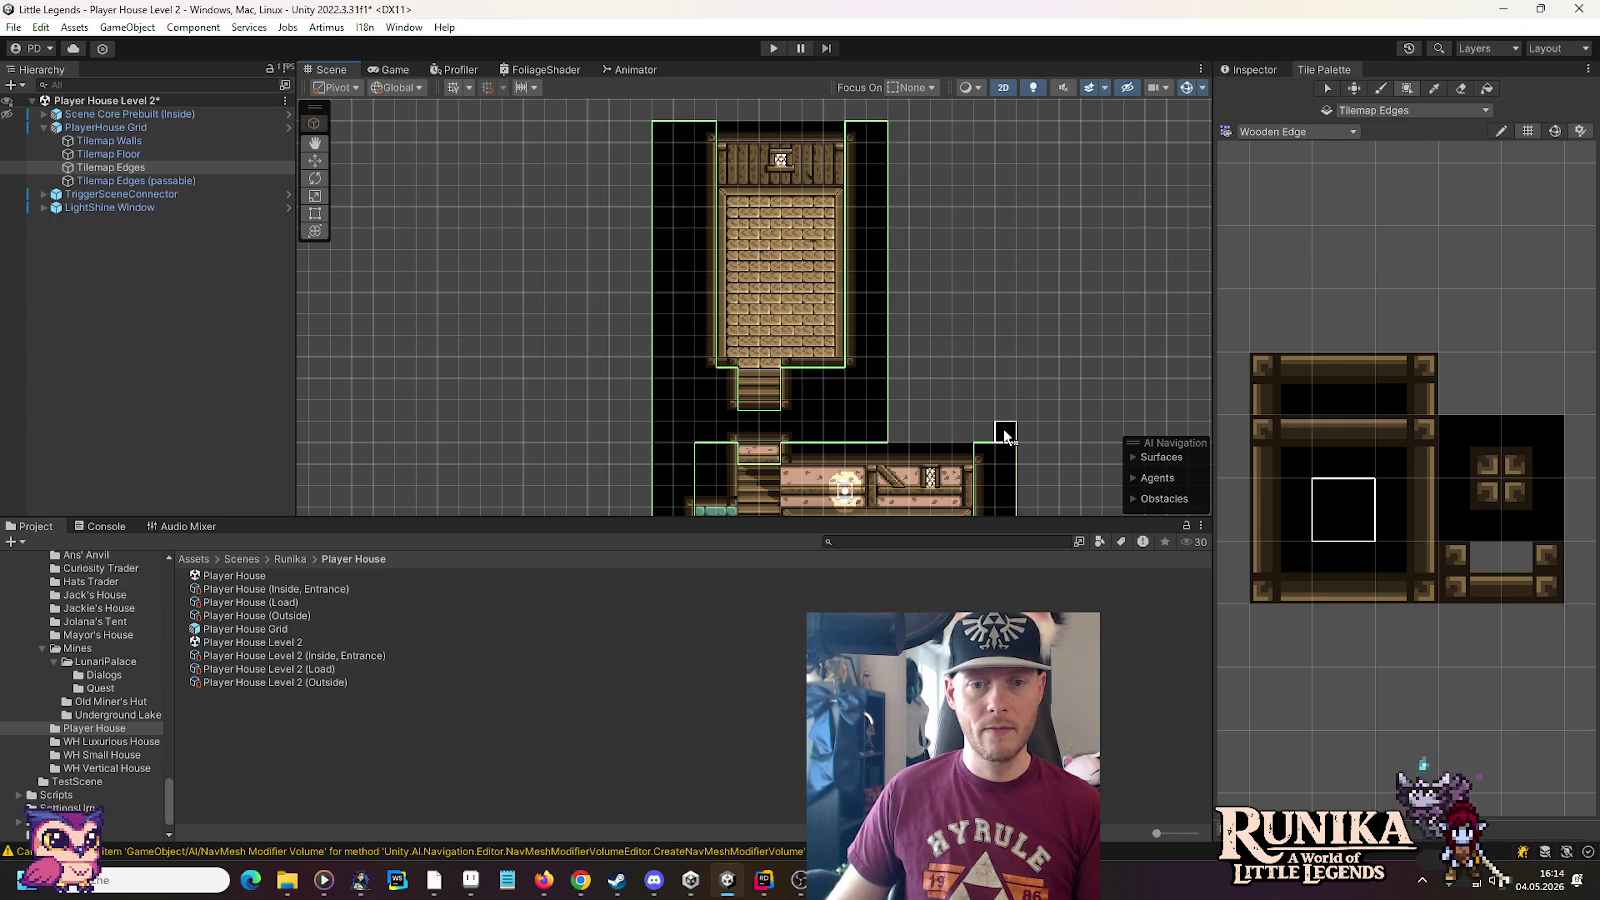
Bring the upper wooden room into view and make Tilemap Walls the painting target
key(Down)
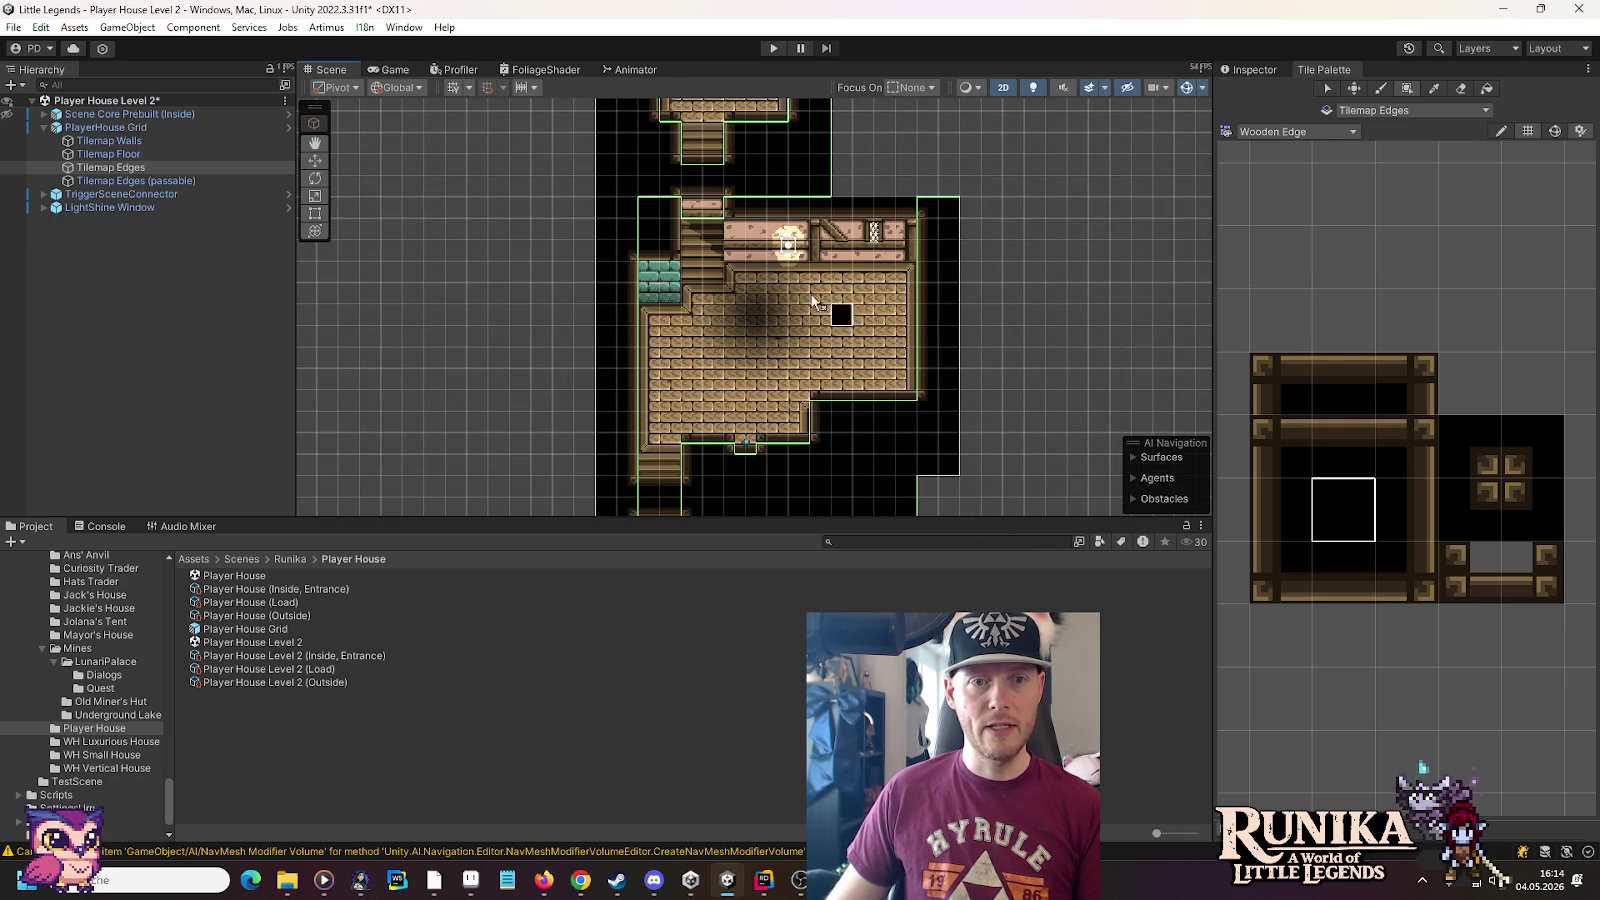
key(Down)
key(Left)
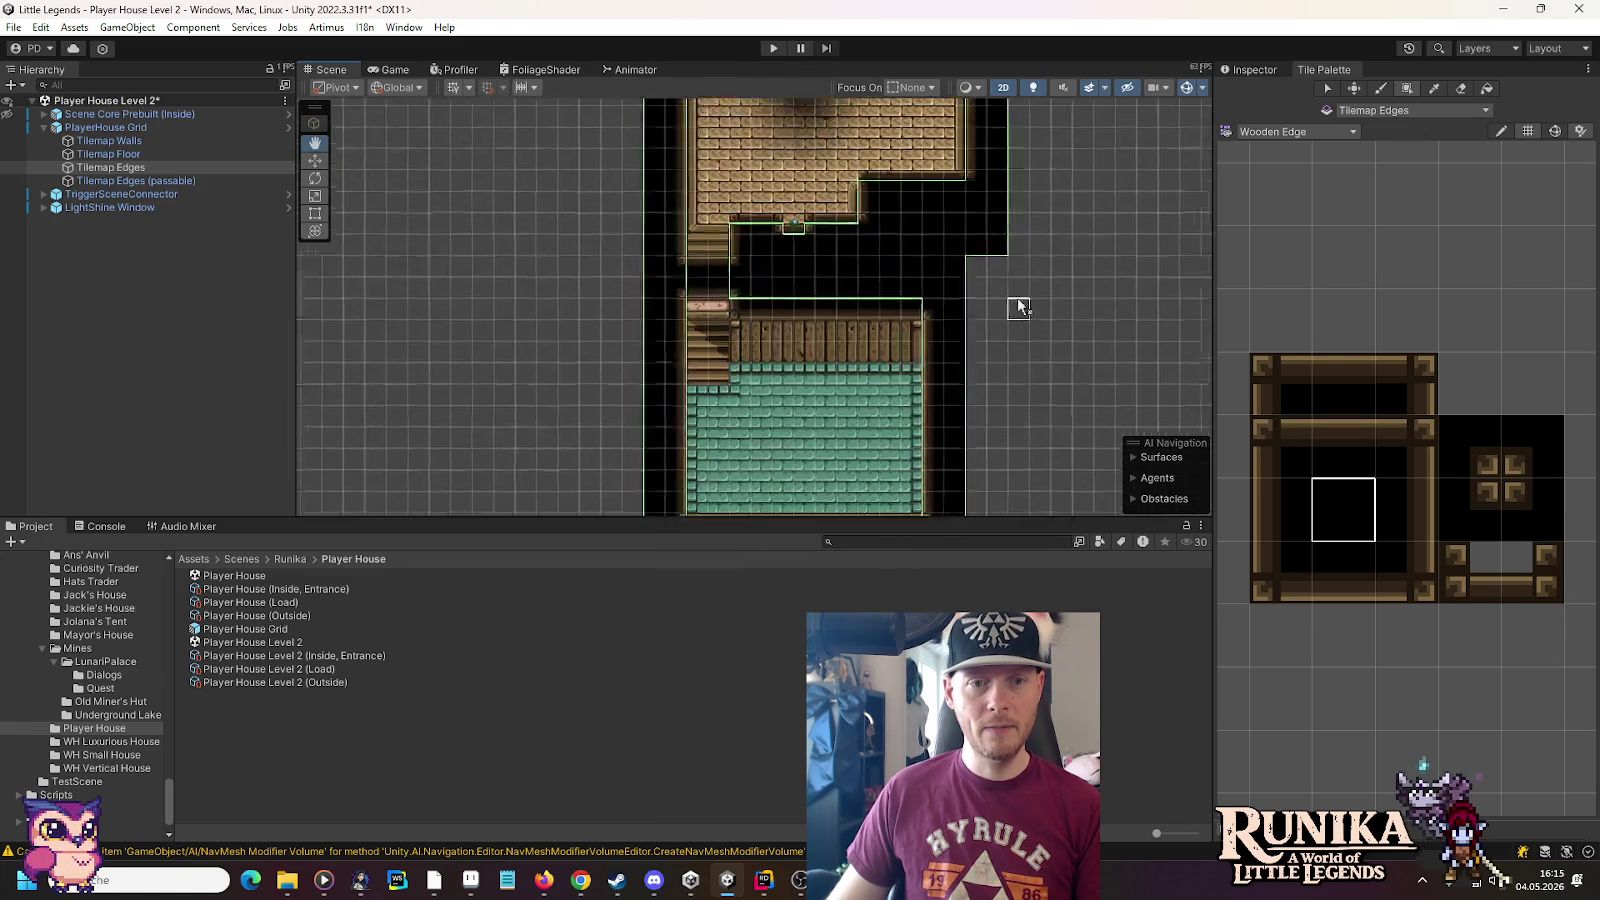
scroll(1028, 360, up, 4)
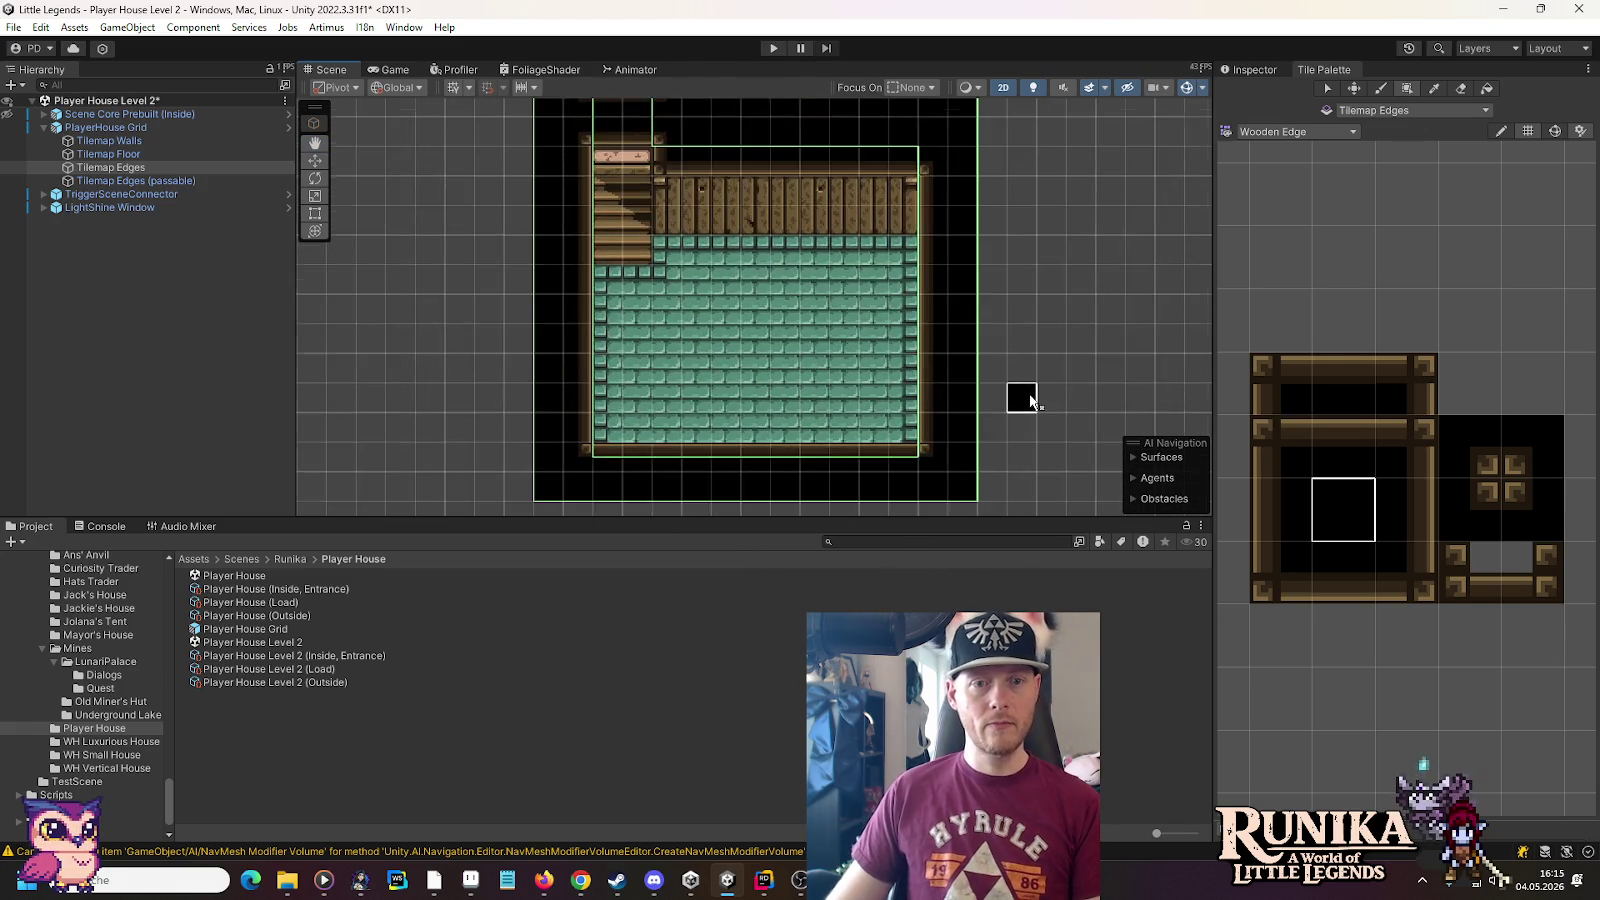
drag(980, 358, 1032, 359)
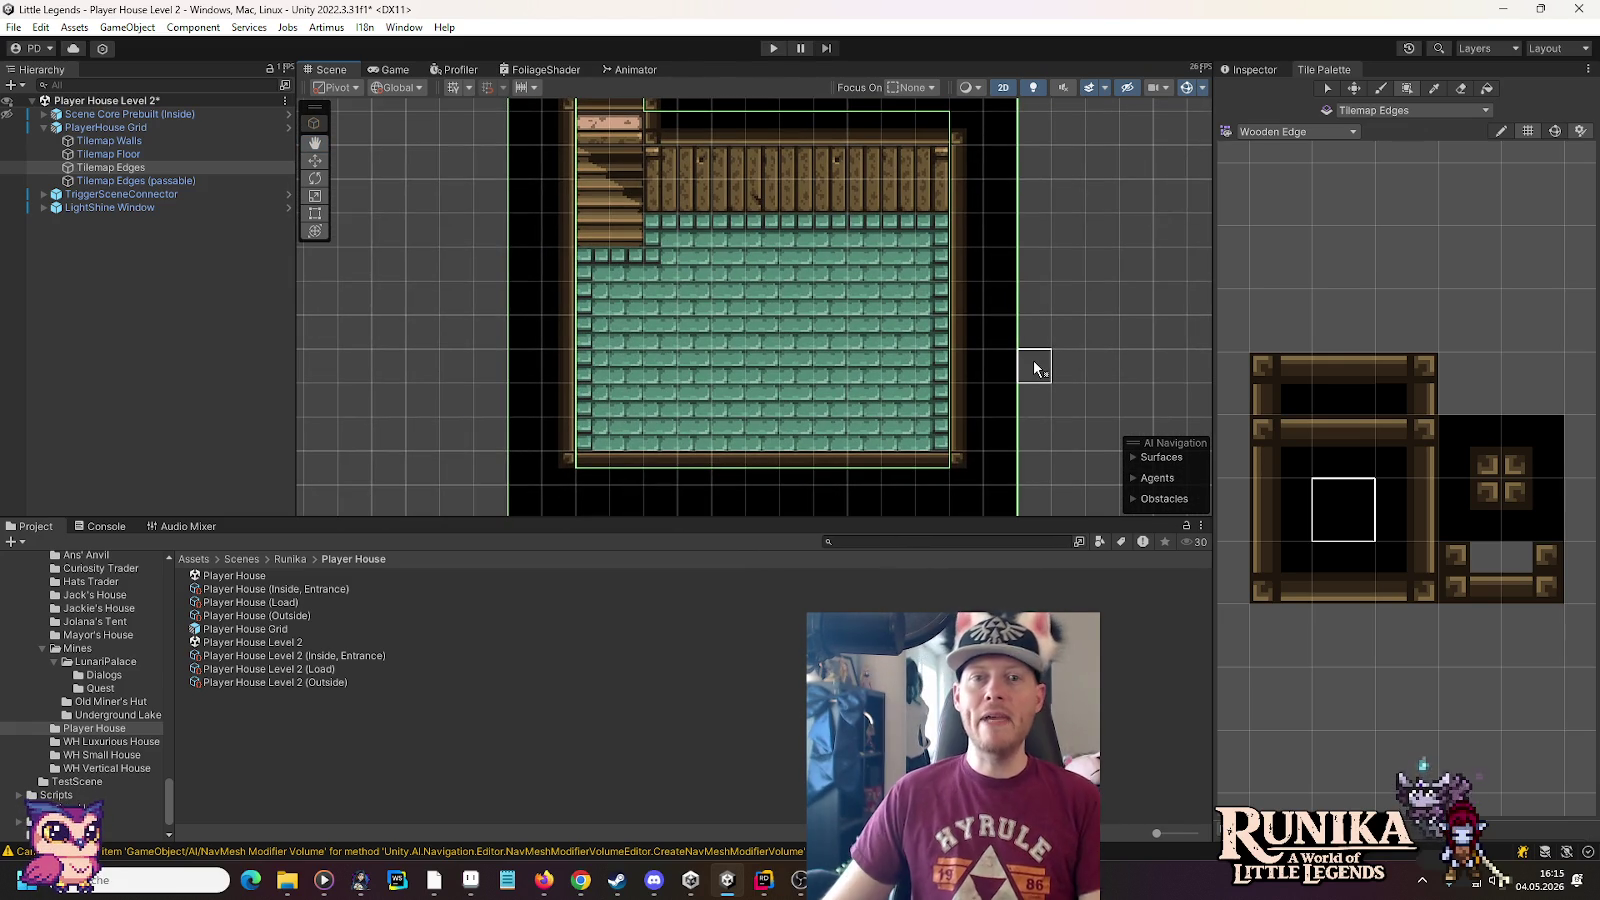
scroll(1034, 367, down, 1)
mouse_move(1086, 204)
mouse_down()
mouse_move(936, 521)
mouse_move(1011, 257)
mouse_up()
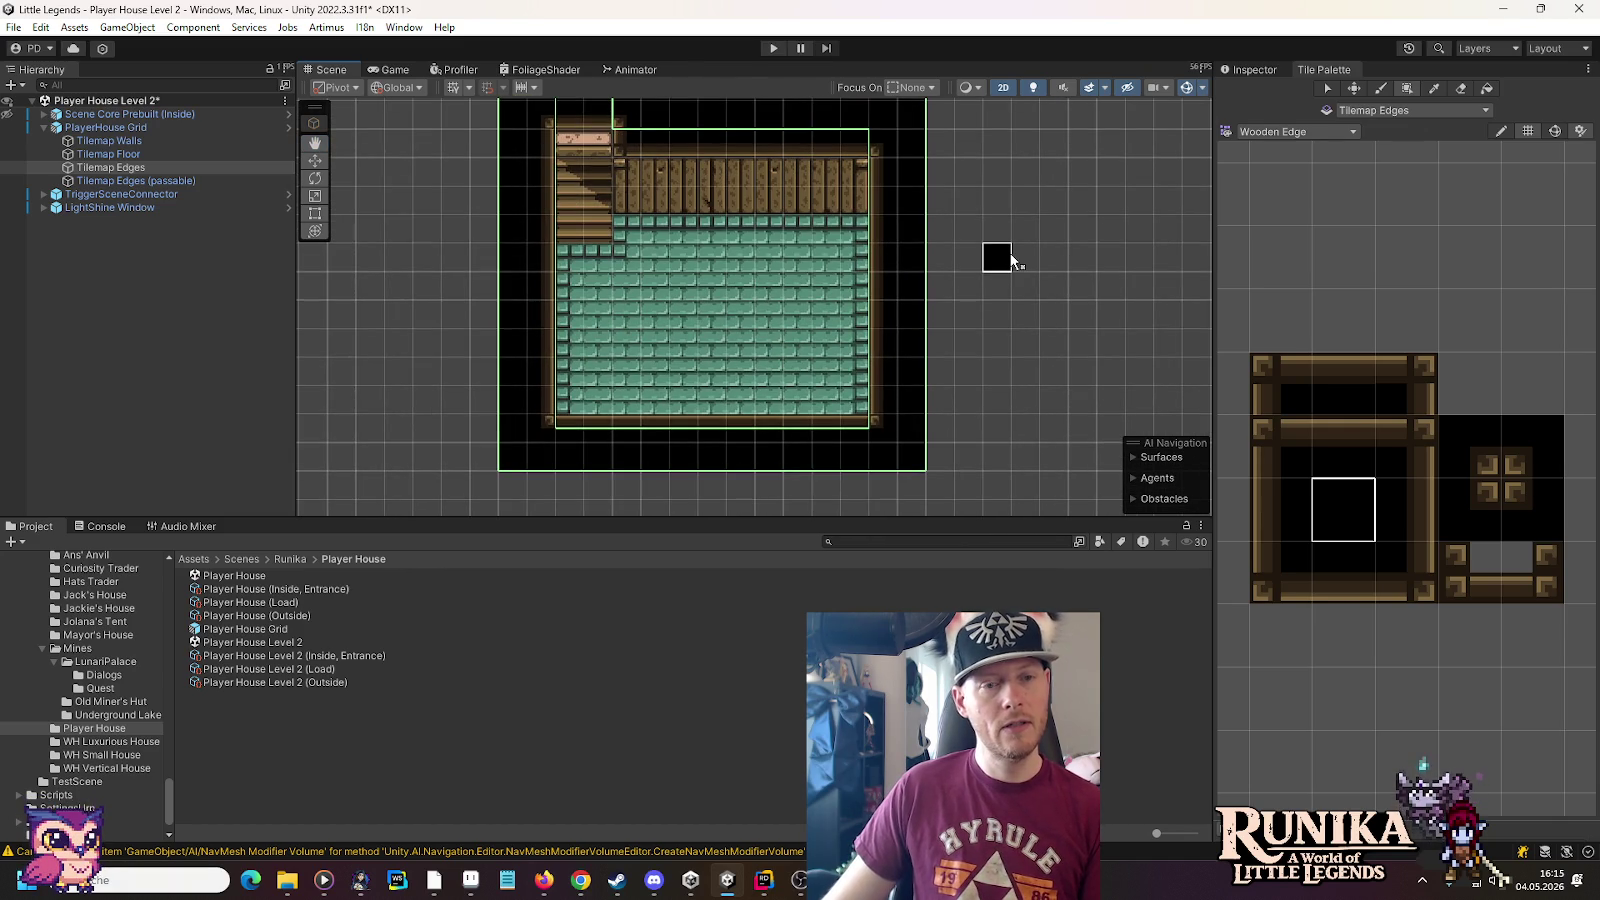
drag(1021, 168, 1013, 322)
drag(1042, 195, 1029, 385)
mouse_move(1000, 214)
mouse_down()
mouse_move(982, 382)
mouse_move(1010, 274)
mouse_move(1010, 100)
mouse_up()
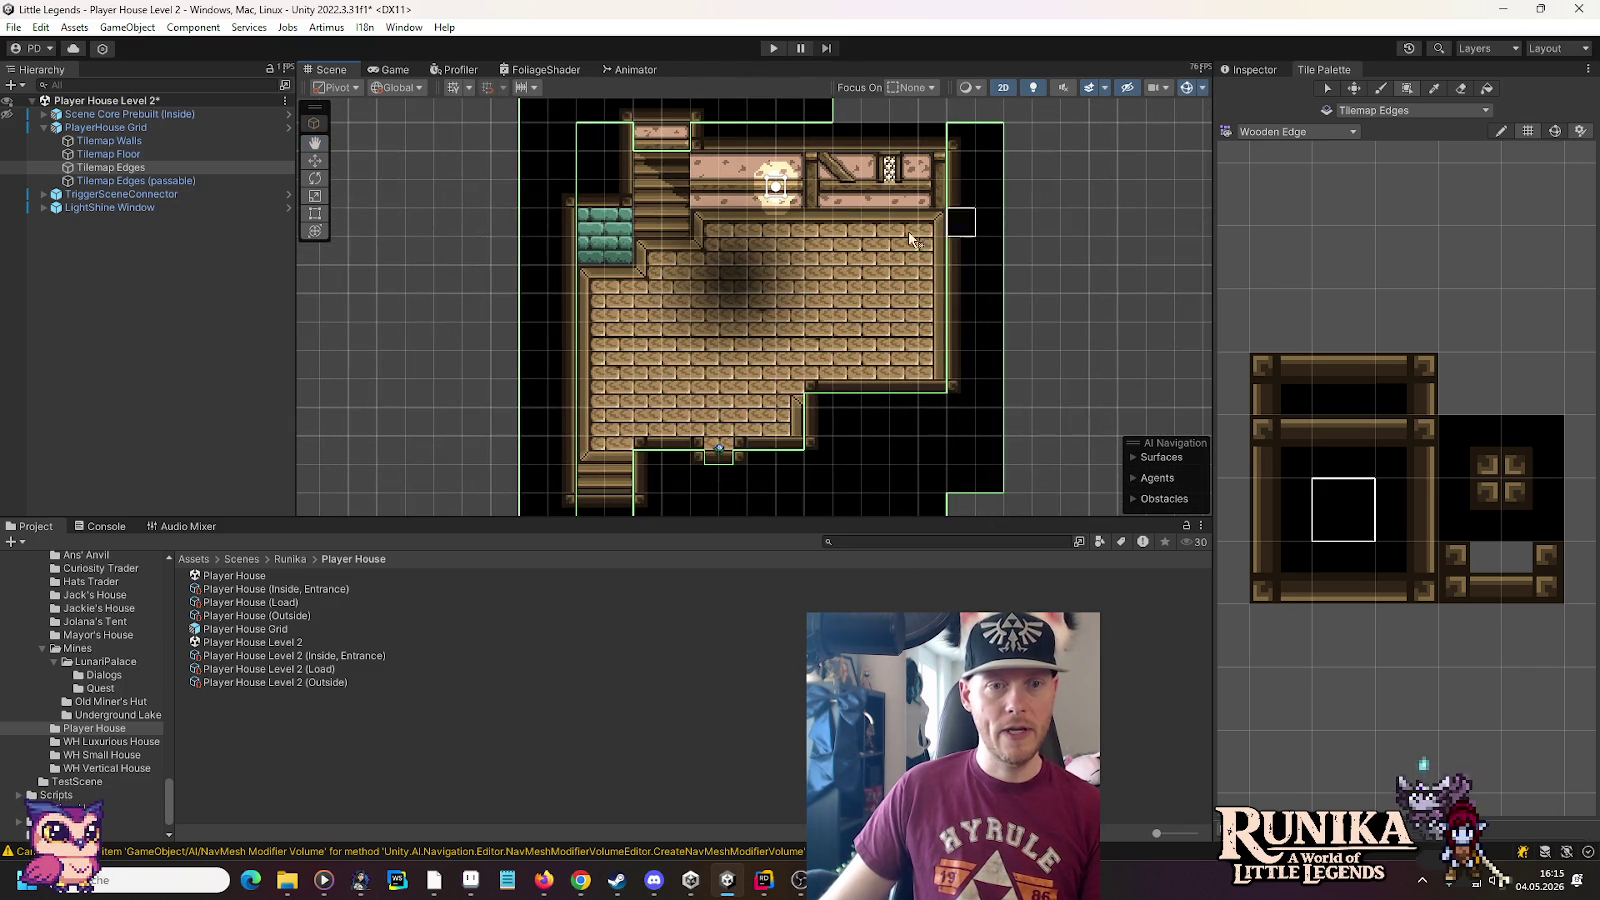
click(108, 141)
click(1290, 131)
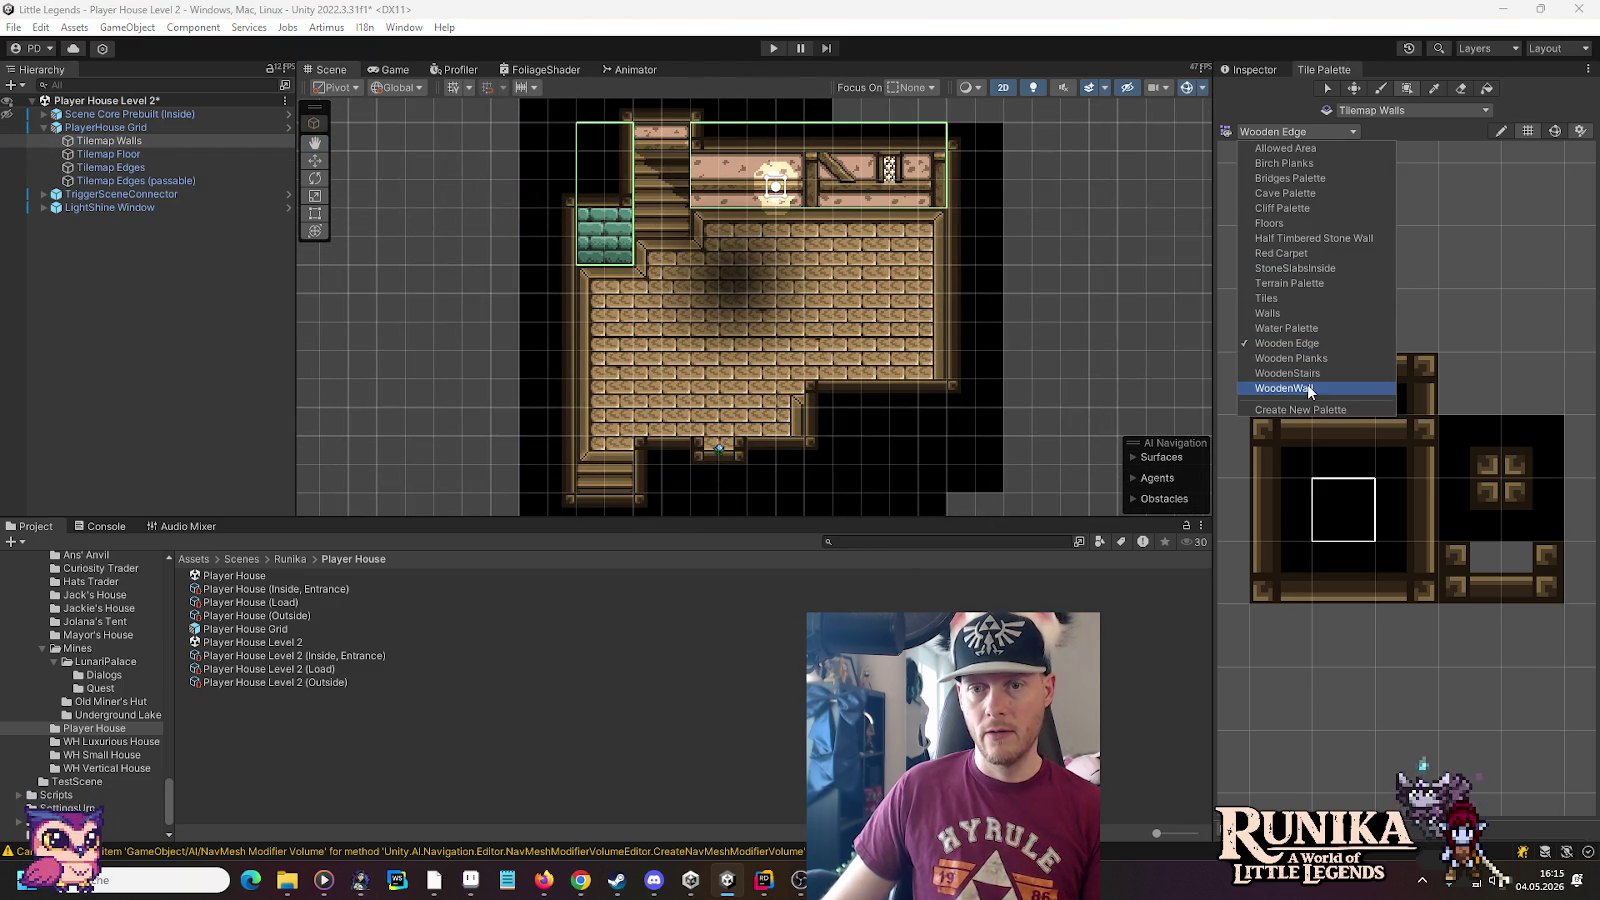
Switch from WoodenWall to the Walls palette and pick its narrow wooden wall tile
click(1308, 388)
click(1290, 131)
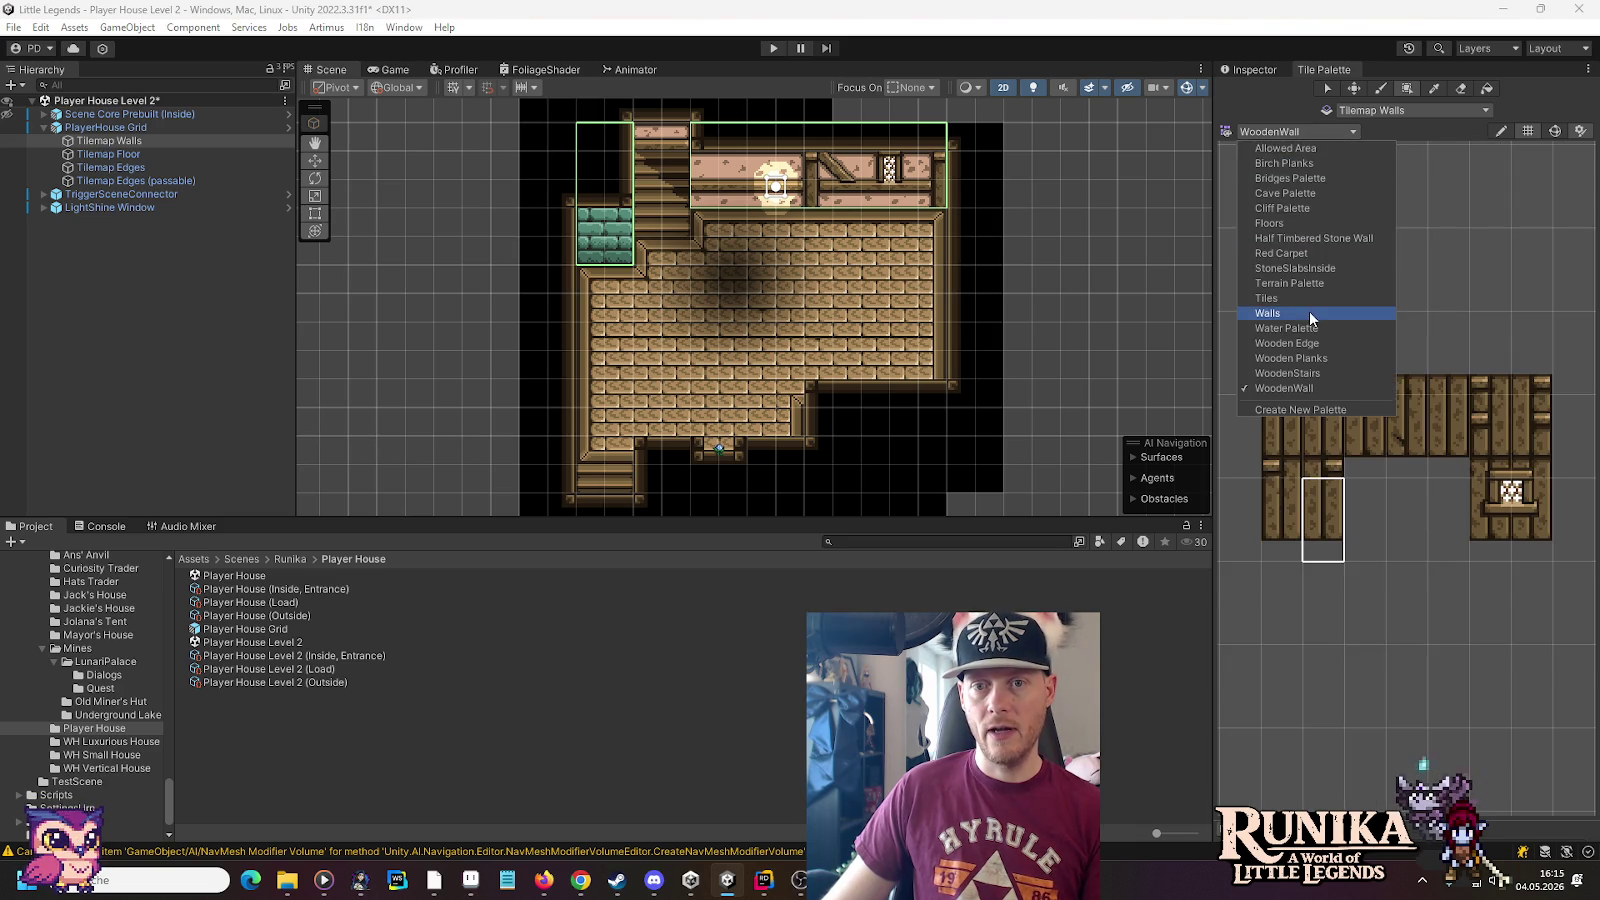
click(1310, 311)
scroll(709, 158, up, 5)
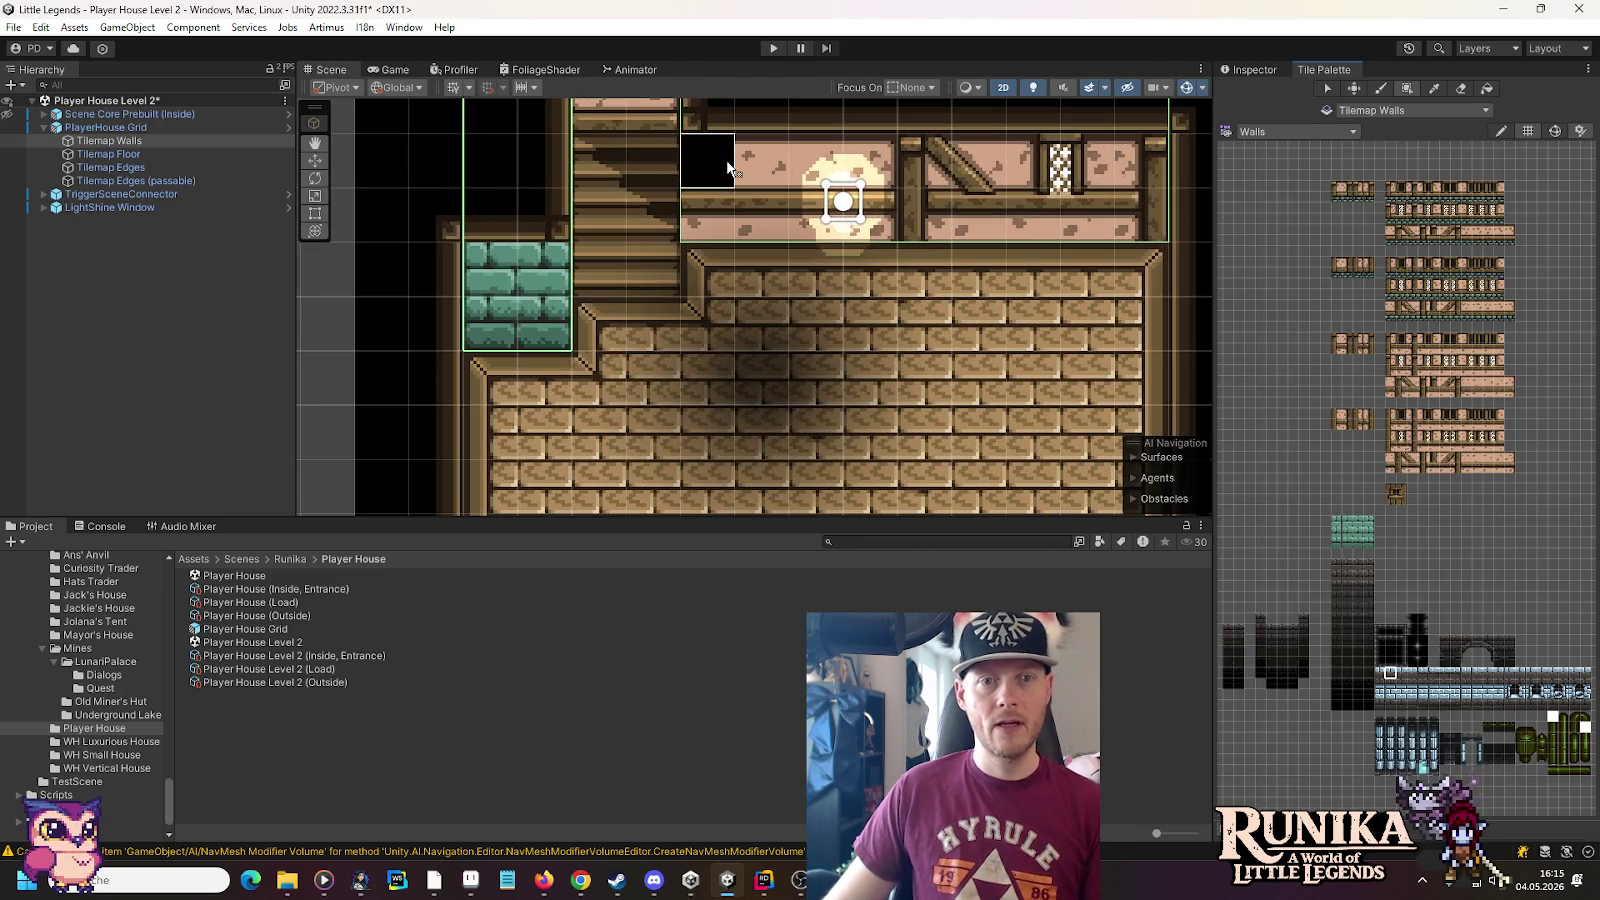
drag(728, 168, 742, 286)
scroll(1308, 344, up, 3)
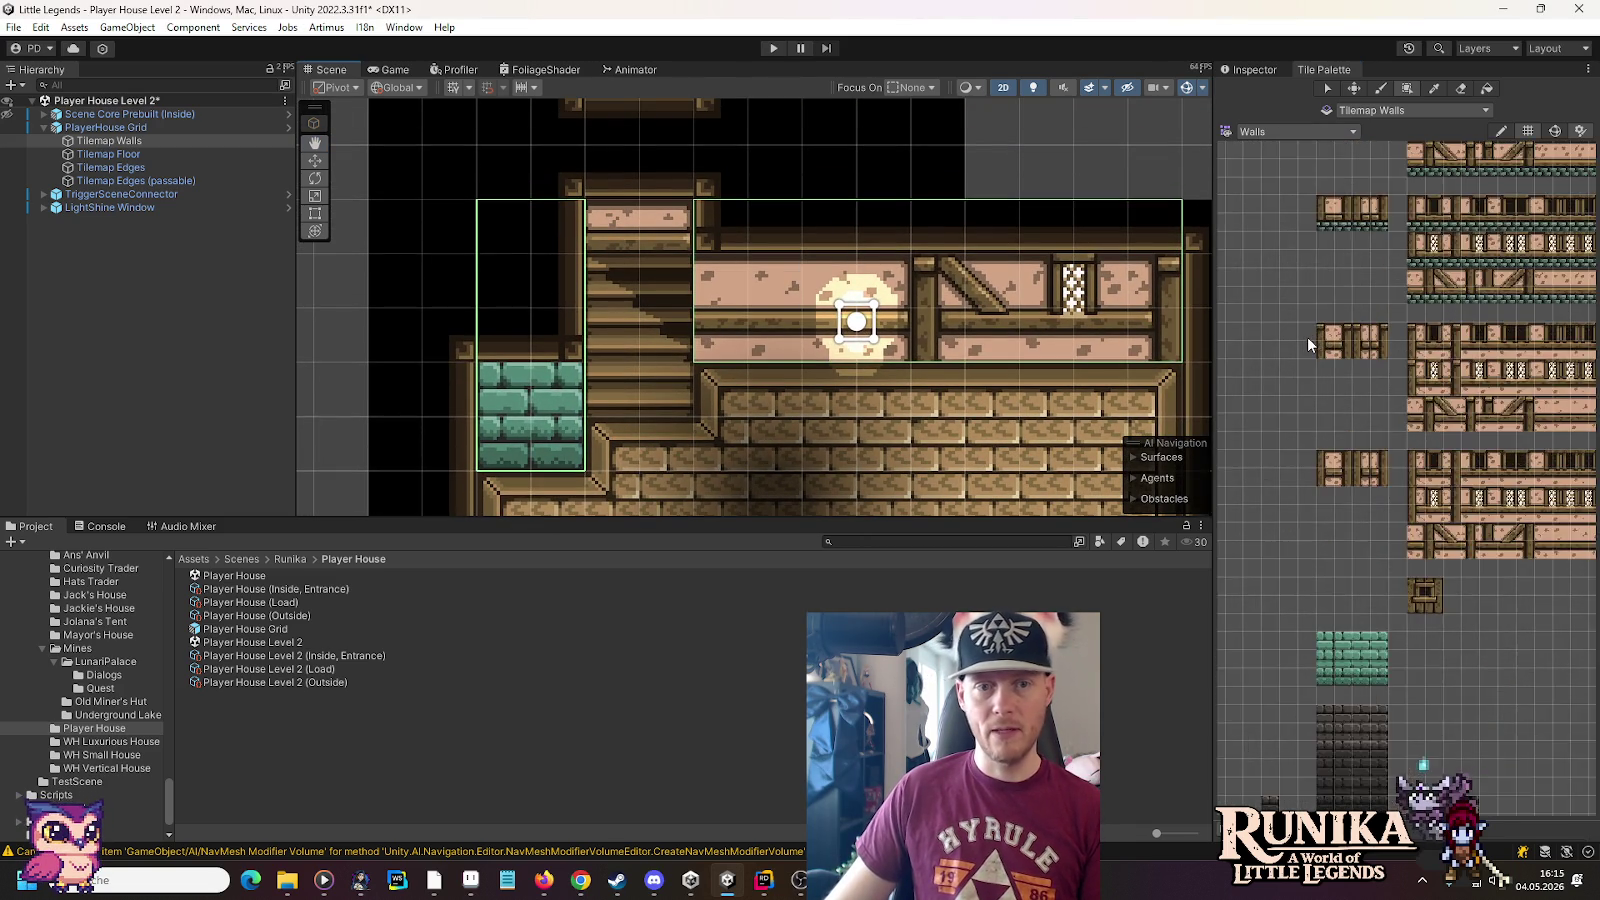
scroll(1308, 344, up, 2)
click(1330, 342)
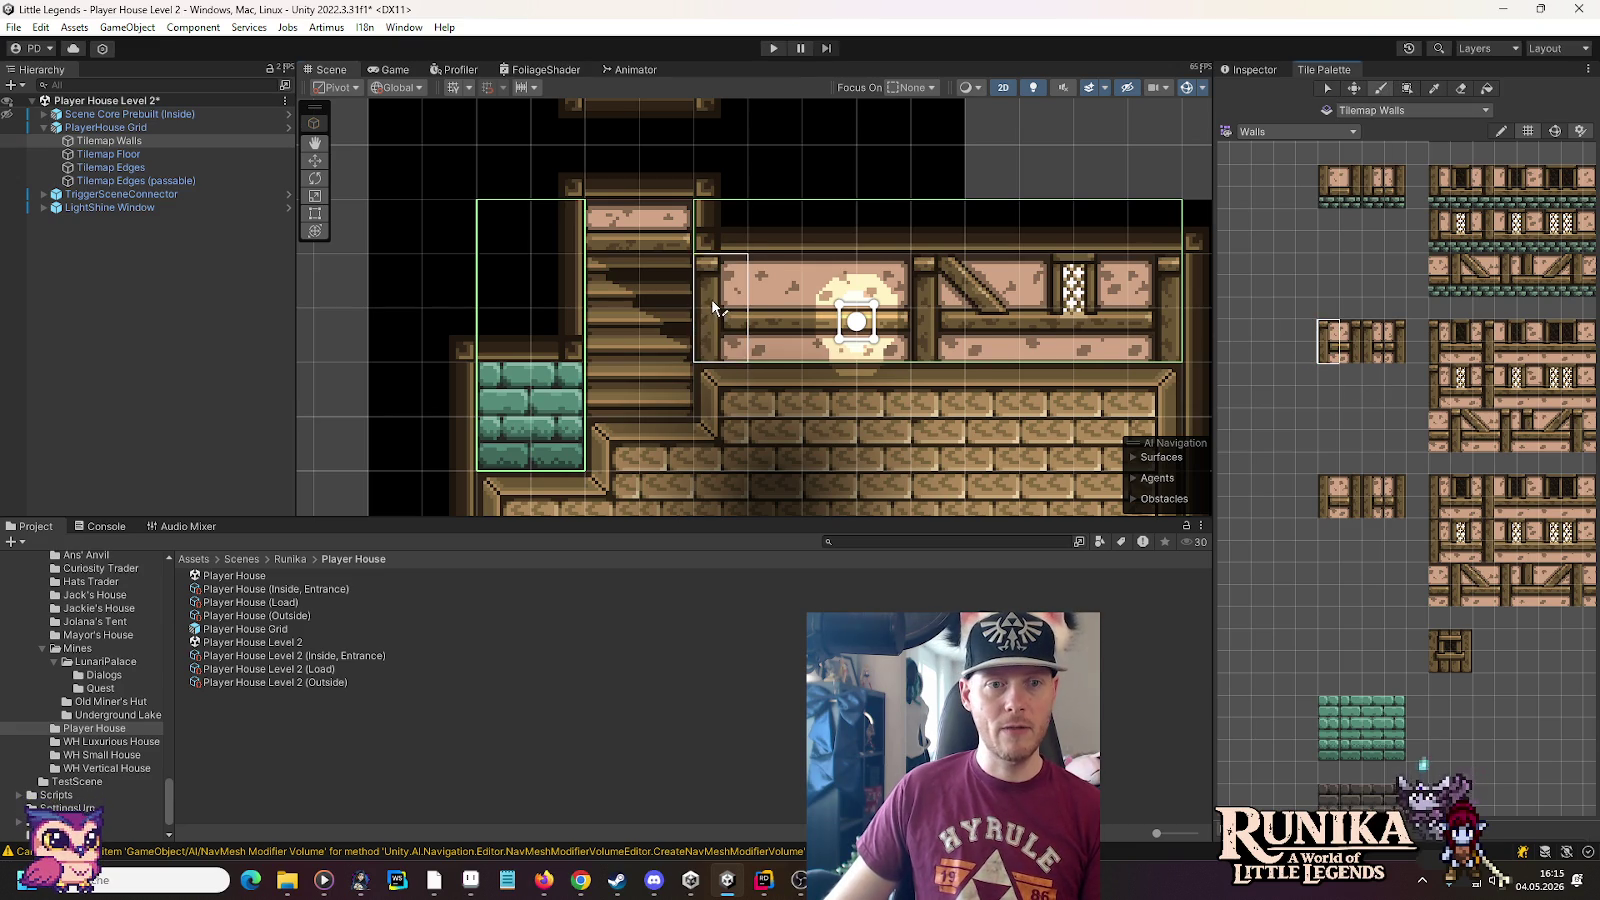
scroll(862, 405, down, 3)
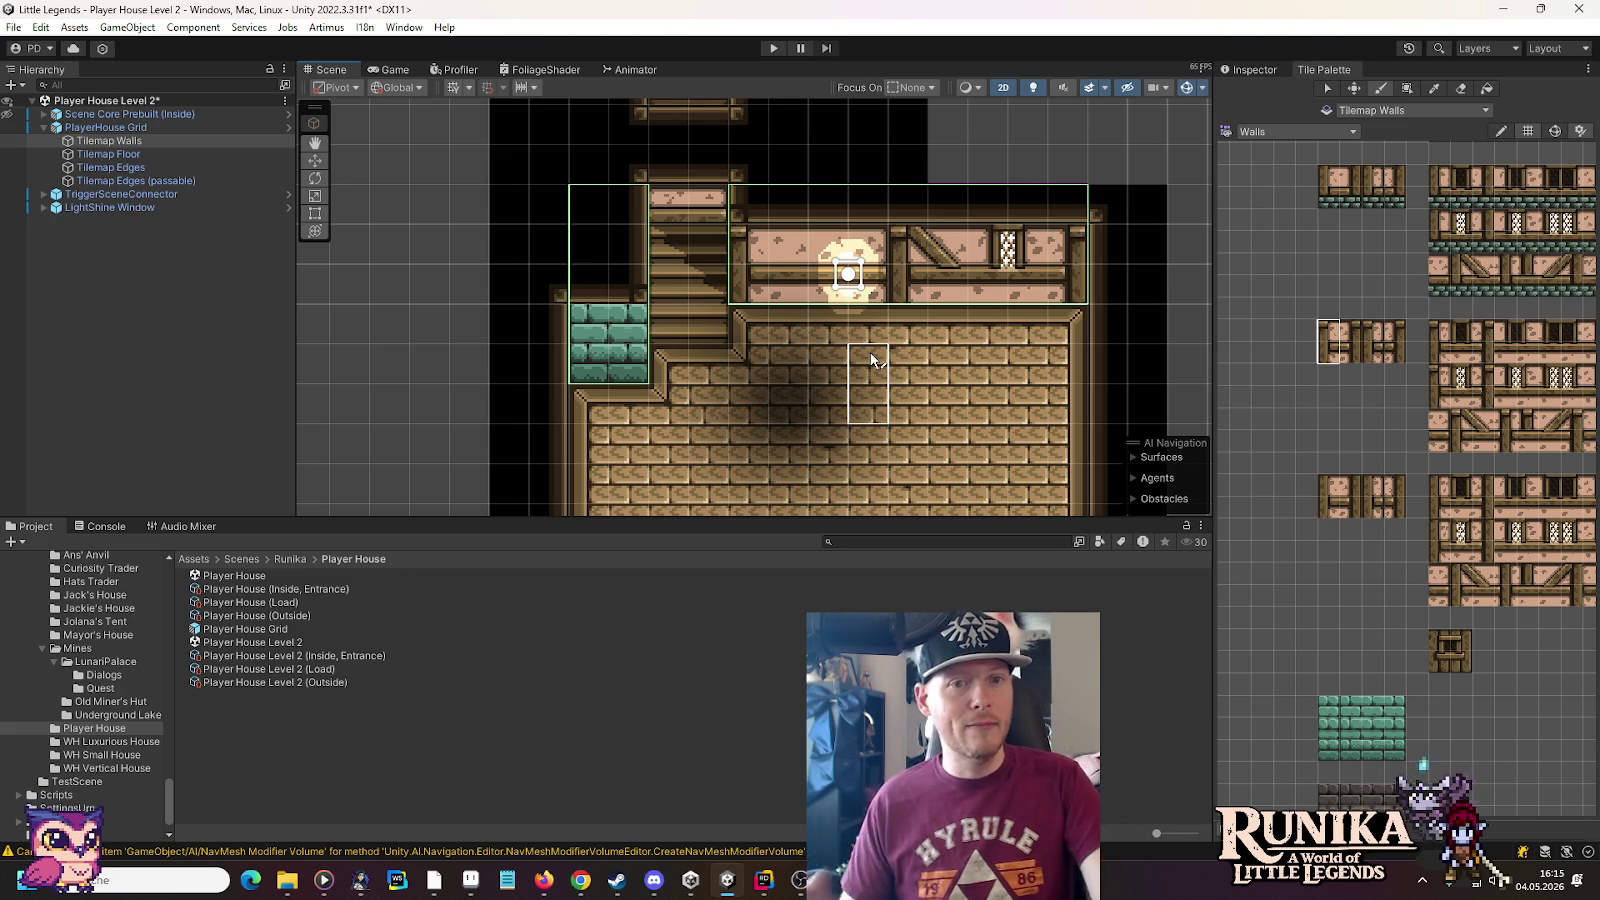
Move the LightShine Window glow right, under the stair room's right window
click(316, 161)
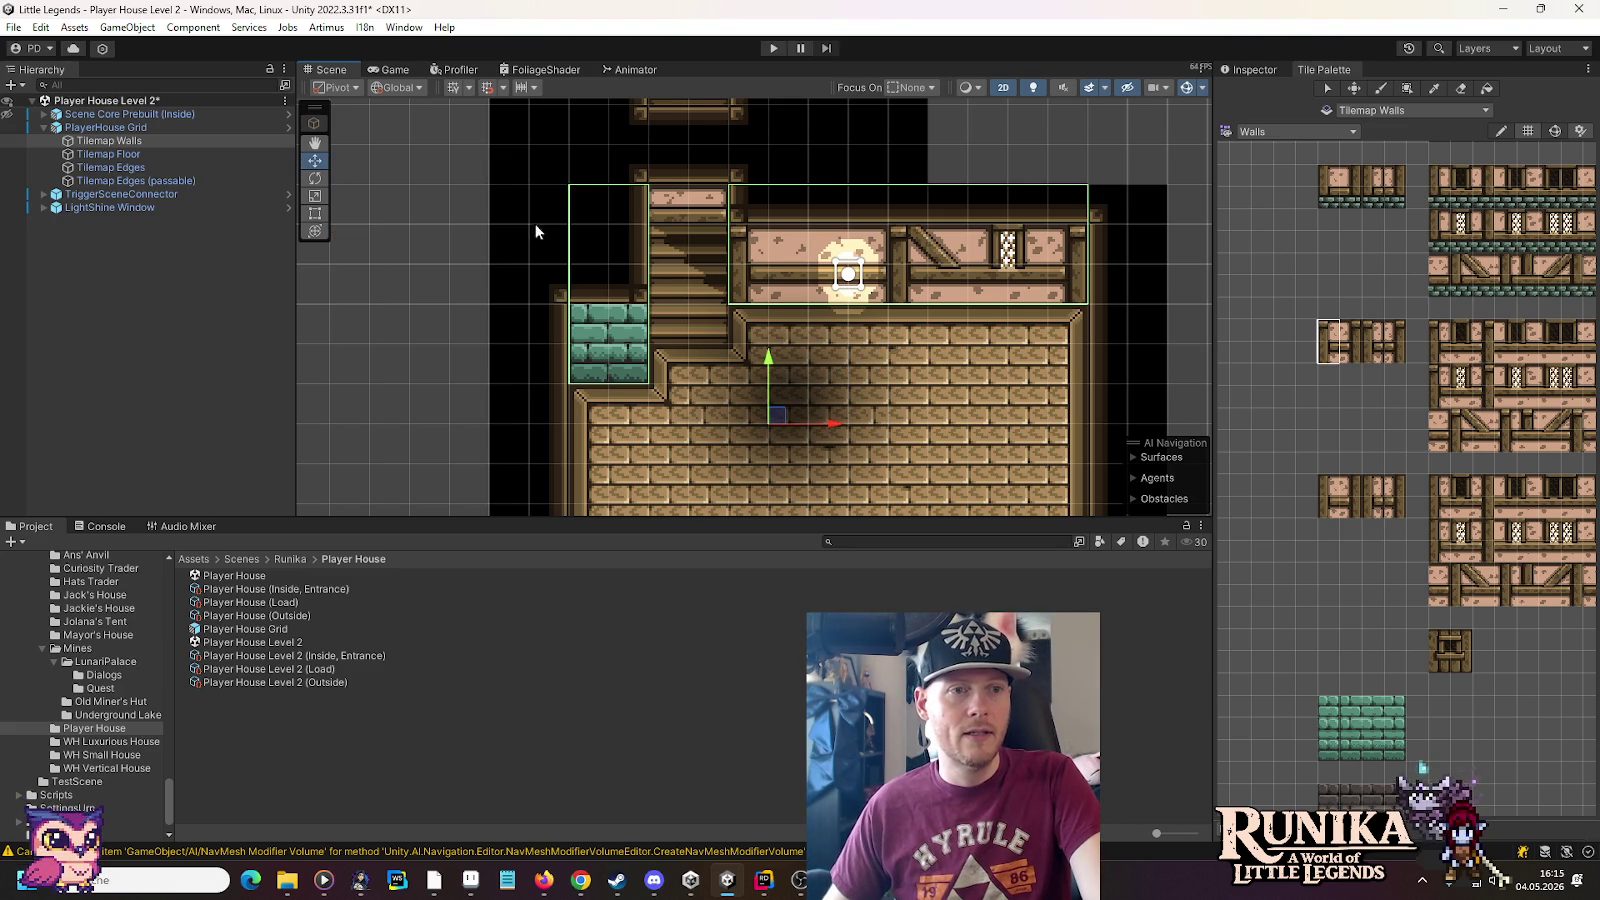
click(849, 280)
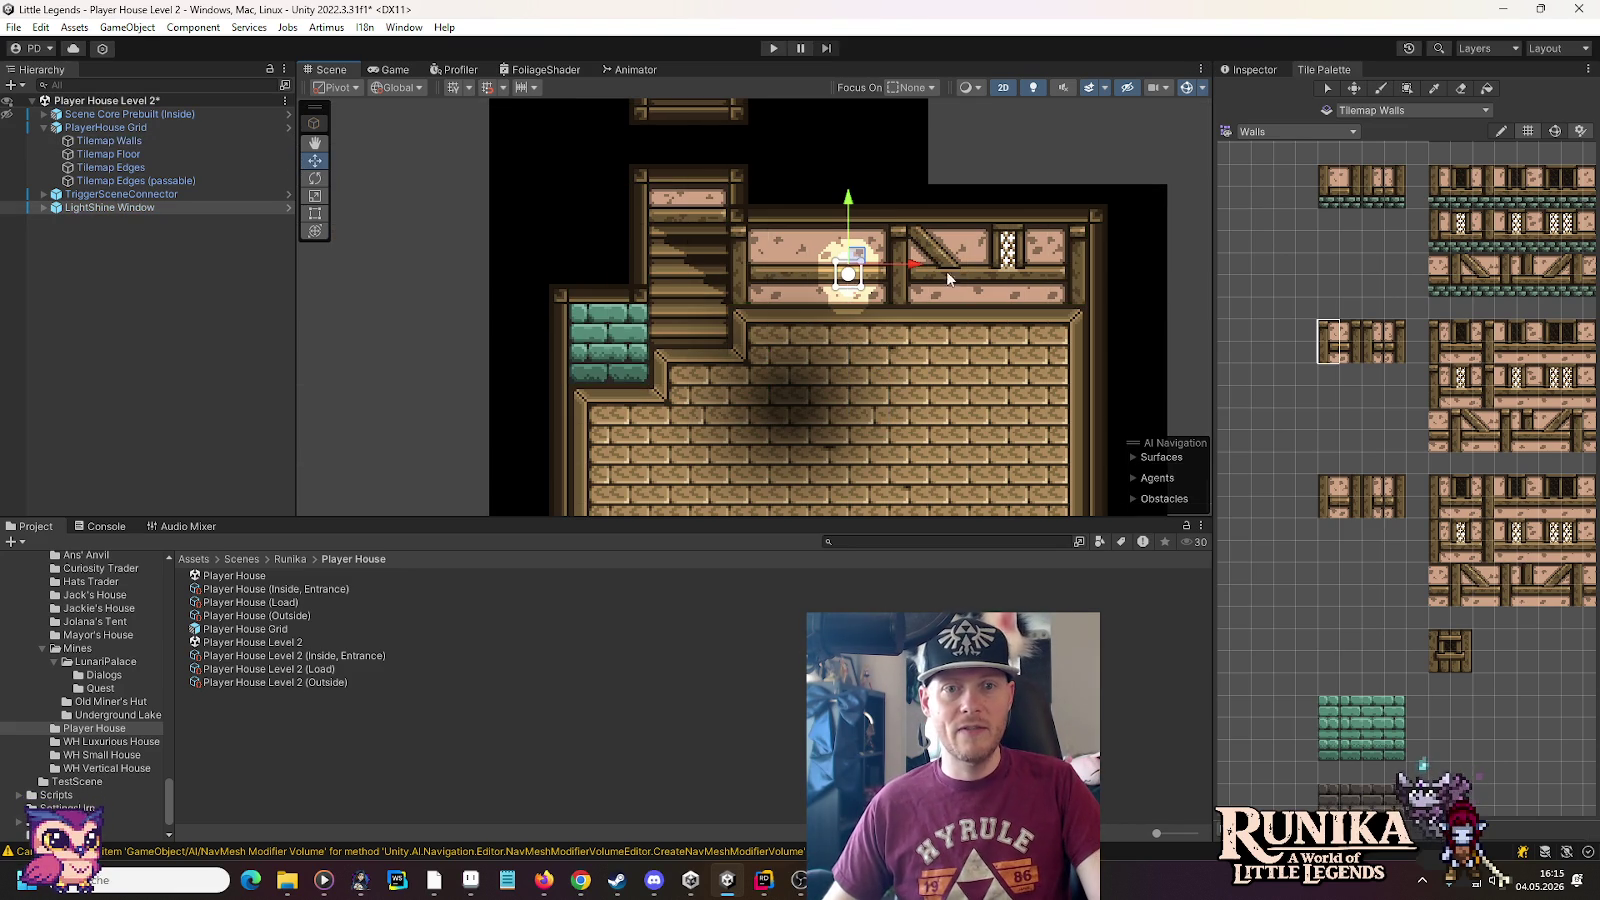
drag(915, 266, 1075, 266)
drag(1015, 208, 1008, 197)
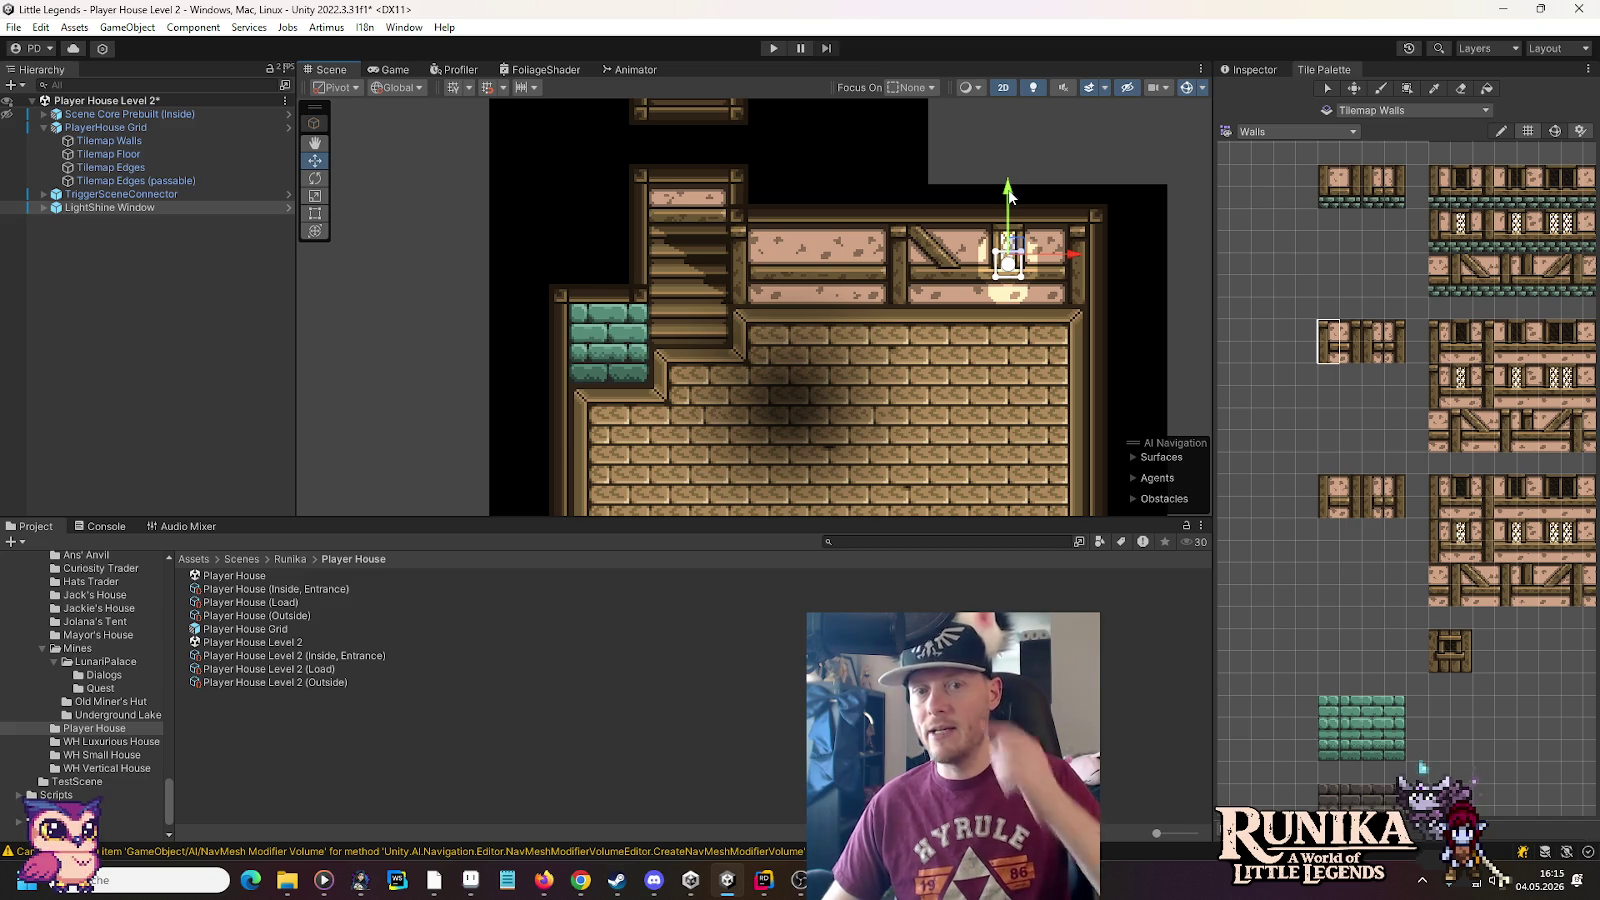
Duplicate the glow as LightShine Window (1) and place it under the tall room's window
mouse_move(942, 192)
mouse_down()
mouse_move(855, 488)
mouse_move(840, 372)
mouse_move(791, 308)
mouse_up()
scroll(855, 488, up, 1)
scroll(855, 488, down, 1)
key(ctrl+d)
mouse_move(893, 462)
mouse_down()
mouse_move(754, 232)
mouse_move(826, 404)
mouse_up()
key(w)
mouse_move(712, 408)
mouse_down()
mouse_move(706, 205)
mouse_move(688, 168)
mouse_move(688, 185)
mouse_up()
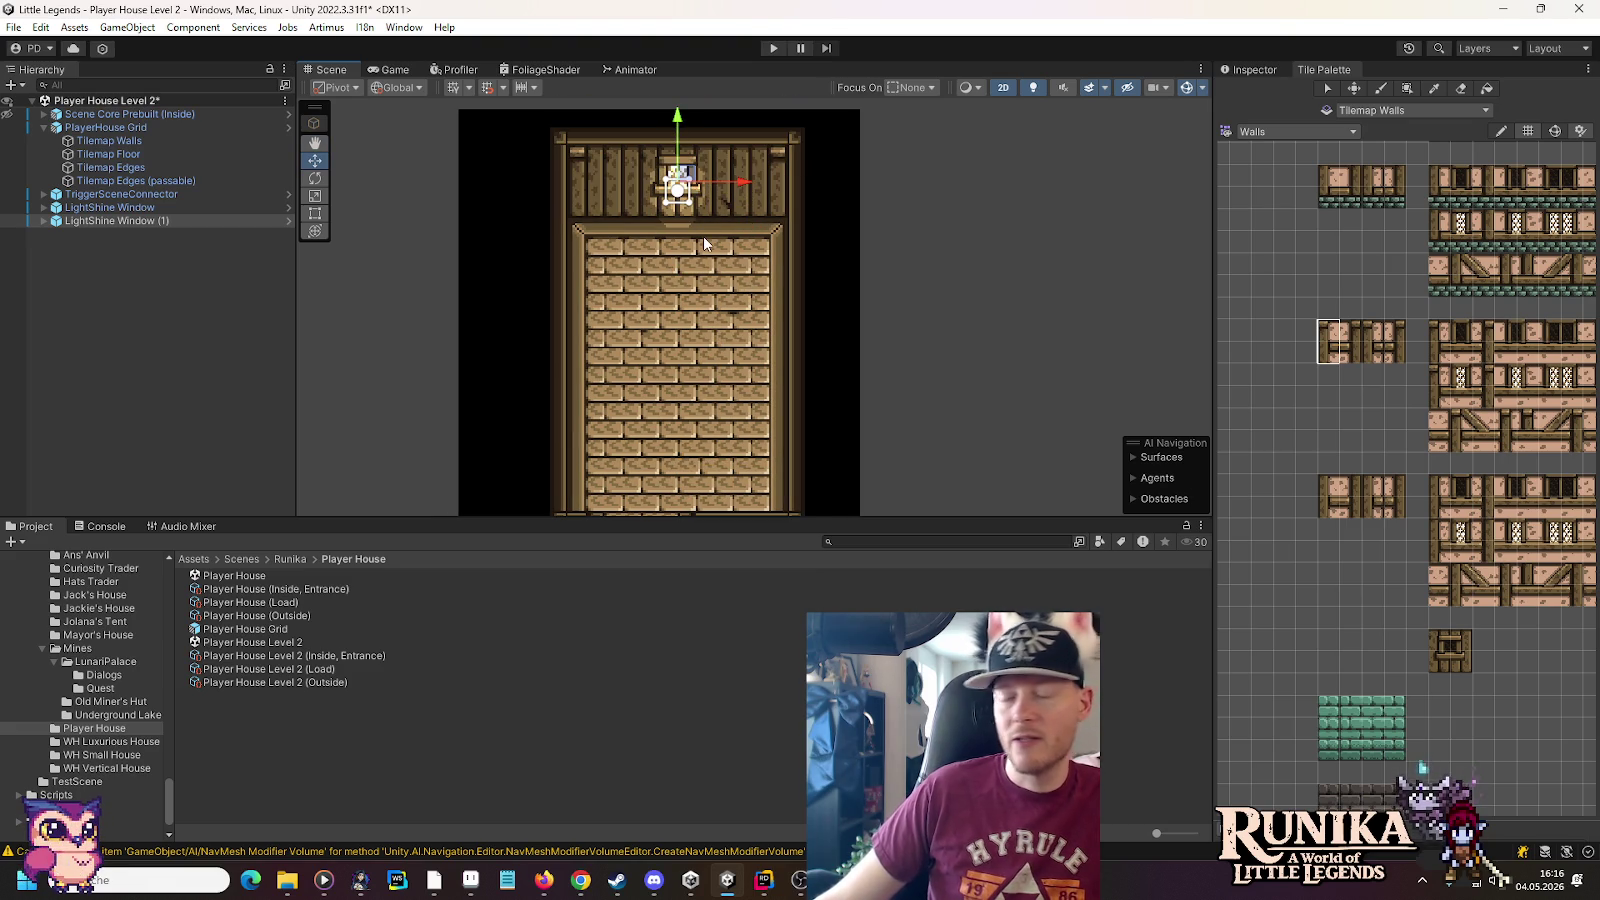
scroll(731, 354, down, 1)
drag(731, 354, 612, 66)
drag(730, 460, 731, 312)
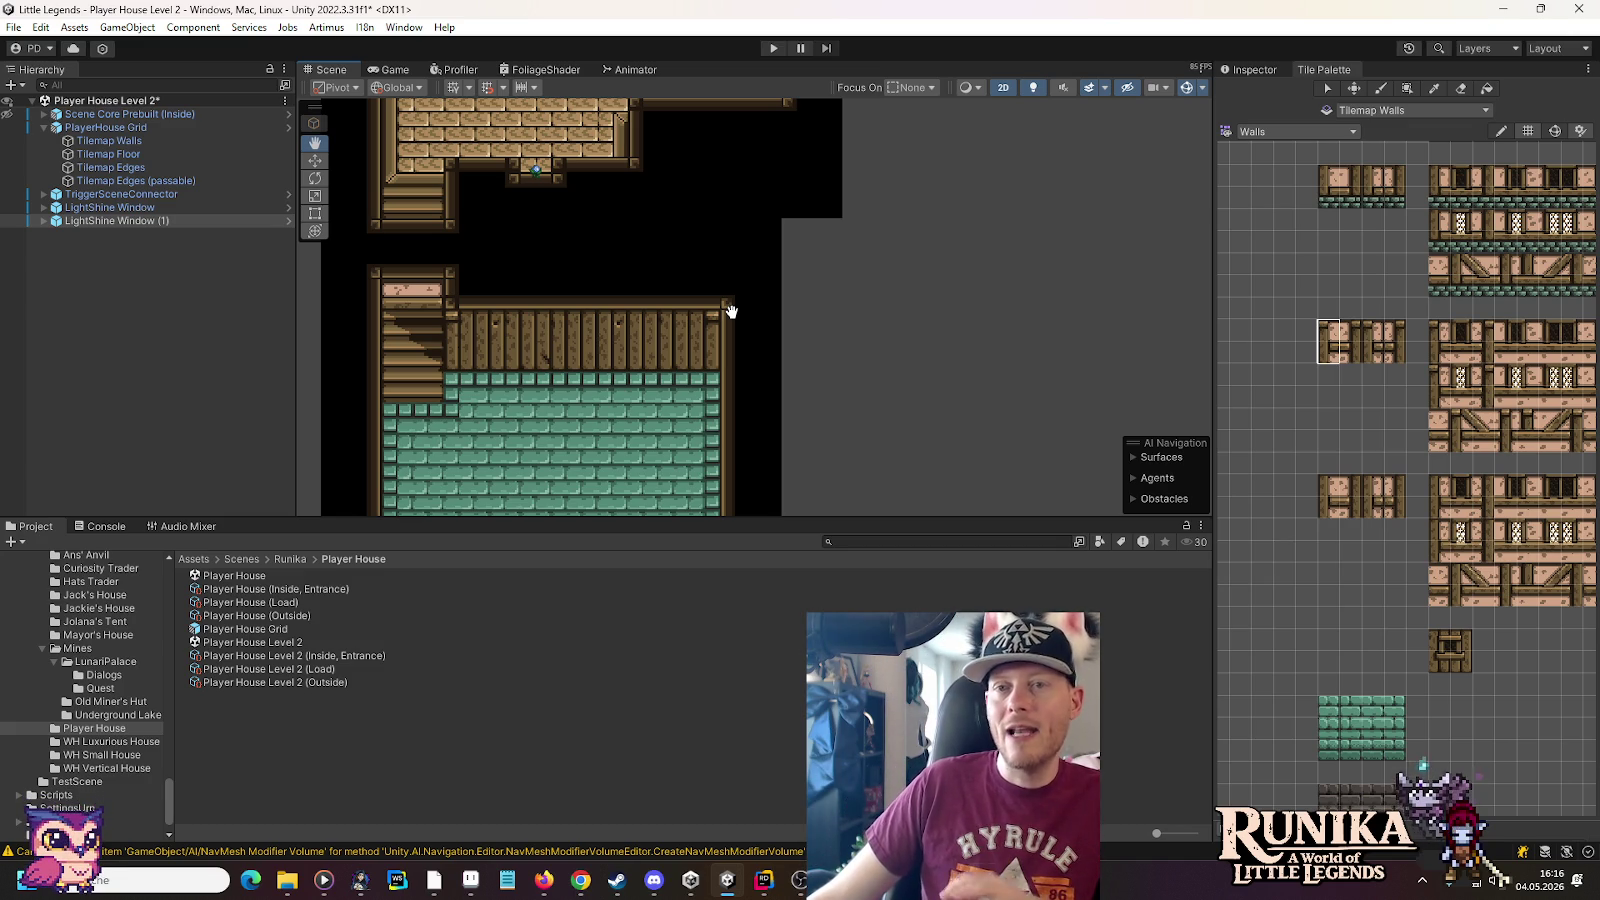
drag(731, 312, 768, 411)
drag(805, 194, 852, 408)
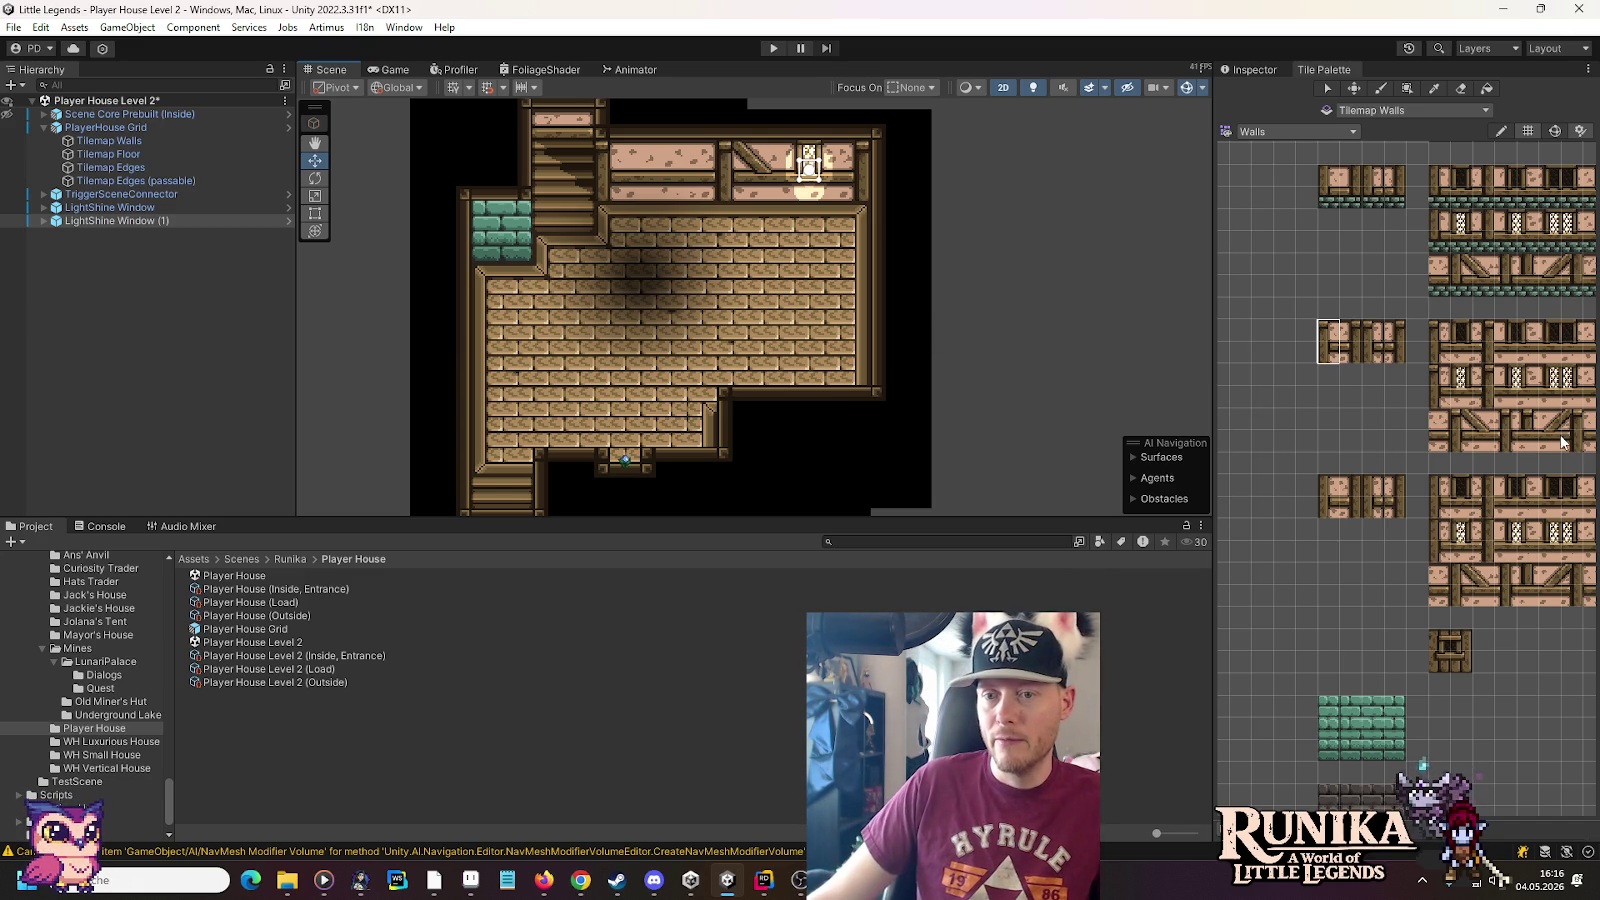
Paint a diagonal brace into the stair room's top wall near its left end, then select the narrow beam tile
drag(1456, 436, 1470, 422)
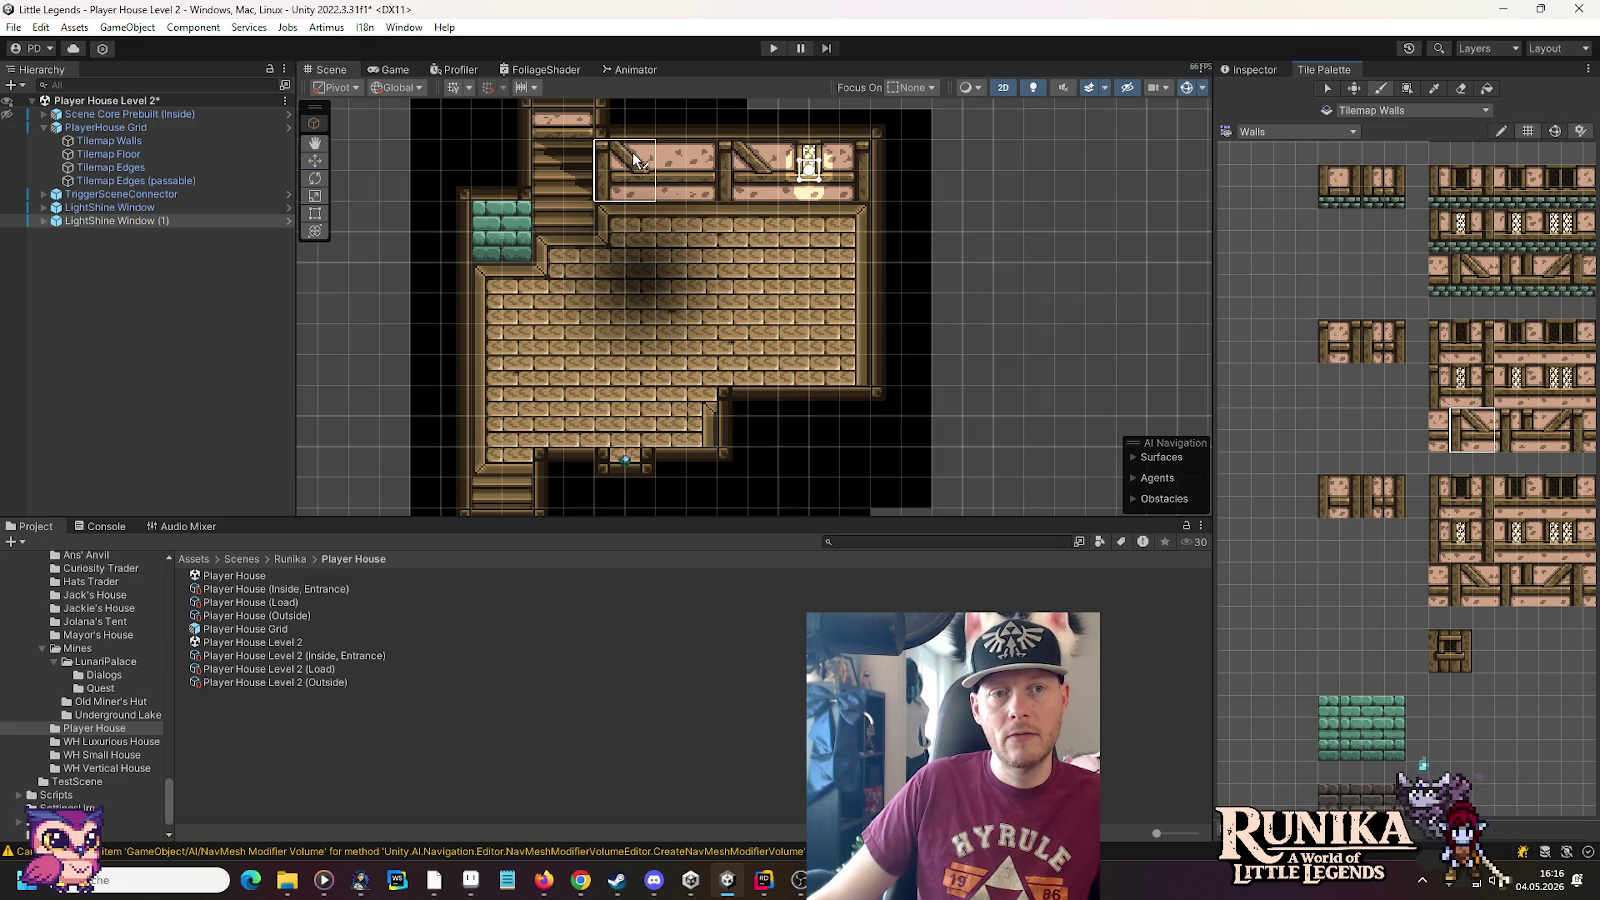
click(1558, 430)
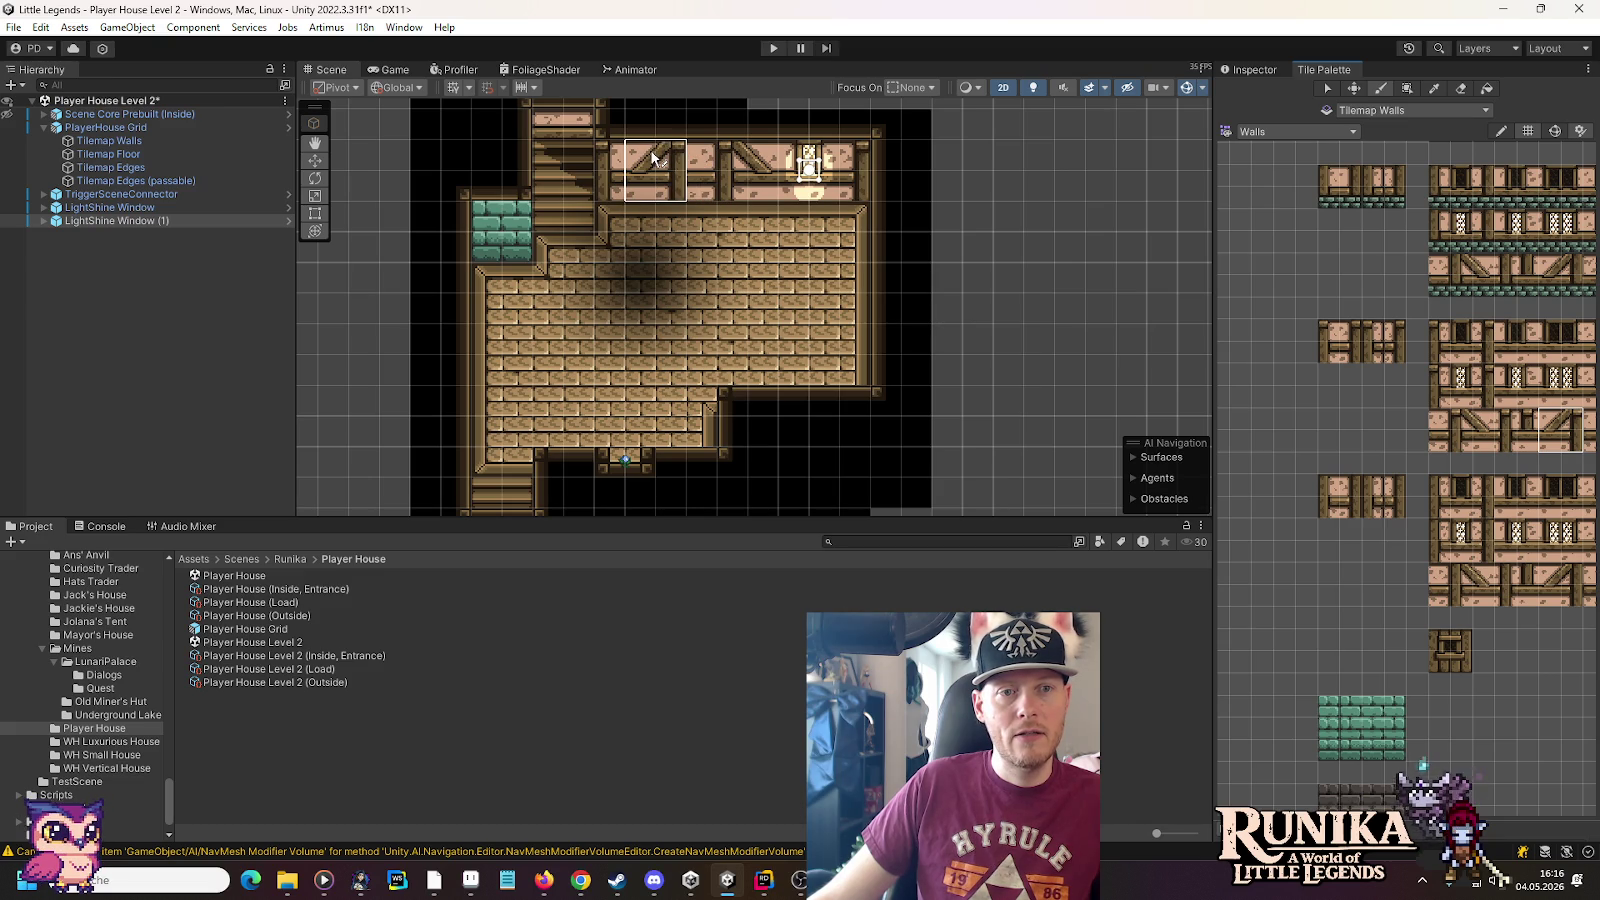
click(652, 158)
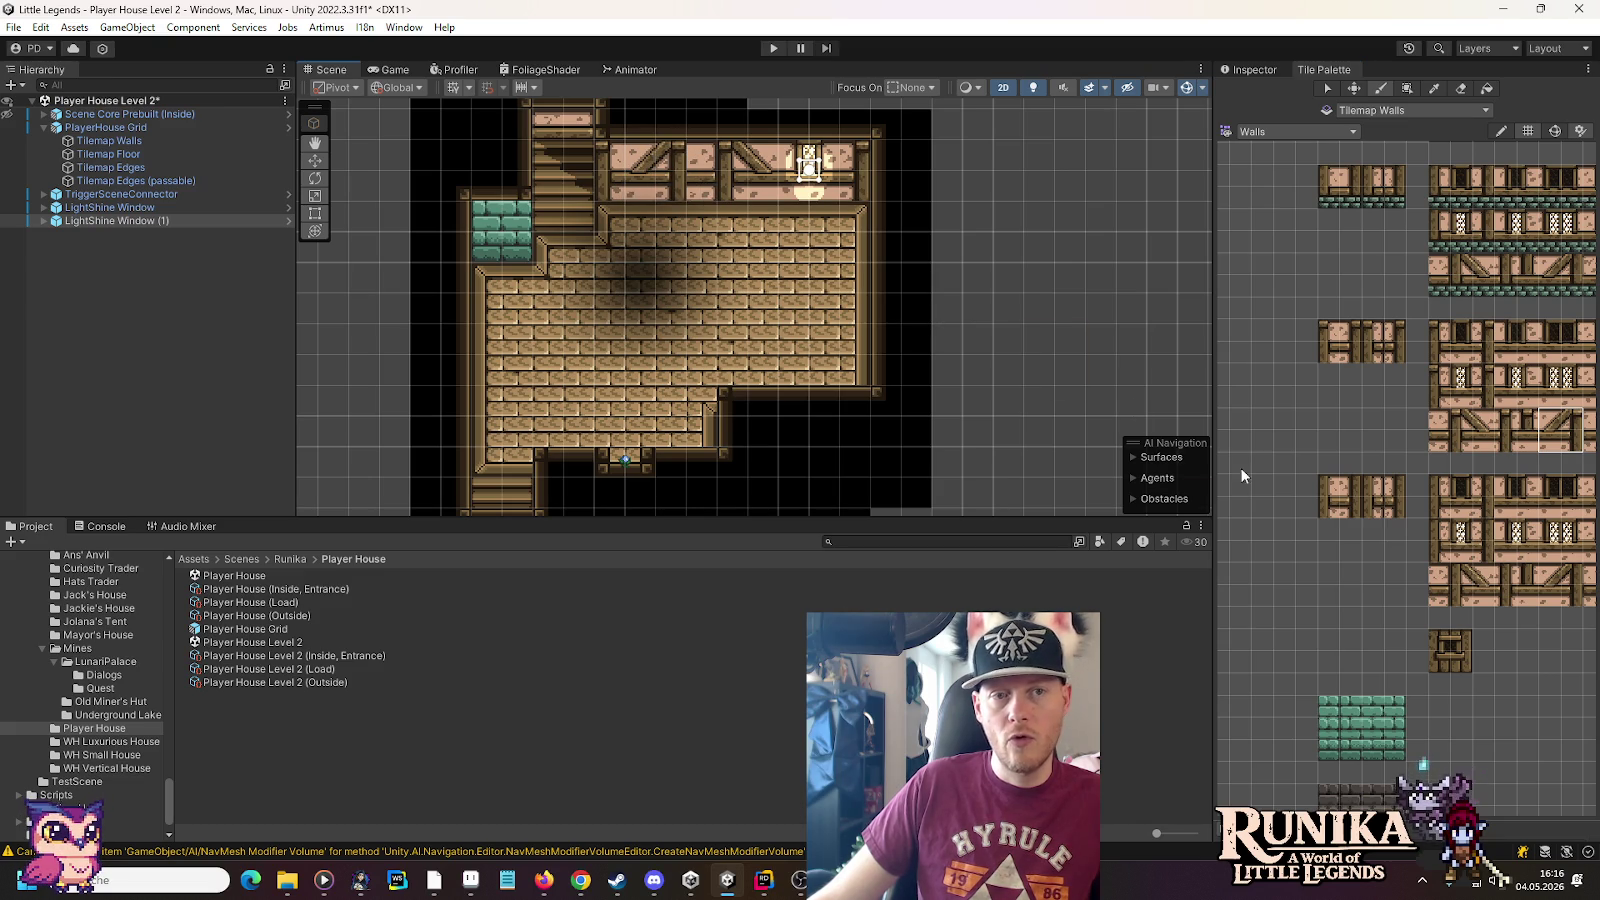
scroll(1470, 540, right, 5)
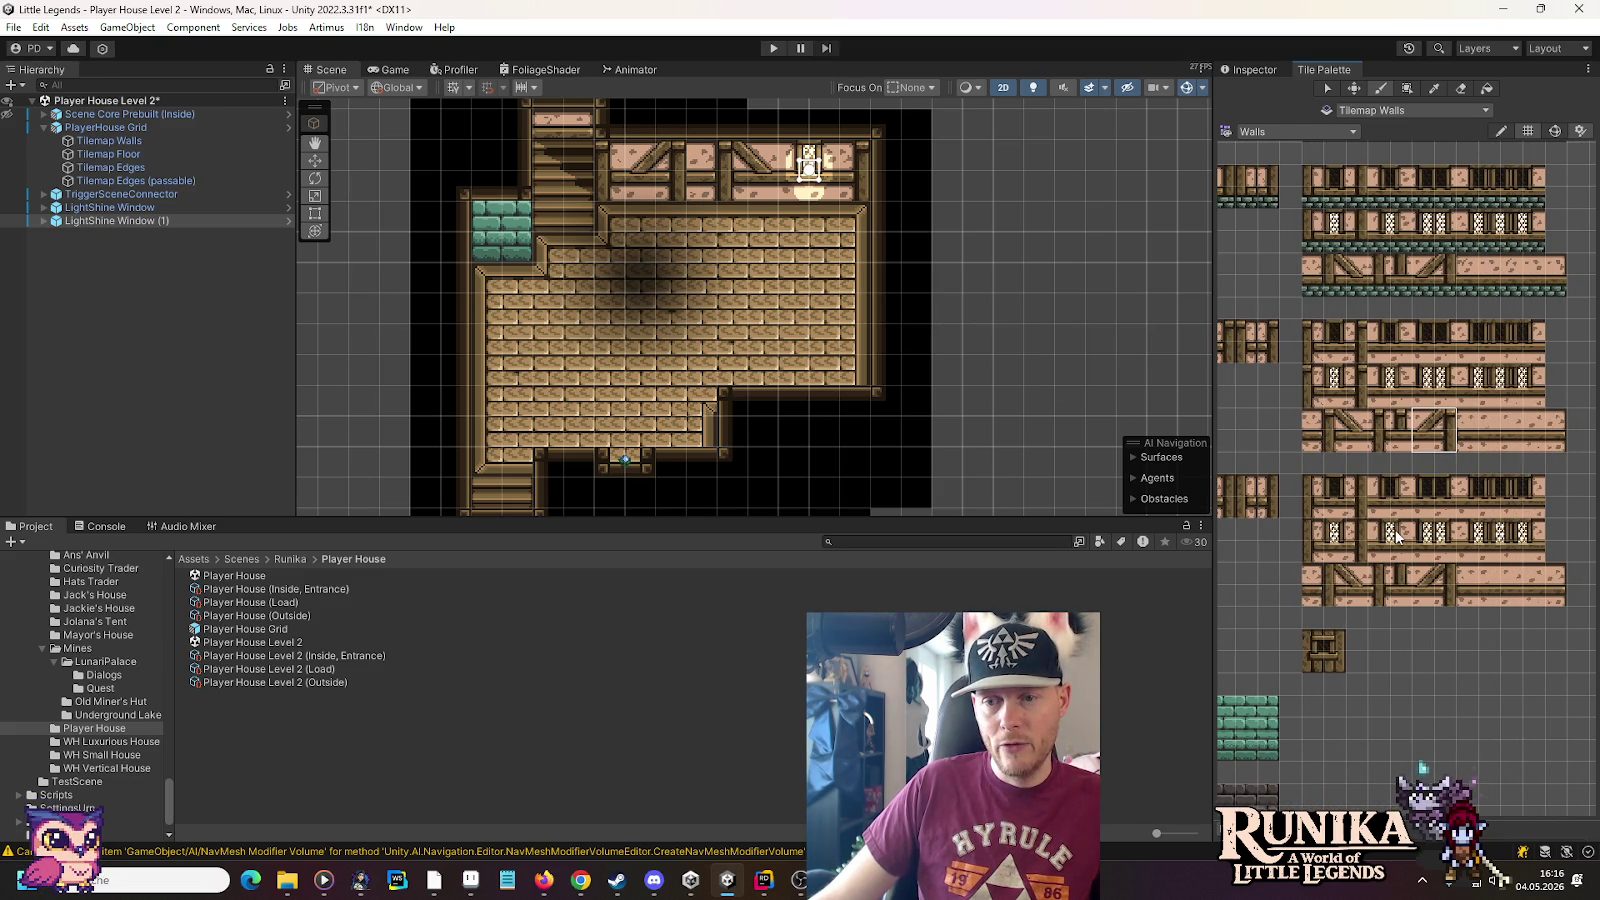
click(1307, 447)
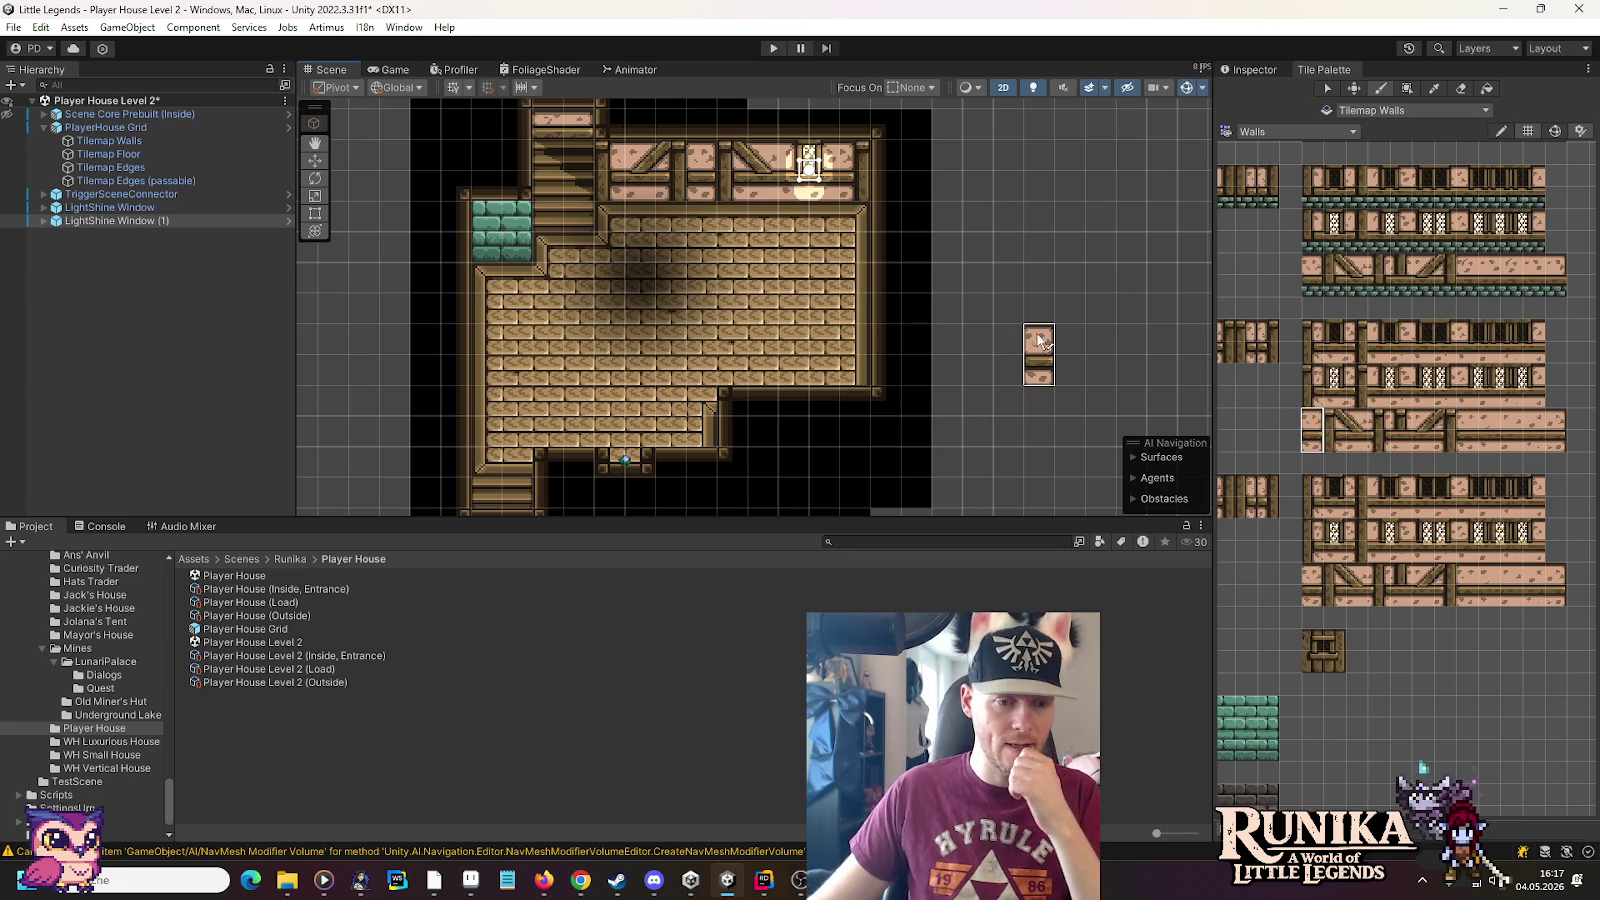
Search Google Images for 'stardew valley house upgrades' and preview the Reddit and IGN farmhouse images
click(580, 880)
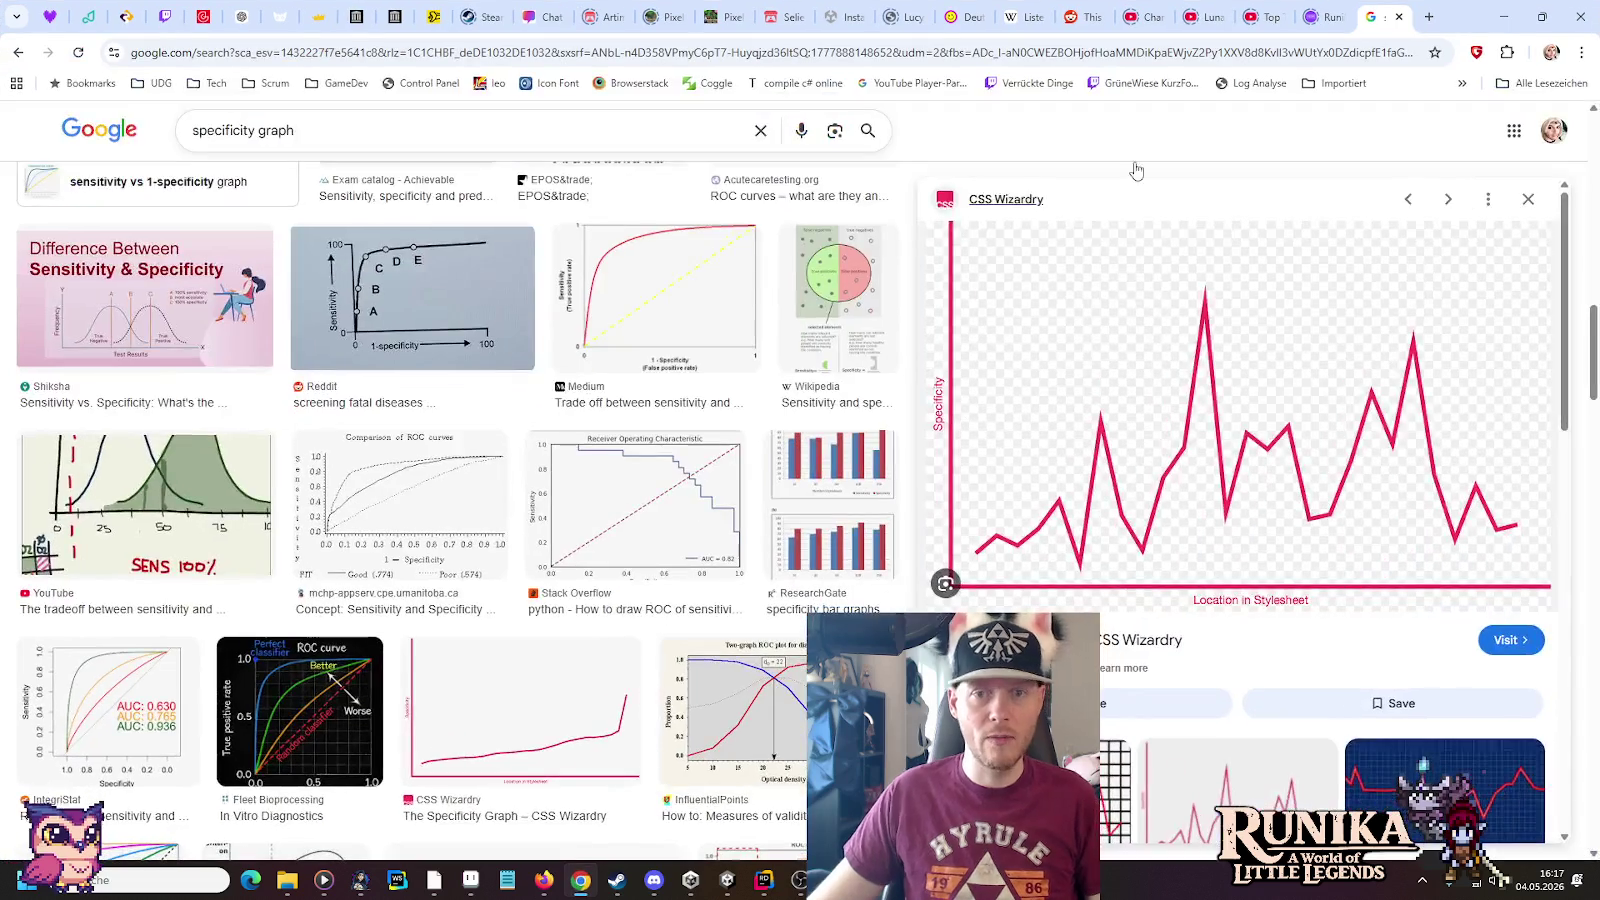
click(1428, 17)
text(stardew valley)
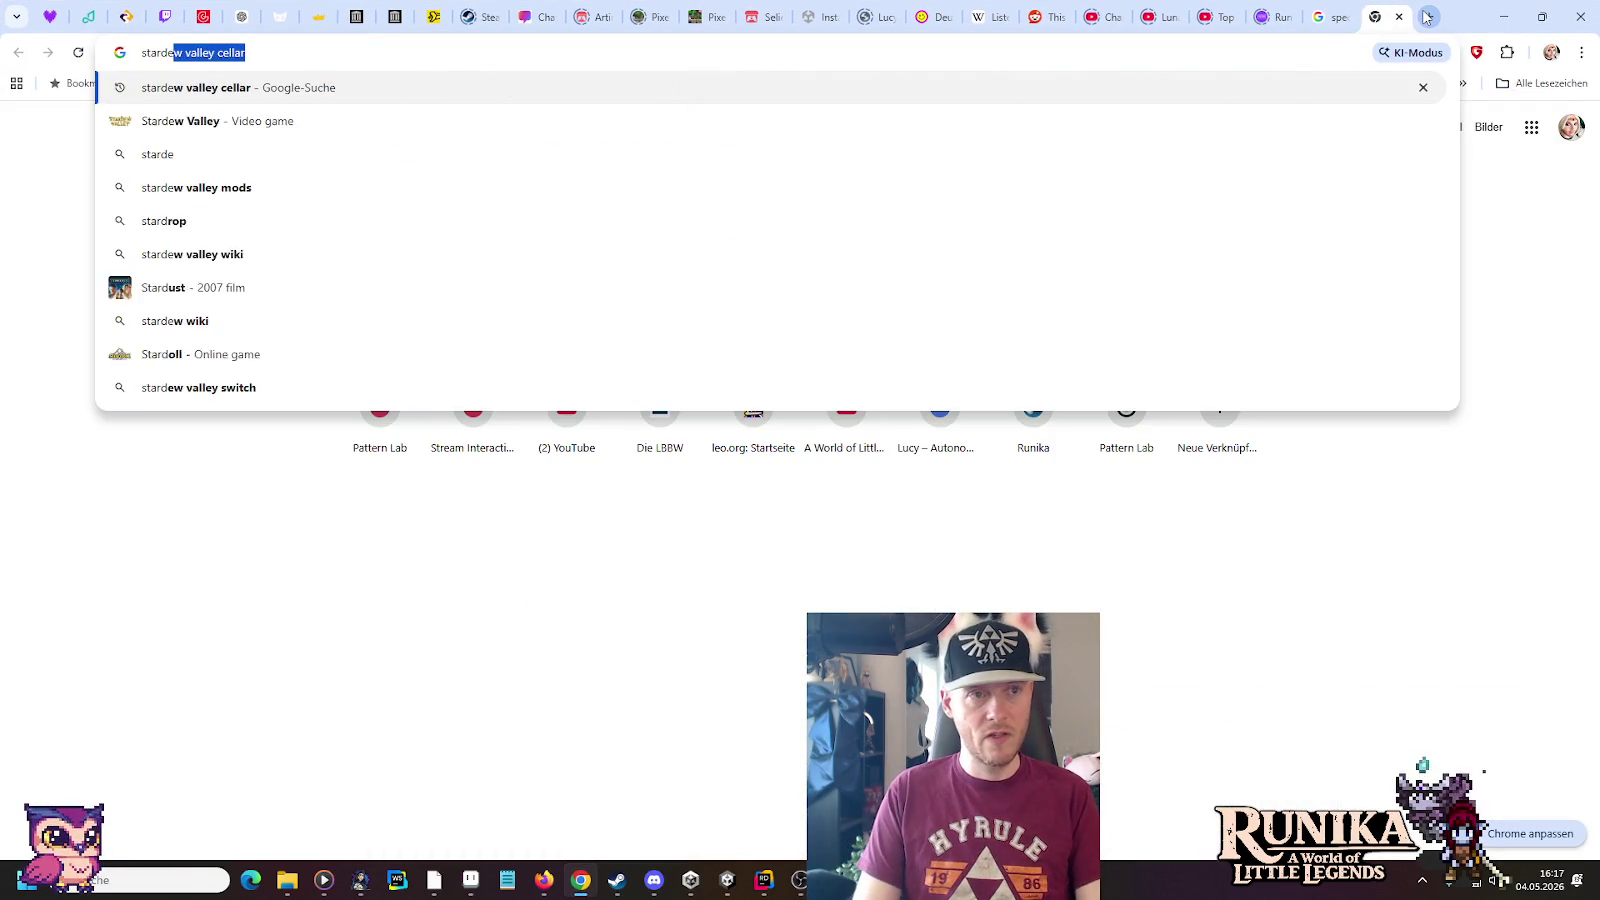
text( house)
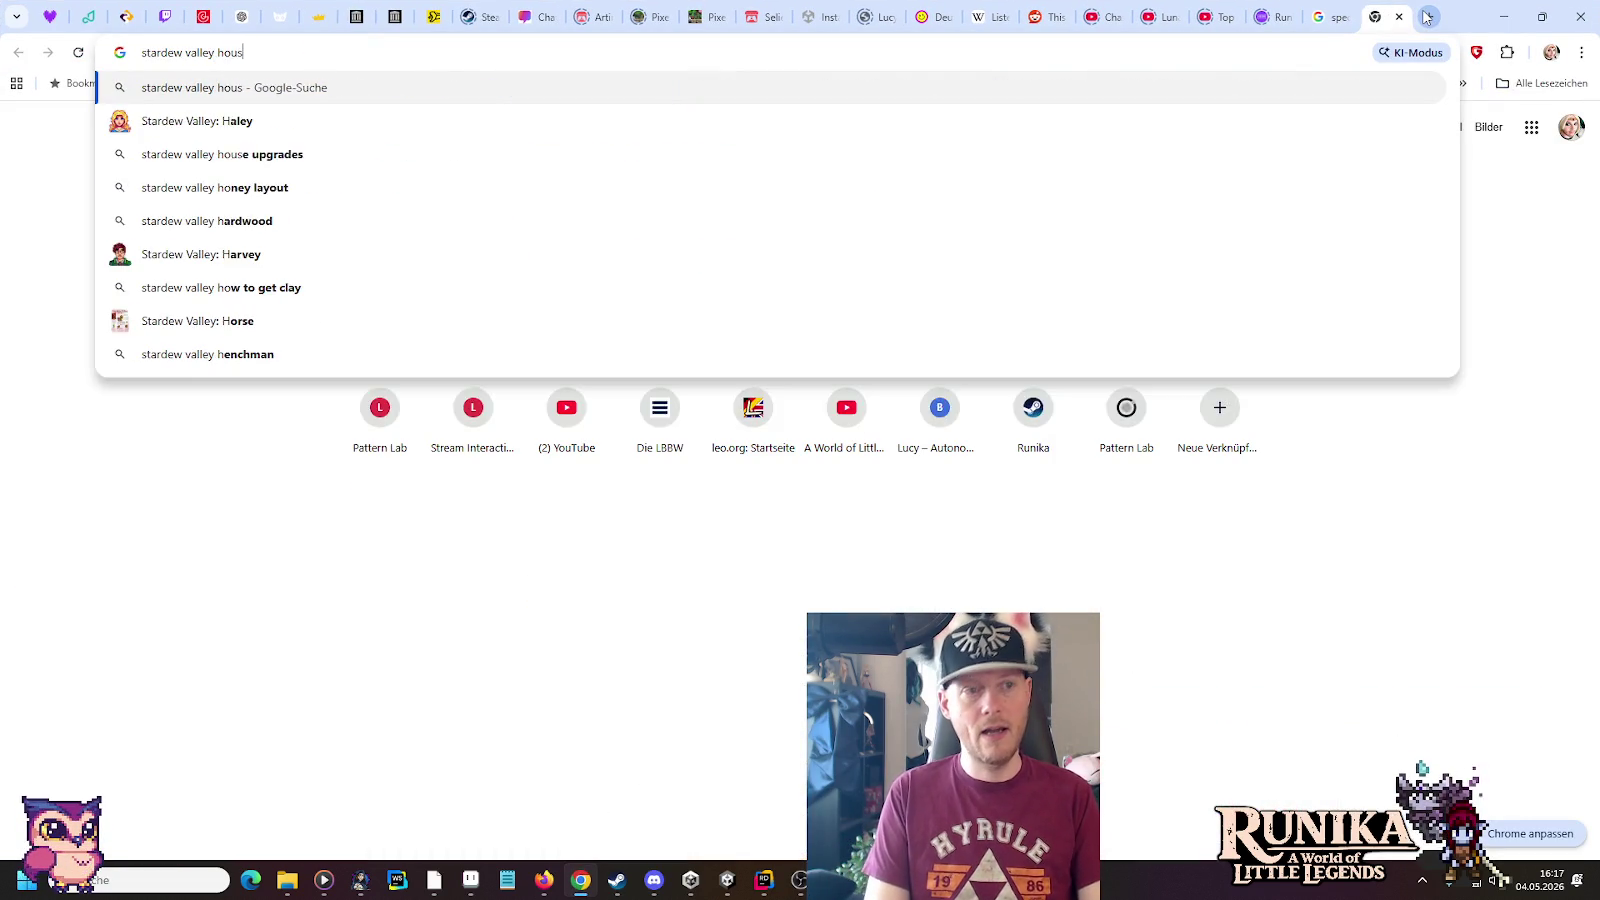
click(1167, 118)
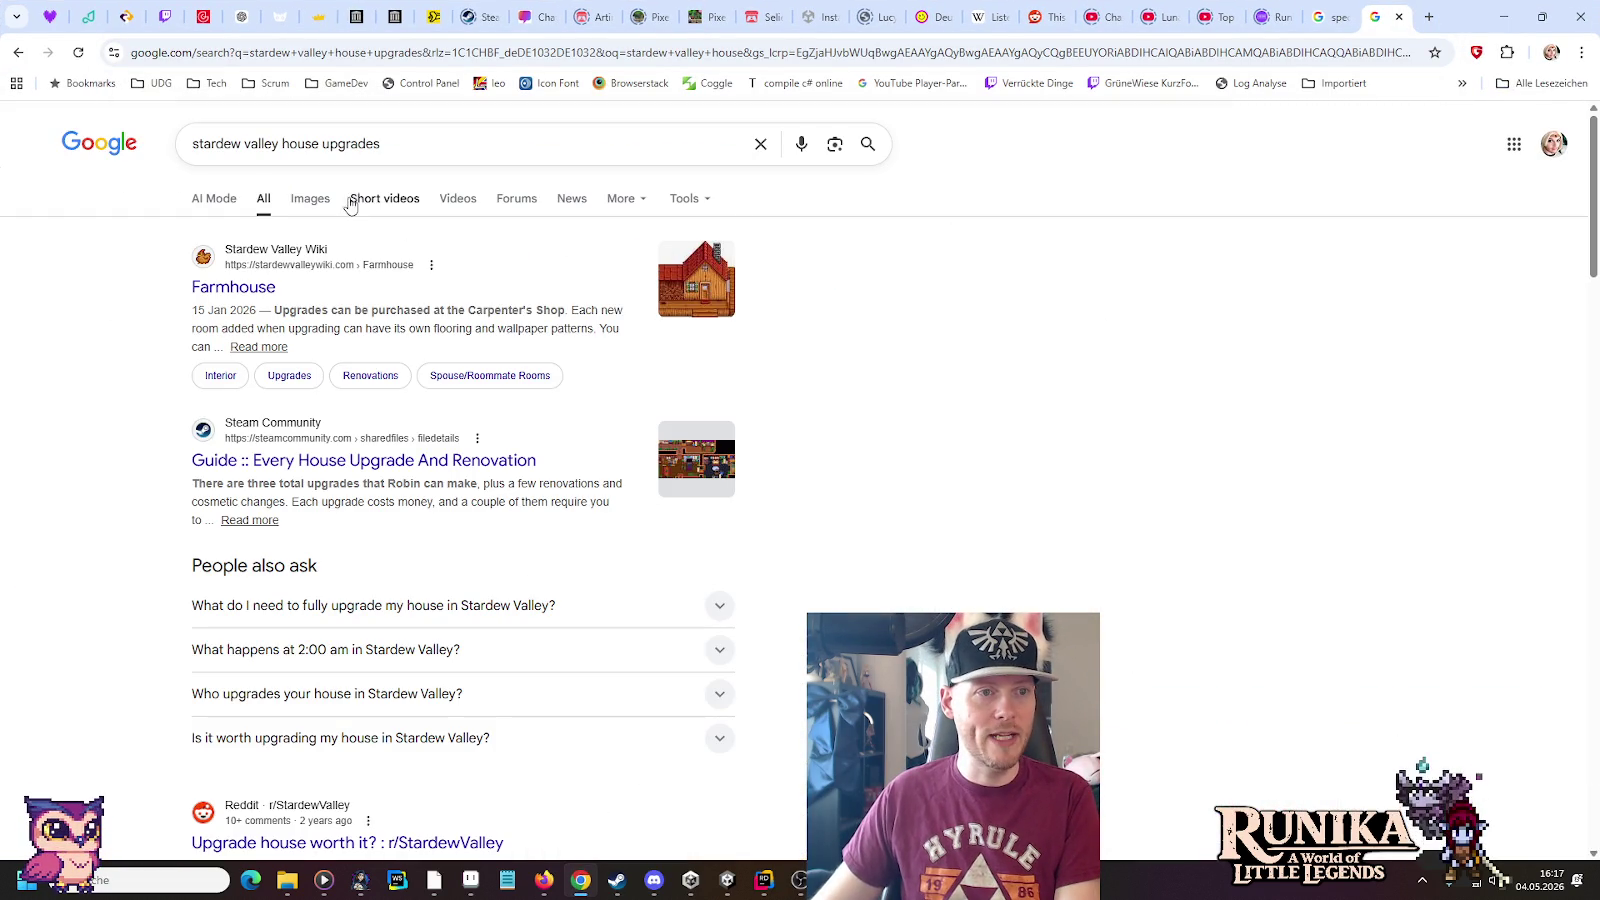
click(312, 199)
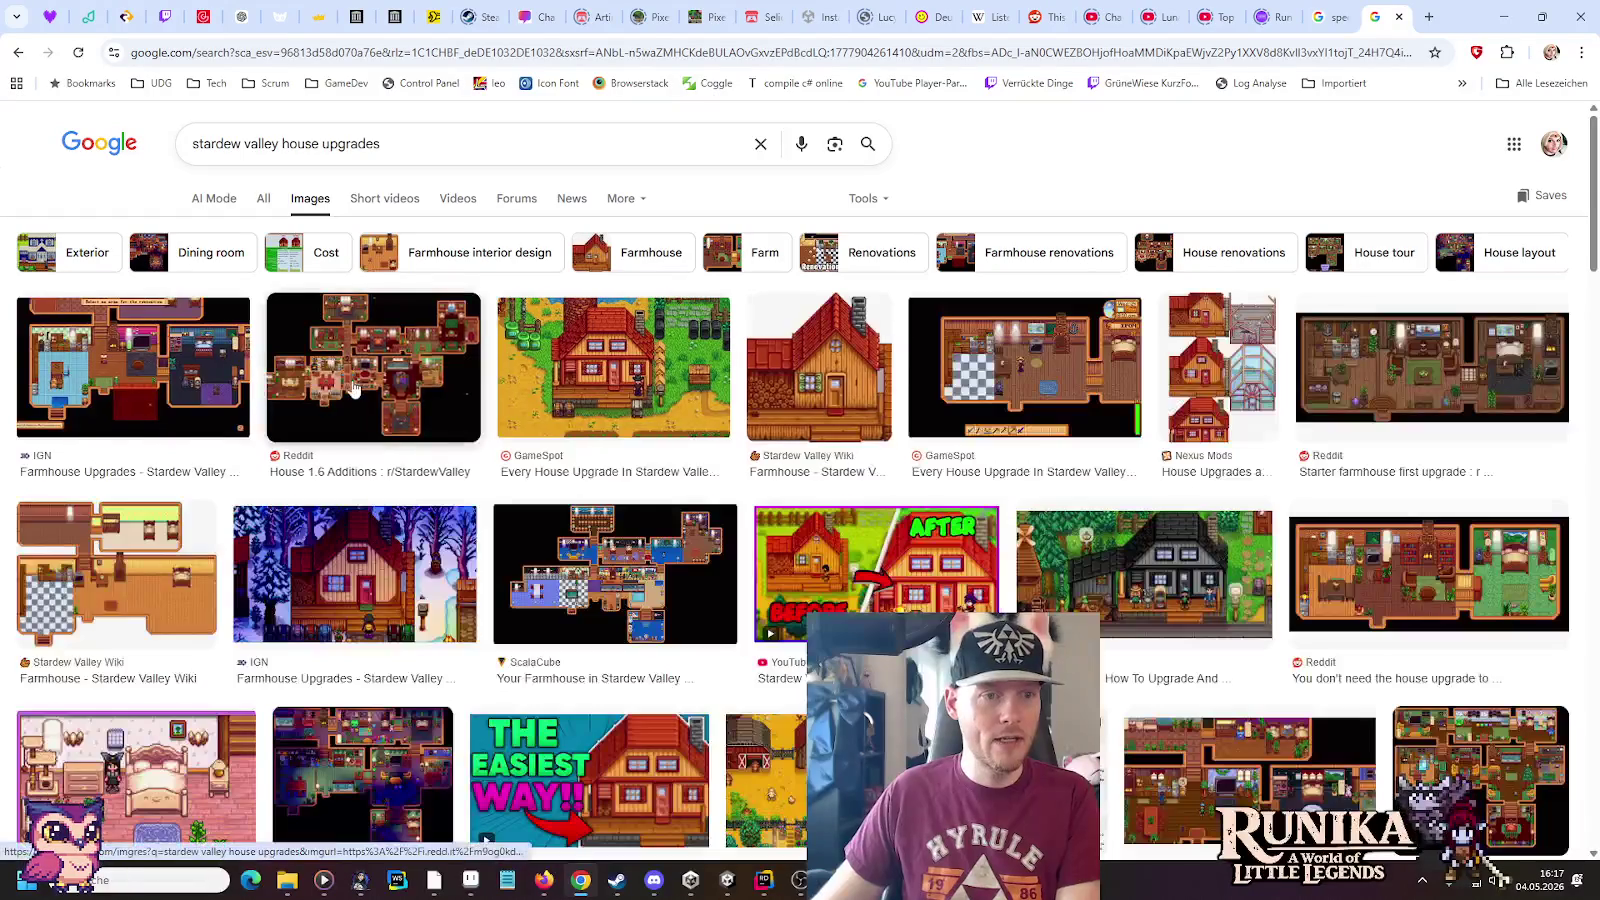
click(345, 330)
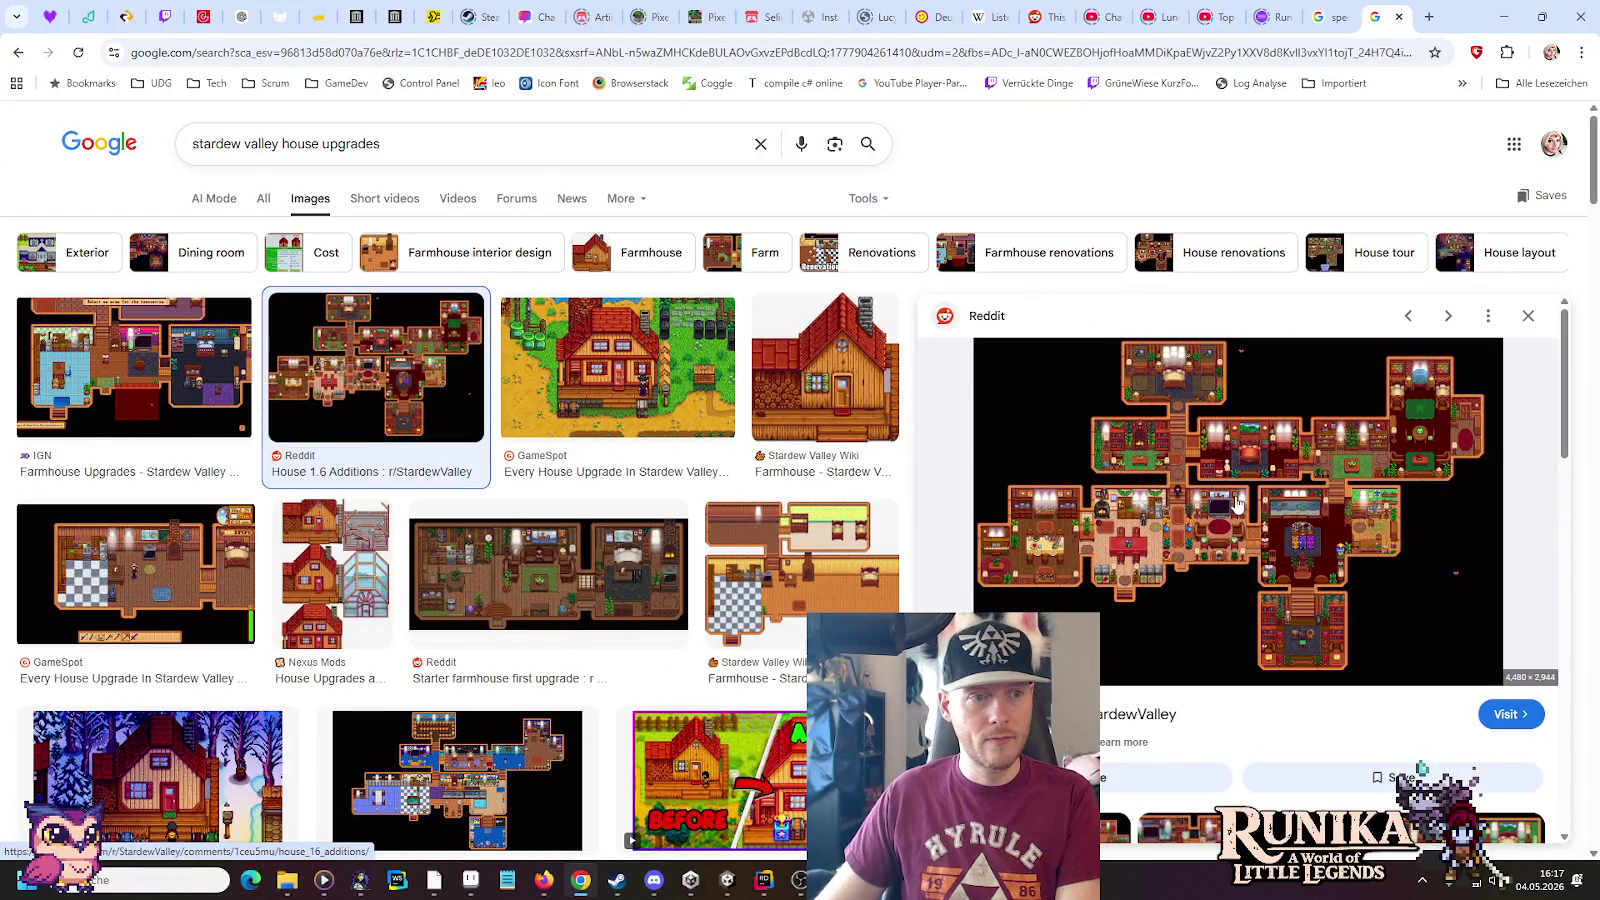
key(Left)
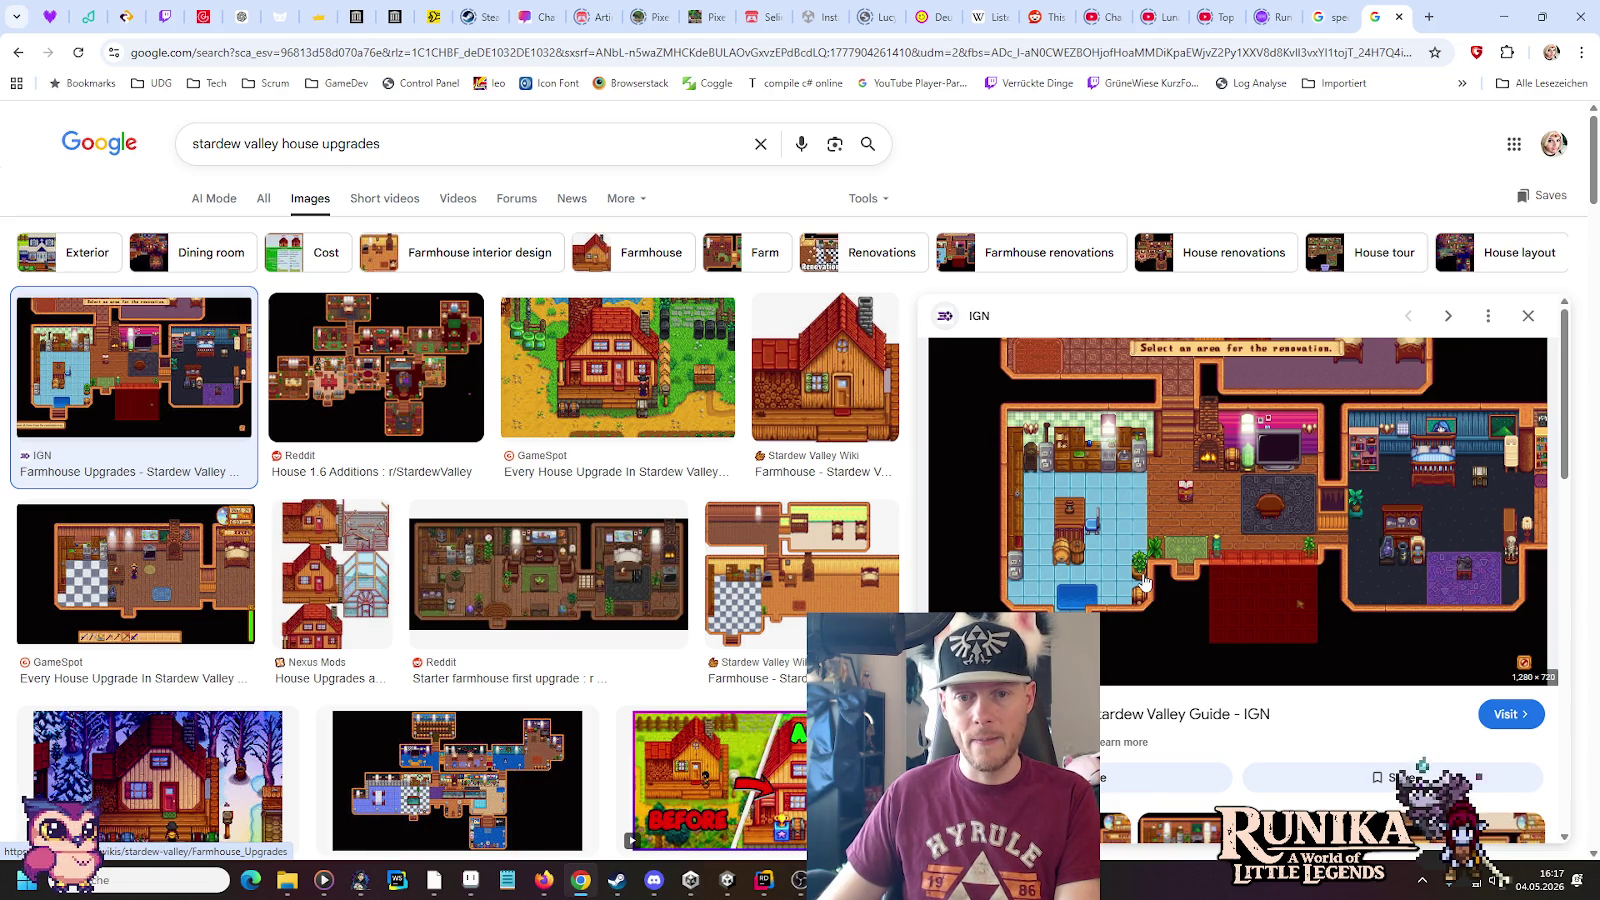
click(471, 880)
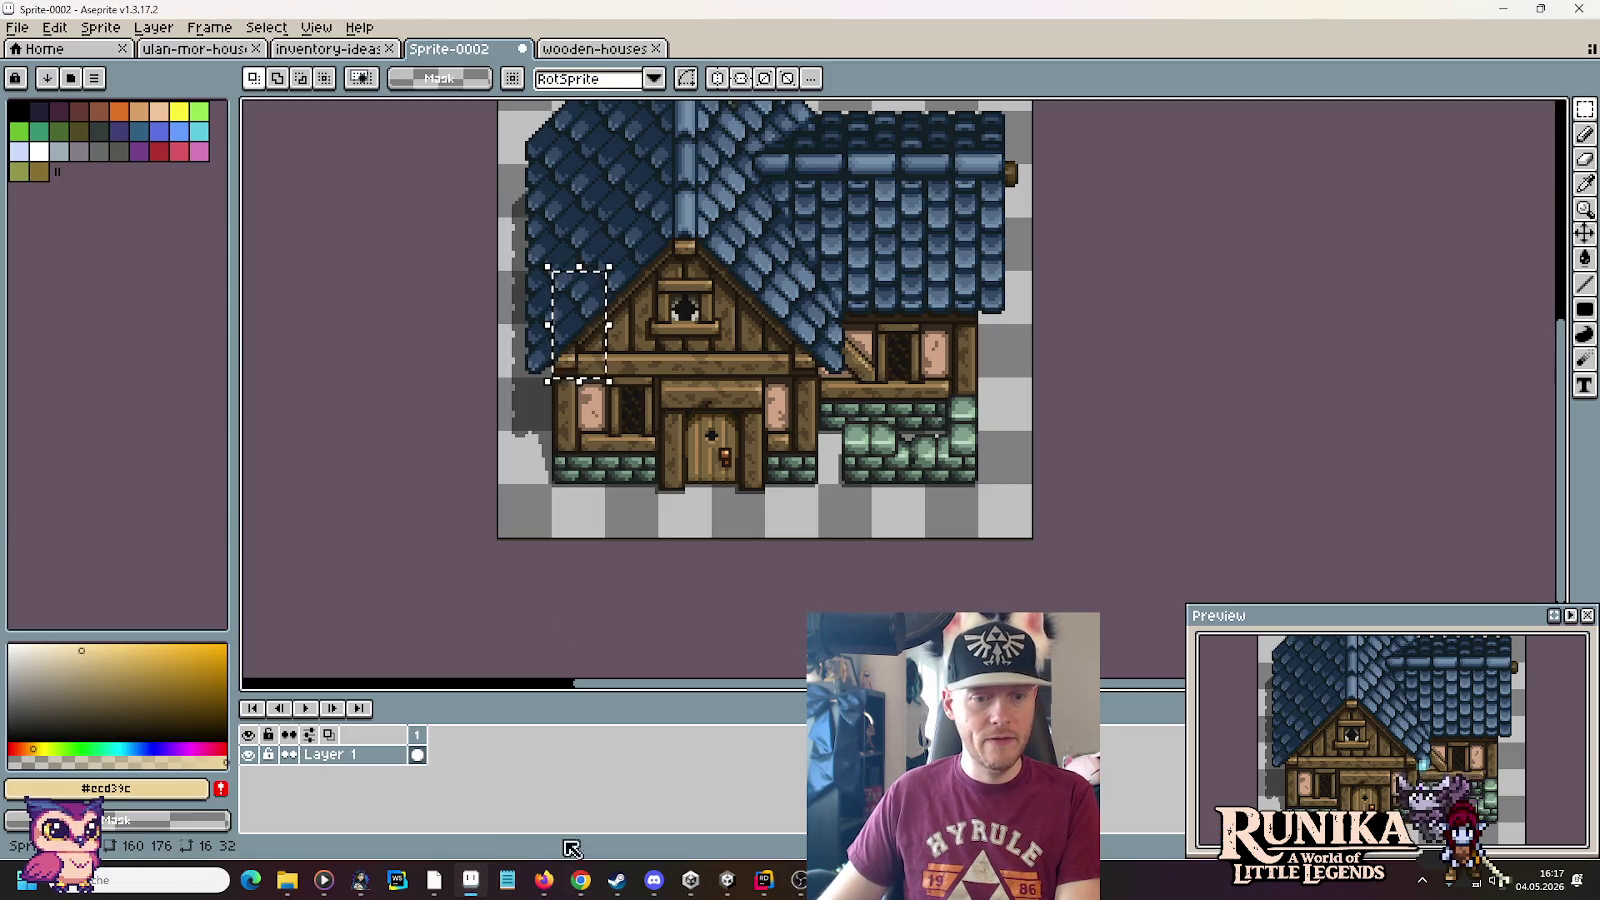
Leave the Aseprite house sprite and return to the Player House scene in Unity
click(727, 880)
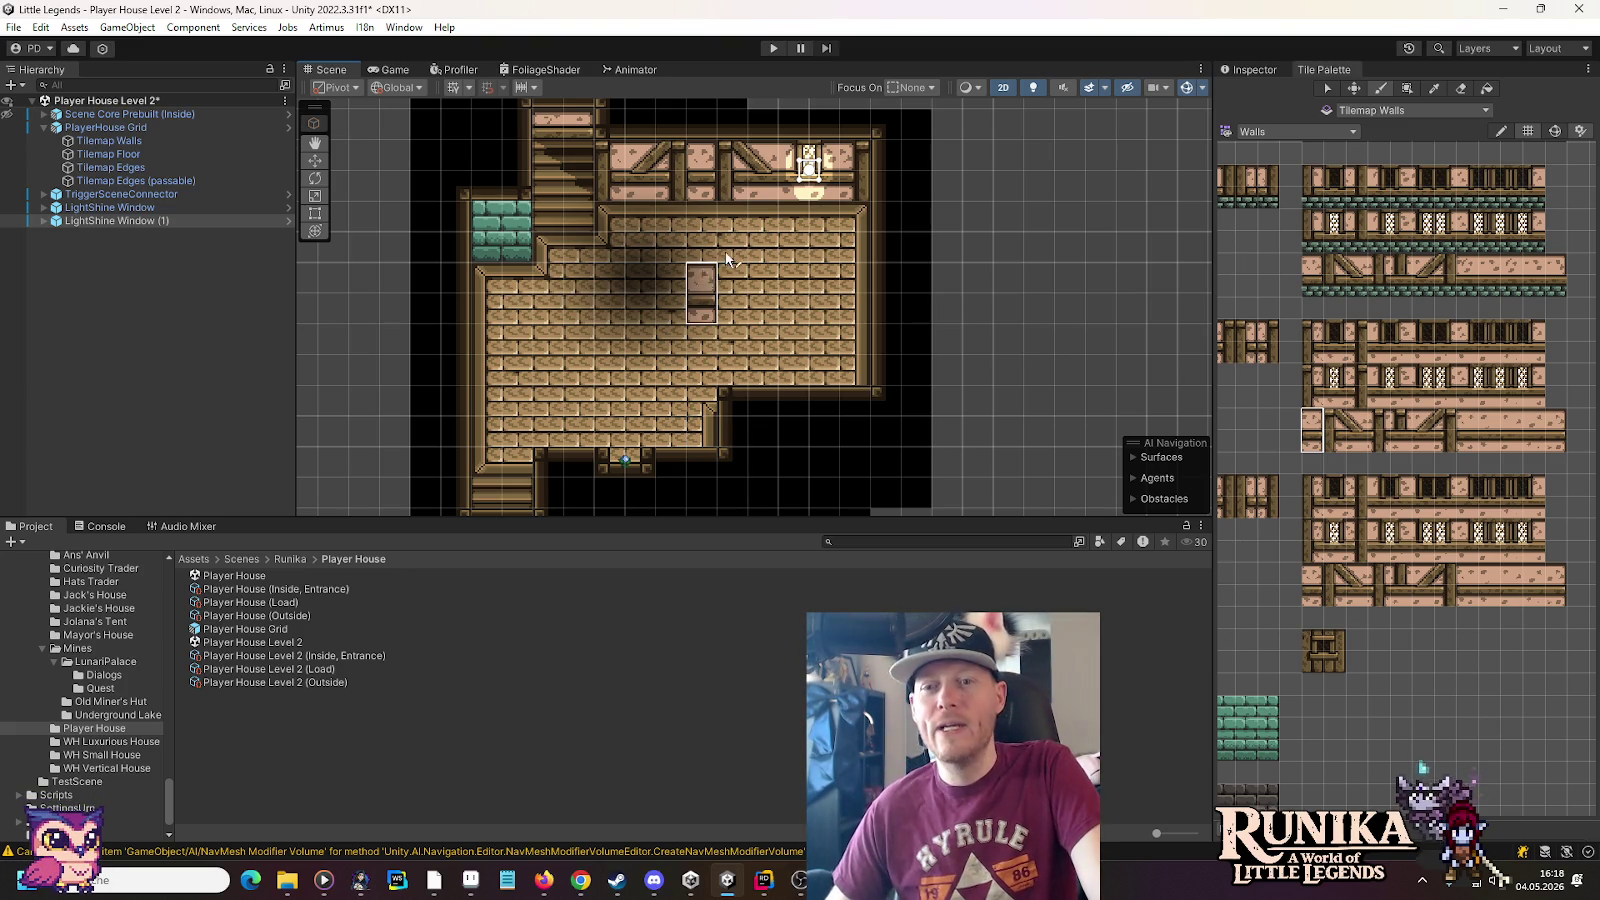
Load the Floors palette and paint teal tiles plus a teal row across the upper room floor
click(1313, 132)
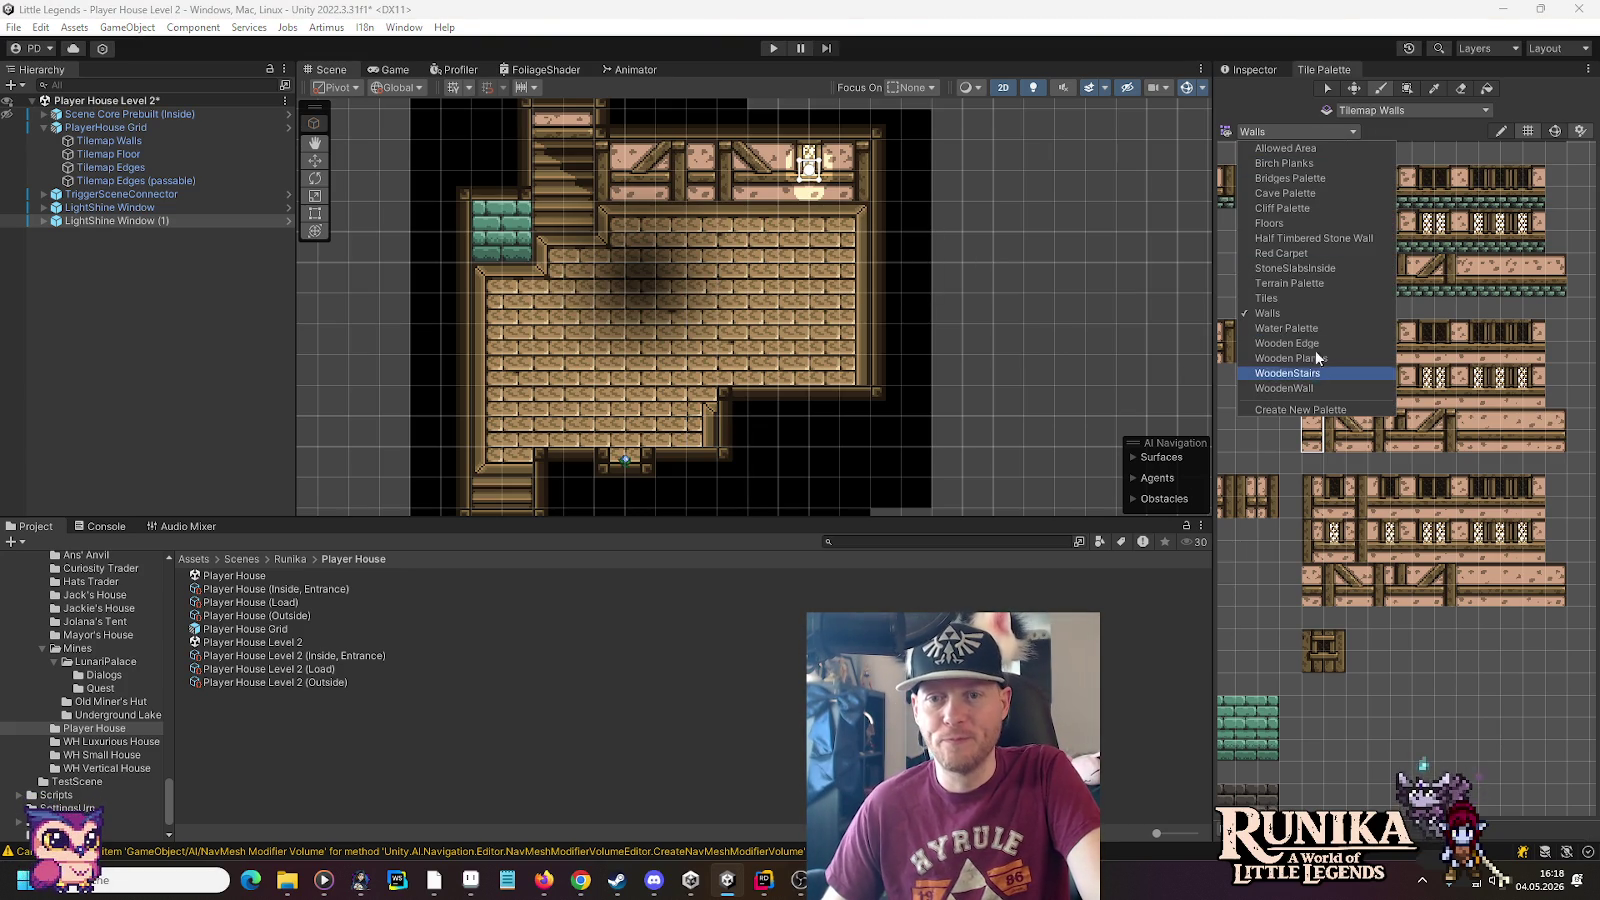
click(1292, 225)
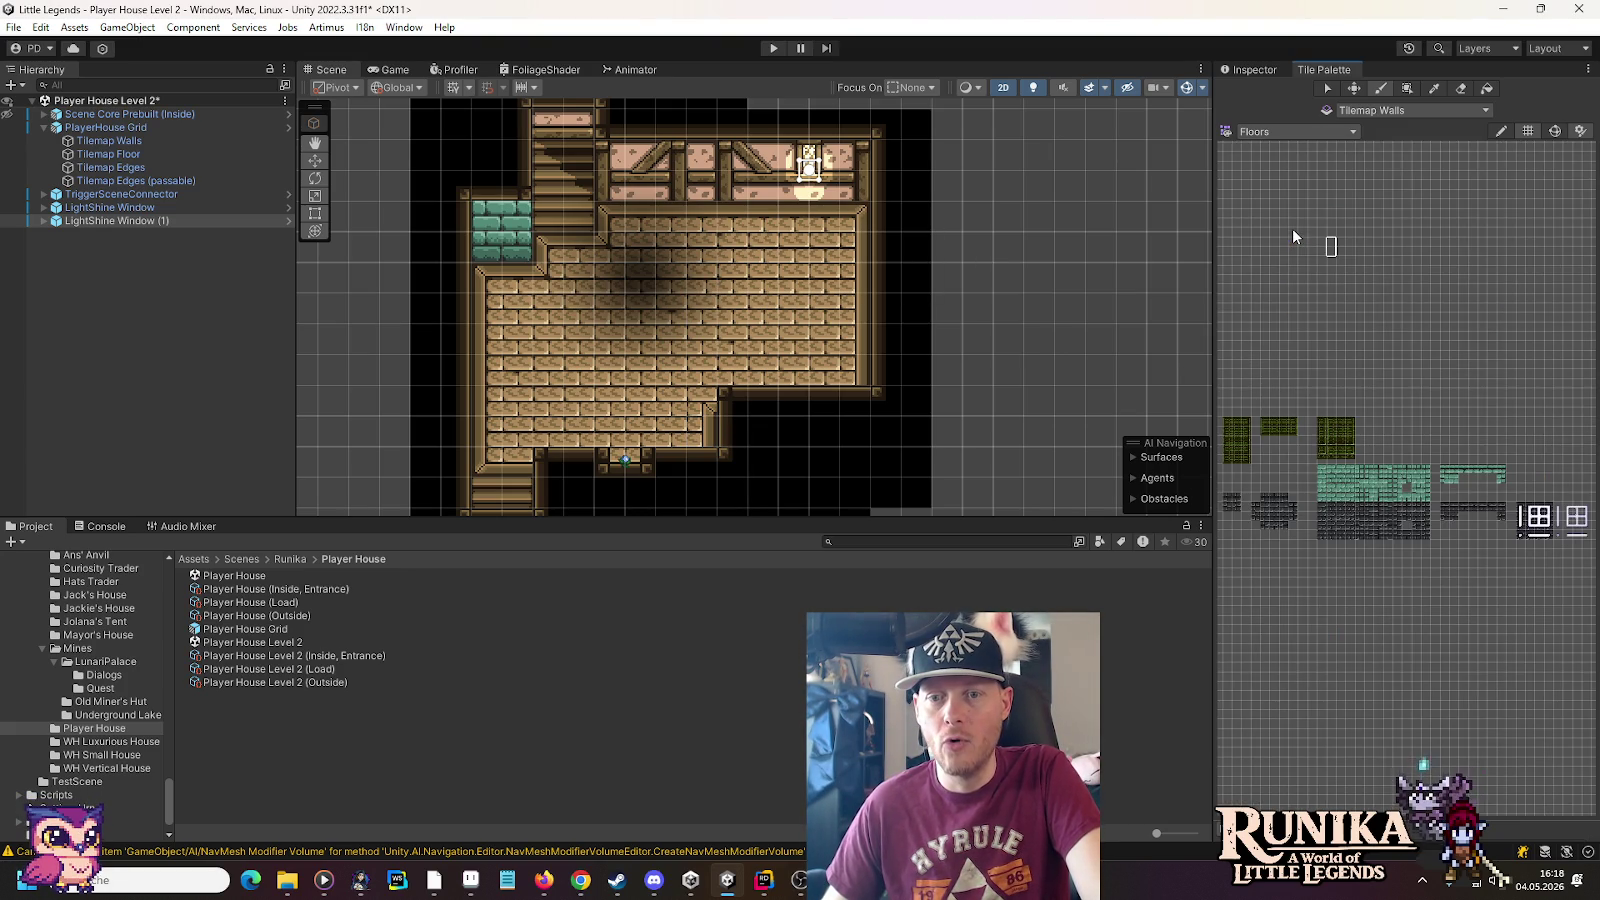
scroll(1388, 490, up, 3)
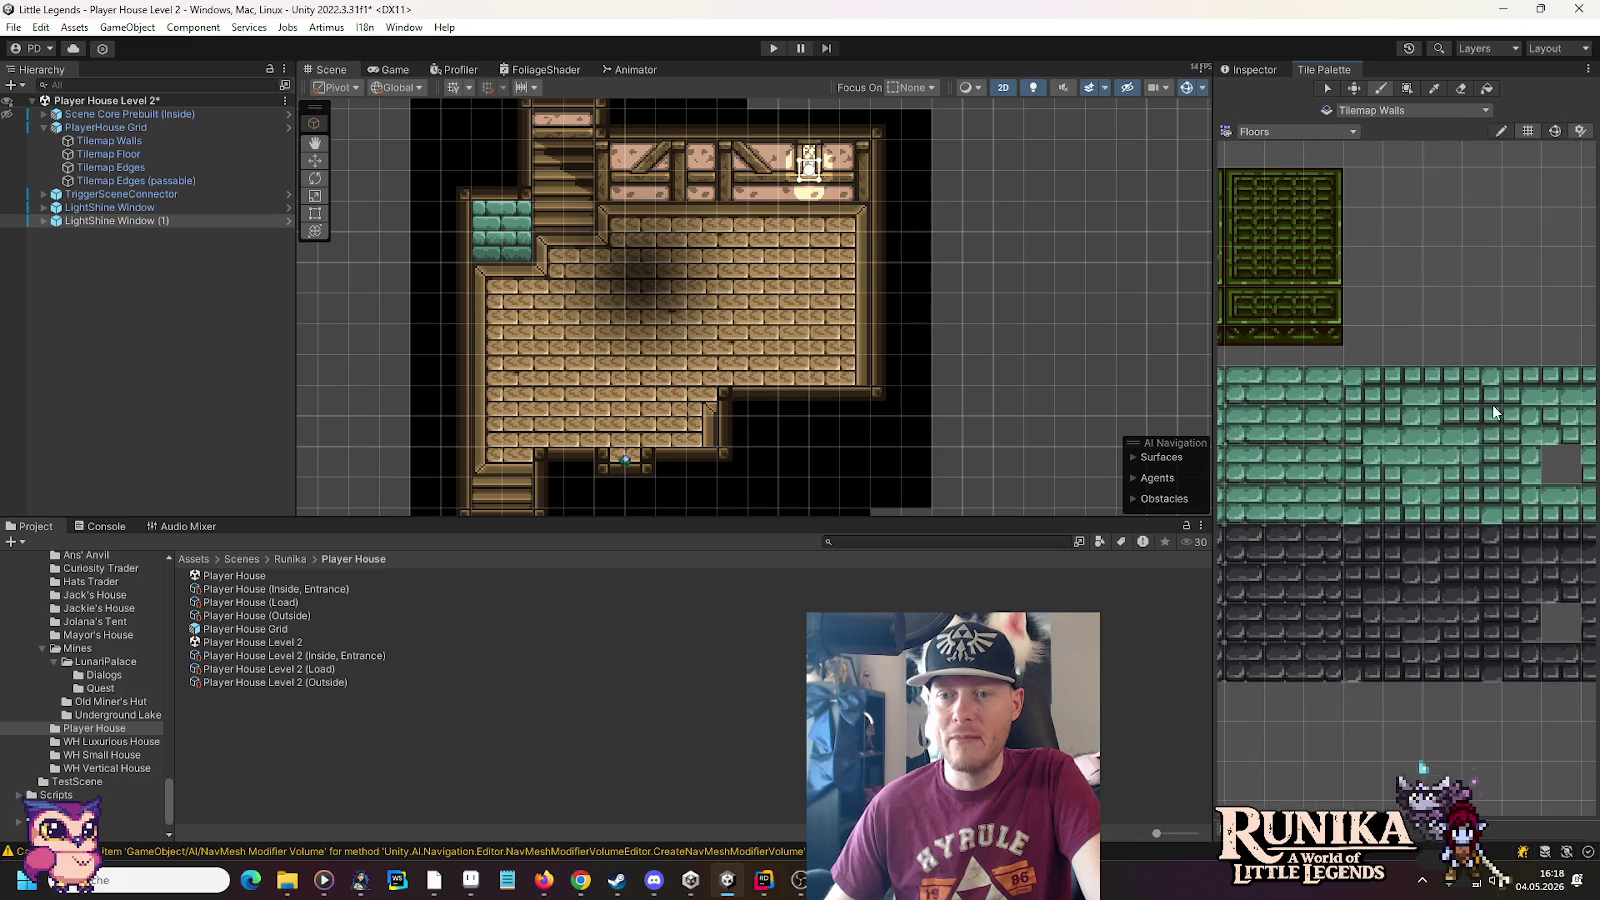
click(1355, 373)
click(488, 276)
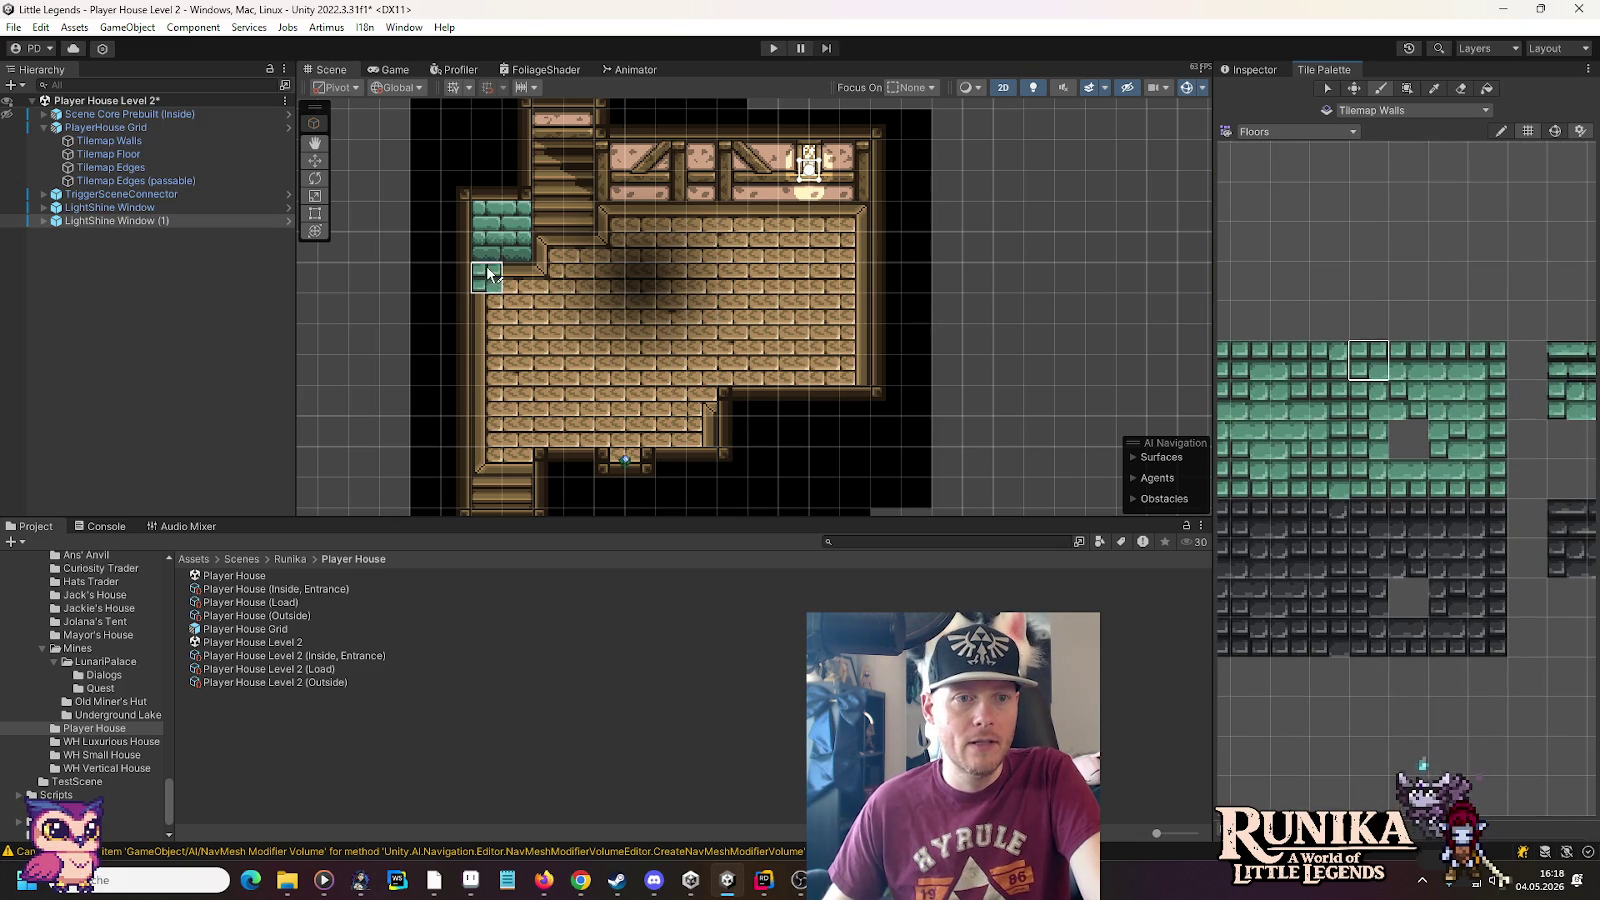
click(610, 218)
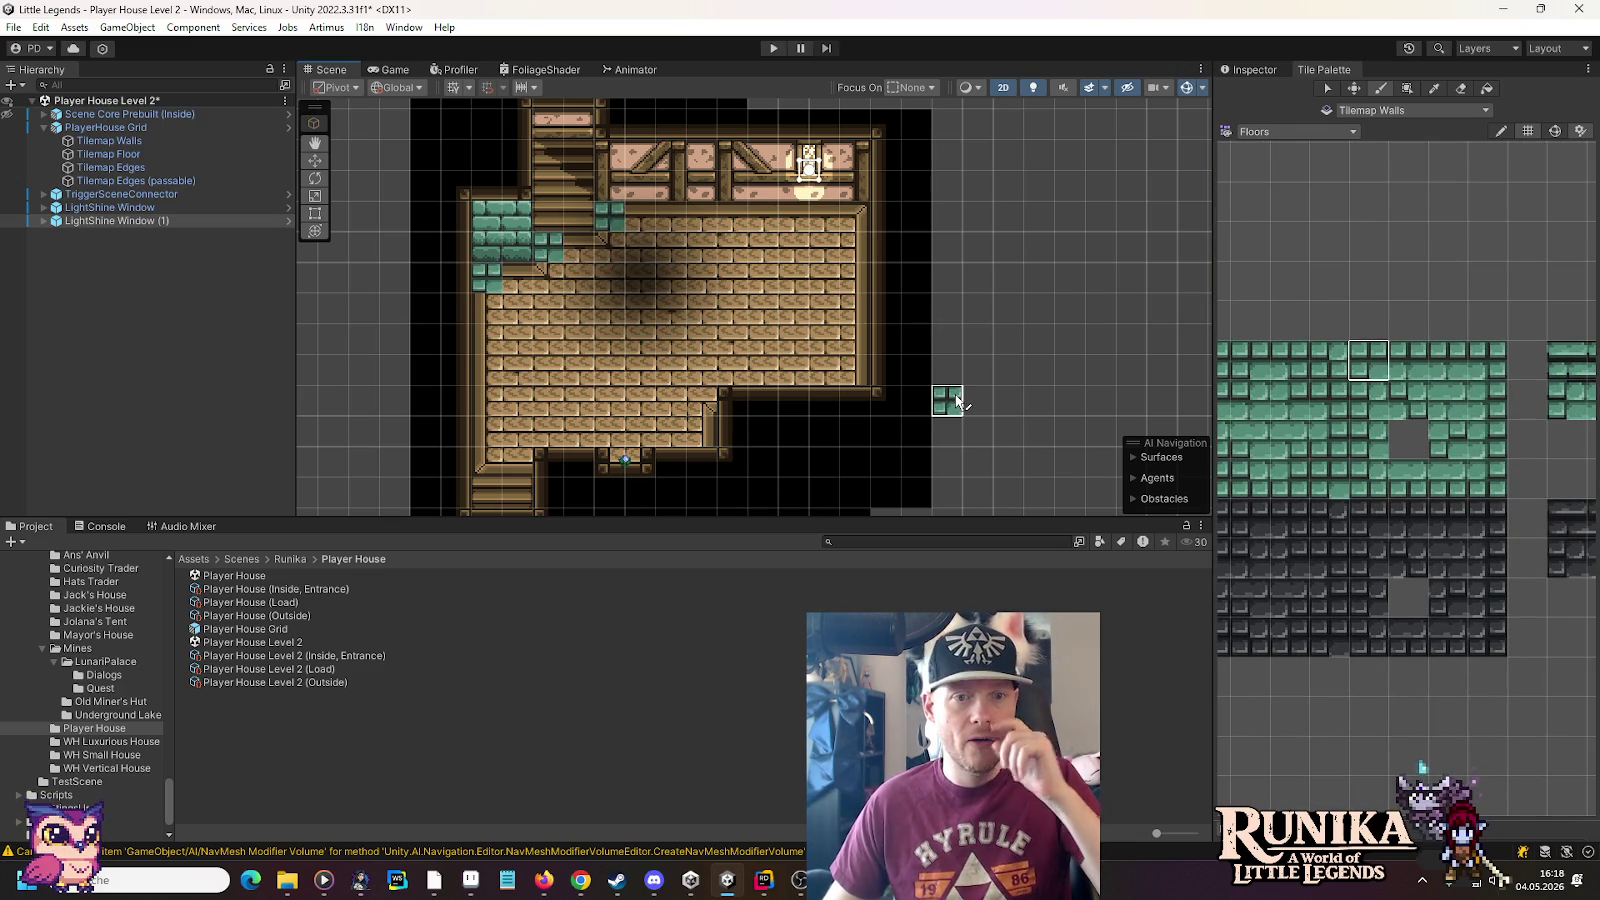
click(1366, 476)
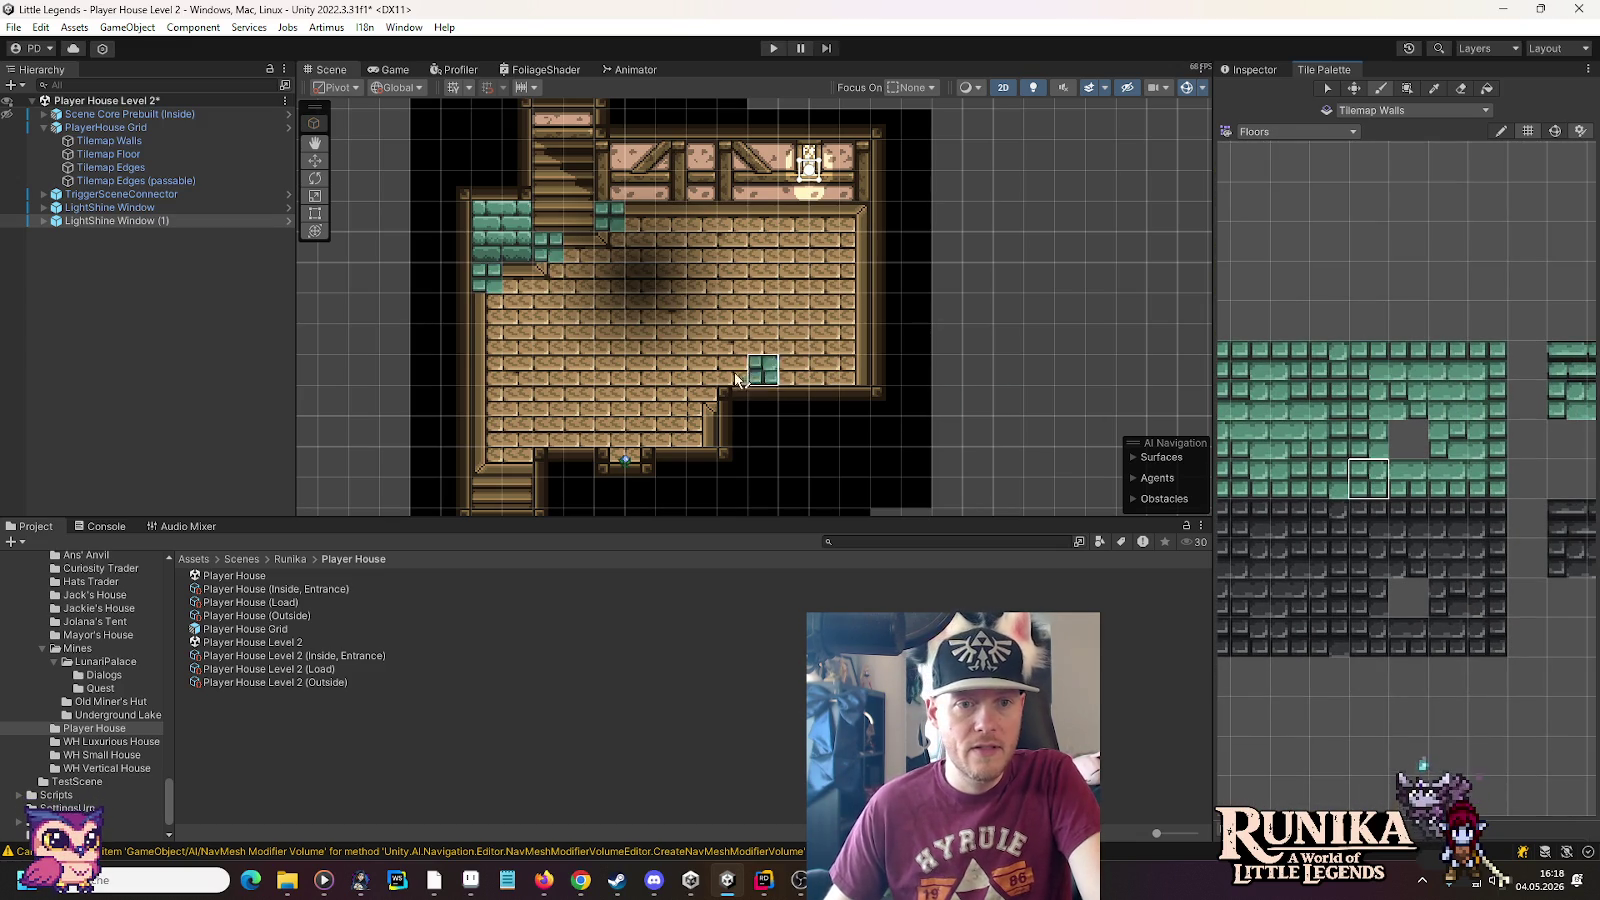
click(498, 345)
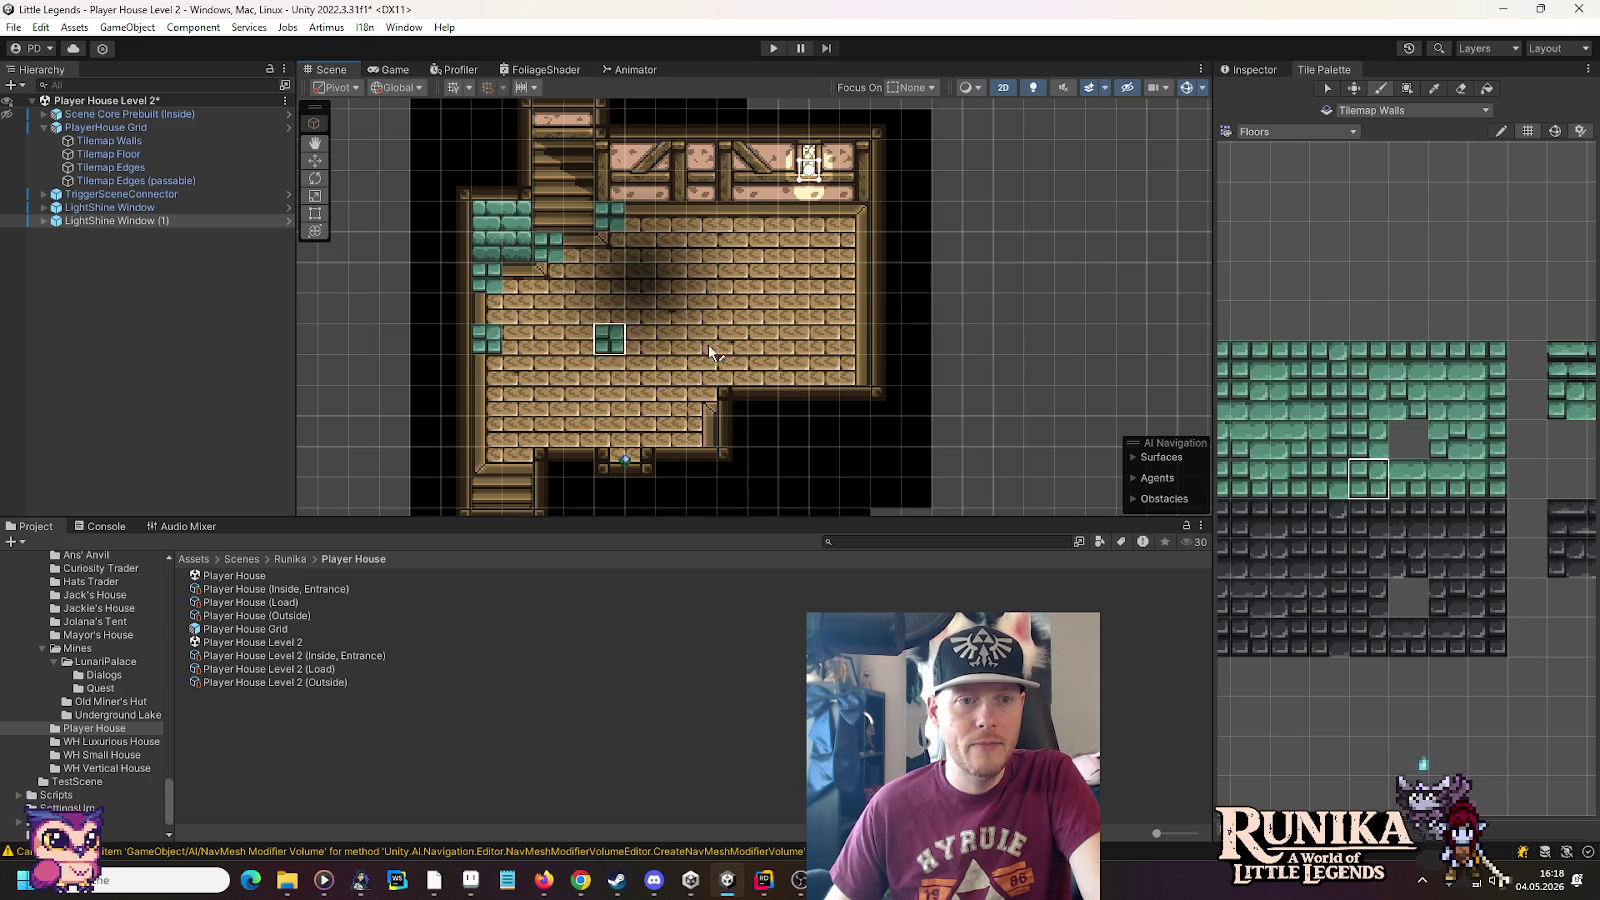
click(1408, 482)
drag(505, 340, 670, 340)
click(685, 340)
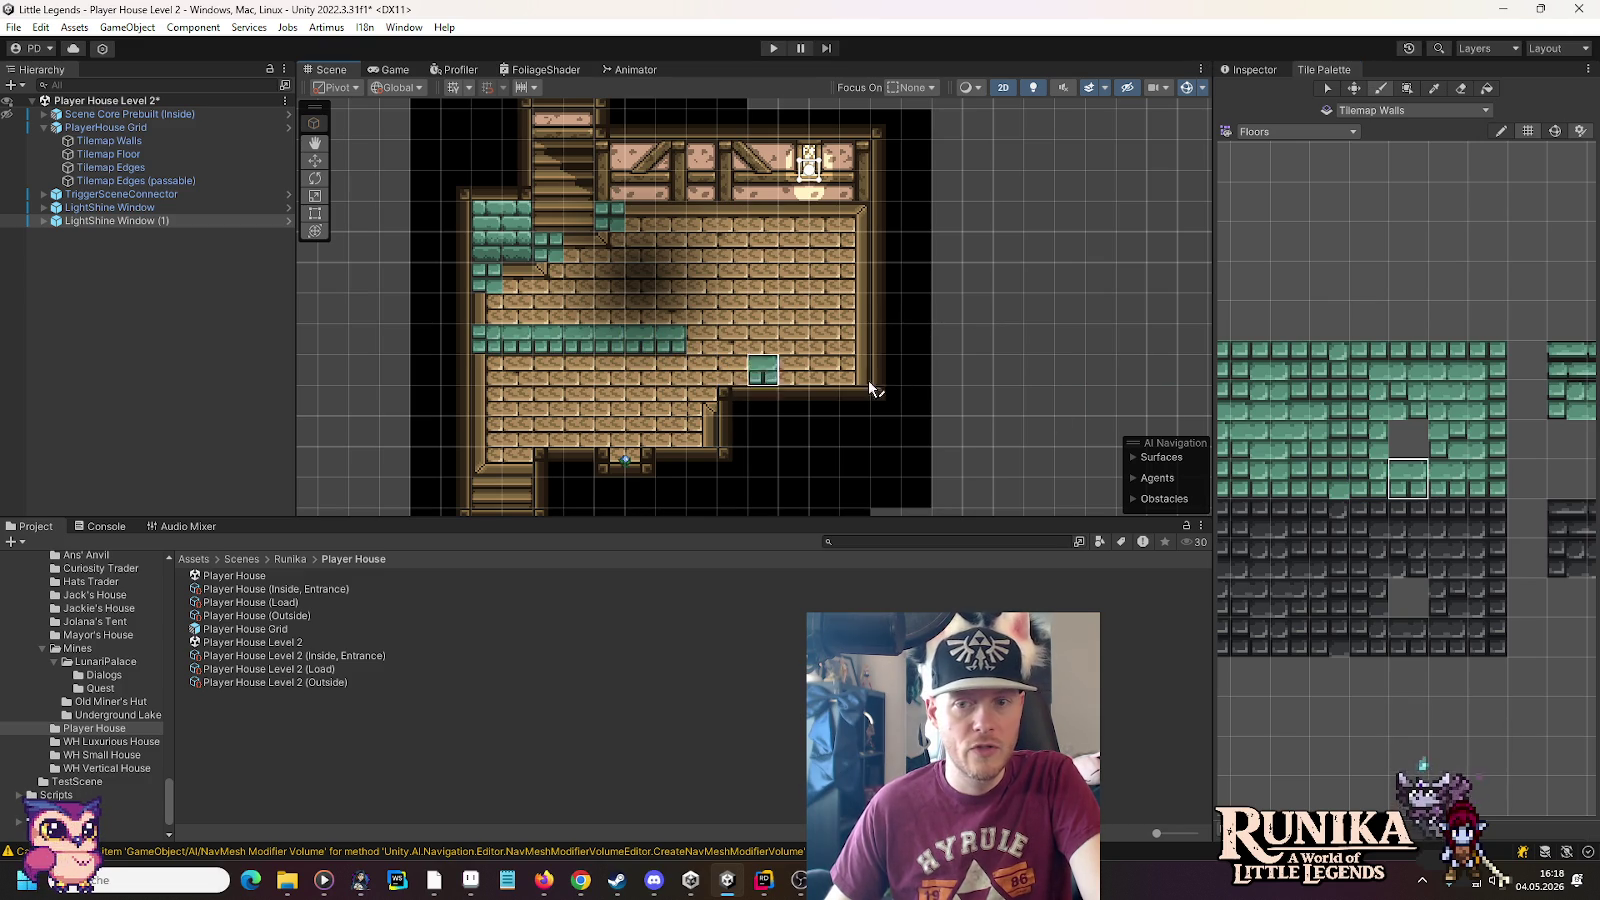
click(1487, 478)
click(702, 340)
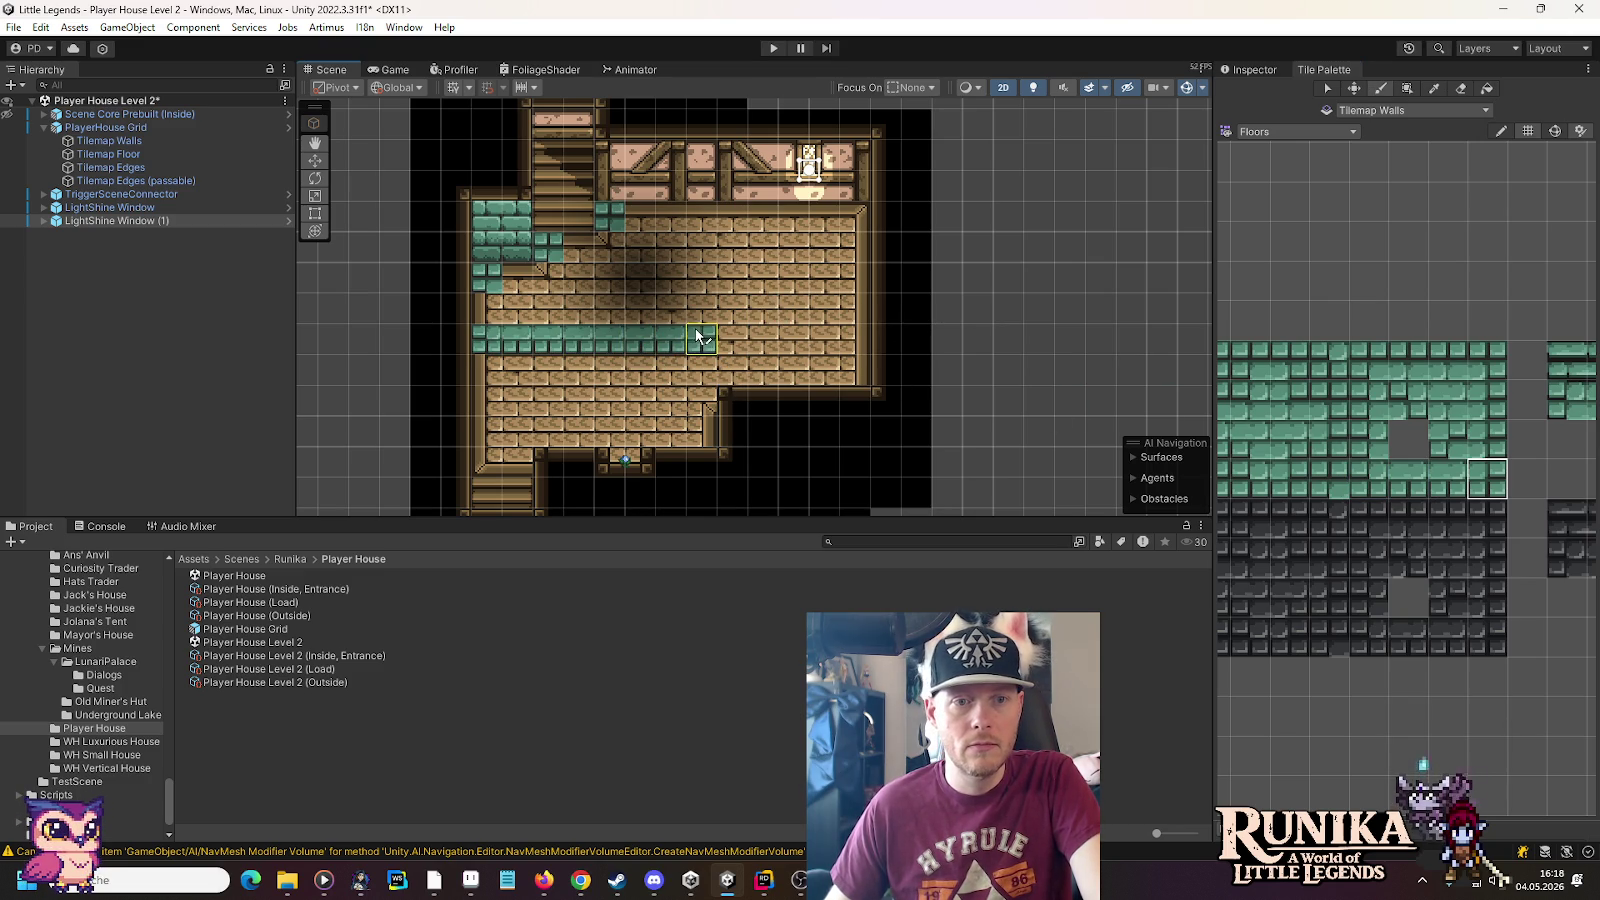
Add teal border tiles around the area and fill its interior with teal
click(1487, 360)
click(703, 228)
click(1447, 360)
click(580, 247)
click(522, 277)
click(1368, 438)
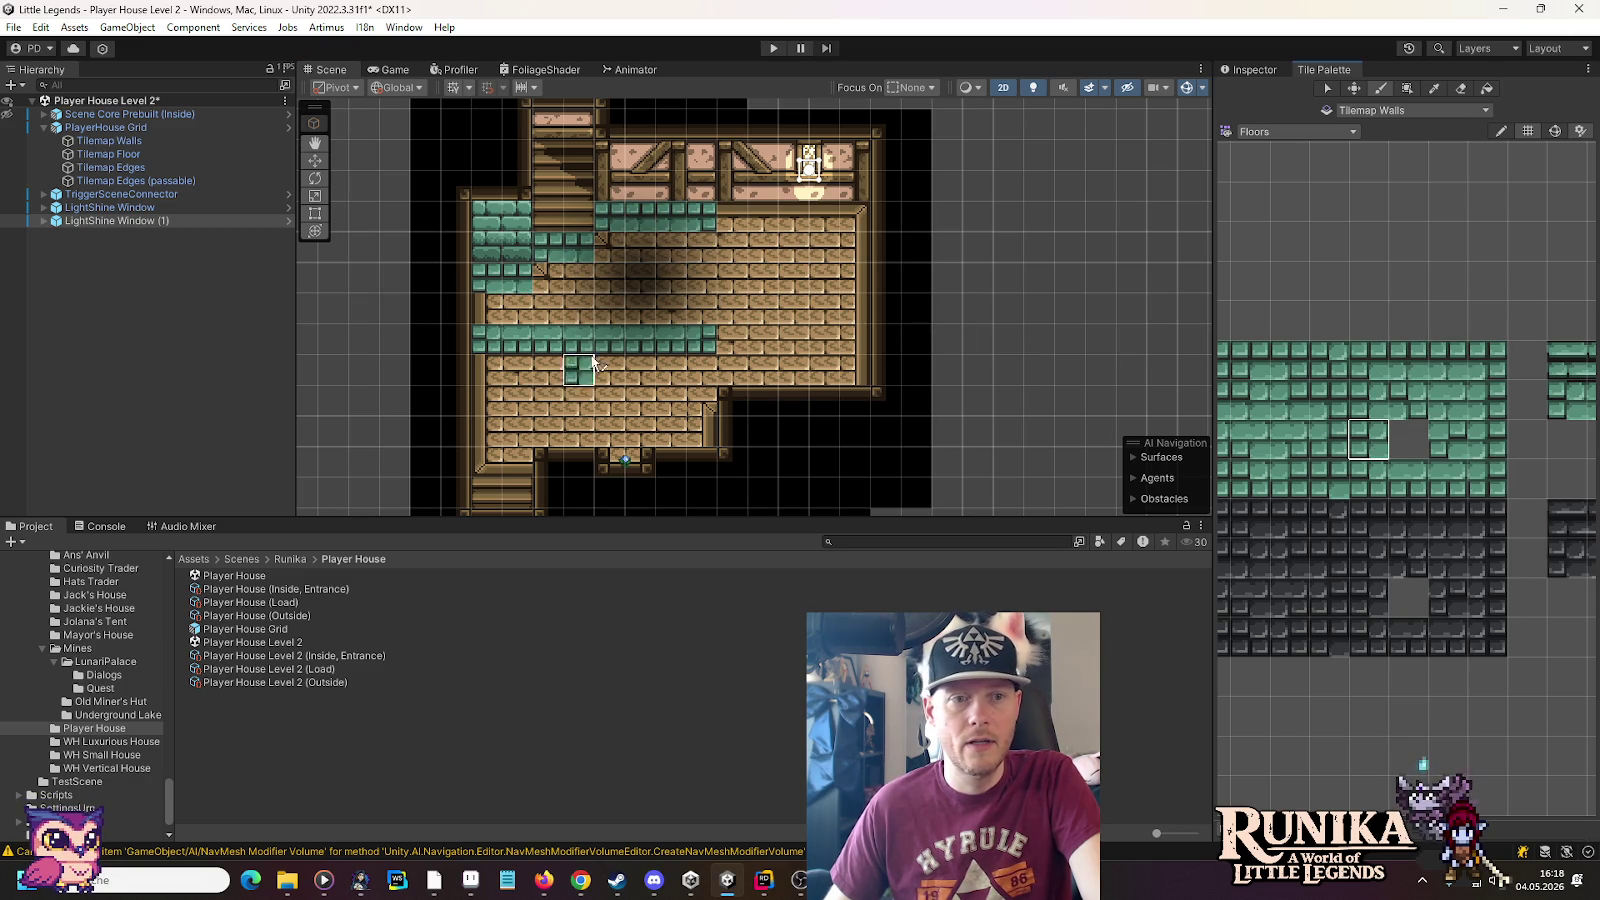
click(487, 307)
click(1487, 398)
click(703, 250)
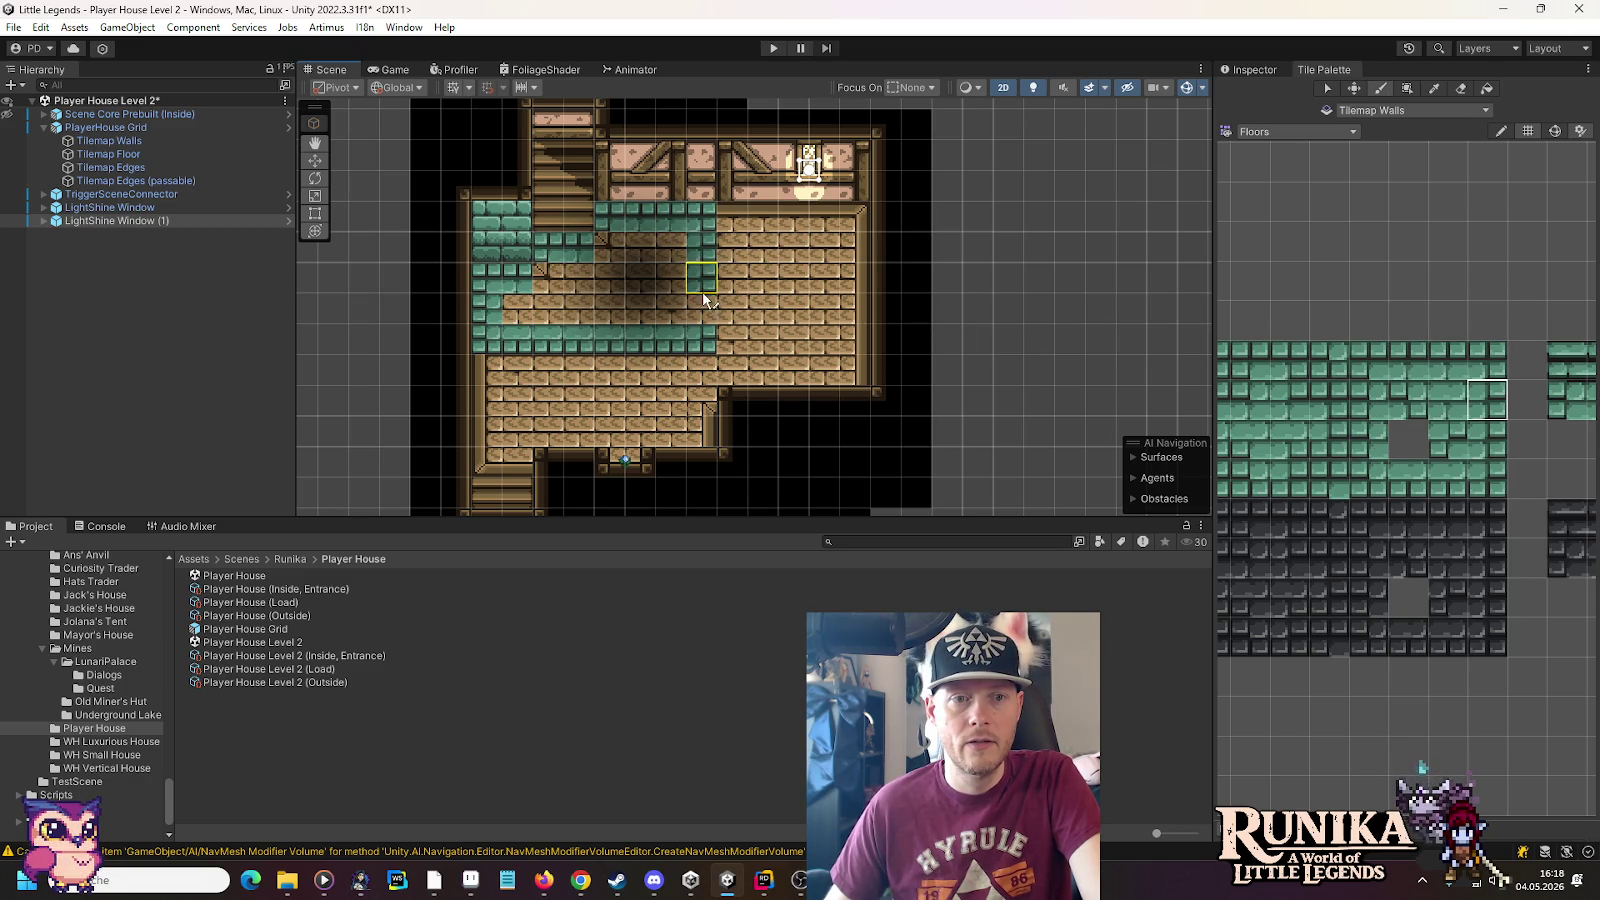
click(1249, 398)
click(622, 257)
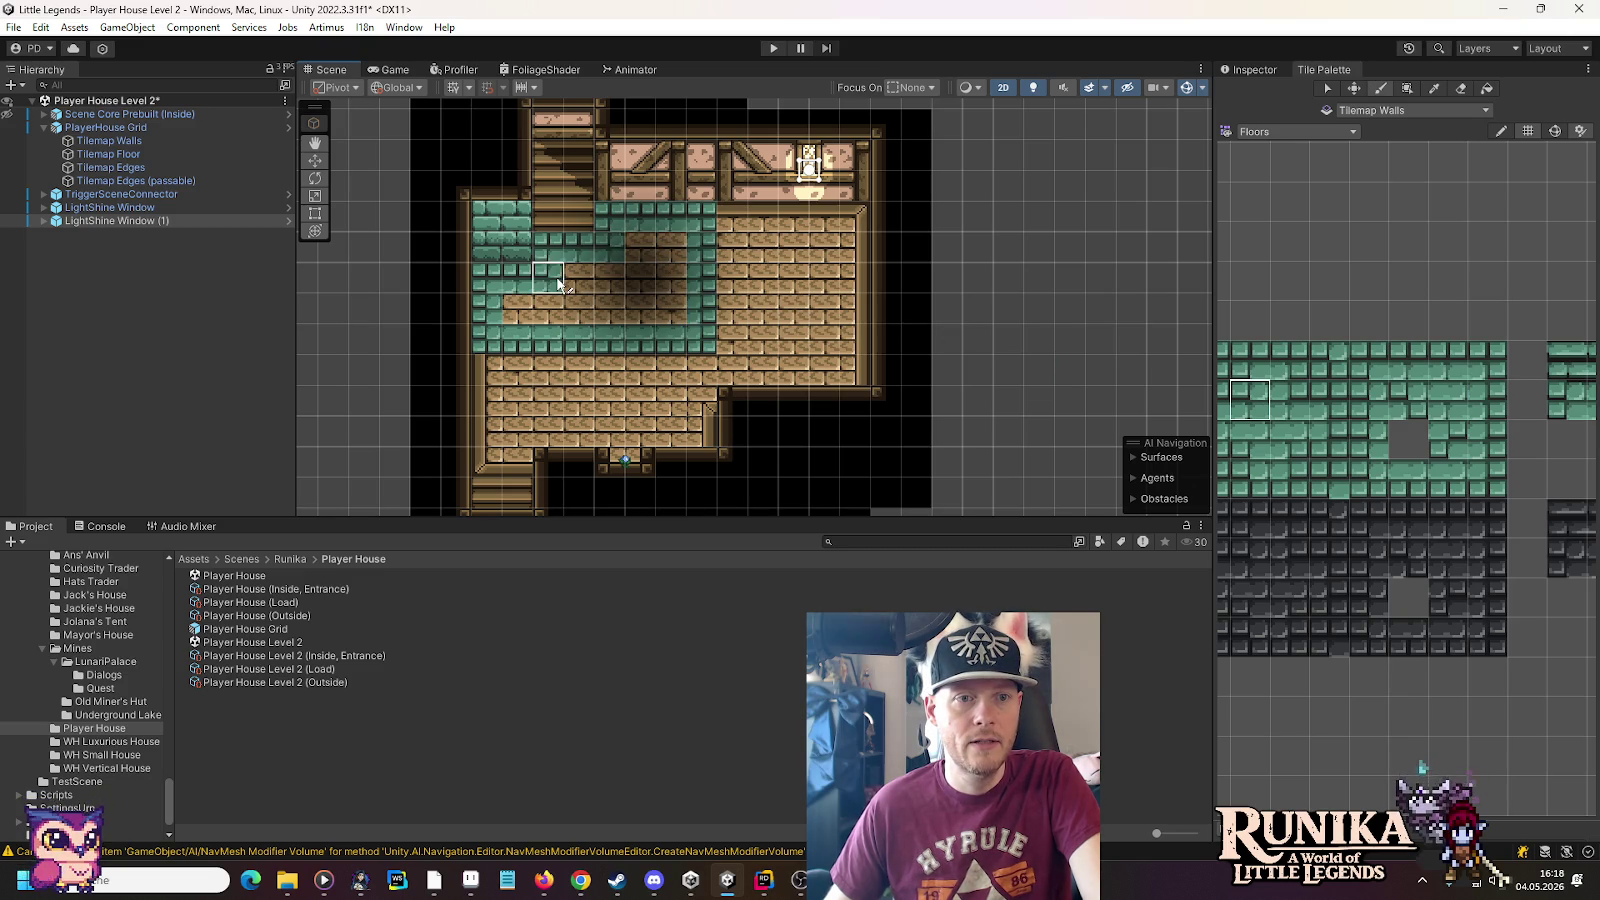
click(1447, 400)
mouse_move(700, 270)
mouse_down()
mouse_move(638, 254)
mouse_move(658, 279)
mouse_move(584, 280)
mouse_move(514, 308)
mouse_move(660, 303)
mouse_move(553, 270)
mouse_up()
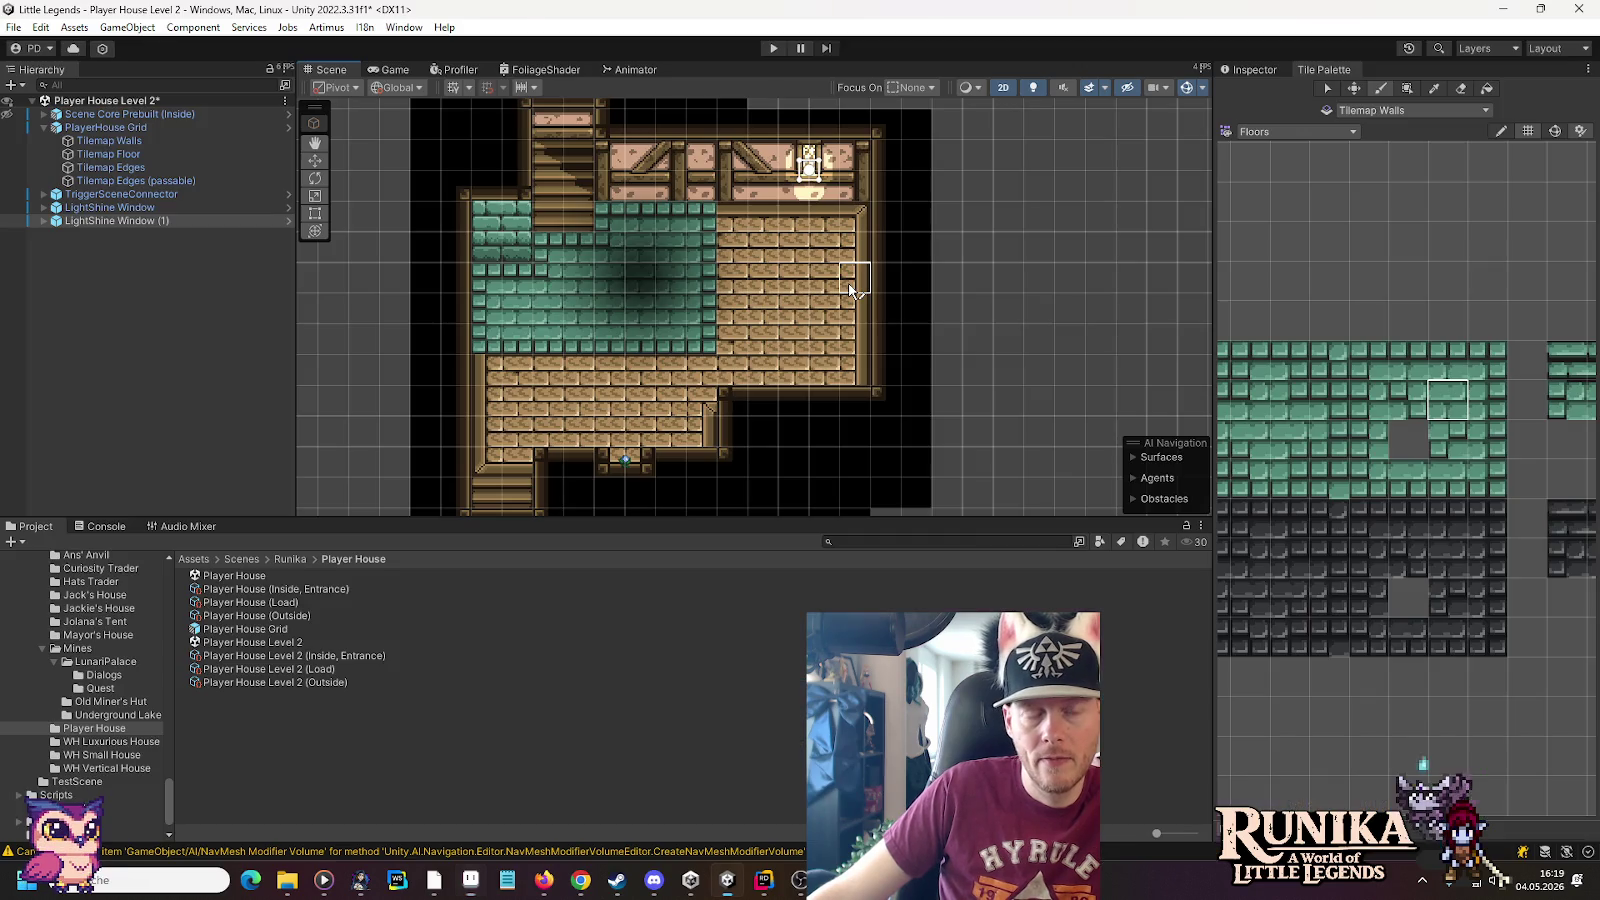
Undo most of the teal floor painting with three Ctrl+Z presses
key(ctrl+z)
key(ctrl+z)
key(ctrl+z)
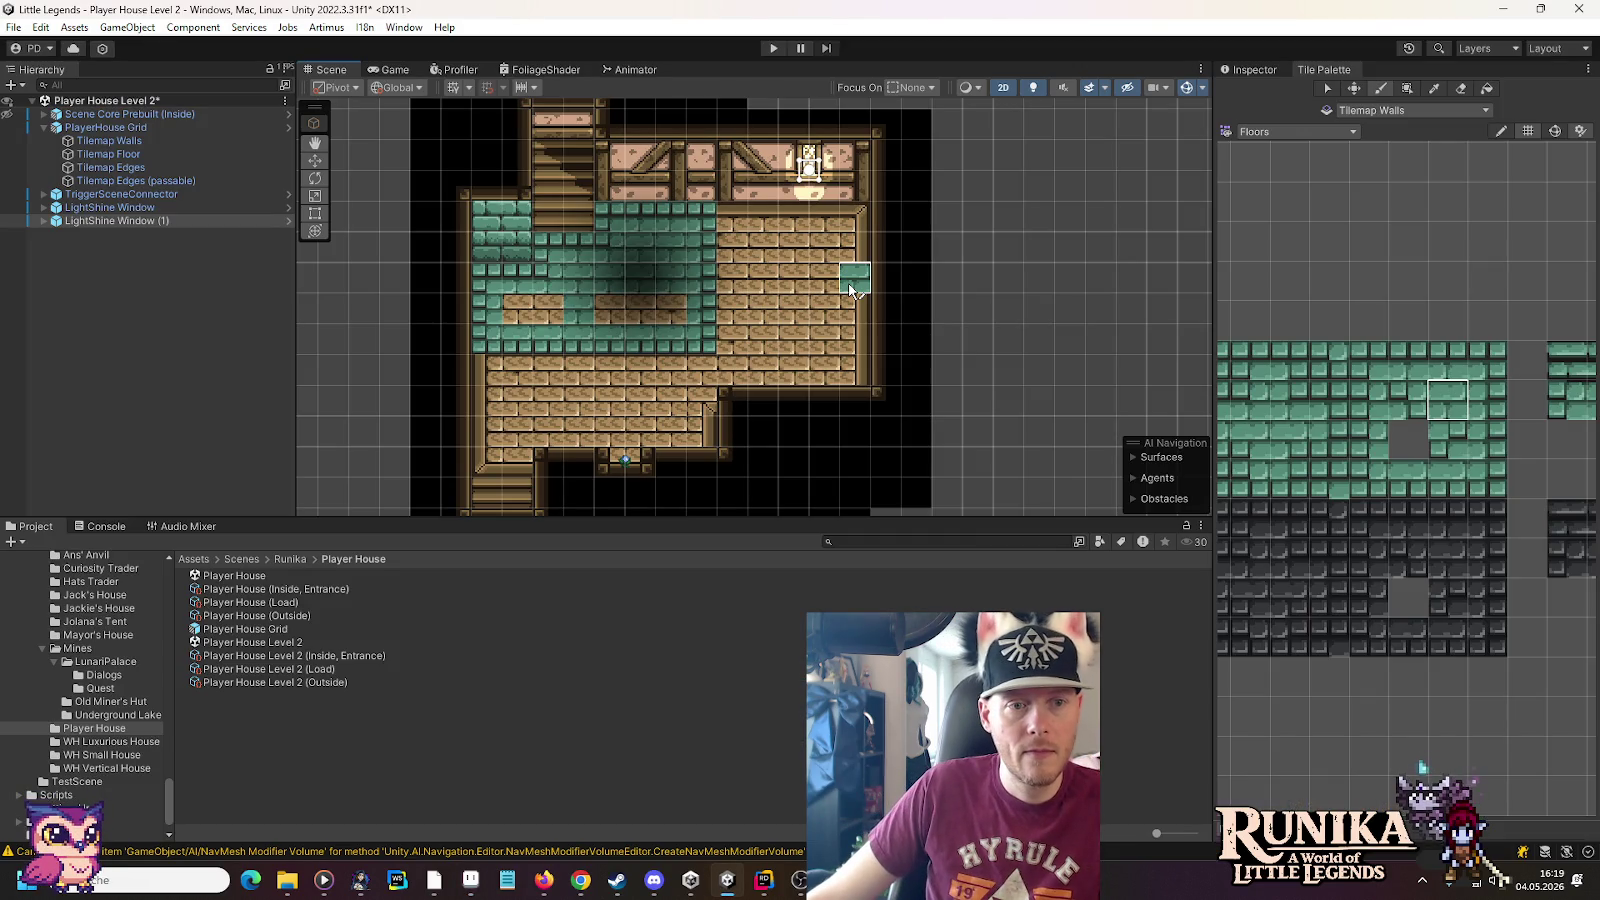
key(ctrl+z)
key(ctrl+z)
key(ctrl+z)
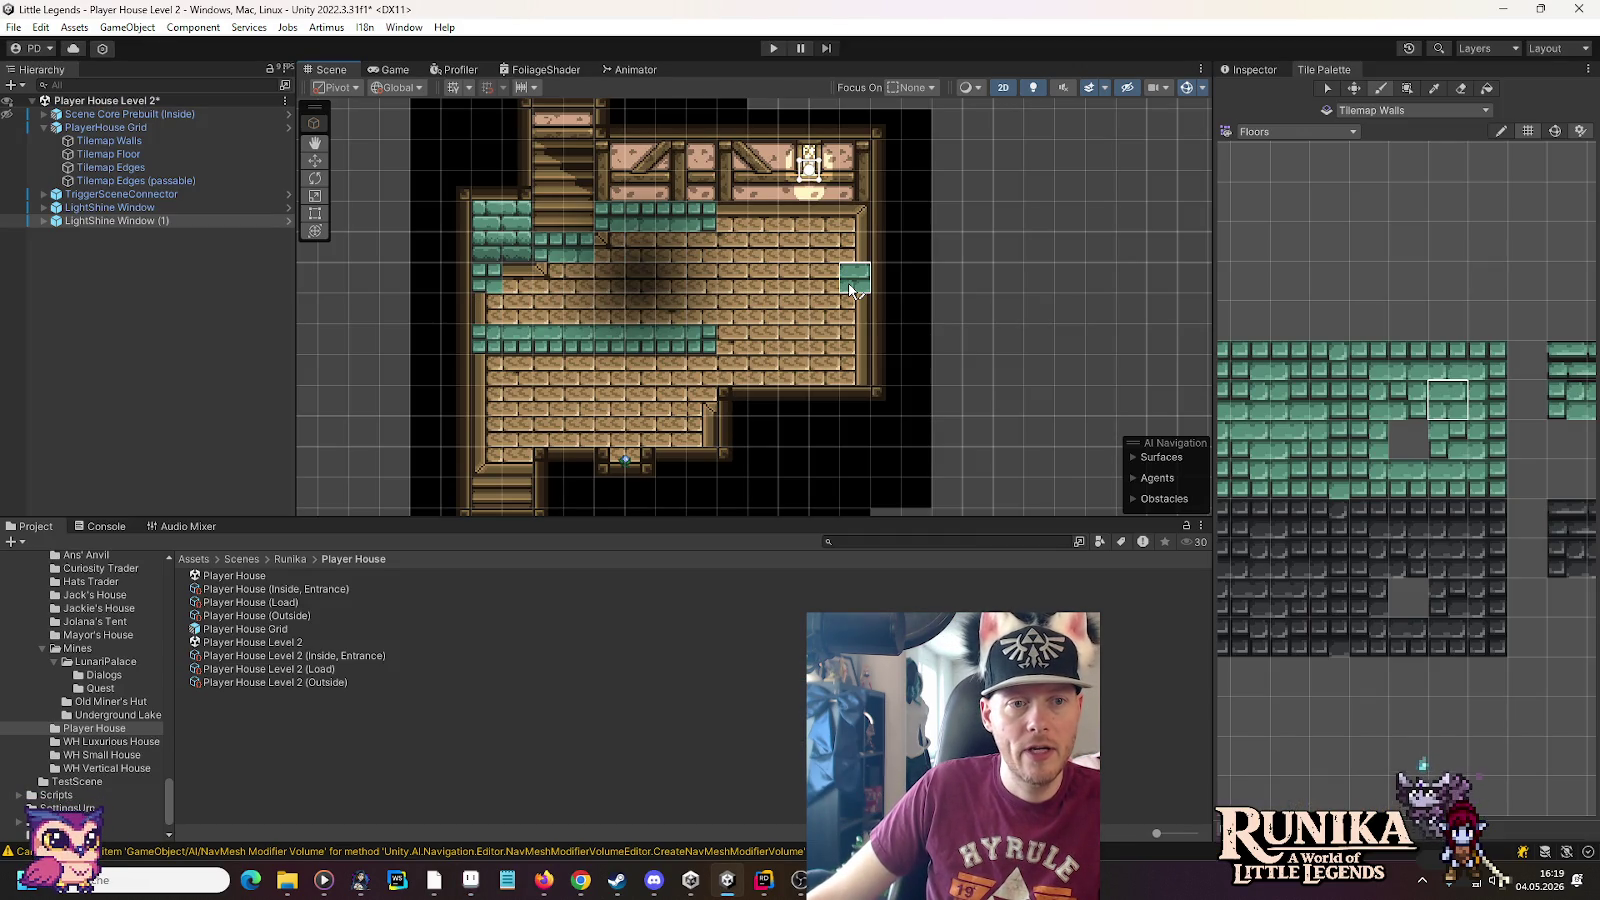
key(ctrl+z)
key(ctrl+z)
key(ctrl+z)
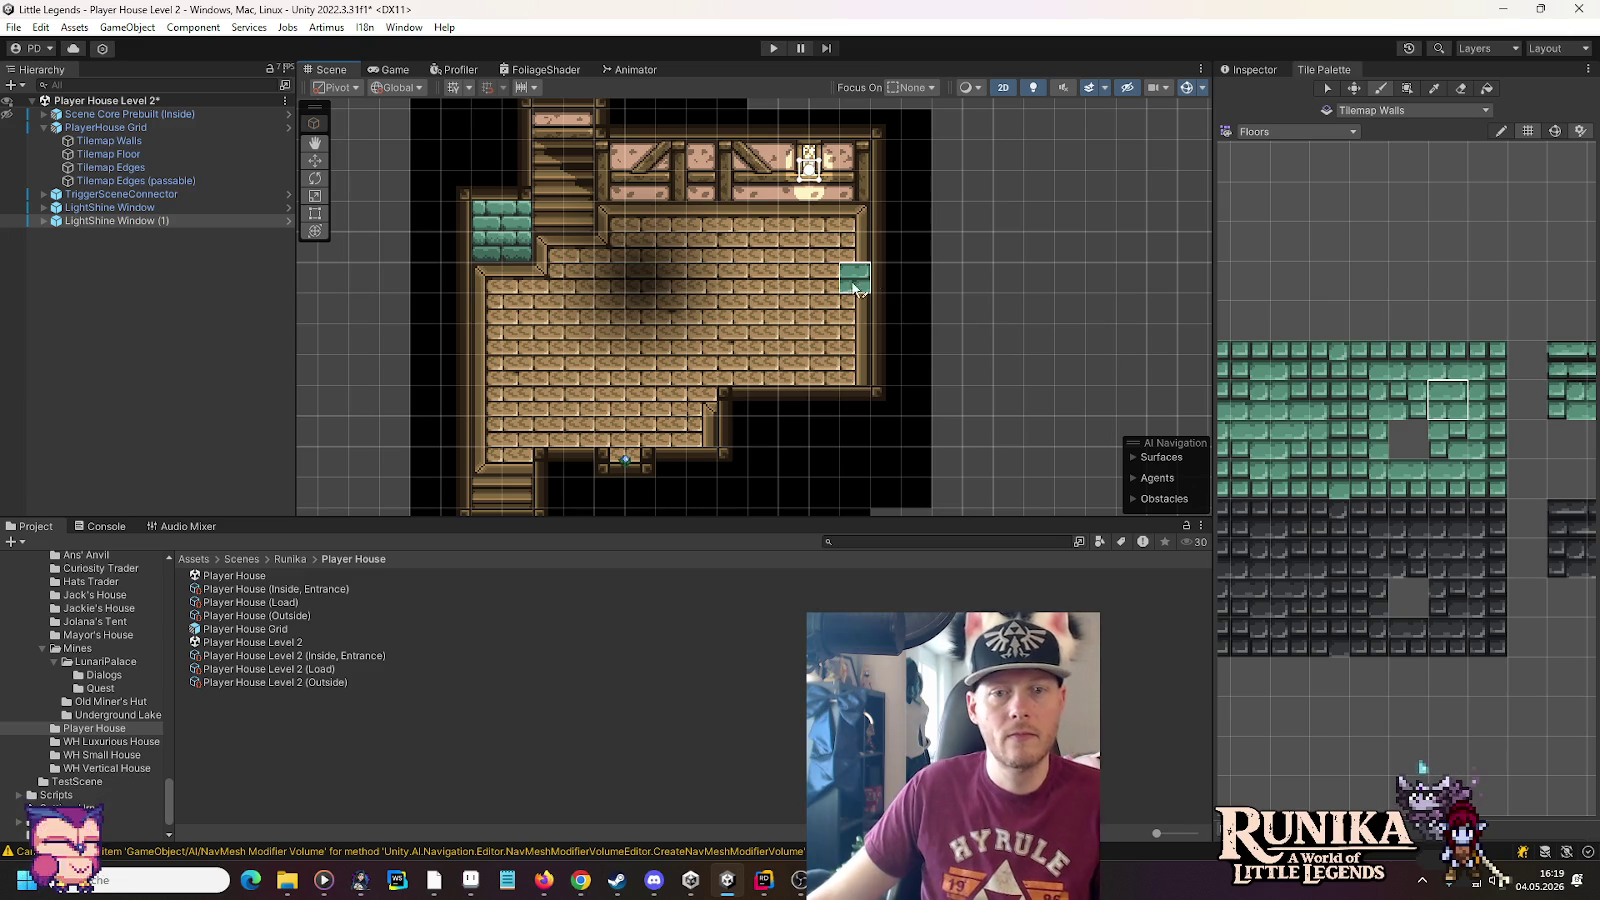
Stamp 2x2 and 2x4 teal blocks below the top wall, extending right to a teal edge
drag(1358, 350, 1378, 371)
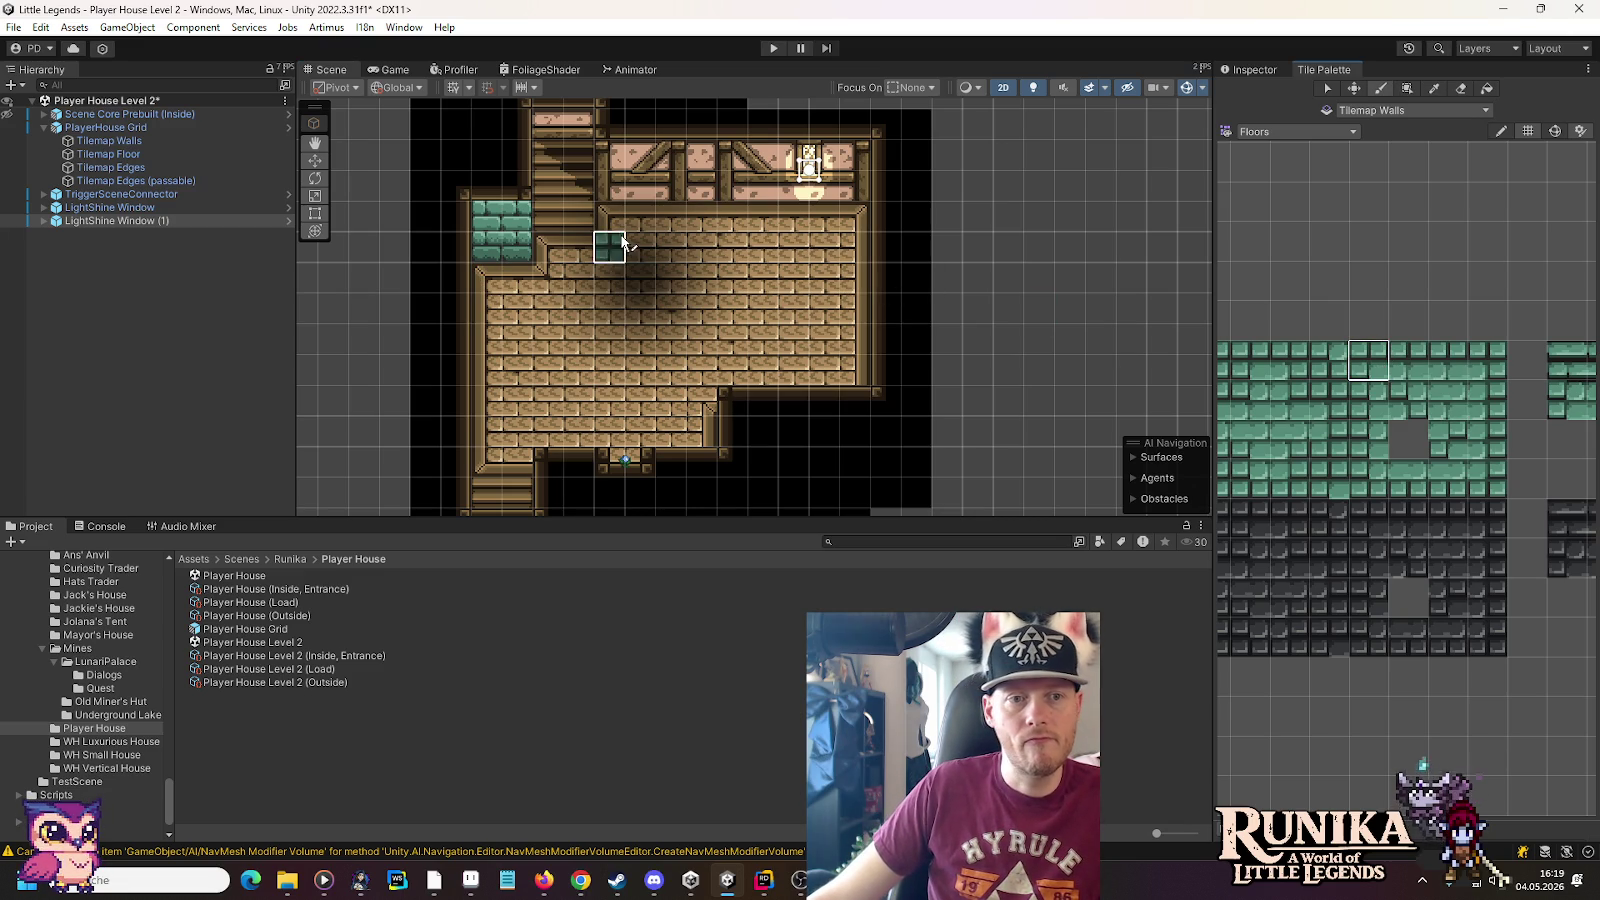
click(700, 218)
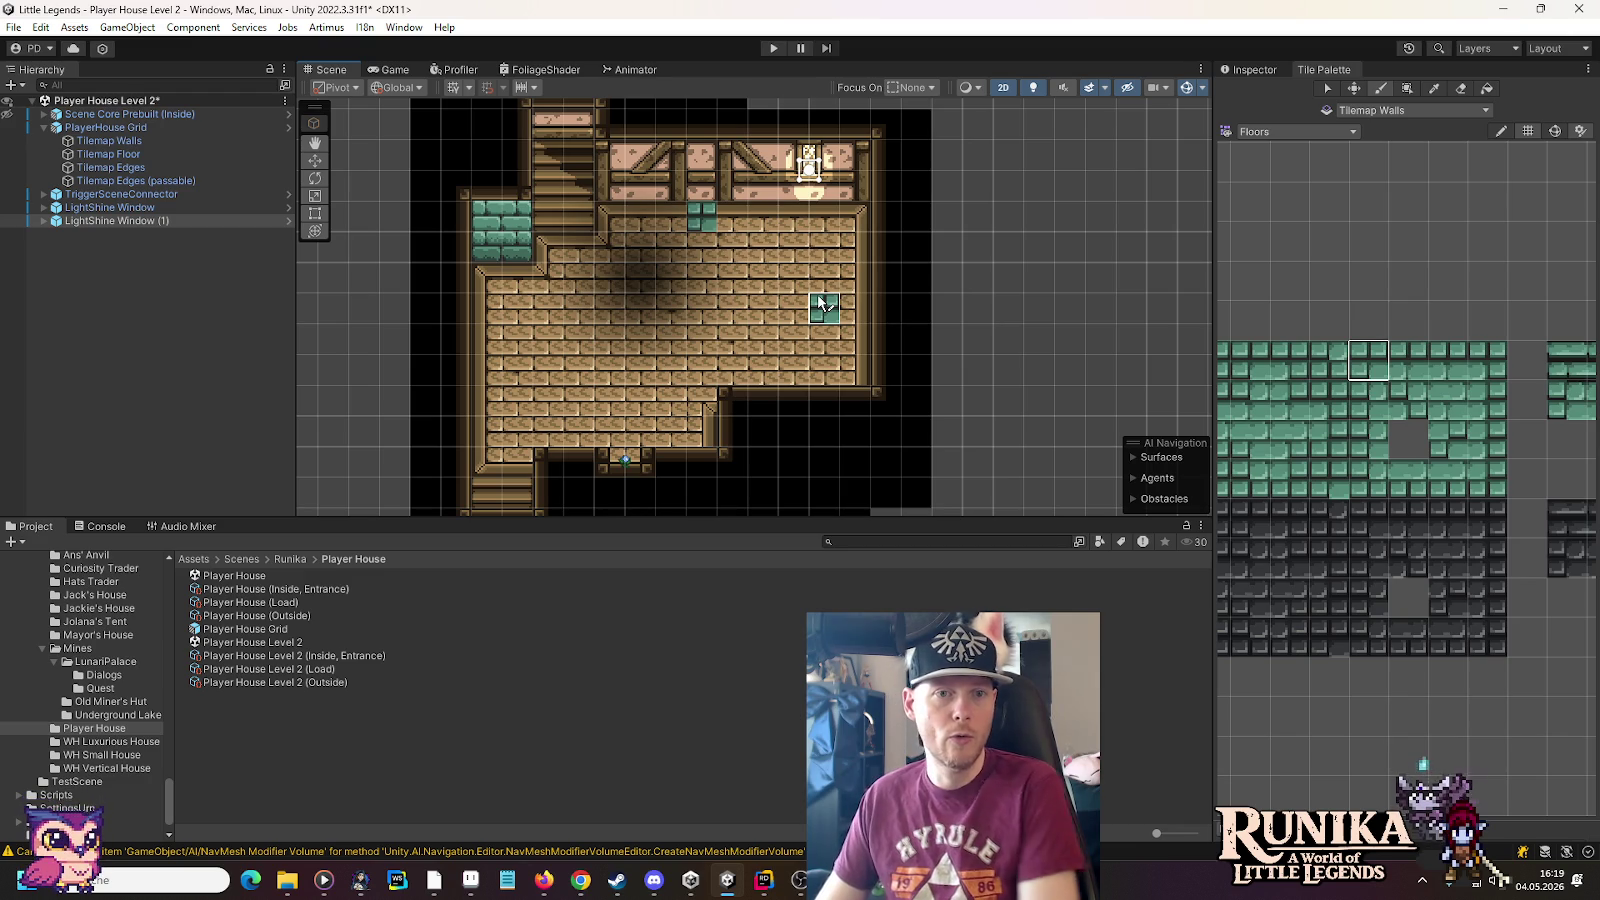
mouse_move(1384, 490)
mouse_down()
mouse_move(1379, 442)
mouse_move(1356, 424)
mouse_up()
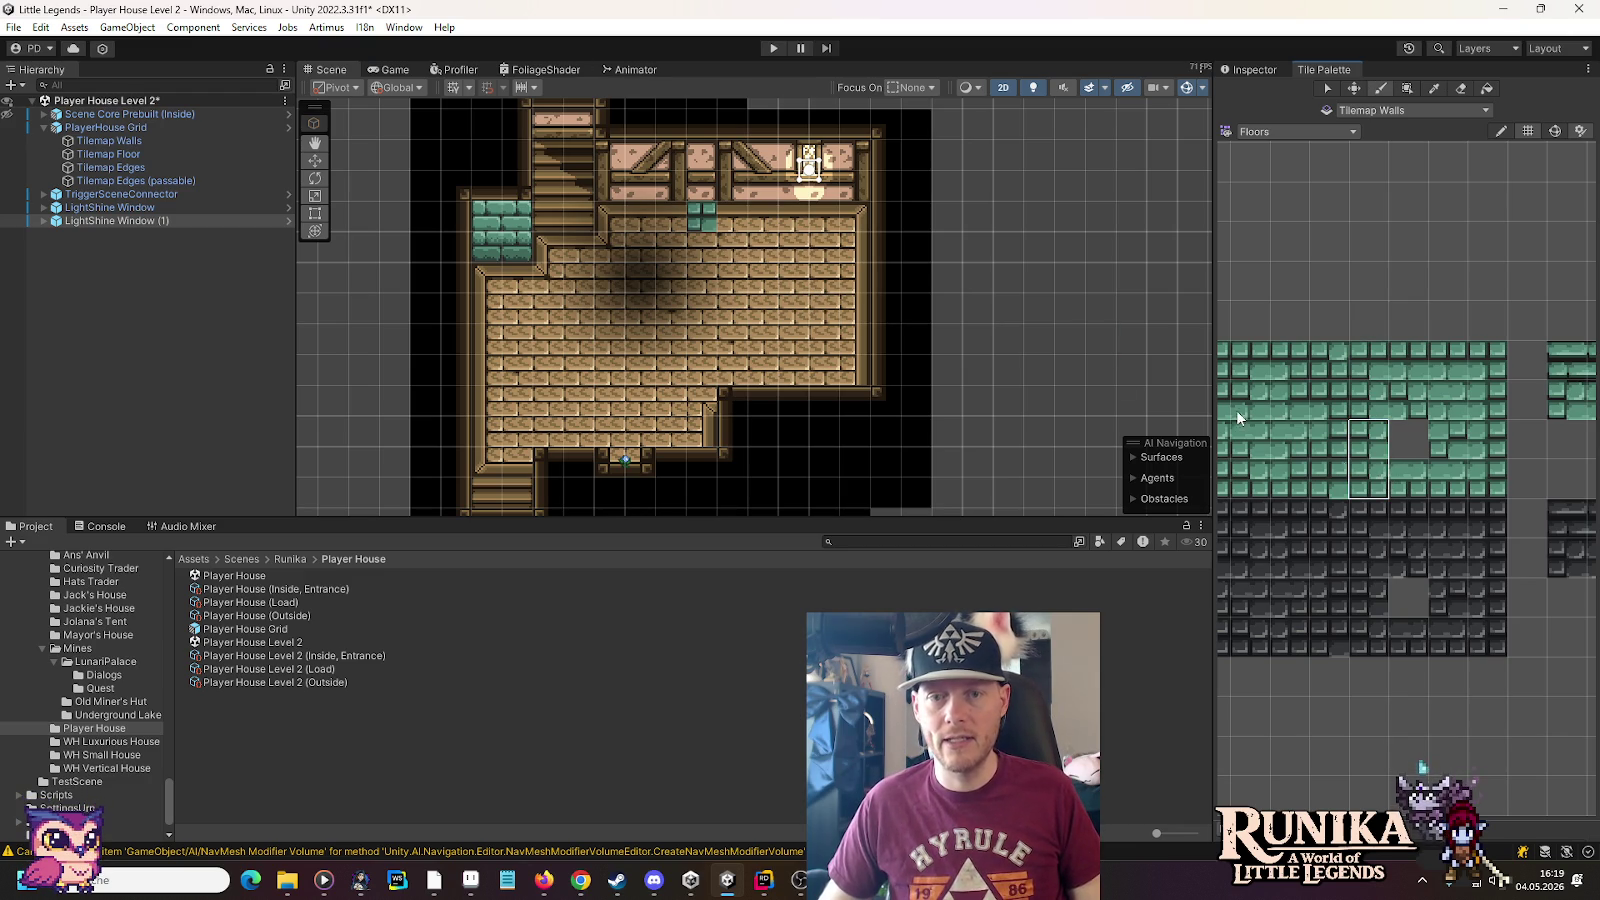
click(709, 285)
drag(1422, 492, 1396, 464)
mouse_move(762, 278)
mouse_down()
mouse_move(730, 278)
mouse_move(836, 278)
mouse_up()
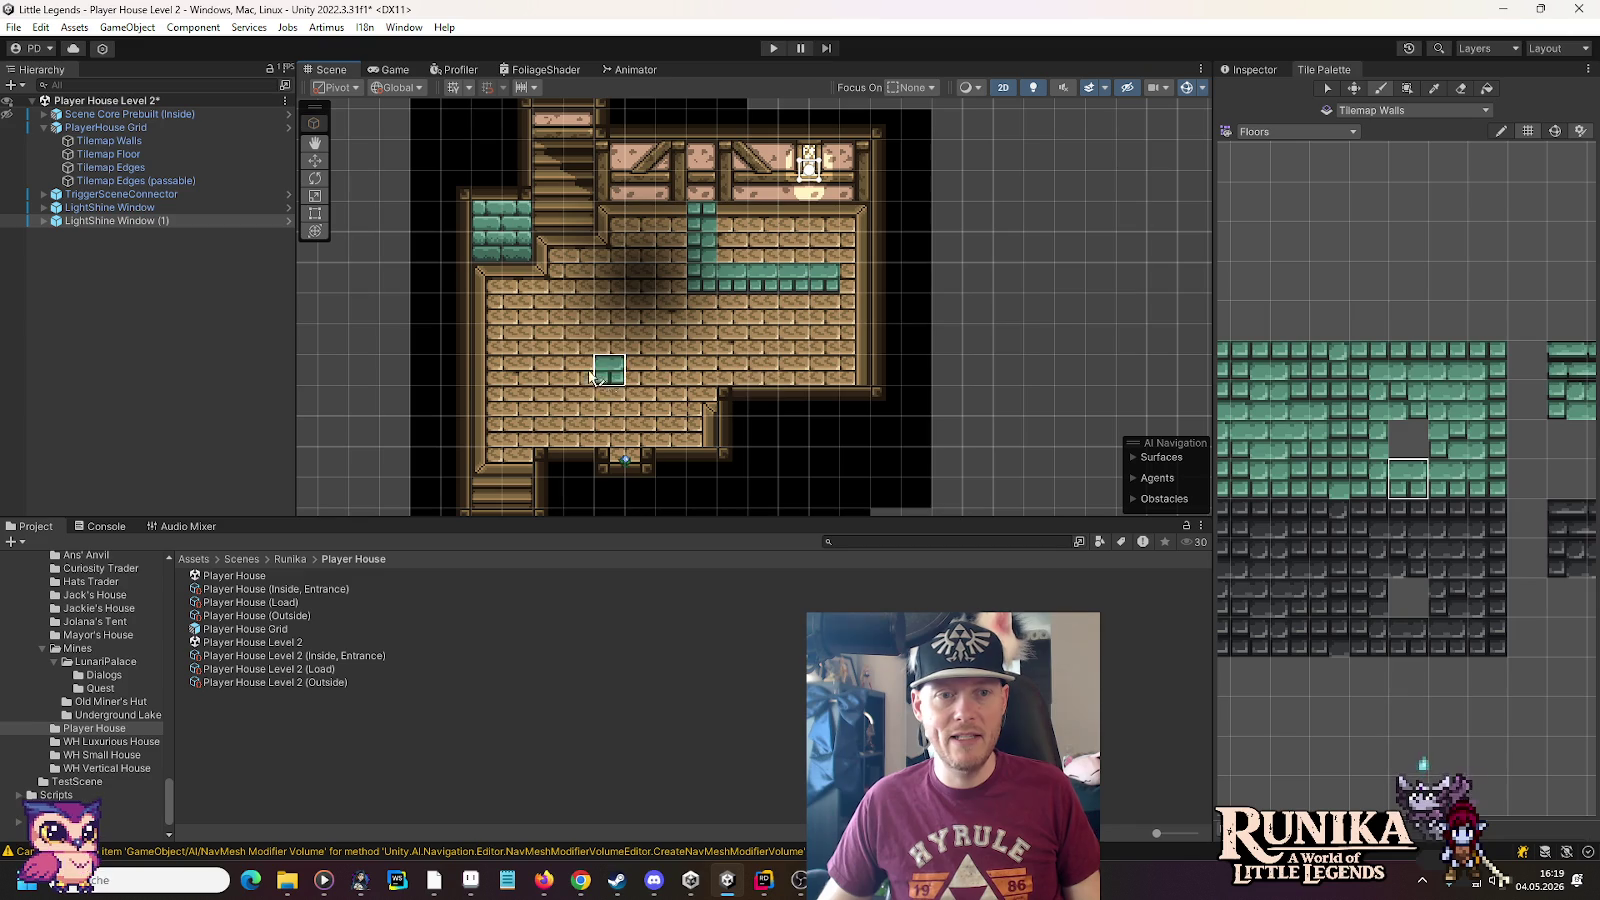
drag(1488, 481, 1476, 430)
click(857, 265)
Paint teal top-edge tiles along the room's top row and fill the second band below
drag(1490, 370, 1398, 350)
click(856, 225)
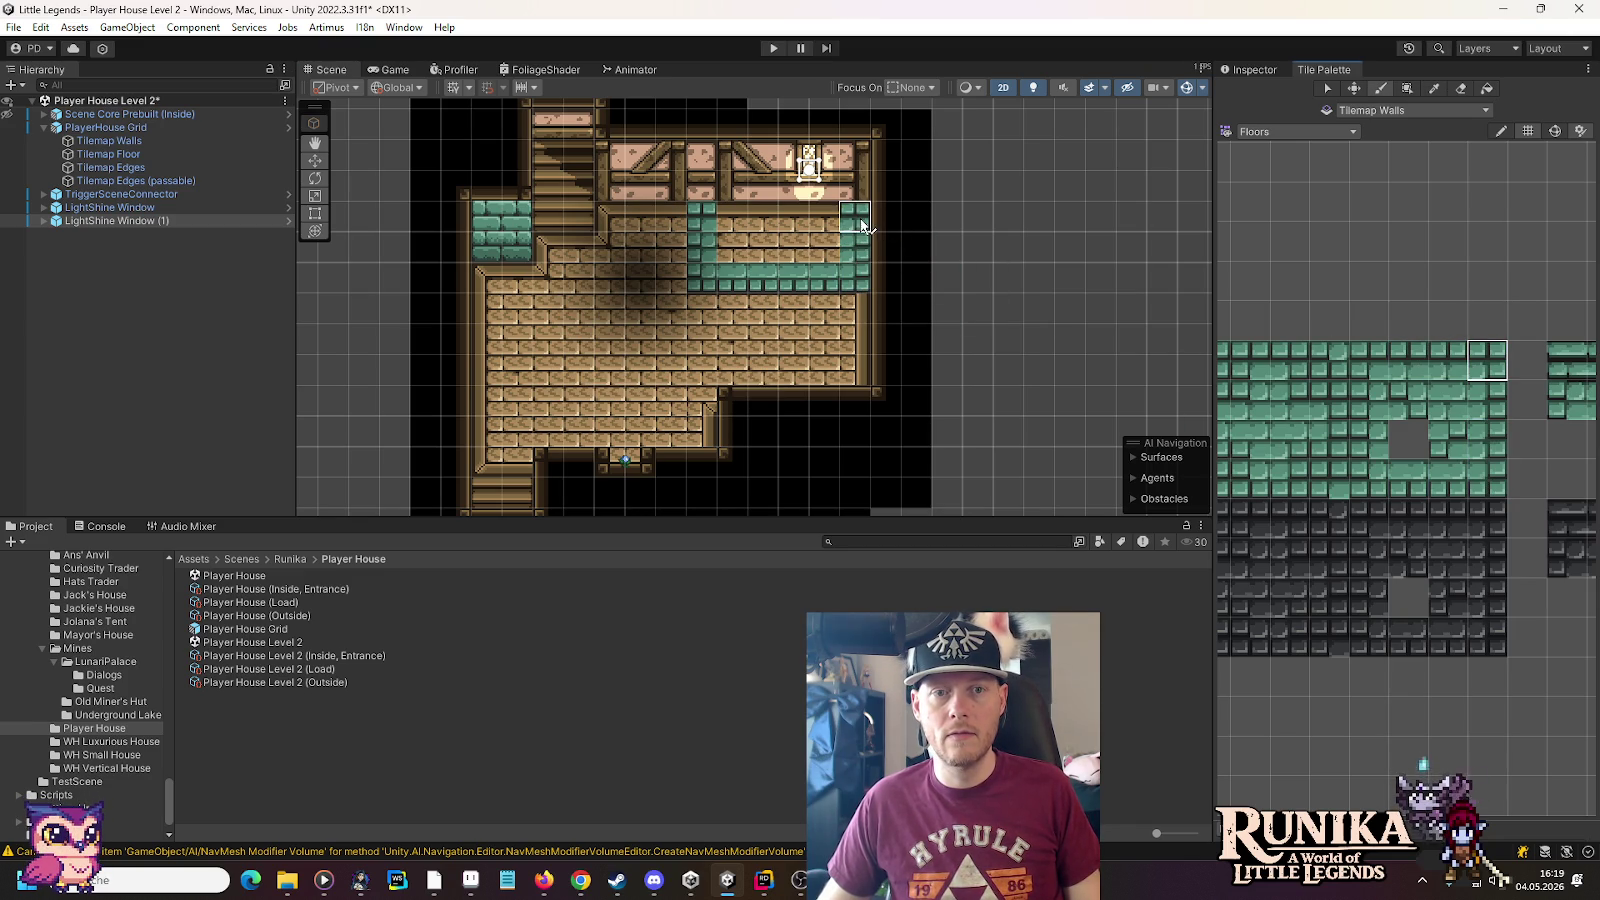
ctrl+click(858, 258)
drag(850, 224, 728, 222)
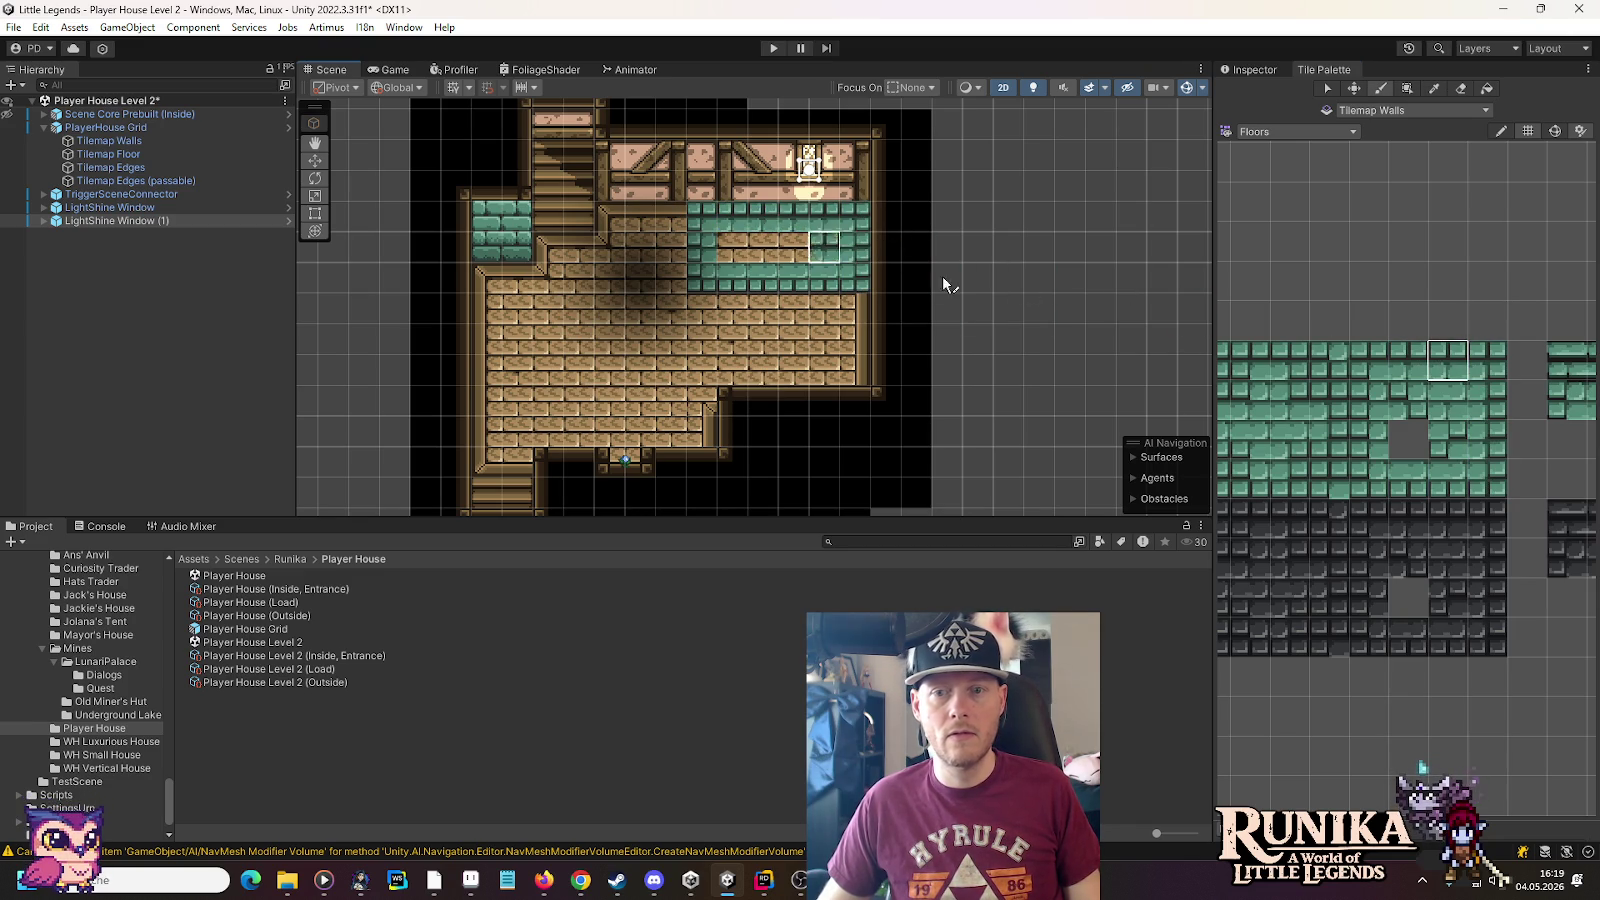
click(1446, 399)
drag(812, 258, 725, 250)
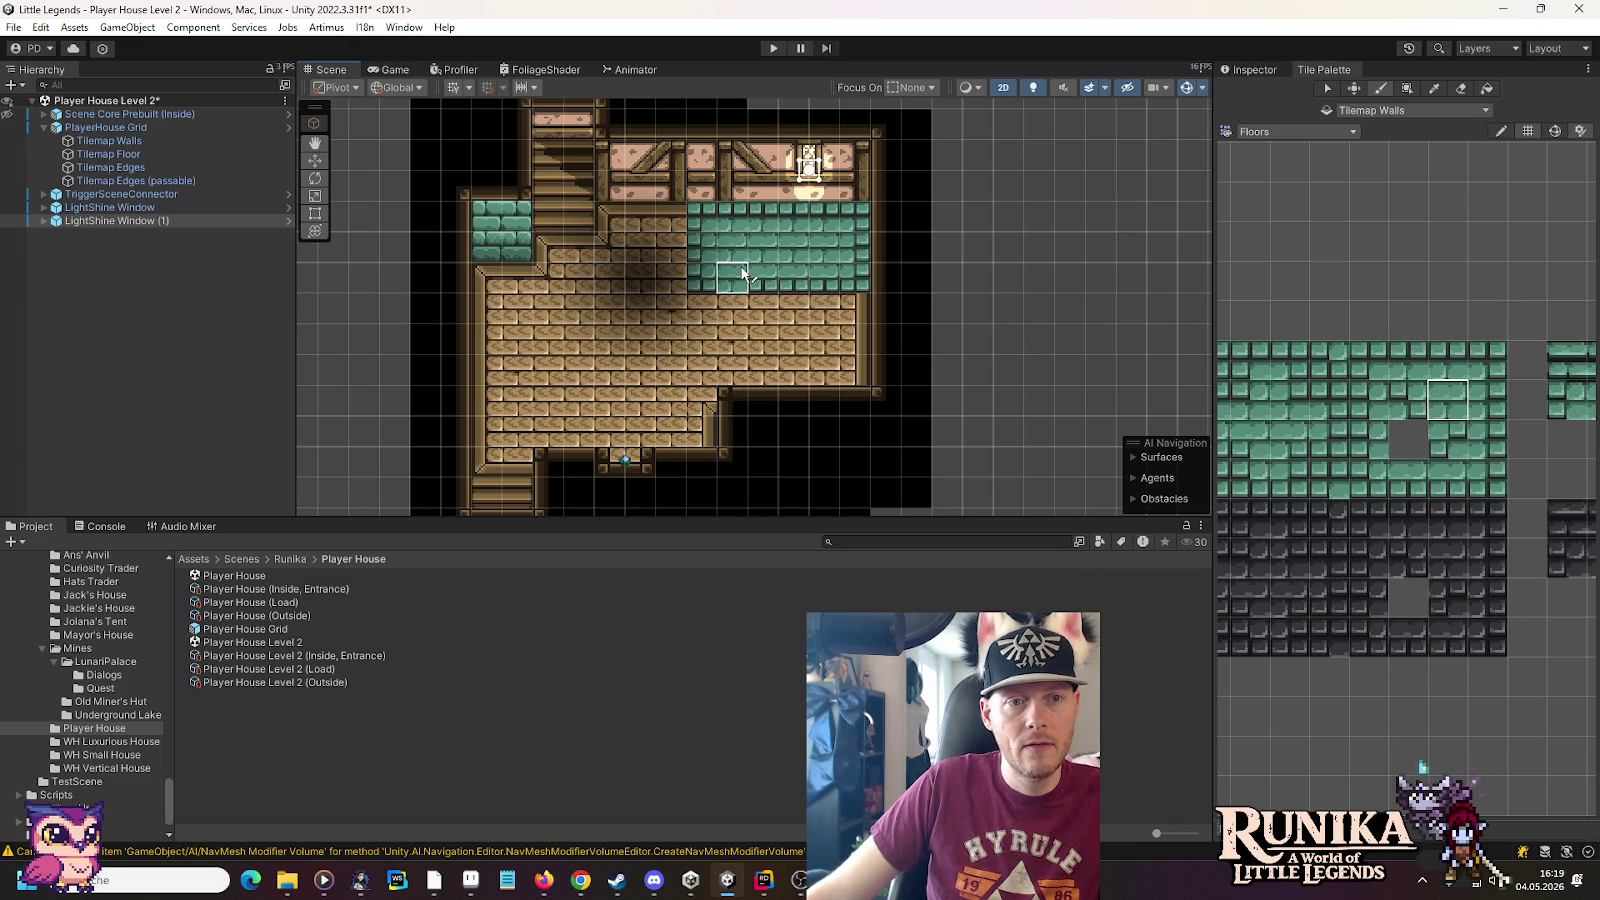
Add teal tiles at the area's left edge and extend the top-left teal patch downward
click(1366, 360)
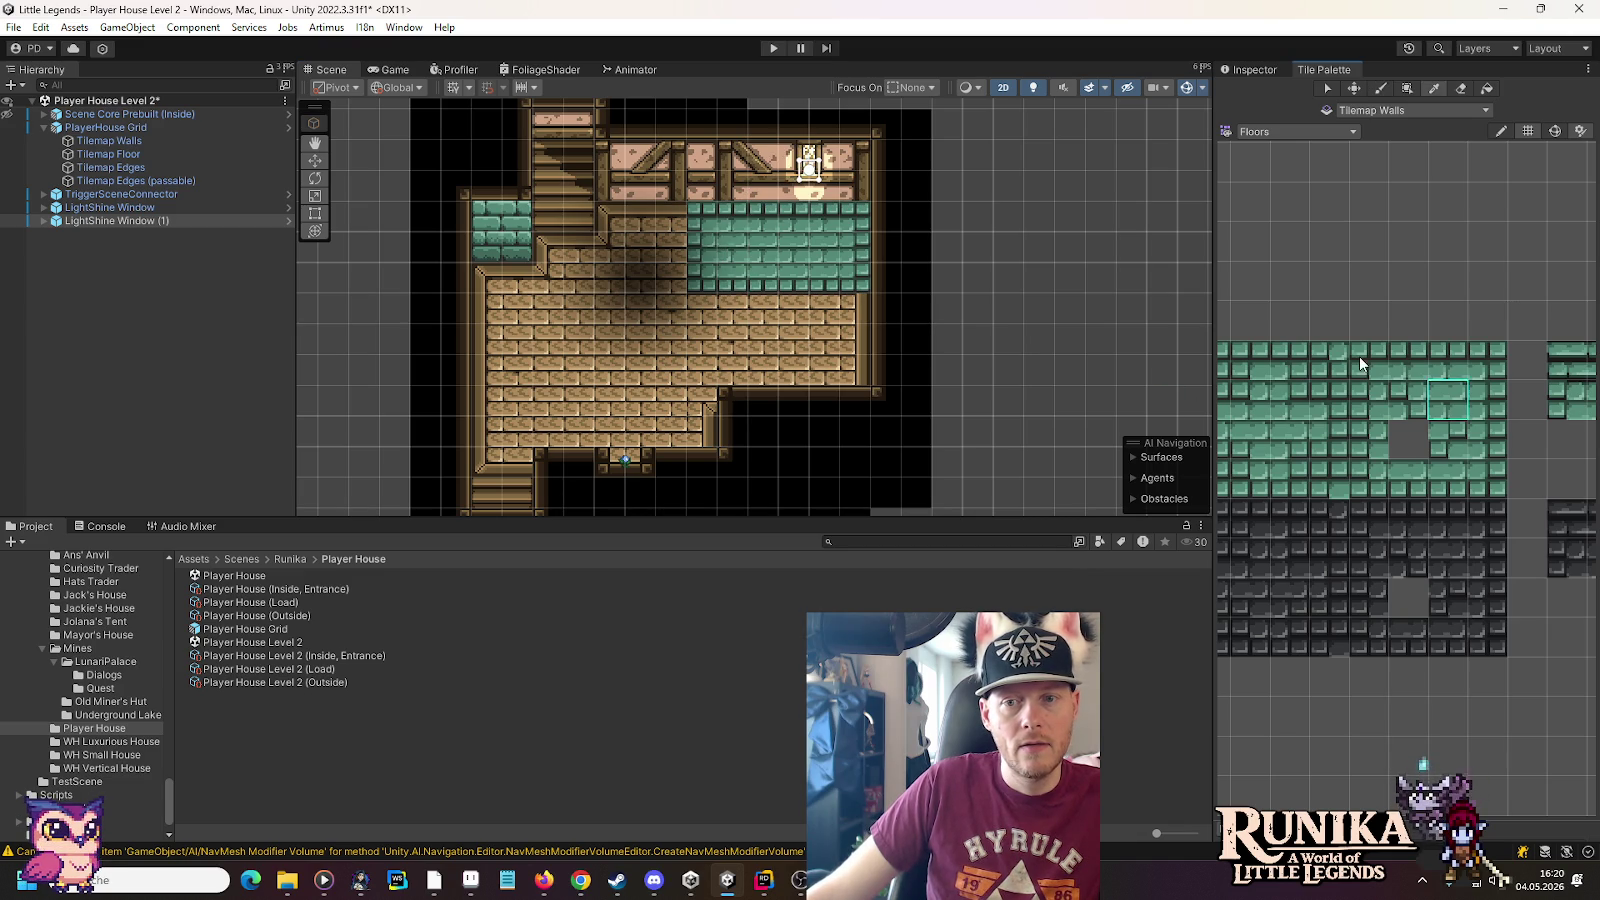
click(620, 230)
mouse_move(1368, 438)
mouse_down()
mouse_move(1368, 478)
mouse_move(1418, 488)
mouse_up()
click(620, 275)
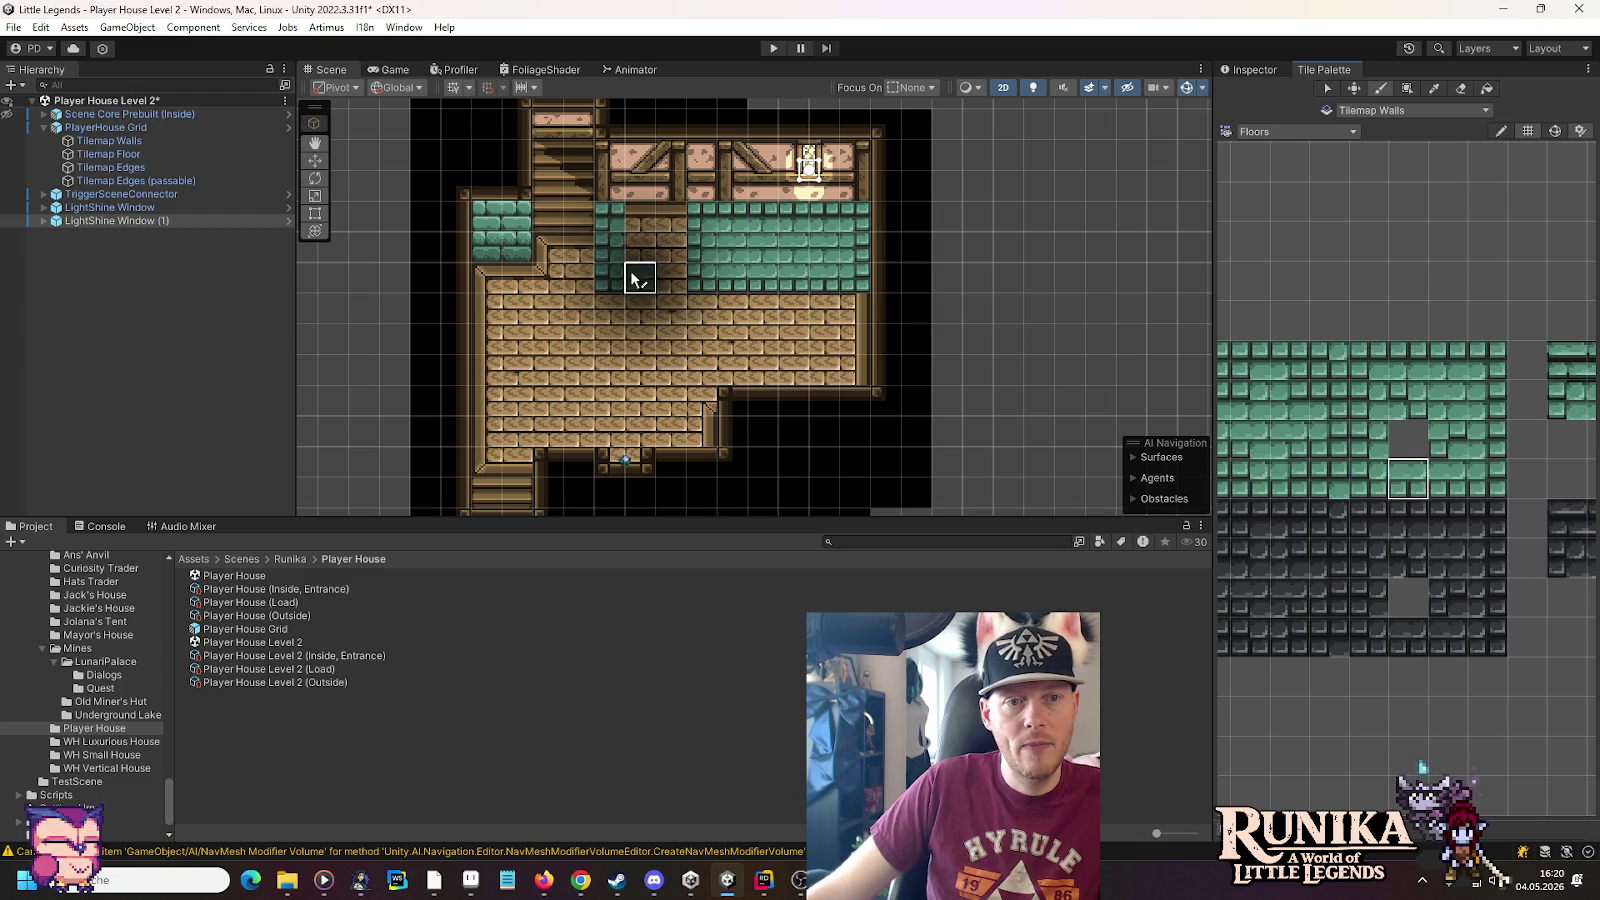
click(1408, 362)
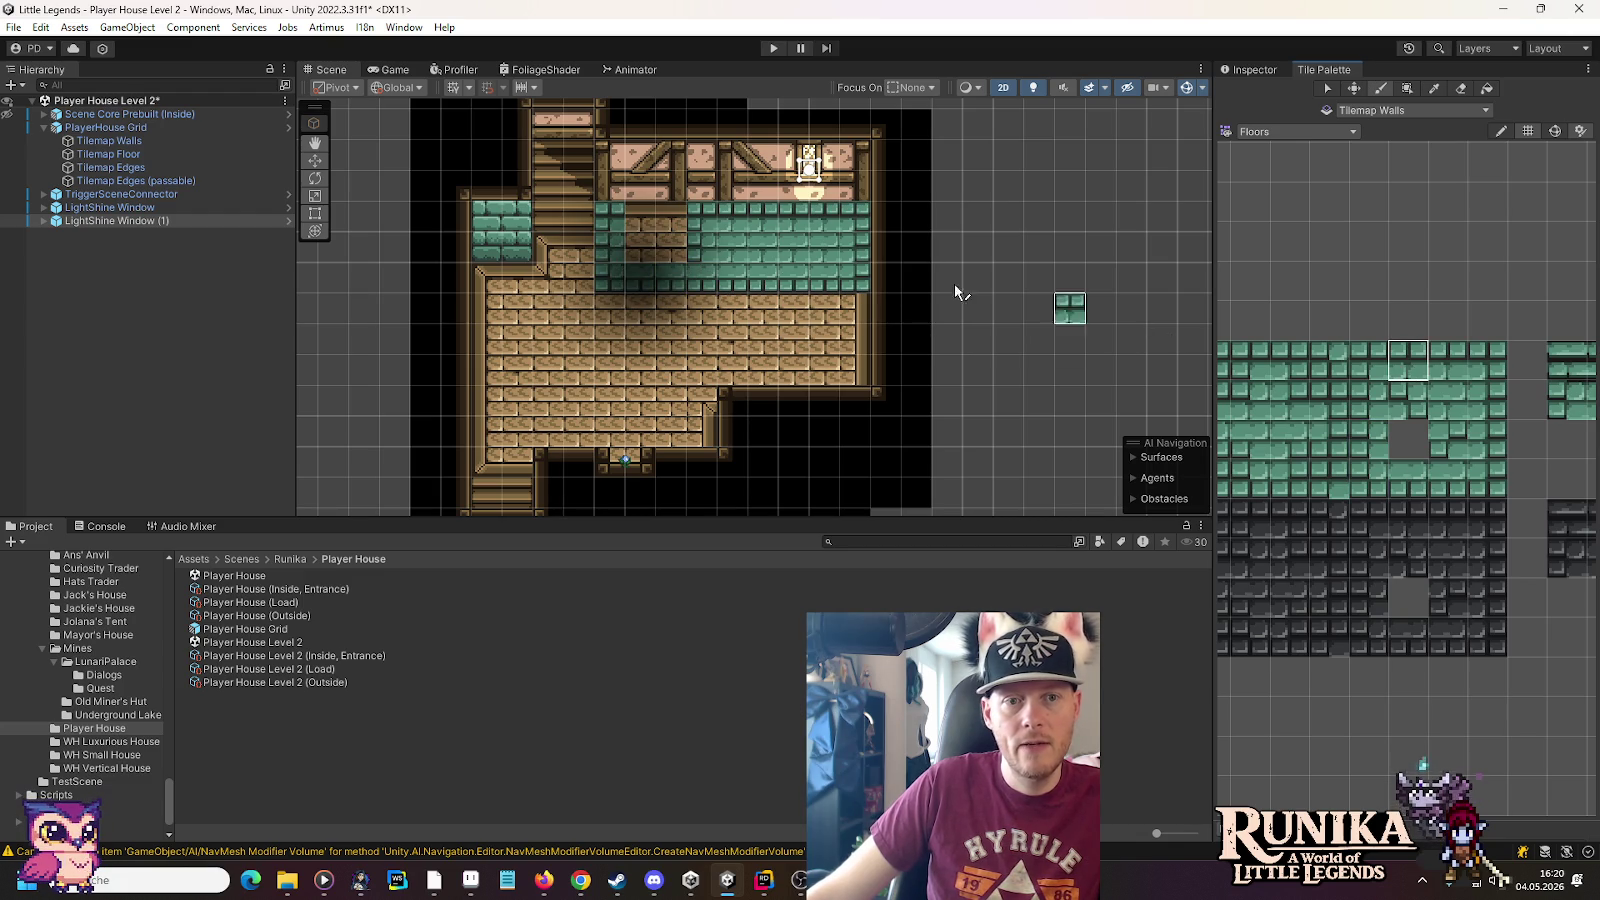
click(1448, 402)
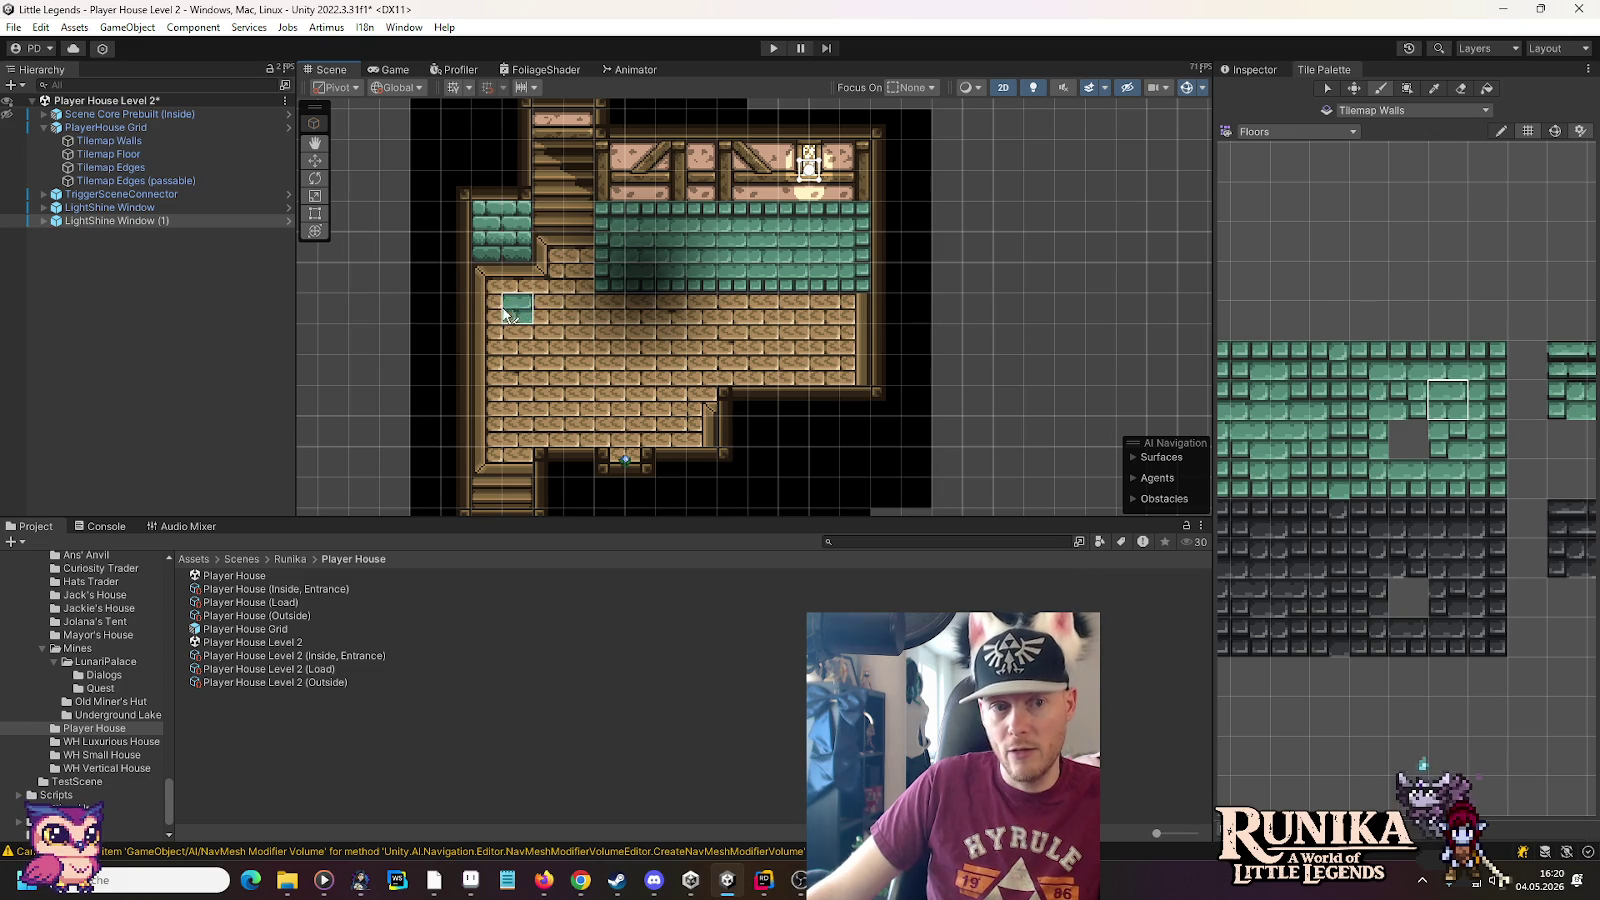
click(1380, 484)
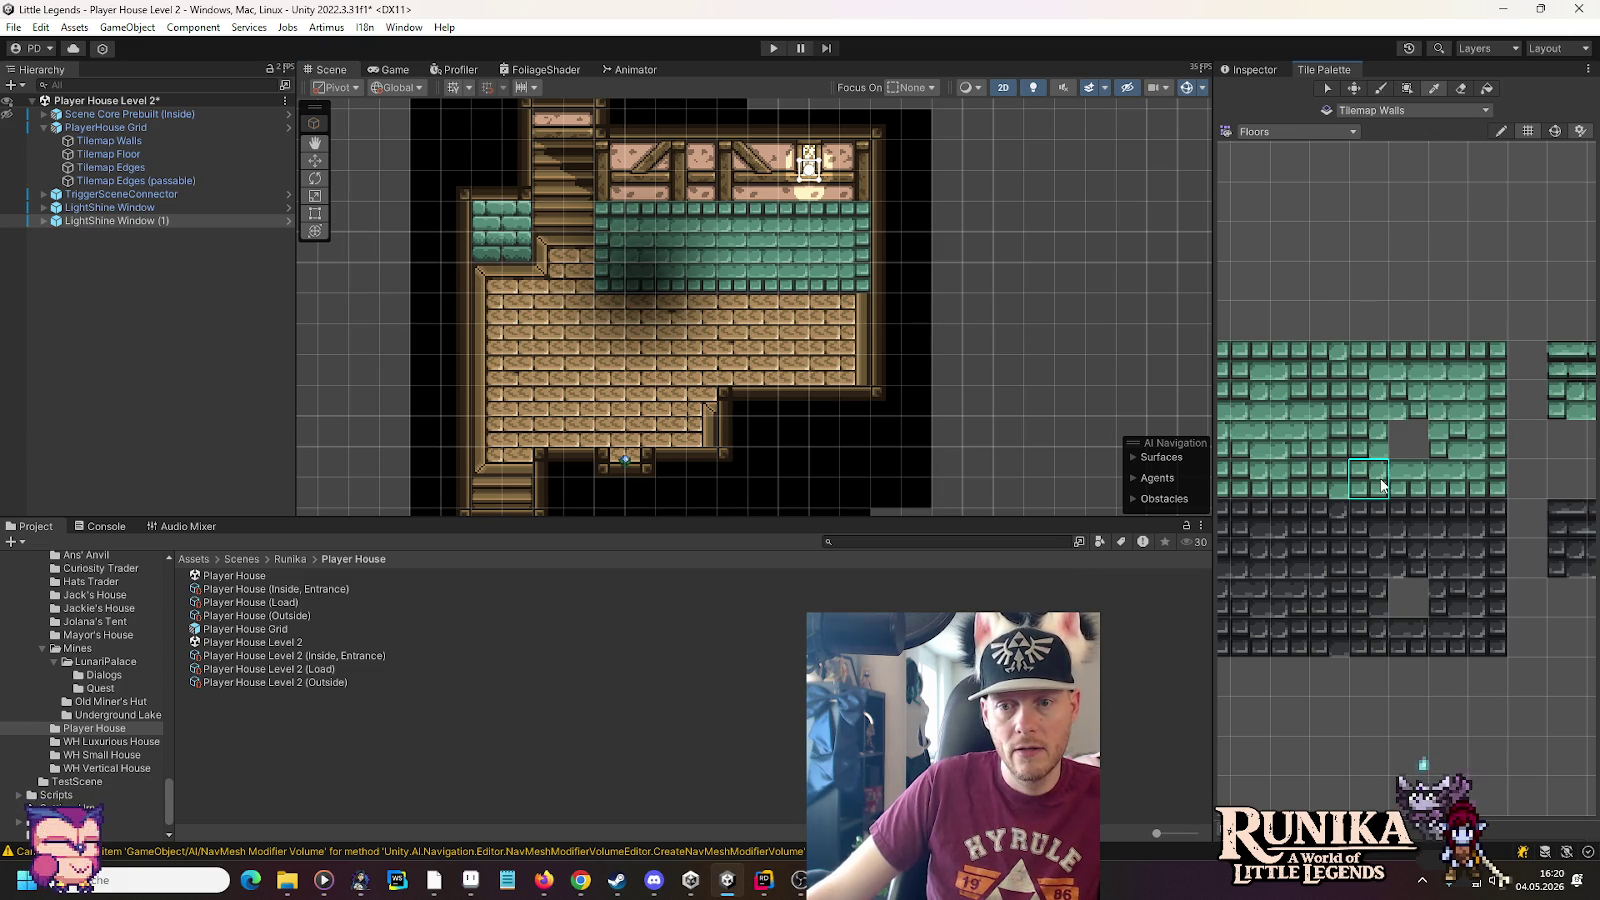
click(490, 275)
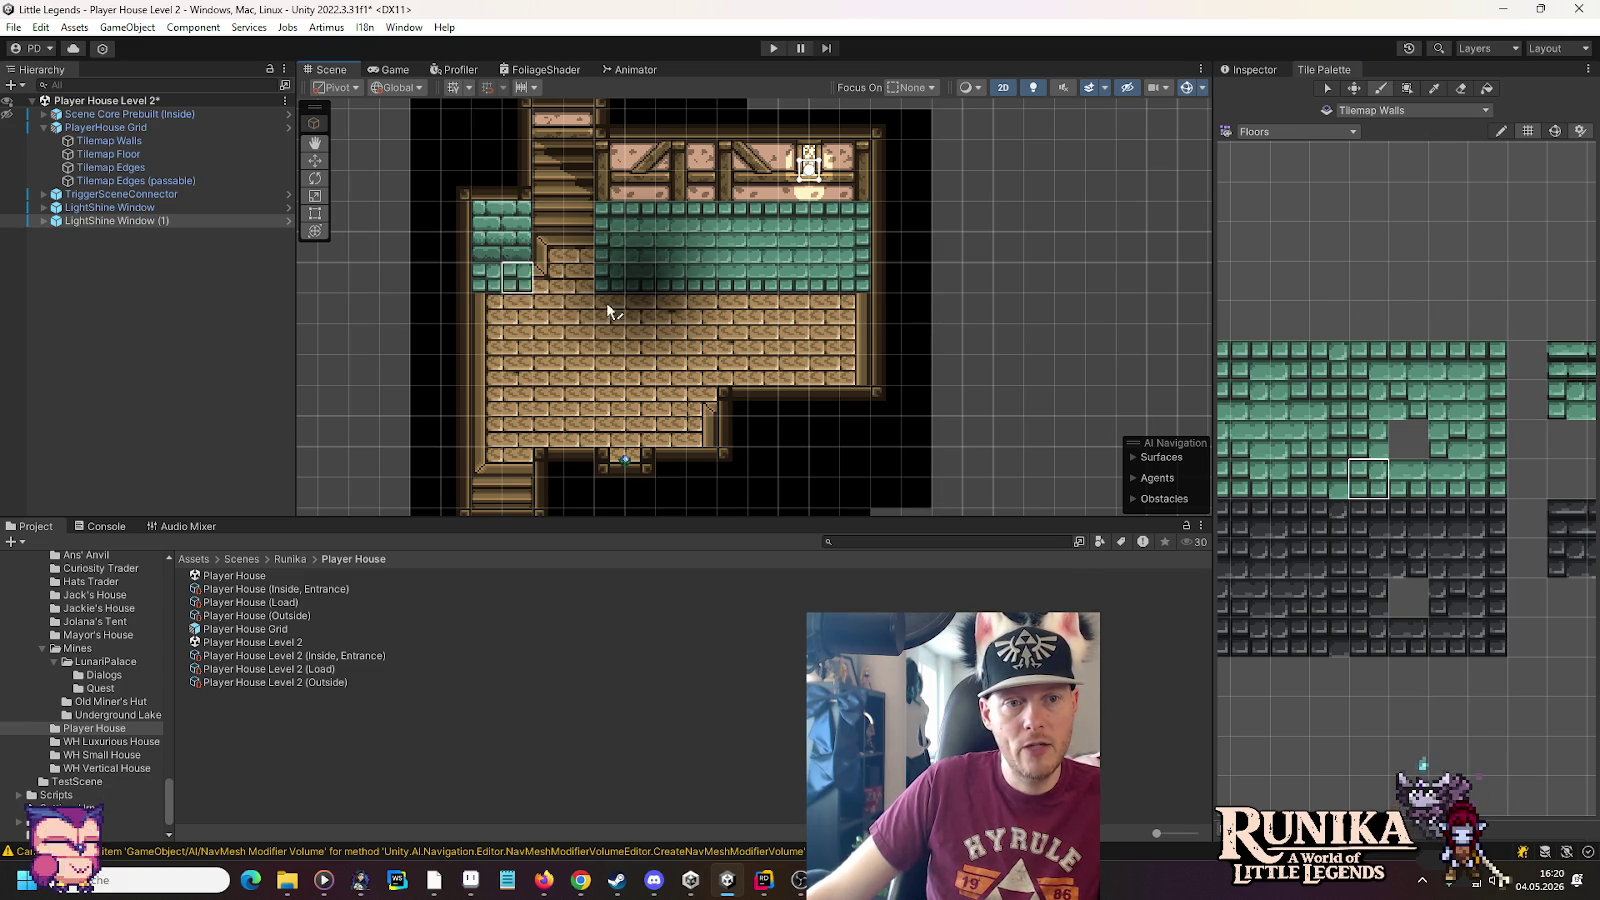
click(1487, 478)
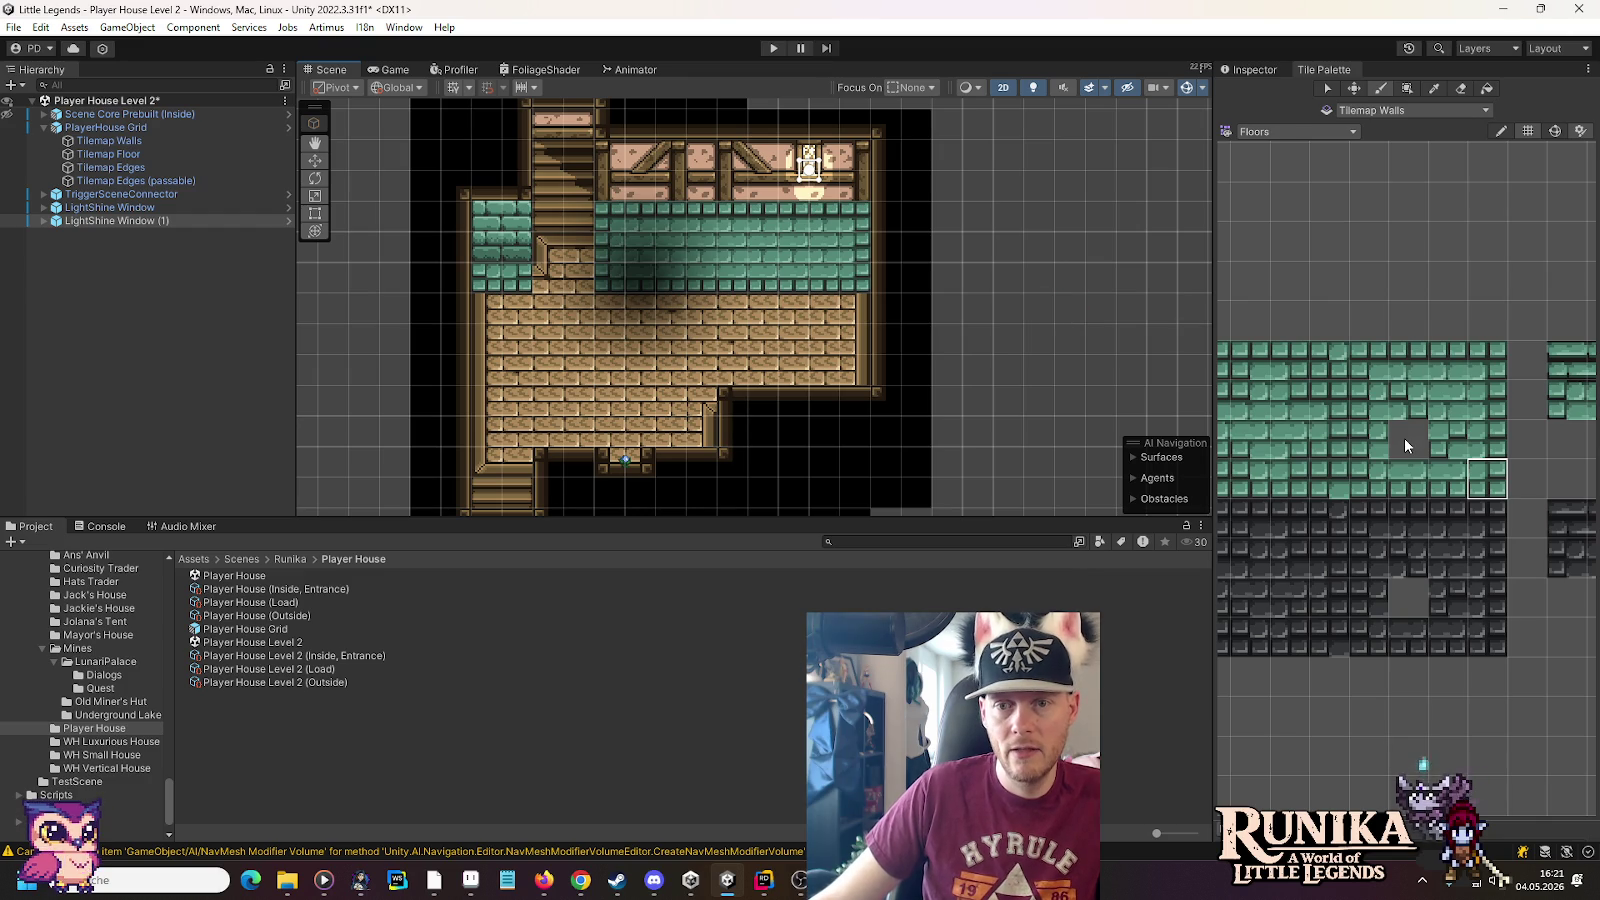
Switch to the Wooden Planks palette and paint a vertical plank strip through the teal floor
click(1290, 133)
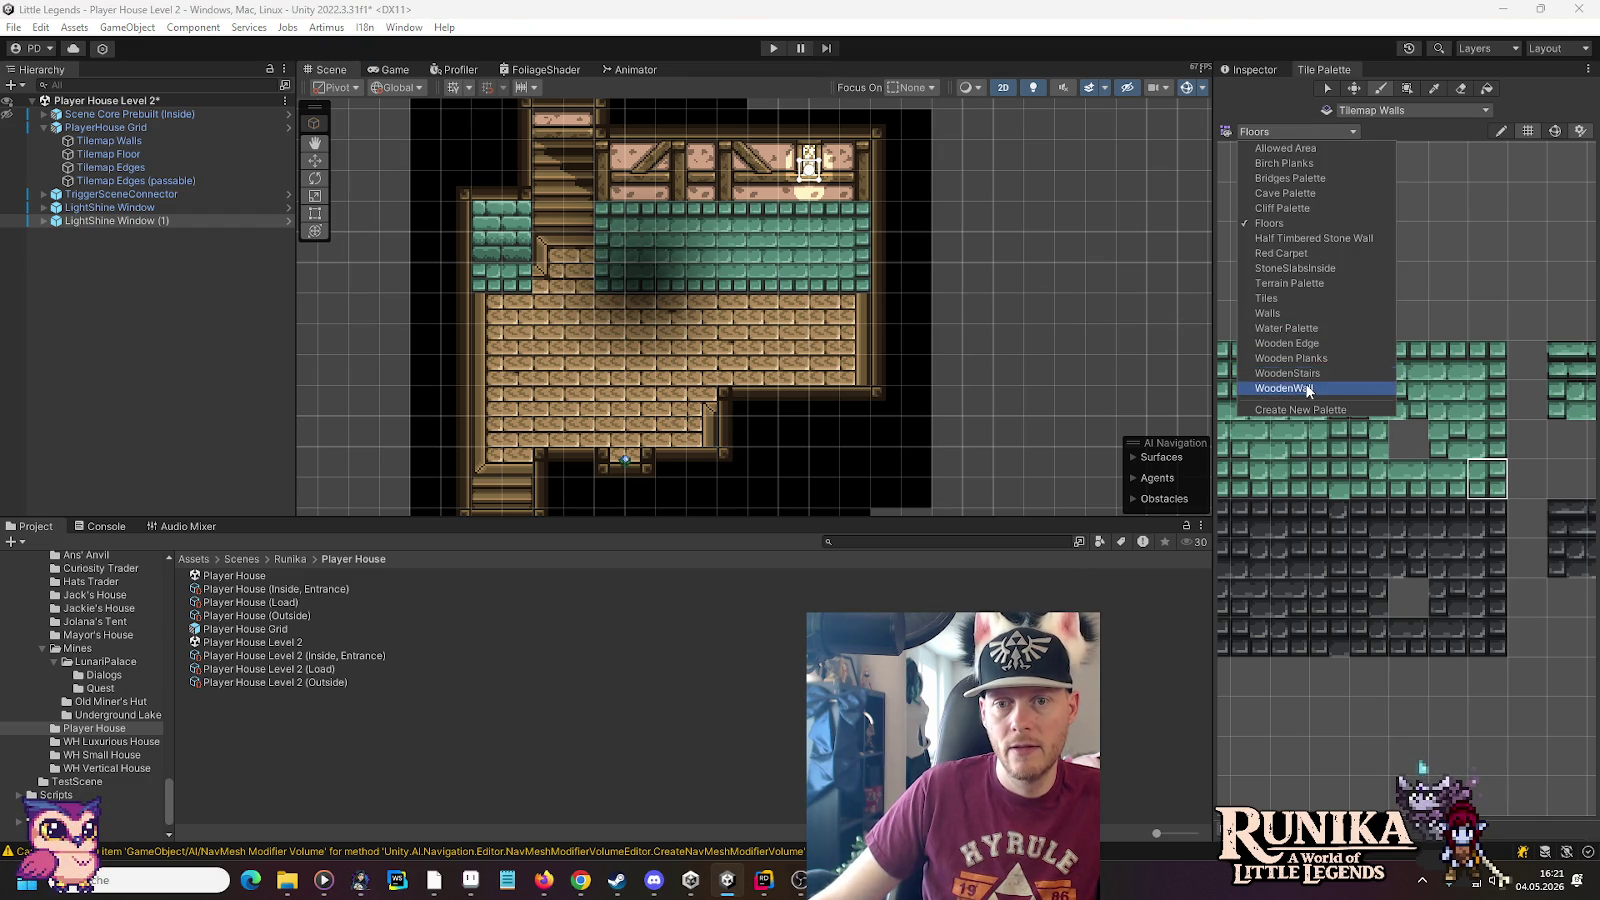
click(1302, 358)
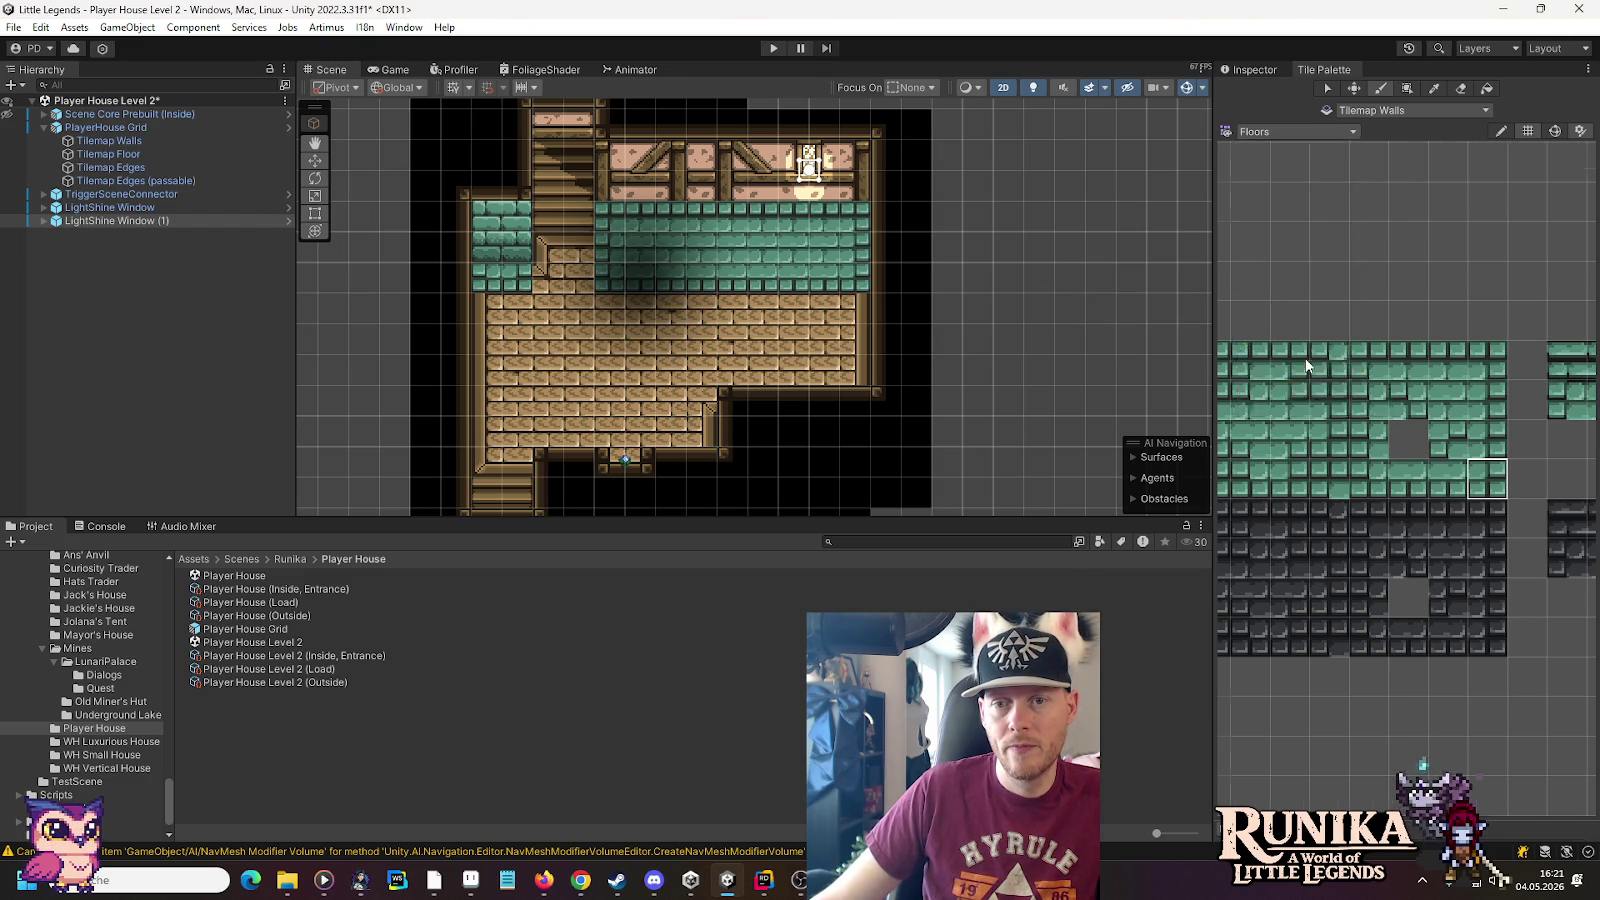
click(1287, 391)
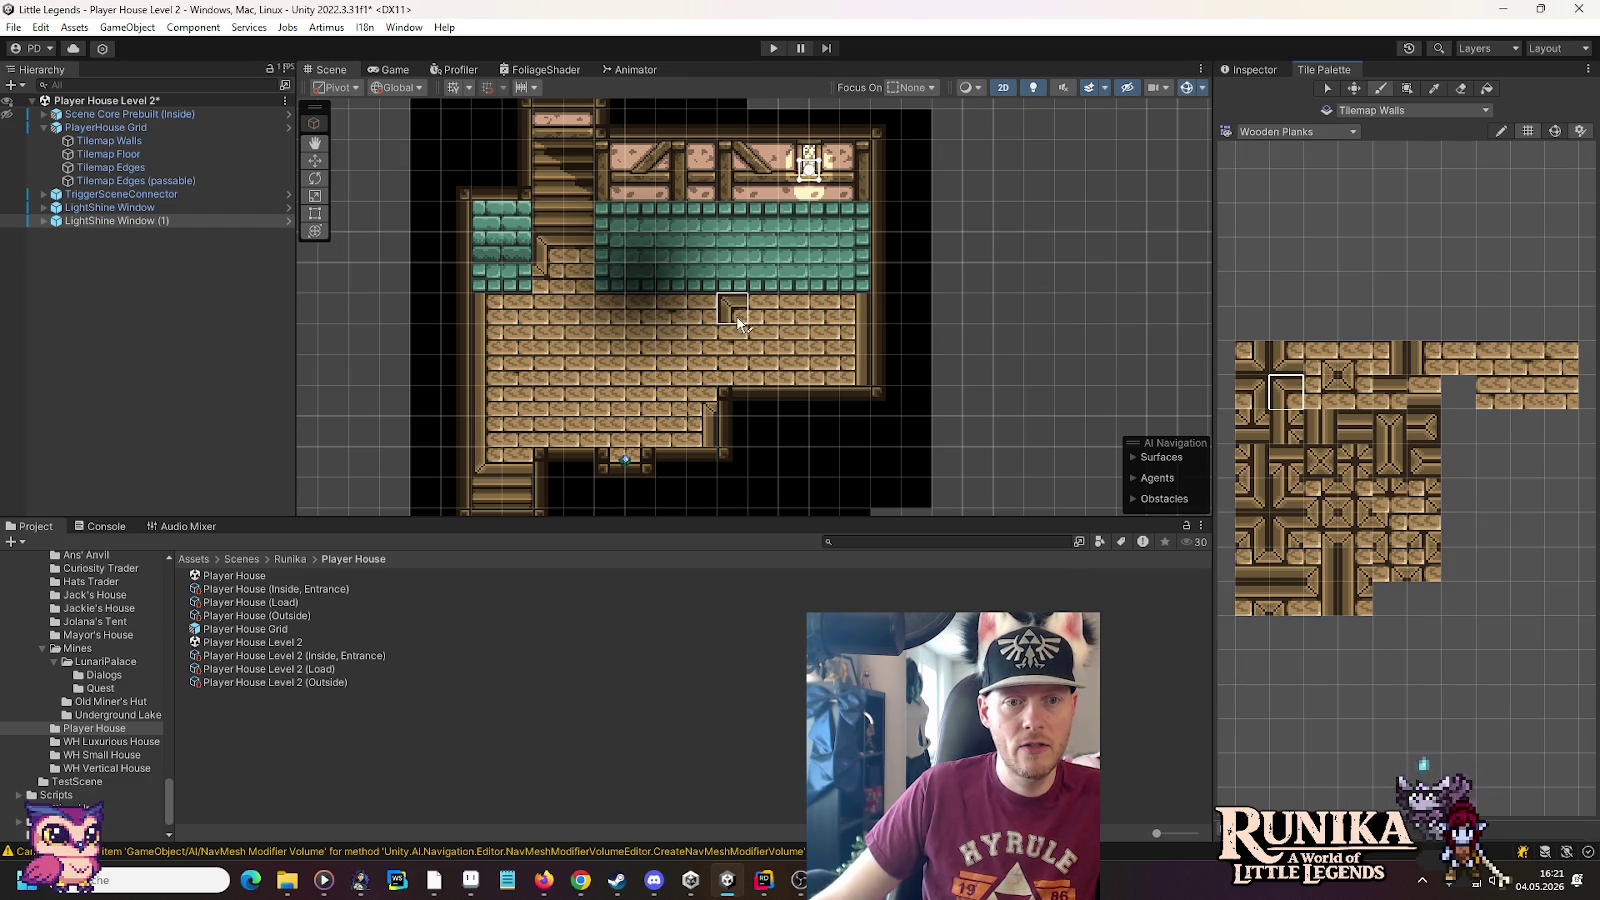
click(729, 232)
click(1390, 393)
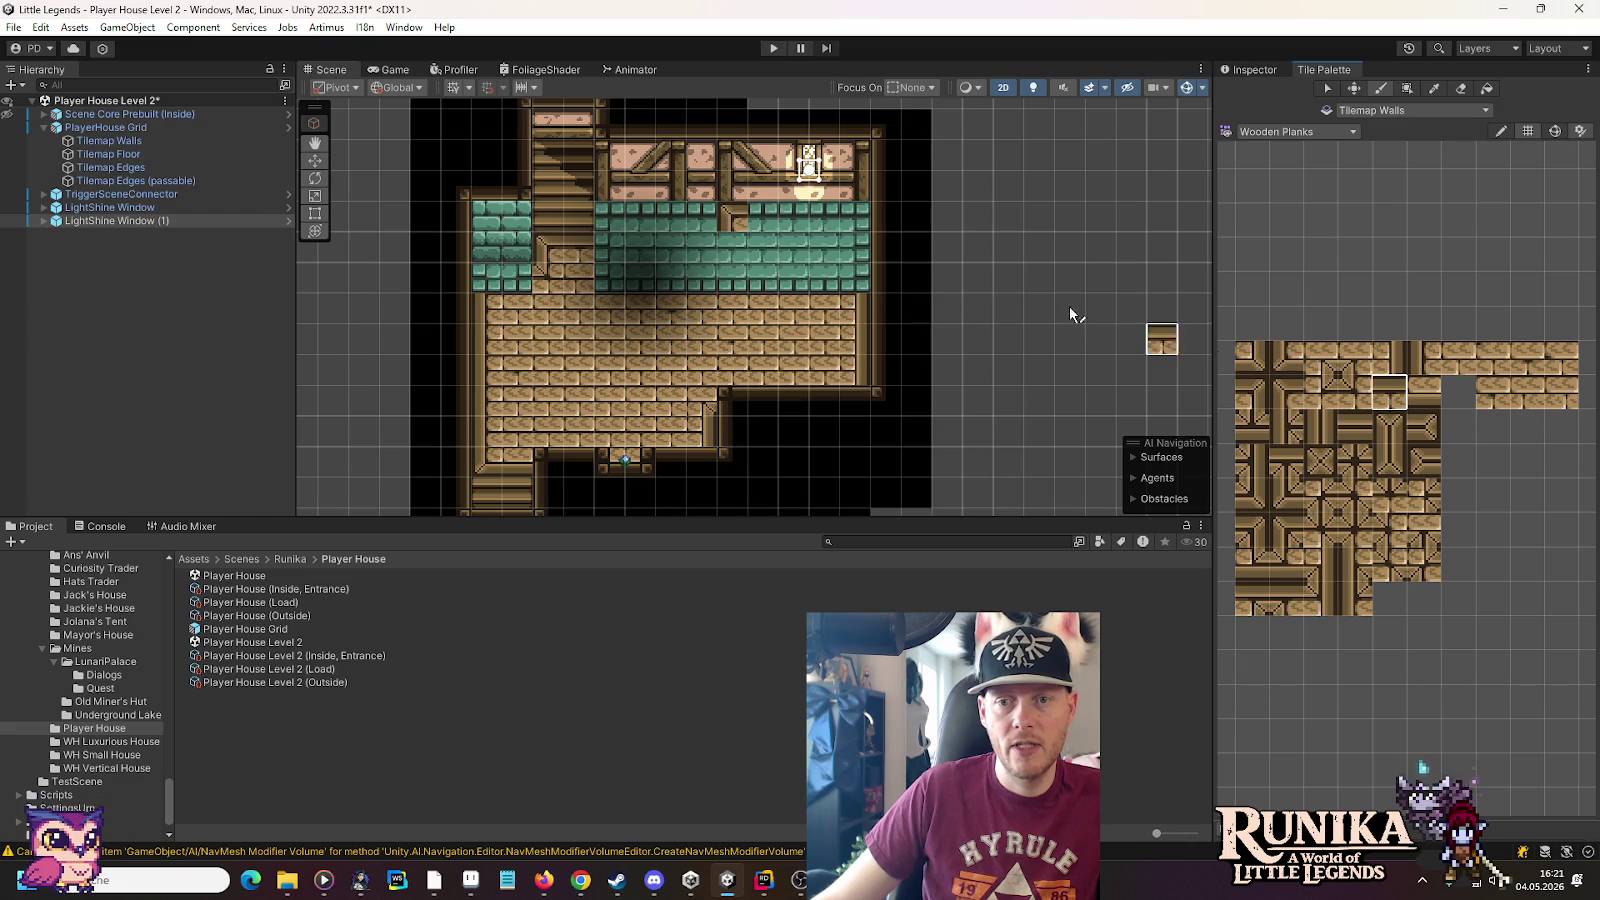
click(1389, 357)
drag(848, 284, 848, 240)
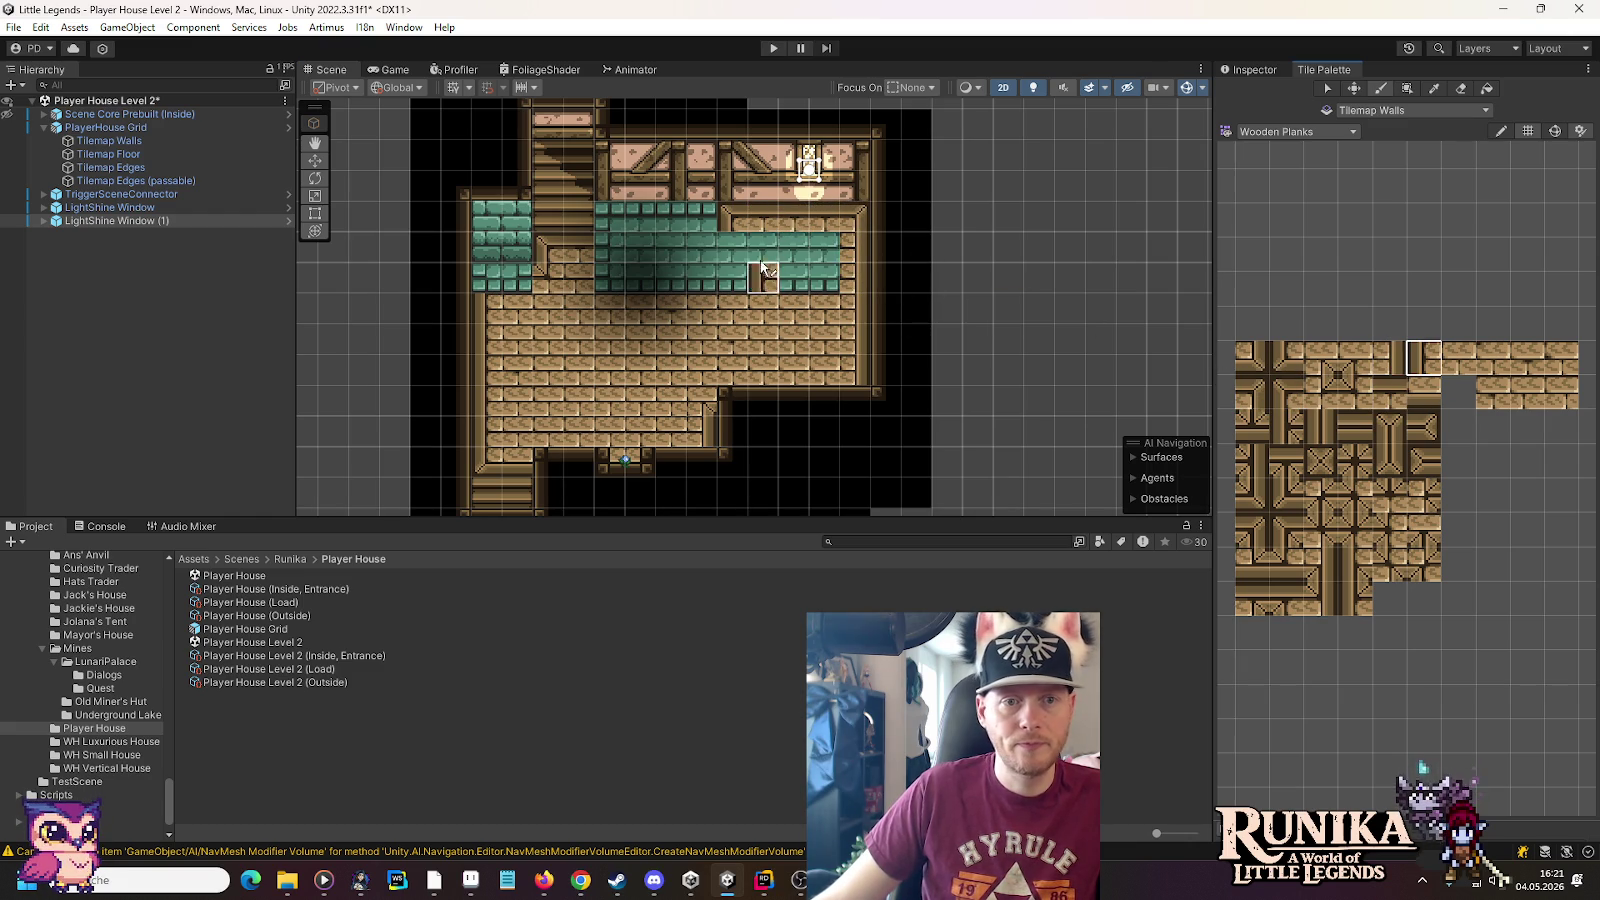
Paint plank edge and corner tiles to finish the partition, then select a 1×4 column of wall tiles
click(1355, 392)
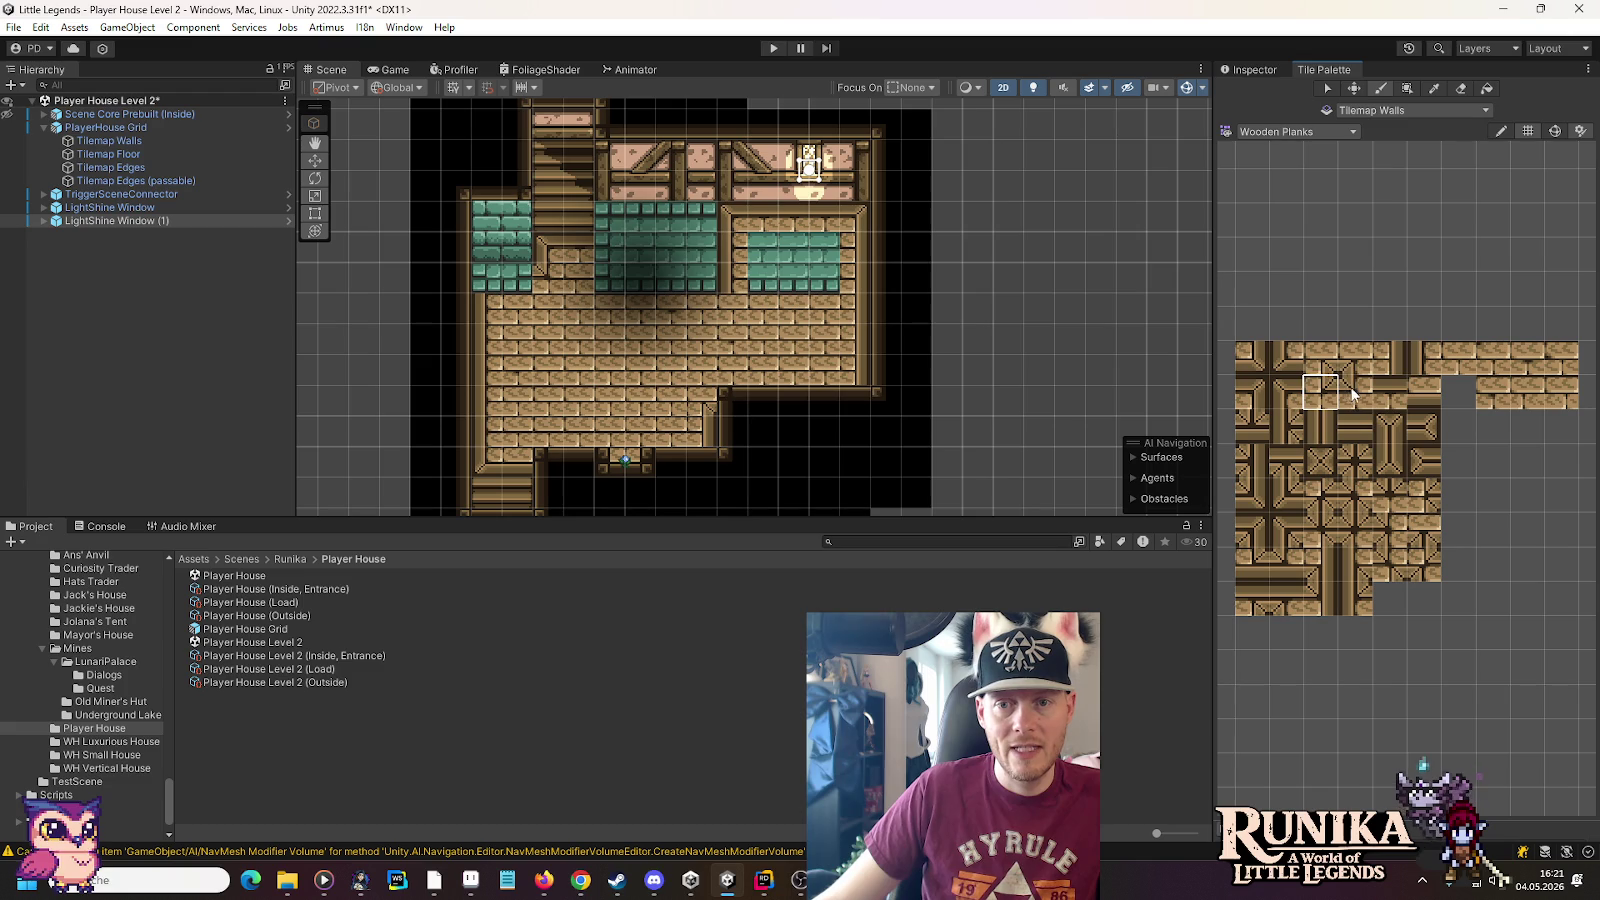
click(1389, 392)
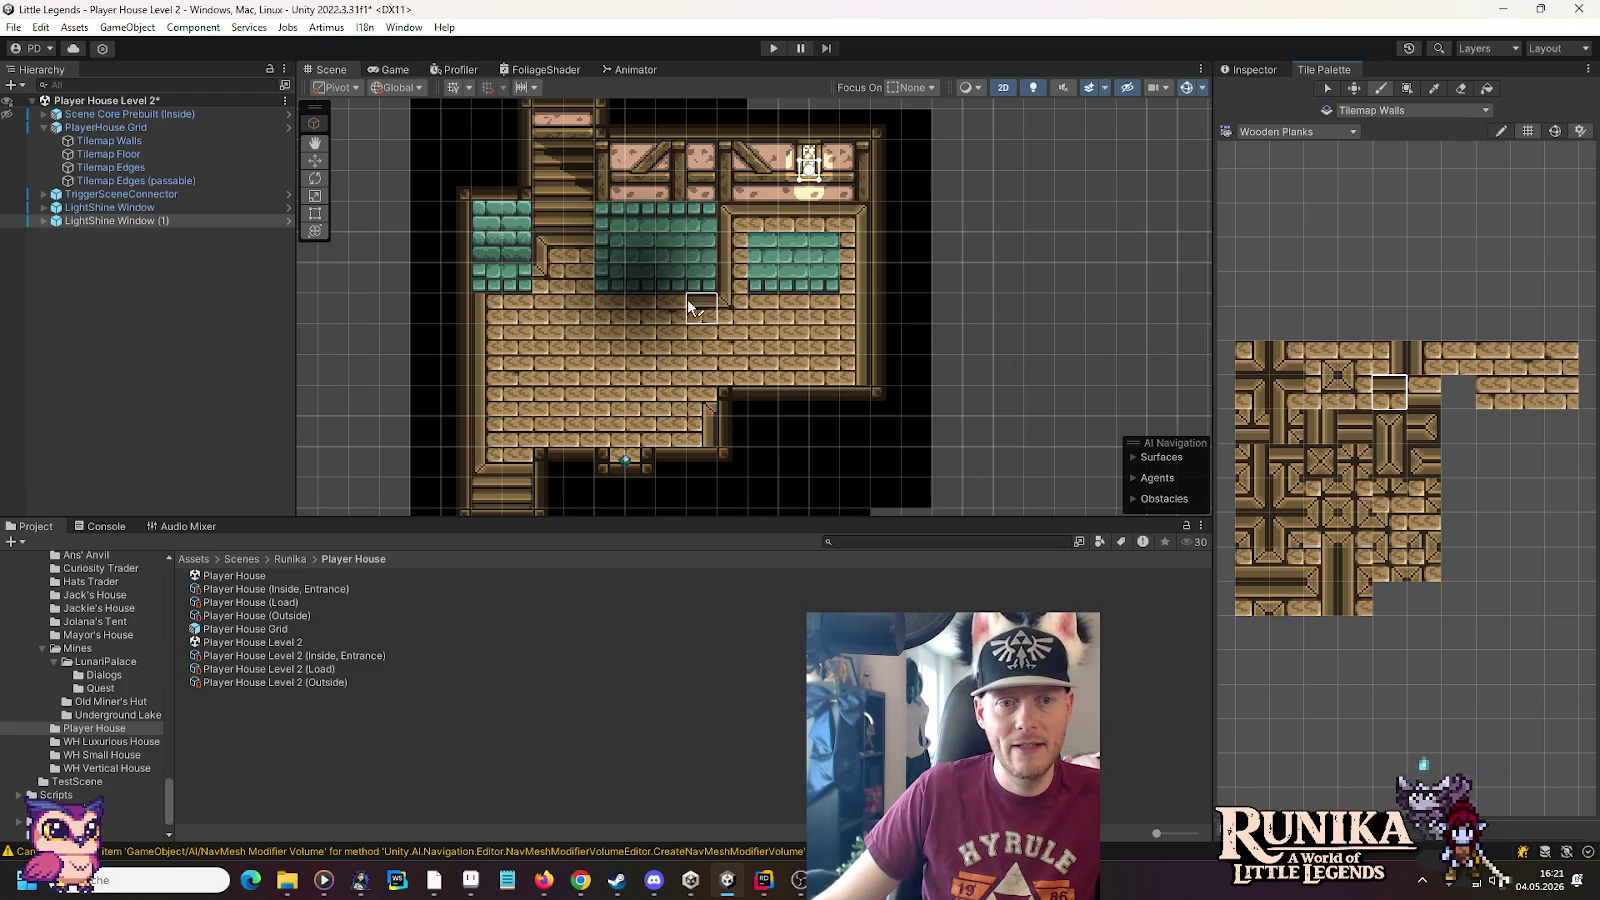
click(1328, 392)
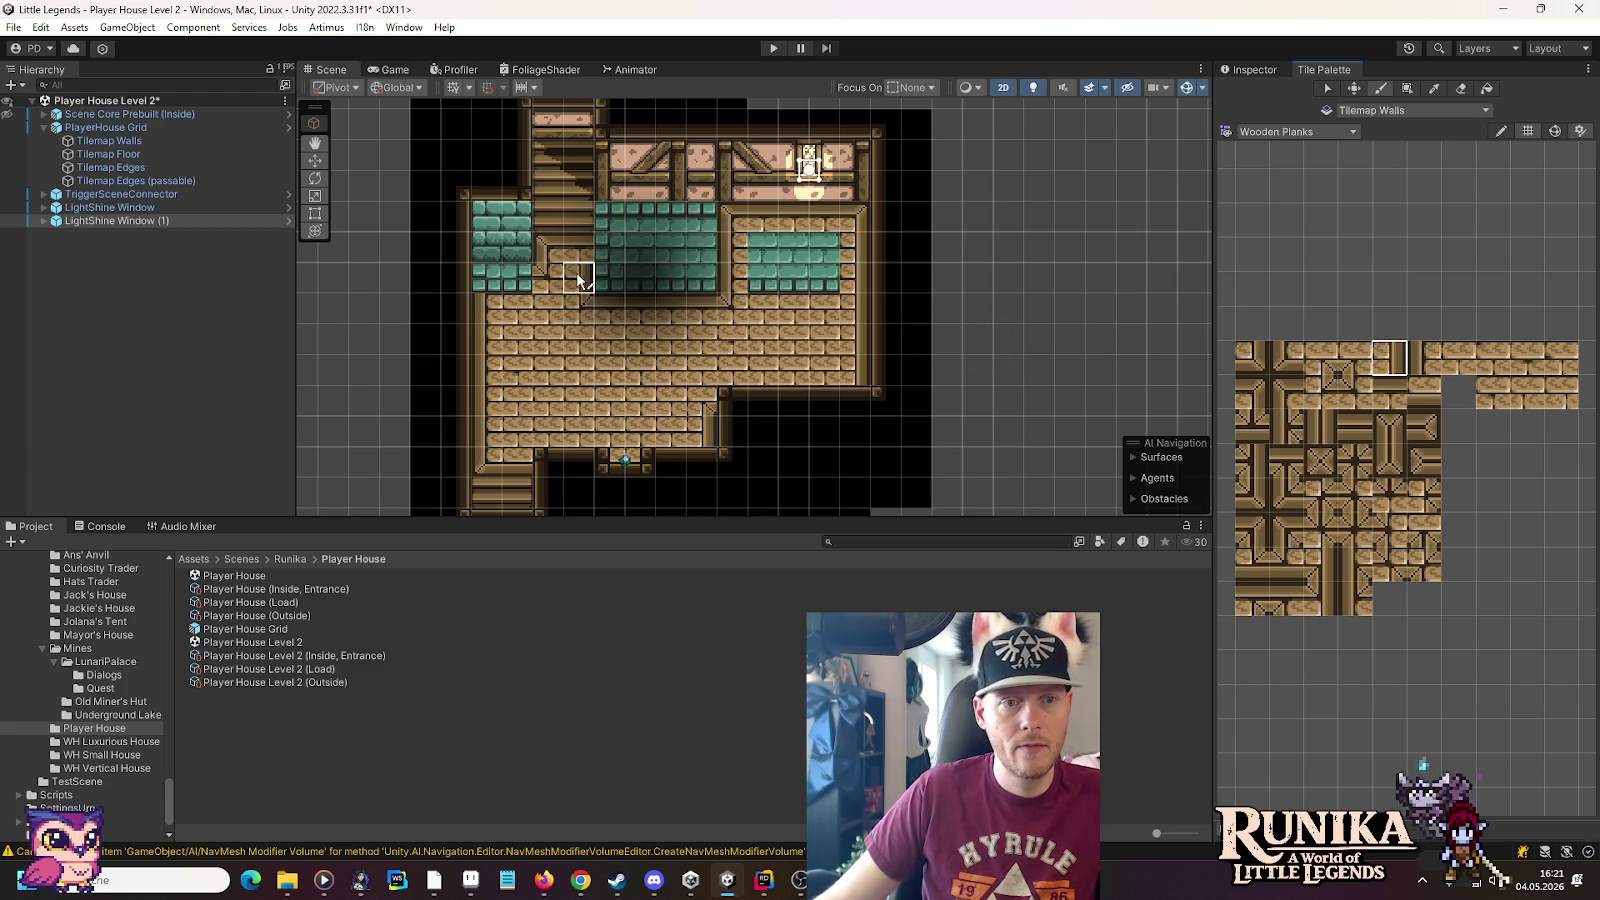
click(1255, 390)
click(568, 268)
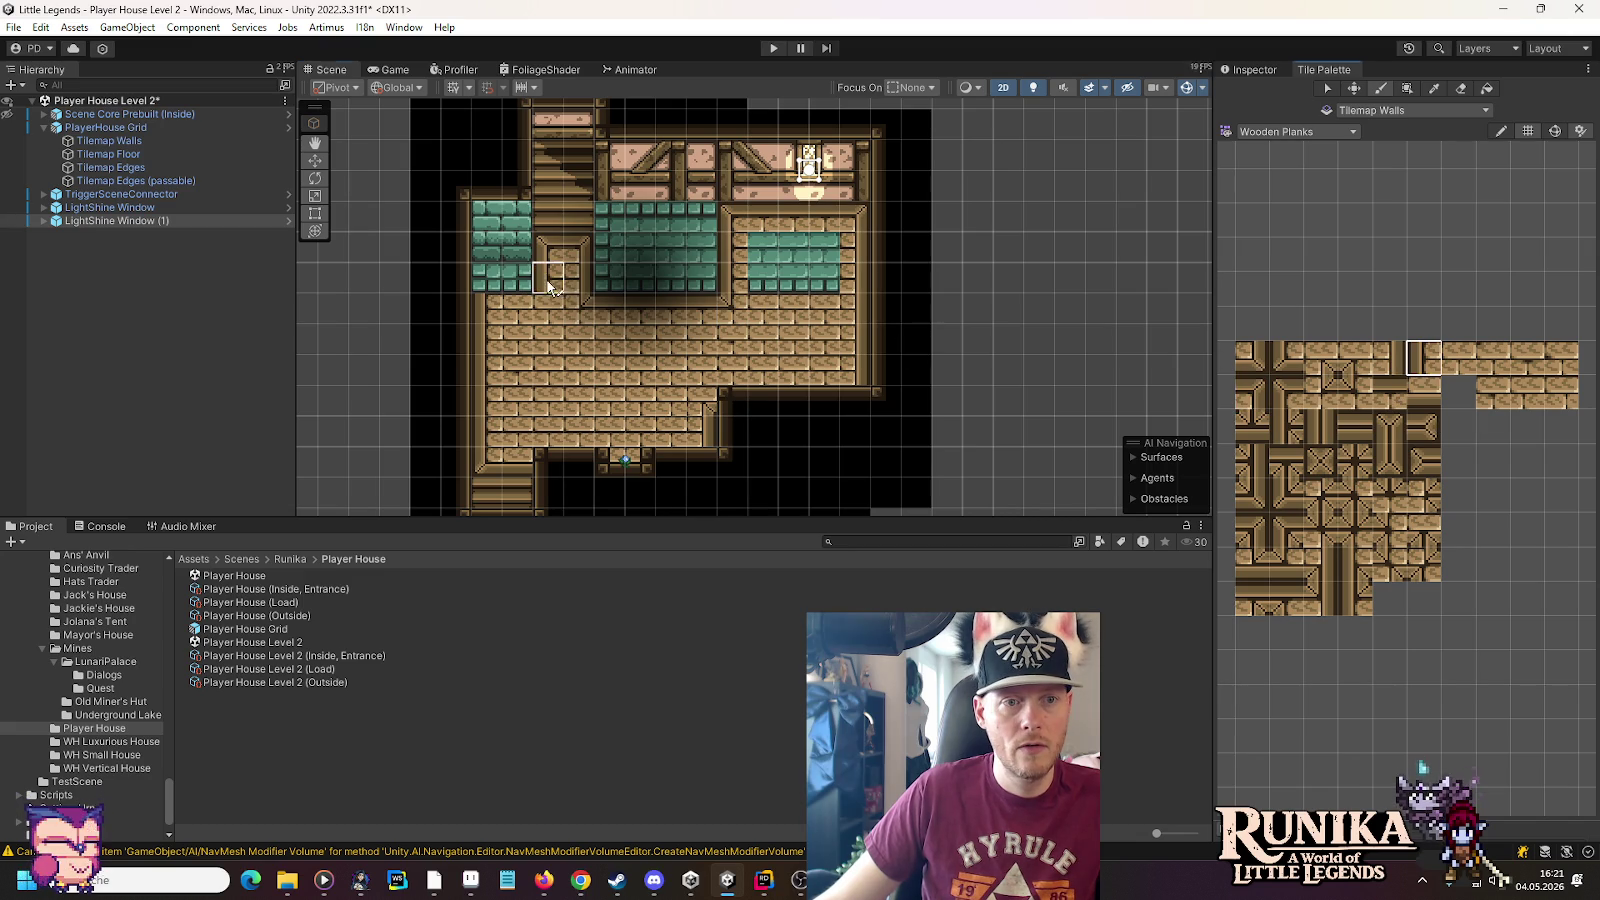
click(1355, 392)
click(548, 307)
click(1389, 392)
click(1286, 392)
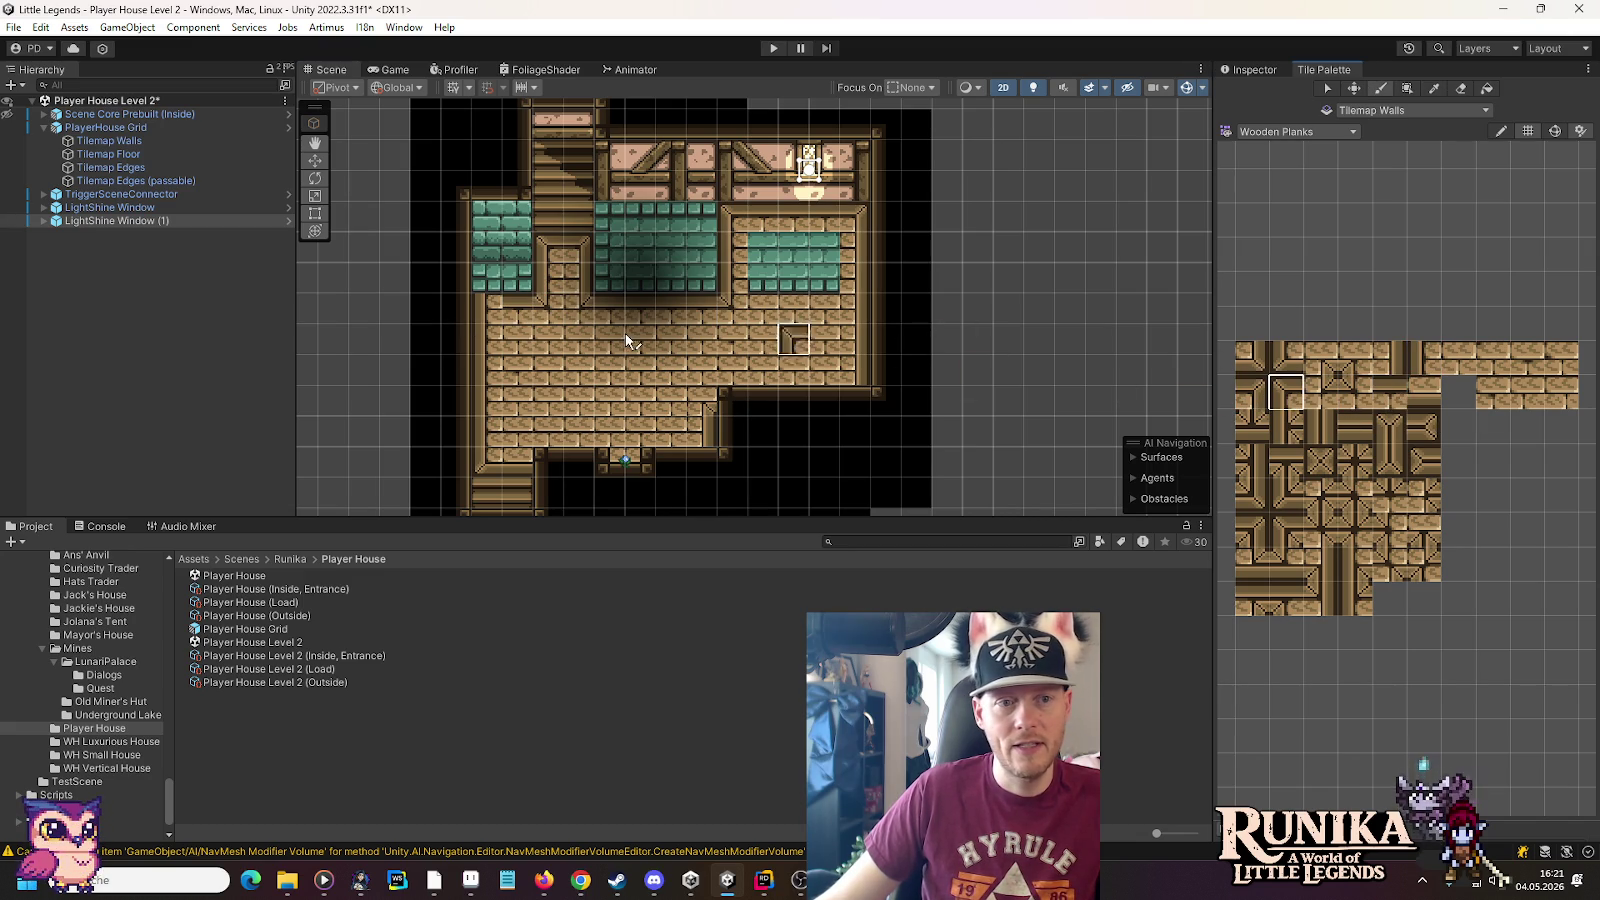
click(488, 311)
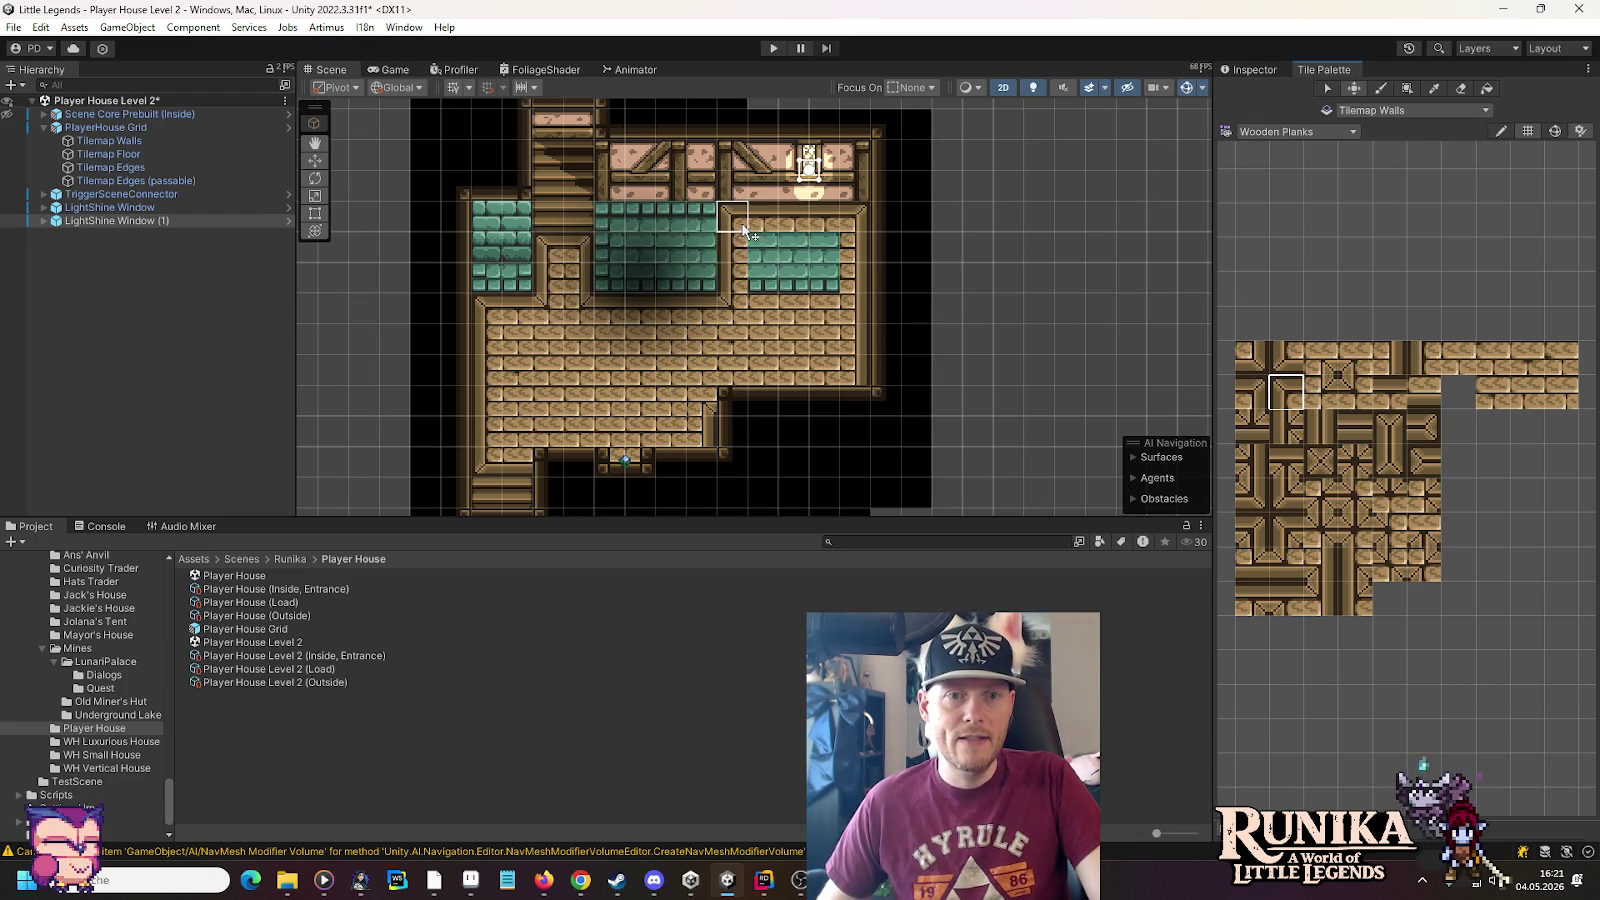
click(742, 305)
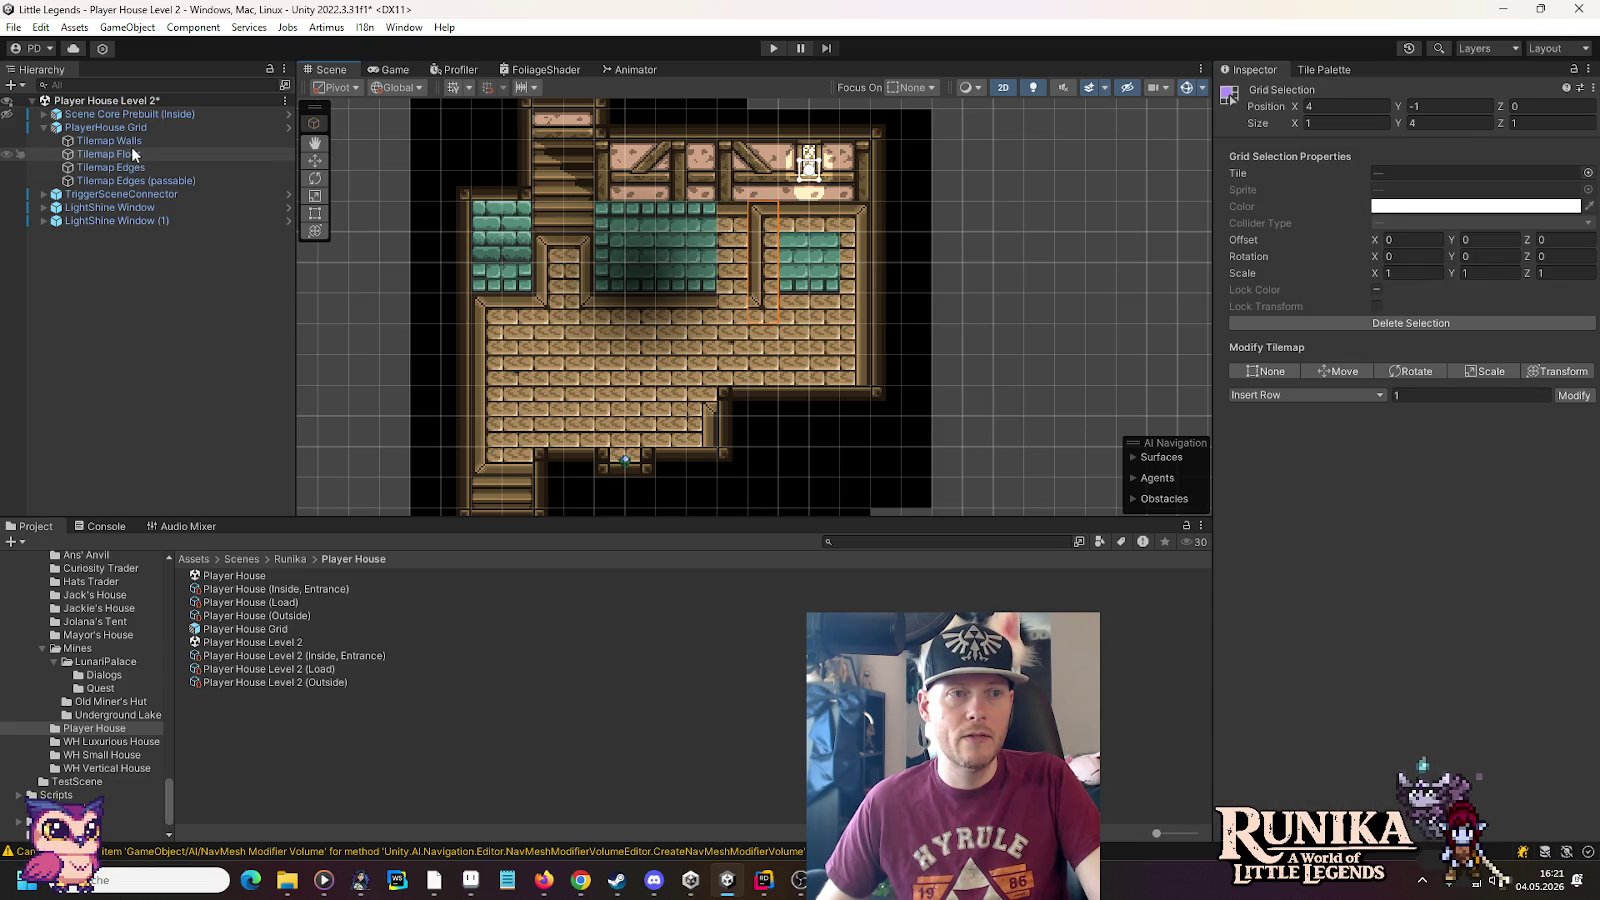
On Tilemap Walls, erase the upper room's teal and plank tiles, then select Tilemap Floor
click(1324, 69)
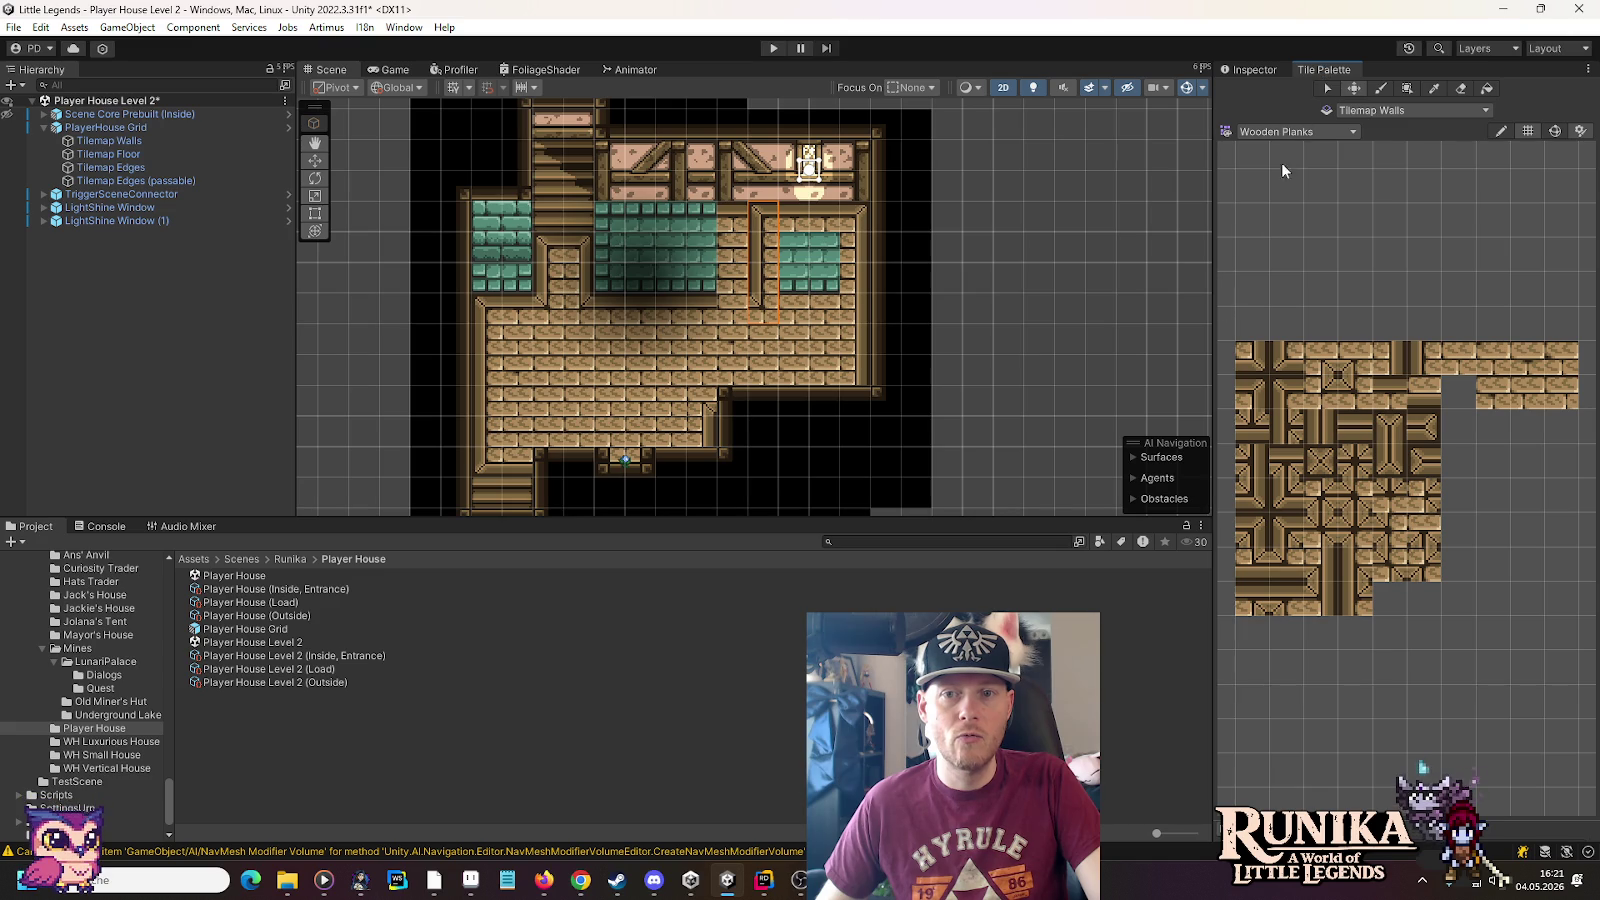
click(166, 141)
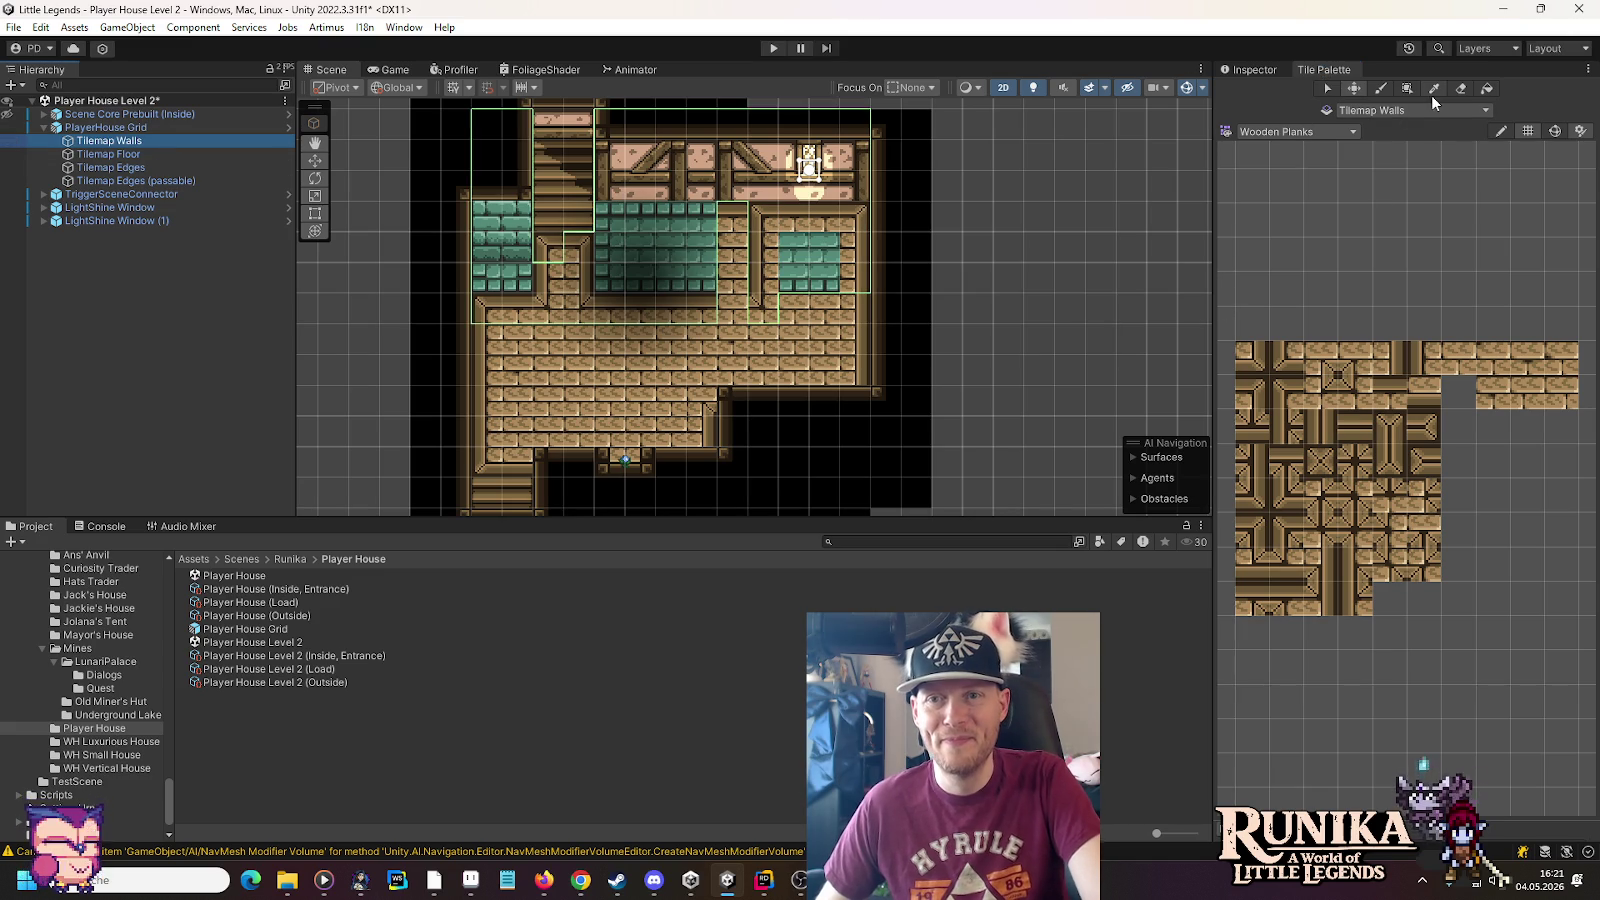
click(1461, 88)
mouse_move(862, 218)
mouse_down()
mouse_move(616, 235)
mouse_move(860, 250)
mouse_move(699, 274)
mouse_move(549, 248)
mouse_move(490, 312)
mouse_move(734, 312)
mouse_up()
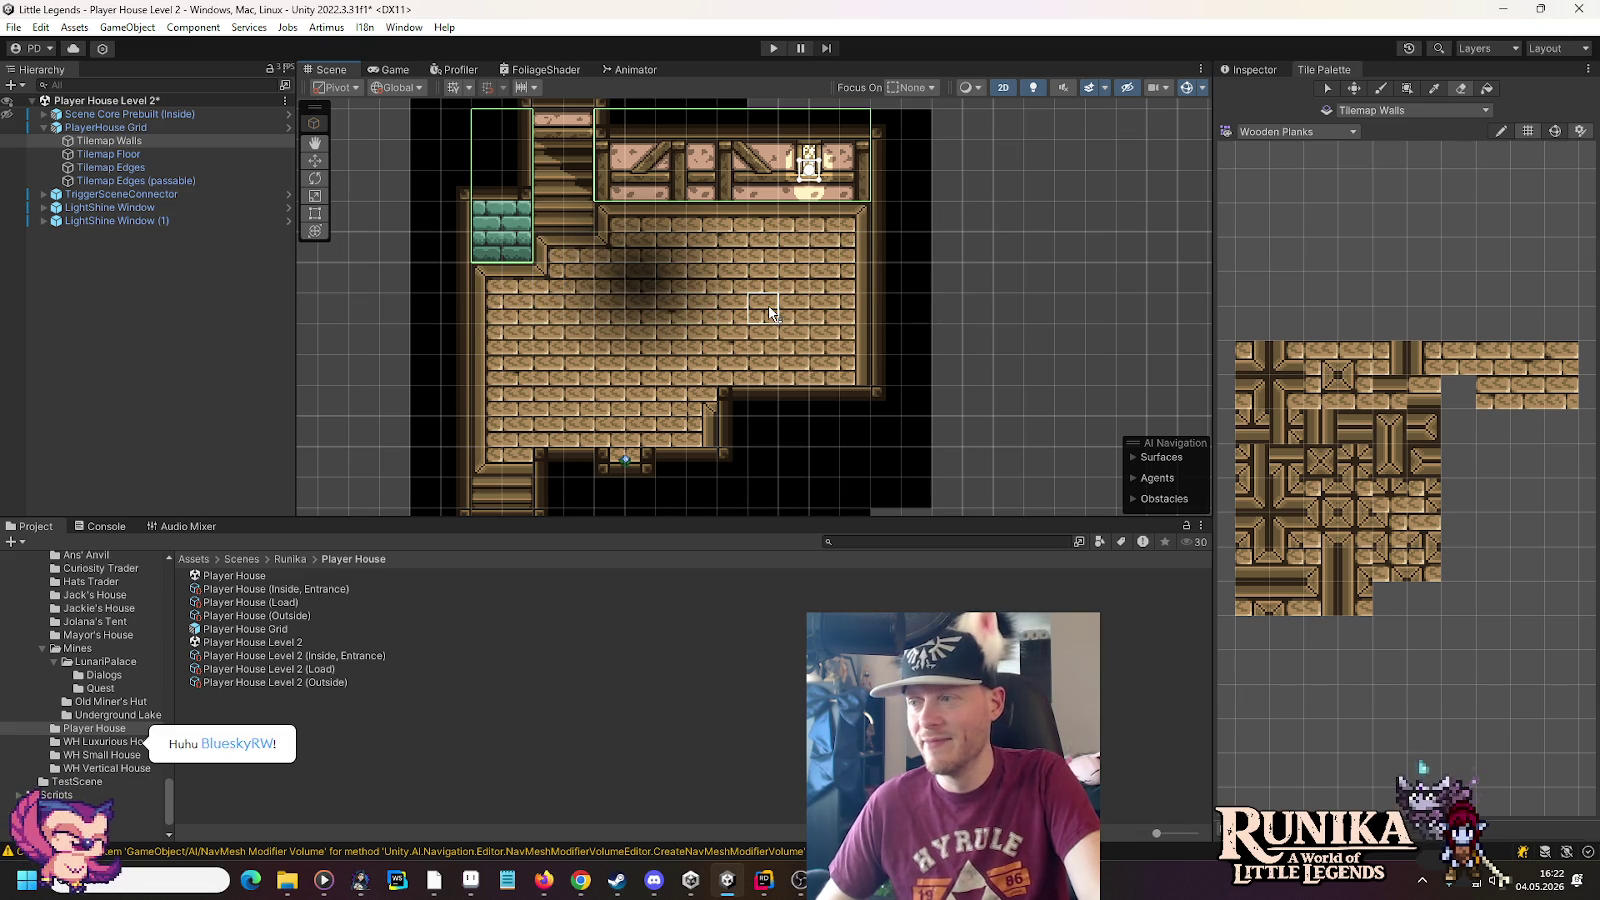
click(160, 155)
Switch to the Floors palette and stamp two 2×4 teal blocks onto the upper floor
click(1305, 134)
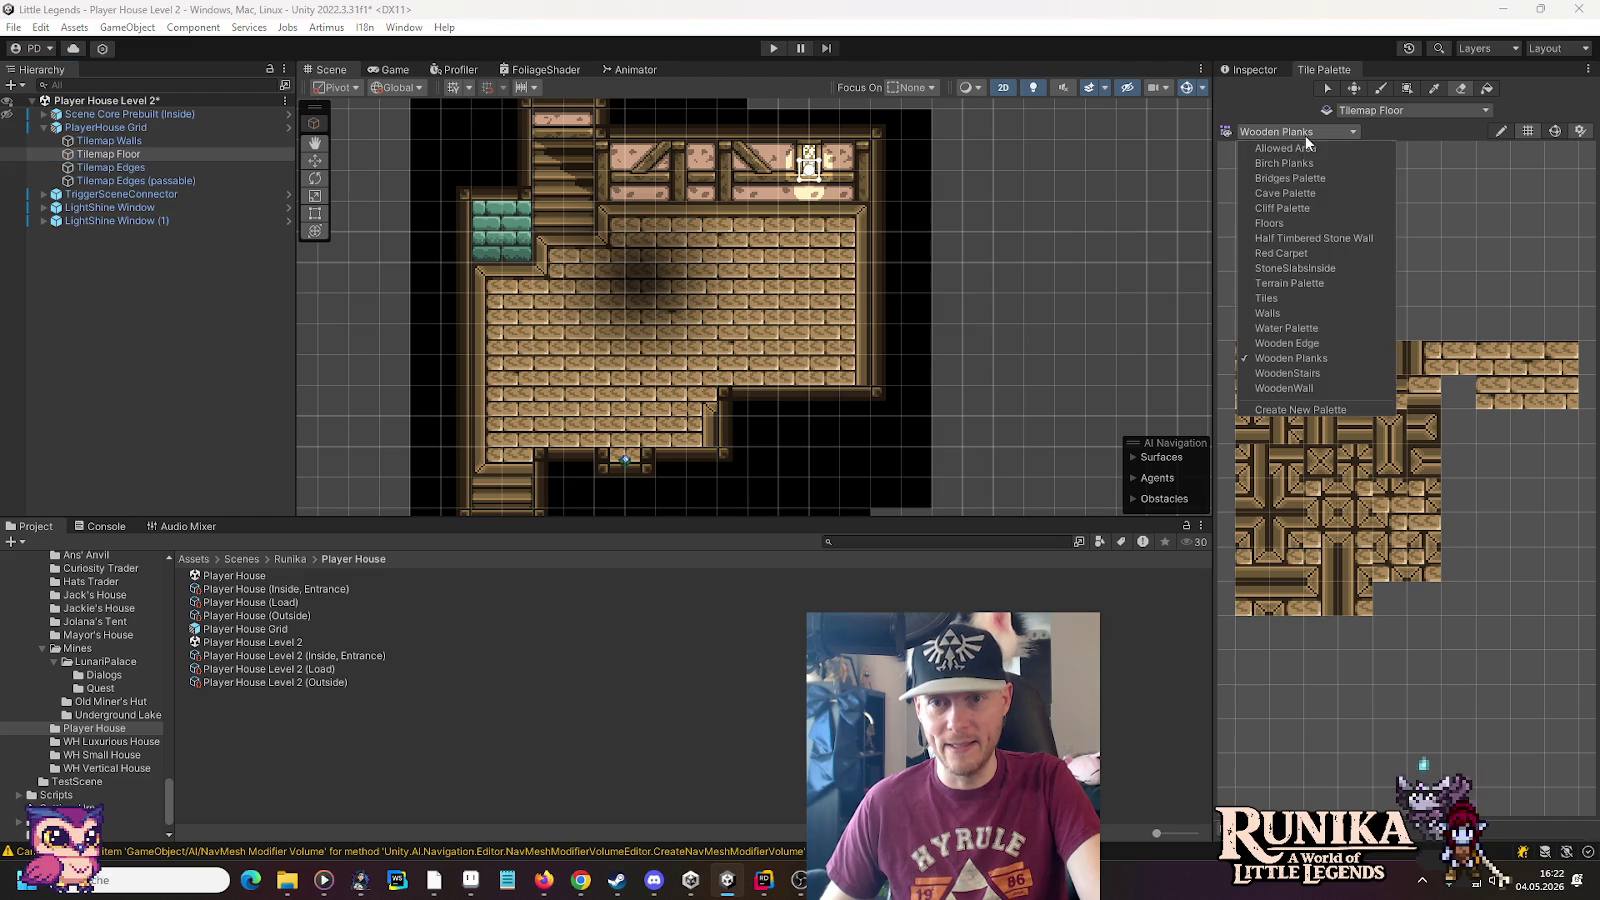
click(1300, 223)
scroll(1372, 467, up, 3)
click(1354, 523)
click(487, 277)
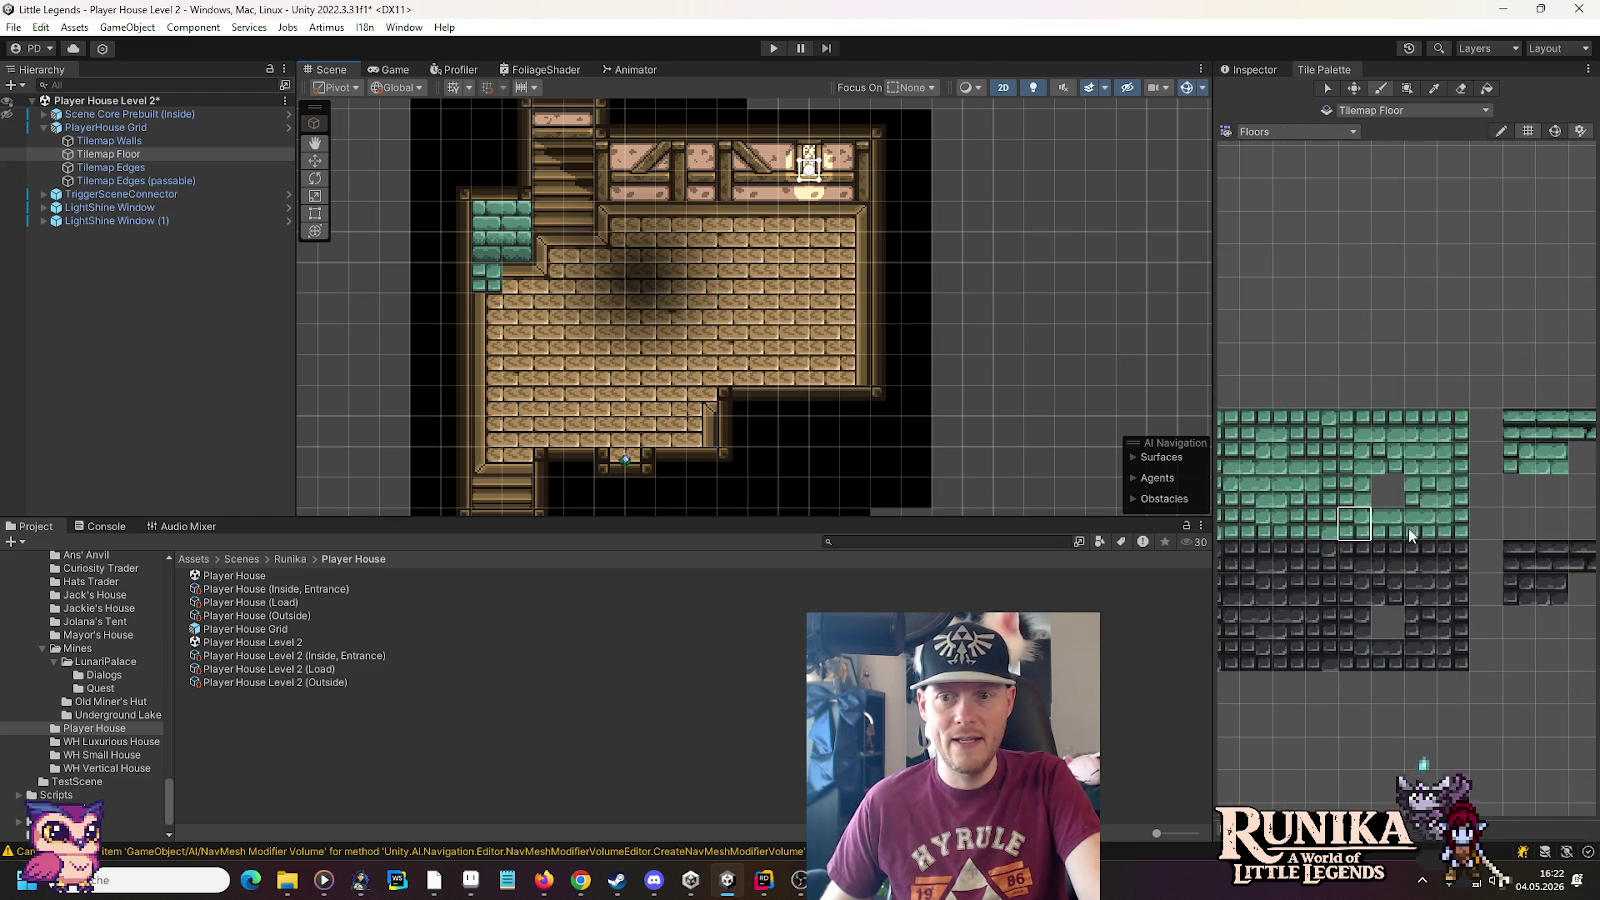
click(1444, 529)
click(516, 278)
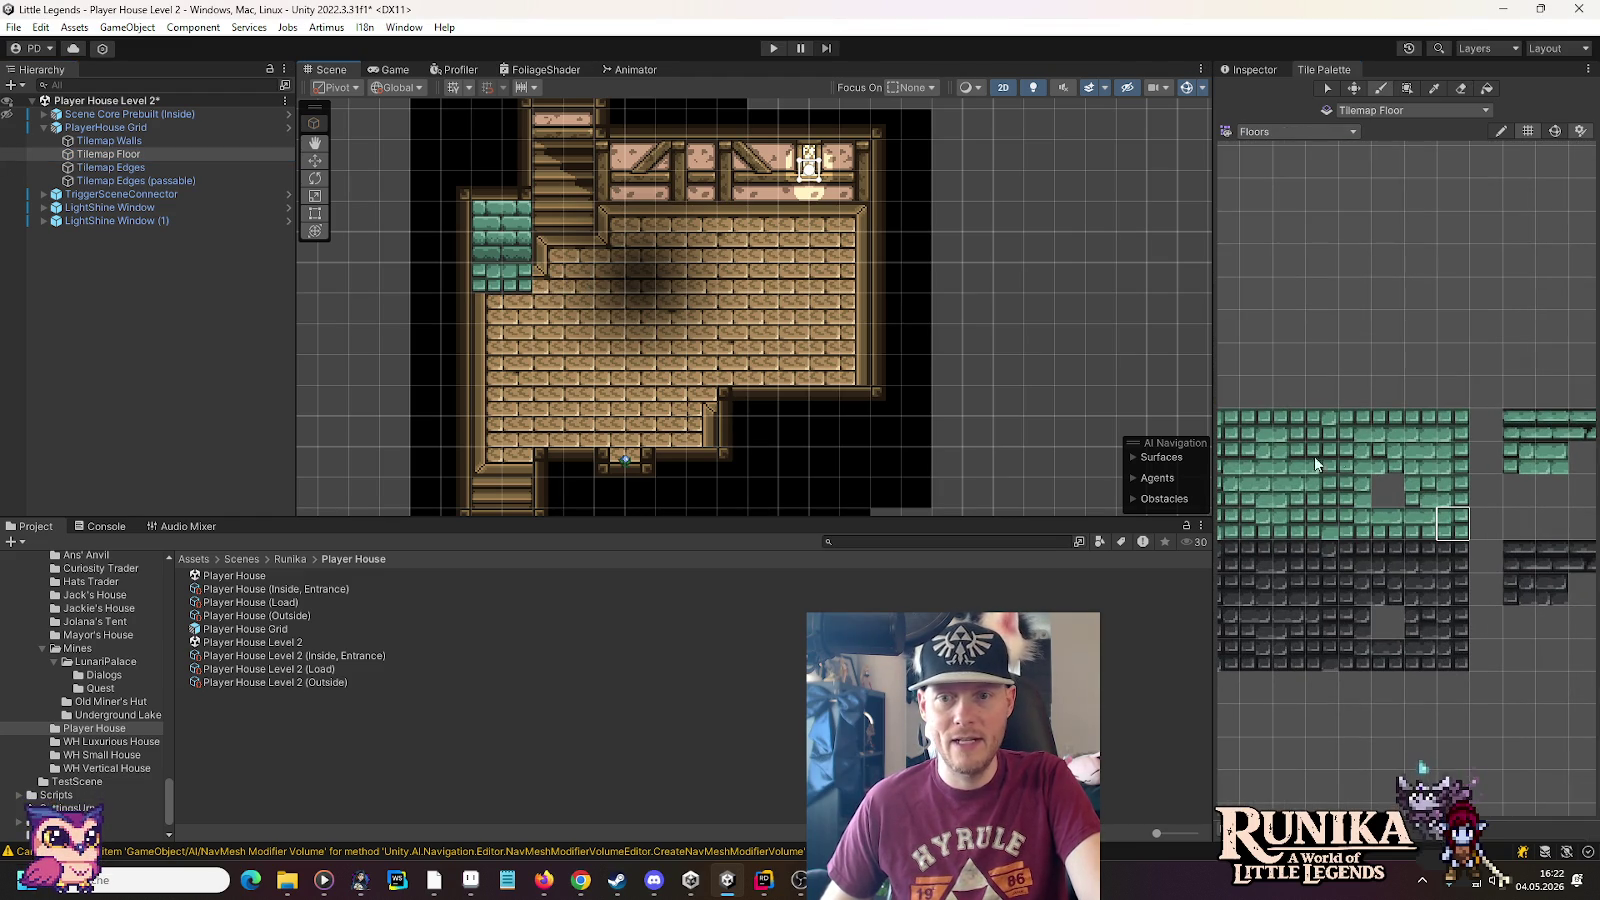
drag(1356, 482, 1354, 532)
click(608, 255)
drag(1462, 532, 1452, 500)
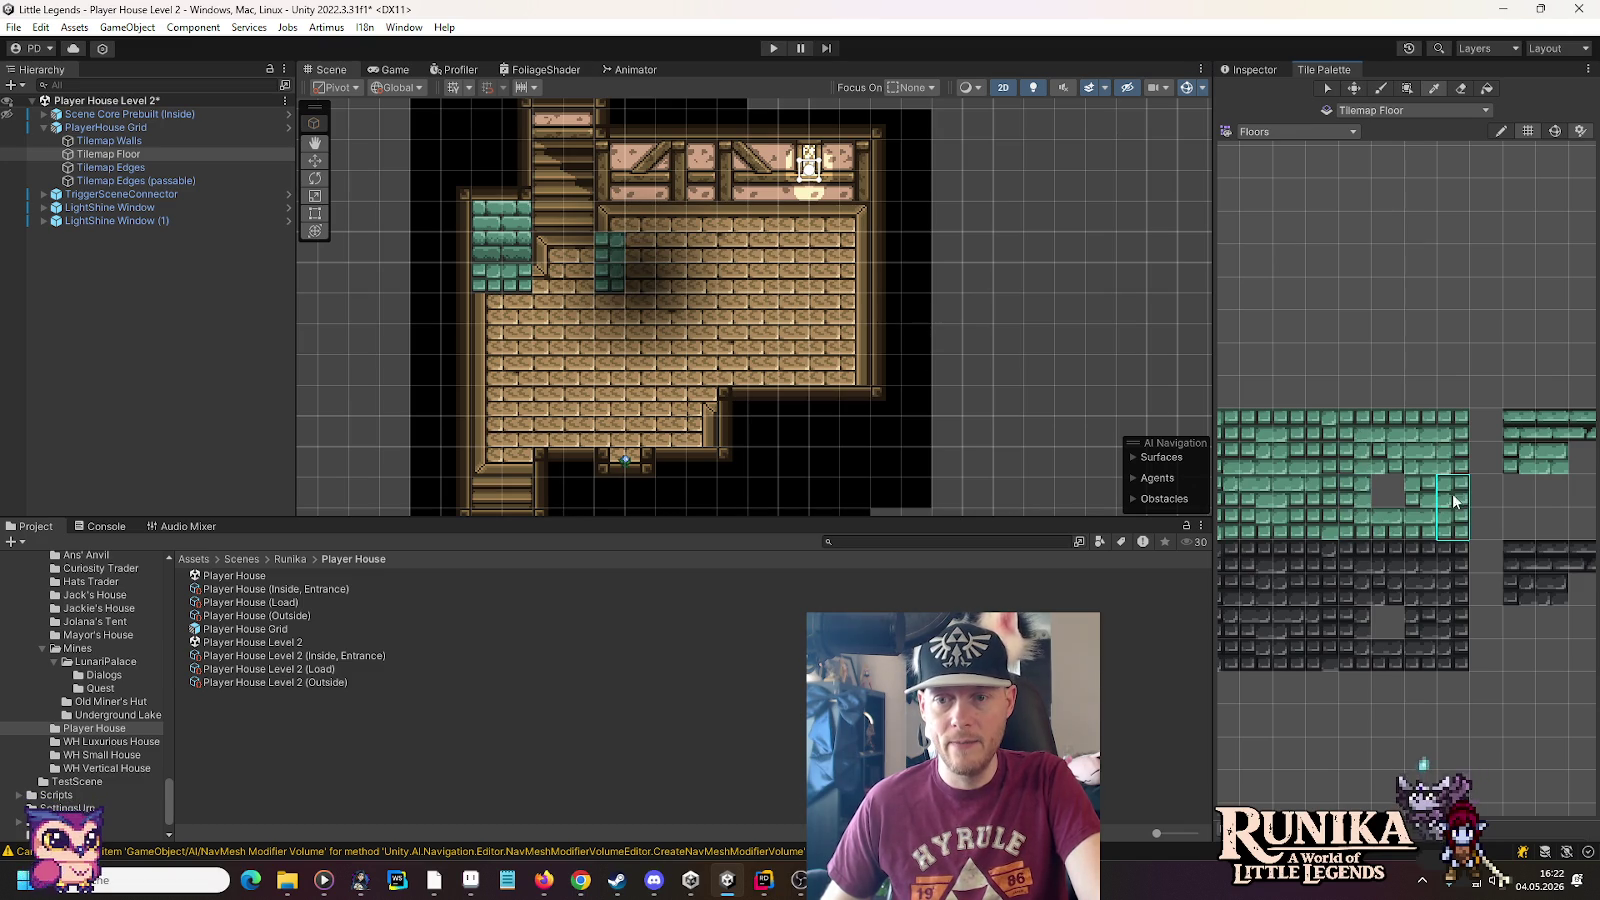
click(759, 252)
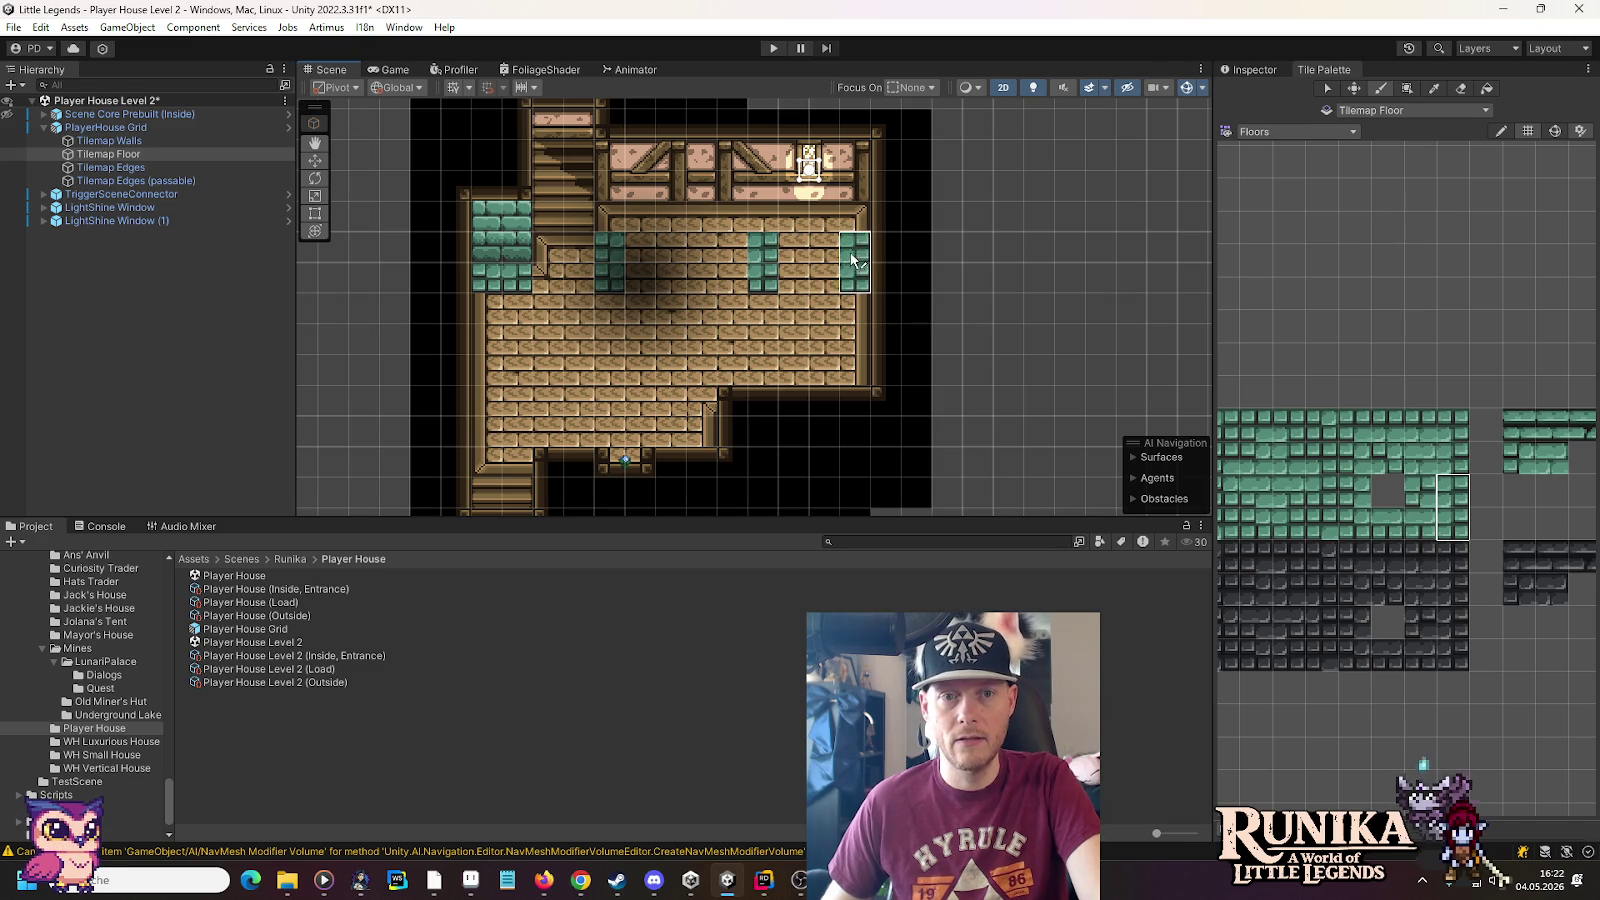
Paint a teal top-edge row along the upper floor and try teal corner and fill tiles
click(1442, 428)
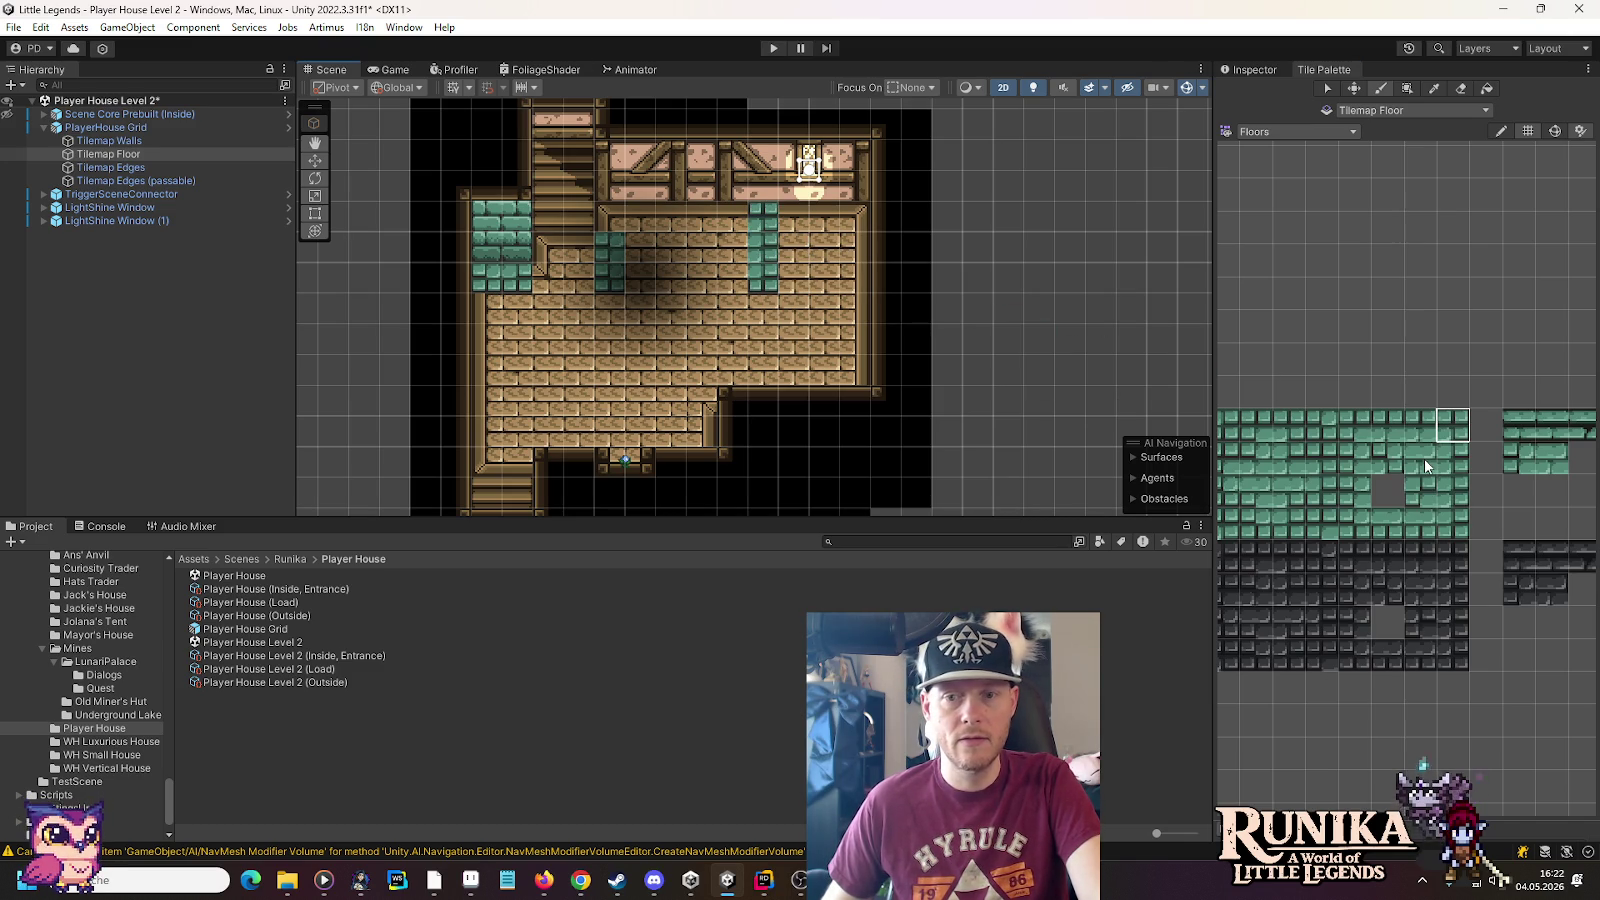
click(1387, 425)
drag(770, 218, 648, 218)
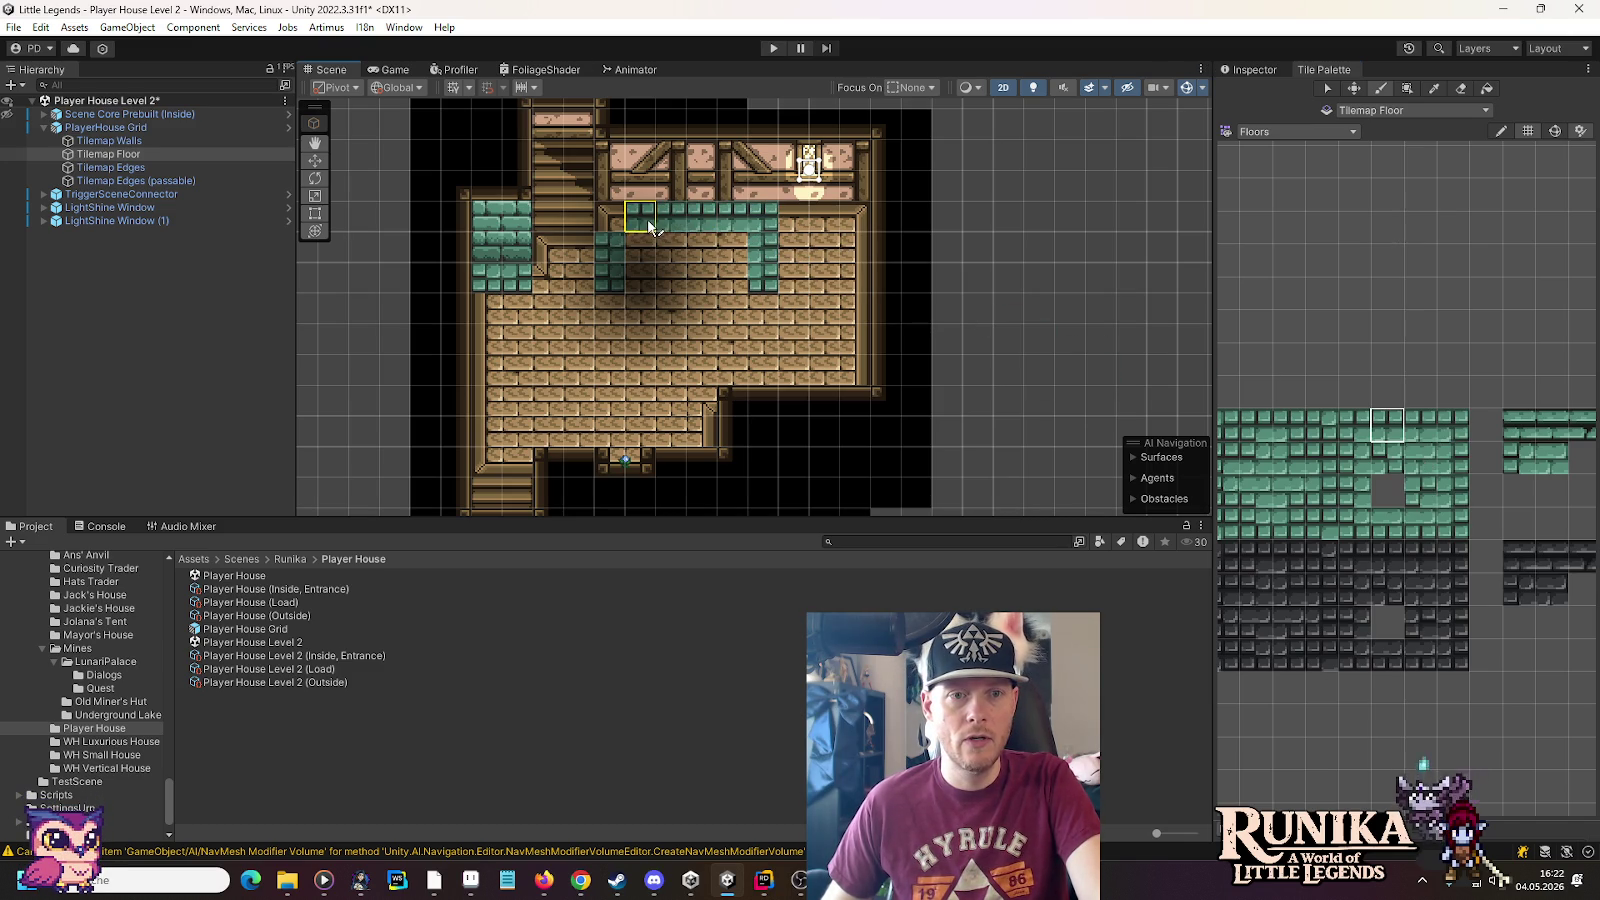
click(1354, 425)
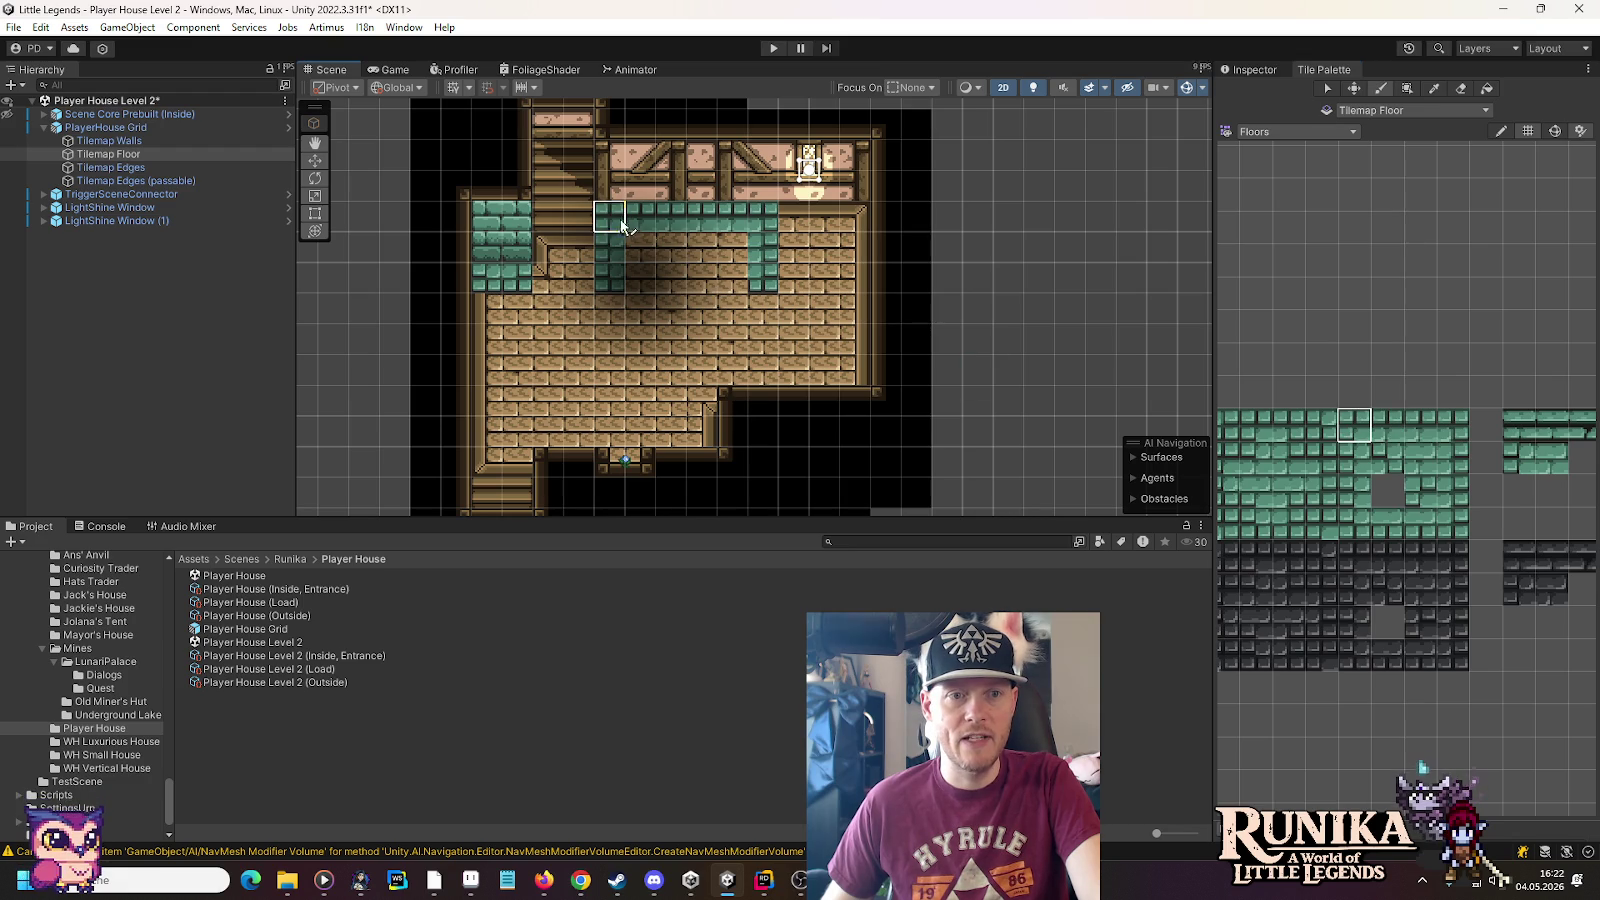
click(1358, 456)
click(1352, 492)
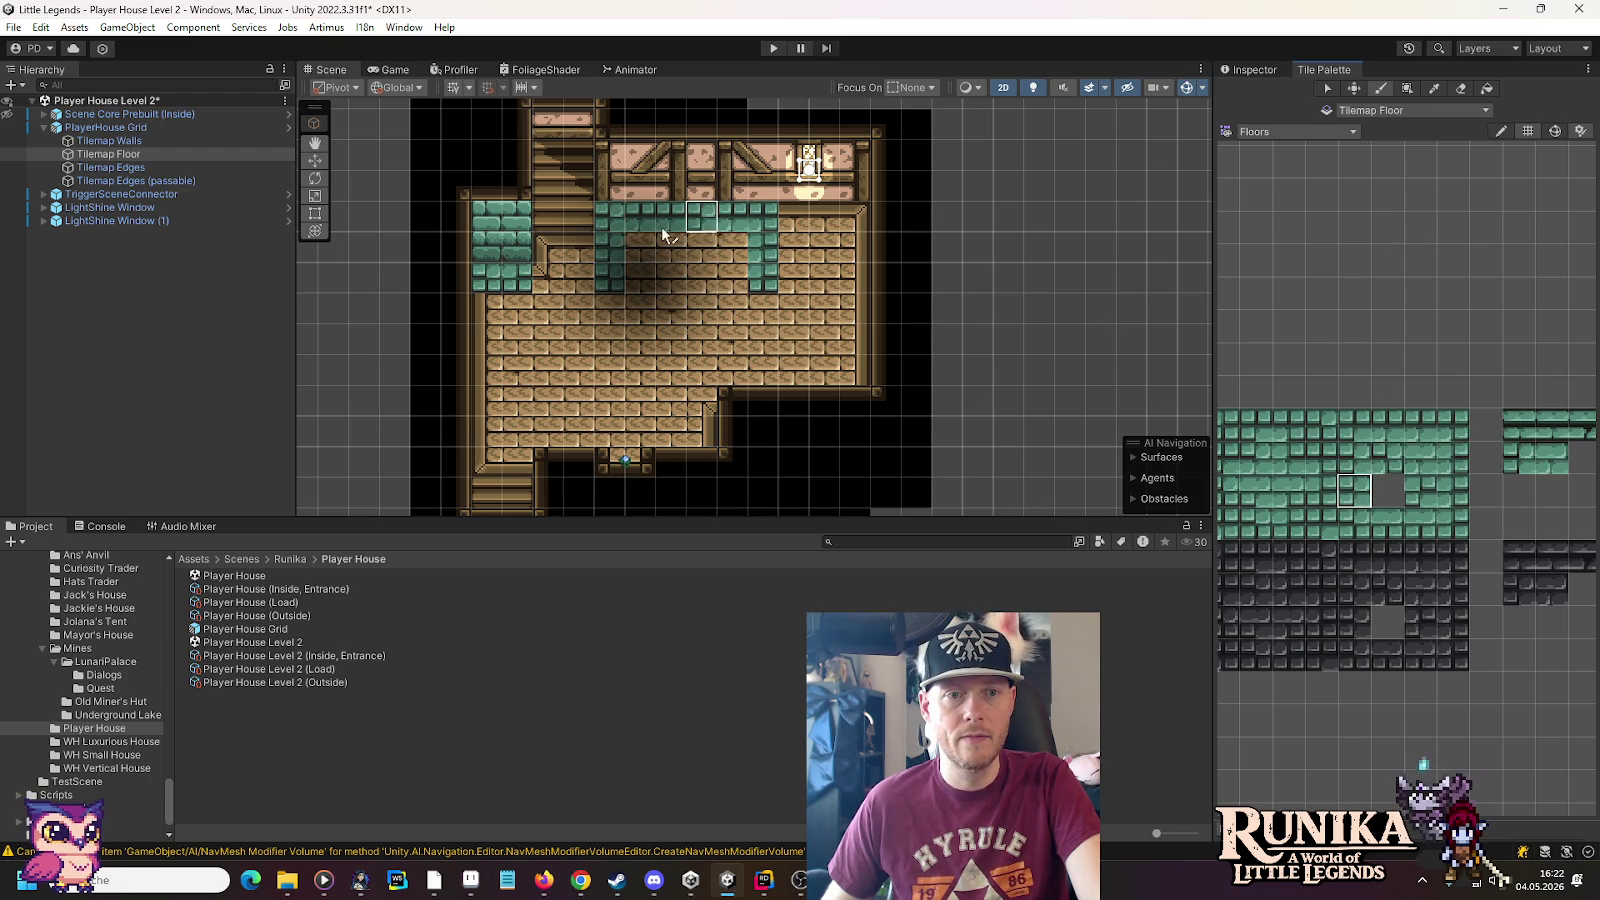
click(1450, 458)
click(1418, 461)
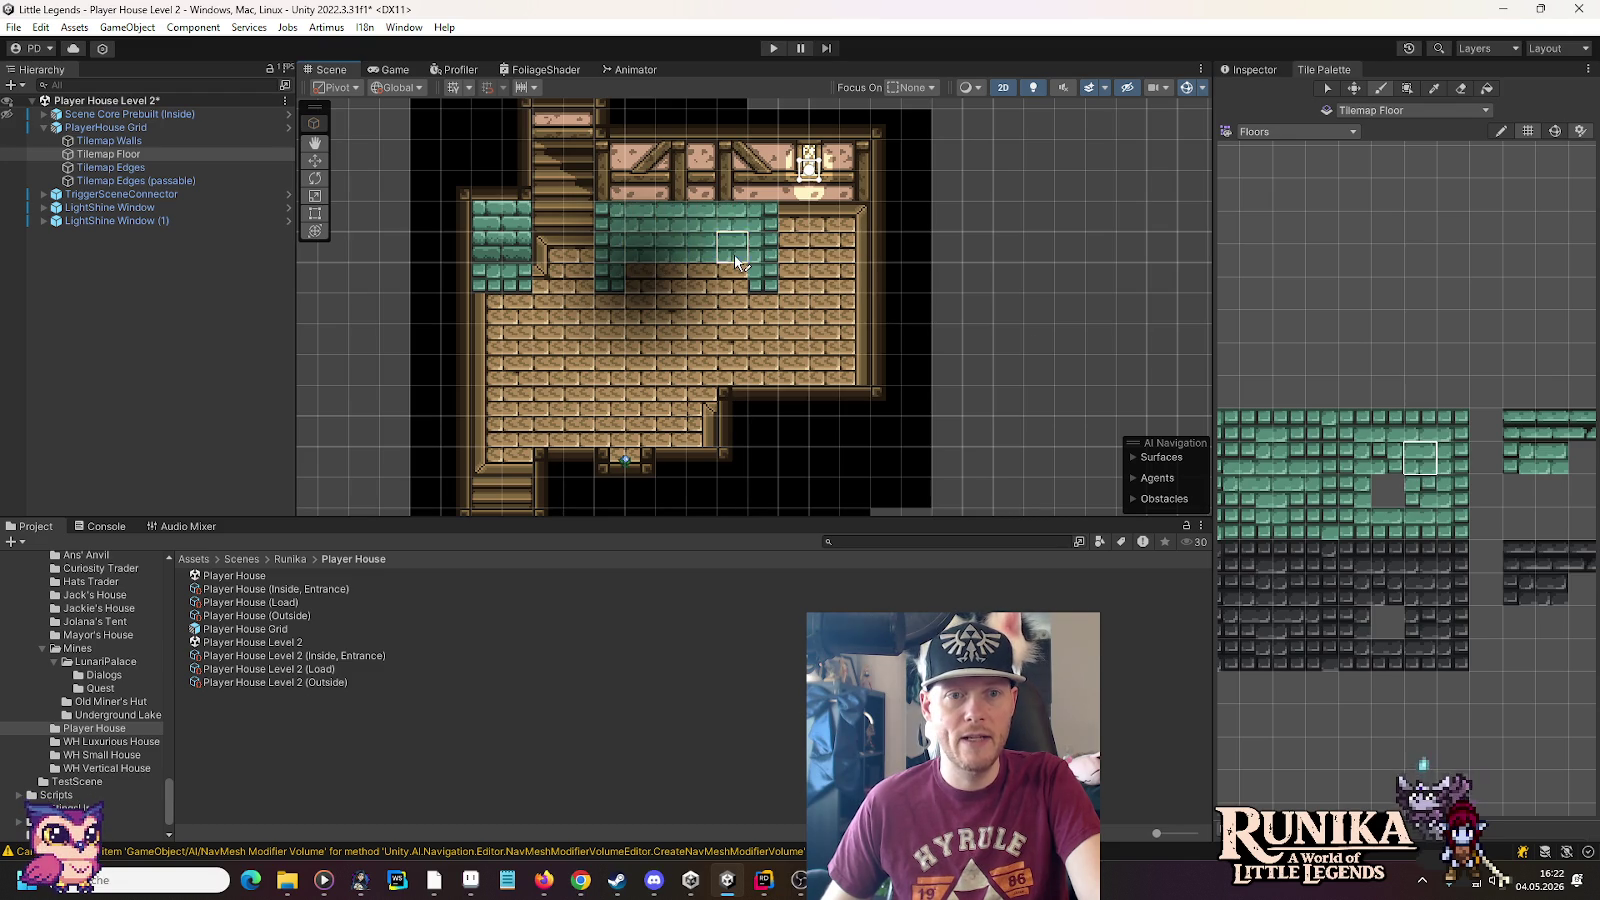
click(1399, 528)
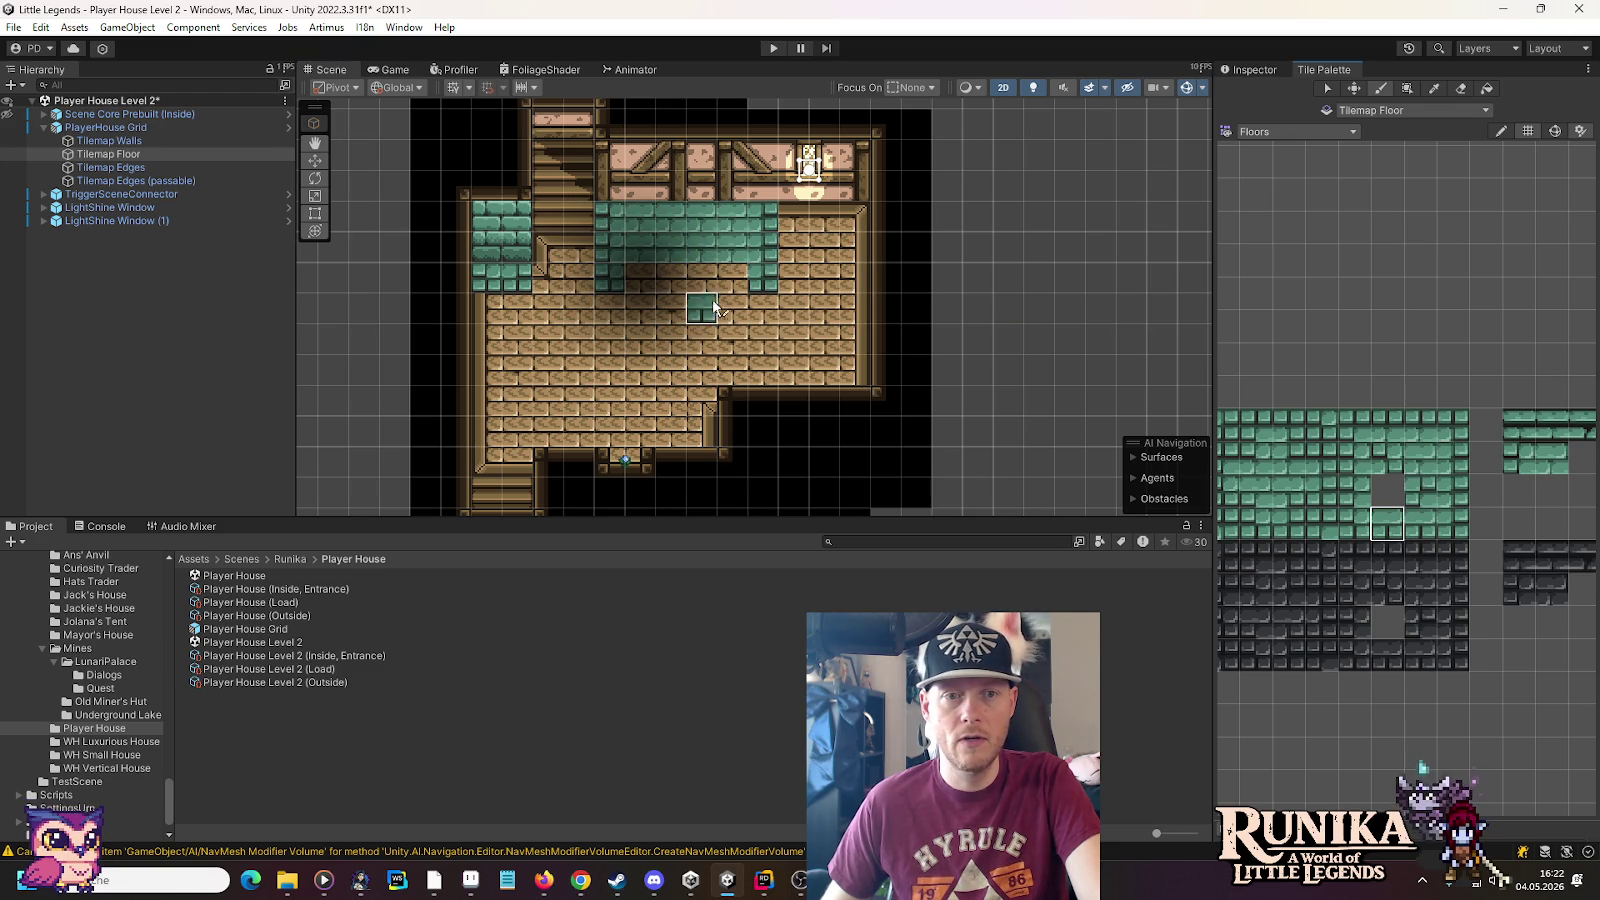
Reselect Tilemap Floor, sample the existing teal tile from the floor, and pan toward the lower room
scroll(575, 203, up, 3)
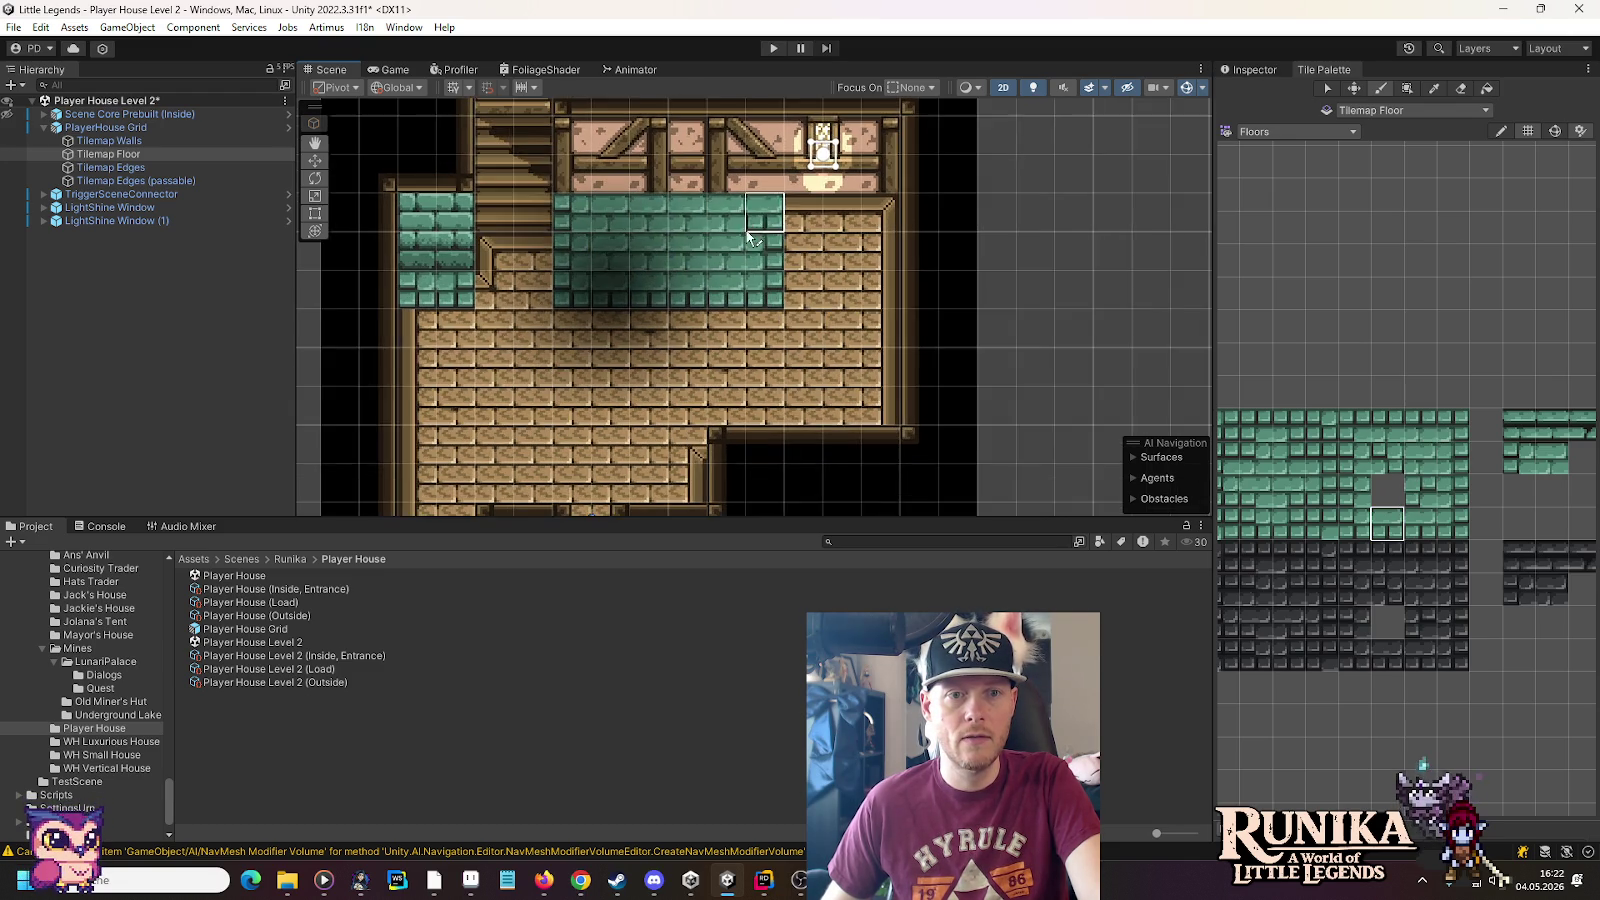
scroll(575, 205, up, 2)
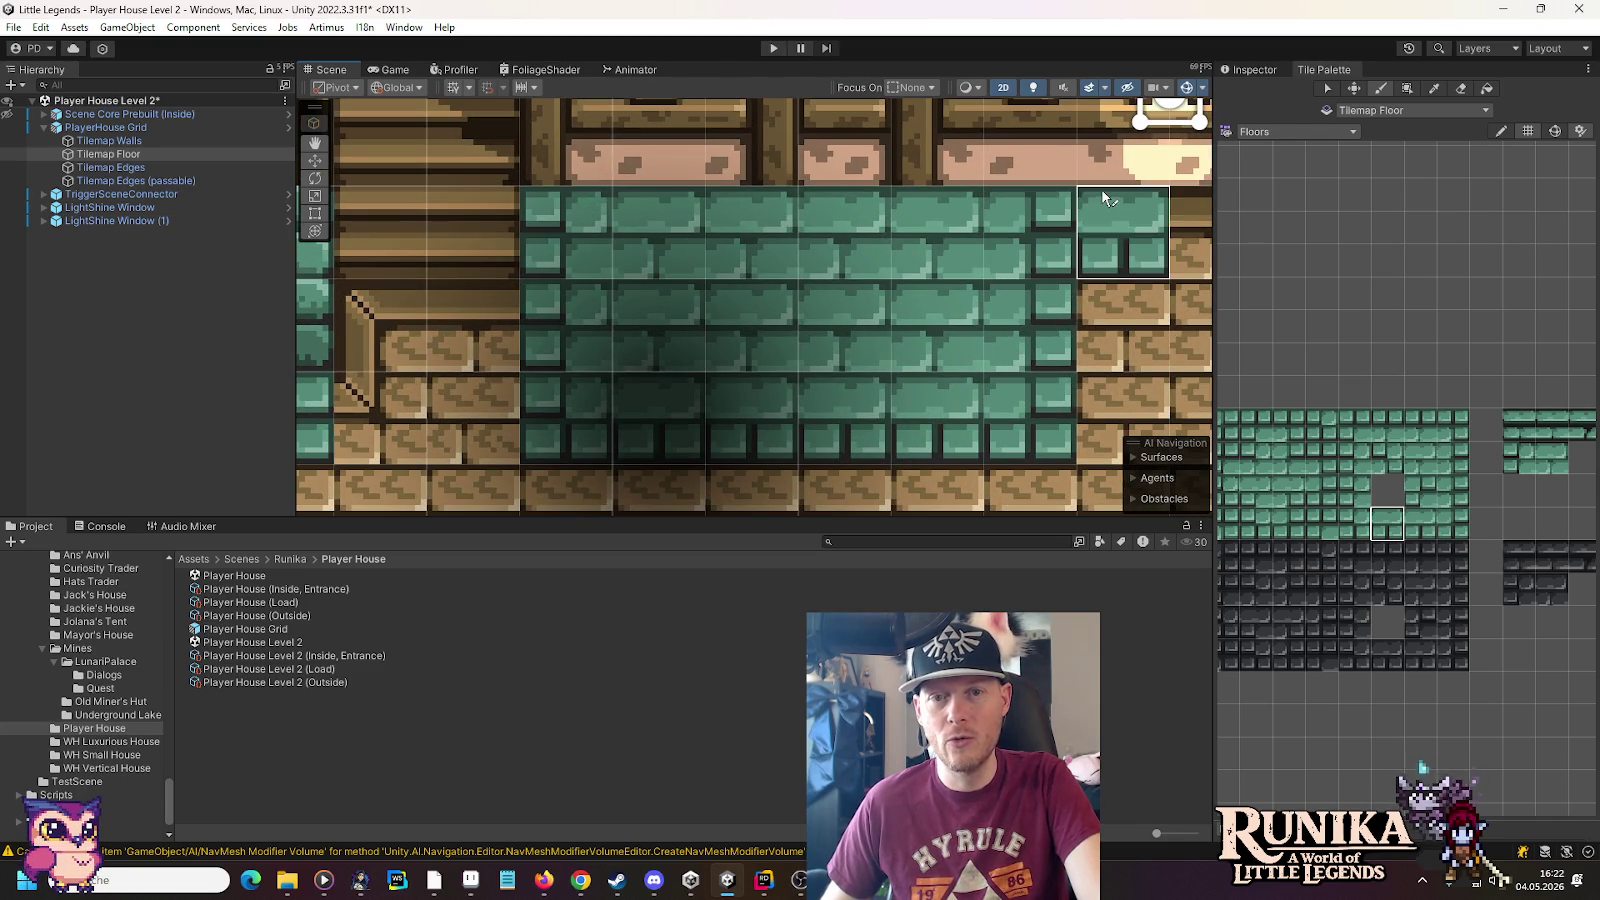
scroll(840, 327, down, 3)
scroll(833, 327, down, 3)
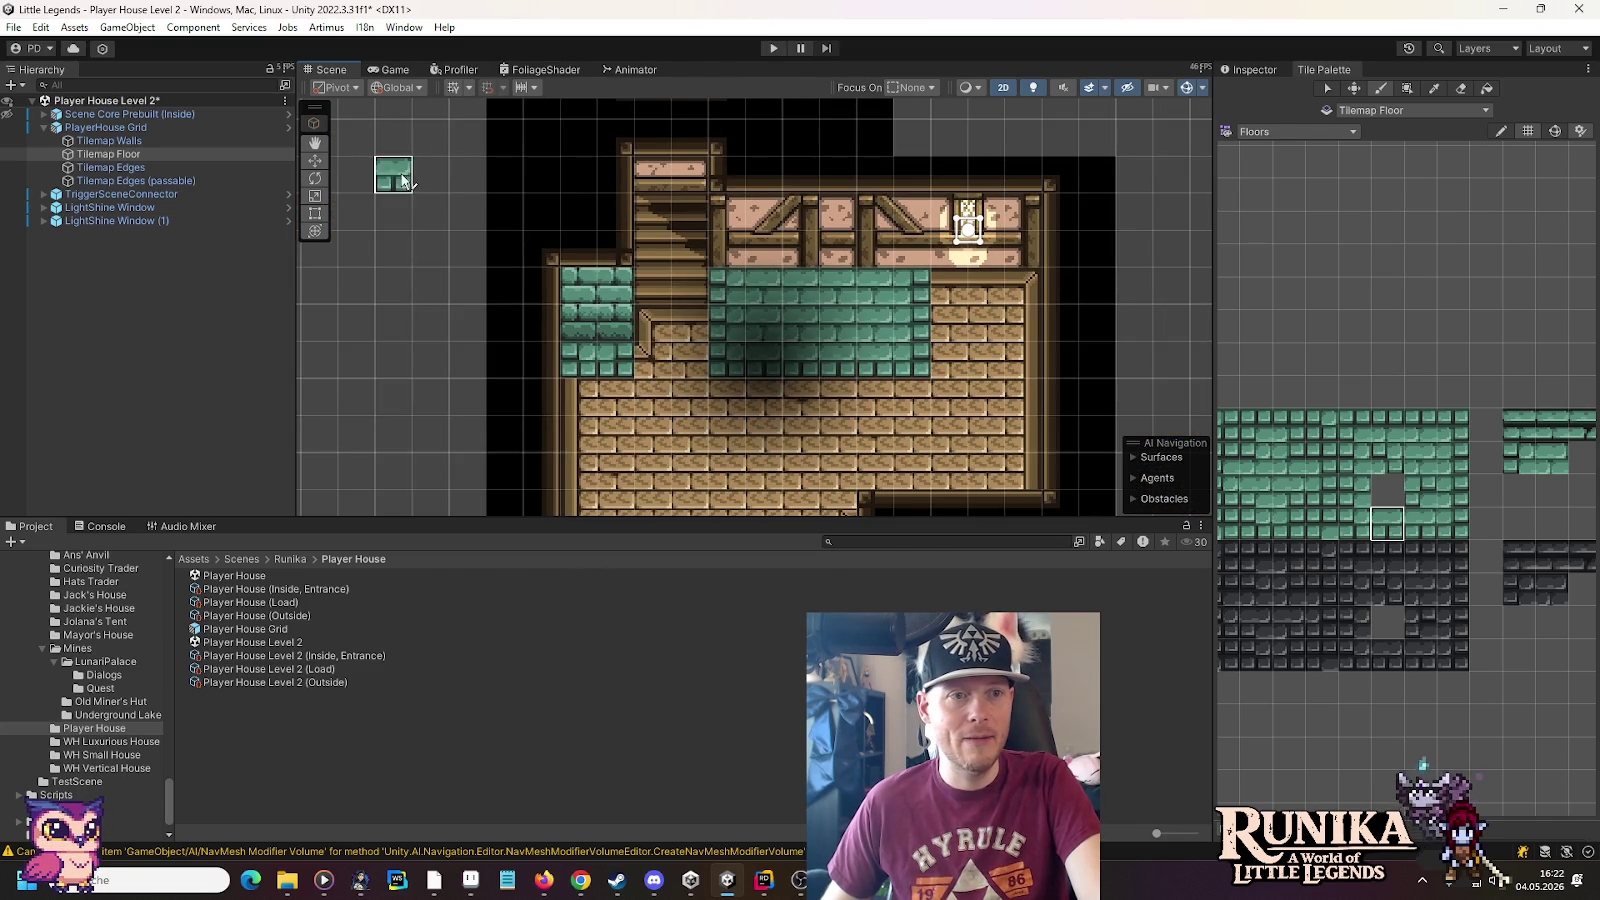
click(315, 162)
click(402, 248)
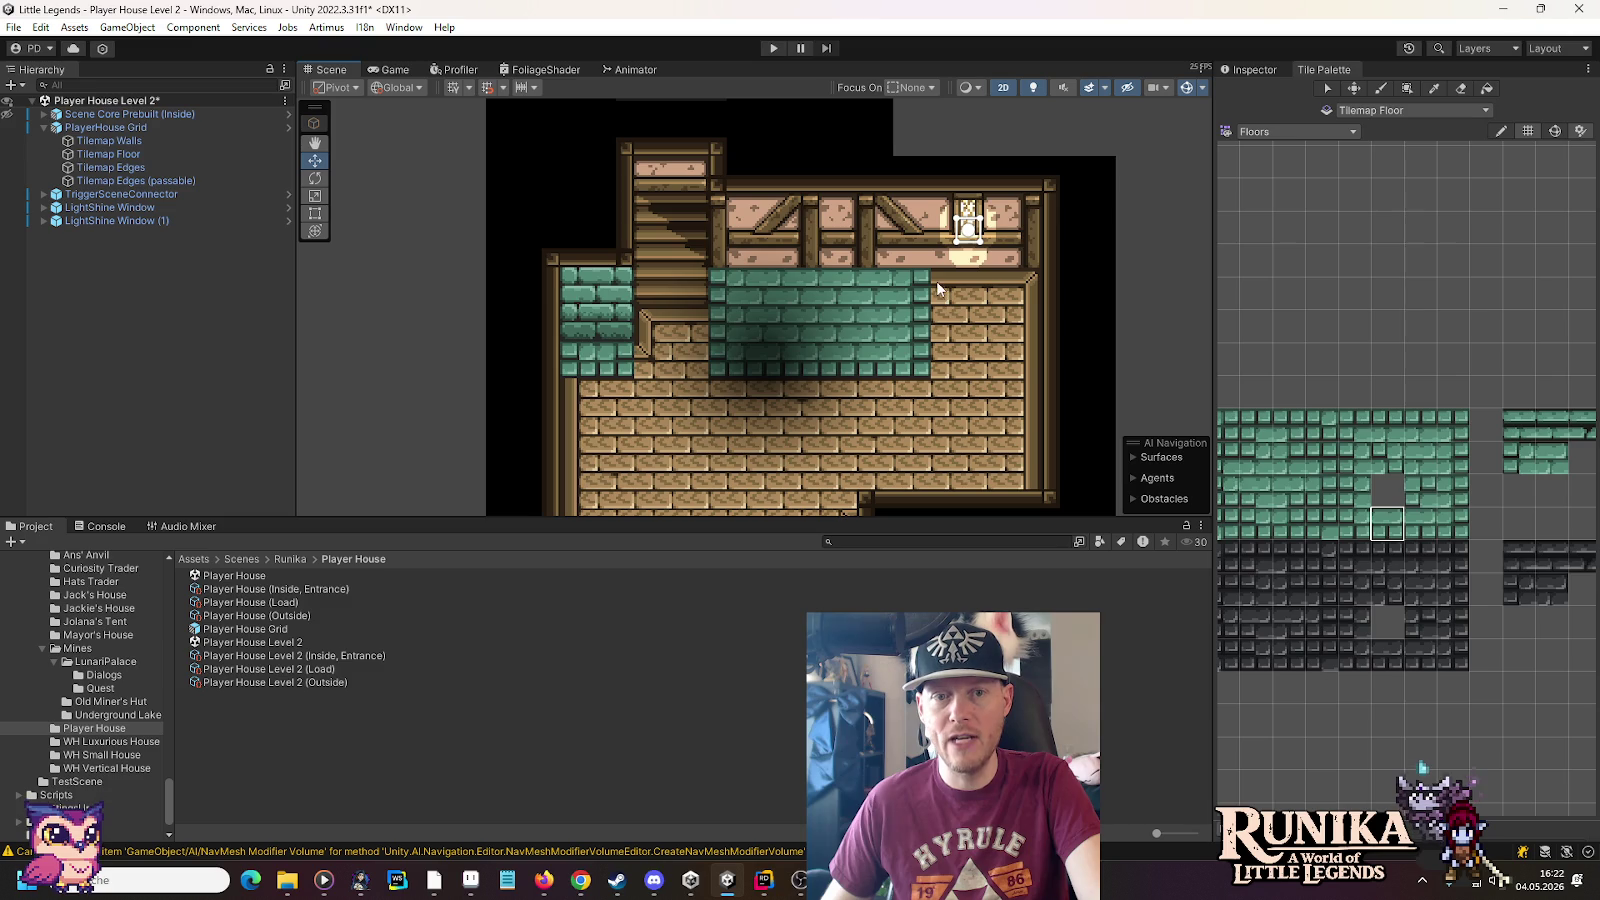
click(125, 153)
click(1351, 438)
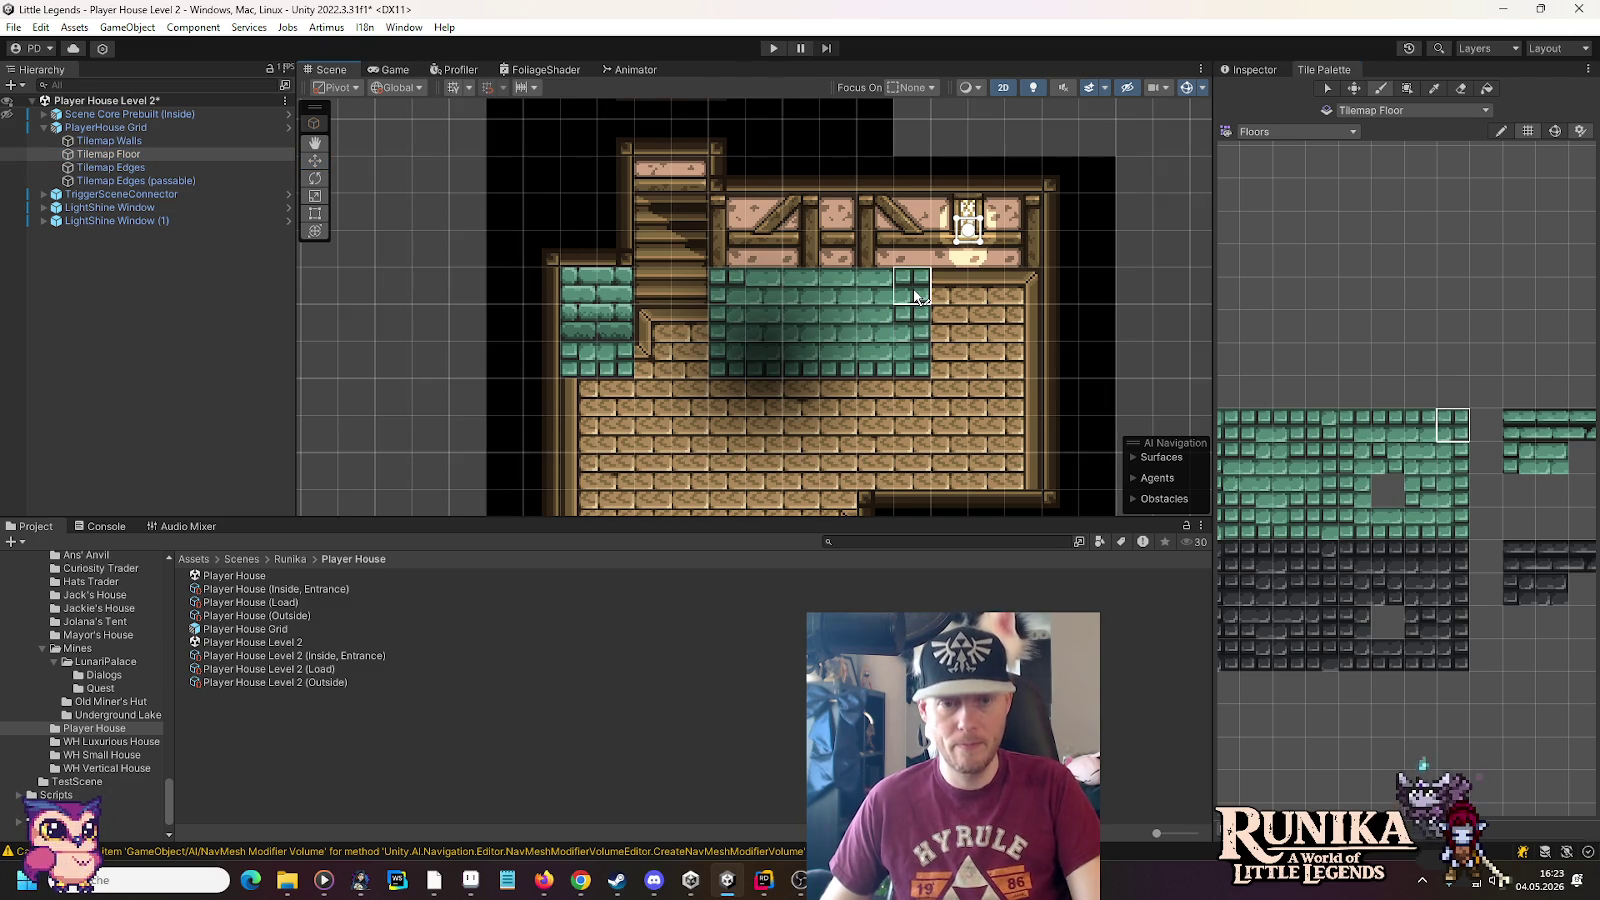
ctrl+click(777, 290)
drag(911, 396, 923, 310)
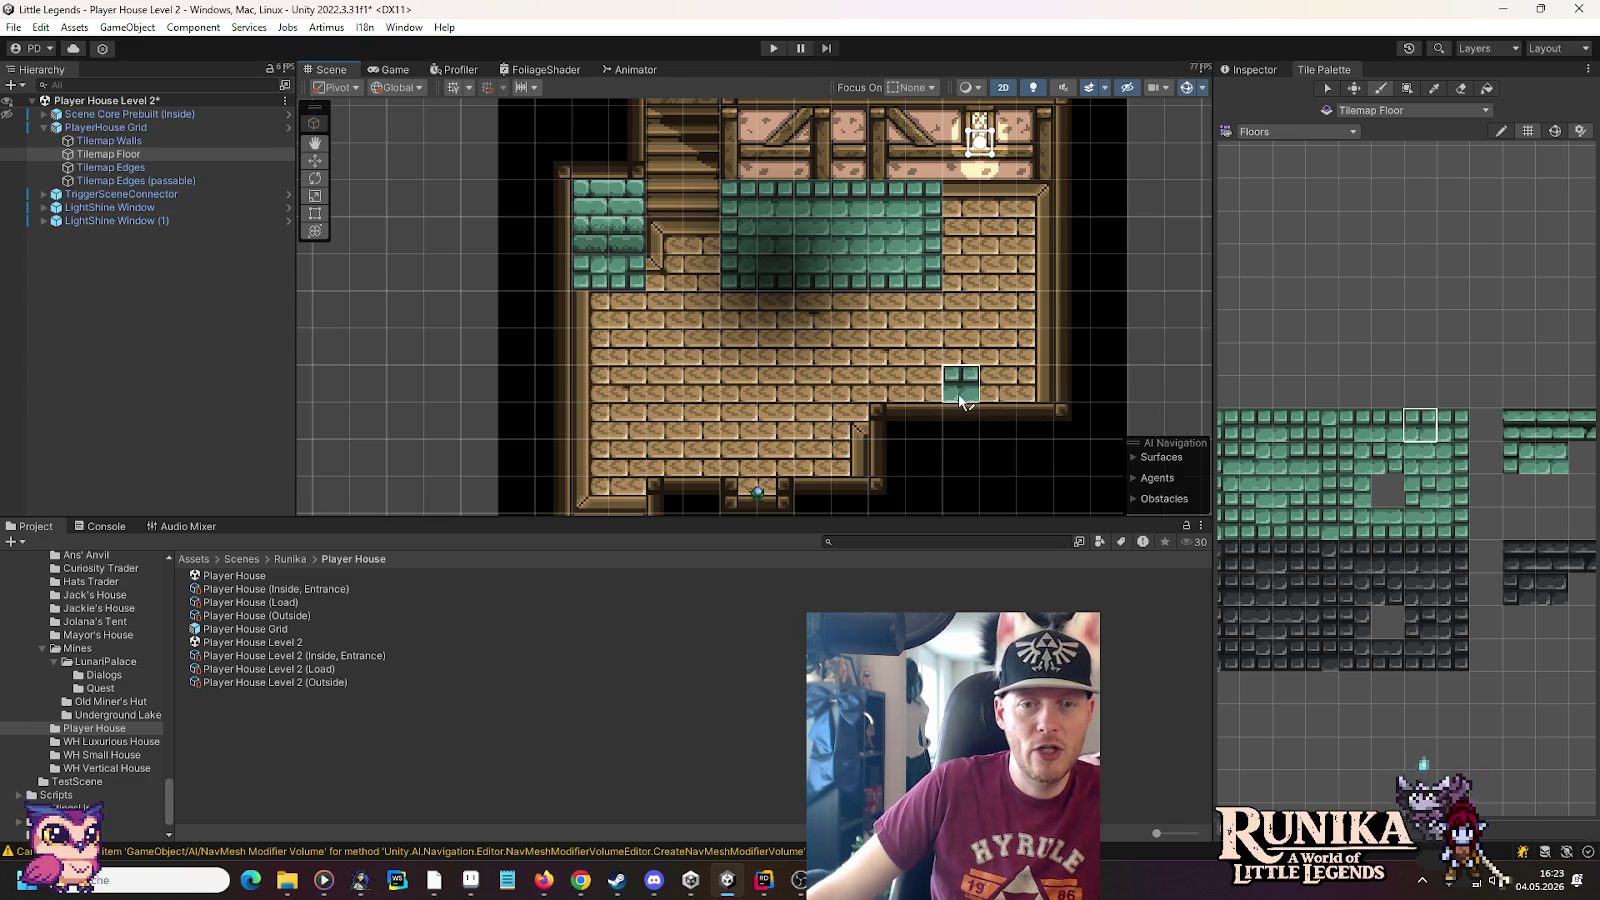
scroll(962, 400, down, 2)
Stamp a 2×2 teal block on the wooden floor and extend it into a two-tile-wide column upward
drag(920, 385, 885, 475)
key(Up)
key(Up)
key(Up)
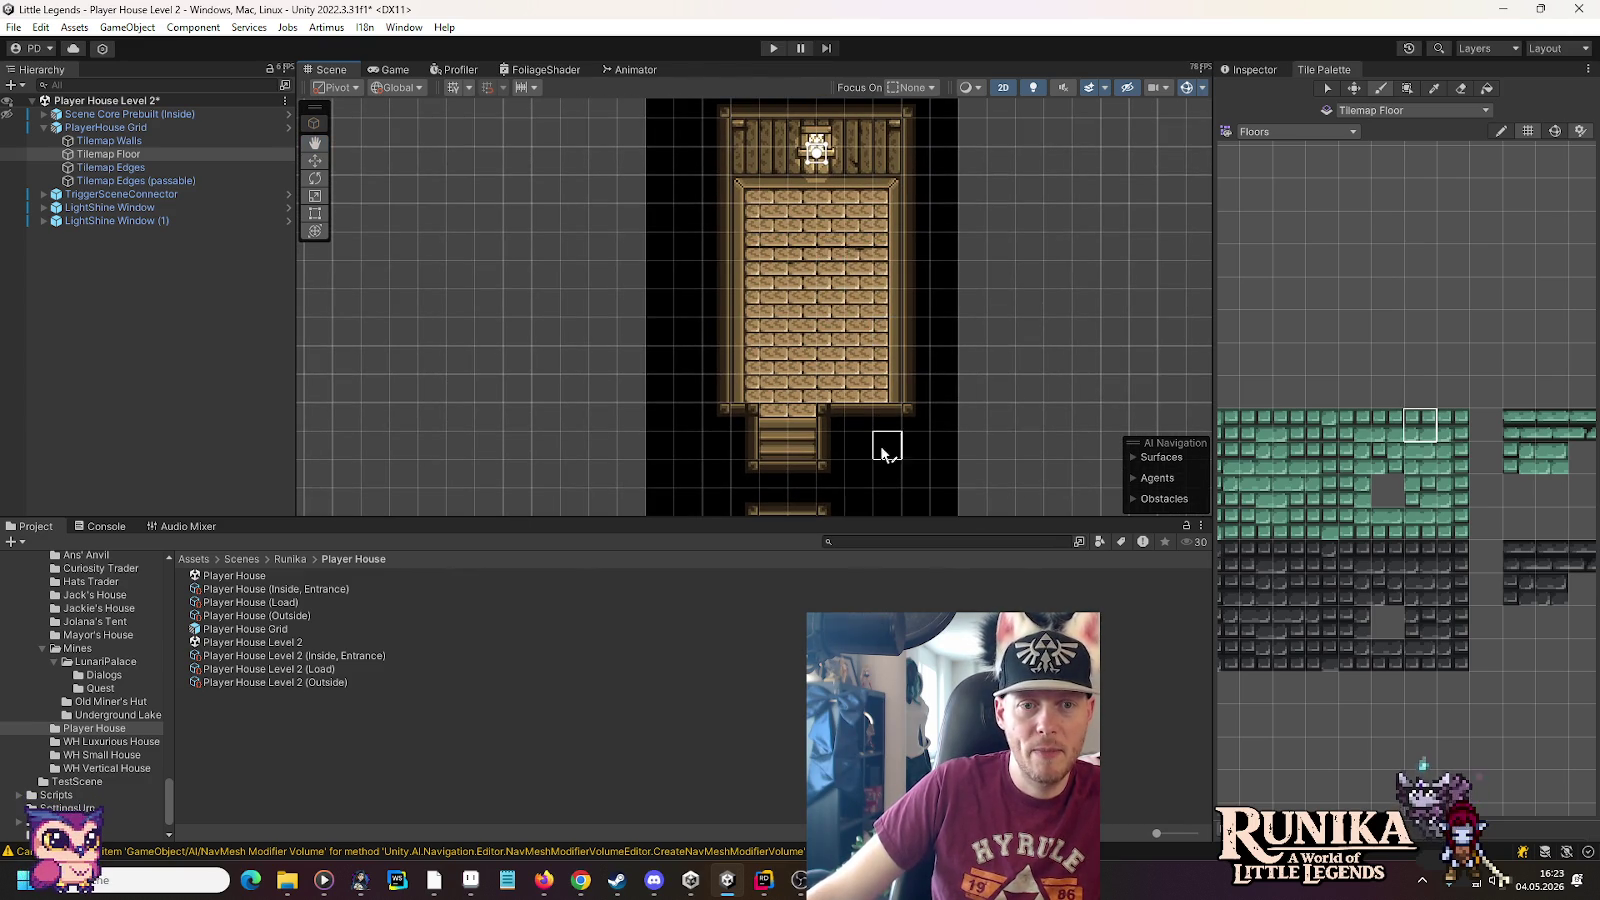
key(Up)
key(Up)
key(Up)
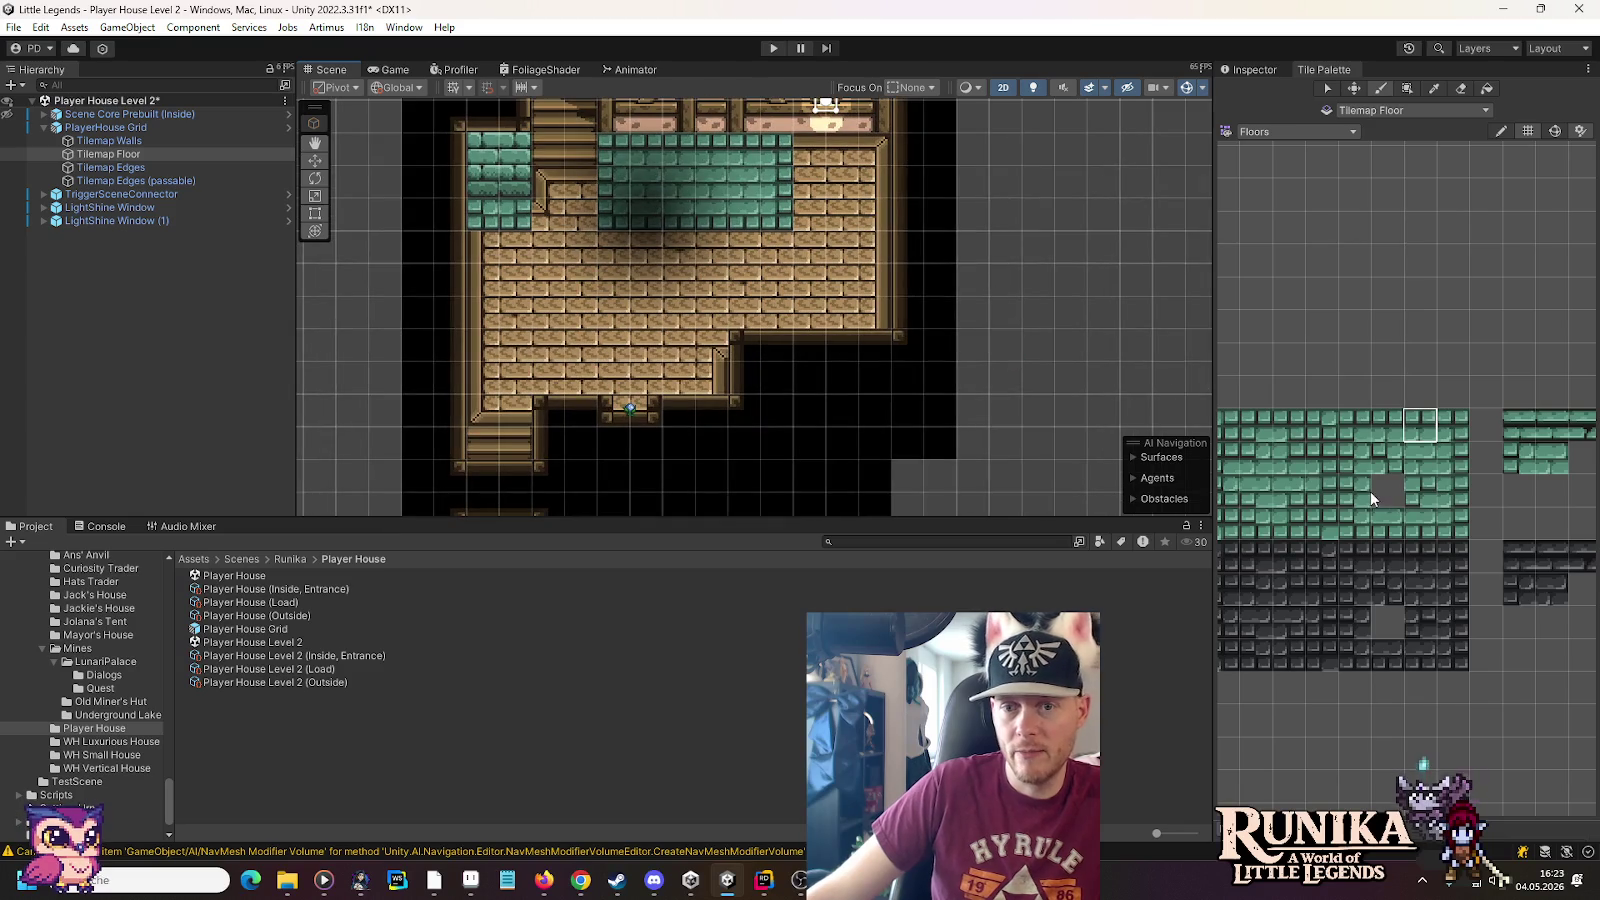
drag(1352, 505, 1365, 482)
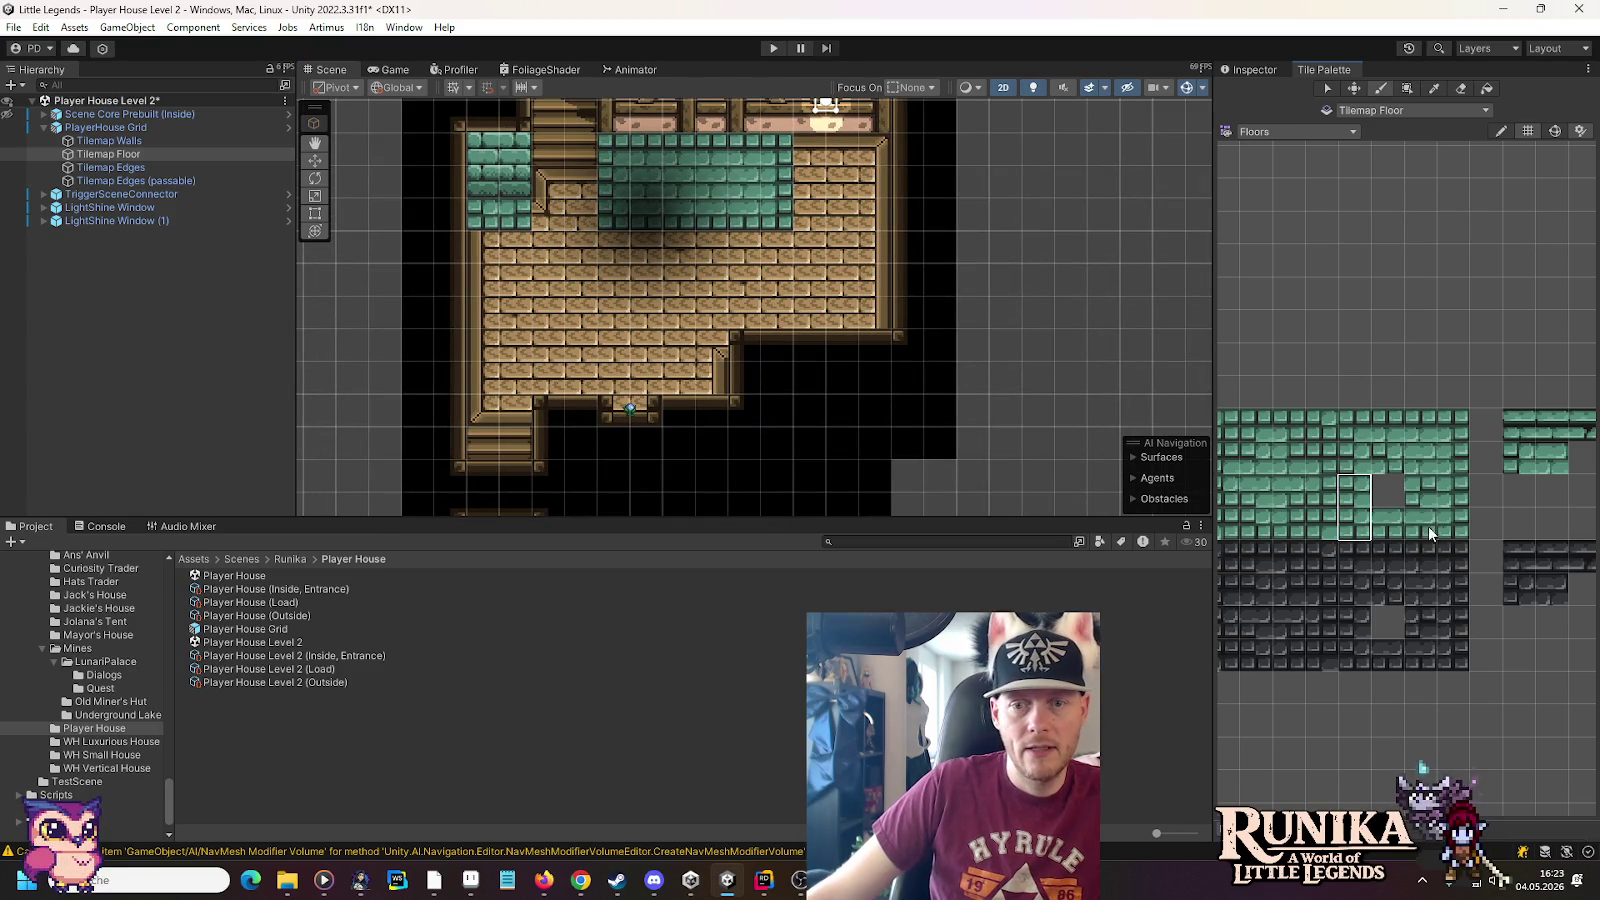
click(758, 325)
drag(758, 319, 745, 240)
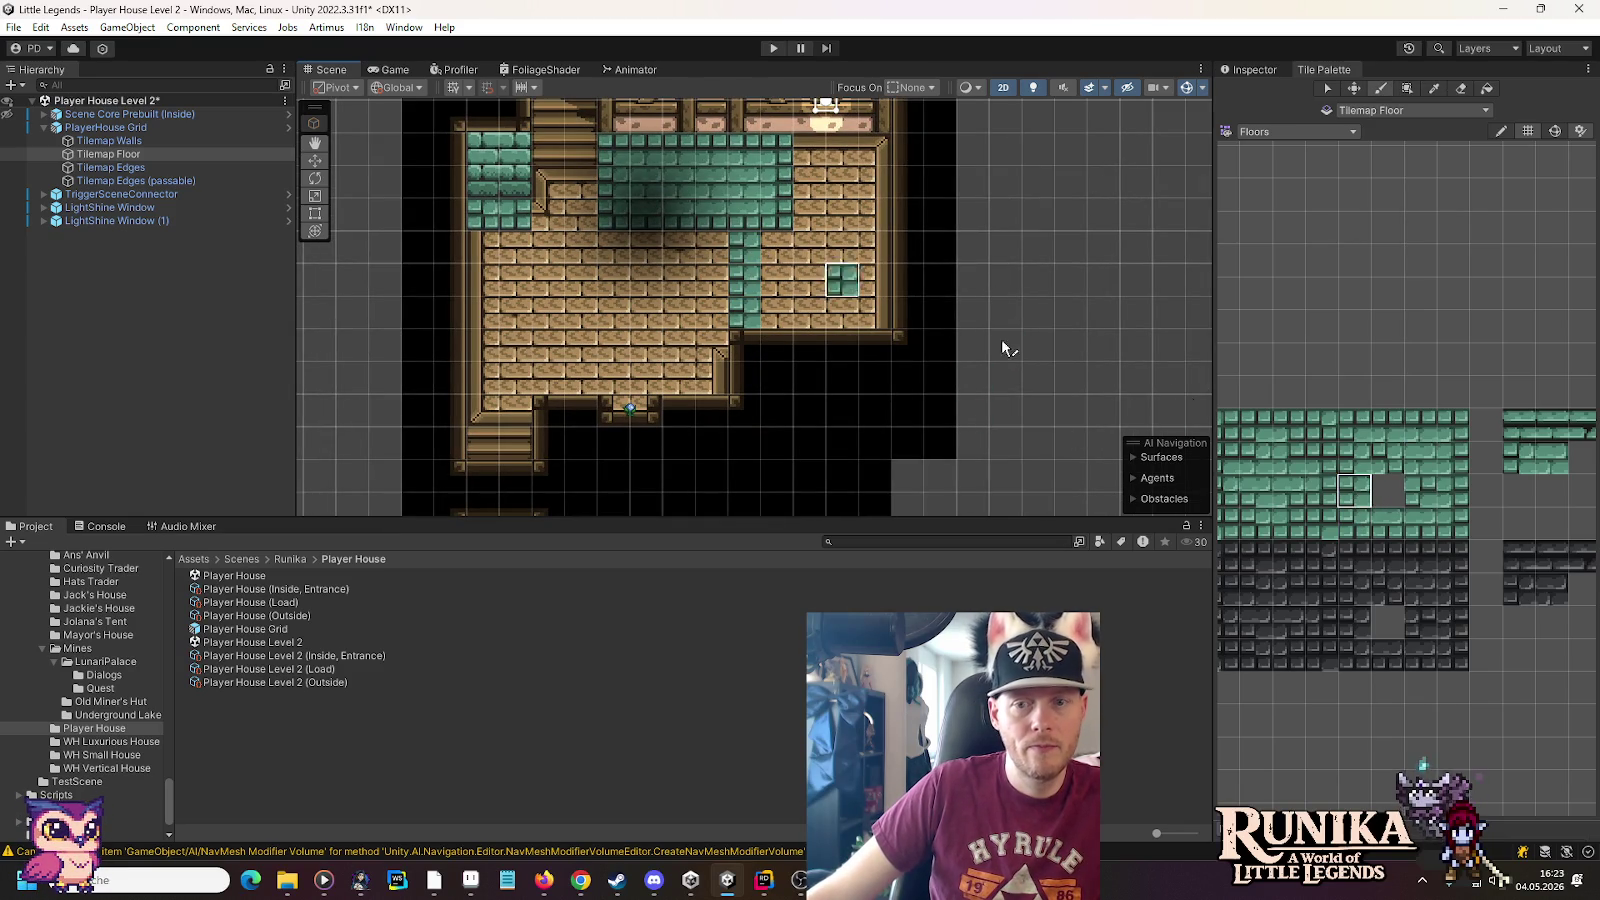
Stamp teal blocks at the top right and paint teal columns down the right edge, then load Wooden Planks
drag(1260, 480, 1245, 500)
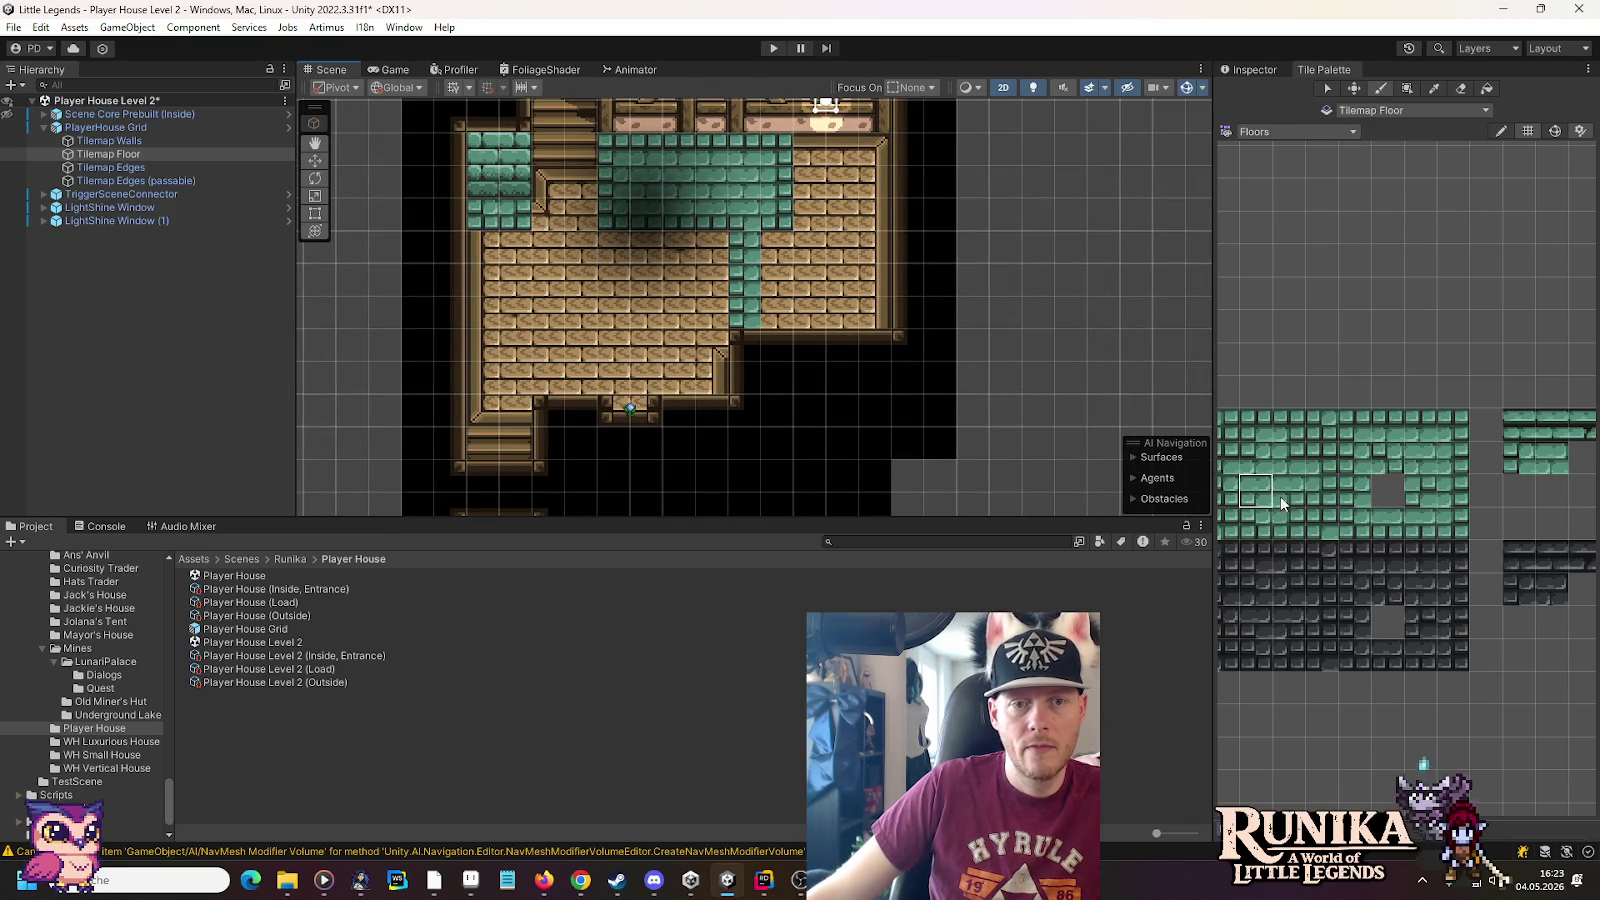
click(1453, 425)
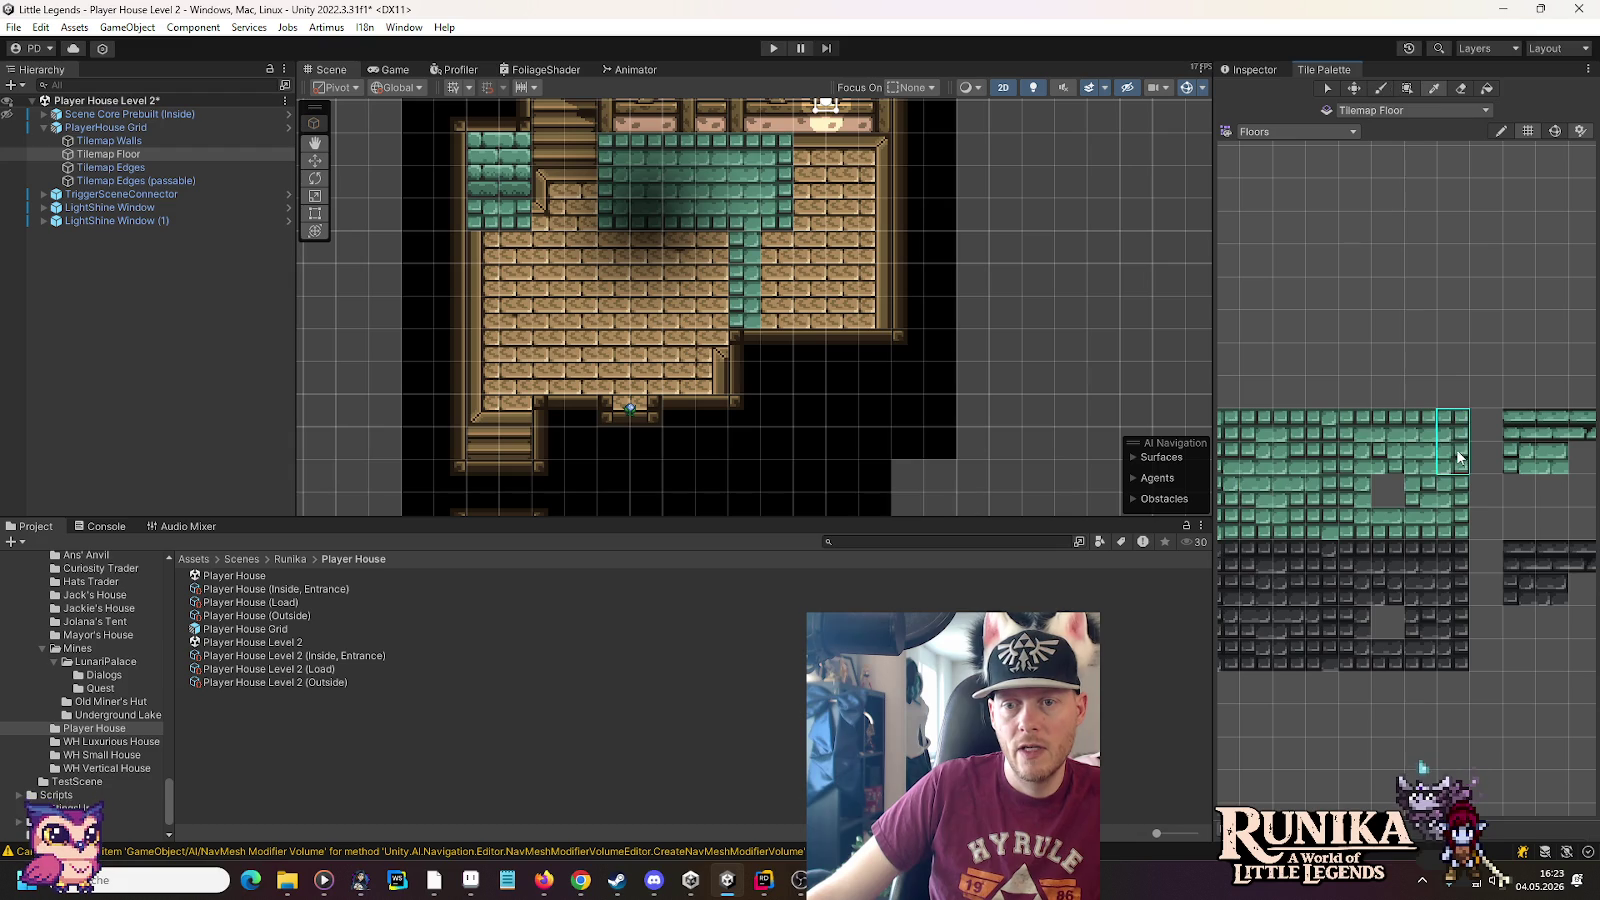
click(876, 152)
click(1418, 425)
click(800, 150)
click(830, 157)
drag(875, 172, 888, 312)
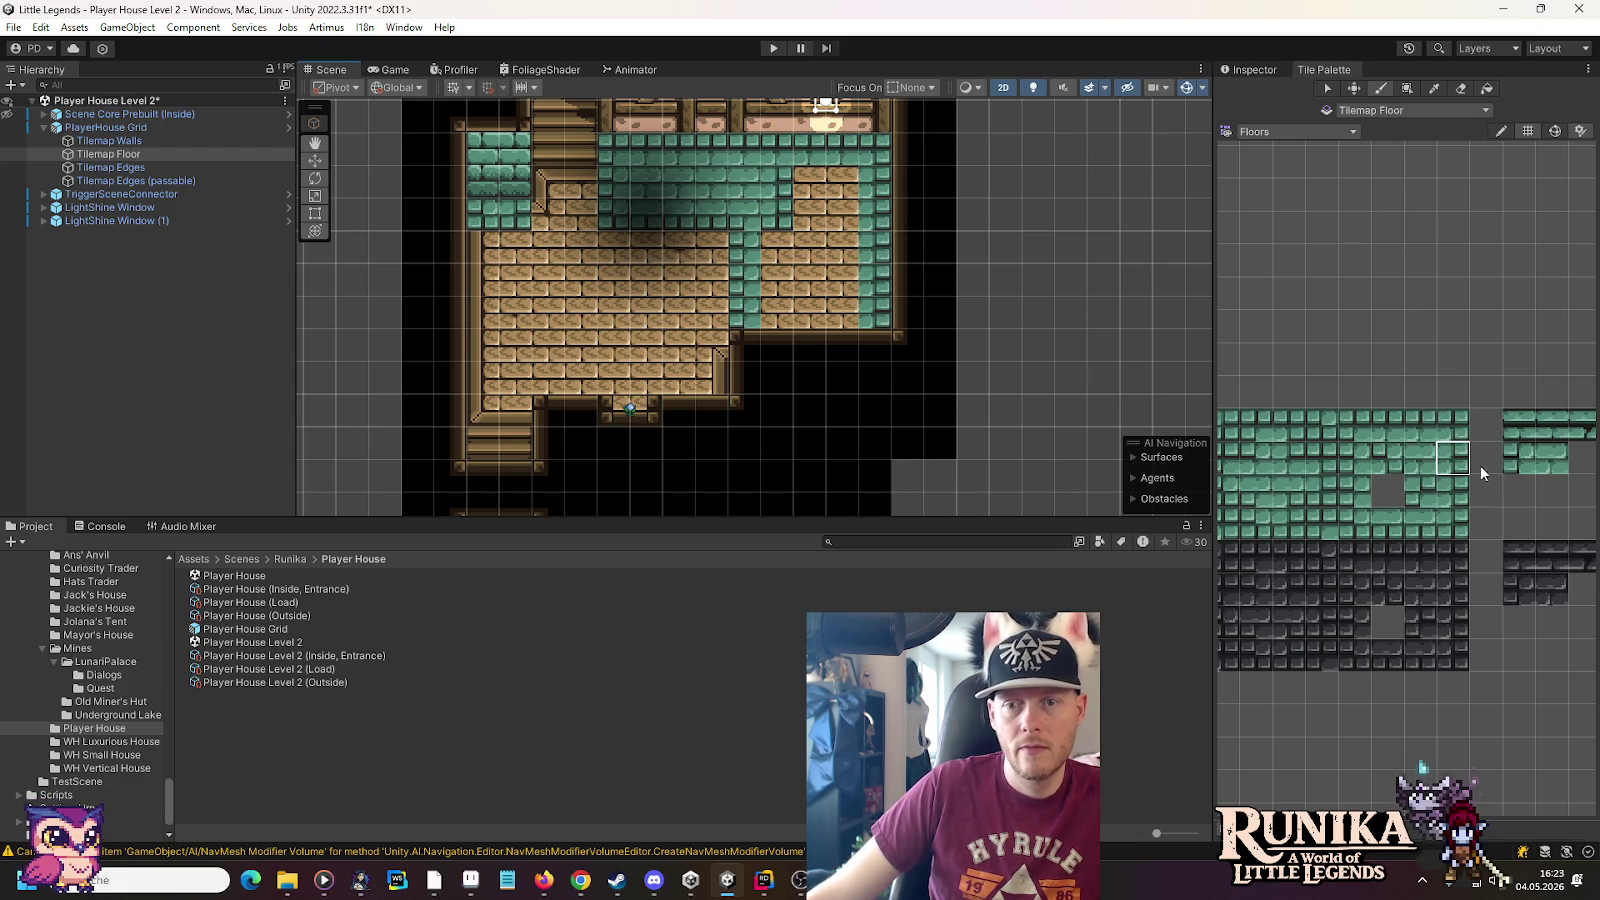
click(1420, 460)
mouse_move(778, 315)
mouse_down()
mouse_move(780, 225)
mouse_move(812, 203)
mouse_move(838, 248)
mouse_up()
mouse_move(824, 312)
mouse_down()
mouse_move(815, 210)
mouse_move(904, 264)
mouse_up()
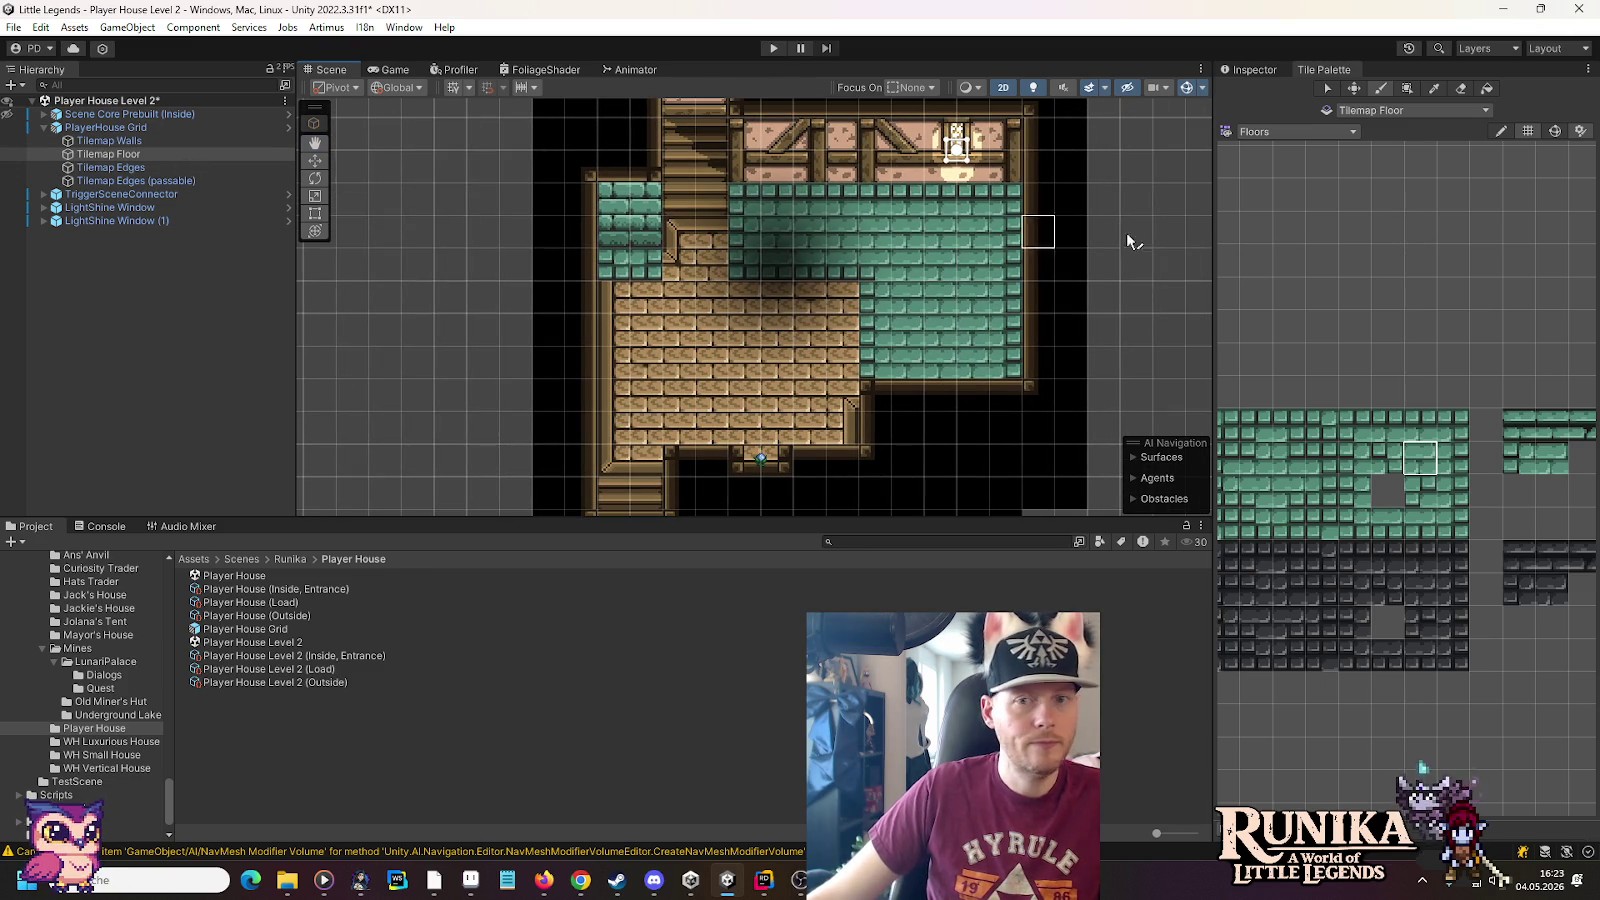
click(1305, 133)
click(1334, 358)
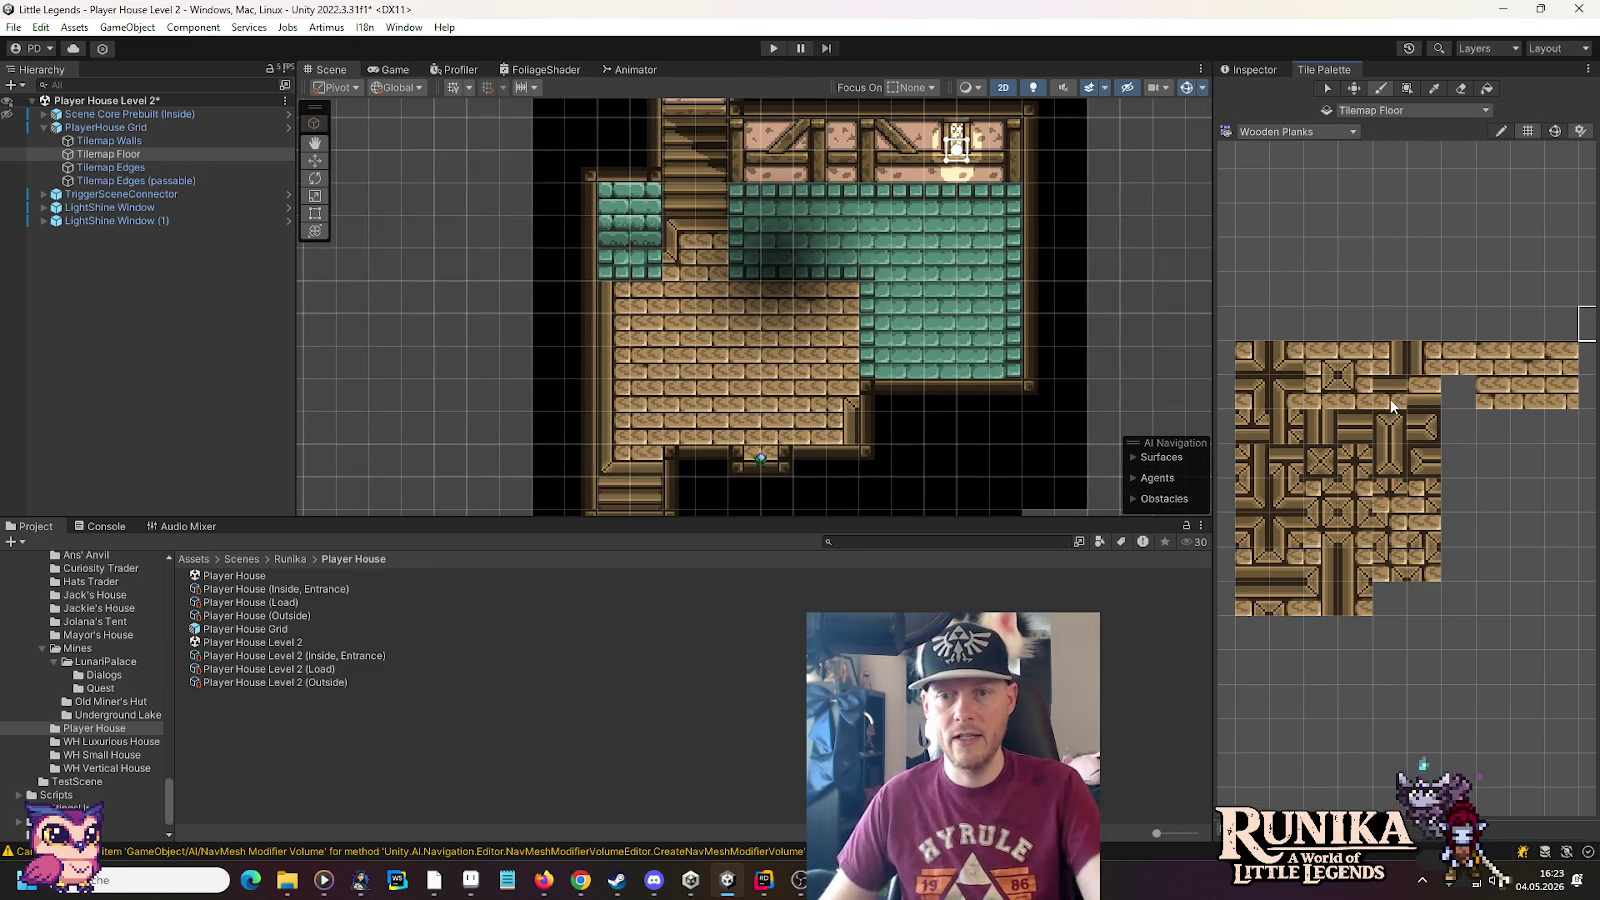
Paint plank edging along the teal floor's upper border and place a matching plank corner tile
click(1398, 360)
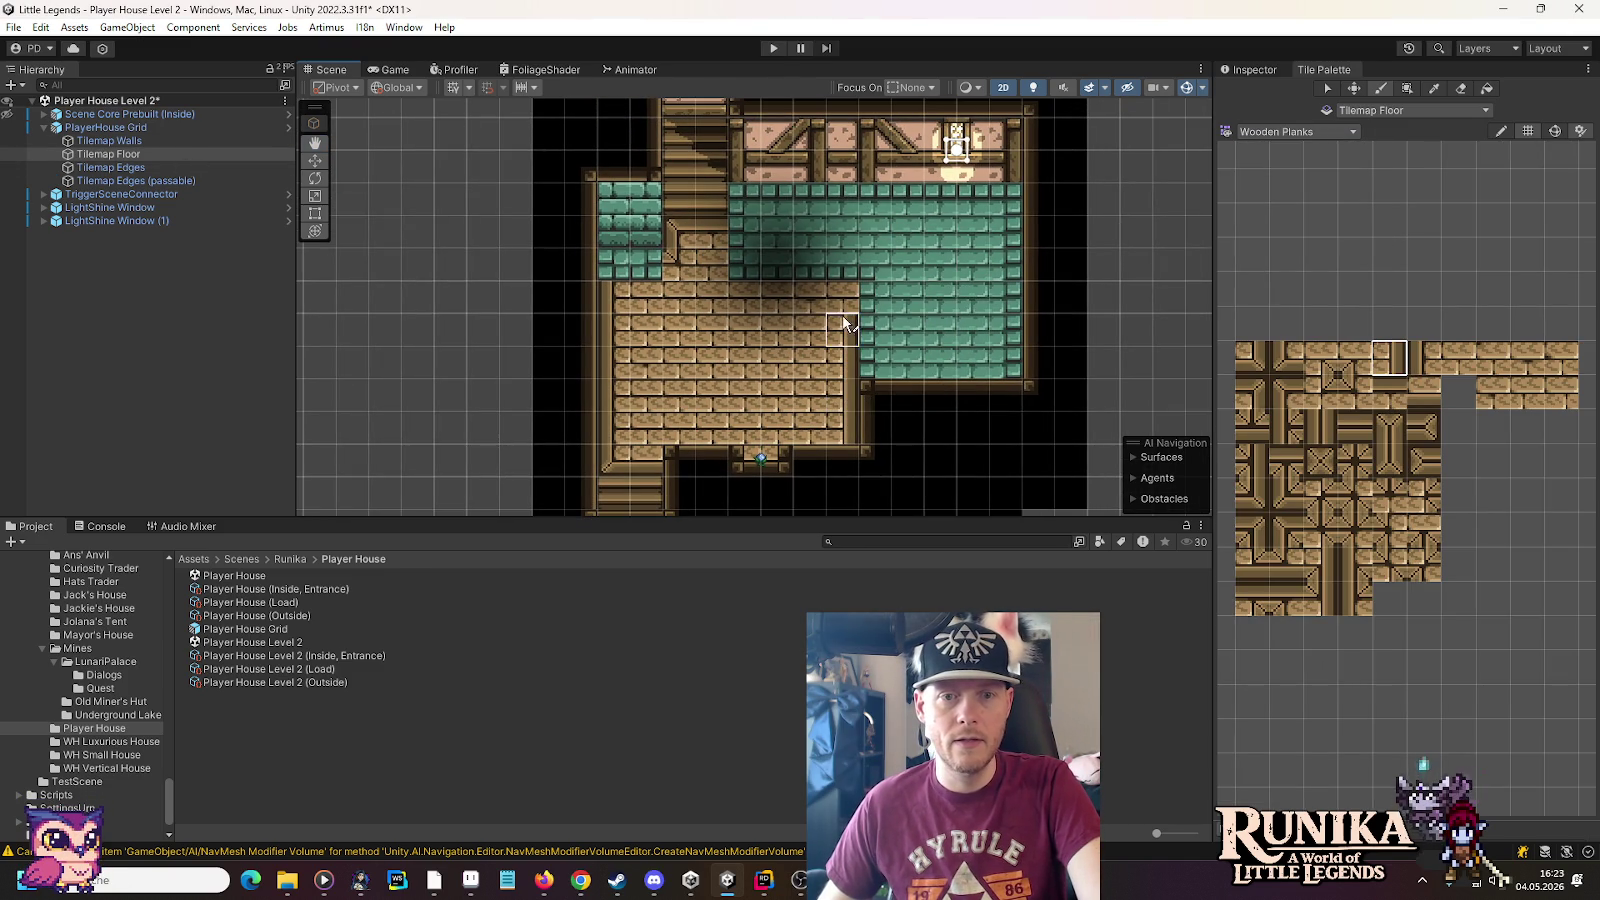
ctrl+click(812, 300)
click(1392, 390)
drag(809, 300, 755, 307)
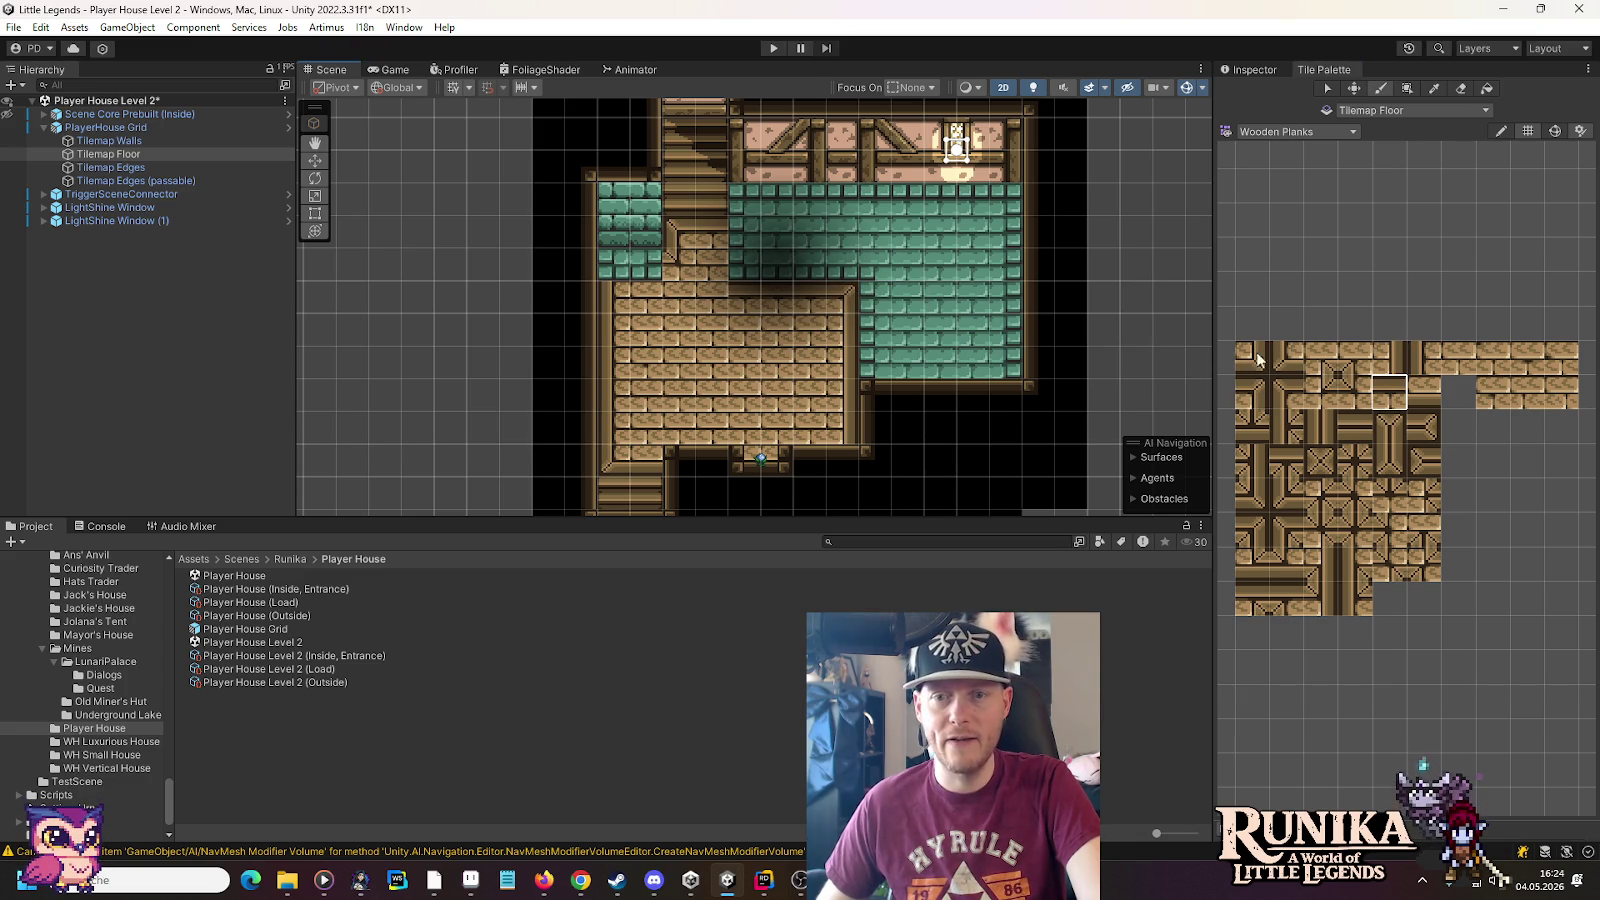
click(1320, 392)
click(1390, 360)
click(1252, 392)
click(700, 240)
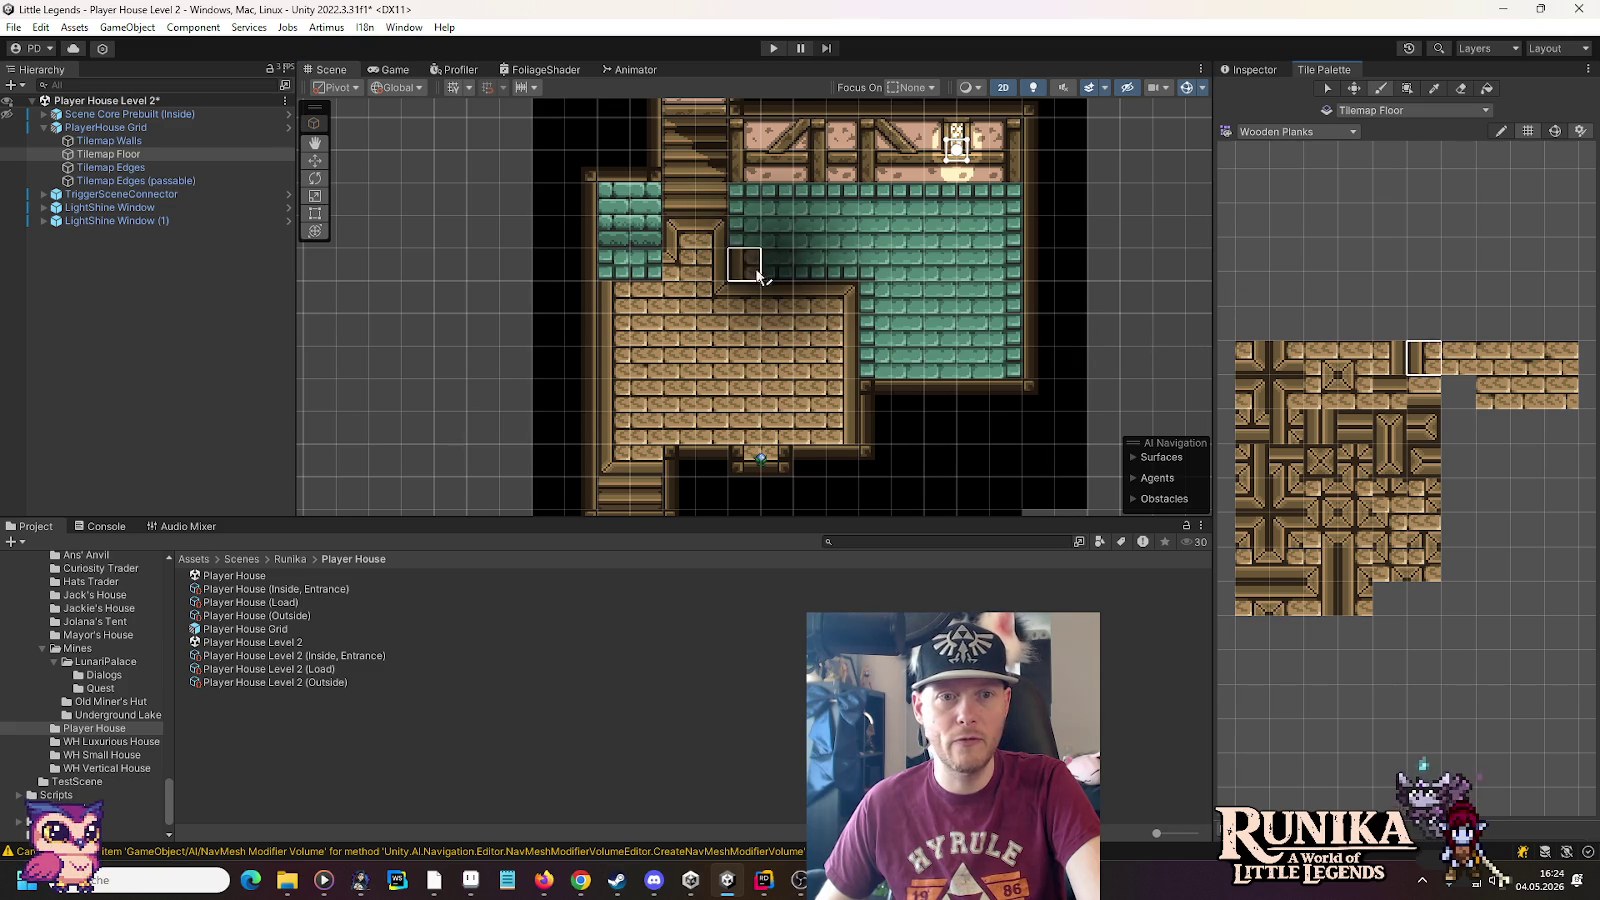
click(1355, 392)
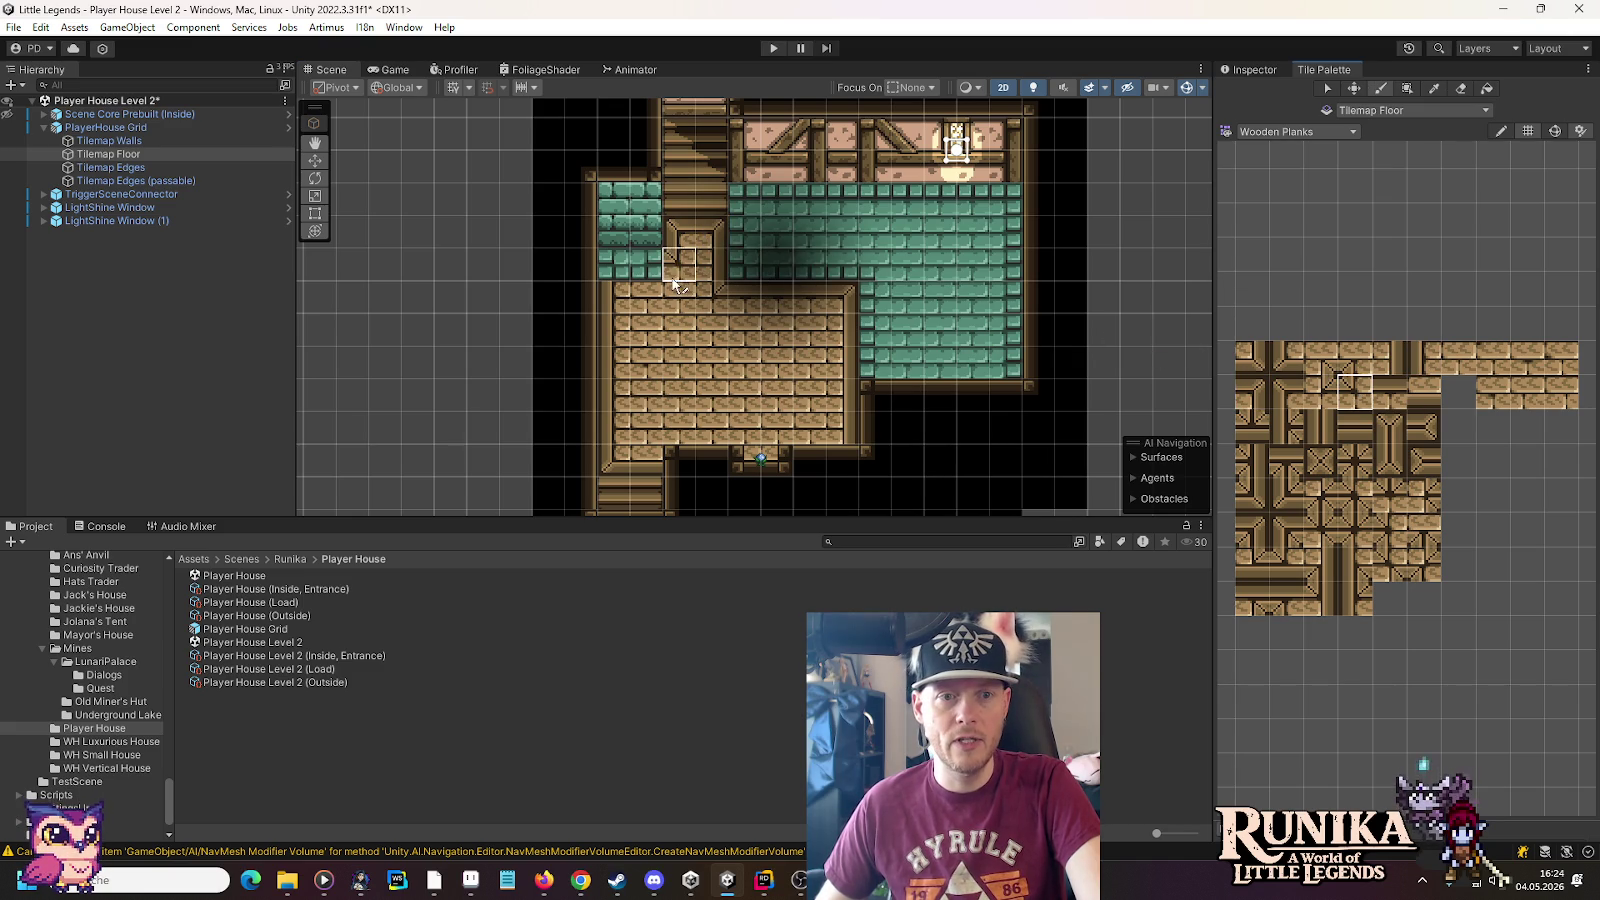
click(1390, 392)
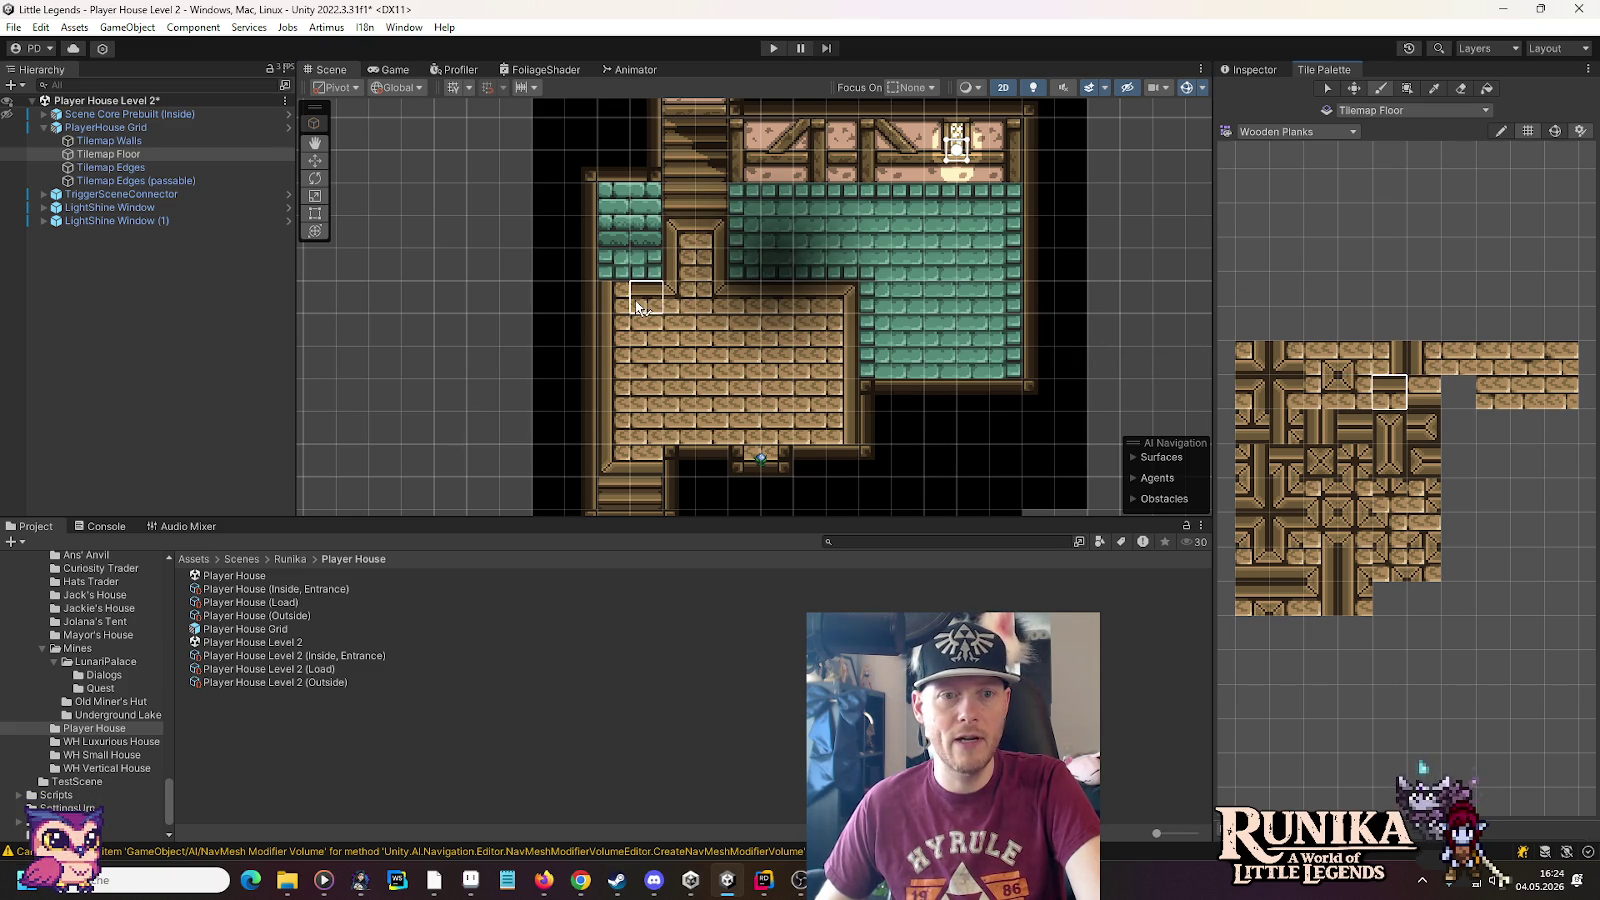
click(1286, 393)
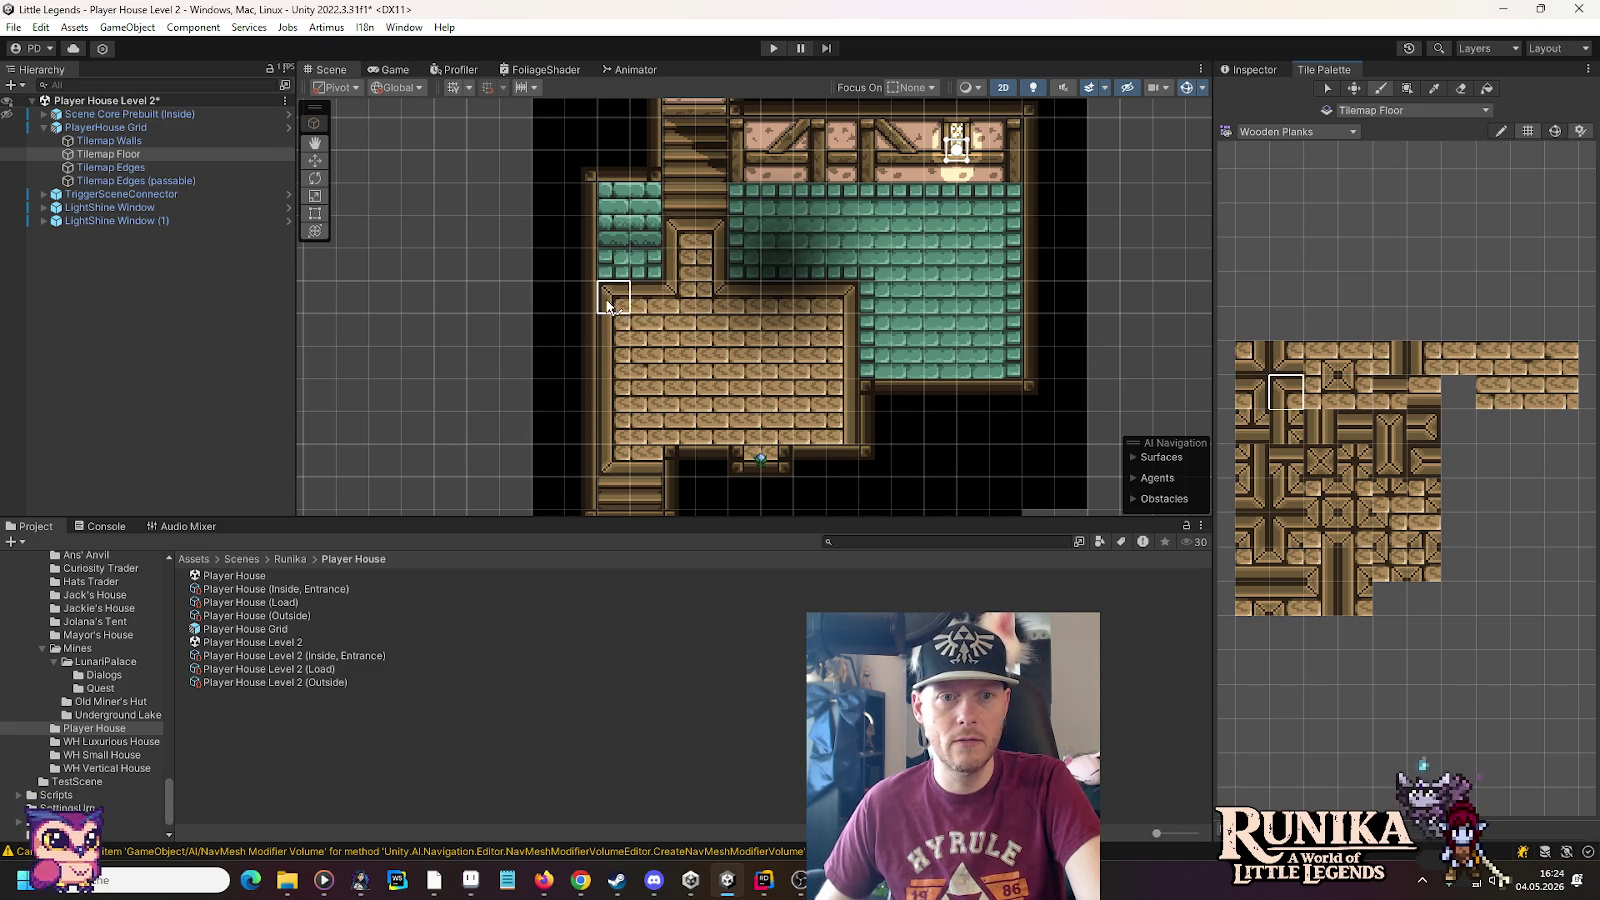
scroll(1010, 298, down, 2)
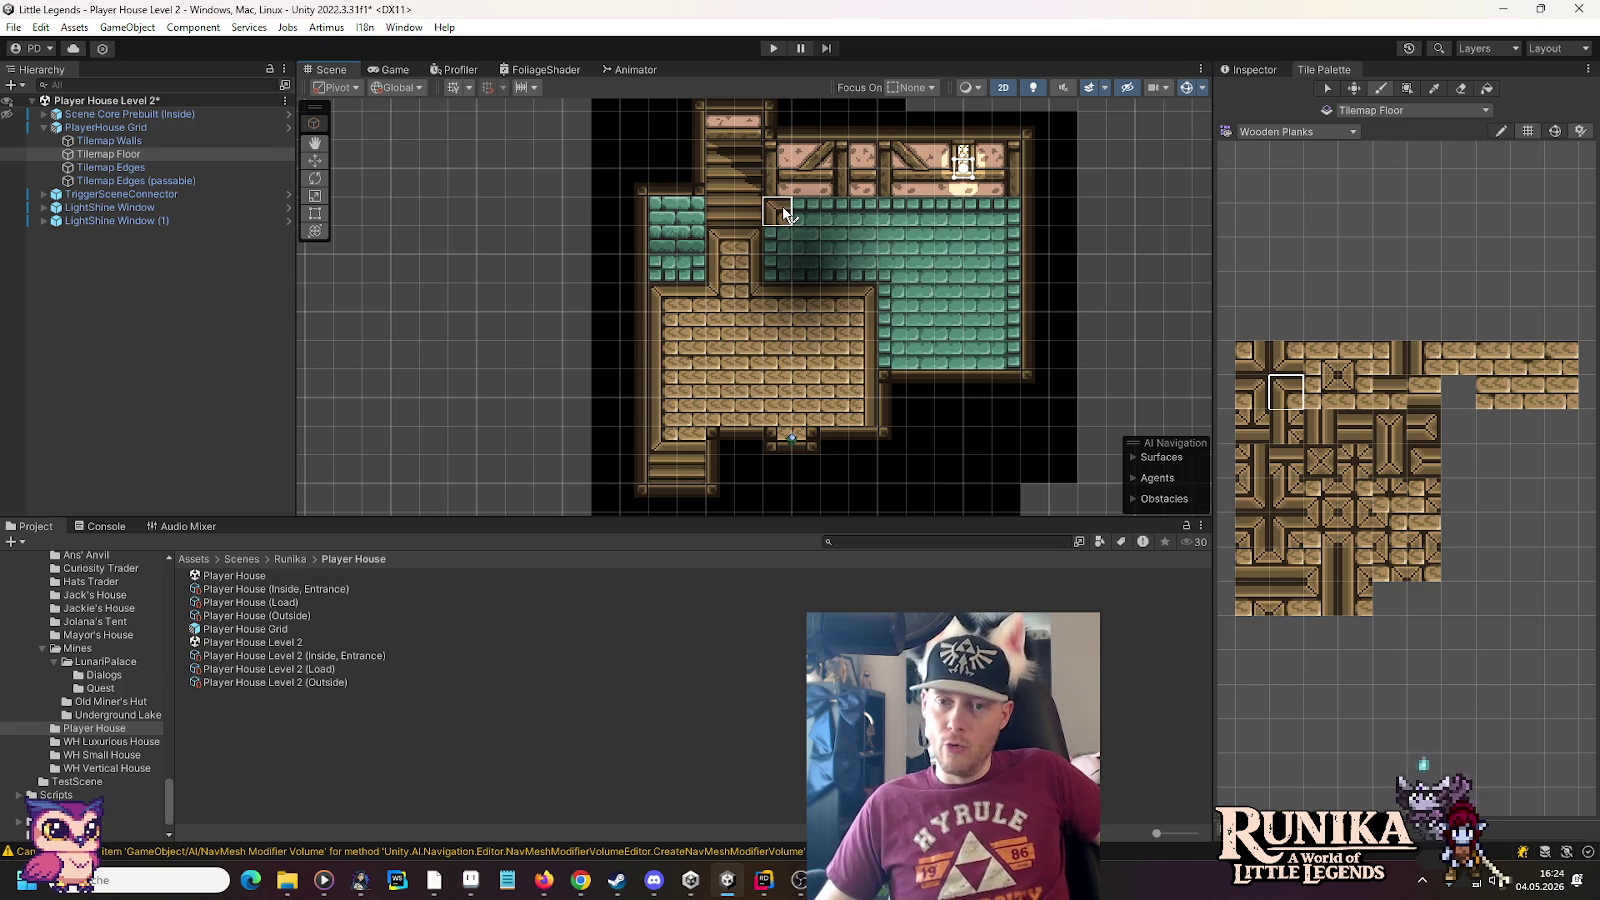
Cover the central teal patch with planks: a top strip, vertical columns and horizontal planks
click(1251, 392)
click(1389, 394)
click(834, 215)
click(805, 215)
click(1389, 358)
drag(862, 215, 868, 293)
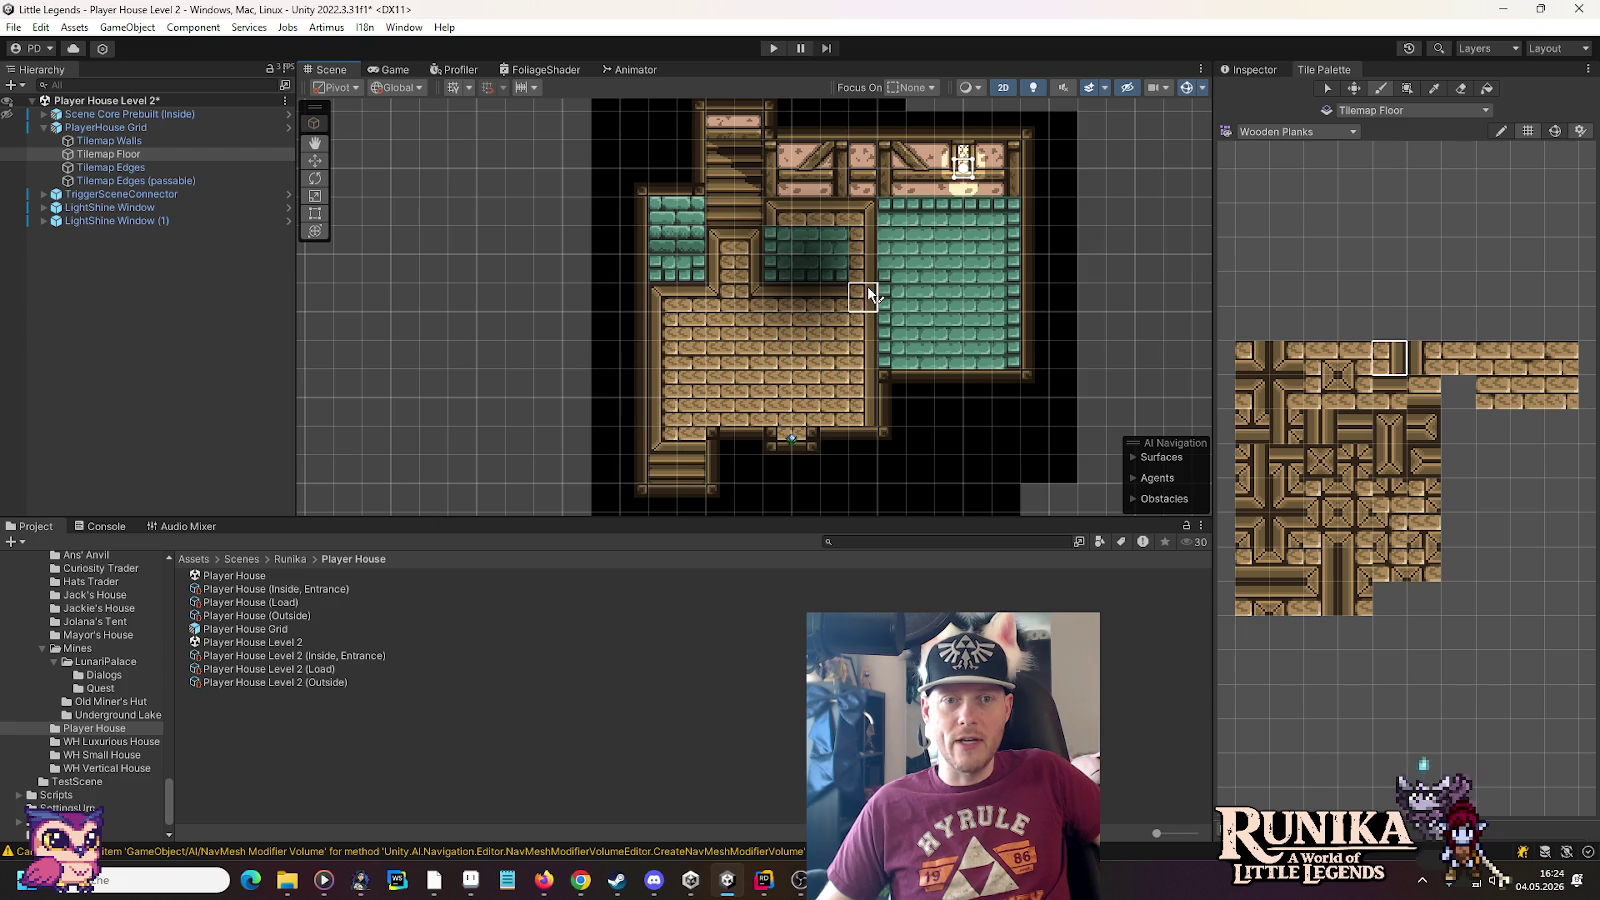
click(1355, 391)
click(768, 251)
click(1395, 393)
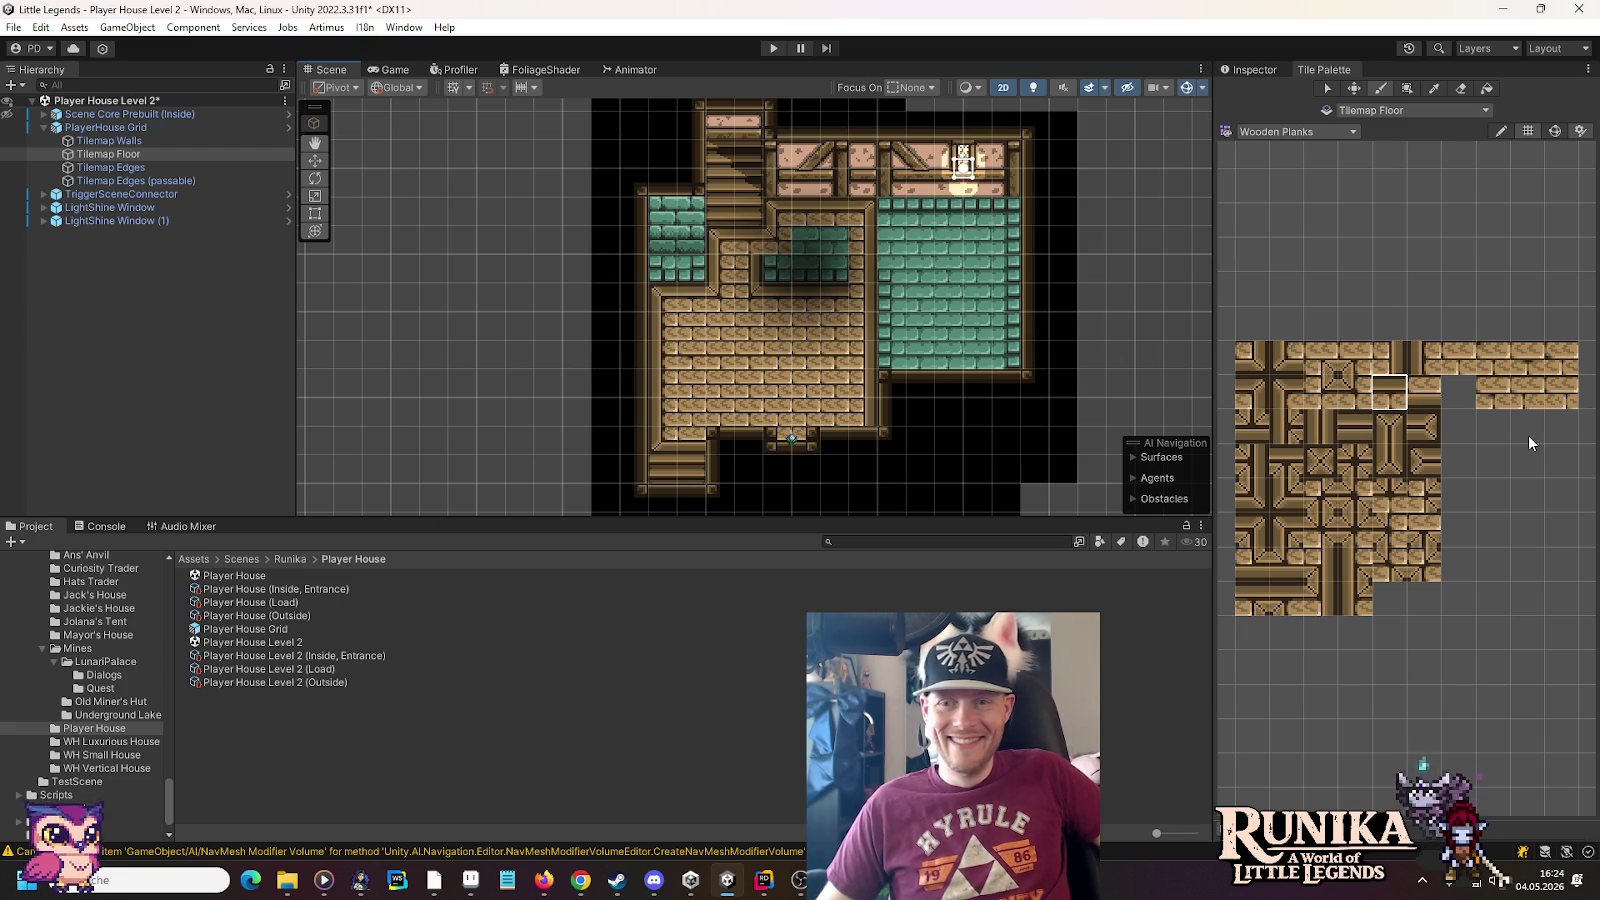
click(1458, 358)
drag(753, 268, 811, 261)
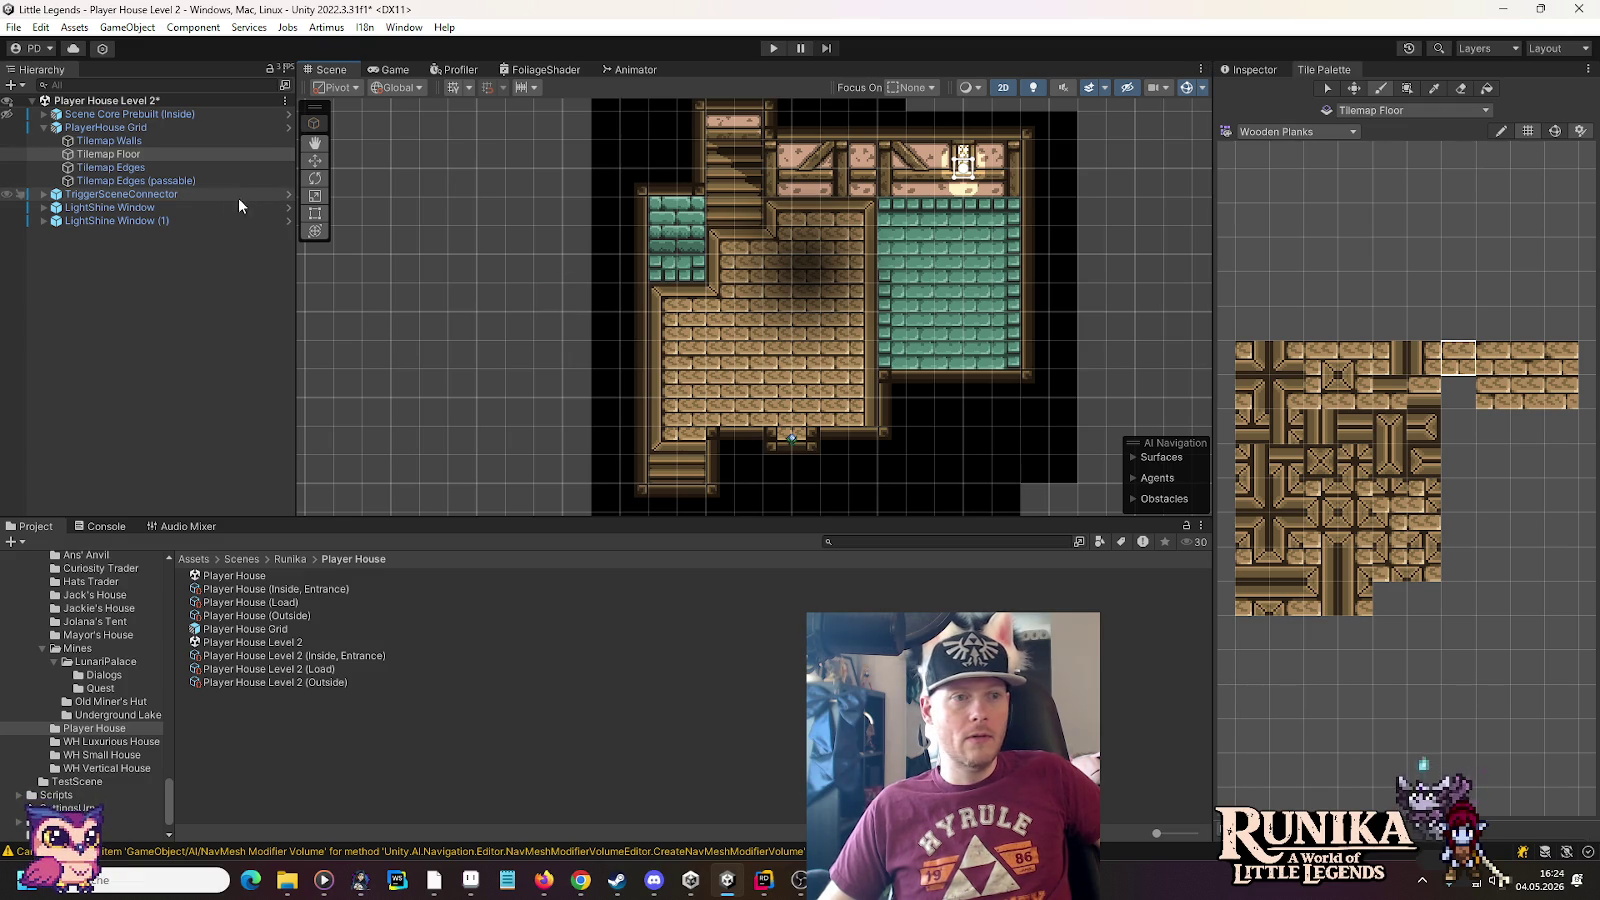
click(1340, 131)
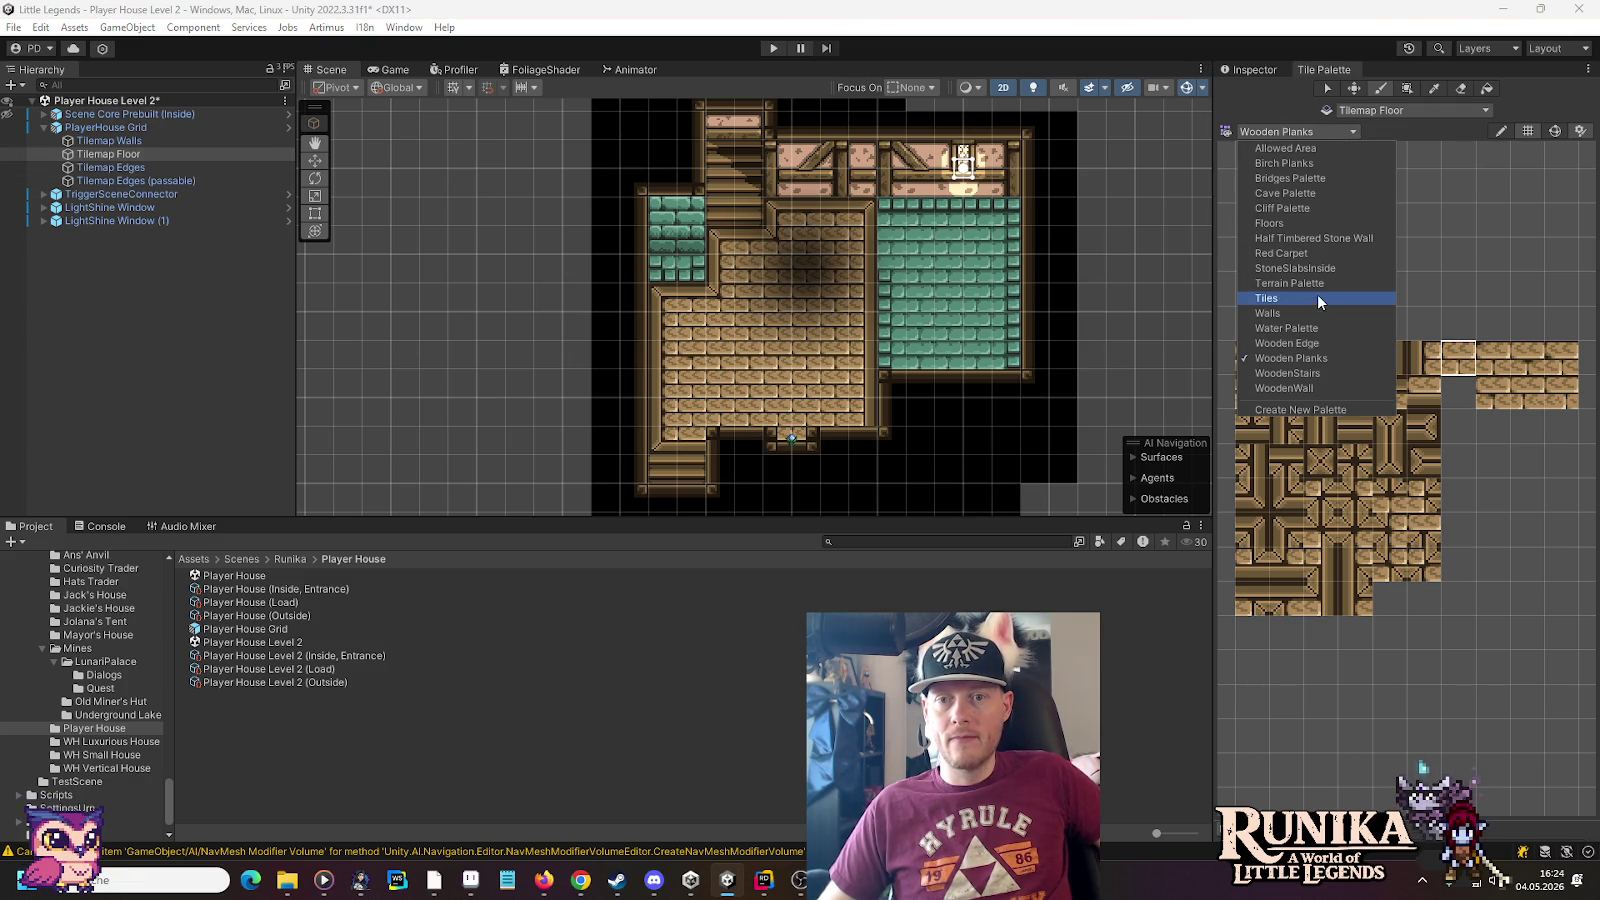
Back on the Floors palette, paint teal over the wooden tiles by the centre wall, undoing the overshoot
click(1299, 222)
click(1398, 488)
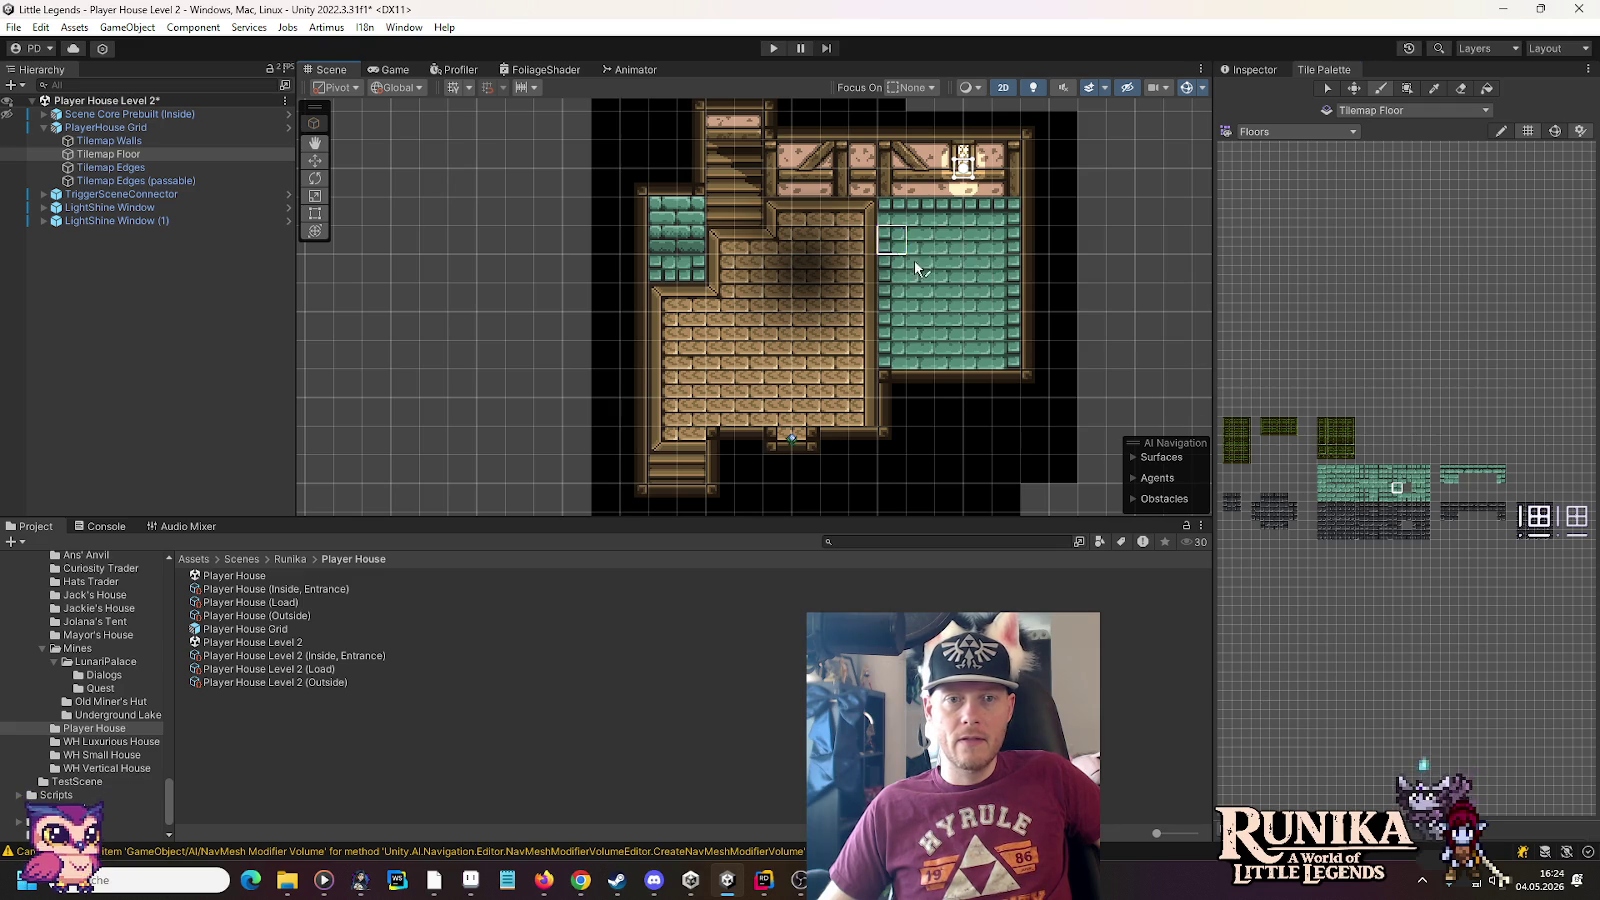
click(1398, 470)
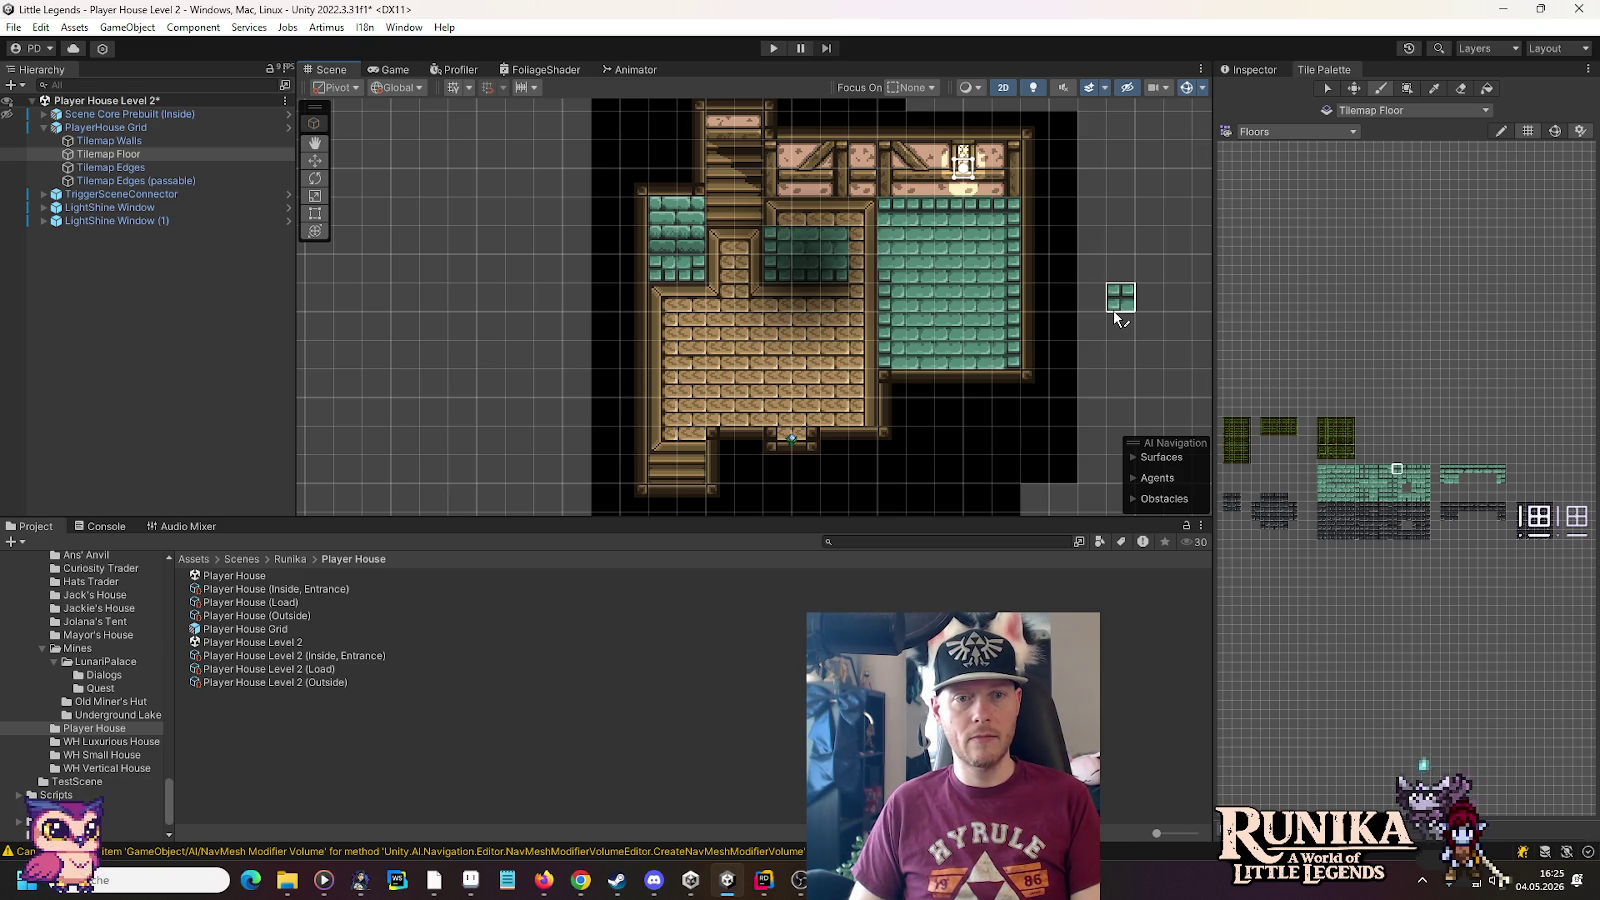
drag(750, 272, 718, 250)
key(ctrl+z)
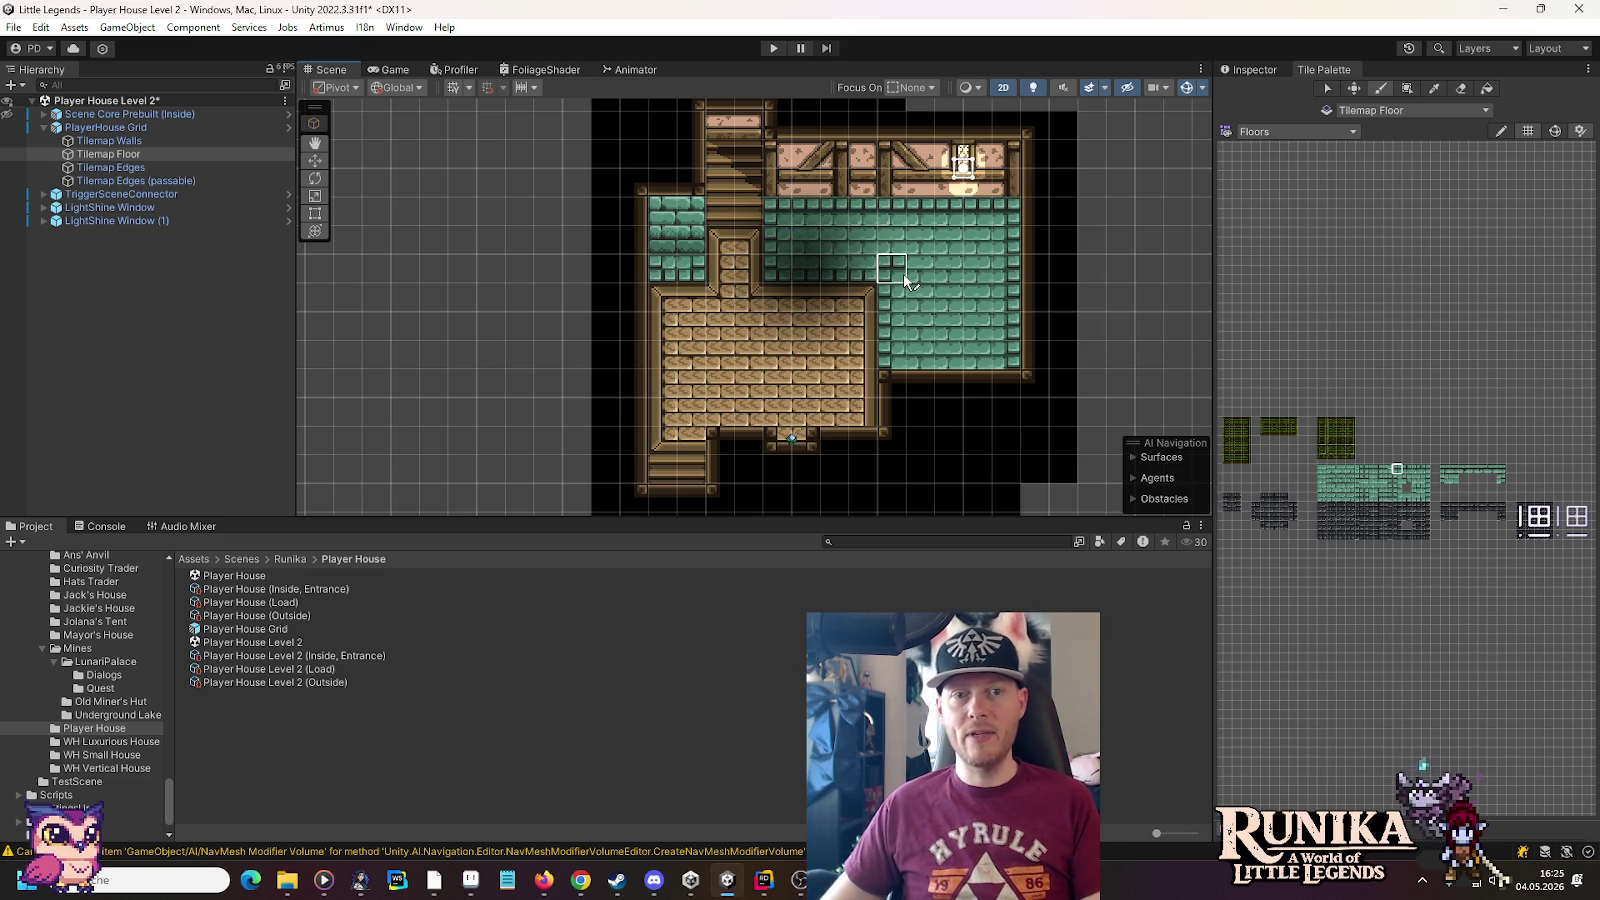